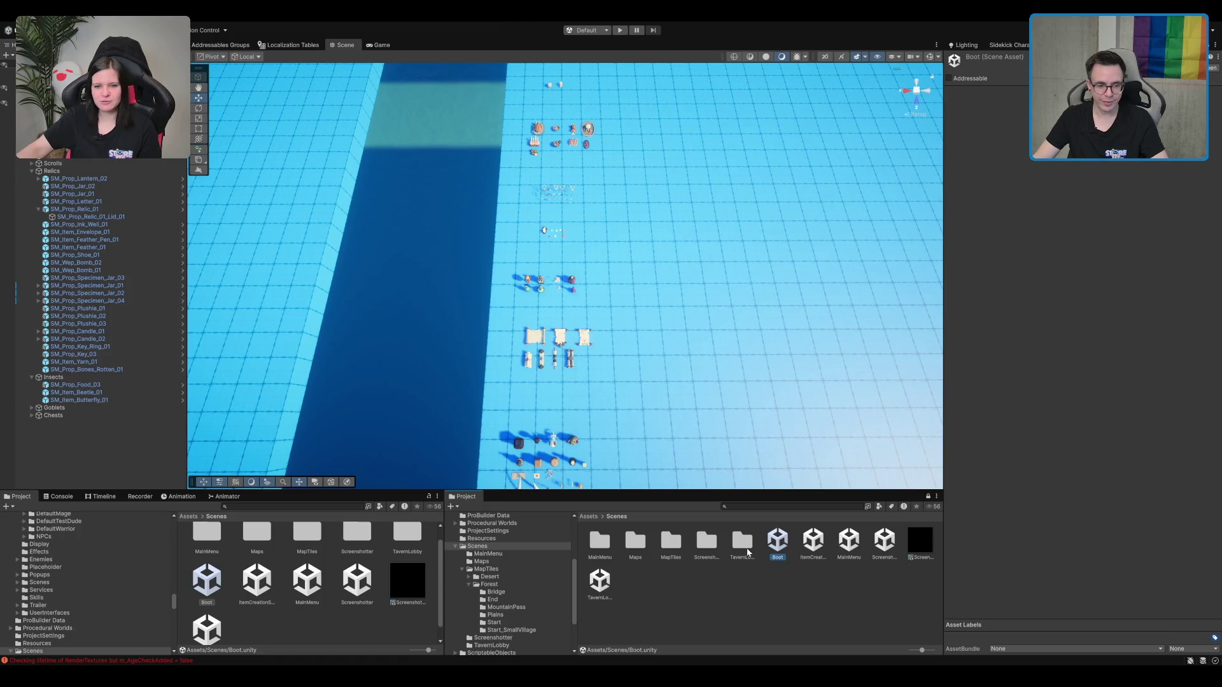
# Step: Open the TerrainScene asset in Scenes/MapTiles/Forest/Start_SmallVillage
pyautogui.click(658, 542)
pyautogui.doubleClick(662, 541)
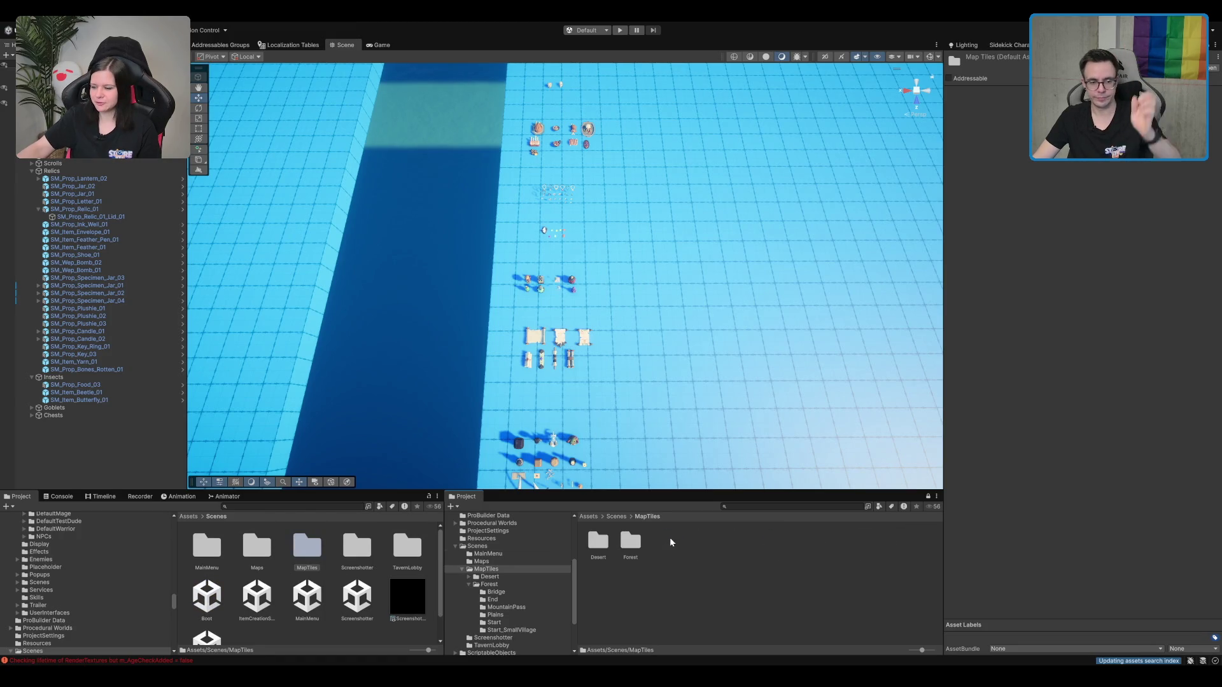
pyautogui.doubleClick(640, 546)
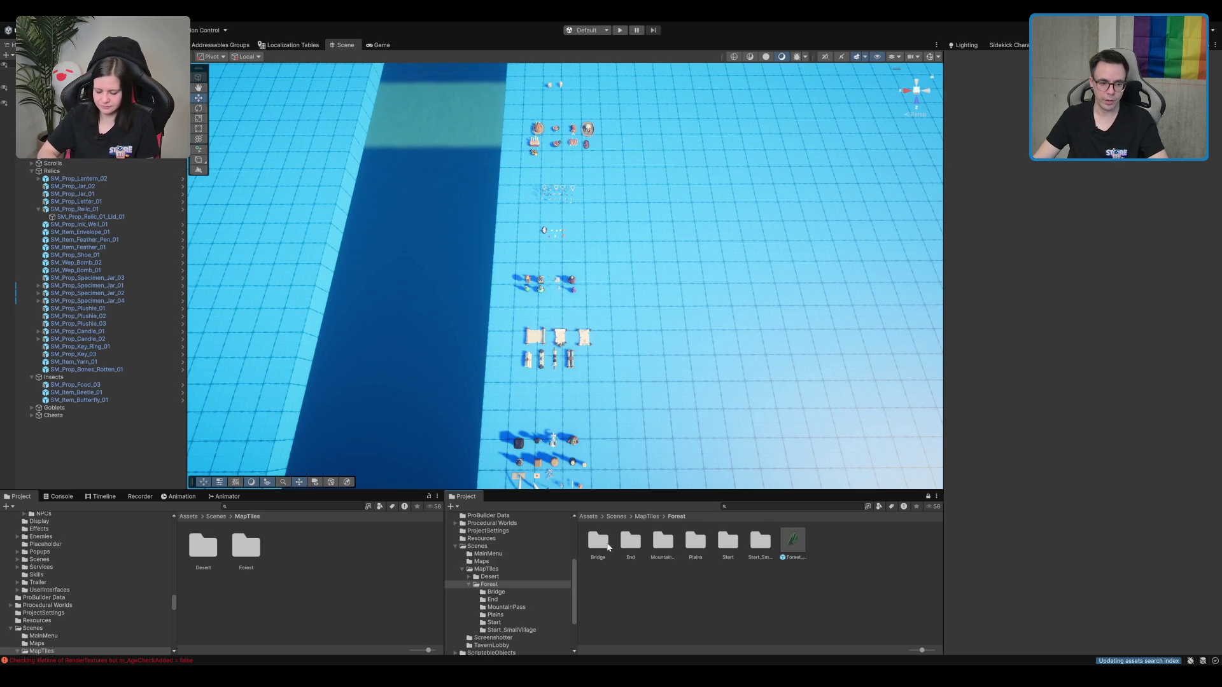
pyautogui.doubleClick(760, 541)
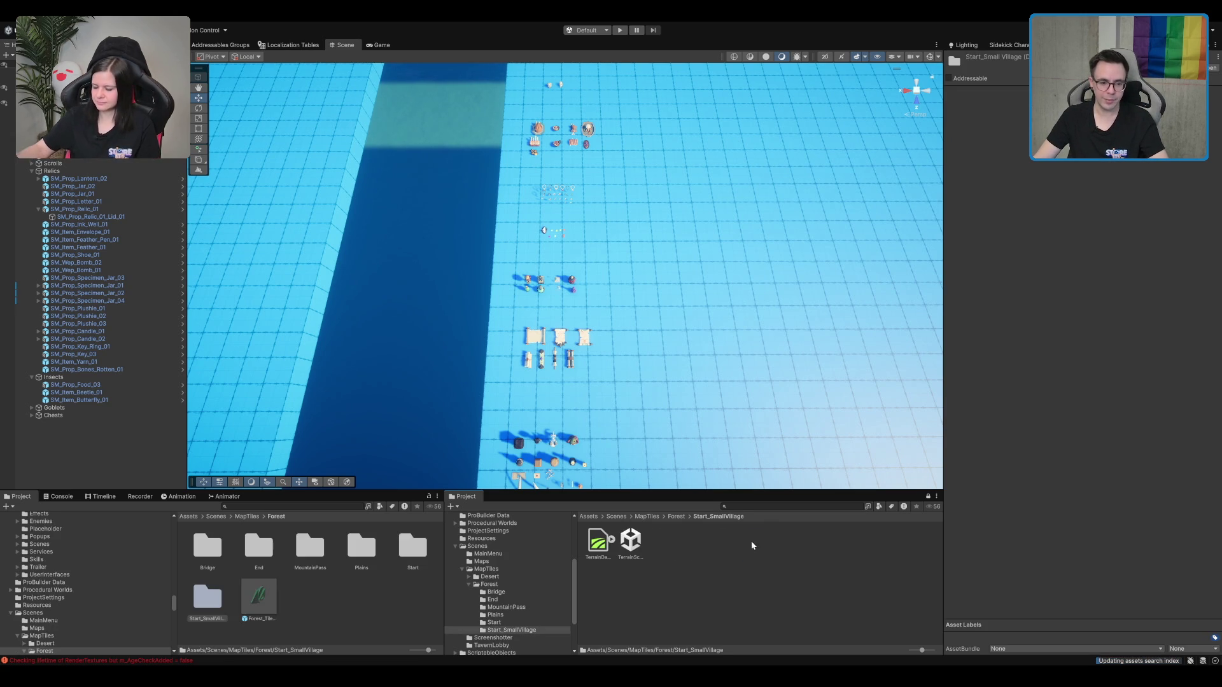
pyautogui.click(631, 541)
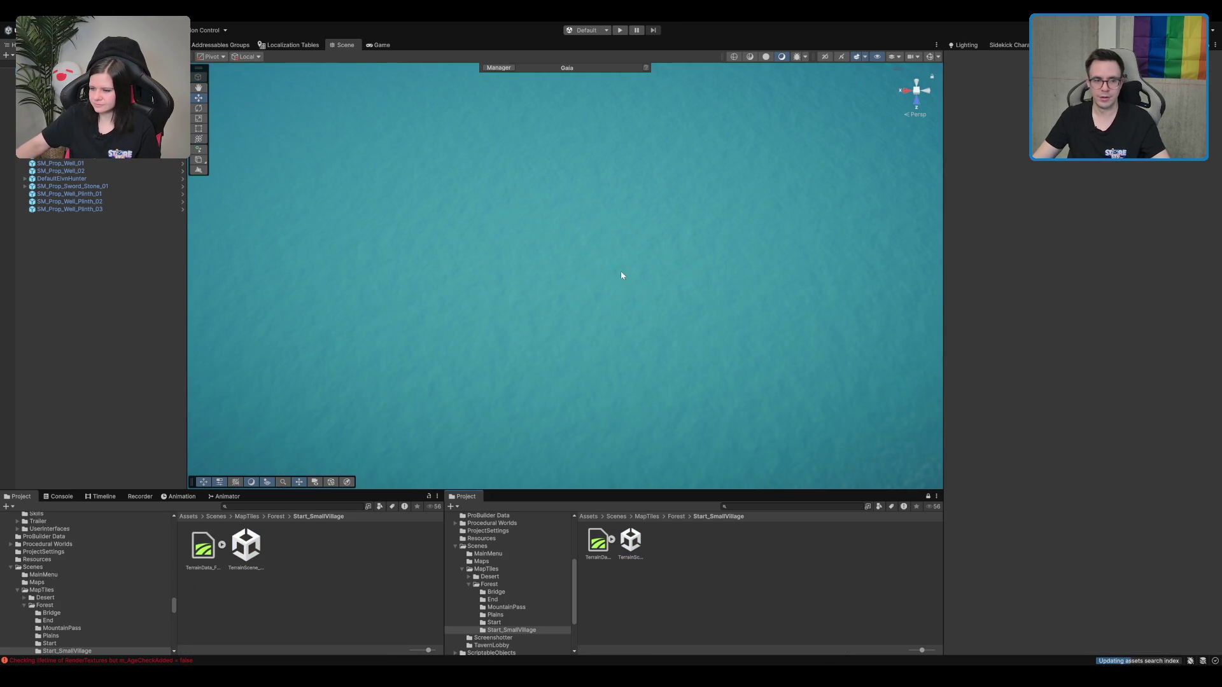
# Step: Inspect the house, the roofed well, the rope-and-beam well and the front stone plinth
pyautogui.doubleClick(64, 125)
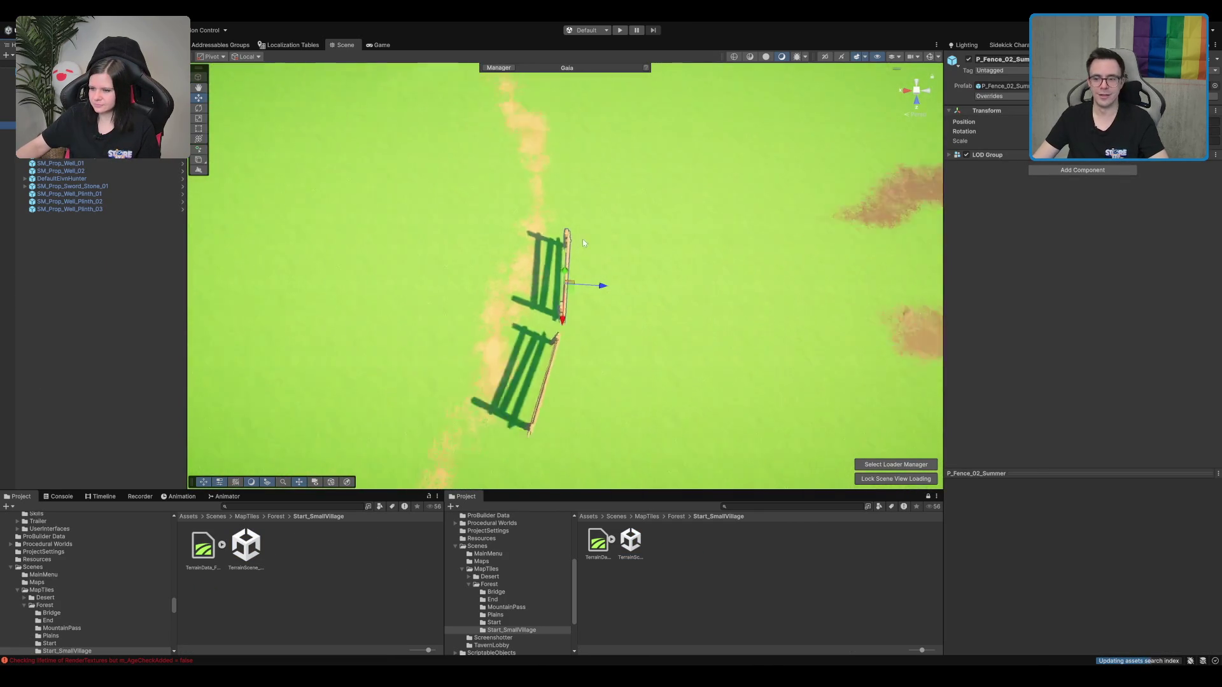
pyautogui.moveTo(582, 251)
pyautogui.mouseDown()
pyautogui.moveTo(620, 318)
pyautogui.moveTo(687, 268)
pyautogui.moveTo(657, 242)
pyautogui.moveTo(615, 304)
pyautogui.moveTo(636, 211)
pyautogui.mouseUp()
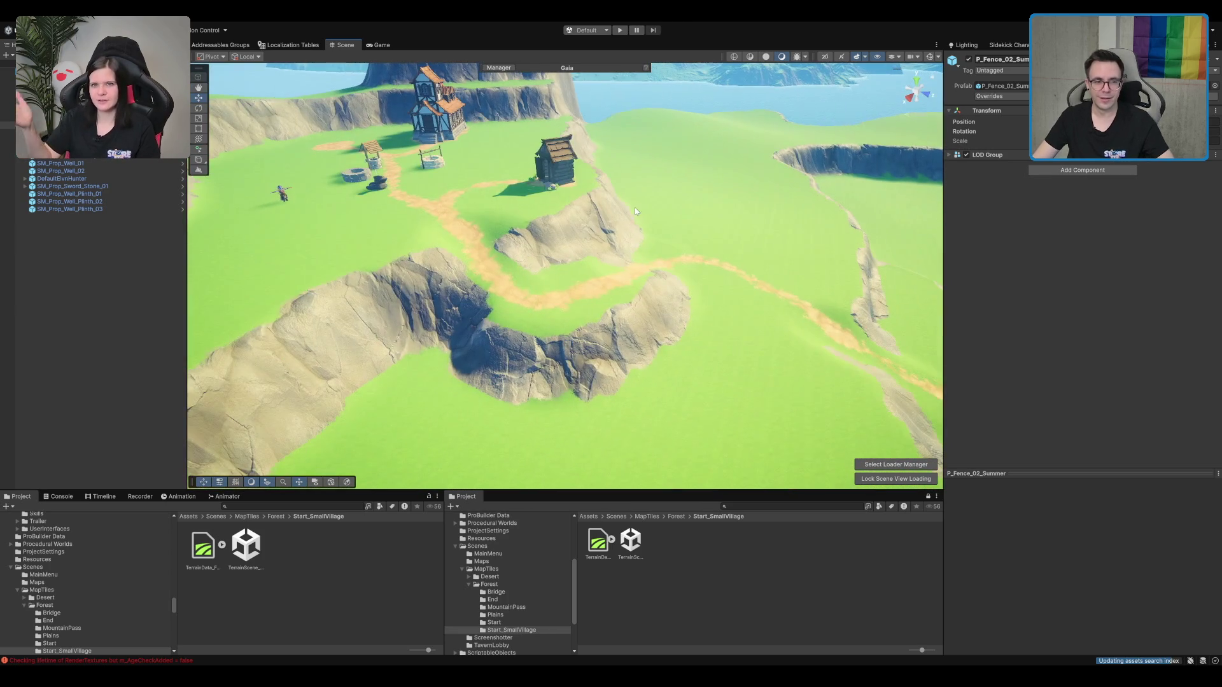
pyautogui.click(564, 165)
pyautogui.press('f')
pyautogui.moveTo(564, 164); pyautogui.dragTo(641, 234)
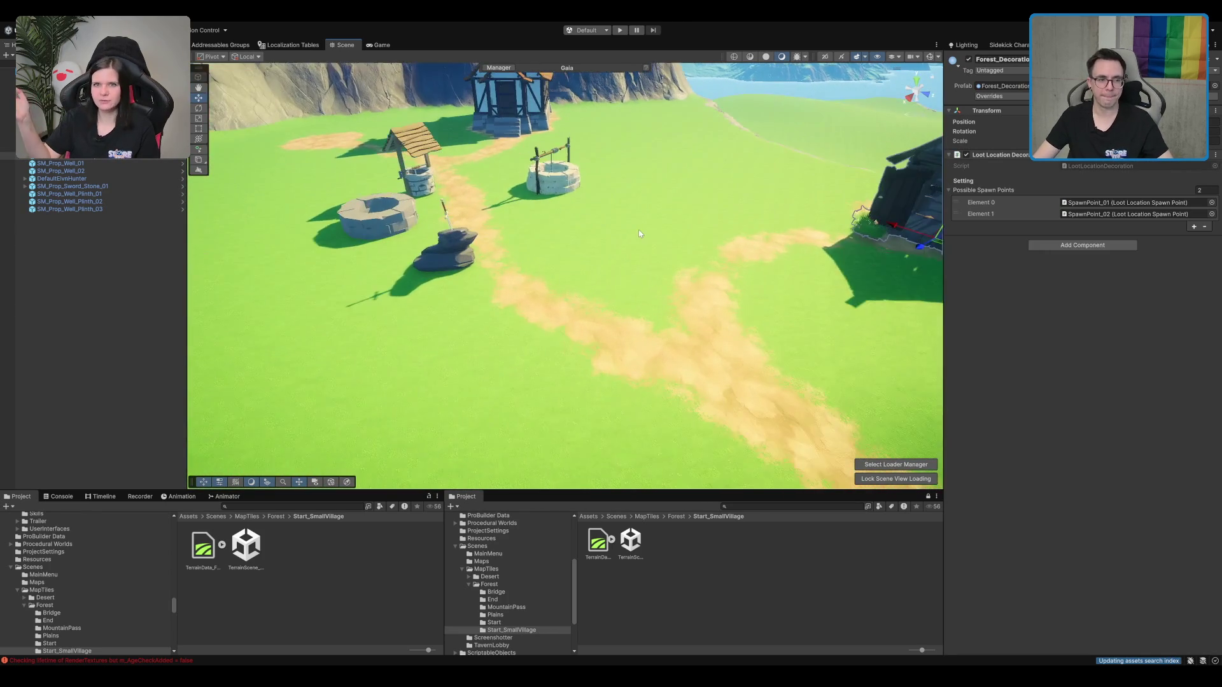
pyautogui.click(427, 189)
pyautogui.press('f')
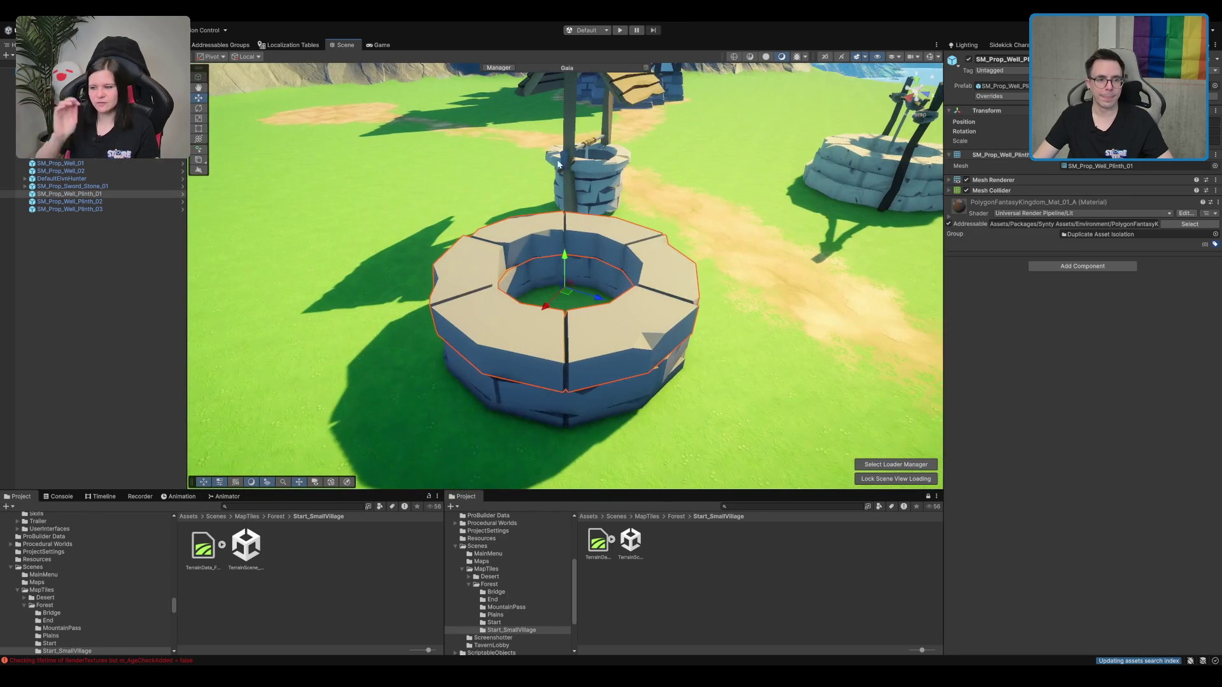
pyautogui.scroll(-3, 607, 167)
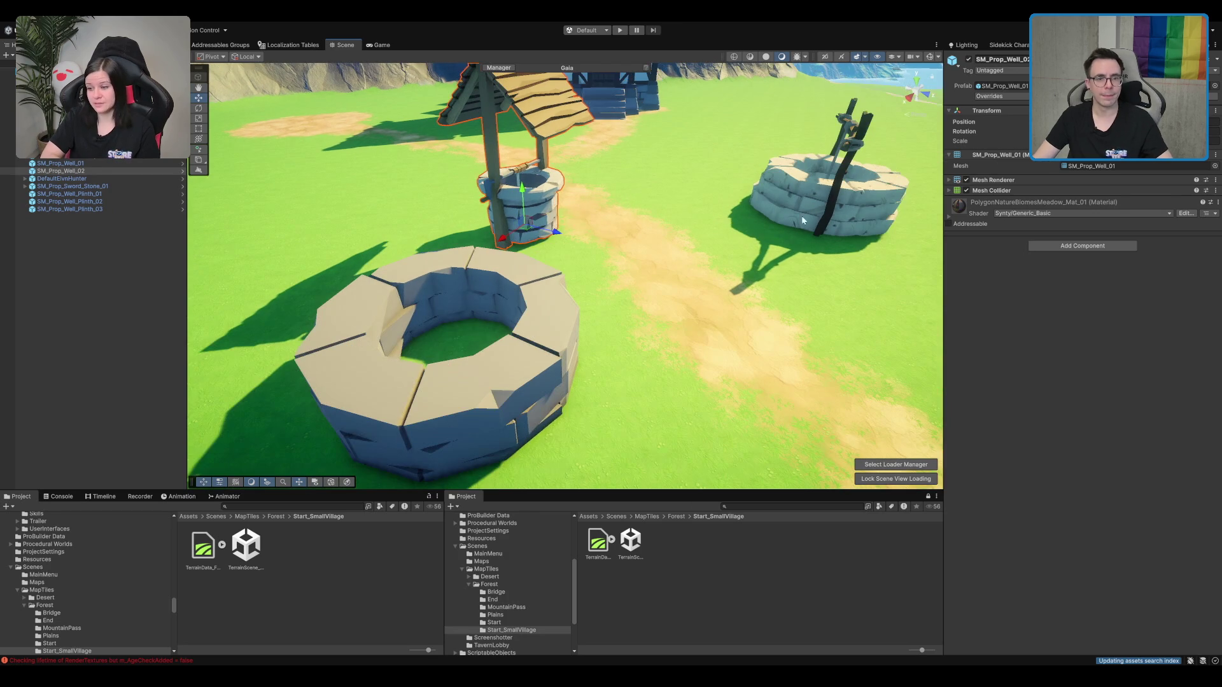
pyautogui.click(768, 233)
pyautogui.moveTo(658, 233); pyautogui.dragTo(638, 255)
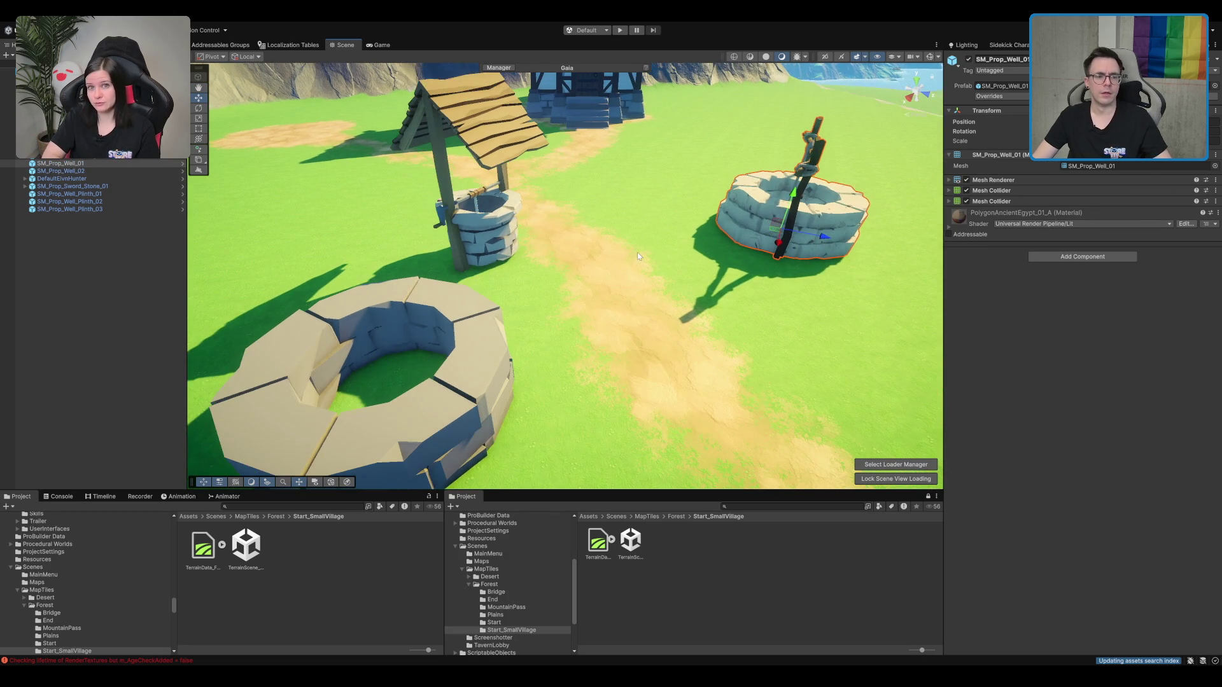
pyautogui.click(391, 421)
pyautogui.press('f')
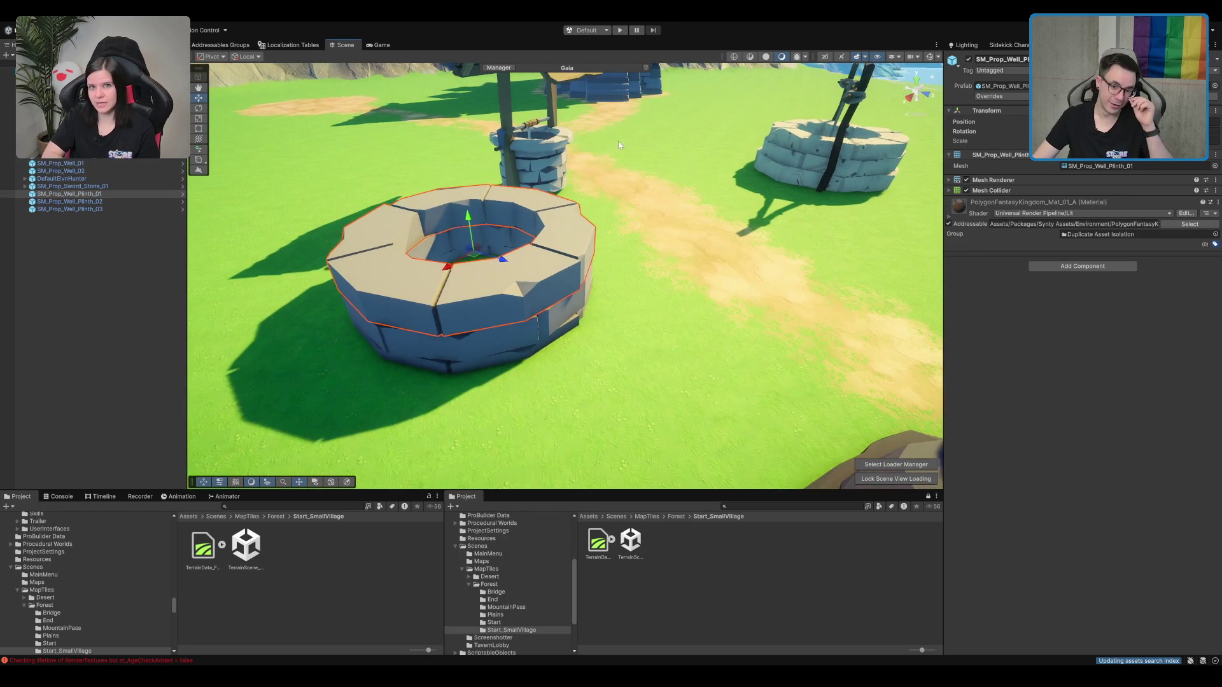
# Step: Delete the SM_Prop_Well_01 rope-and-beam well, then select the stone well plinth
pyautogui.moveTo(620, 144); pyautogui.dragTo(216, 380)
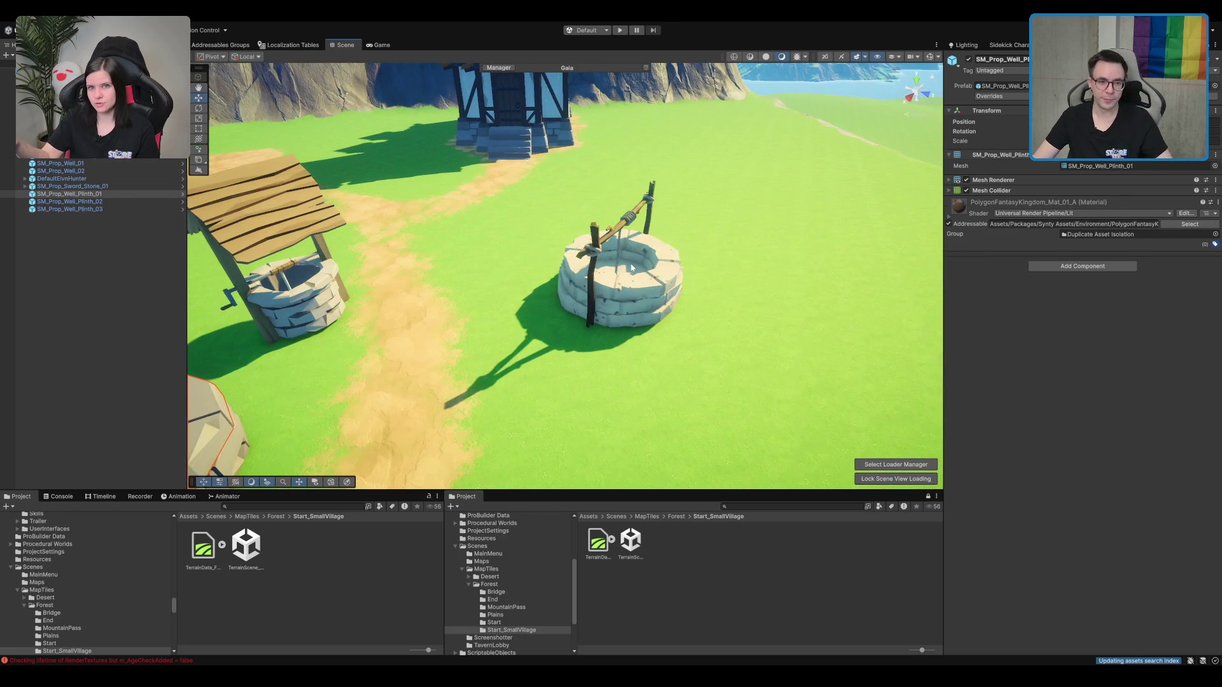
pyautogui.click(631, 267)
pyautogui.press('f')
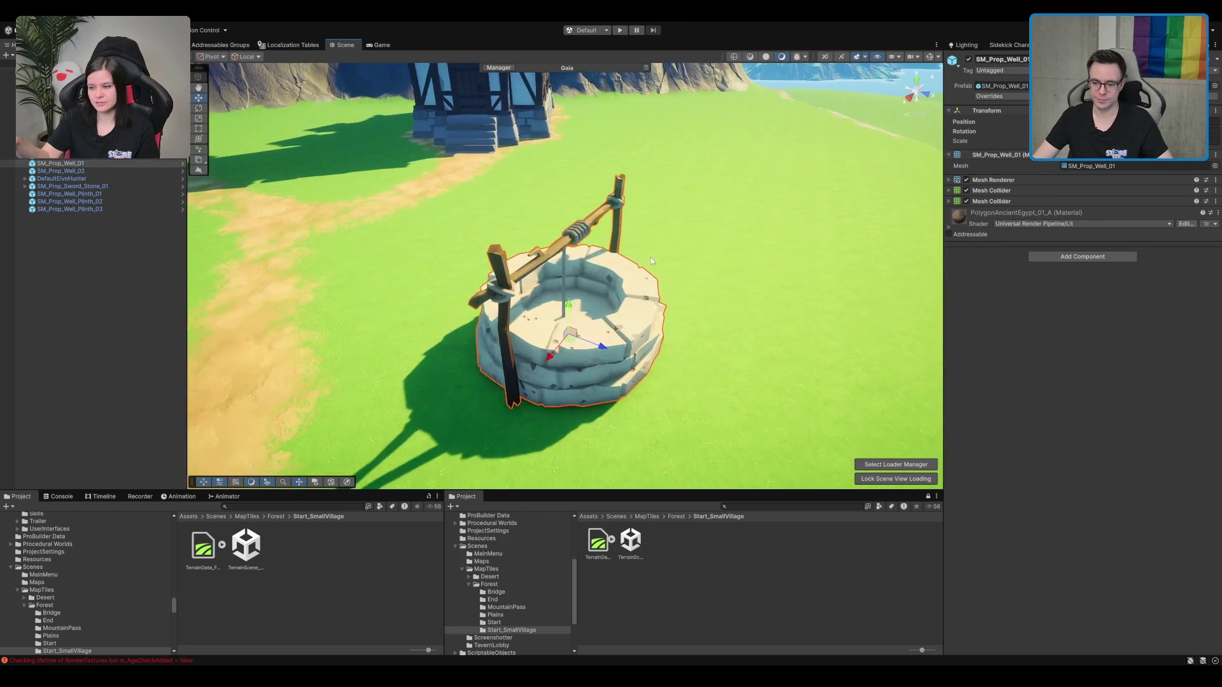
pyautogui.moveTo(583, 390); pyautogui.dragTo(560, 358)
pyautogui.scroll(-5, 559, 359)
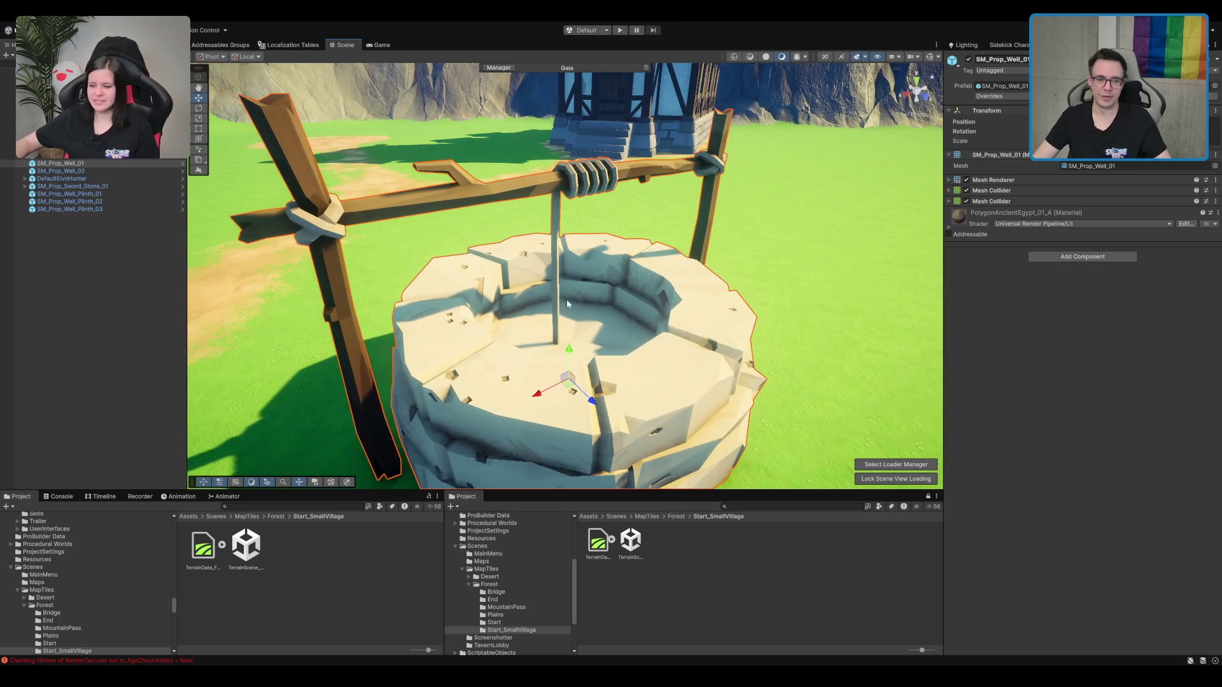
pyautogui.moveTo(473, 283); pyautogui.dragTo(145, 248)
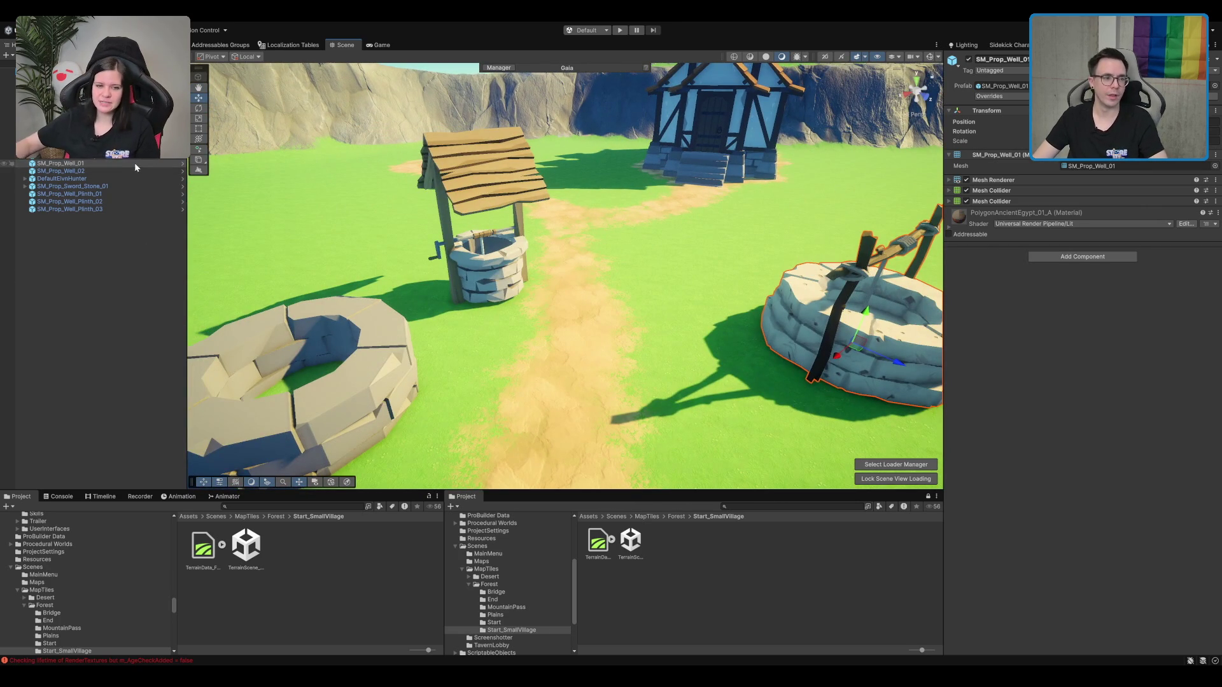
pyautogui.scroll(-5, 410, 213)
pyautogui.press('Delete')
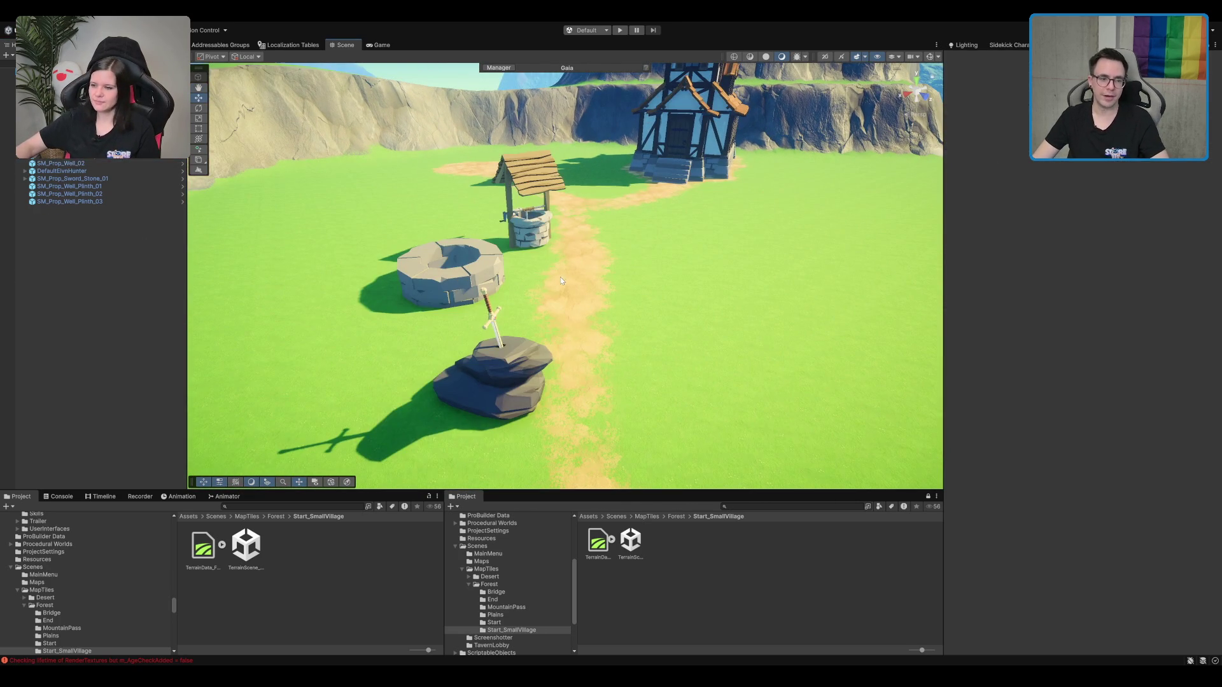
pyautogui.click(471, 280)
pyautogui.scroll(-5, 559, 261)
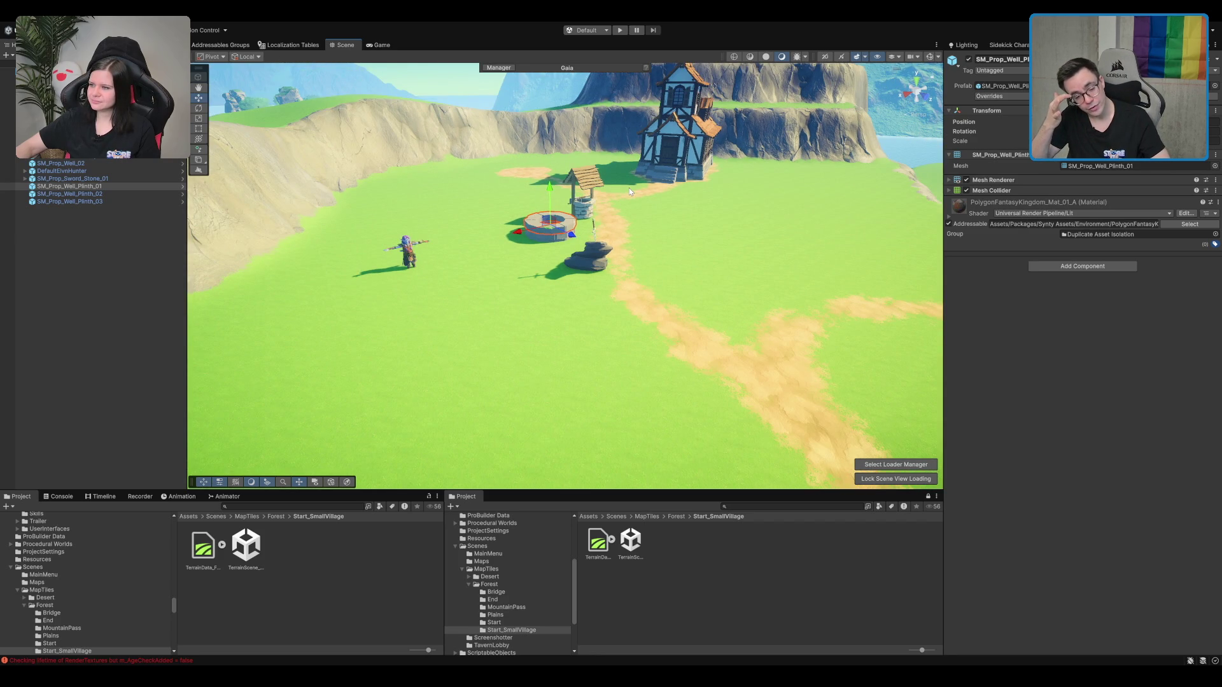
# Step: Move the DefaultElvnHunter character beside the stone well plinth
pyautogui.press('f')
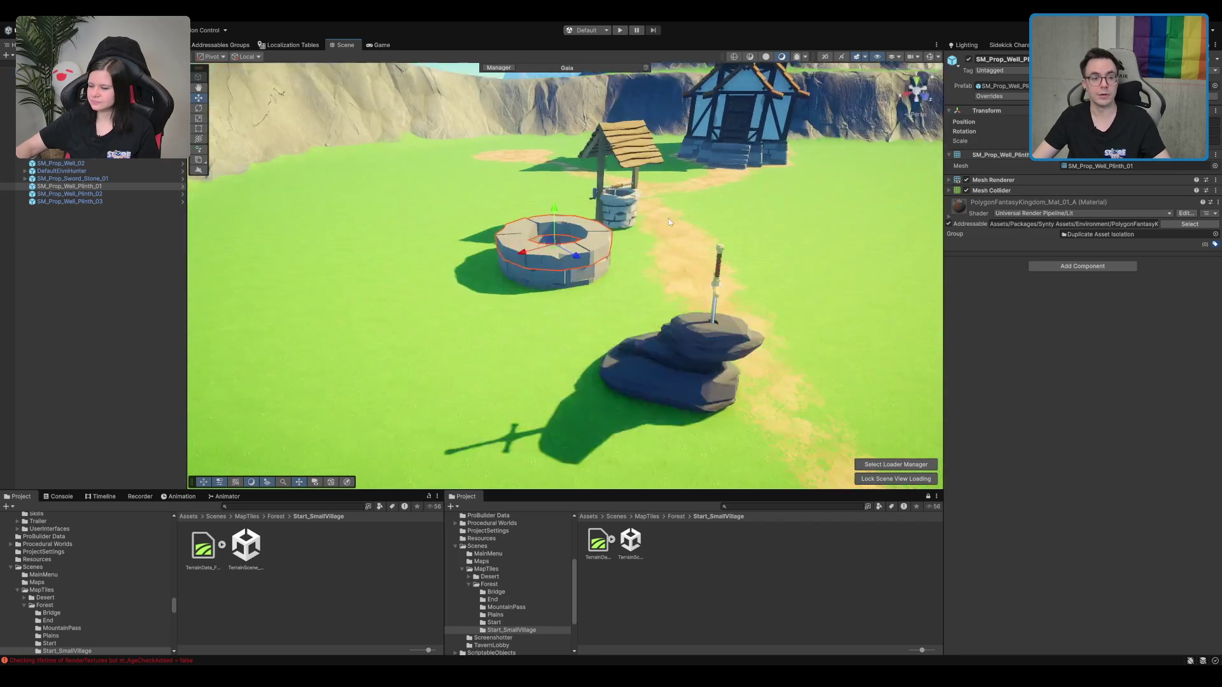
pyautogui.scroll(-2, 562, 328)
pyautogui.scroll(-5, 561, 328)
pyautogui.click(322, 245)
pyautogui.scroll(3, 361, 299)
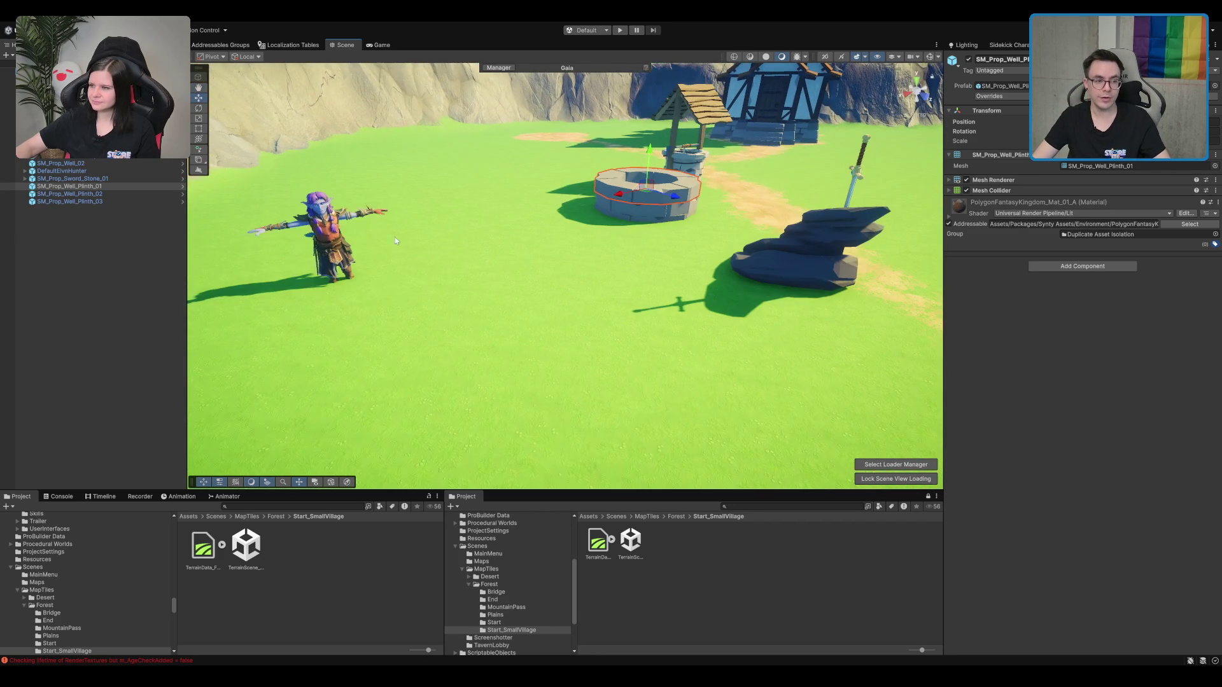
pyautogui.moveTo(342, 299); pyautogui.dragTo(578, 227)
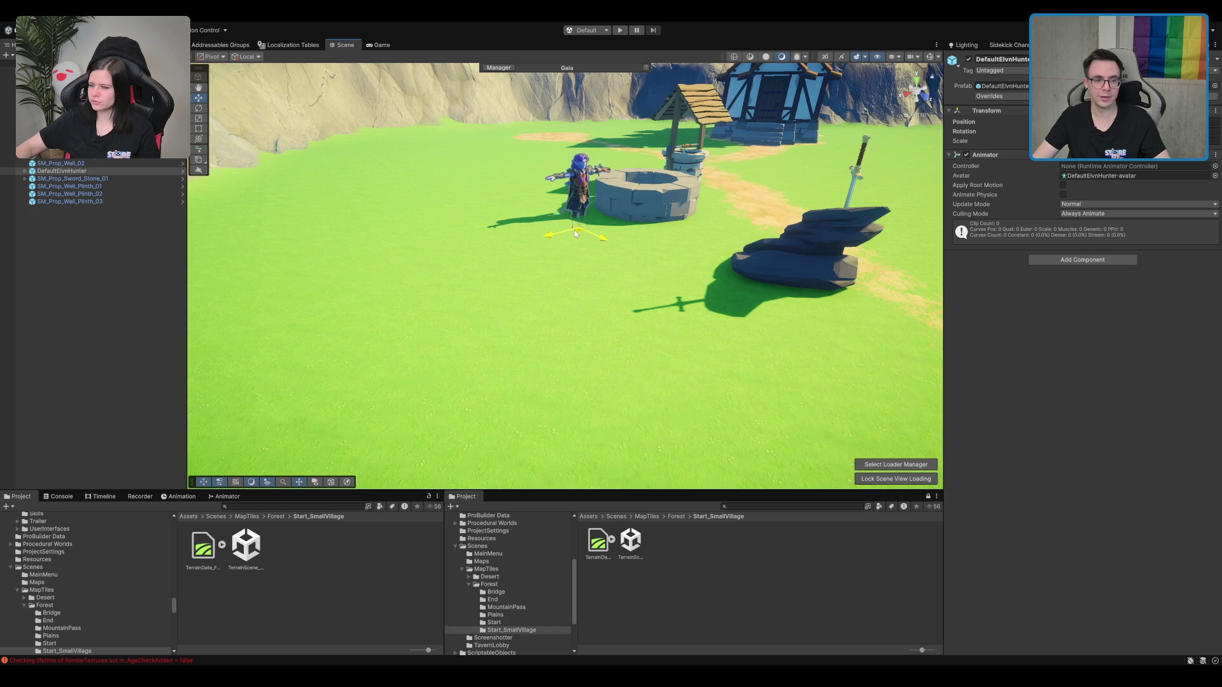
pyautogui.scroll(6, 568, 190)
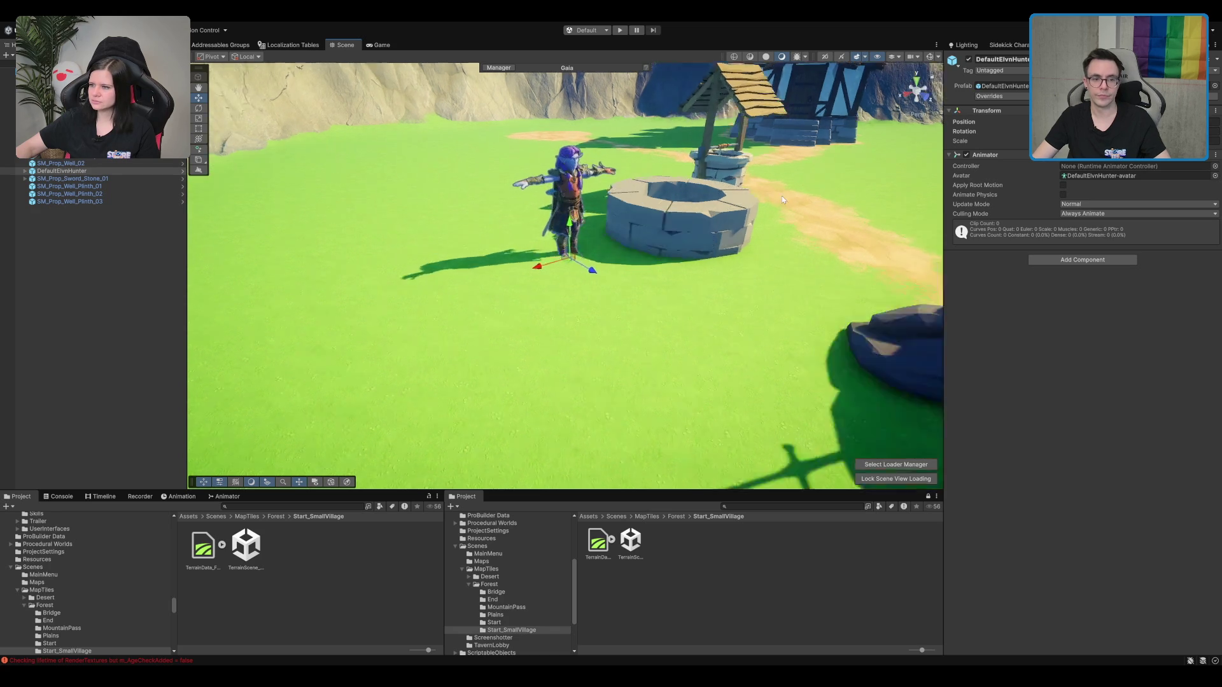
# Step: Select the plinth's top and lower rings and move both next to the elf
pyautogui.click(763, 333)
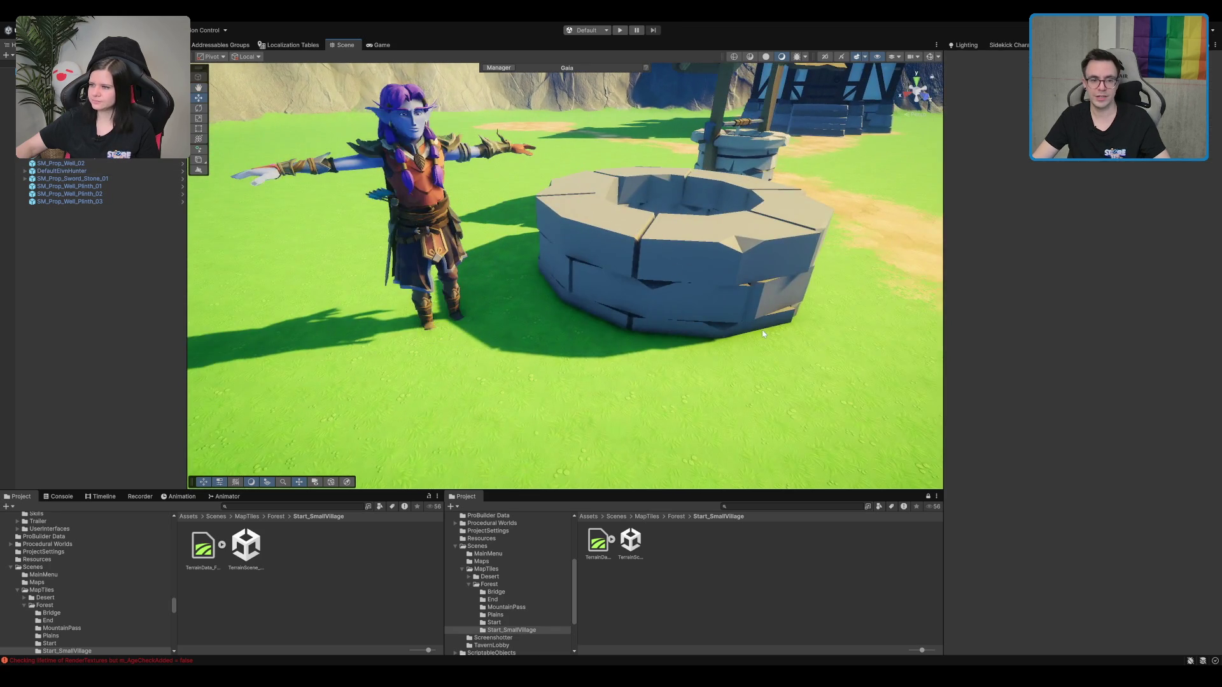
pyautogui.moveTo(763, 333); pyautogui.dragTo(723, 314)
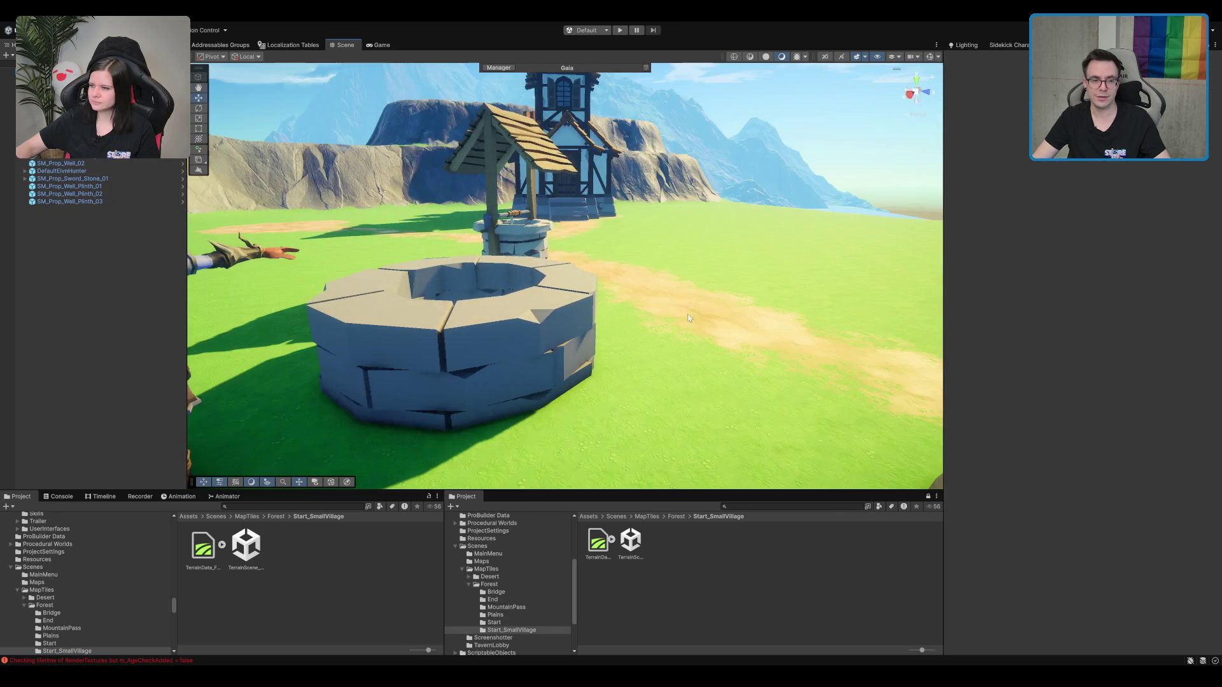
pyautogui.moveTo(533, 322)
pyautogui.mouseDown()
pyautogui.moveTo(734, 255)
pyautogui.moveTo(682, 270)
pyautogui.moveTo(694, 291)
pyautogui.mouseUp()
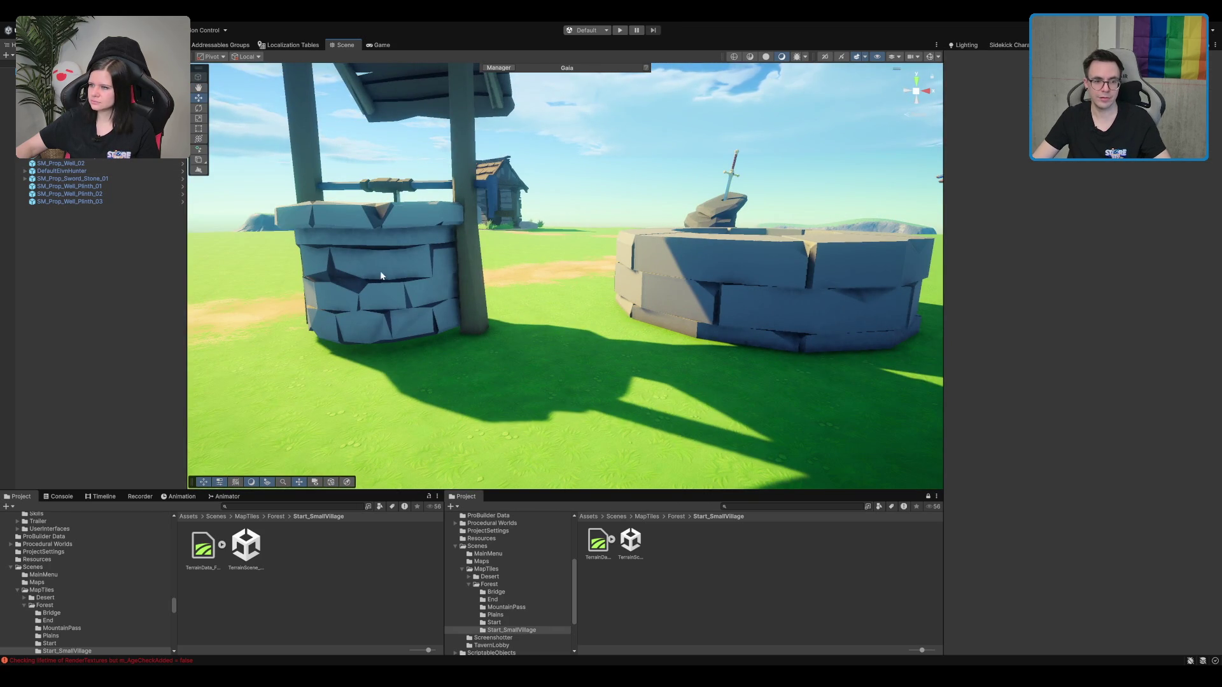
pyautogui.click(831, 268)
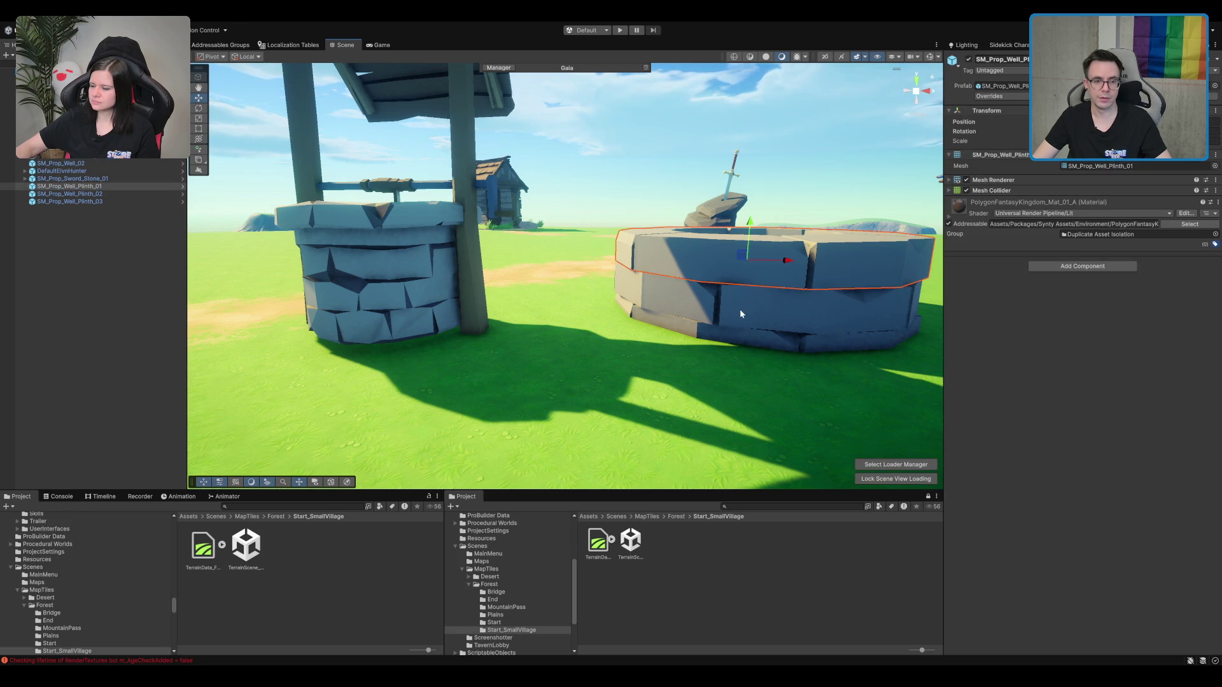
pyautogui.moveTo(827, 312); pyautogui.dragTo(542, 276)
pyautogui.keyDown('shift'); pyautogui.click(495, 246); pyautogui.keyUp('shift')
pyautogui.moveTo(426, 217); pyautogui.dragTo(612, 260)
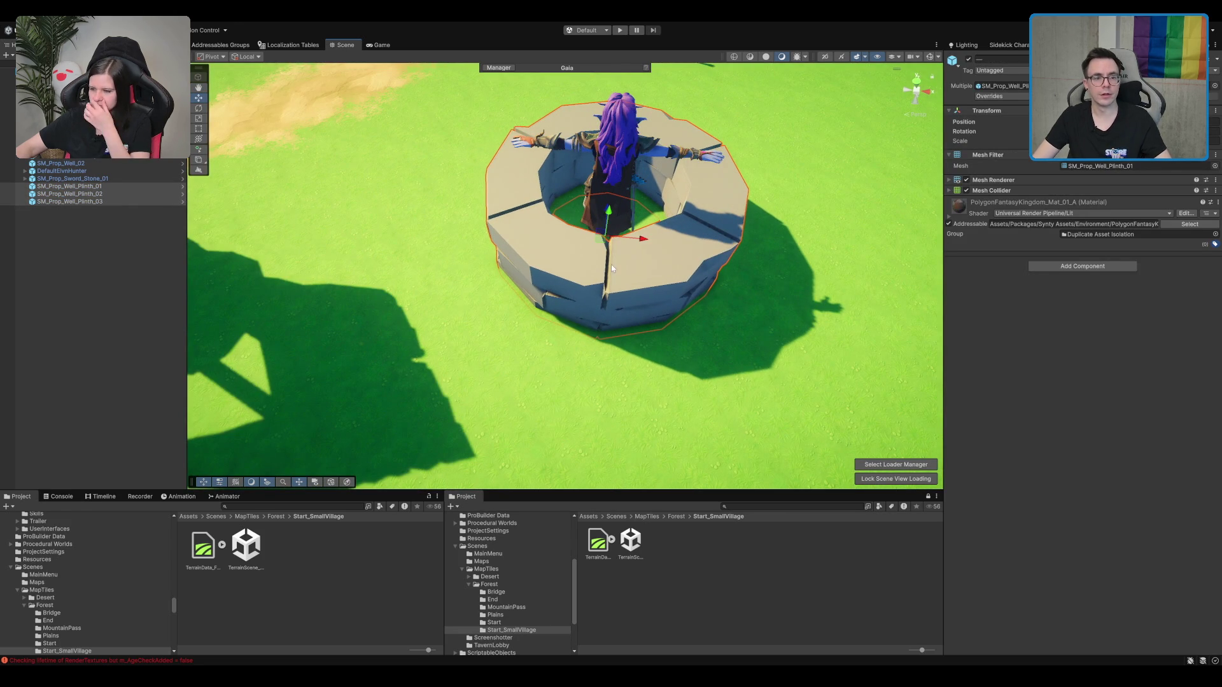
# Step: Clear the selection and select the terrain
pyautogui.scroll(-5, 619, 290)
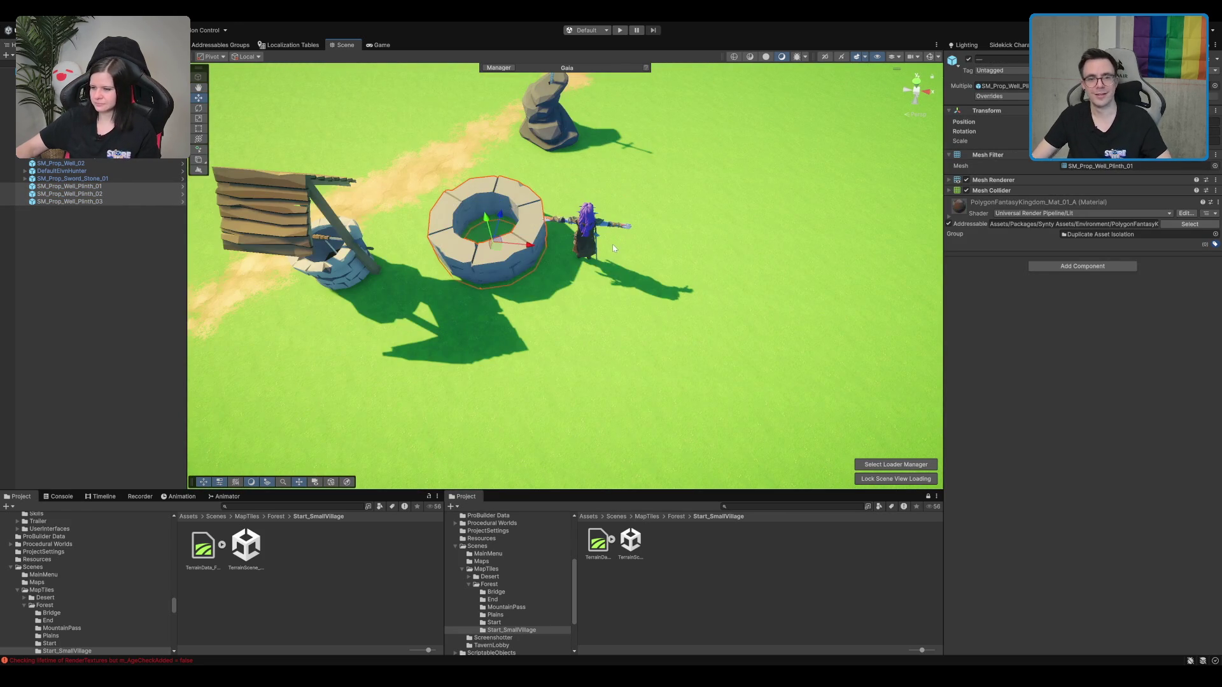
pyautogui.scroll(3, 681, 280)
pyautogui.scroll(-3, 681, 280)
pyautogui.click(681, 280)
pyautogui.scroll(-5, 537, 203)
pyautogui.scroll(4, 464, 228)
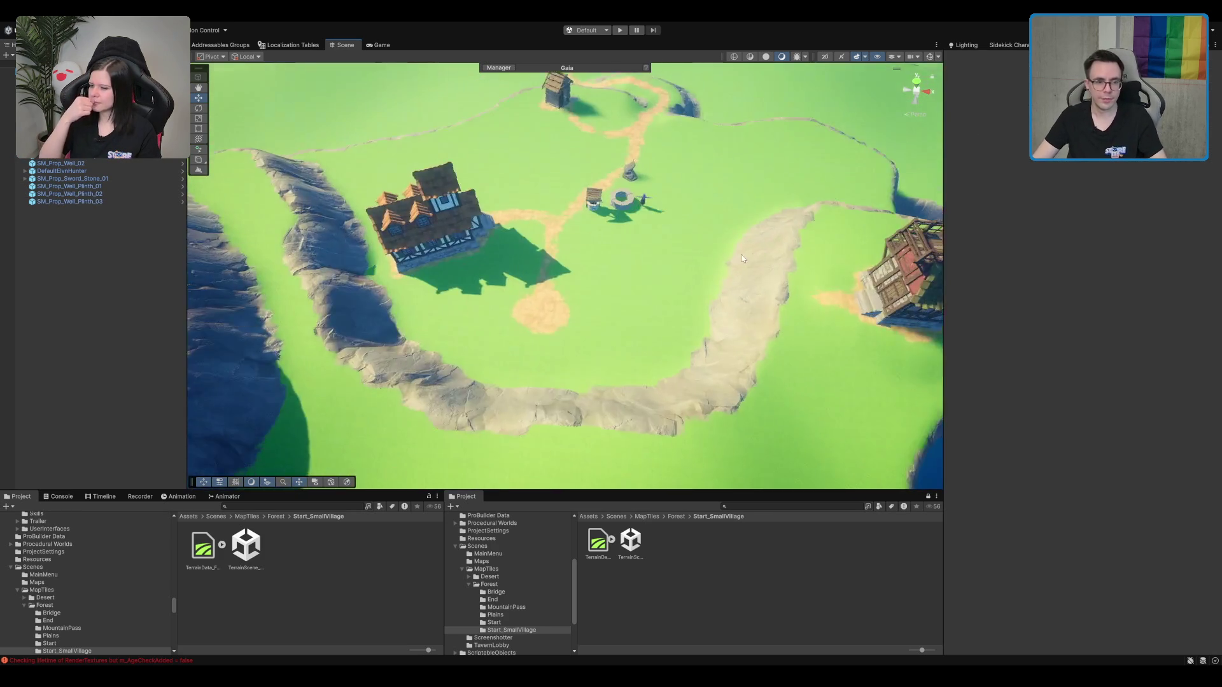
pyautogui.click(464, 228)
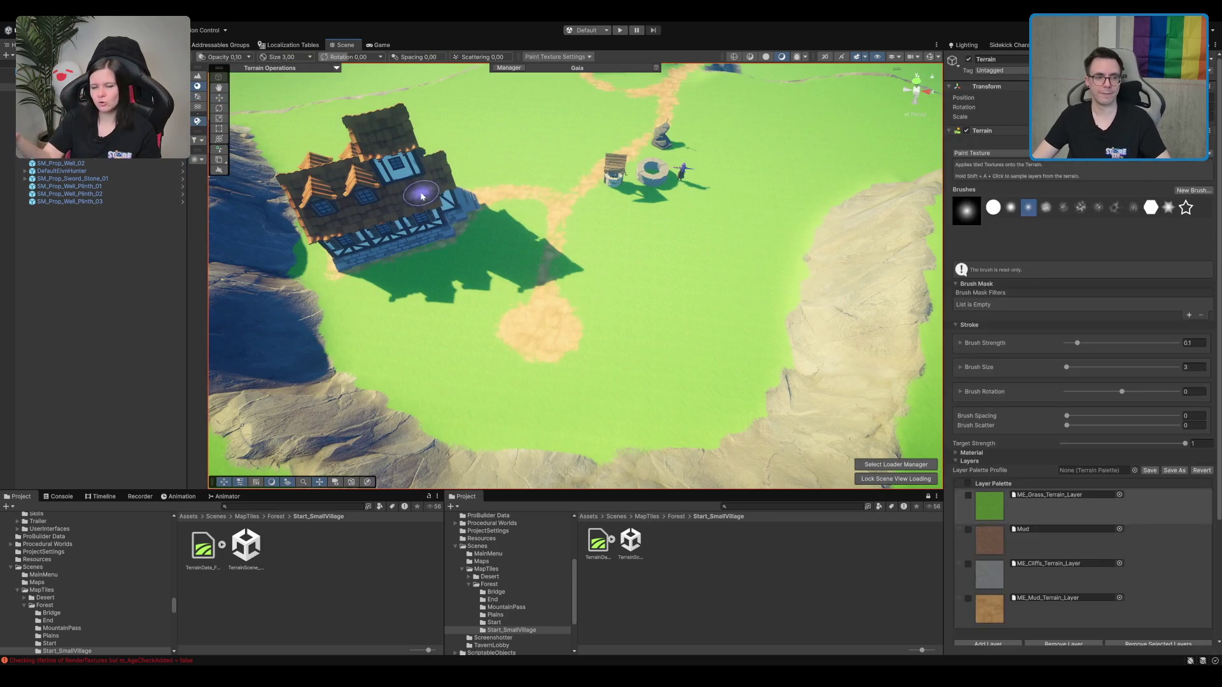
# Step: Place a new house prefab in the village and rotate it to face the path
pyautogui.click(421, 196)
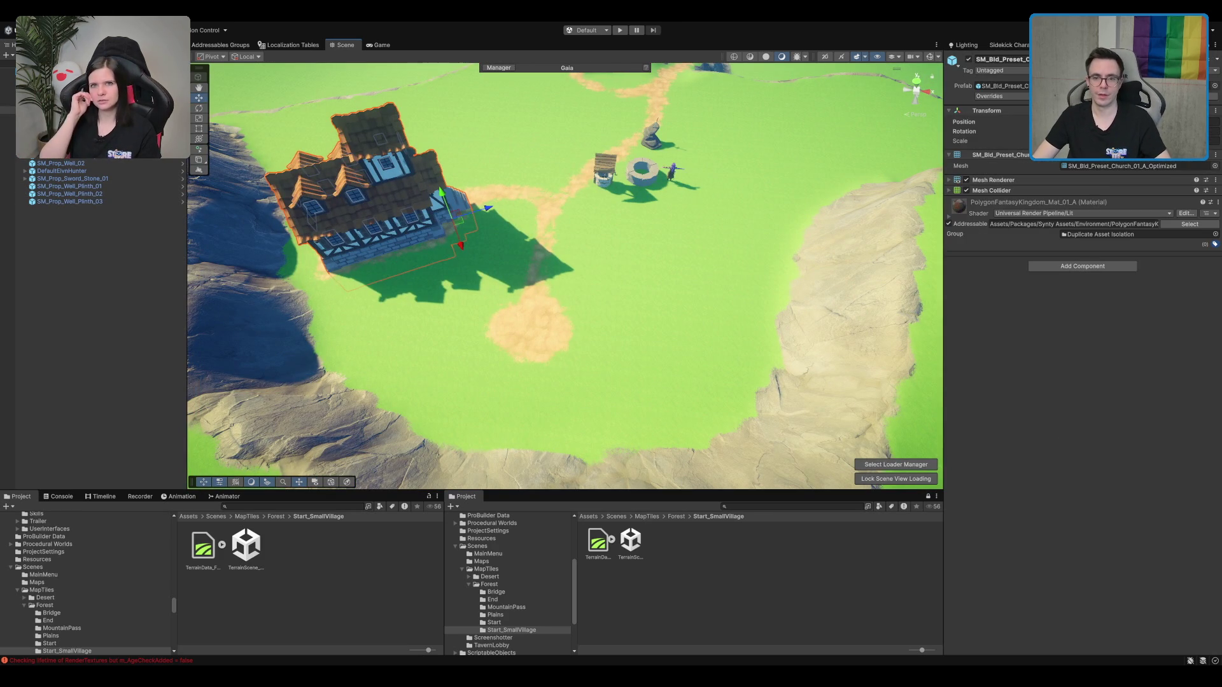
pyautogui.click(1081, 85)
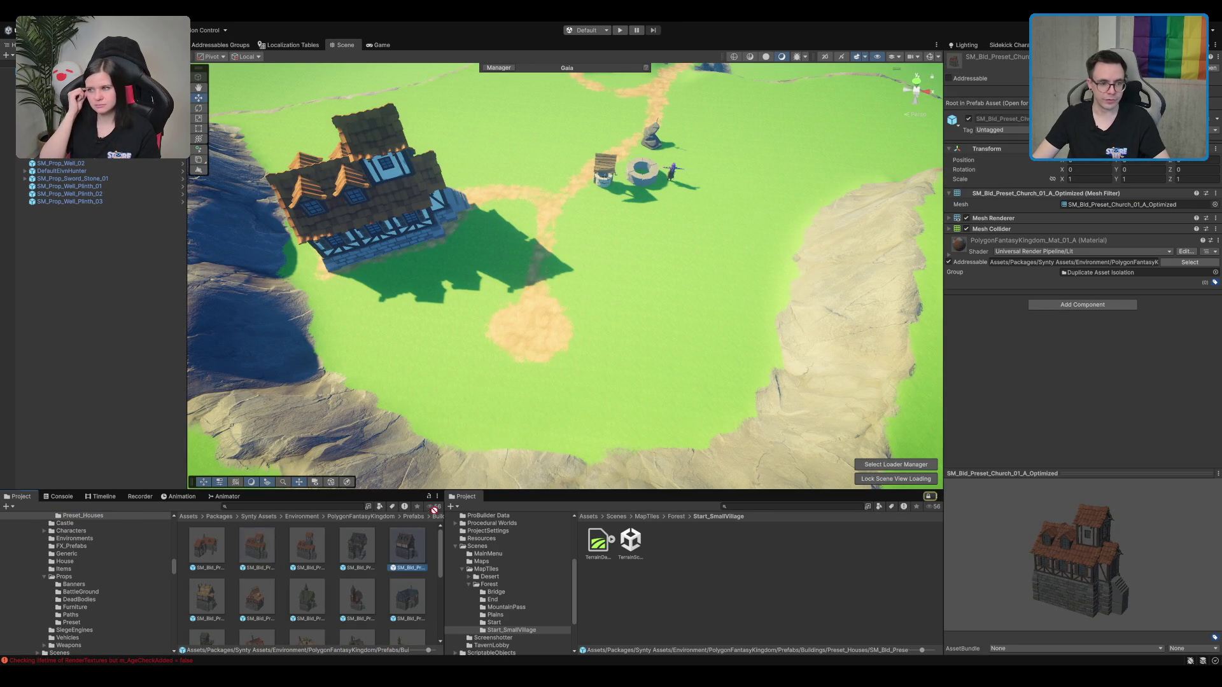
pyautogui.moveTo(418, 548); pyautogui.dragTo(684, 248)
pyautogui.press('f')
pyautogui.press('e')
pyautogui.moveTo(599, 312)
pyautogui.mouseDown()
pyautogui.moveTo(840, 283)
pyautogui.moveTo(763, 357)
pyautogui.moveTo(783, 331)
pyautogui.moveTo(658, 391)
pyautogui.mouseUp()
# Step: Move the new house up-left, then slide it slightly left on the terrain
pyautogui.press('w')
pyautogui.moveTo(622, 290)
pyautogui.mouseDown()
pyautogui.moveTo(566, 229)
pyautogui.moveTo(525, 215)
pyautogui.mouseUp()
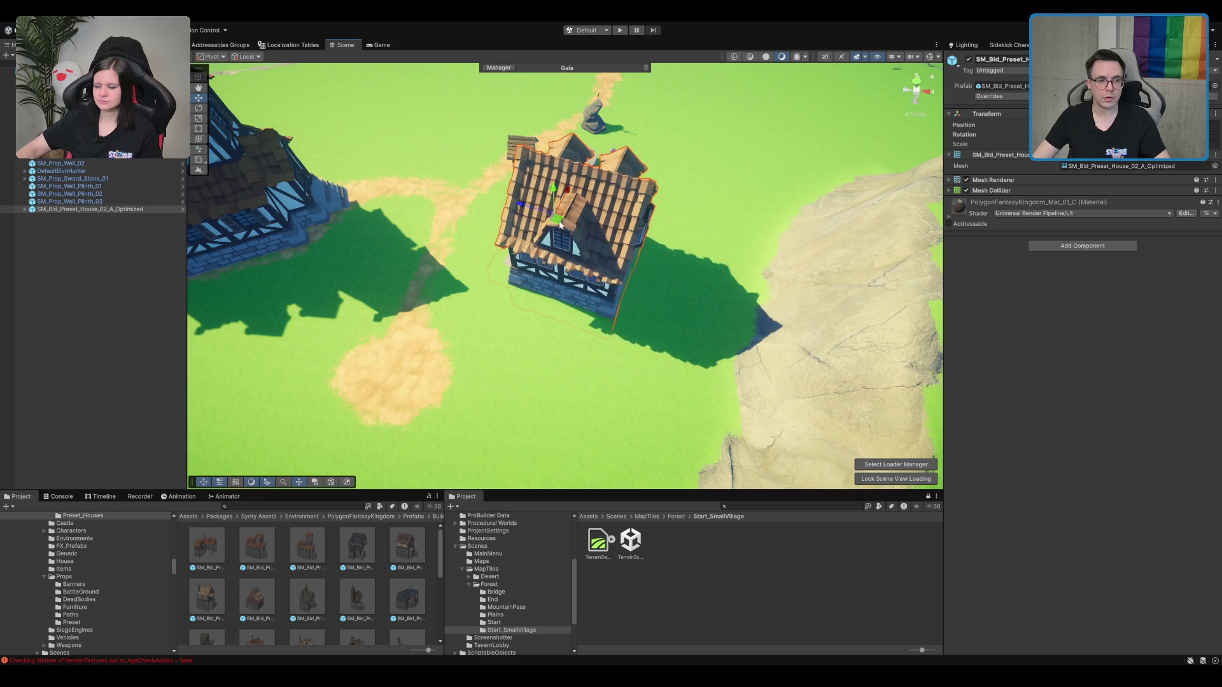
pyautogui.scroll(5, 572, 254)
pyautogui.moveTo(671, 273); pyautogui.dragTo(644, 325)
pyautogui.scroll(-5, 644, 326)
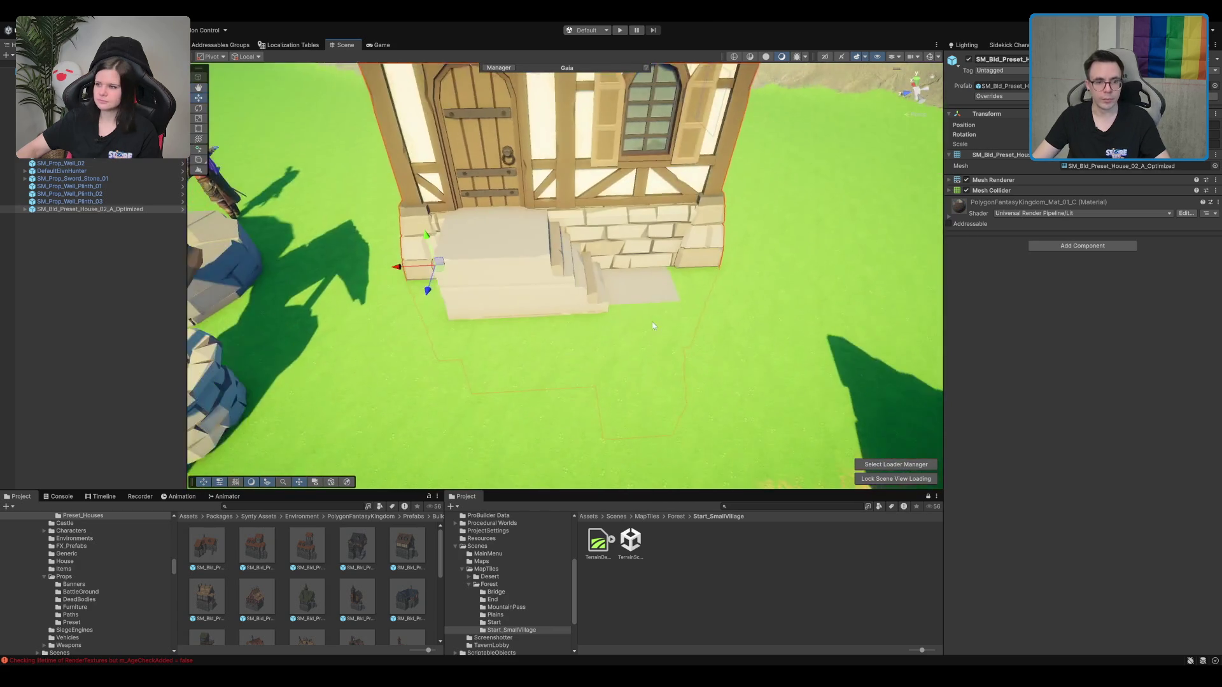
pyautogui.scroll(3, 644, 330)
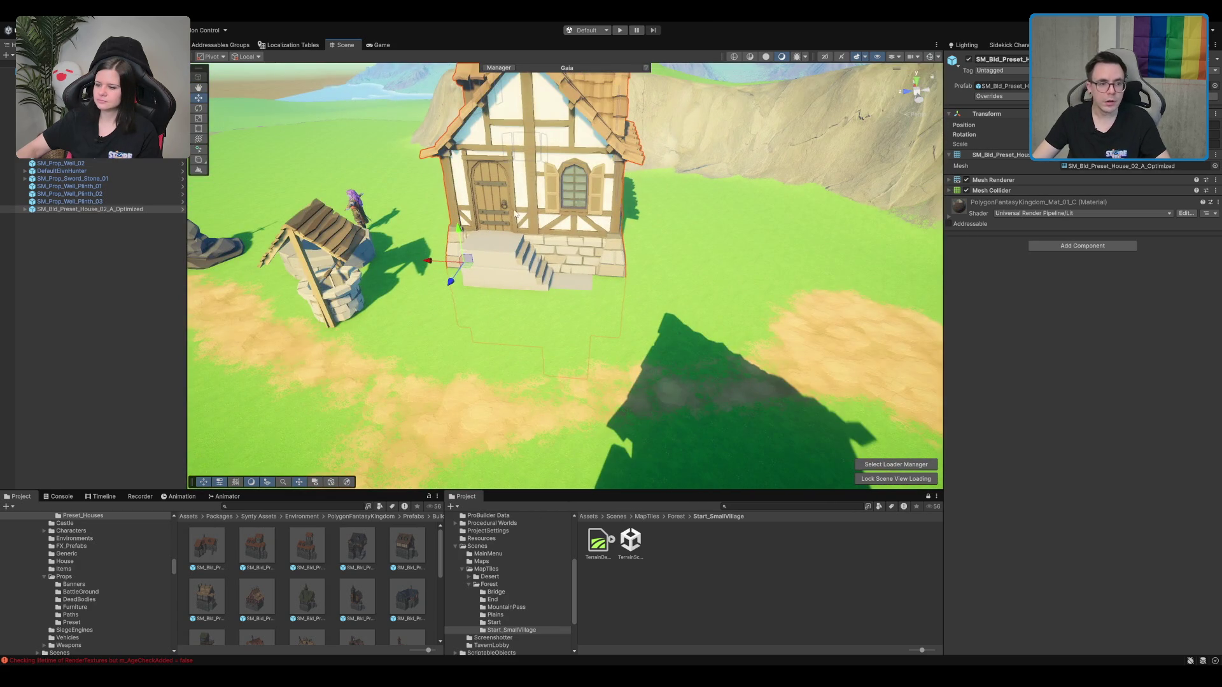
pyautogui.moveTo(517, 215); pyautogui.dragTo(563, 284)
pyautogui.moveTo(499, 316)
pyautogui.mouseDown()
pyautogui.moveTo(494, 393)
pyautogui.moveTo(474, 280)
pyautogui.moveTo(480, 315)
pyautogui.mouseUp()
pyautogui.scroll(-5, 481, 302)
# Step: Lift the roofed well off its plinth and move the three plinth pieces beside it
pyautogui.click(455, 287)
pyautogui.moveTo(643, 280)
pyautogui.mouseDown()
pyautogui.moveTo(670, 318)
pyautogui.moveTo(407, 321)
pyautogui.mouseUp()
pyautogui.click(627, 277)
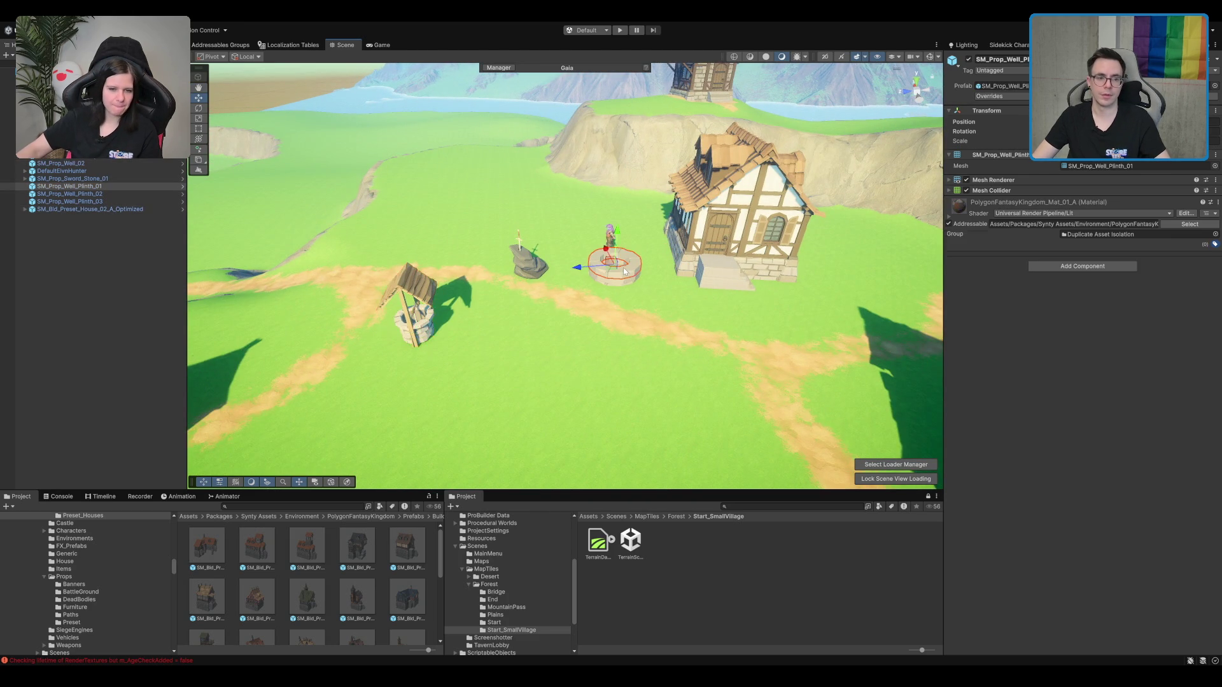
pyautogui.press('f')
pyautogui.keyDown('shift'); pyautogui.click(579, 367); pyautogui.keyUp('shift')
pyautogui.keyDown('shift'); pyautogui.click(579, 368); pyautogui.keyUp('shift')
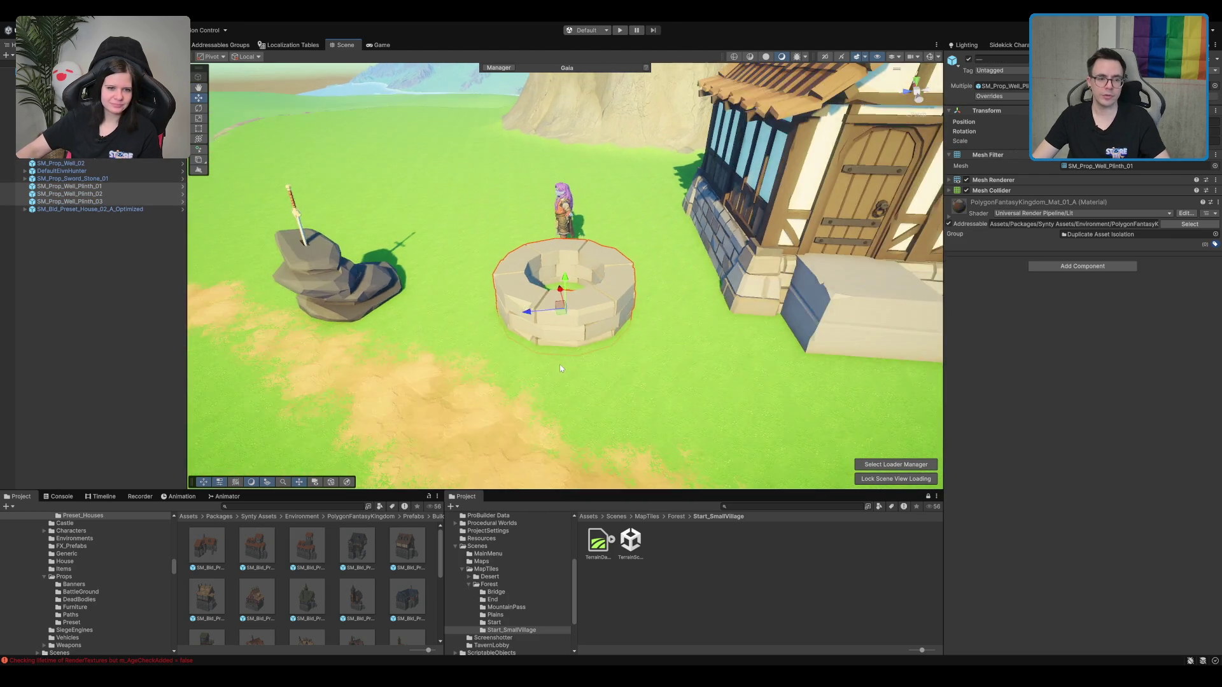
pyautogui.scroll(-3, 560, 309)
pyautogui.moveTo(567, 306); pyautogui.dragTo(255, 331)
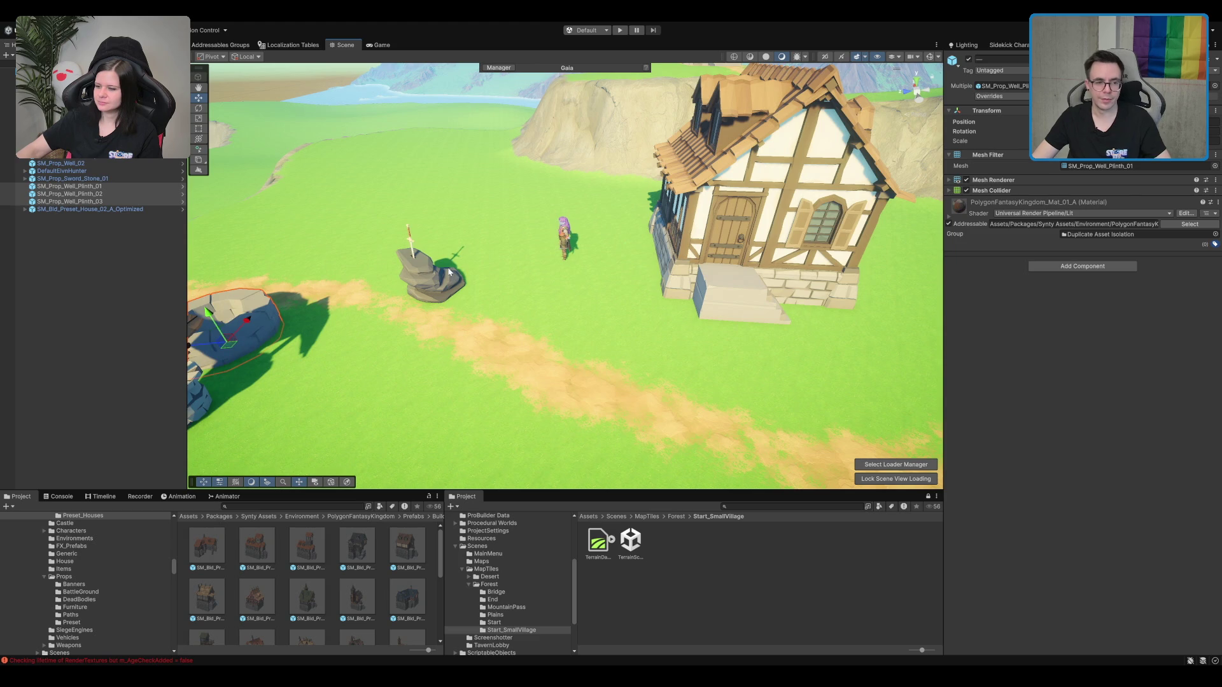
pyautogui.moveTo(552, 266); pyautogui.dragTo(705, 306)
pyautogui.click(660, 284)
pyautogui.scroll(-5, 659, 284)
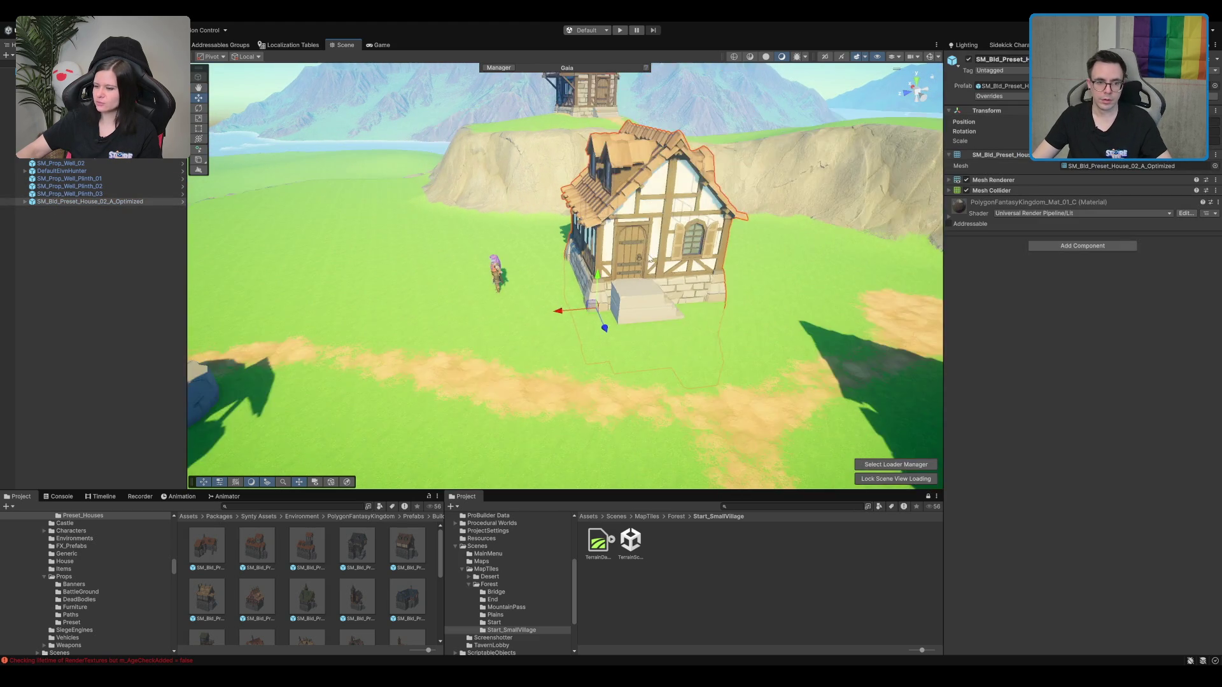
# Step: Rotate the timber-framed House_02 so its door faces the path
pyautogui.moveTo(753, 234); pyautogui.dragTo(813, 251)
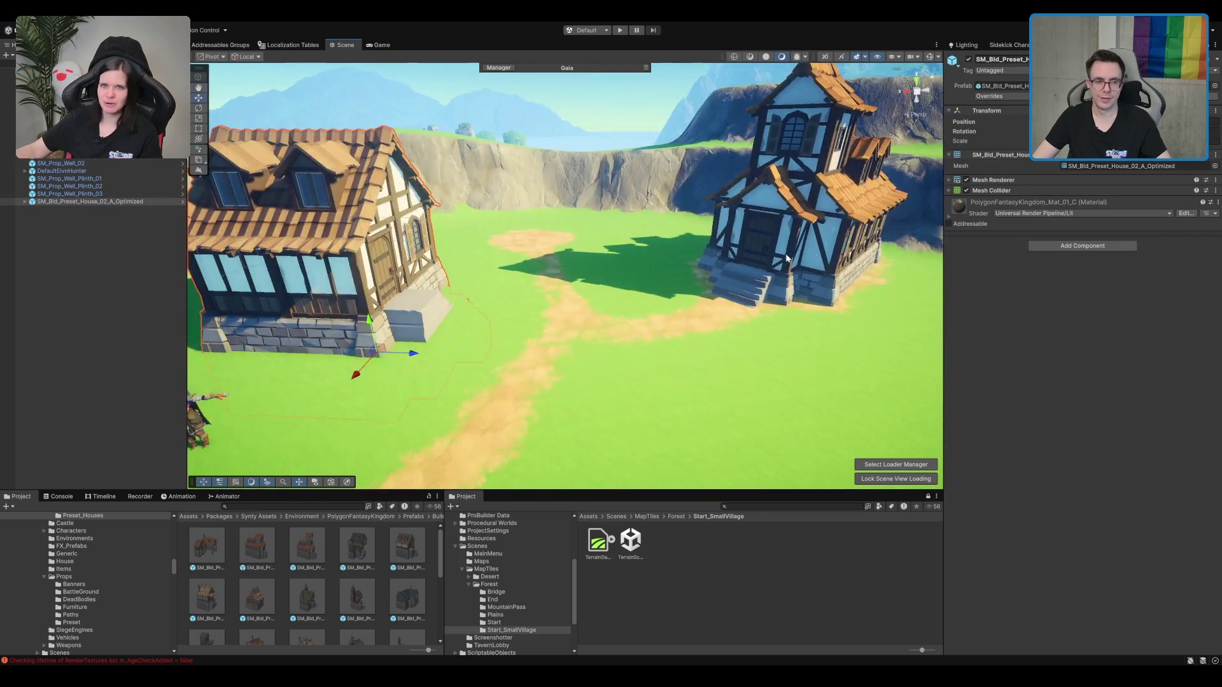
pyautogui.scroll(-5, 684, 262)
pyautogui.moveTo(683, 262); pyautogui.dragTo(687, 299)
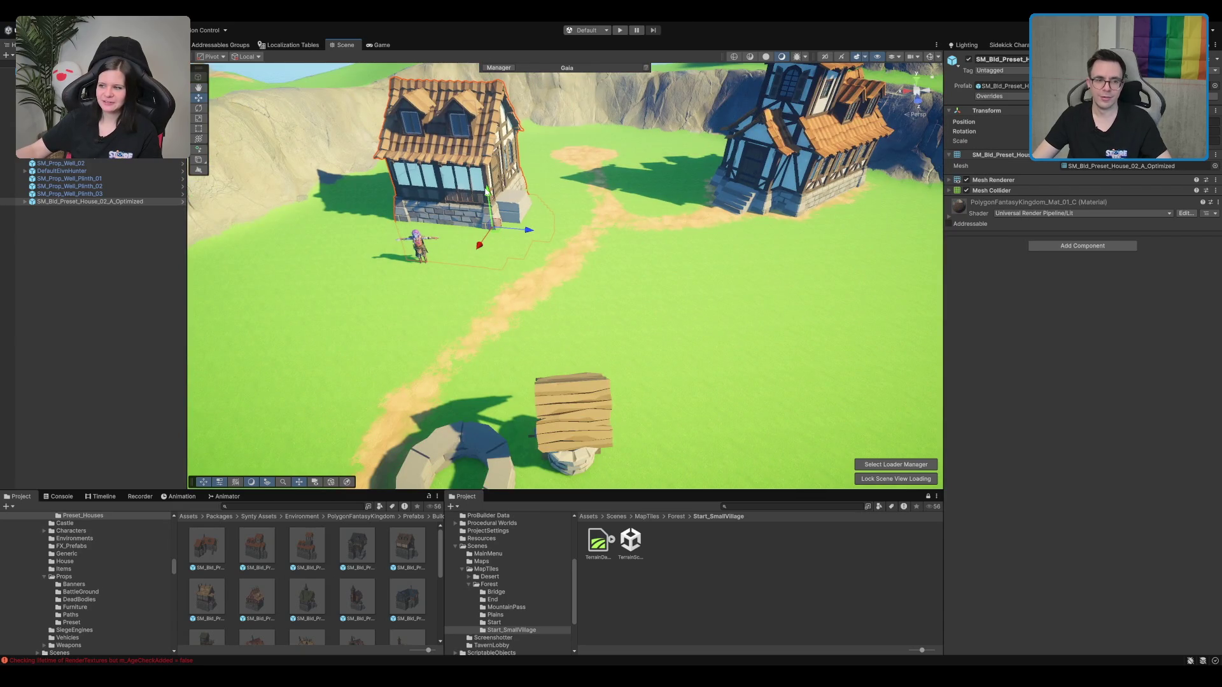
pyautogui.scroll(-3, 486, 189)
pyautogui.keyDown('alt'); pyautogui.moveTo(486, 189); pyautogui.dragTo(509, 229); pyautogui.keyUp('alt')
pyautogui.scroll(3, 527, 264)
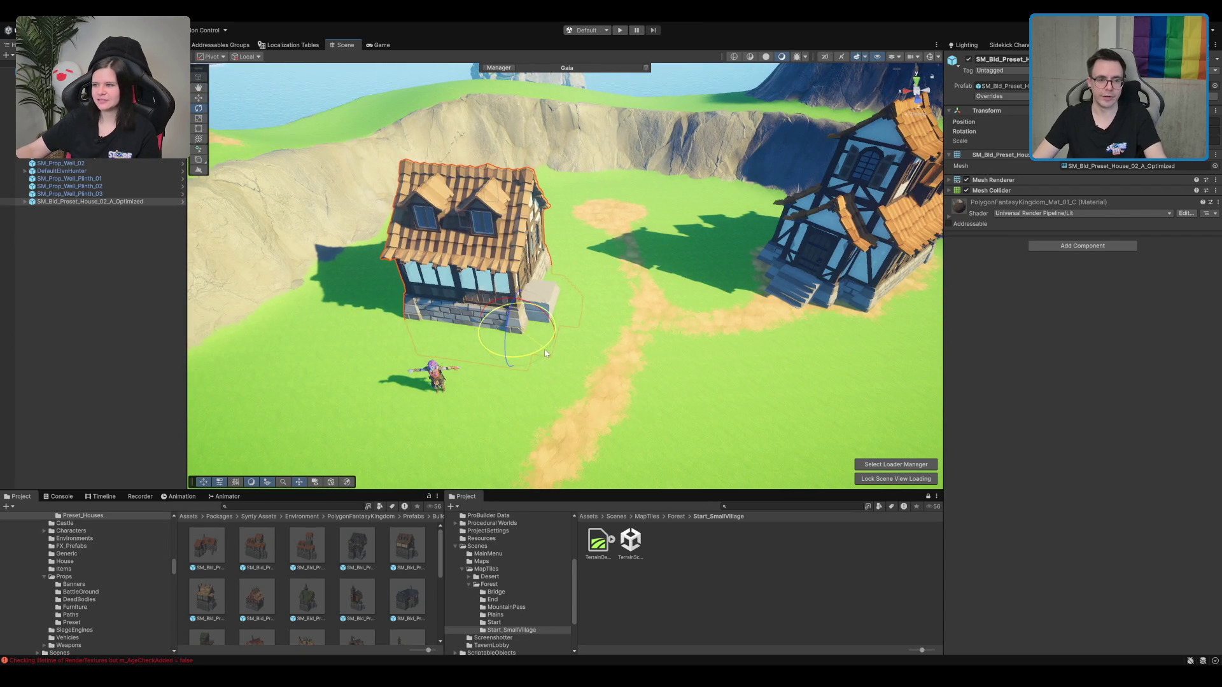
pyautogui.moveTo(545, 349); pyautogui.dragTo(490, 340)
pyautogui.scroll(-3, 600, 307)
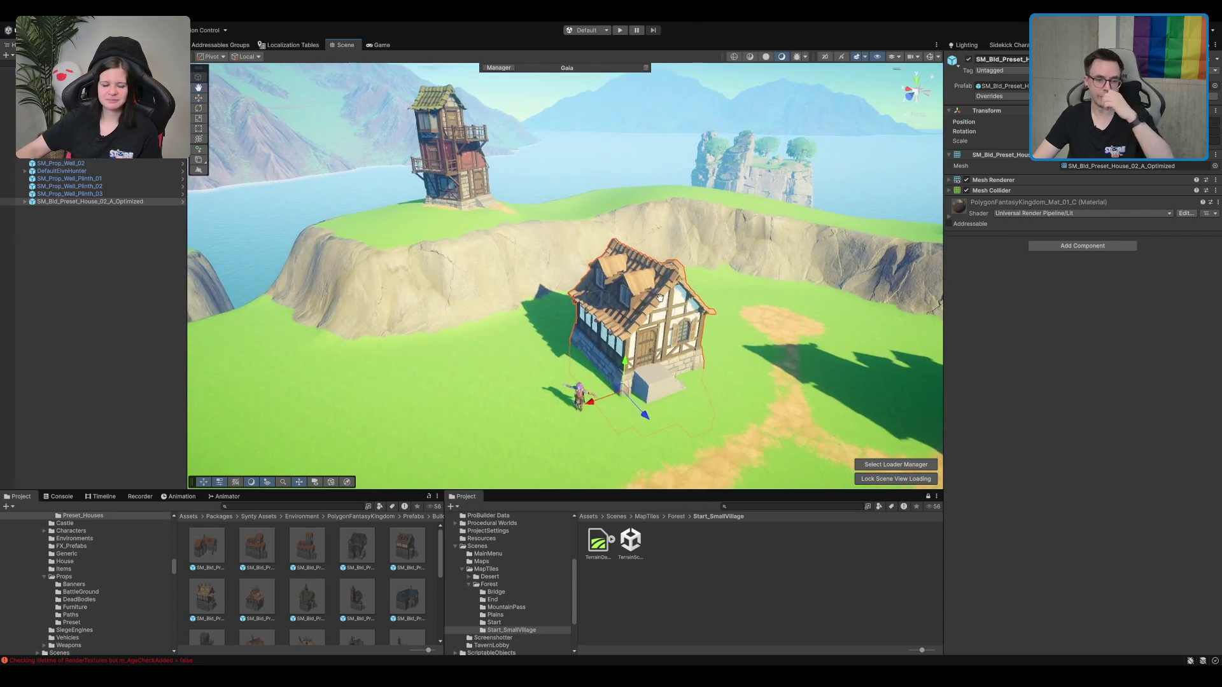
pyautogui.moveTo(660, 298)
pyautogui.mouseDown()
pyautogui.moveTo(667, 340)
pyautogui.moveTo(645, 316)
pyautogui.mouseUp()
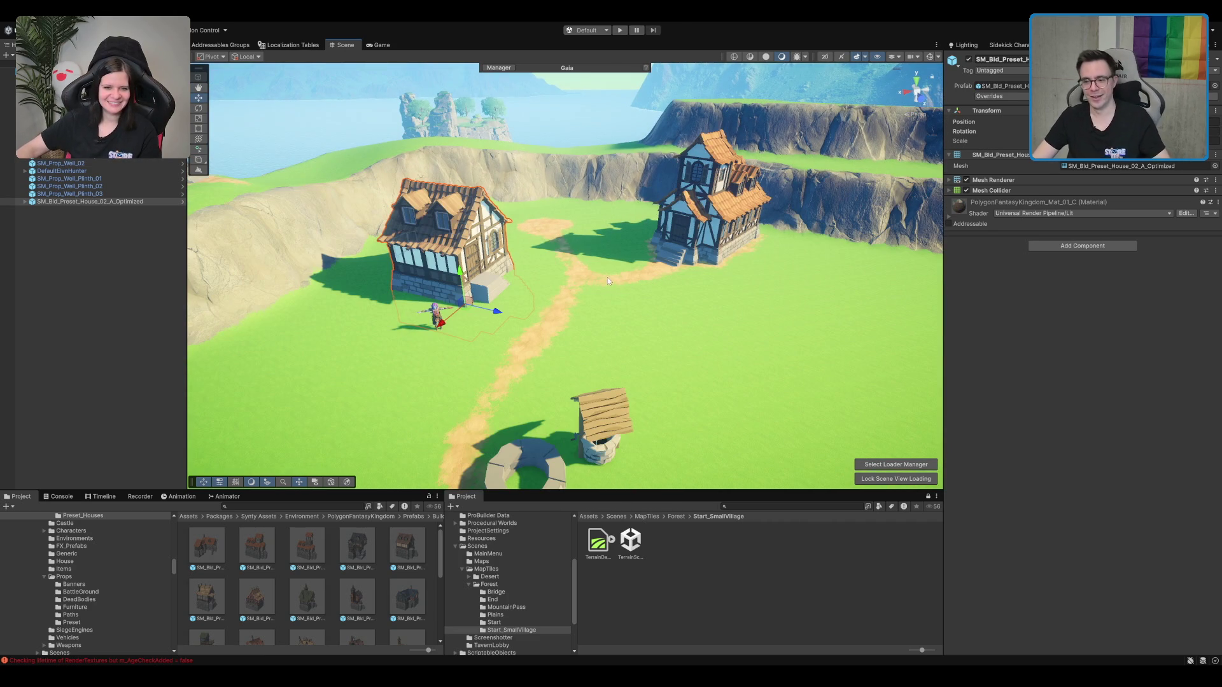
pyautogui.scroll(2, 643, 252)
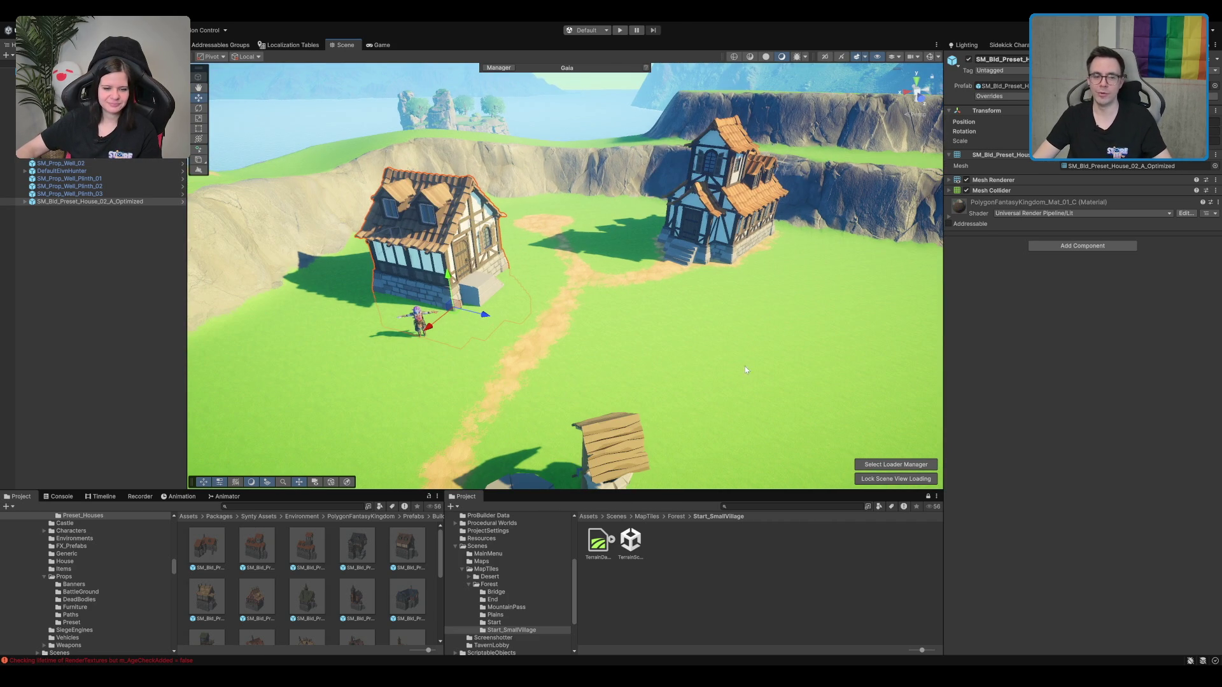
pyautogui.scroll(5, 762, 187)
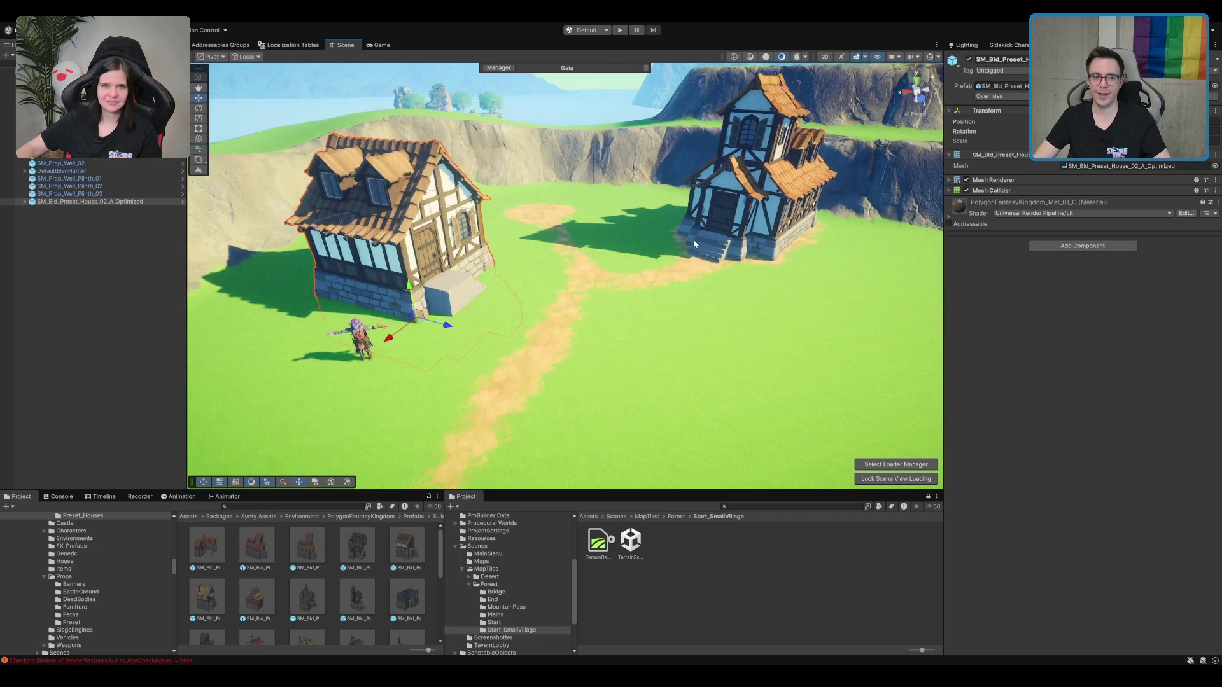
# Step: From the Forest/End folder, drag the House_09_A prefab into the village
pyautogui.click(529, 584)
pyautogui.click(513, 600)
pyautogui.scroll(-2, 364, 588)
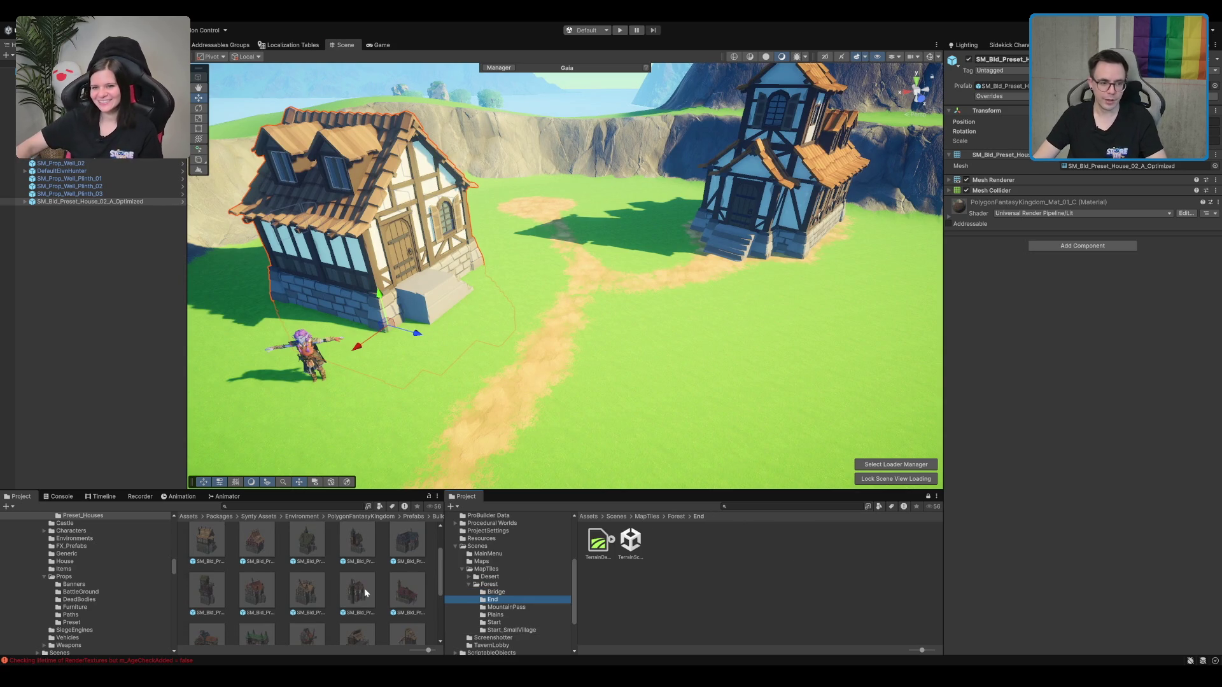
pyautogui.click(357, 544)
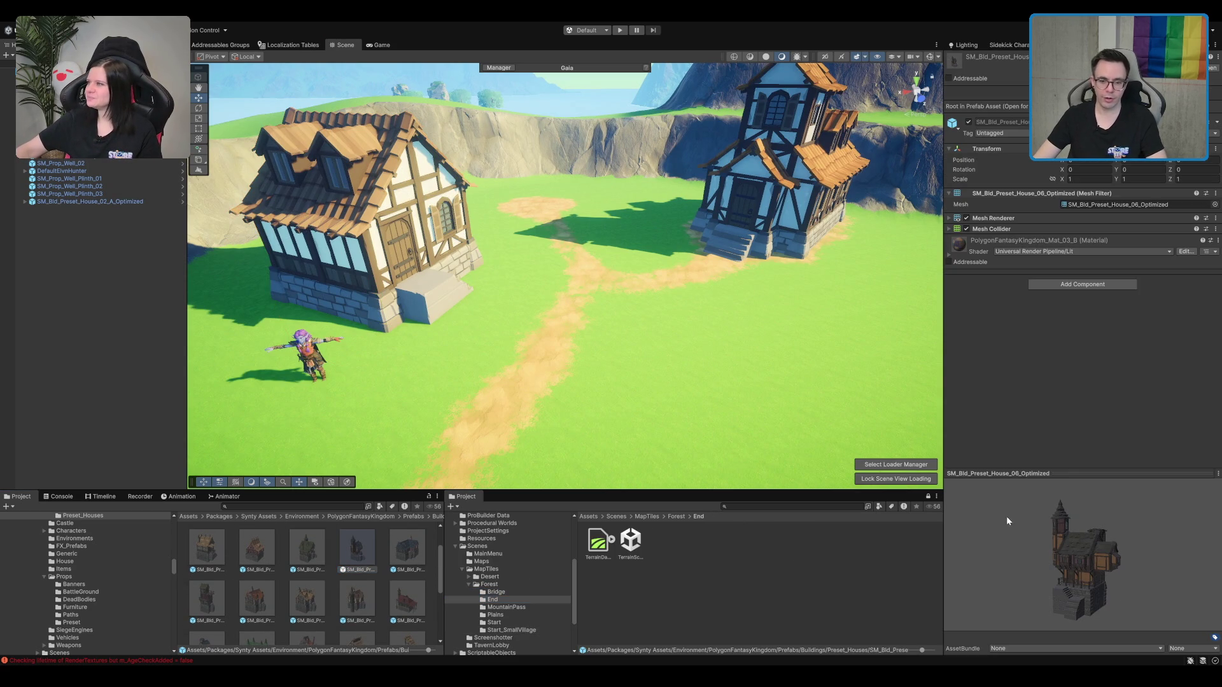
pyautogui.scroll(-5, 555, 295)
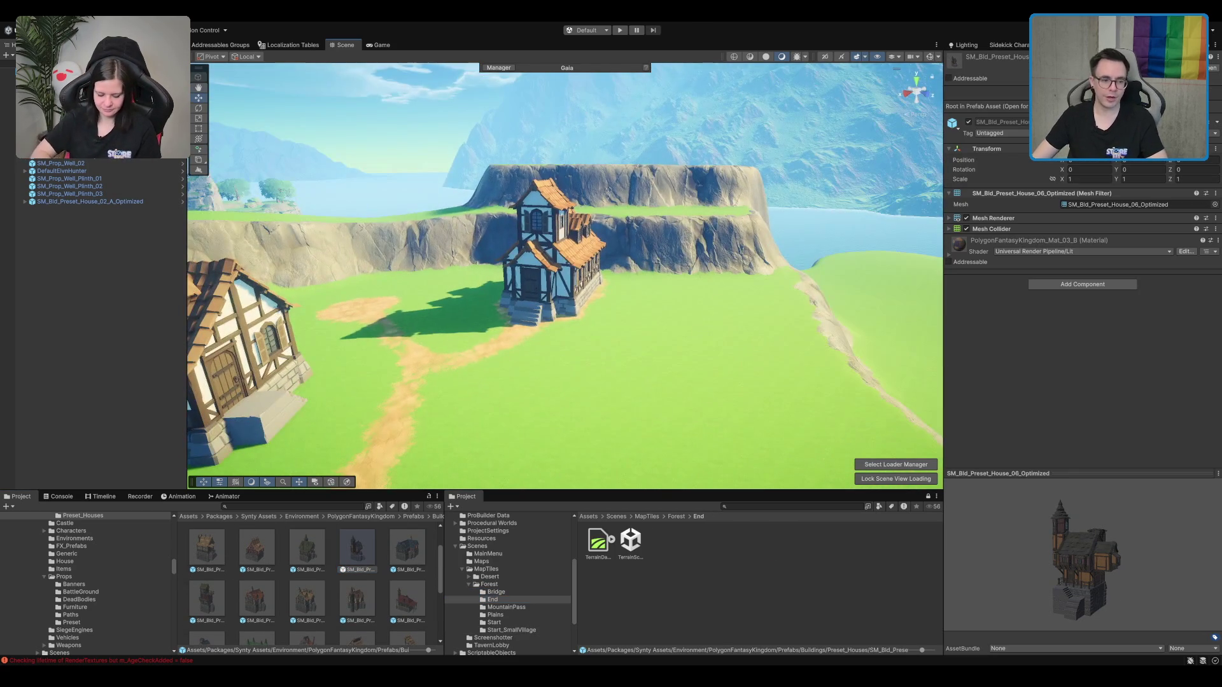
pyautogui.scroll(-2, 310, 629)
pyautogui.scroll(1, 261, 565)
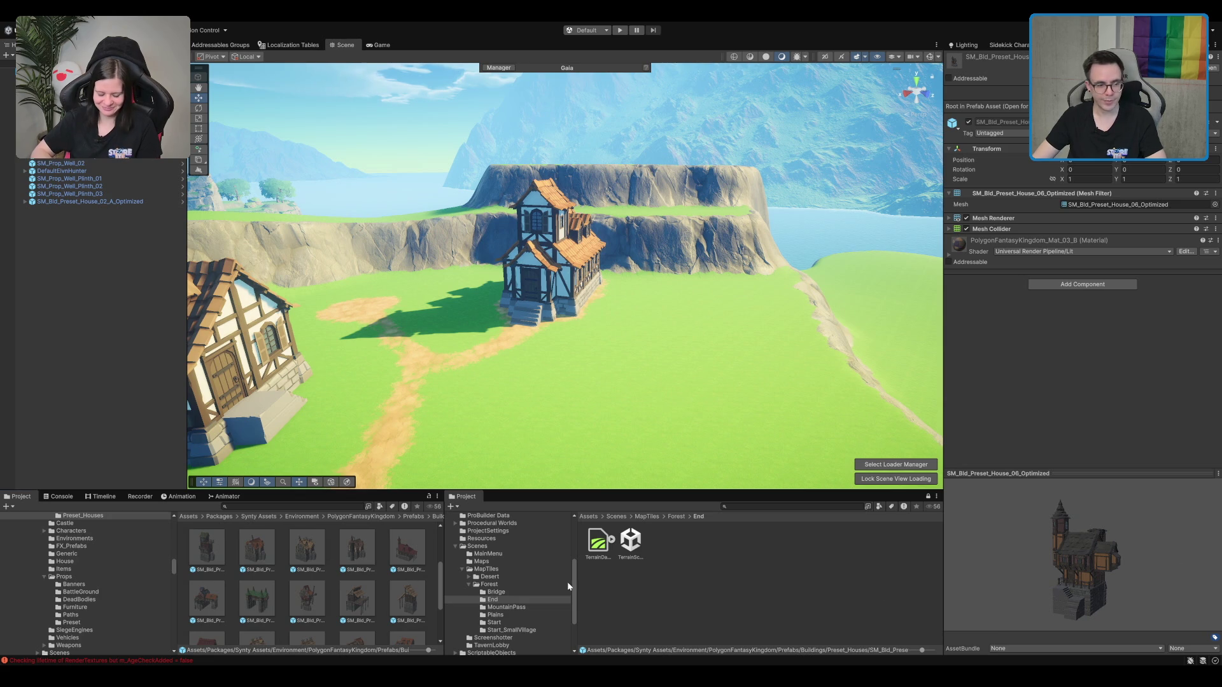
pyautogui.moveTo(256, 549)
pyautogui.mouseDown()
pyautogui.moveTo(636, 381)
pyautogui.moveTo(514, 430)
pyautogui.mouseUp()
pyautogui.scroll(2, 643, 362)
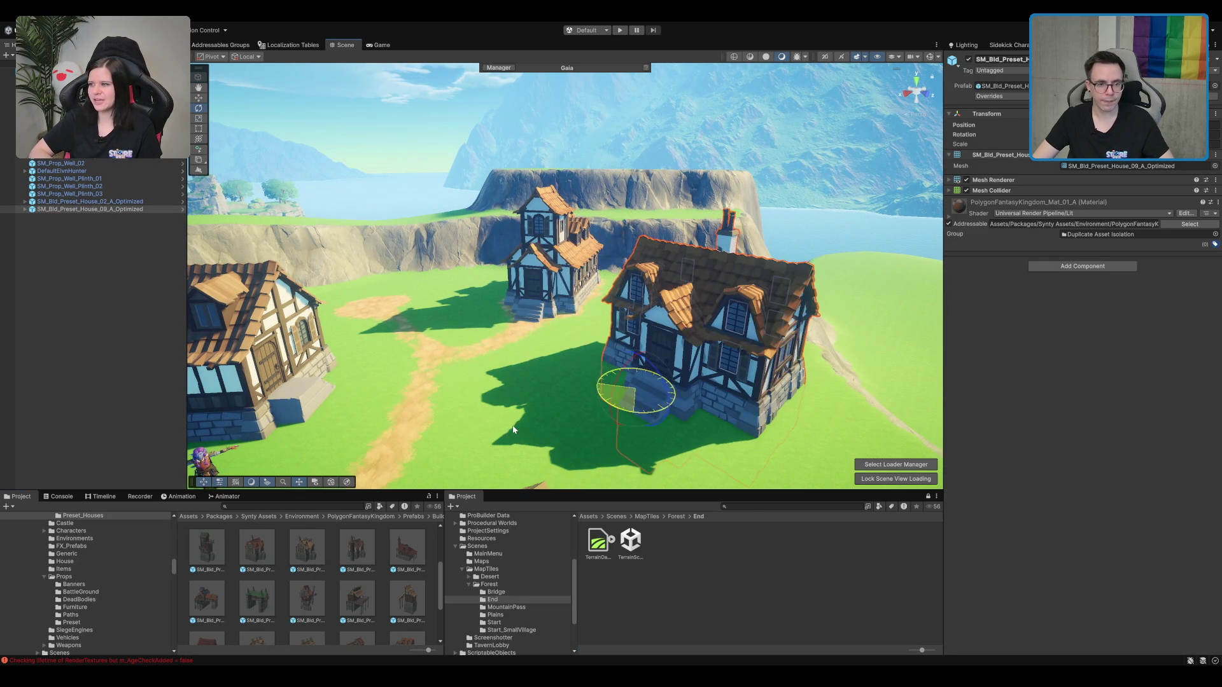
# Step: Rotate House_09_A and move it down beside the well
pyautogui.scroll(-5, 719, 349)
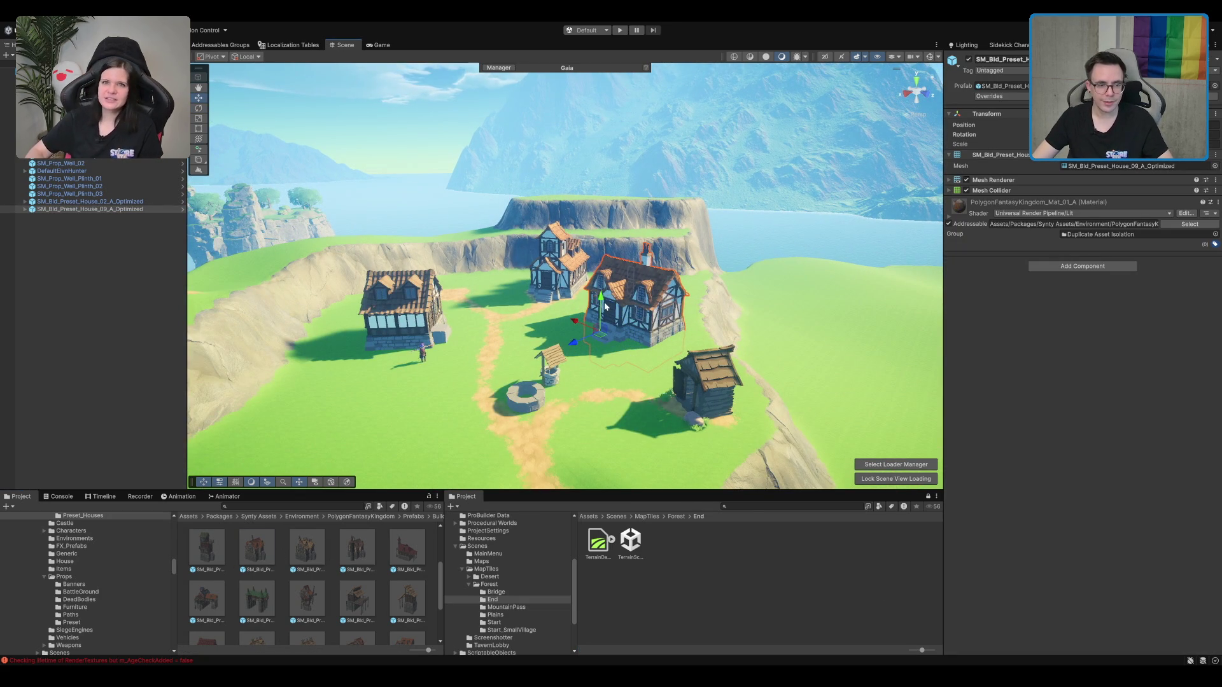
pyautogui.press('e')
pyautogui.moveTo(636, 341); pyautogui.dragTo(653, 351)
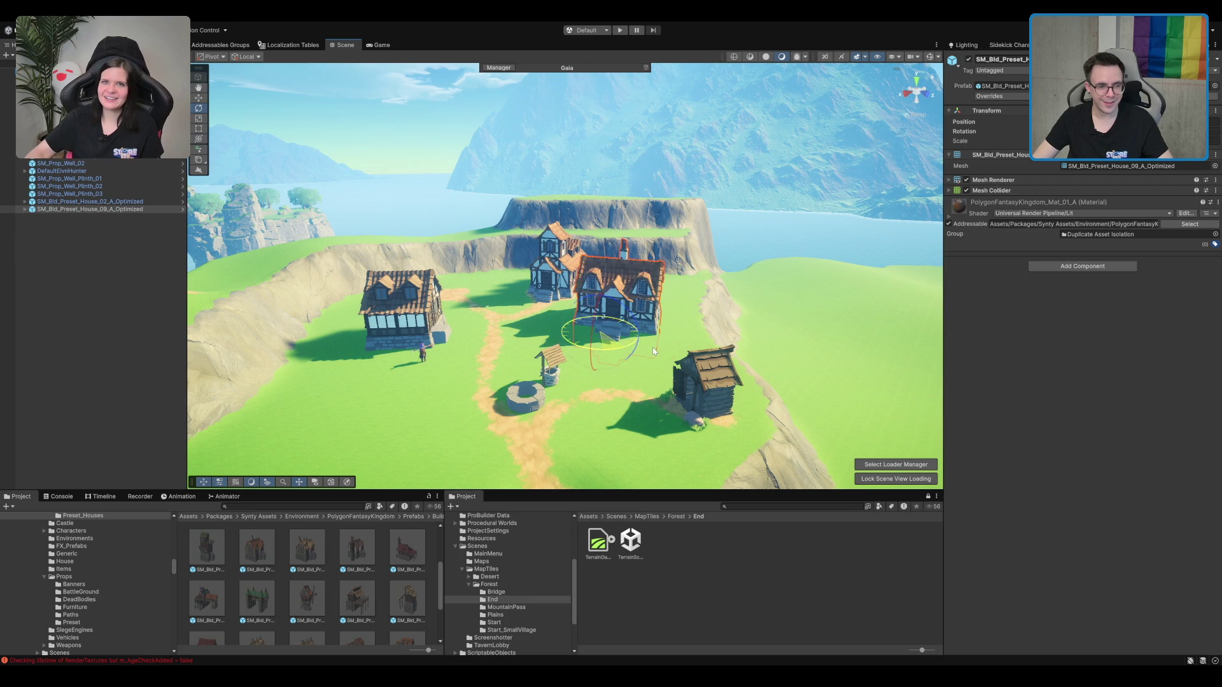
pyautogui.scroll(5, 609, 288)
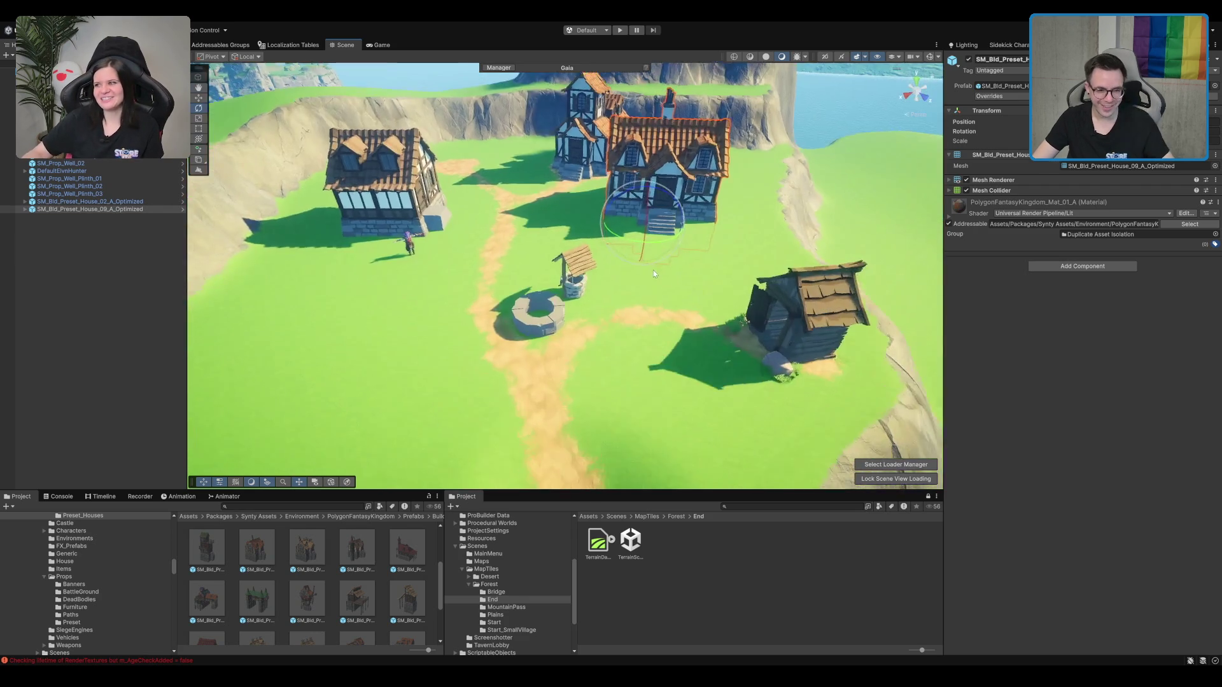
pyautogui.scroll(2, 653, 273)
pyautogui.press('w')
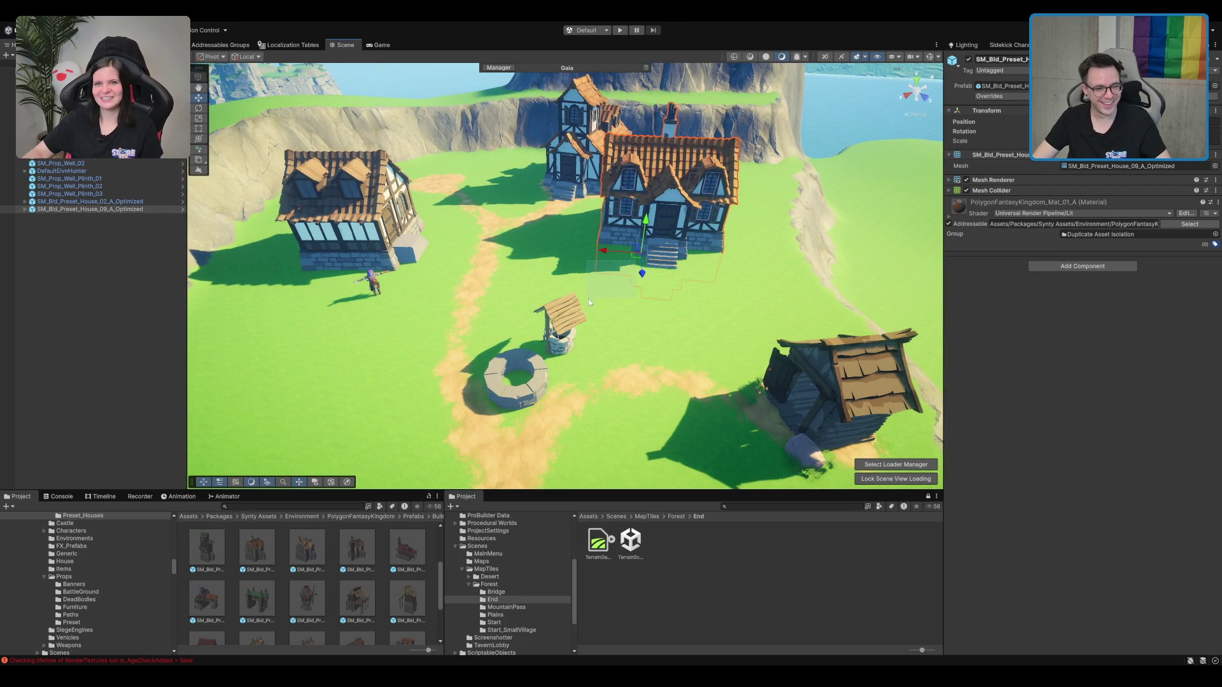
pyautogui.moveTo(636, 254)
pyautogui.mouseDown()
pyautogui.moveTo(560, 307)
pyautogui.moveTo(575, 331)
pyautogui.moveTo(601, 325)
pyautogui.moveTo(600, 355)
pyautogui.moveTo(572, 315)
pyautogui.mouseUp()
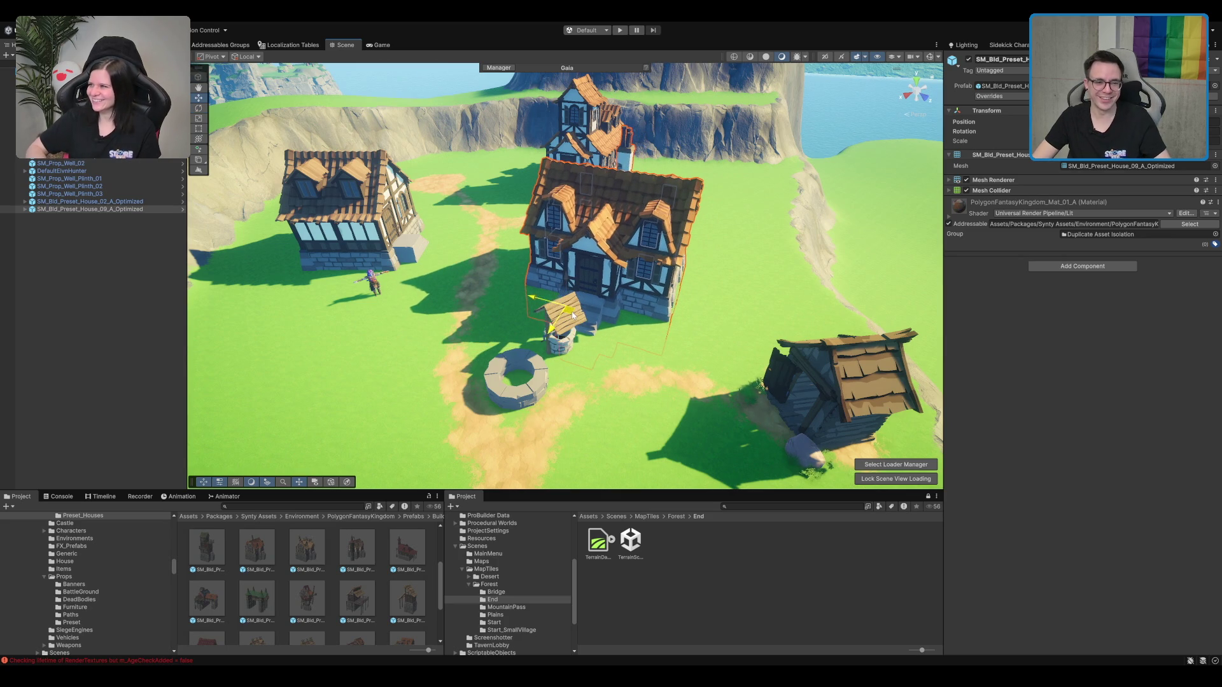
pyautogui.scroll(10, 572, 315)
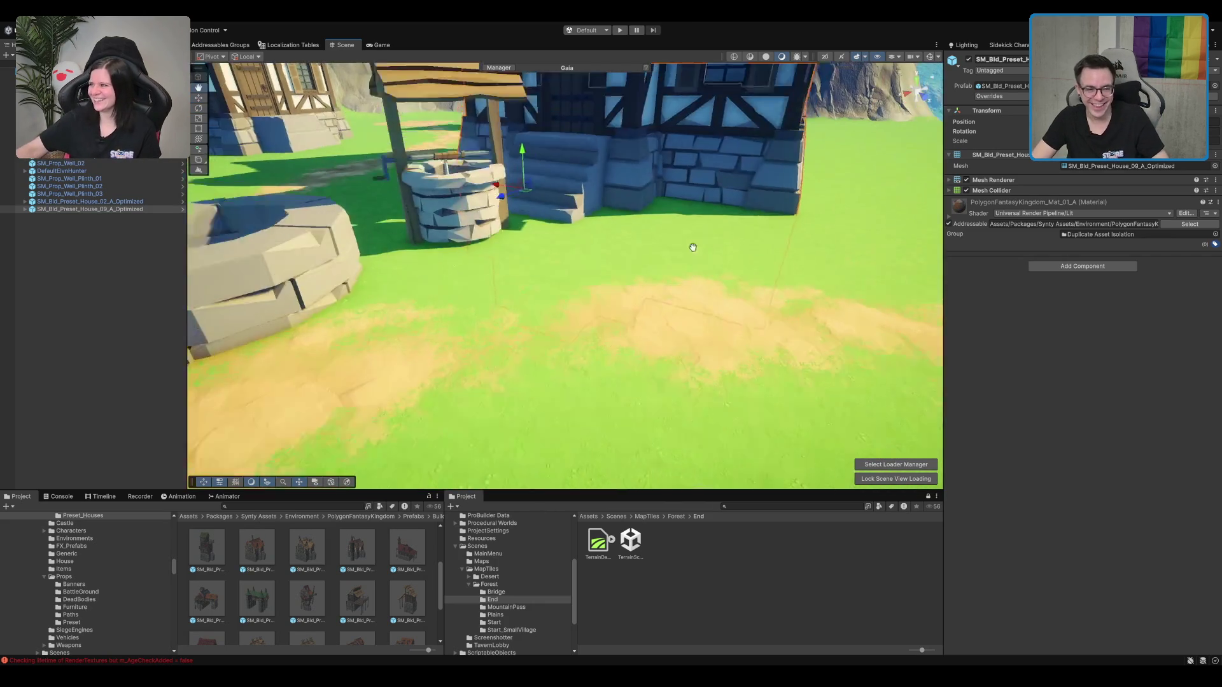
pyautogui.scroll(-3, 700, 272)
# Step: Shift the roofed well left off the stone ring and turn House_09_A toward the camera
pyautogui.click(487, 271)
pyautogui.scroll(-6, 538, 285)
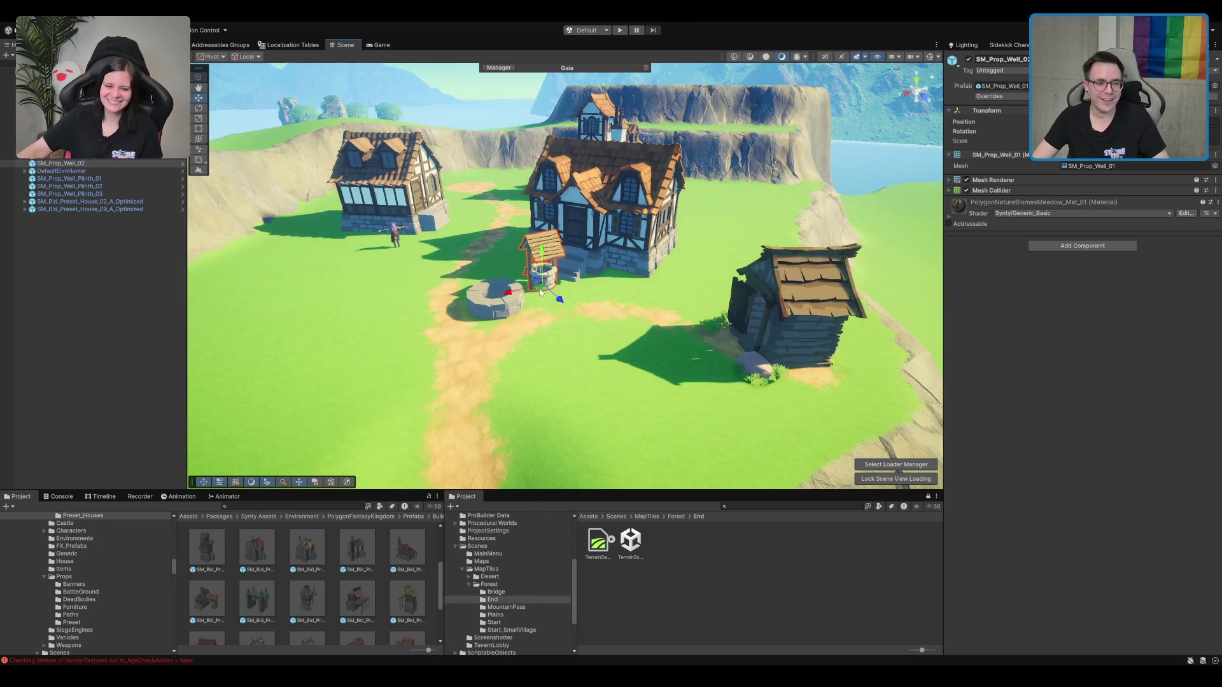
pyautogui.moveTo(539, 292)
pyautogui.mouseDown()
pyautogui.moveTo(200, 318)
pyautogui.moveTo(592, 348)
pyautogui.moveTo(492, 281)
pyautogui.moveTo(616, 271)
pyautogui.moveTo(644, 234)
pyautogui.moveTo(727, 281)
pyautogui.mouseUp()
pyautogui.click(616, 271)
pyautogui.moveTo(568, 340); pyautogui.dragTo(513, 377)
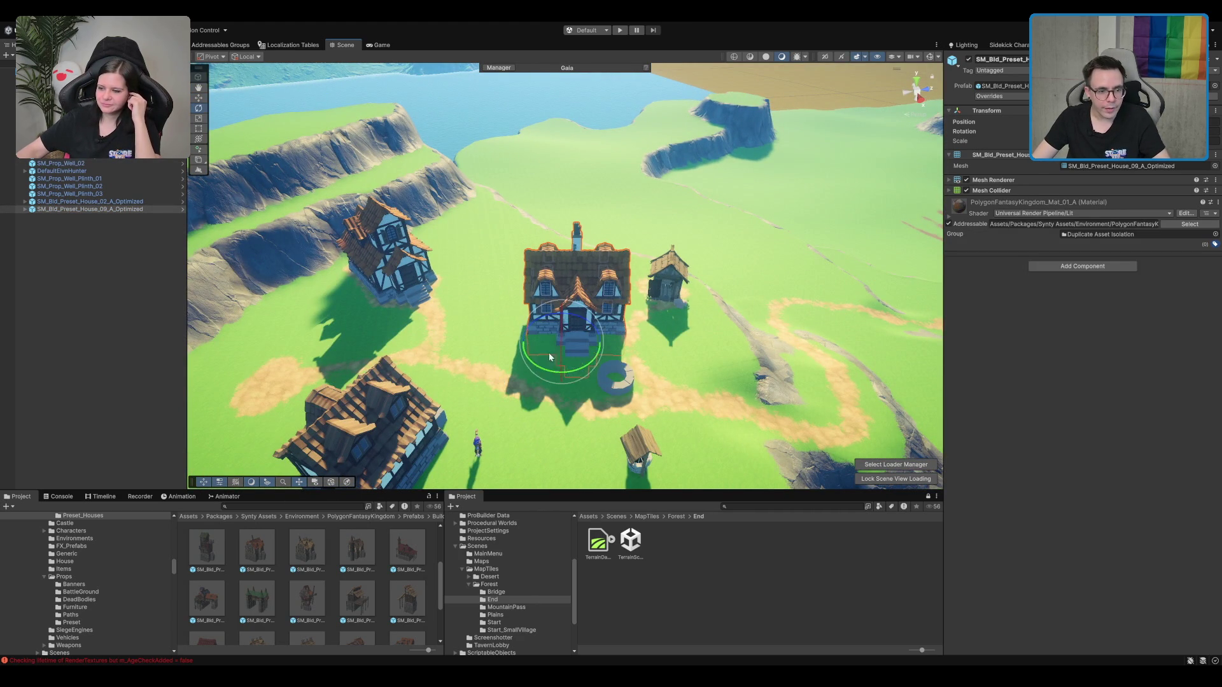
# Step: Slide House_09_A up-left across the grass and move House_02 up and right
pyautogui.moveTo(568, 342)
pyautogui.mouseDown()
pyautogui.moveTo(534, 316)
pyautogui.moveTo(533, 290)
pyautogui.moveTo(476, 260)
pyautogui.moveTo(537, 286)
pyautogui.moveTo(528, 308)
pyautogui.moveTo(551, 289)
pyautogui.moveTo(527, 301)
pyautogui.mouseUp()
pyautogui.moveTo(654, 297)
pyautogui.mouseDown()
pyautogui.moveTo(461, 289)
pyautogui.moveTo(433, 328)
pyautogui.mouseUp()
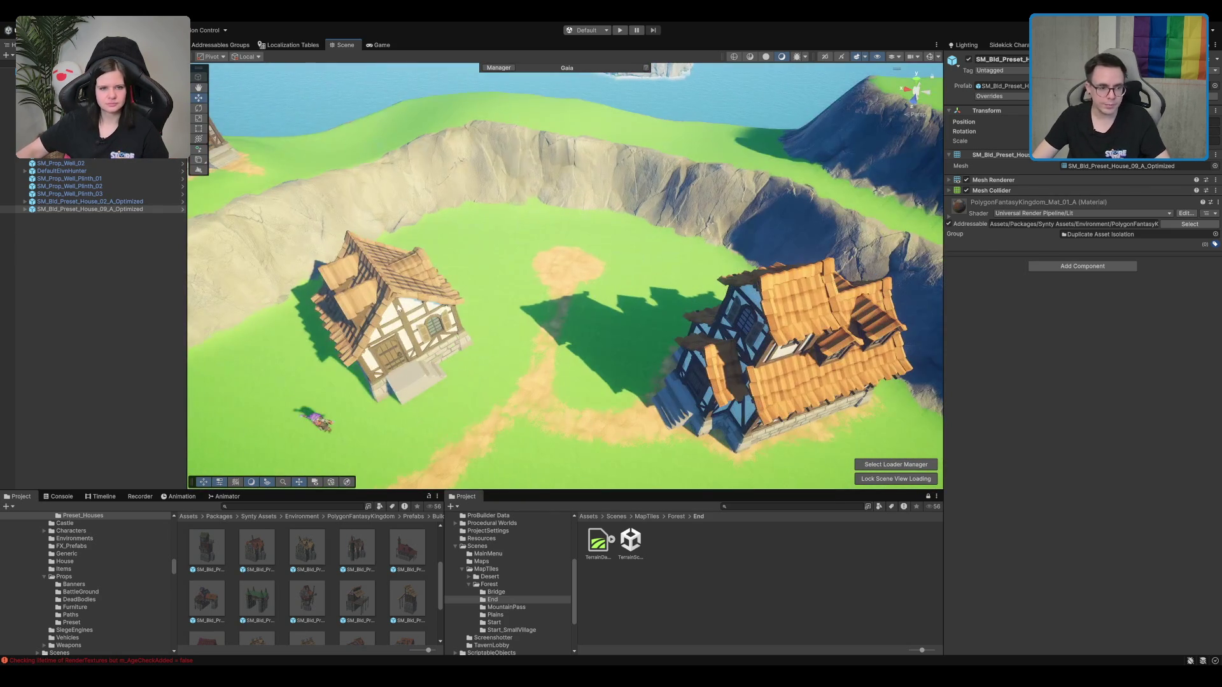
pyautogui.click(430, 332)
pyautogui.moveTo(390, 398); pyautogui.dragTo(432, 323)
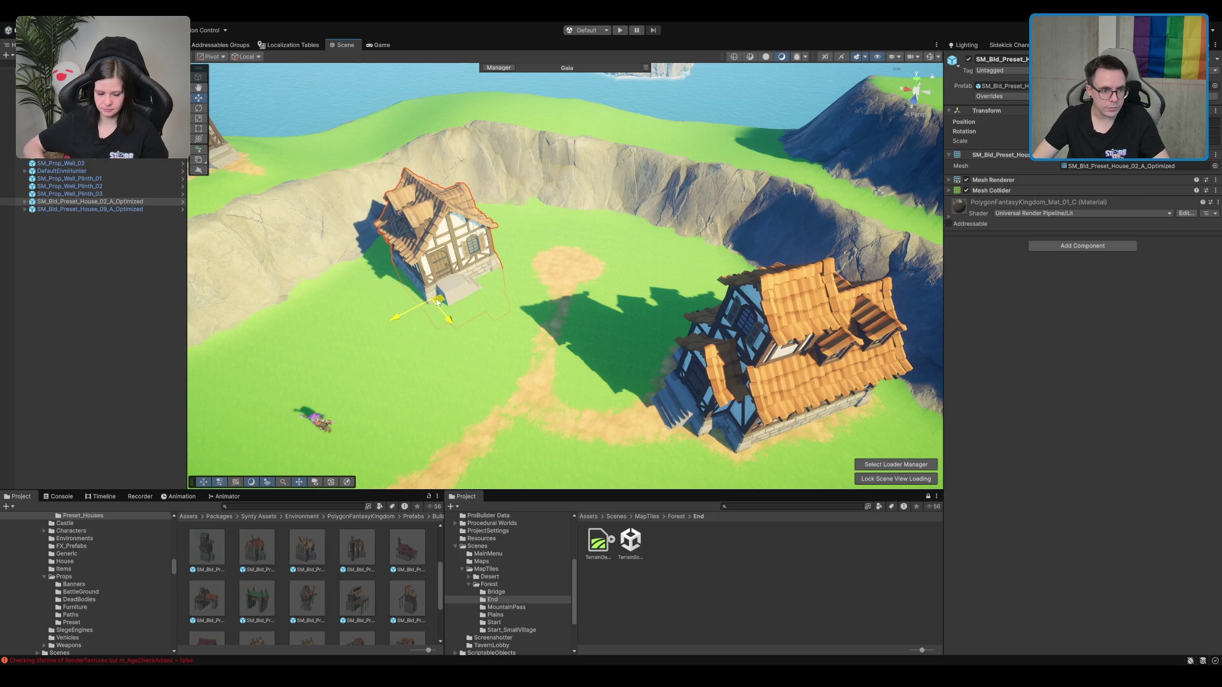
pyautogui.moveTo(588, 337)
pyautogui.mouseDown()
pyautogui.moveTo(563, 255)
pyautogui.moveTo(709, 312)
pyautogui.mouseUp()
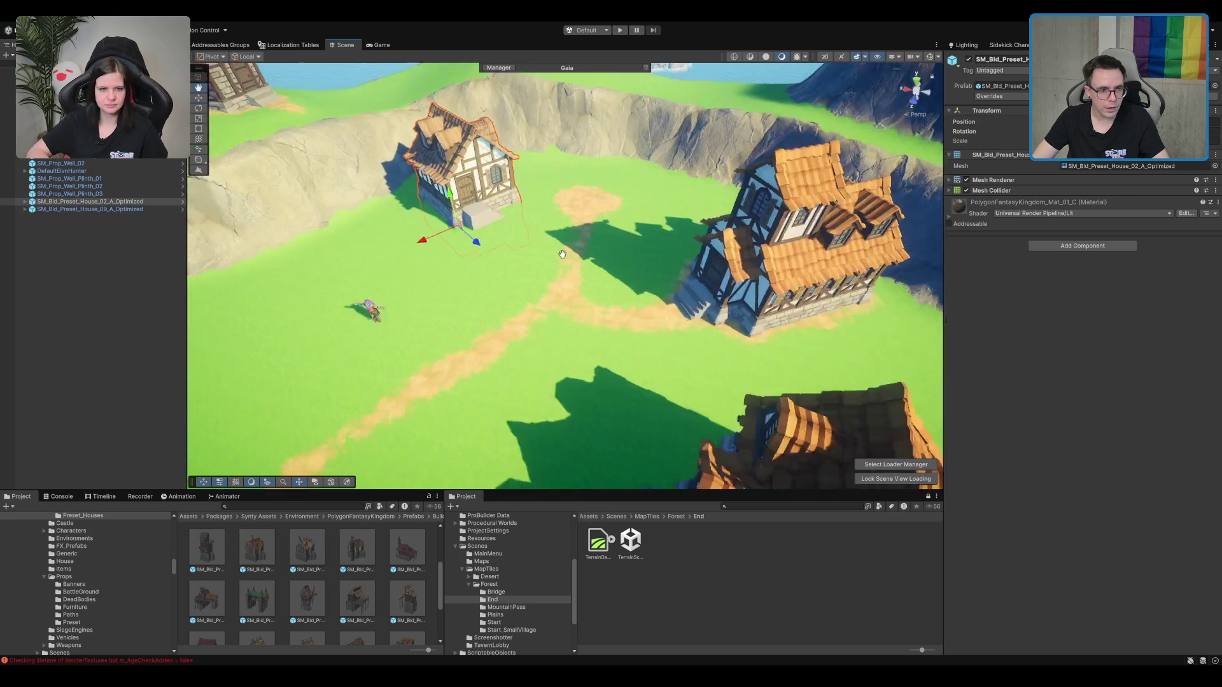
pyautogui.scroll(-5, 563, 254)
# Step: Rotate House_09 and move it far left of the stone well ring
pyautogui.click(711, 358)
pyautogui.press('e')
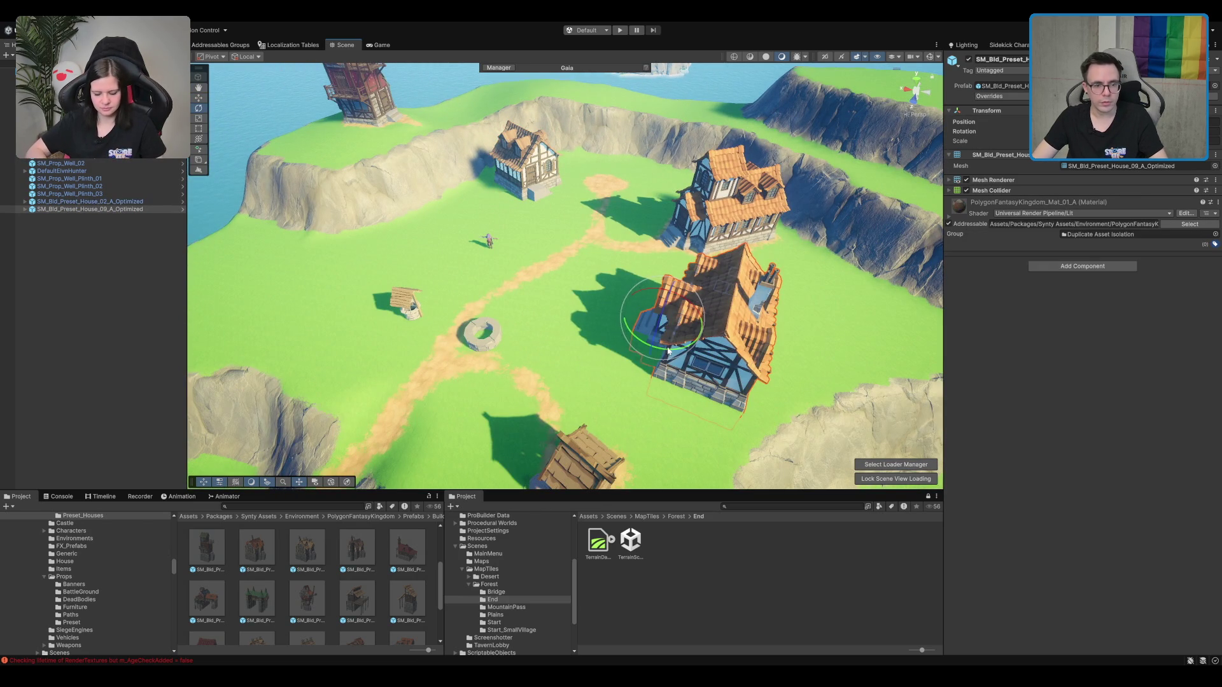
pyautogui.moveTo(669, 350); pyautogui.dragTo(432, 348)
pyautogui.moveTo(659, 326)
pyautogui.mouseDown()
pyautogui.moveTo(366, 334)
pyautogui.moveTo(384, 341)
pyautogui.mouseUp()
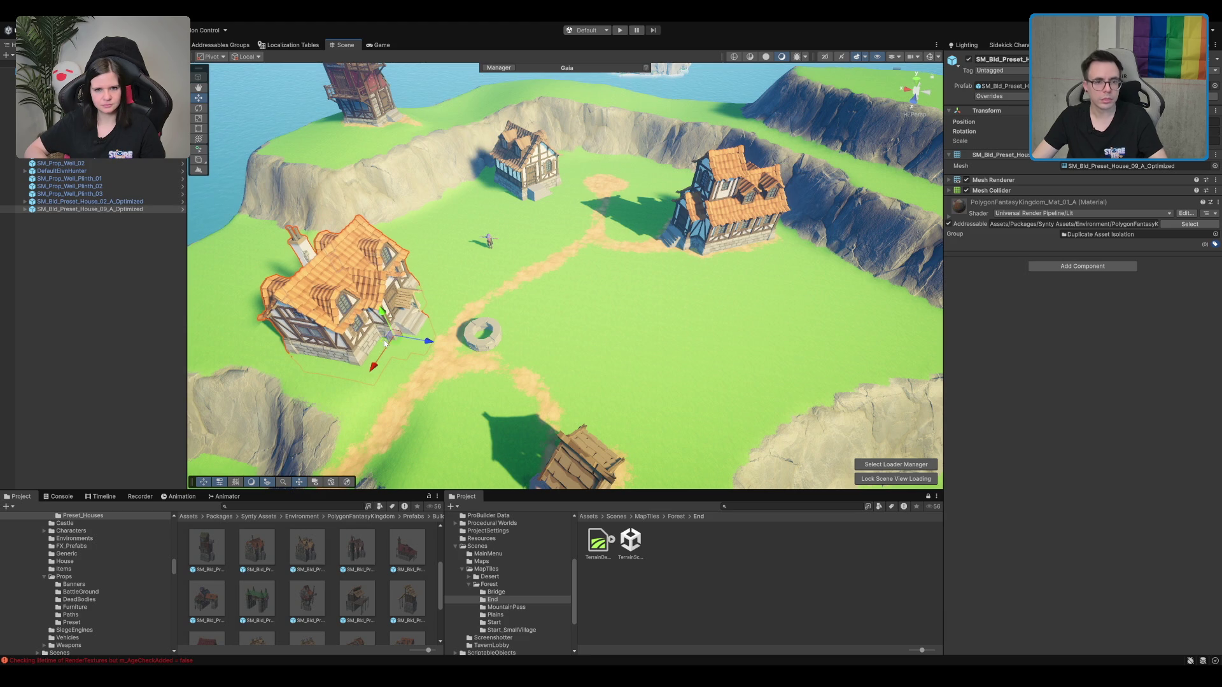
pyautogui.press('f')
pyautogui.scroll(-3, 613, 327)
# Step: Move the roofed well out onto the dirt path between the houses
pyautogui.click(513, 330)
pyautogui.moveTo(513, 329)
pyautogui.mouseDown()
pyautogui.moveTo(654, 276)
pyautogui.moveTo(803, 310)
pyautogui.moveTo(827, 293)
pyautogui.moveTo(814, 318)
pyautogui.moveTo(845, 366)
pyautogui.mouseUp()
pyautogui.scroll(-10, 634, 235)
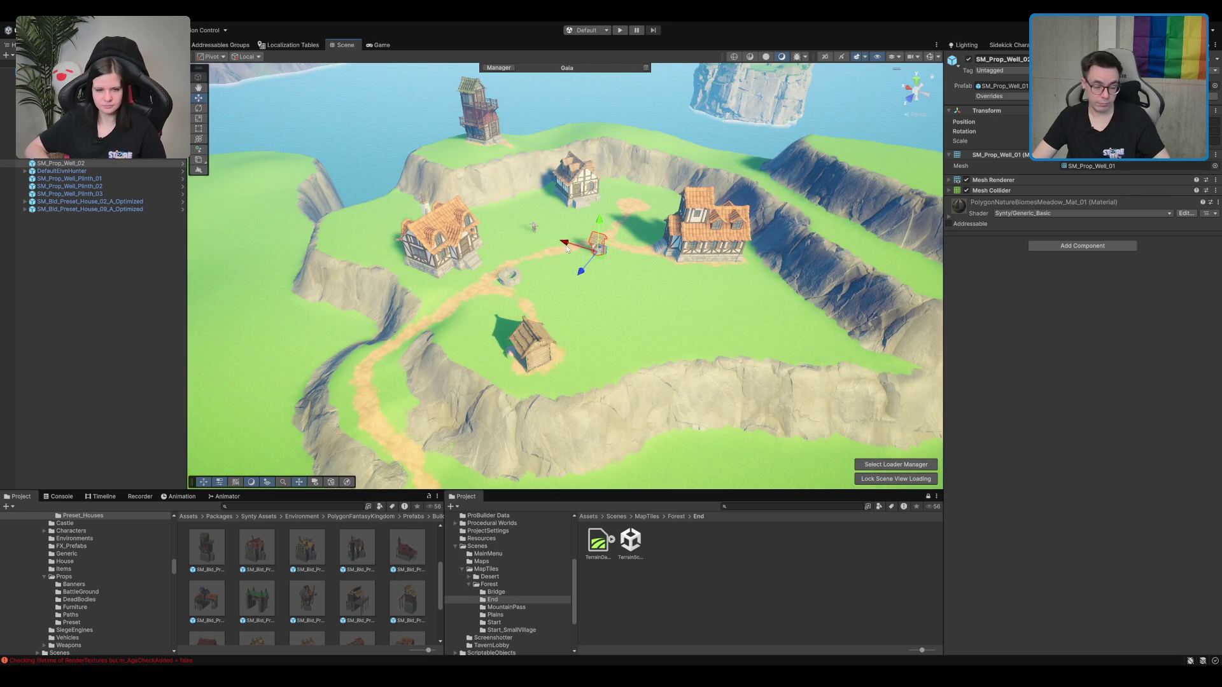
# Step: Place SM_Bld_Preset_House_Archway_02_Optimized behind House_09_A beside the stone well ring
pyautogui.scroll(10, 592, 244)
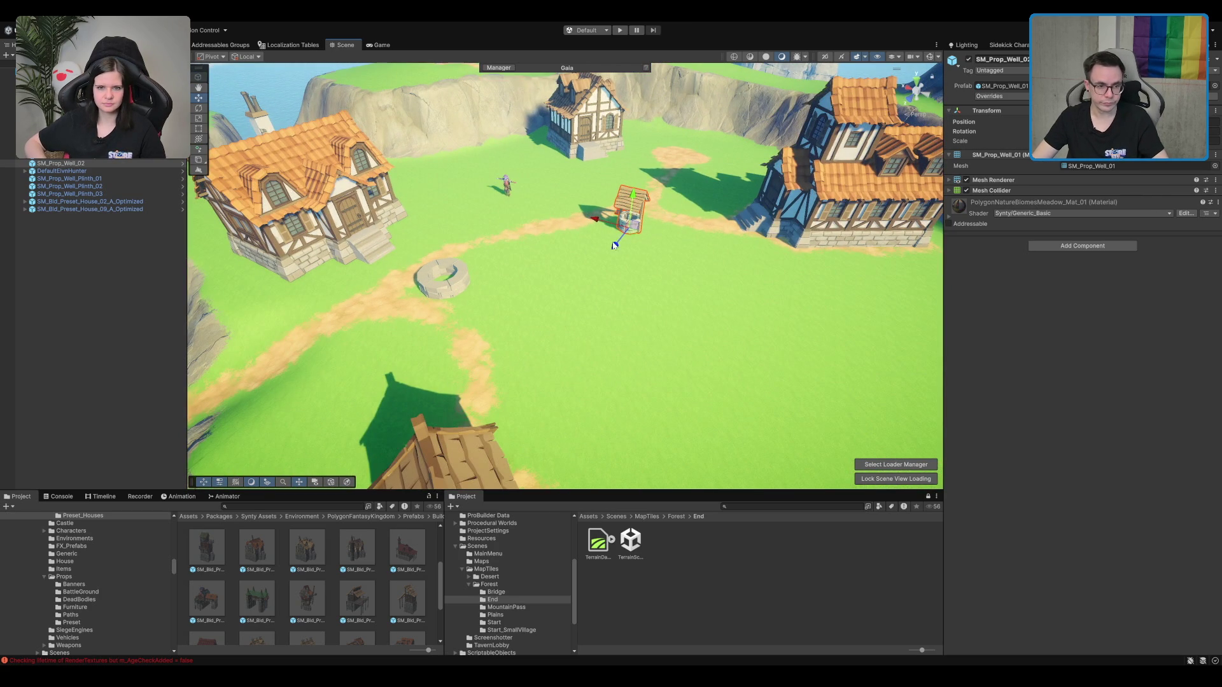
pyautogui.scroll(-2, 610, 242)
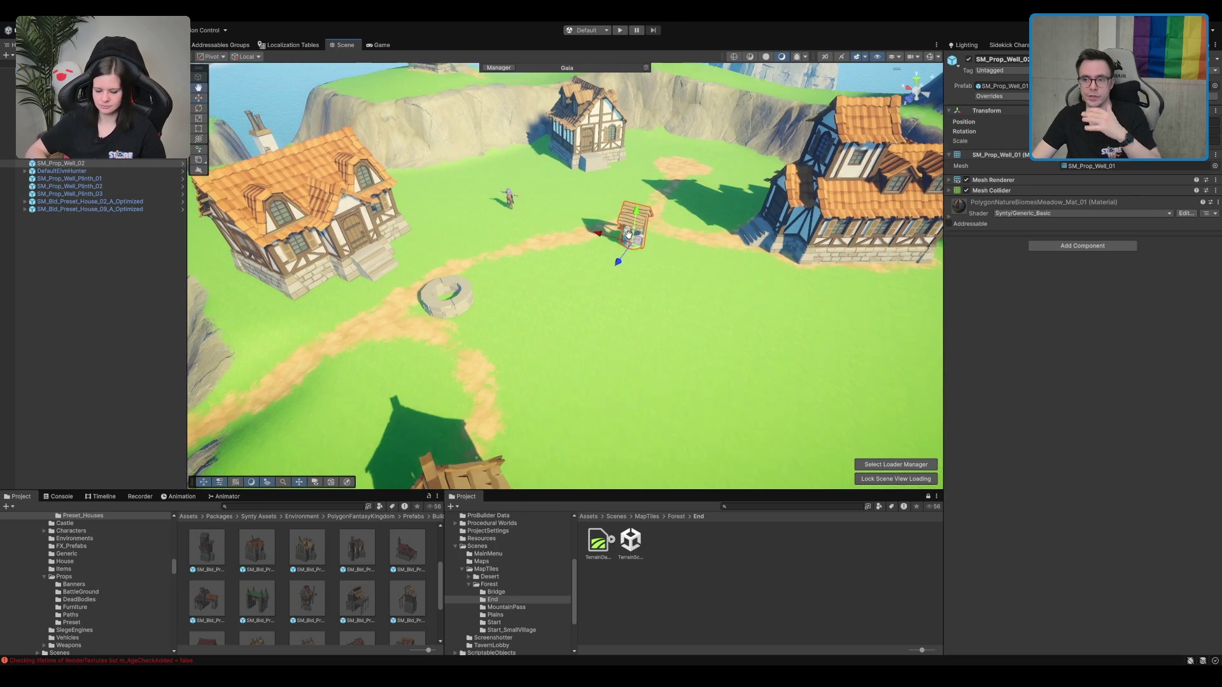
pyautogui.scroll(-2, 571, 192)
pyautogui.keyDown('alt'); pyautogui.moveTo(667, 261); pyautogui.dragTo(655, 238); pyautogui.keyUp('alt')
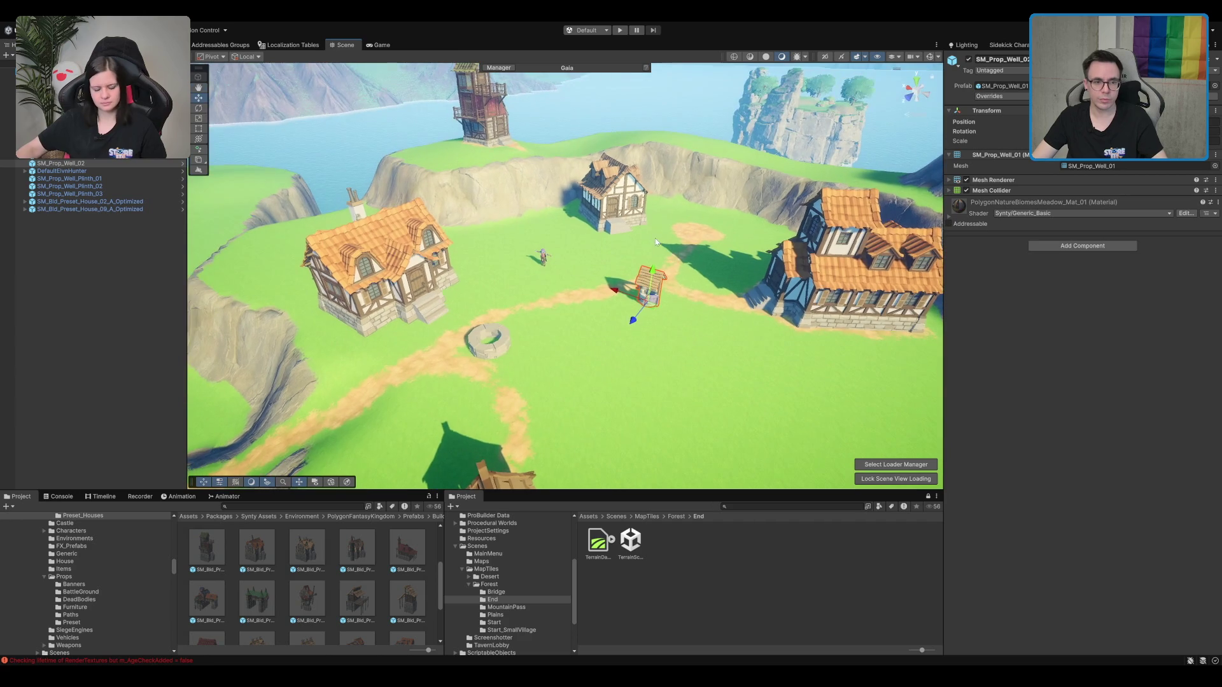
pyautogui.scroll(-2, 632, 217)
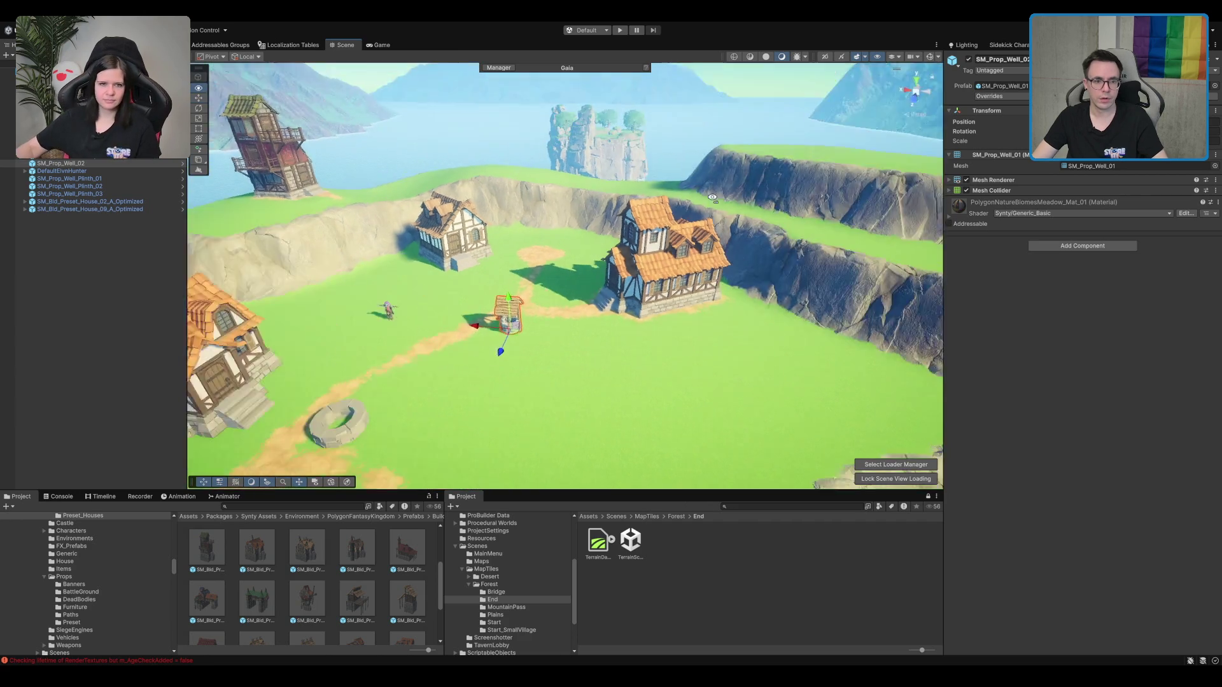
pyautogui.keyDown('alt'); pyautogui.moveTo(663, 199); pyautogui.dragTo(638, 264); pyautogui.keyUp('alt')
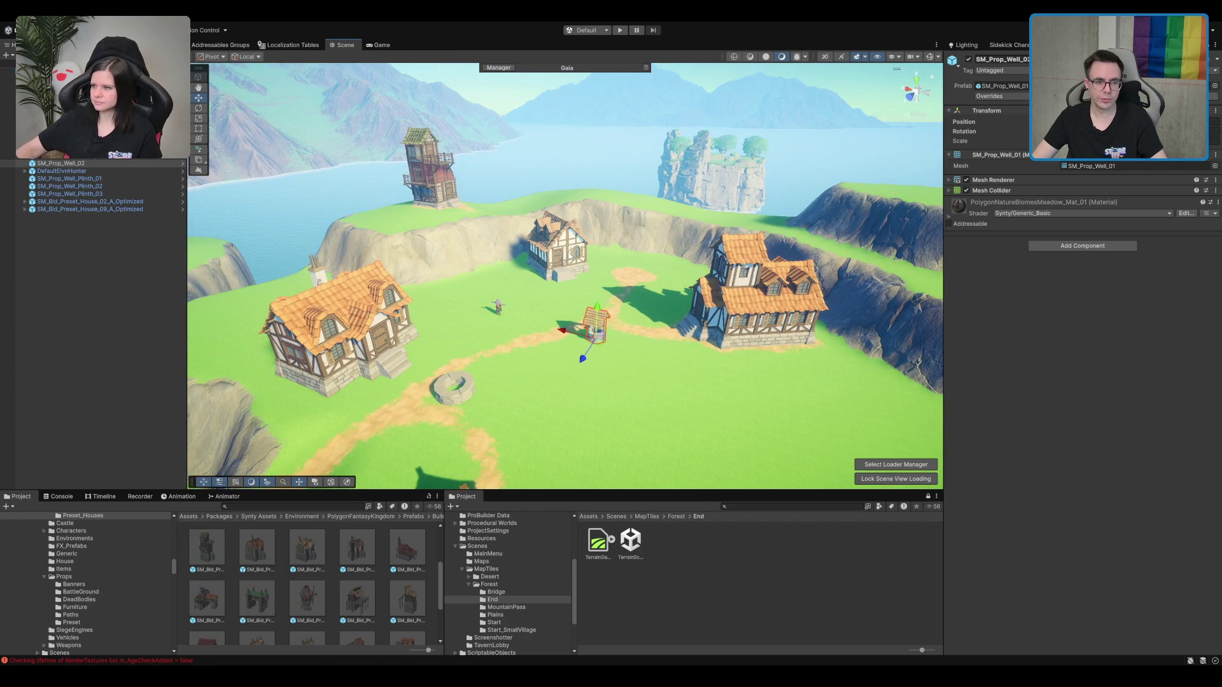
pyautogui.scroll(-1, 286, 571)
pyautogui.moveTo(257, 557)
pyautogui.mouseDown()
pyautogui.moveTo(458, 370)
pyautogui.moveTo(621, 374)
pyautogui.mouseUp()
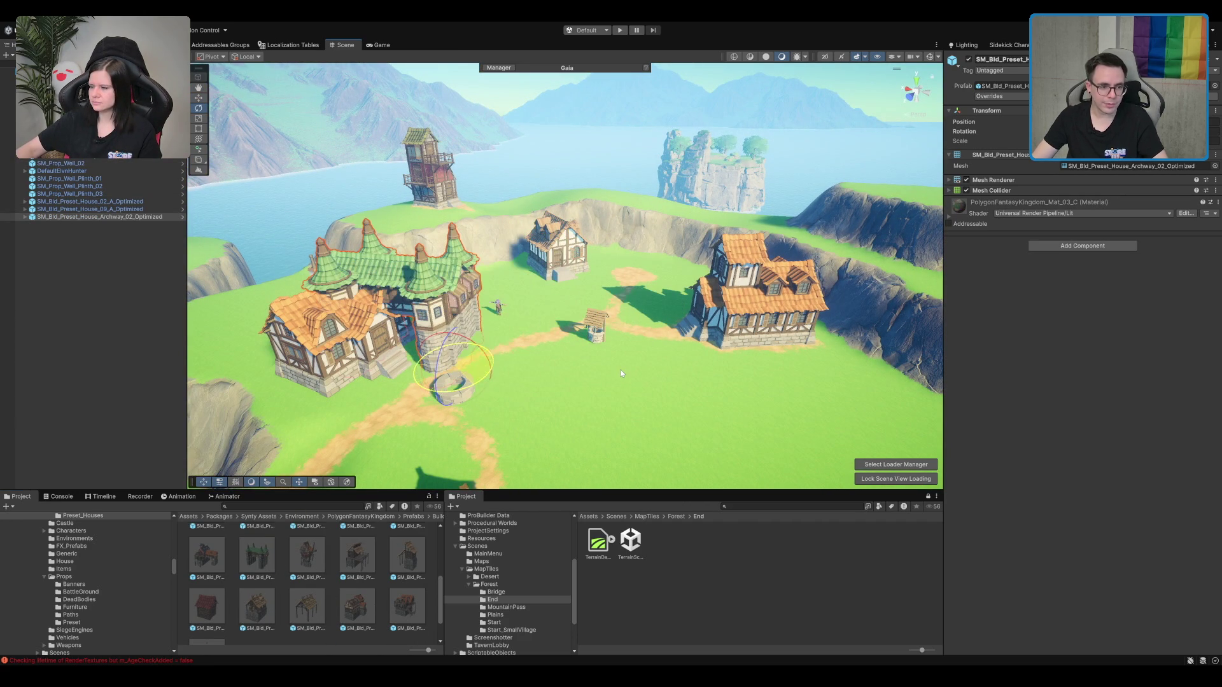
# Step: Delete the archway house and place an outhouse prefab in the village, turned into position
pyautogui.press('Delete')
pyautogui.moveTo(407, 605); pyautogui.dragTo(578, 376)
pyautogui.moveTo(663, 392); pyautogui.dragTo(719, 289)
pyautogui.scroll(-3, 705, 314)
pyautogui.scroll(2, 566, 399)
pyautogui.scroll(5, 576, 374)
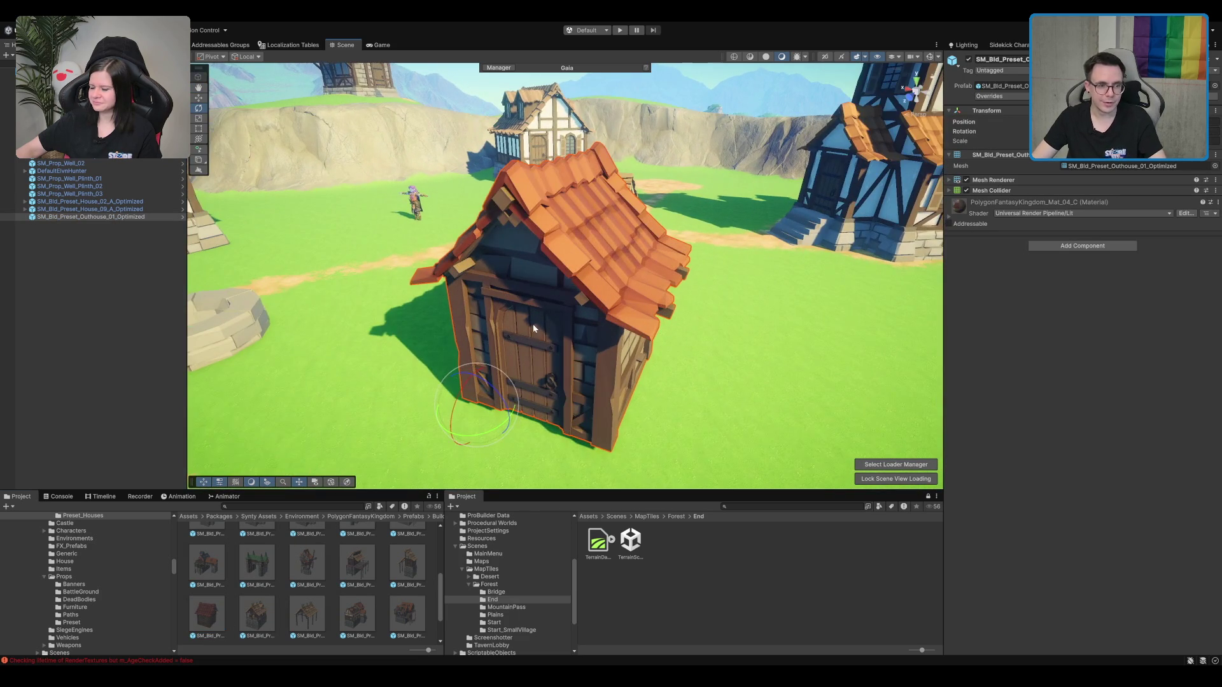
# Step: Reselect the outhouse and delete it from the scene
pyautogui.moveTo(652, 336); pyautogui.dragTo(558, 243)
pyautogui.click(430, 256)
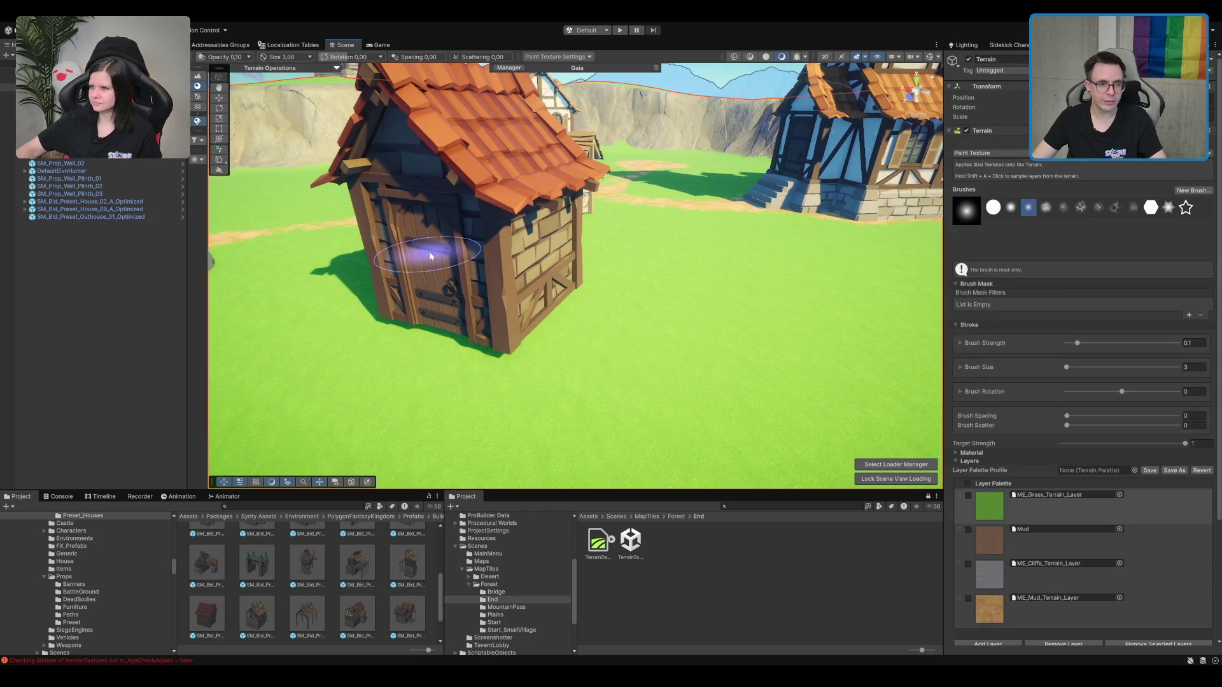
pyautogui.click(486, 208)
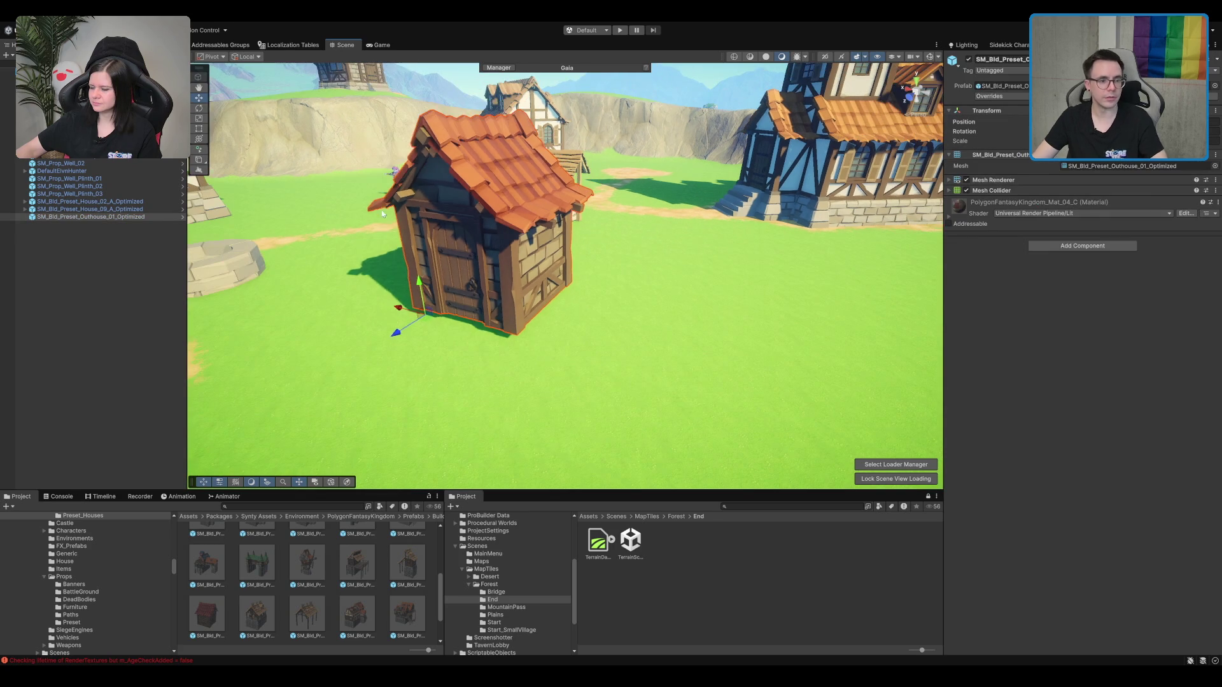
pyautogui.press('Delete')
# Step: Try a shelter building in the clearing, then remove it again
pyautogui.scroll(-2, 348, 632)
pyautogui.moveTo(307, 564)
pyautogui.mouseDown()
pyautogui.moveTo(439, 382)
pyautogui.moveTo(437, 314)
pyautogui.moveTo(405, 308)
pyautogui.moveTo(474, 301)
pyautogui.moveTo(601, 317)
pyautogui.moveTo(567, 300)
pyautogui.mouseUp()
pyautogui.scroll(-3, 414, 302)
pyautogui.press('Delete')
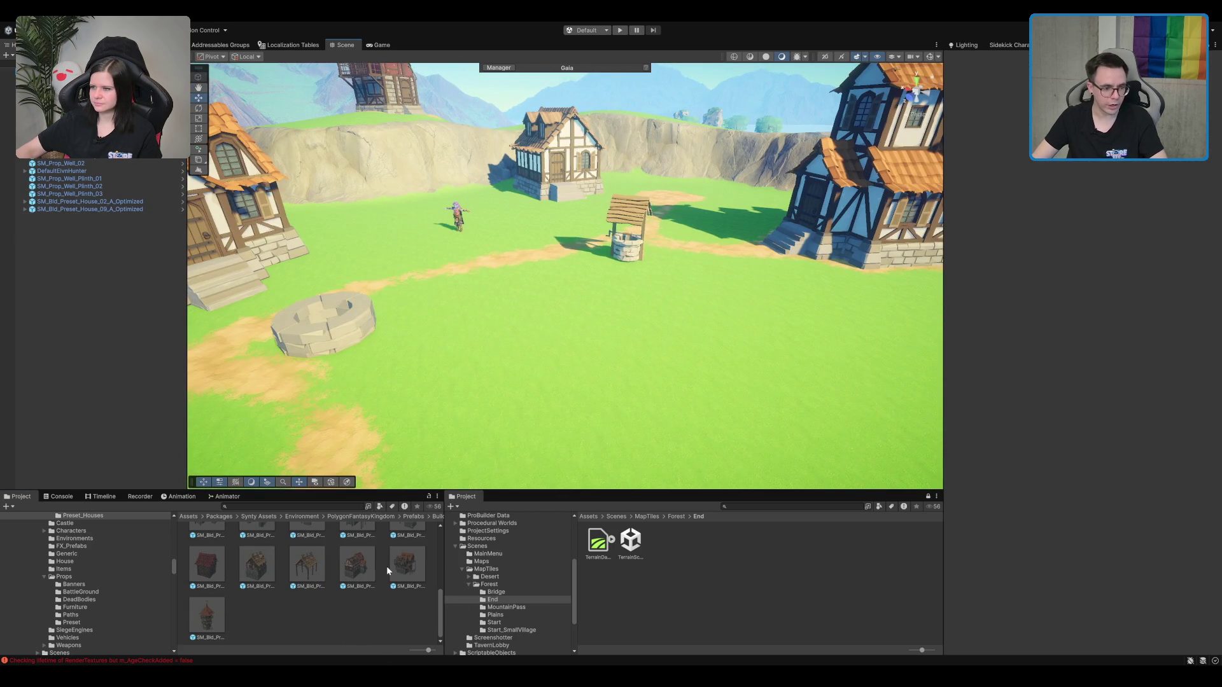
# Step: Try an outhouse and another trial house in the scene, deleting each one
pyautogui.moveTo(206, 616)
pyautogui.mouseDown()
pyautogui.moveTo(560, 255)
pyautogui.moveTo(299, 560)
pyautogui.moveTo(585, 286)
pyautogui.mouseUp()
pyautogui.scroll(1, 299, 560)
pyautogui.press('Delete')
pyautogui.scroll(1, 299, 551)
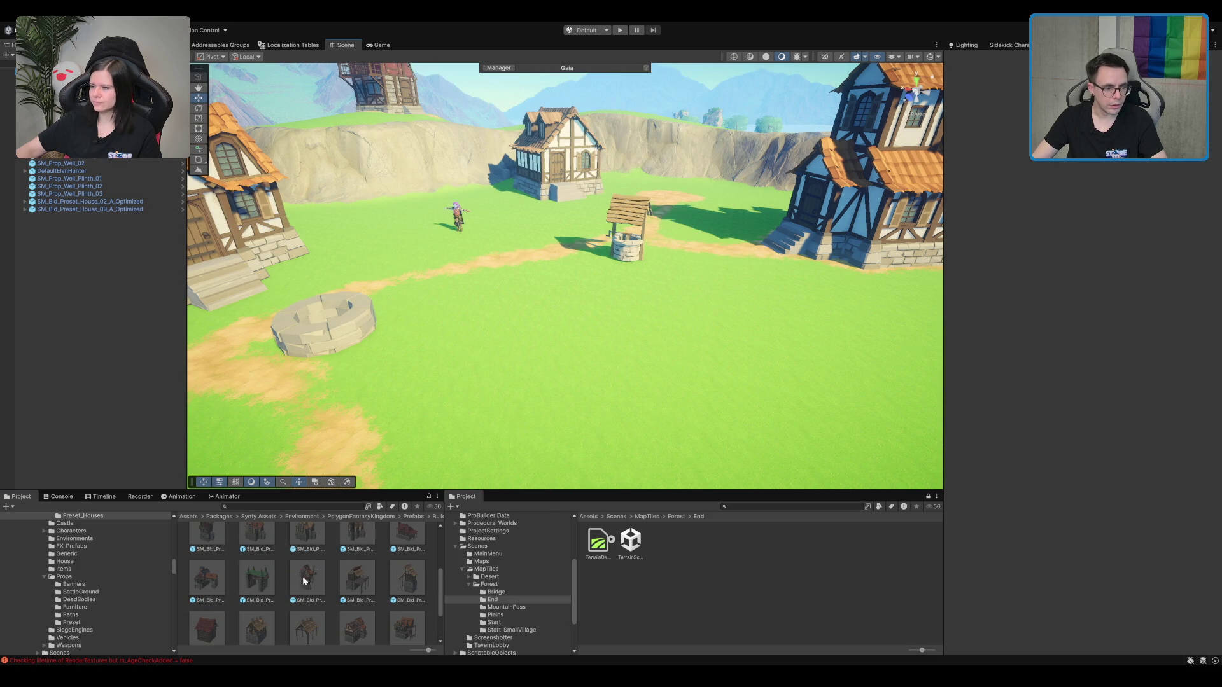
pyautogui.scroll(-1, 407, 573)
pyautogui.moveTo(408, 560); pyautogui.dragTo(566, 362)
pyautogui.press('Delete')
# Step: Place SM_Bld_Preset_House_01_A_Optimized in the village beside the stone well ring
pyautogui.scroll(-1, 236, 567)
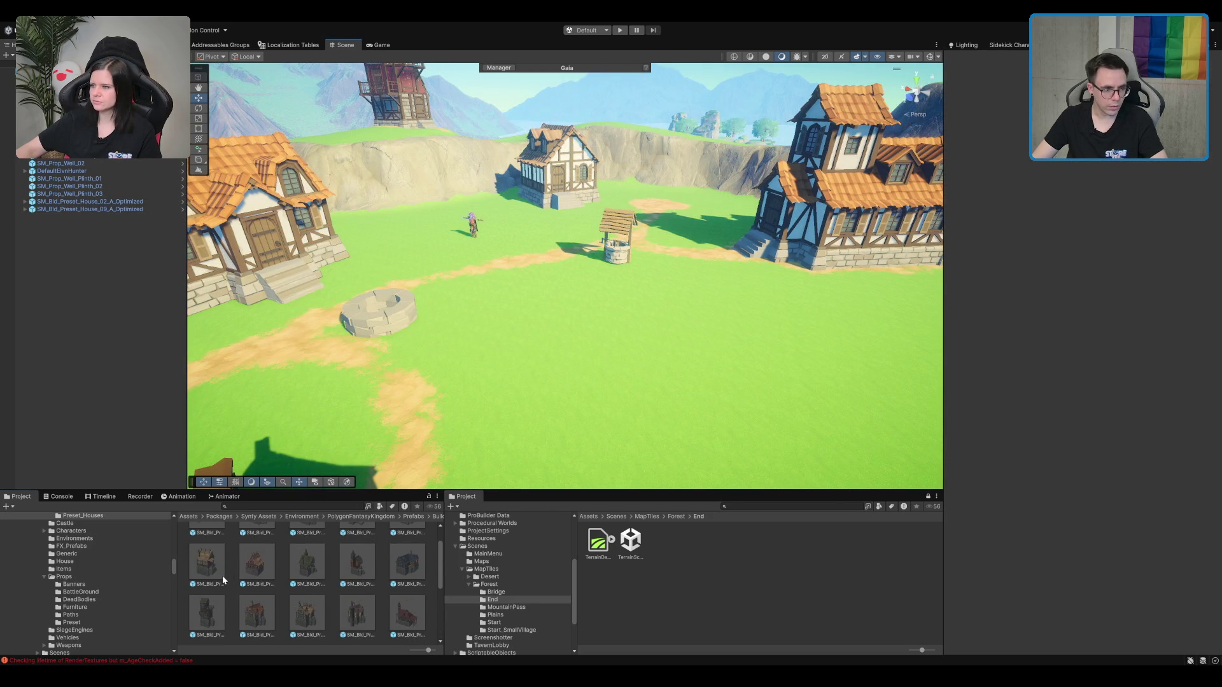
pyautogui.scroll(1, 277, 567)
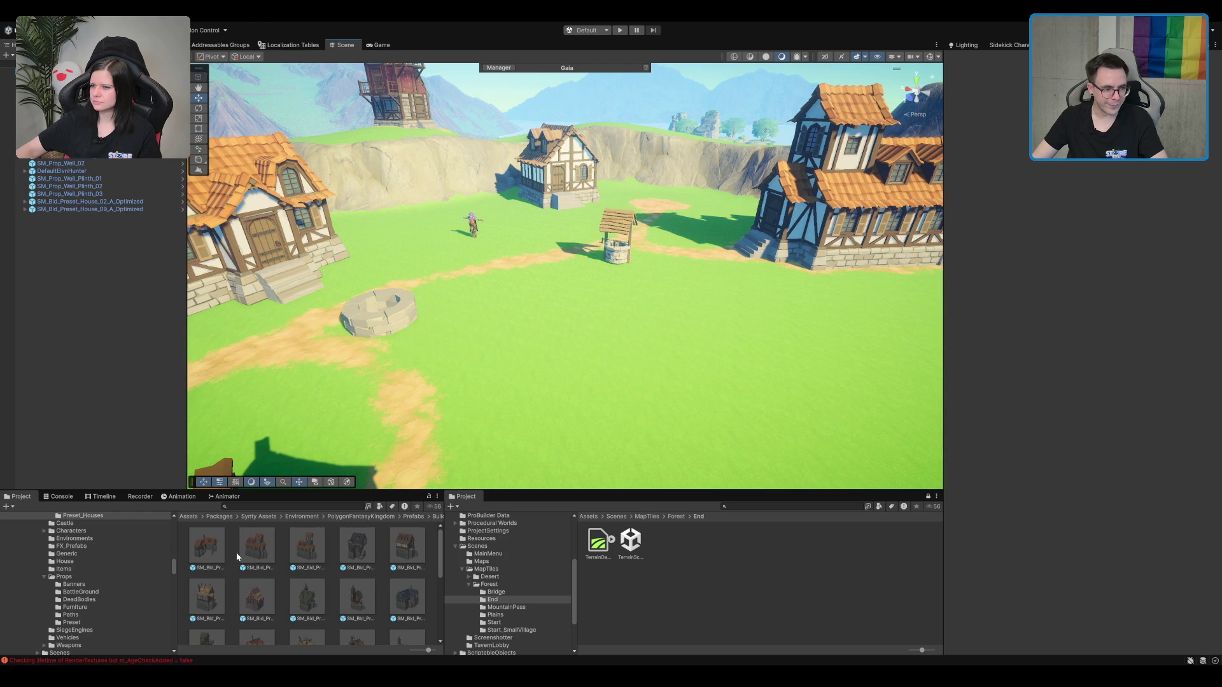
pyautogui.moveTo(372, 549)
pyautogui.mouseDown()
pyautogui.moveTo(408, 483)
pyautogui.moveTo(624, 407)
pyautogui.mouseUp()
# Step: Frame the tall House_01_A, try rotating it, then undo to get rid of it
pyautogui.press('f')
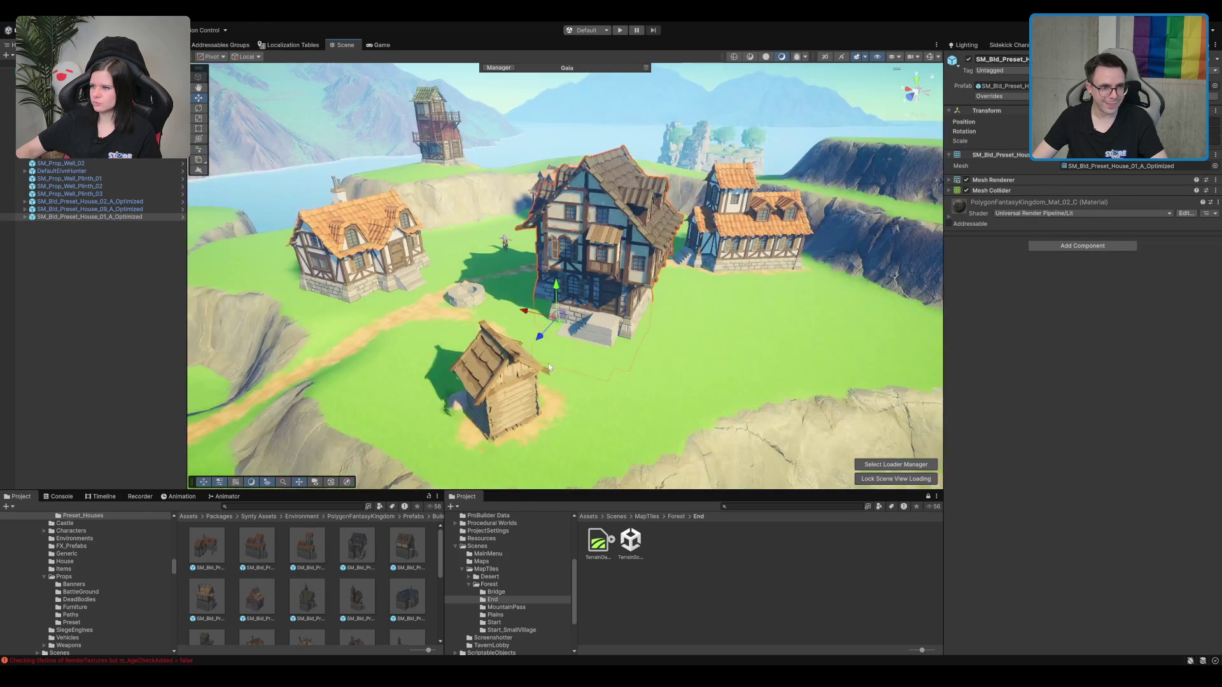
pyautogui.press('e')
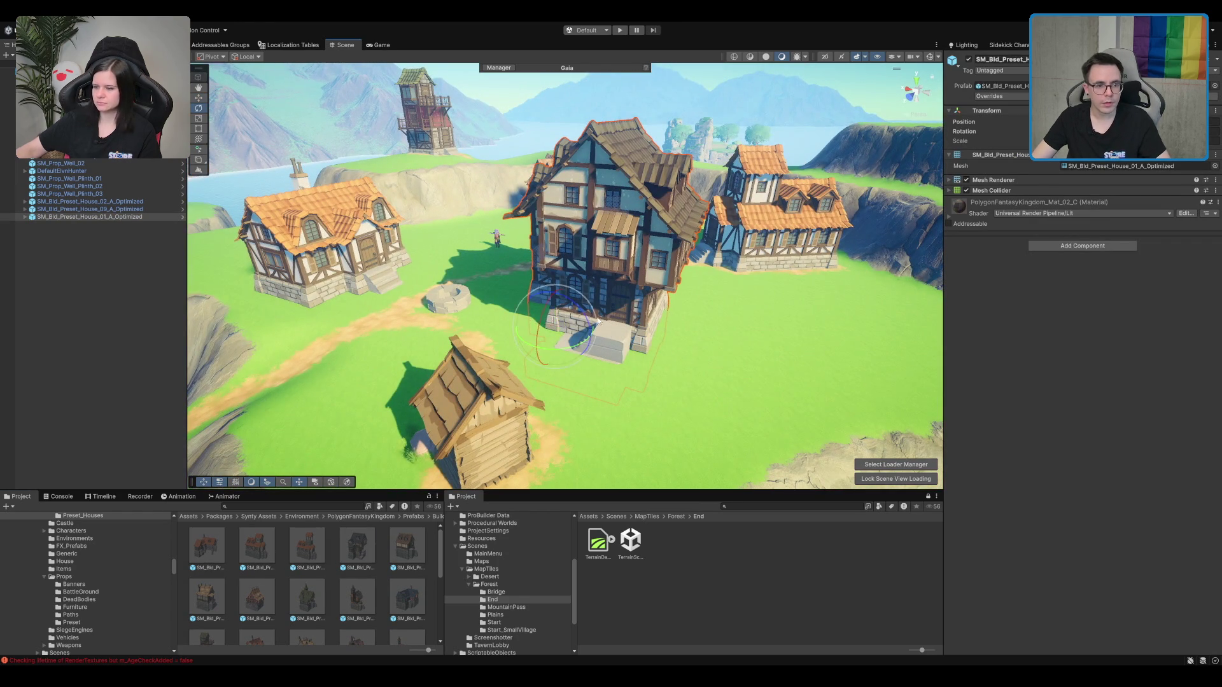
pyautogui.moveTo(577, 350)
pyautogui.mouseDown()
pyautogui.moveTo(407, 375)
pyautogui.moveTo(9, 401)
pyautogui.mouseUp()
pyautogui.hotkey('ctrl', 'z')
# Step: Duplicate the left timber house and move the copy into the middle of the field
pyautogui.click(306, 226)
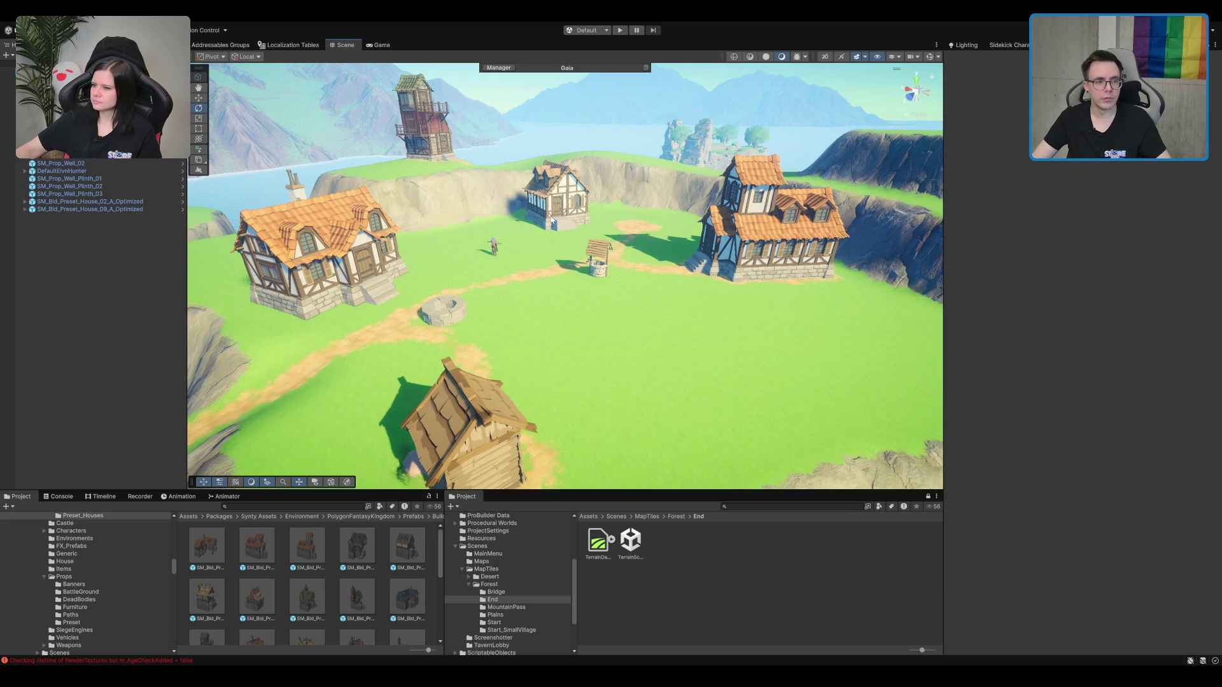
pyautogui.hotkey('ctrl', 'd')
pyautogui.moveTo(354, 310); pyautogui.dragTo(773, 367)
pyautogui.press('e')
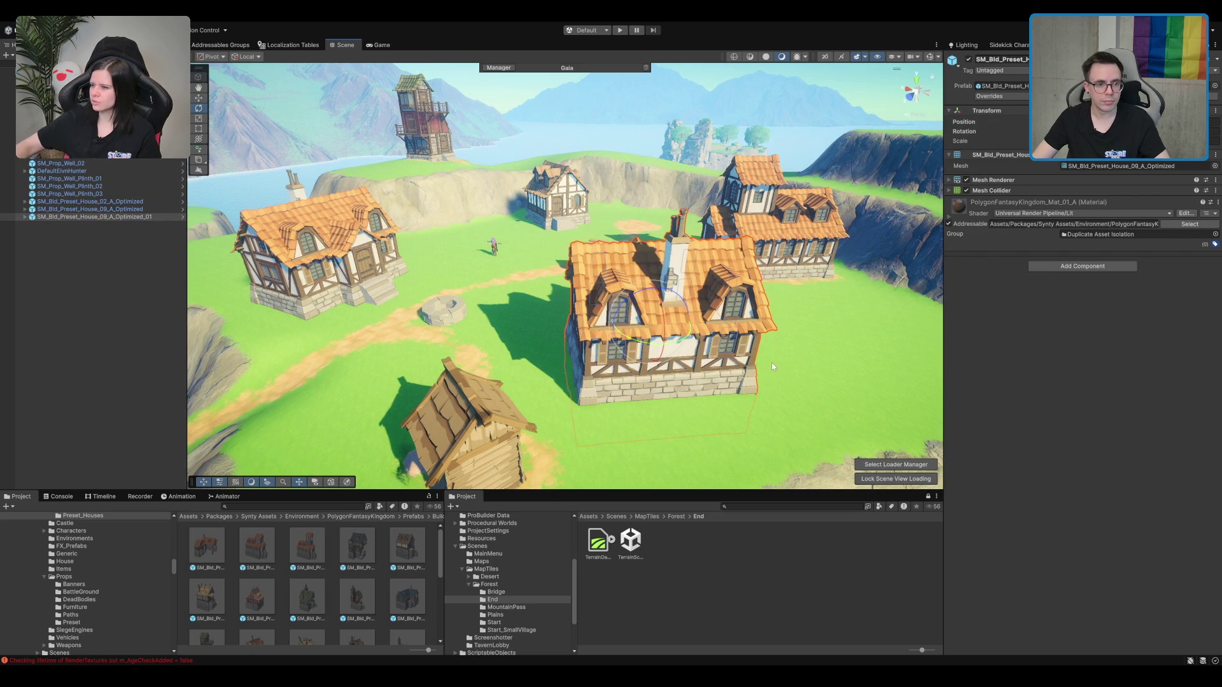
# Step: Rotate House_09_A and move it up beside the upper-left house near the well
pyautogui.moveTo(514, 302)
pyautogui.mouseDown()
pyautogui.moveTo(709, 308)
pyautogui.moveTo(798, 289)
pyautogui.moveTo(728, 287)
pyautogui.moveTo(715, 236)
pyautogui.moveTo(807, 267)
pyautogui.mouseUp()
pyautogui.scroll(3, 798, 288)
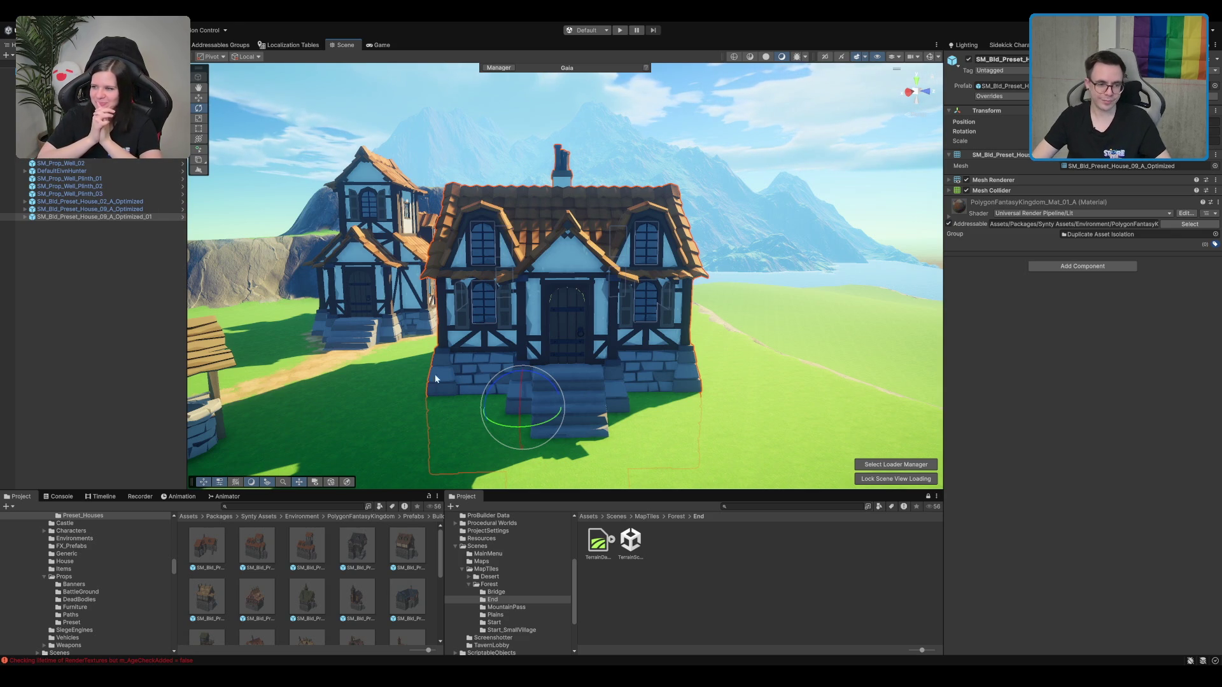
pyautogui.moveTo(536, 378); pyautogui.dragTo(570, 395)
pyautogui.press('w')
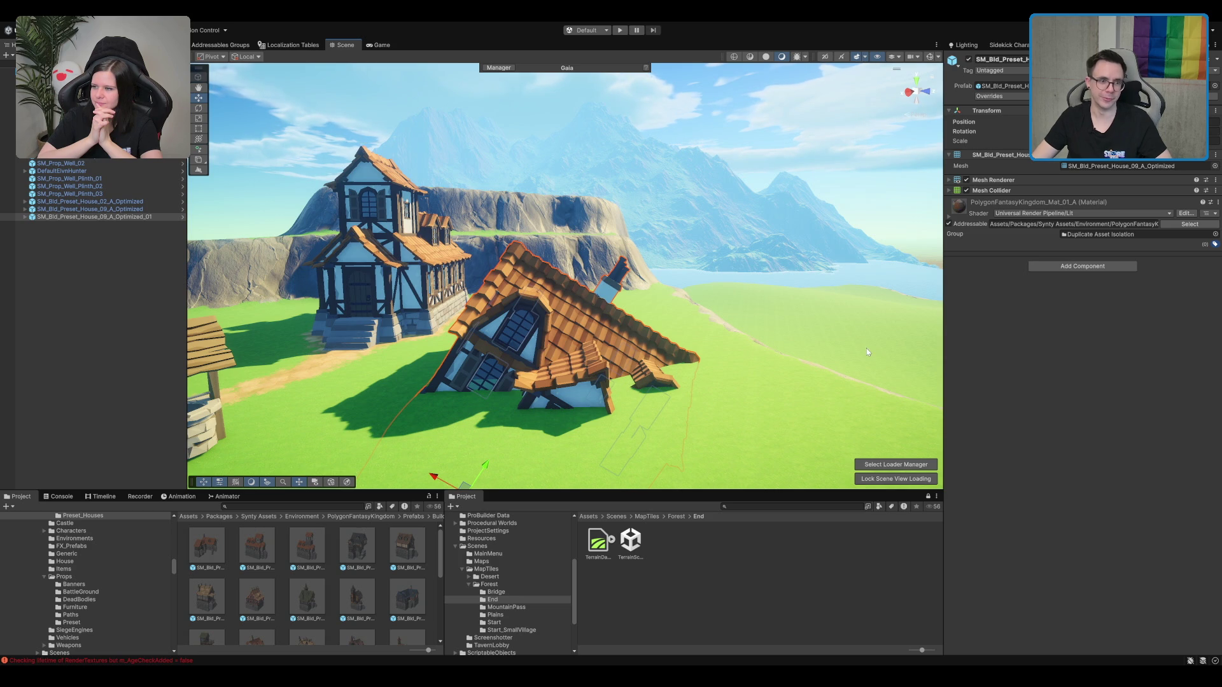
pyautogui.moveTo(812, 394)
pyautogui.mouseDown()
pyautogui.moveTo(640, 409)
pyautogui.moveTo(639, 262)
pyautogui.moveTo(793, 255)
pyautogui.mouseUp()
pyautogui.moveTo(805, 332); pyautogui.dragTo(807, 339)
pyautogui.moveTo(498, 380); pyautogui.dragTo(482, 250)
pyautogui.scroll(10, 482, 250)
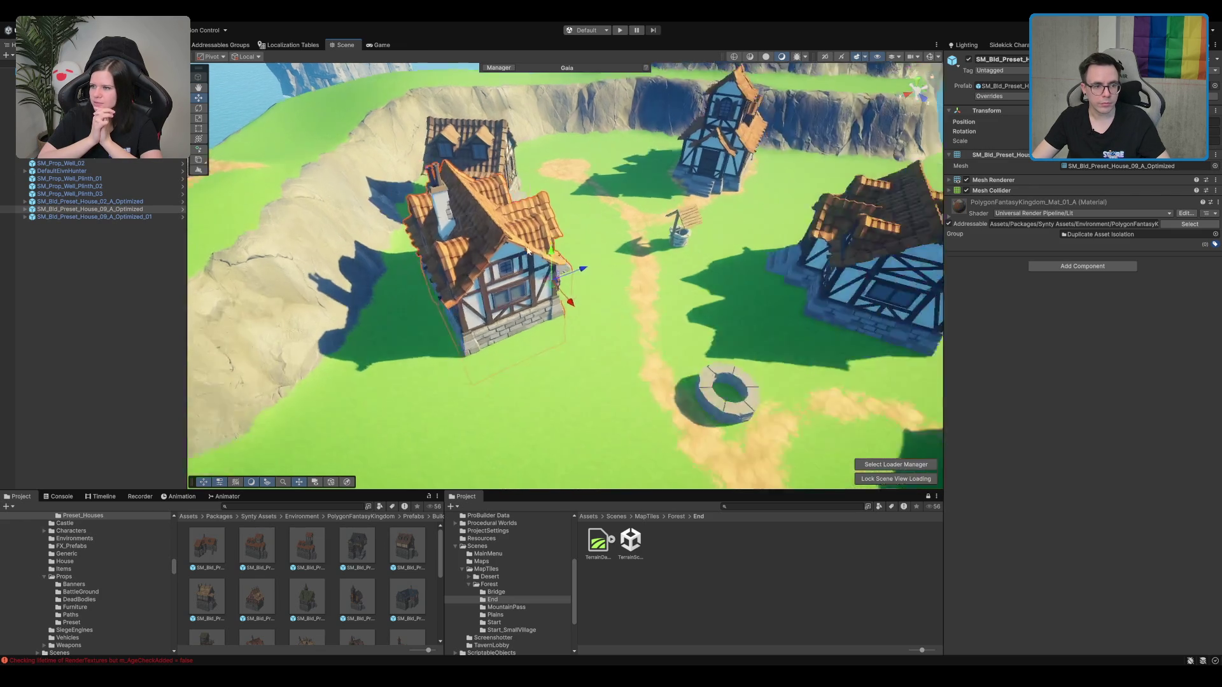
pyautogui.moveTo(590, 330)
pyautogui.mouseDown()
pyautogui.moveTo(472, 334)
pyautogui.moveTo(484, 353)
pyautogui.mouseUp()
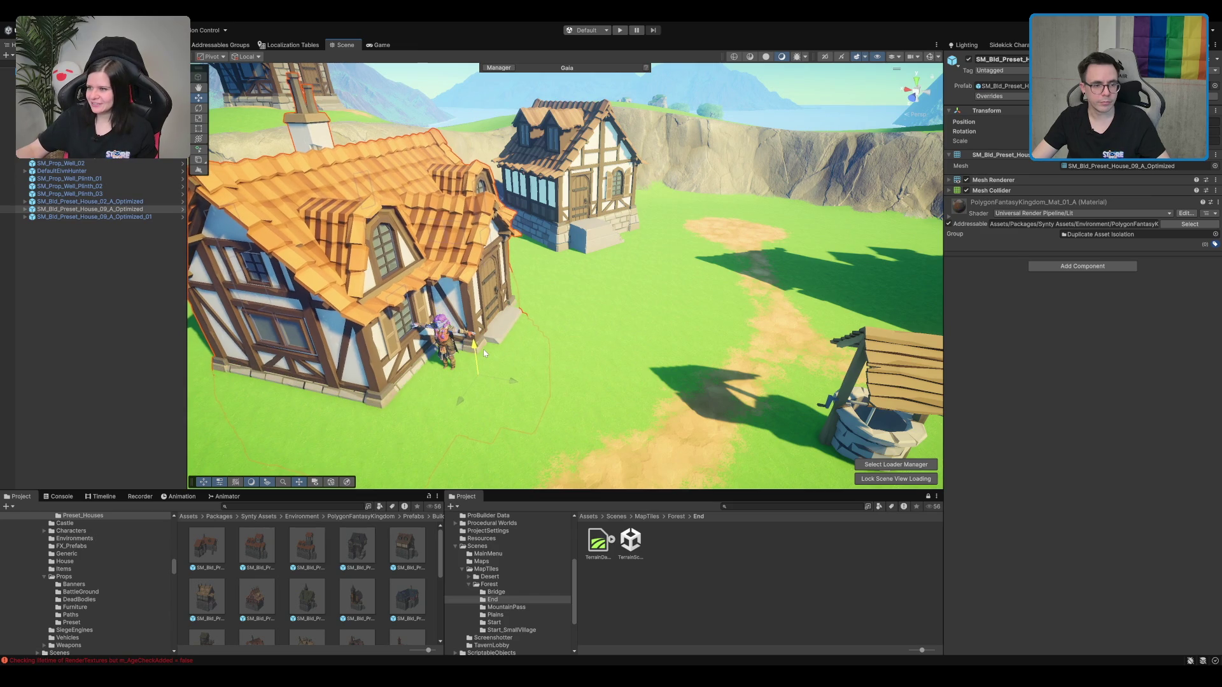
# Step: Frame the rear House_02_A to check its doorstep, then select the copied timber house
pyautogui.click(590, 228)
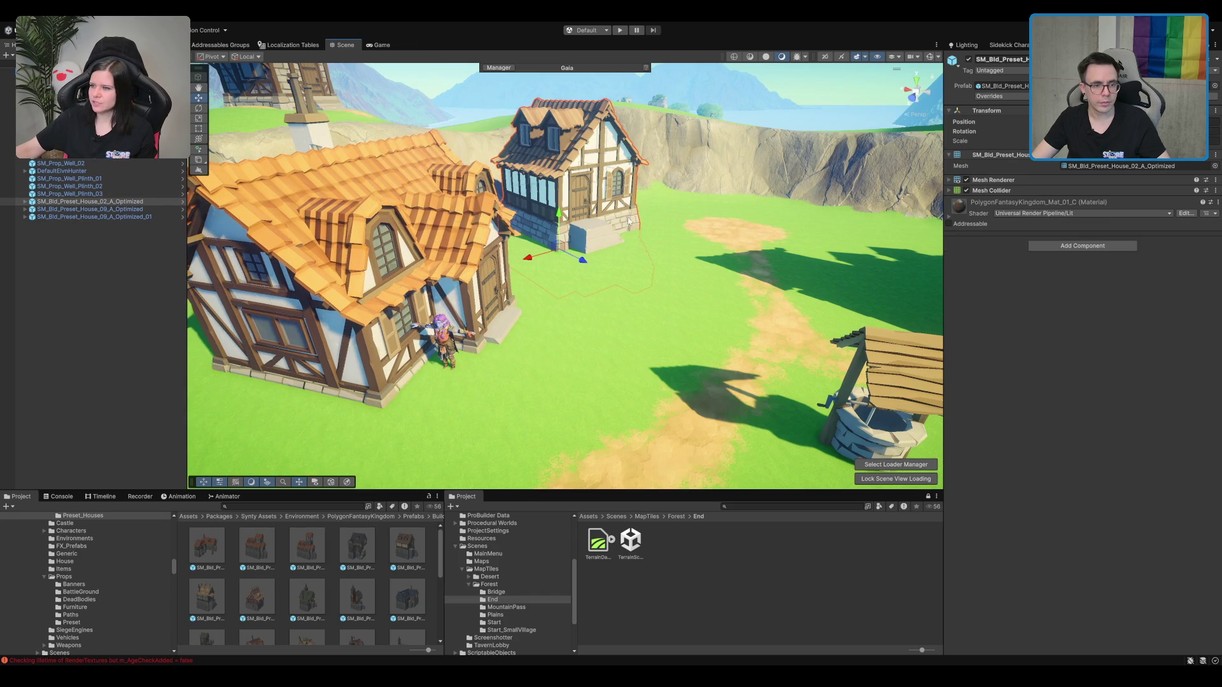
pyautogui.press('f')
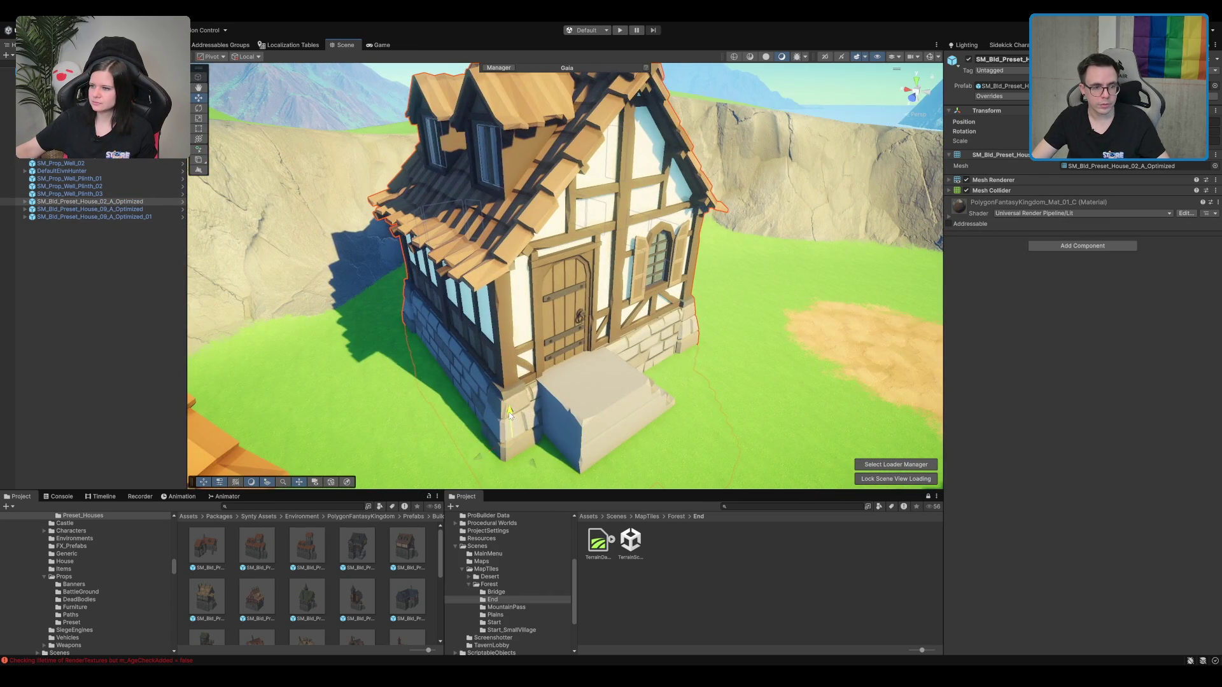
pyautogui.scroll(-3, 510, 415)
pyautogui.moveTo(510, 425); pyautogui.dragTo(513, 457)
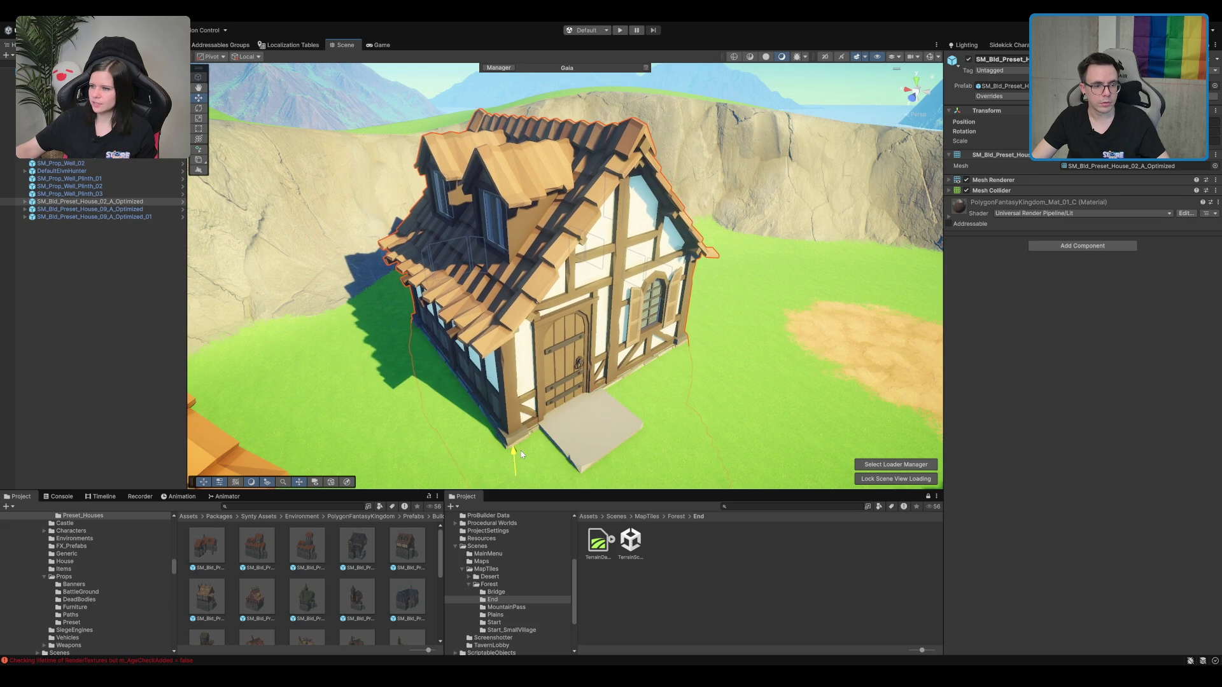
pyautogui.scroll(-3, 522, 449)
pyautogui.scroll(-3, 537, 437)
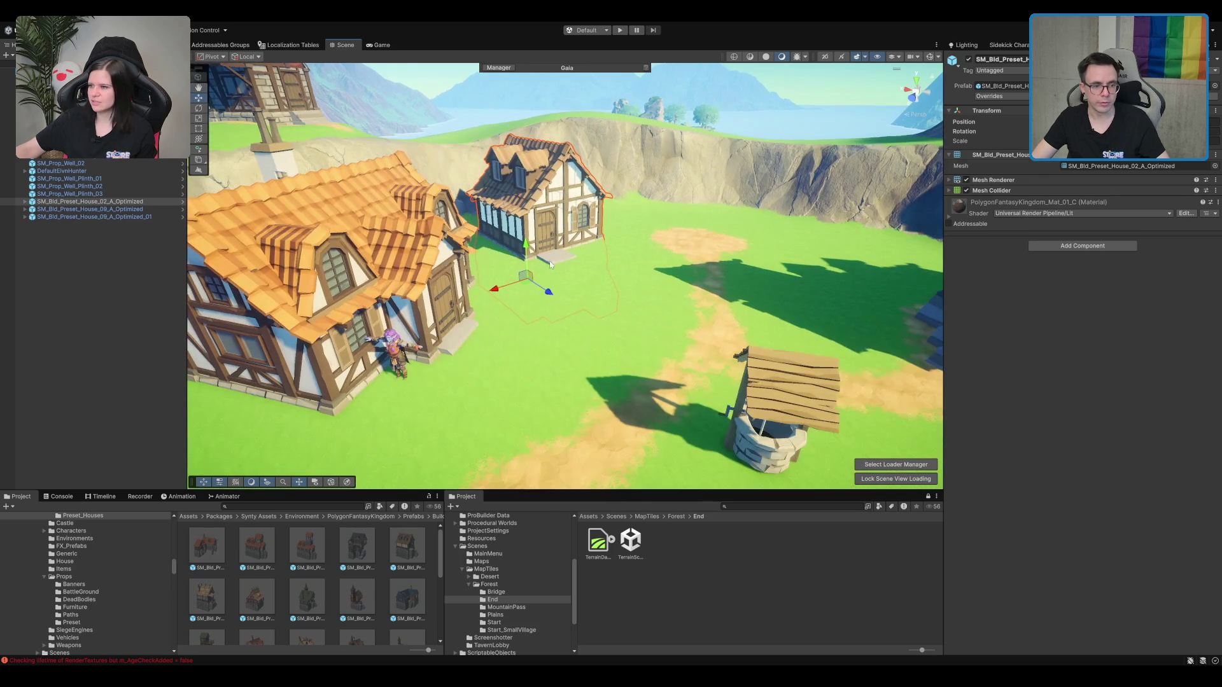
pyautogui.moveTo(483, 321)
pyautogui.mouseDown()
pyautogui.moveTo(717, 284)
pyautogui.moveTo(472, 378)
pyautogui.moveTo(617, 357)
pyautogui.moveTo(615, 290)
pyautogui.moveTo(466, 300)
pyautogui.mouseUp()
pyautogui.click(618, 356)
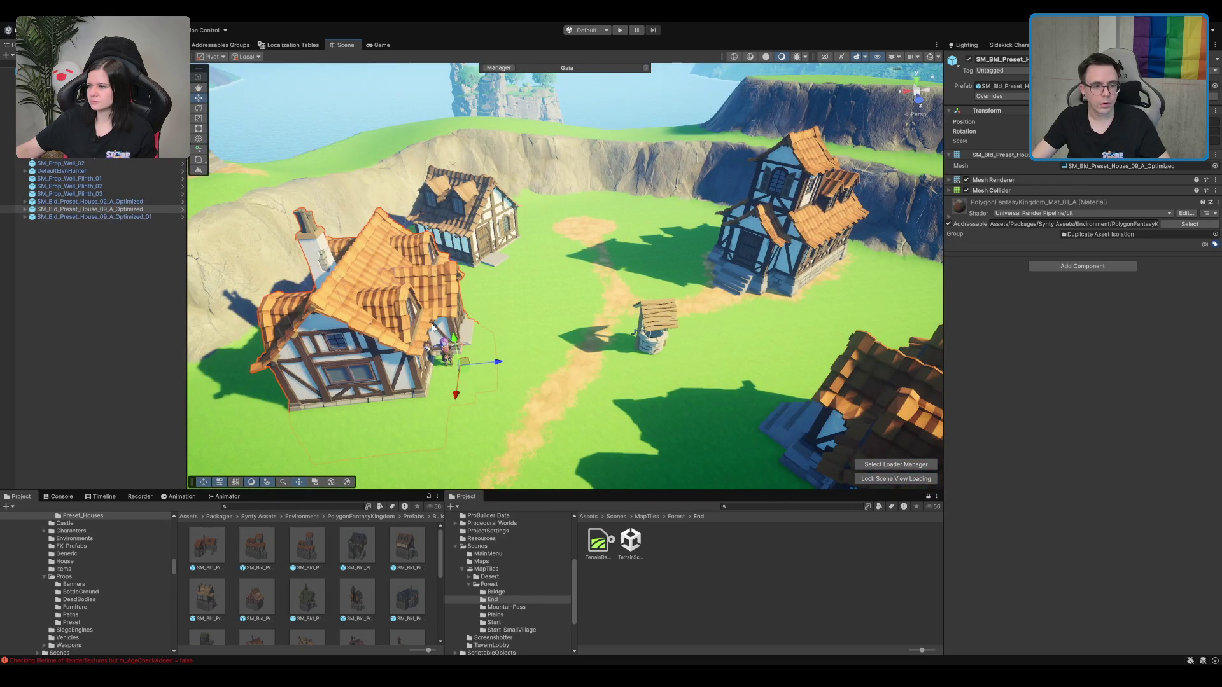
# Step: Select and frame SM_Bld_Preset_House_09_A_Optimized, then rotate it around its vertical axis
pyautogui.click(371, 294)
pyautogui.moveTo(371, 295)
pyautogui.mouseDown()
pyautogui.moveTo(667, 319)
pyautogui.moveTo(834, 304)
pyautogui.moveTo(609, 344)
pyautogui.moveTo(622, 376)
pyautogui.moveTo(654, 331)
pyautogui.mouseUp()
pyautogui.click(834, 304)
pyautogui.click(641, 289)
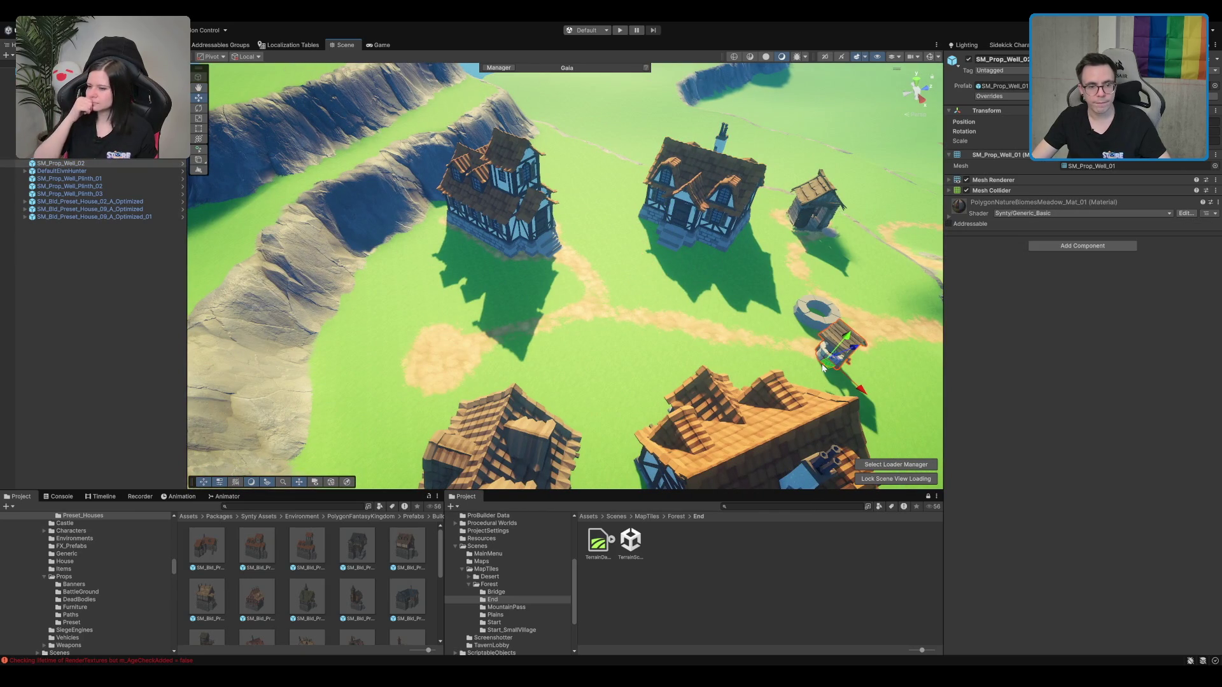
pyautogui.click(690, 224)
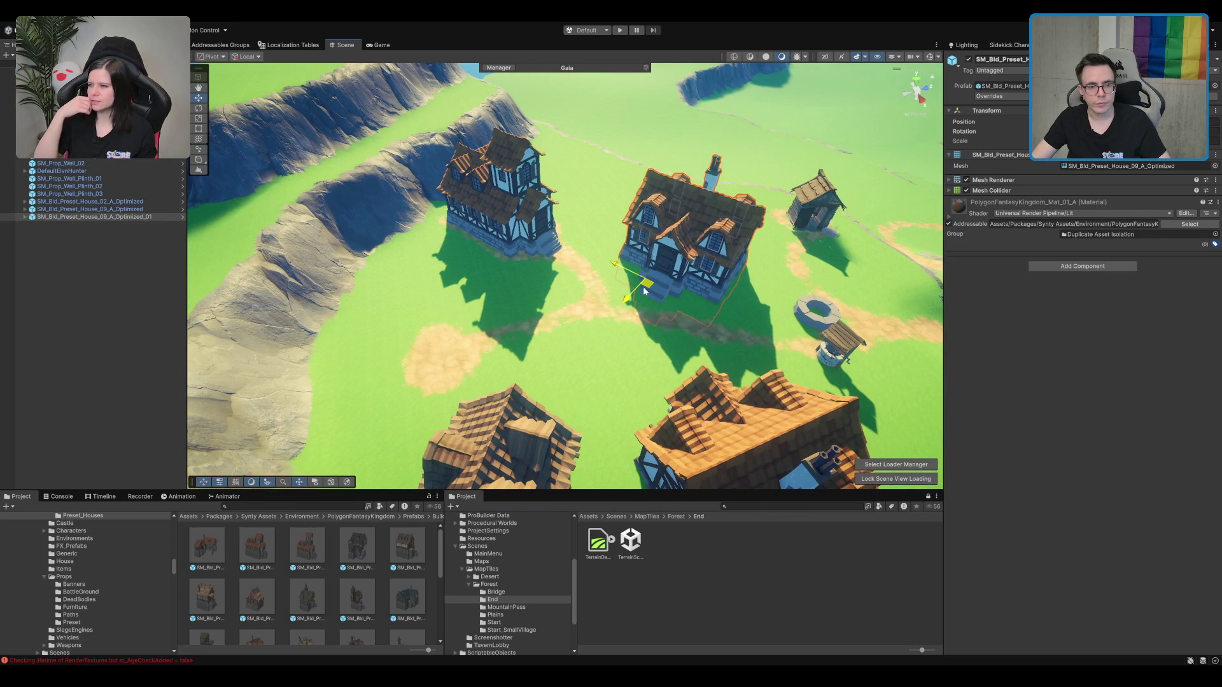
pyautogui.press('f')
pyautogui.moveTo(644, 292)
pyautogui.mouseDown()
pyautogui.moveTo(578, 361)
pyautogui.moveTo(651, 222)
pyautogui.mouseUp()
pyautogui.moveTo(559, 269)
pyautogui.mouseDown()
pyautogui.moveTo(606, 255)
pyautogui.moveTo(574, 246)
pyautogui.moveTo(609, 270)
pyautogui.moveTo(588, 238)
pyautogui.moveTo(605, 274)
pyautogui.moveTo(592, 273)
pyautogui.moveTo(636, 234)
pyautogui.moveTo(622, 235)
pyautogui.moveTo(689, 269)
pyautogui.moveTo(658, 250)
pyautogui.moveTo(674, 244)
pyautogui.mouseUp()
pyautogui.press('w')
pyautogui.press('e')
pyautogui.press('w')
# Step: Fly through the village to the well and frame the stone well plinth
pyautogui.scroll(-5, 592, 273)
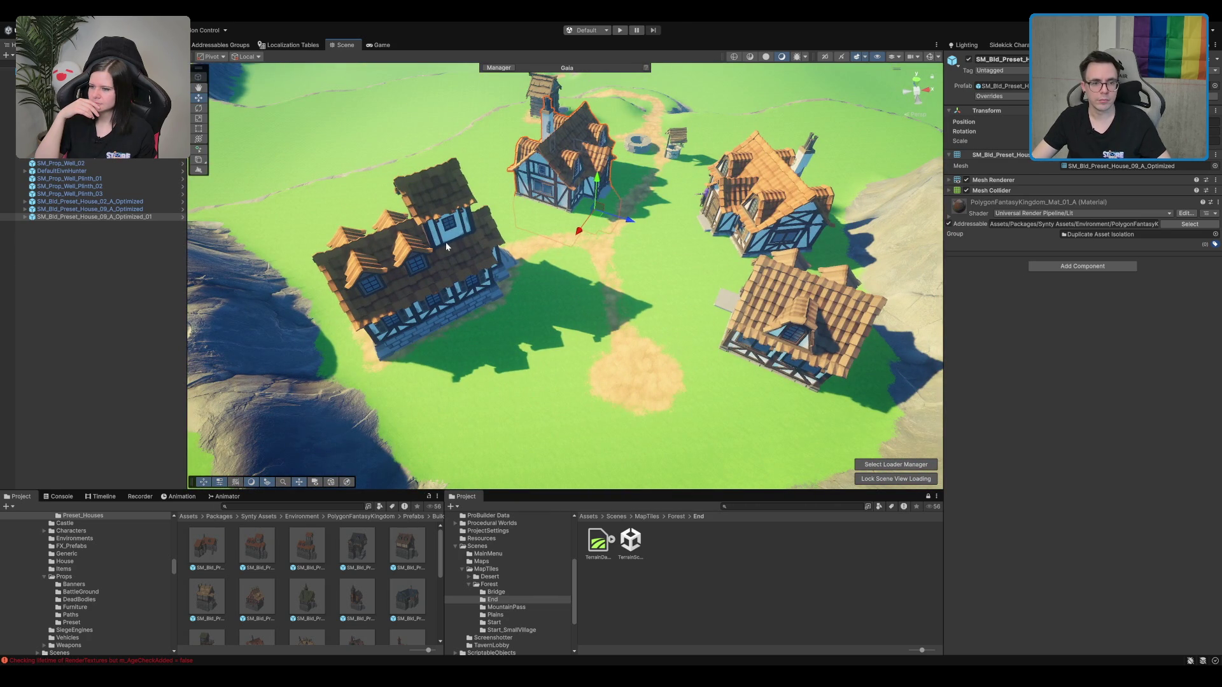
pyautogui.moveTo(638, 365)
pyautogui.mouseDown()
pyautogui.moveTo(621, 272)
pyautogui.moveTo(669, 296)
pyautogui.moveTo(807, 296)
pyautogui.mouseUp()
pyautogui.scroll(4, 621, 272)
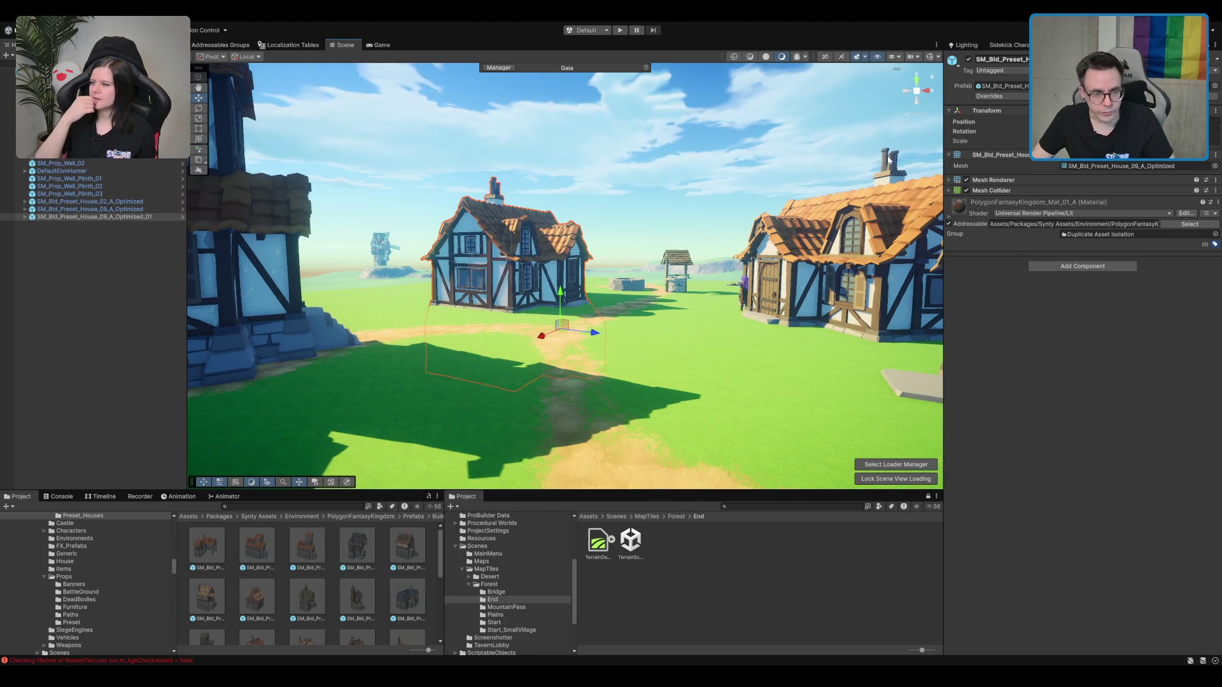
pyautogui.press('w')
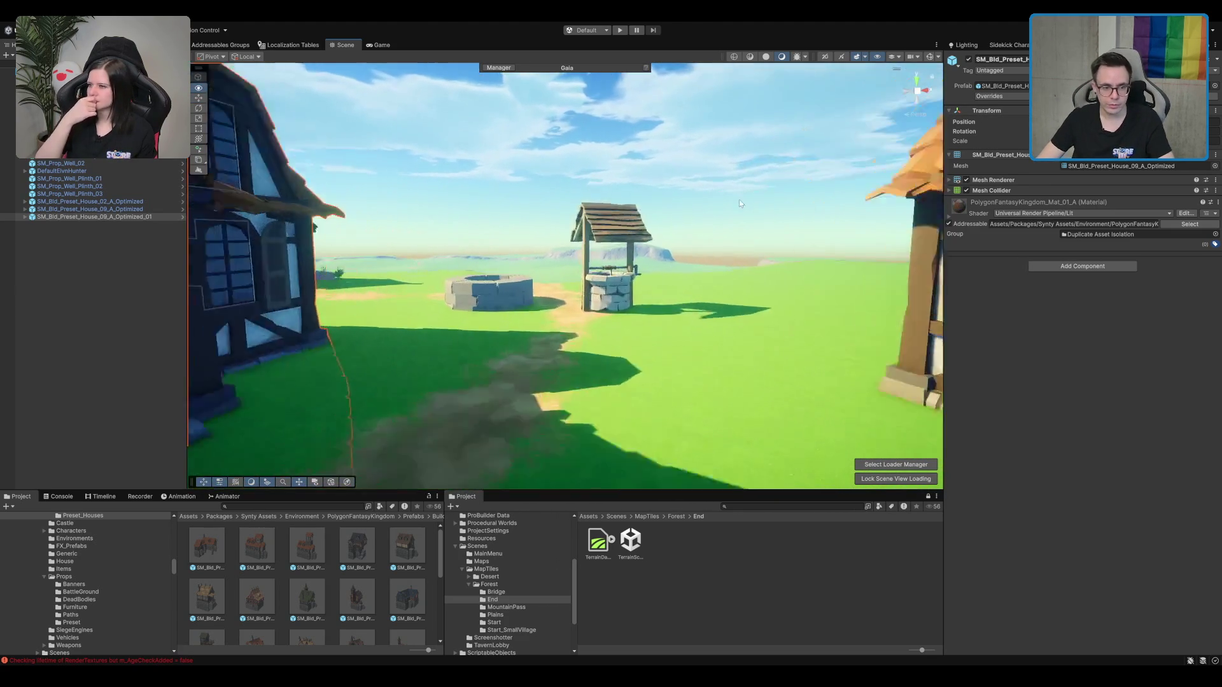
pyautogui.moveTo(741, 193)
pyautogui.mouseDown()
pyautogui.moveTo(407, 294)
pyautogui.moveTo(663, 302)
pyautogui.mouseUp()
pyautogui.click(529, 285)
pyautogui.moveTo(603, 361); pyautogui.dragTo(597, 342)
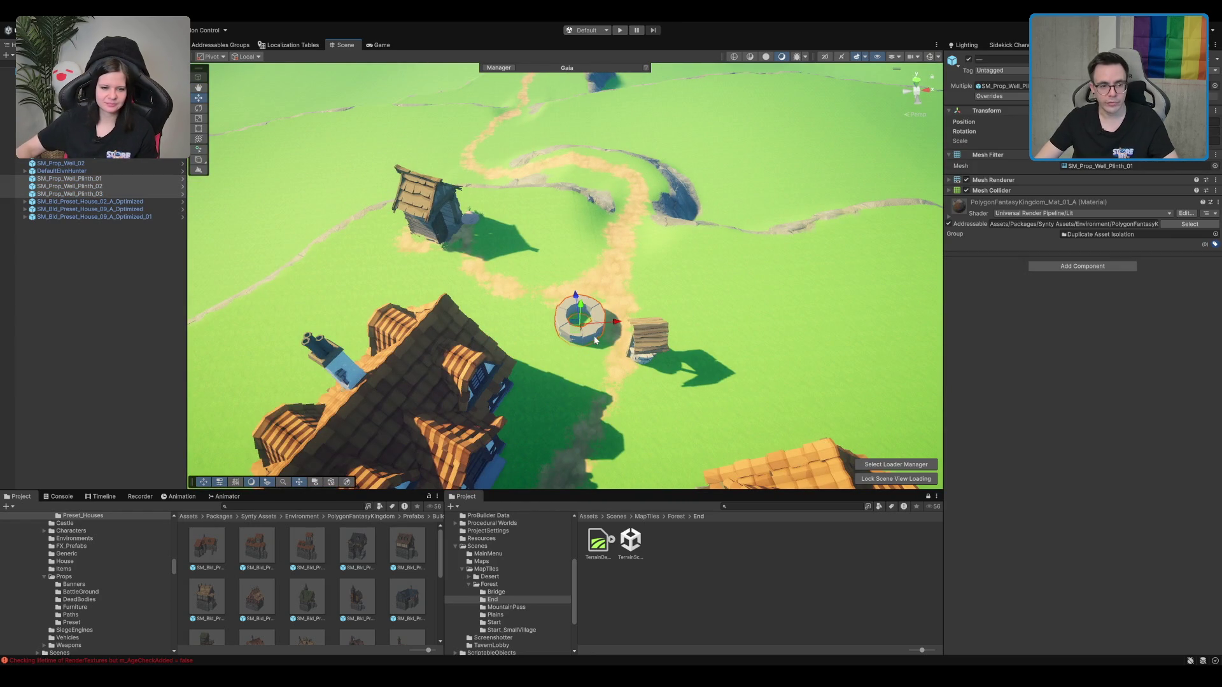
pyautogui.press('f')
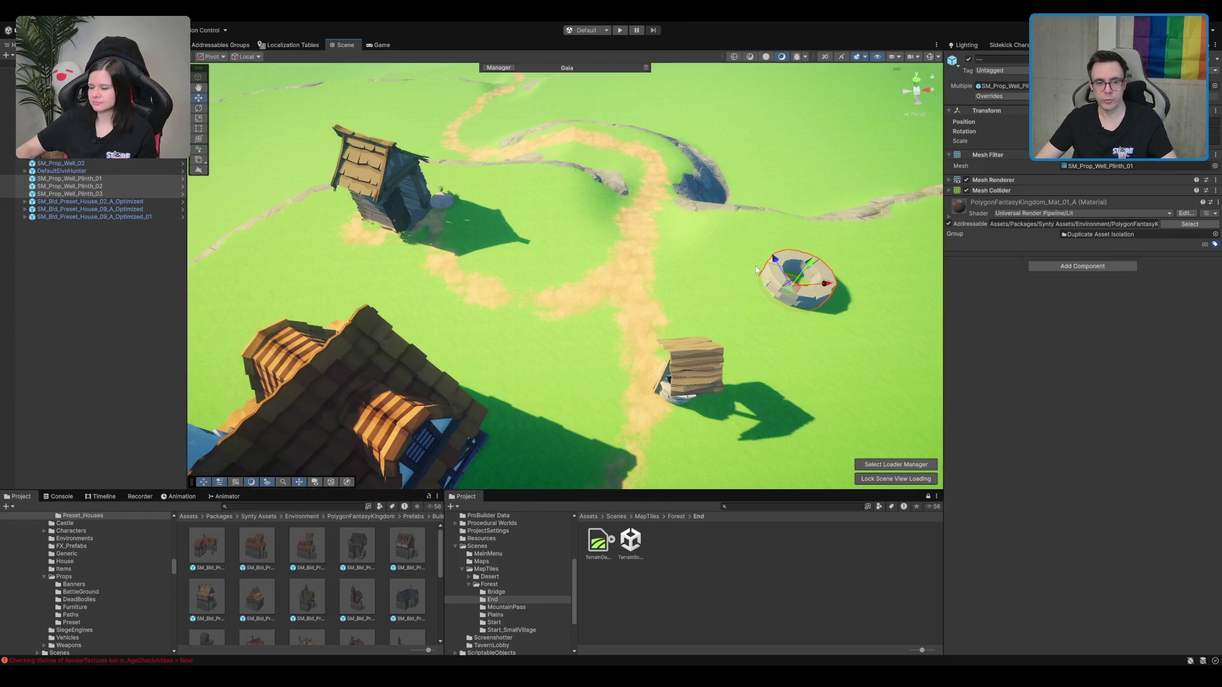
pyautogui.moveTo(620, 368)
pyautogui.mouseDown()
pyautogui.moveTo(534, 379)
pyautogui.moveTo(645, 119)
pyautogui.moveTo(586, 266)
pyautogui.moveTo(585, 320)
pyautogui.moveTo(677, 284)
pyautogui.moveTo(555, 279)
pyautogui.moveTo(706, 395)
pyautogui.moveTo(447, 396)
pyautogui.mouseUp()
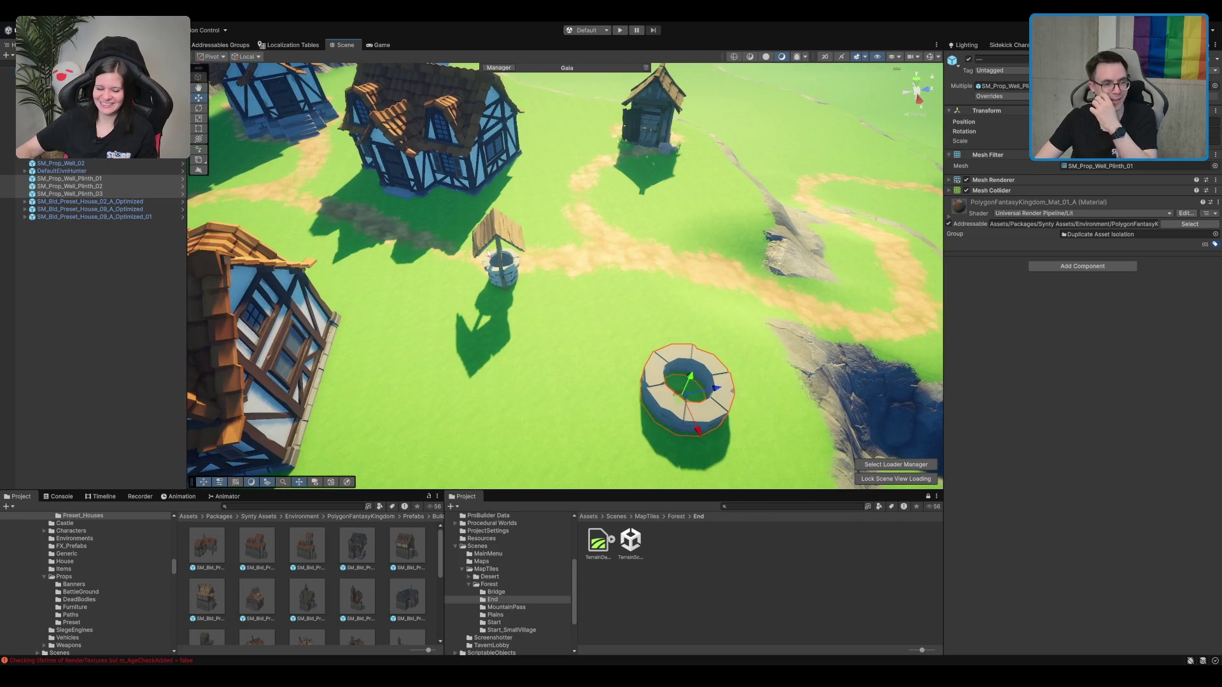
# Step: Select the roofed well SM_Prop_Well_02 and delete it, leaving the plinth
pyautogui.click(512, 261)
pyautogui.press('f')
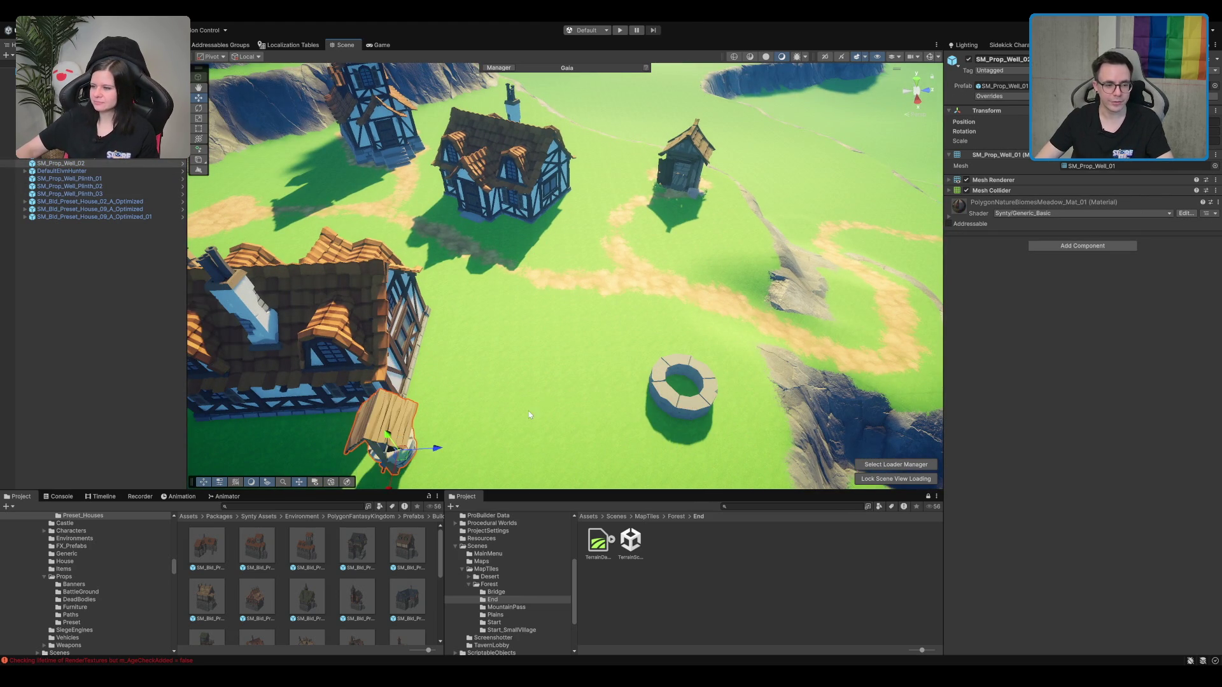
pyautogui.press('Delete')
pyautogui.moveTo(656, 369)
pyautogui.mouseDown()
pyautogui.moveTo(567, 244)
pyautogui.moveTo(651, 230)
pyautogui.moveTo(709, 295)
pyautogui.moveTo(642, 299)
pyautogui.mouseUp()
# Step: Paint ME_Mud_Terrain_Layer onto the grass around the well
pyautogui.click(642, 299)
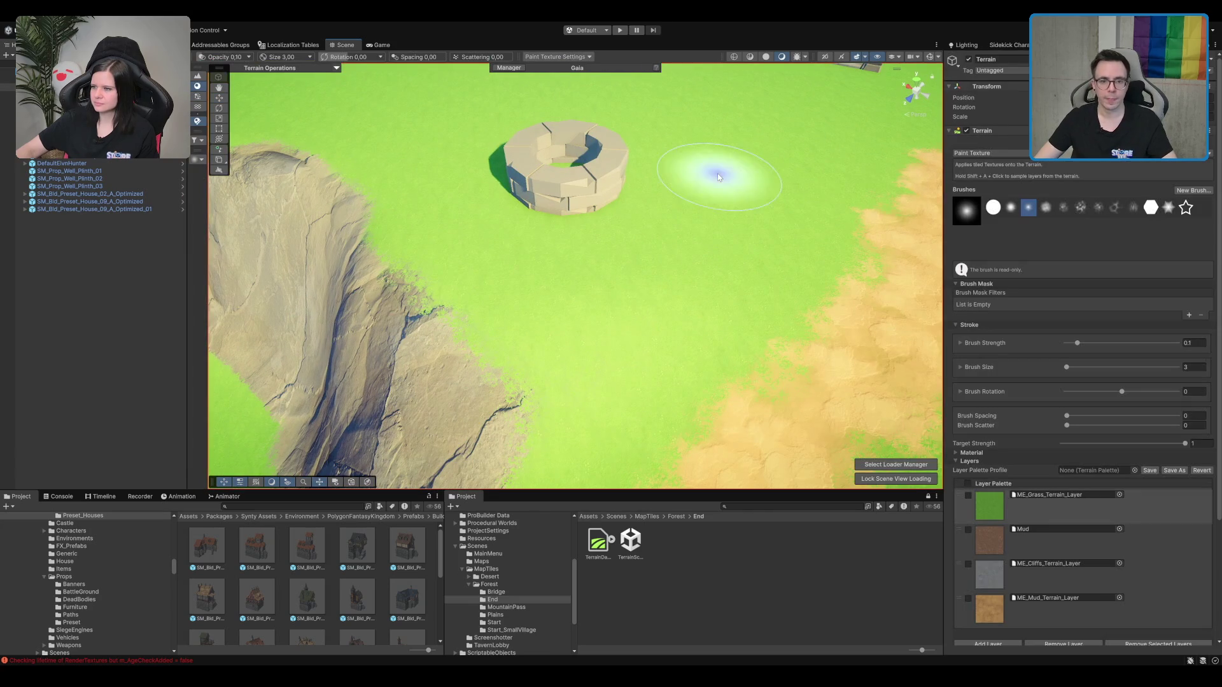
pyautogui.click(1023, 599)
pyautogui.moveTo(791, 231); pyautogui.dragTo(423, 328)
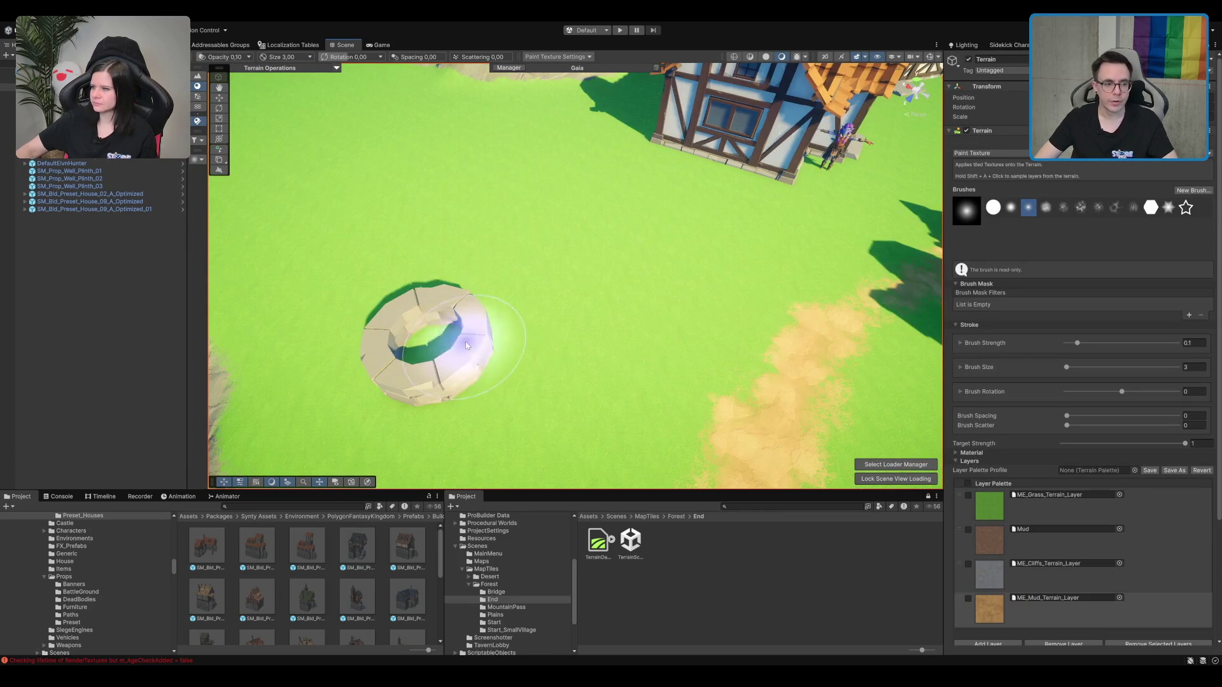
pyautogui.moveTo(395, 381)
pyautogui.mouseDown()
pyautogui.moveTo(401, 413)
pyautogui.moveTo(461, 299)
pyautogui.moveTo(407, 394)
pyautogui.moveTo(518, 341)
pyautogui.moveTo(627, 398)
pyautogui.moveTo(586, 398)
pyautogui.mouseUp()
pyautogui.scroll(-2, 669, 318)
pyautogui.moveTo(669, 318)
pyautogui.mouseDown()
pyautogui.moveTo(696, 273)
pyautogui.moveTo(663, 265)
pyautogui.moveTo(654, 294)
pyautogui.mouseUp()
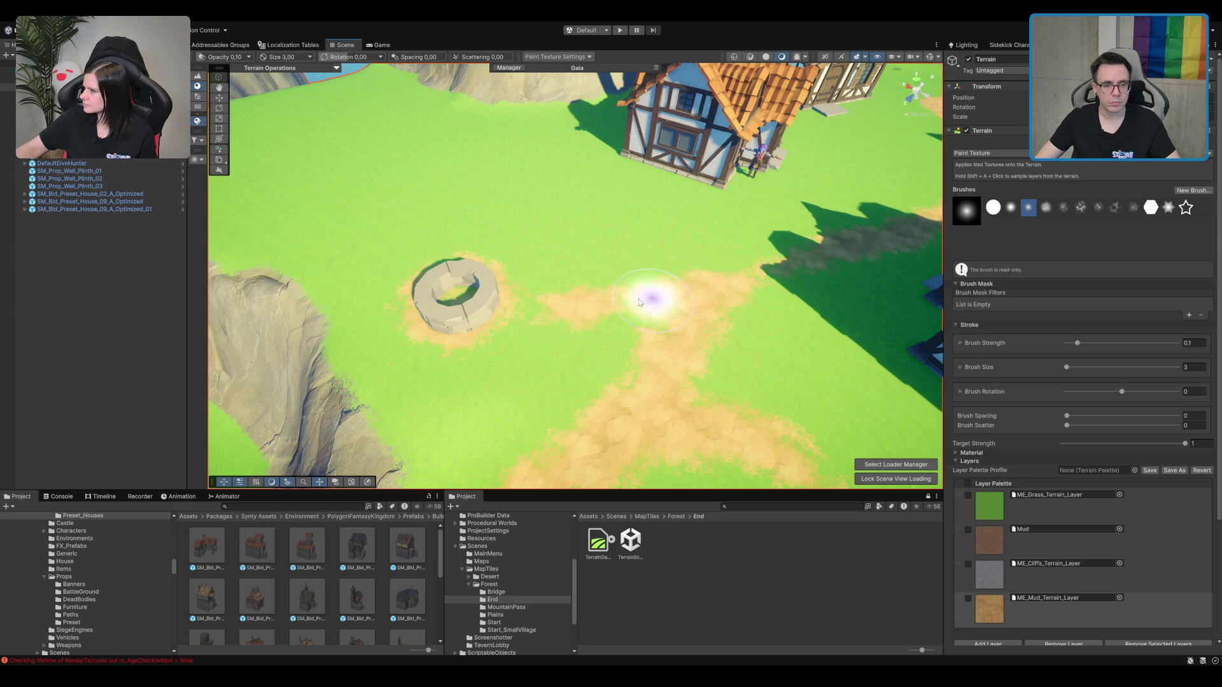
# Step: Select a village house from the Hierarchy and rotate it to a new facing
pyautogui.moveTo(829, 257)
pyautogui.mouseDown()
pyautogui.moveTo(722, 210)
pyautogui.moveTo(504, 299)
pyautogui.moveTo(627, 303)
pyautogui.moveTo(600, 223)
pyautogui.moveTo(505, 176)
pyautogui.mouseUp()
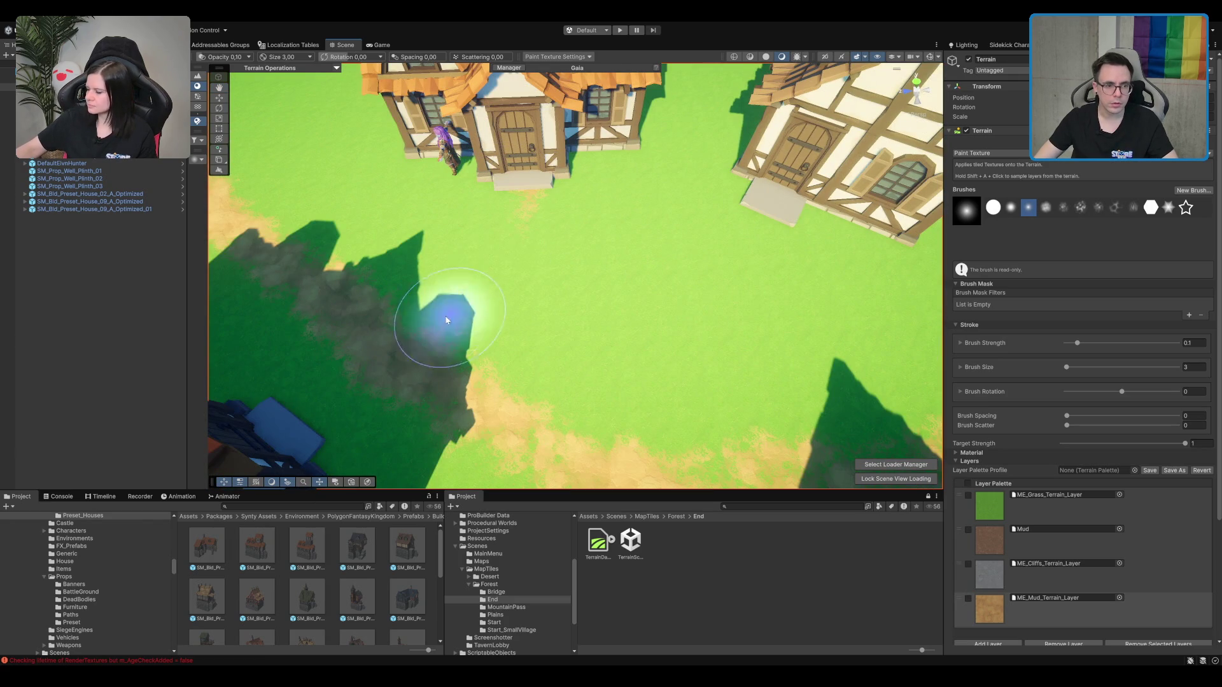
pyautogui.moveTo(507, 235)
pyautogui.mouseDown()
pyautogui.moveTo(600, 205)
pyautogui.moveTo(644, 231)
pyautogui.mouseUp()
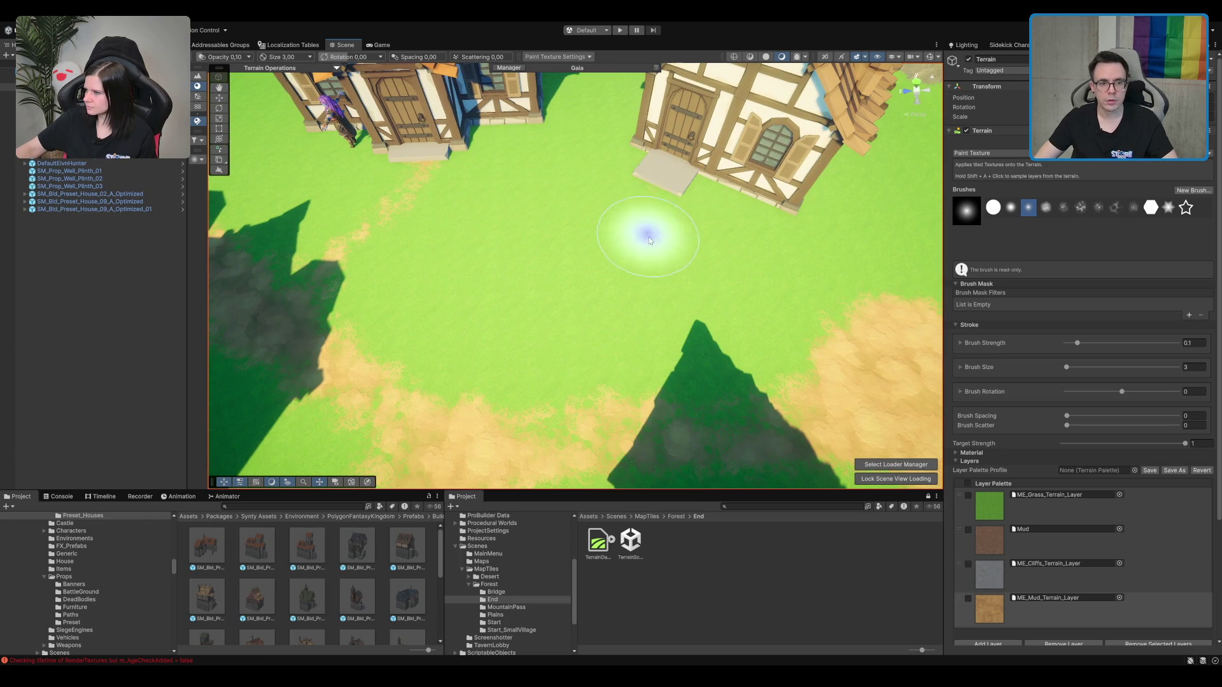
pyautogui.moveTo(628, 363)
pyautogui.mouseDown()
pyautogui.moveTo(469, 319)
pyautogui.moveTo(729, 328)
pyautogui.mouseUp()
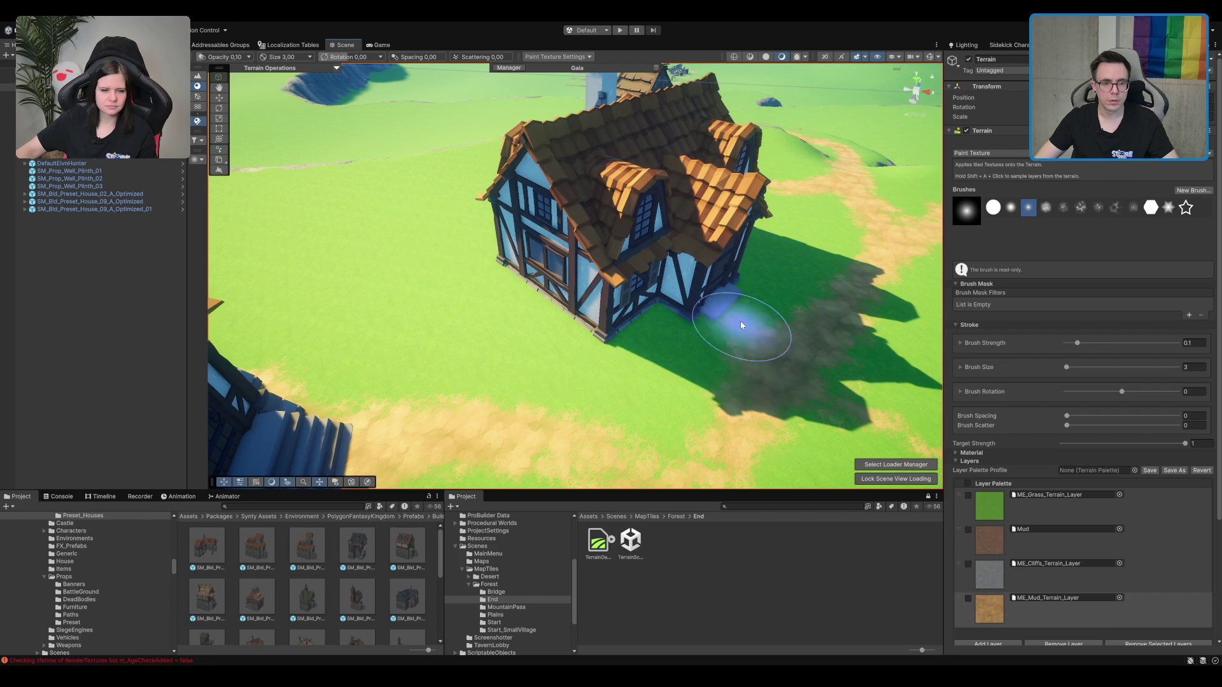
pyautogui.scroll(-3, 703, 286)
pyautogui.scroll(5, 711, 230)
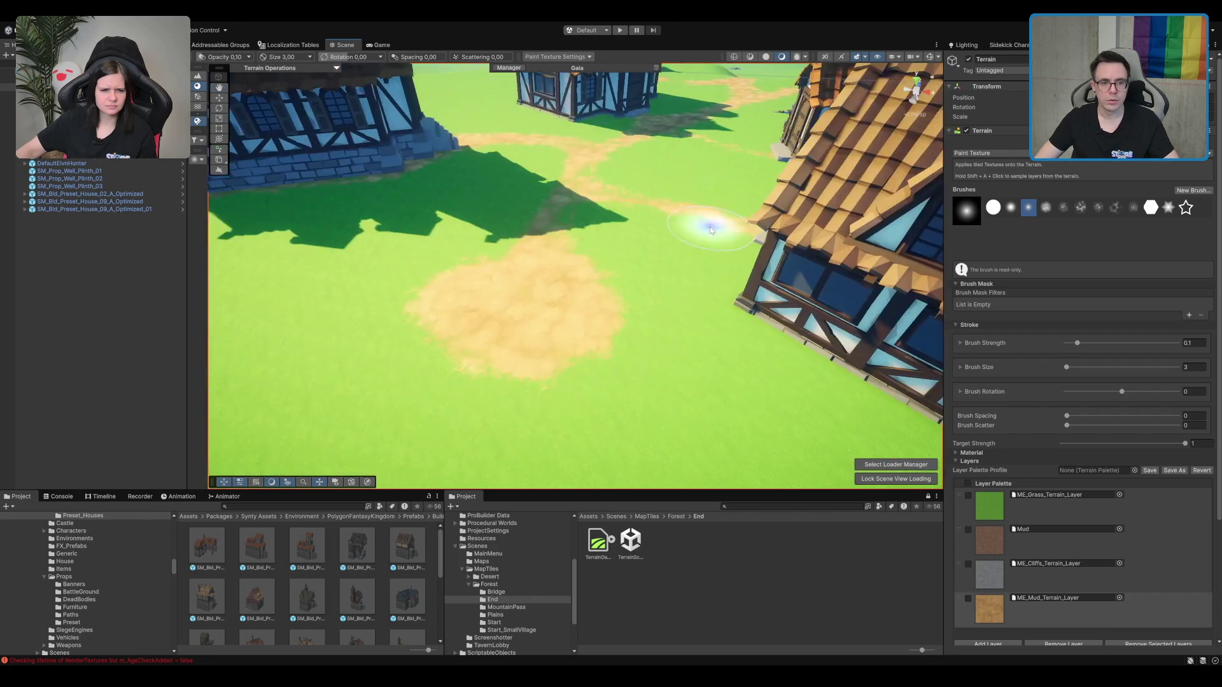
pyautogui.scroll(-5, 711, 229)
pyautogui.moveTo(675, 285)
pyautogui.mouseDown()
pyautogui.moveTo(630, 252)
pyautogui.moveTo(632, 346)
pyautogui.moveTo(527, 305)
pyautogui.moveTo(537, 322)
pyautogui.moveTo(579, 322)
pyautogui.mouseUp()
pyautogui.scroll(-5, 580, 322)
pyautogui.scroll(3, 616, 331)
pyautogui.doubleClick(94, 208)
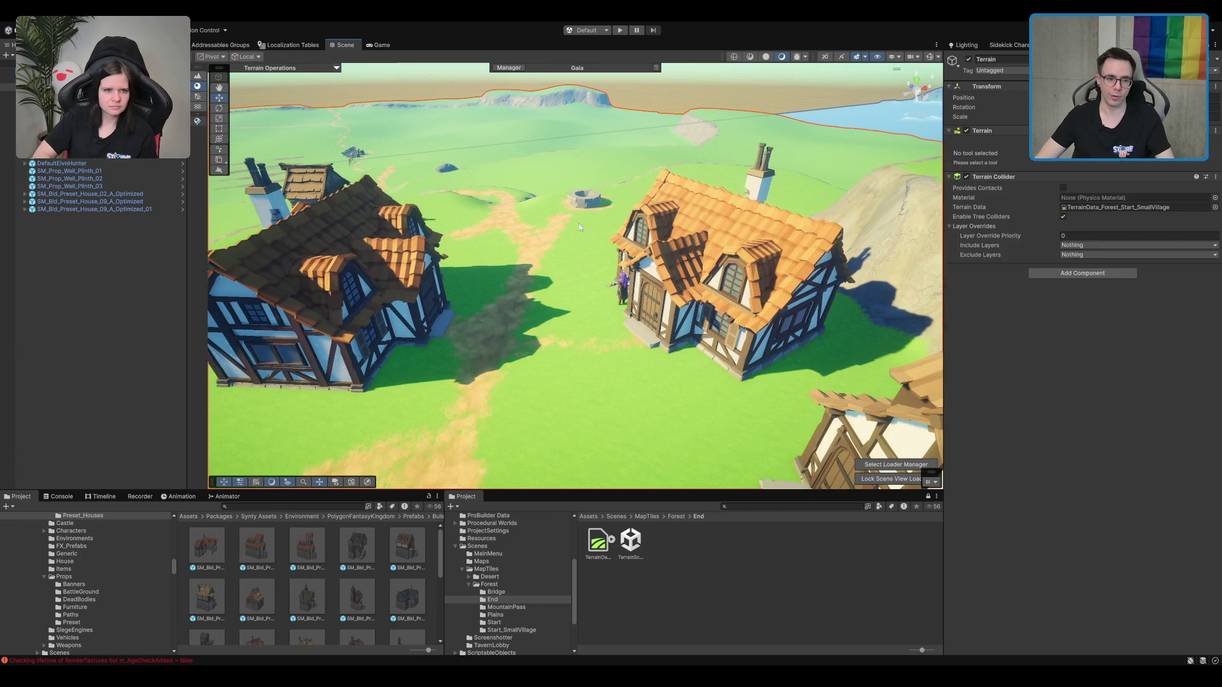
pyautogui.press('e')
pyautogui.moveTo(615, 380)
pyautogui.mouseDown()
pyautogui.moveTo(598, 354)
pyautogui.moveTo(573, 357)
pyautogui.mouseUp()
pyautogui.scroll(2, 715, 303)
# Step: Select the terrain for texture painting, choosing the mud layer, then the grass layer
pyautogui.click(724, 361)
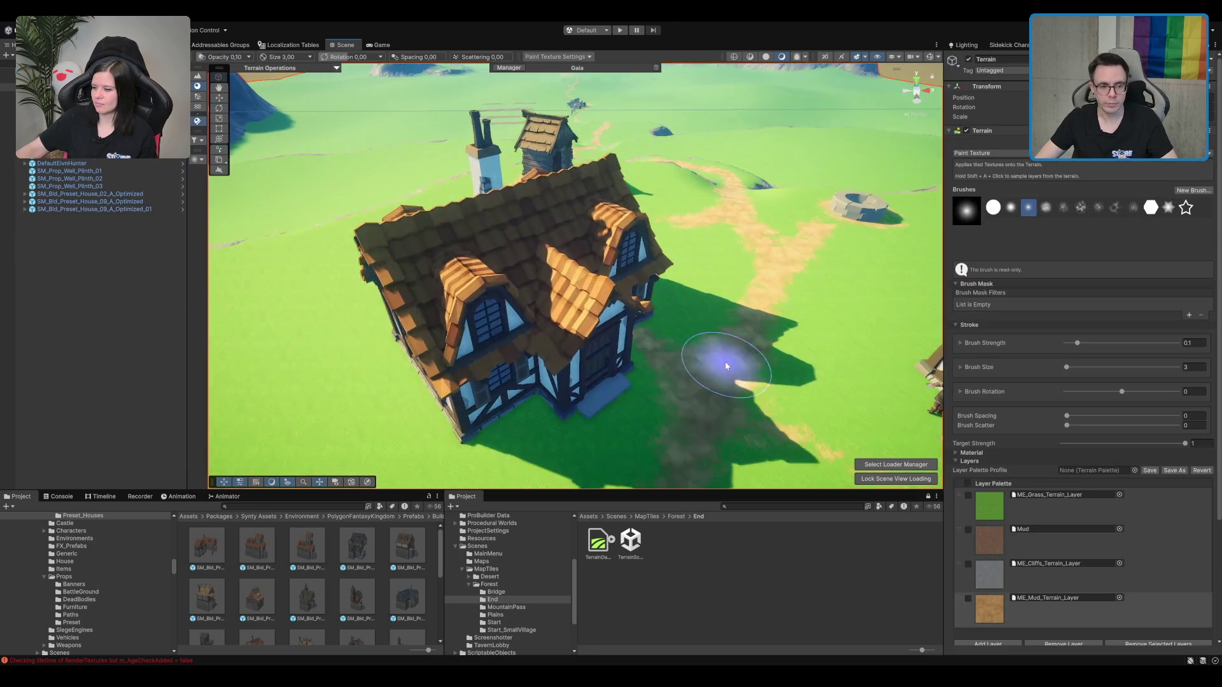
pyautogui.scroll(3, 636, 319)
pyautogui.click(1043, 601)
pyautogui.click(476, 255)
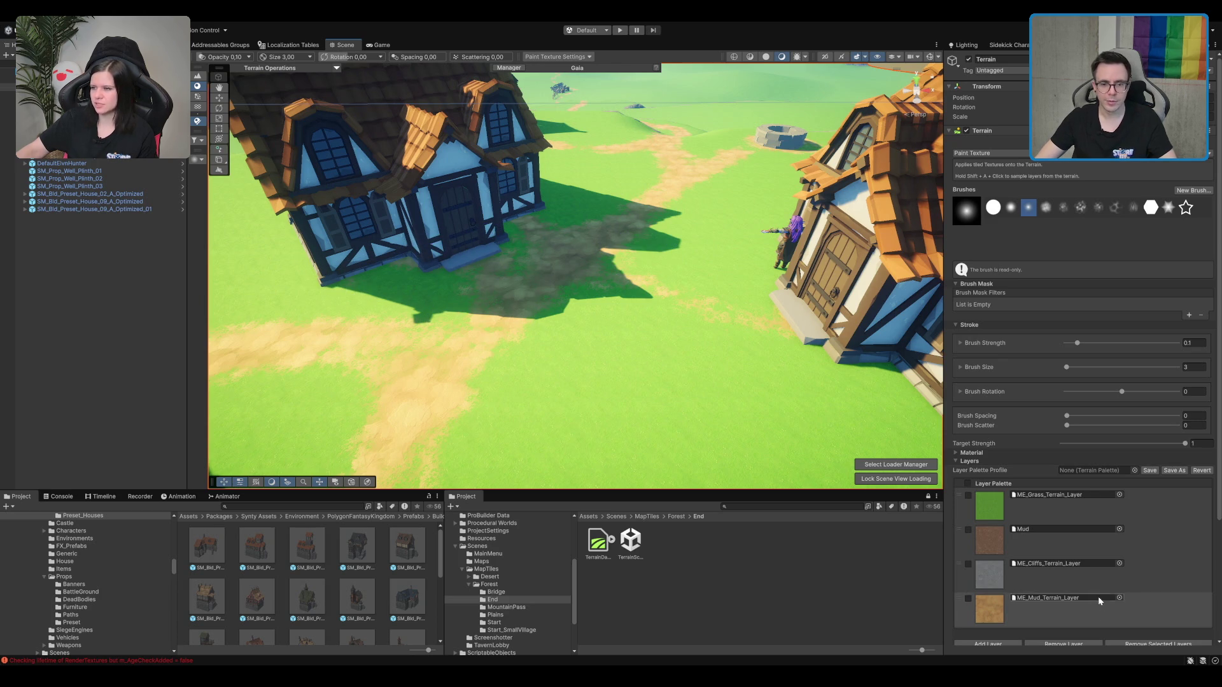
pyautogui.click(1075, 513)
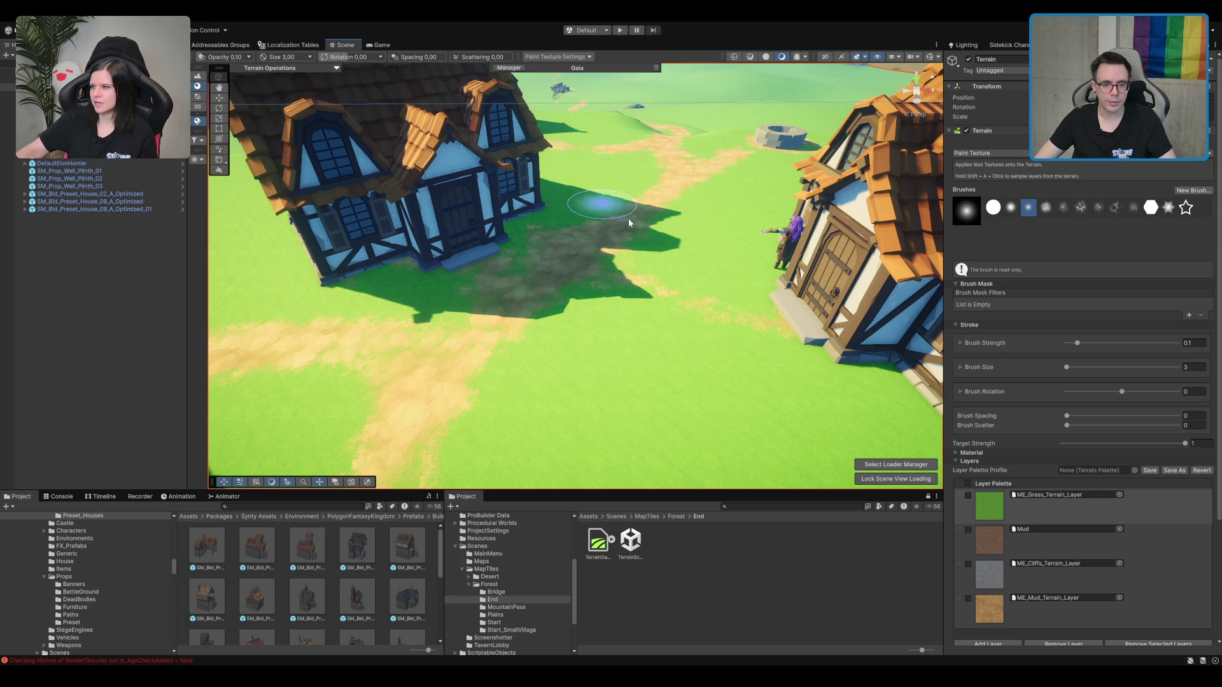
# Step: Switch back to the mud layer and paint mud along the base of the first house
pyautogui.click(989, 606)
pyautogui.scroll(10, 526, 328)
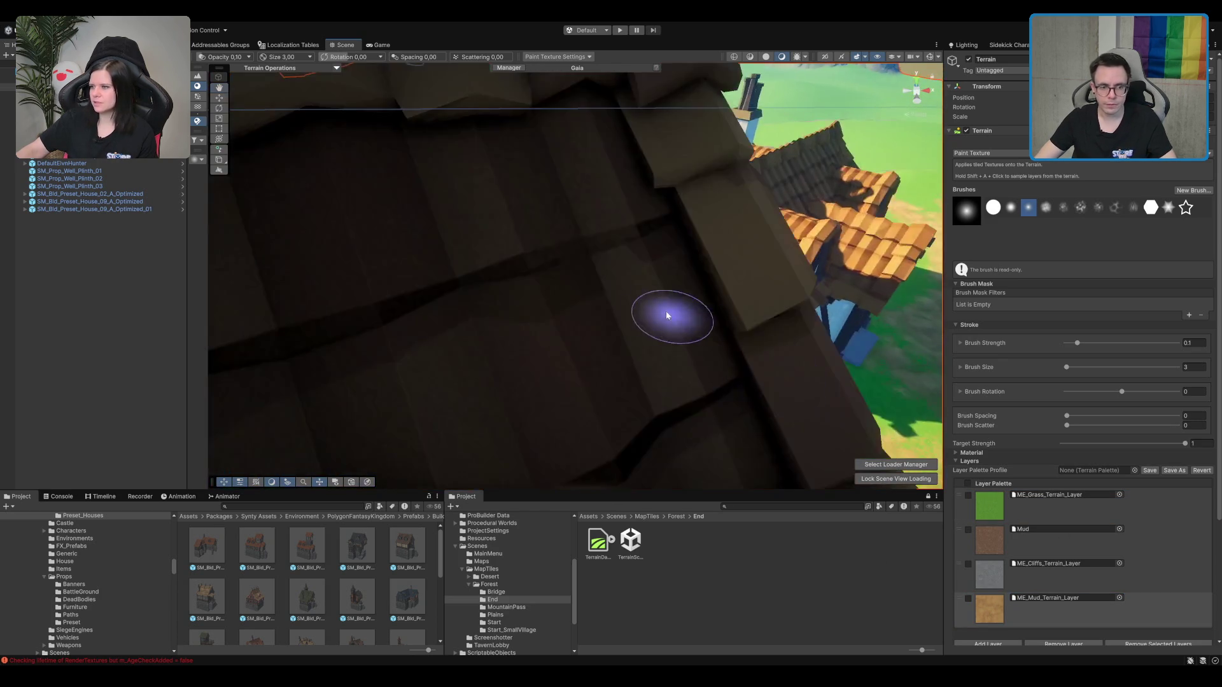
pyautogui.moveTo(615, 207); pyautogui.dragTo(681, 231)
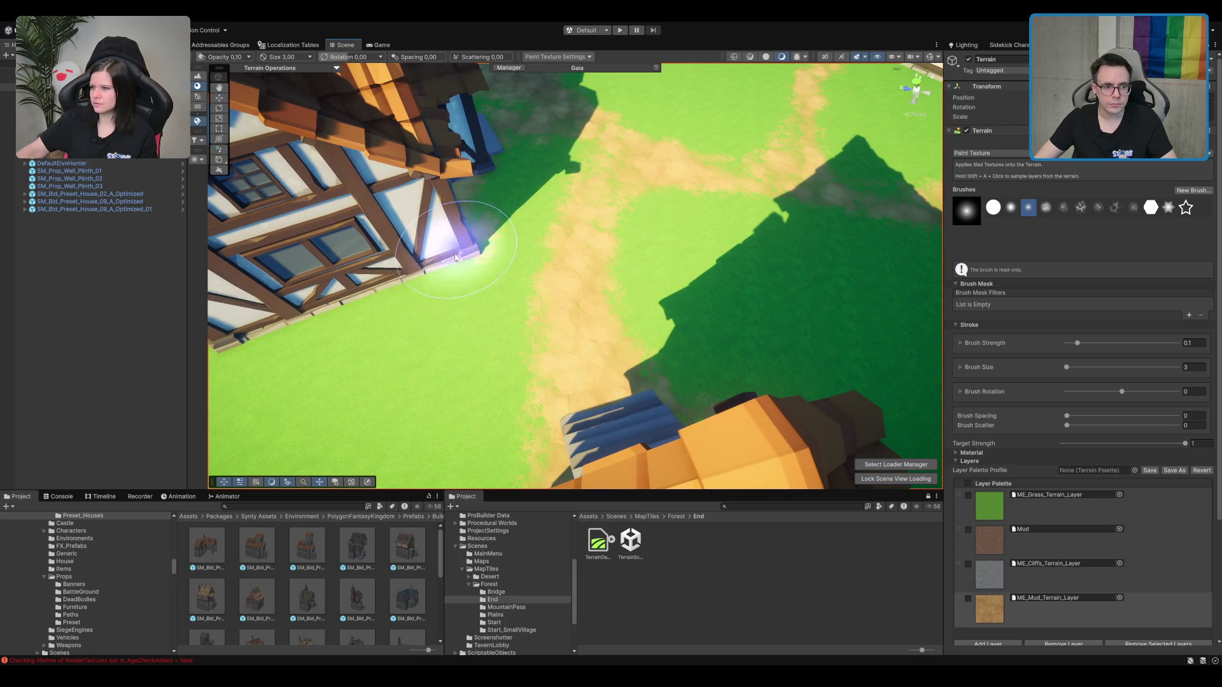
pyautogui.moveTo(573, 265); pyautogui.dragTo(804, 232)
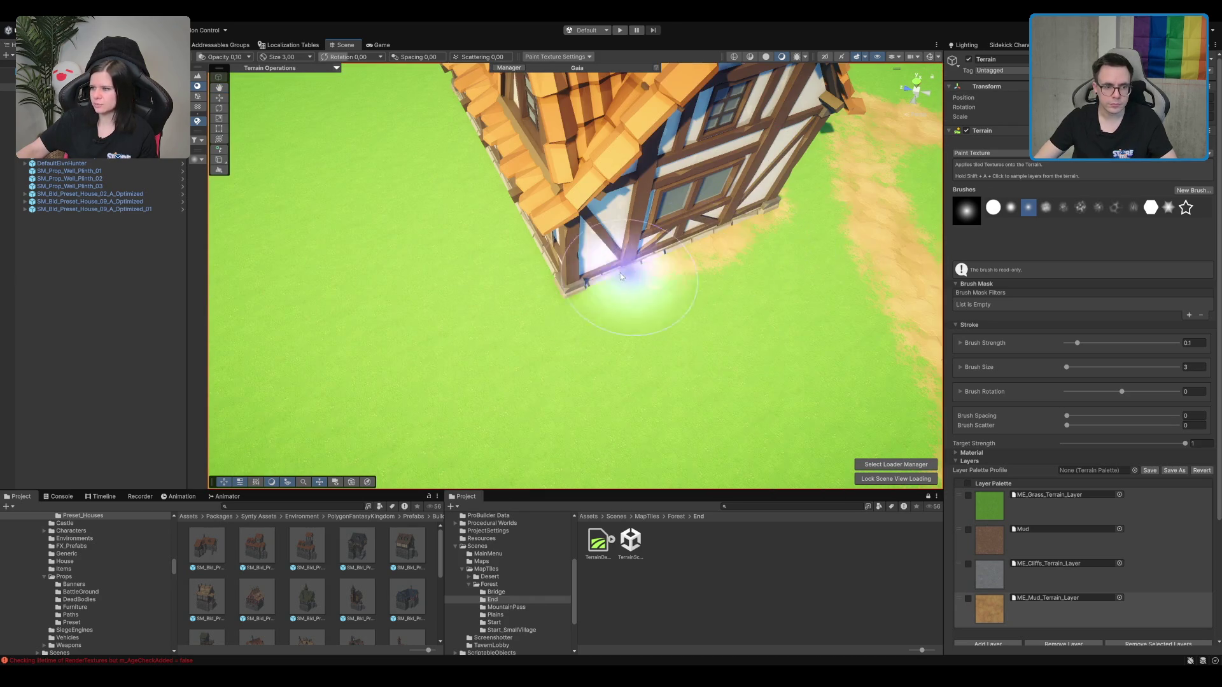
pyautogui.moveTo(652, 273); pyautogui.dragTo(521, 237)
pyautogui.moveTo(609, 265)
pyautogui.mouseDown()
pyautogui.moveTo(581, 265)
pyautogui.moveTo(649, 284)
pyautogui.moveTo(621, 200)
pyautogui.moveTo(482, 332)
pyautogui.moveTo(656, 205)
pyautogui.mouseUp()
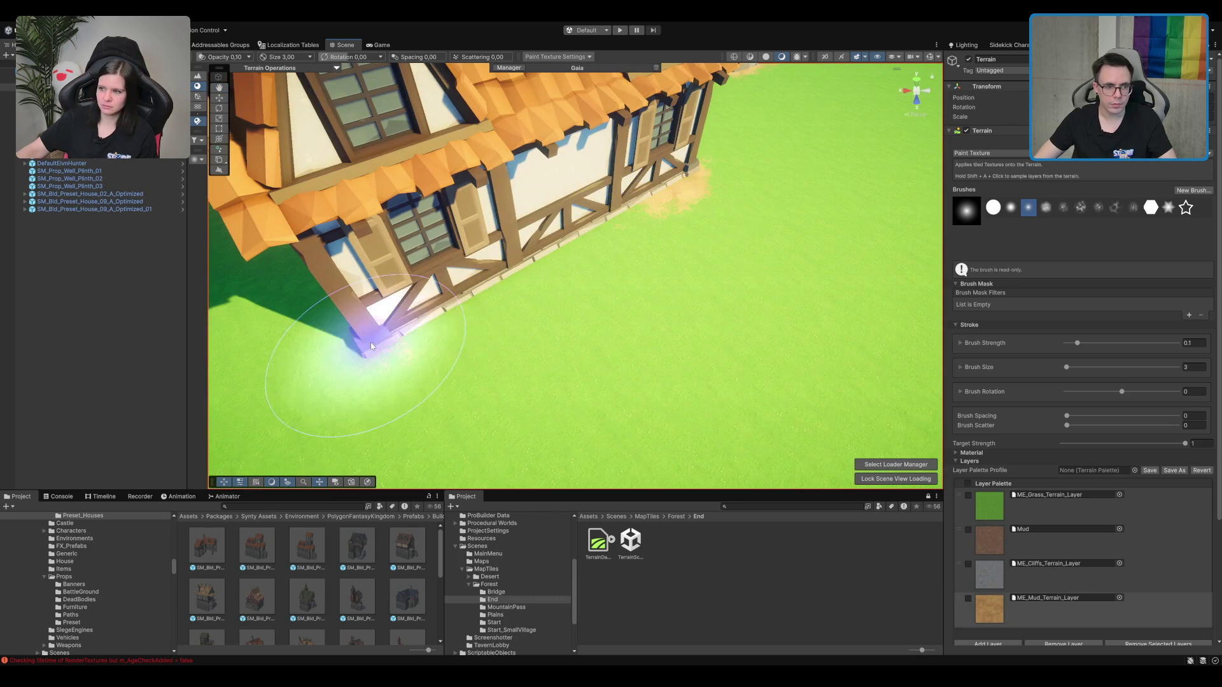
pyautogui.moveTo(585, 268)
pyautogui.mouseDown()
pyautogui.moveTo(518, 286)
pyautogui.moveTo(646, 275)
pyautogui.moveTo(445, 390)
pyautogui.moveTo(583, 355)
pyautogui.moveTo(347, 255)
pyautogui.moveTo(327, 305)
pyautogui.moveTo(407, 274)
pyautogui.moveTo(442, 336)
pyautogui.mouseUp()
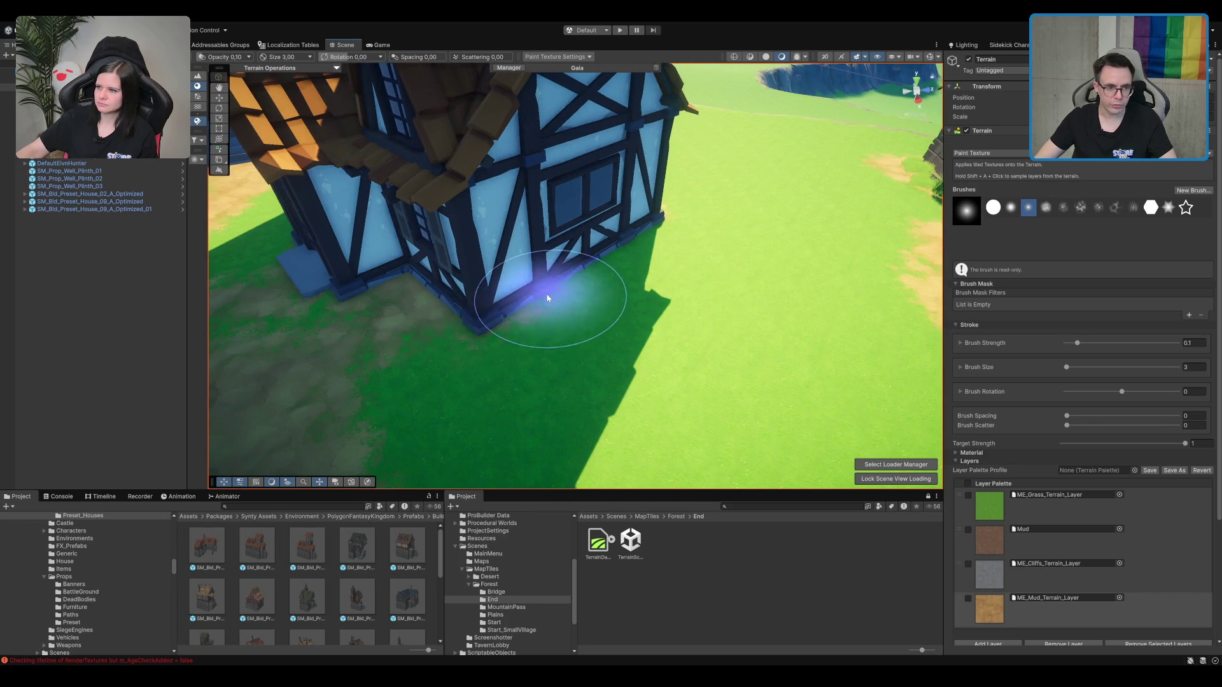
pyautogui.moveTo(667, 250)
pyautogui.mouseDown()
pyautogui.moveTo(700, 259)
pyautogui.moveTo(605, 286)
pyautogui.moveTo(660, 343)
pyautogui.moveTo(696, 294)
pyautogui.mouseUp()
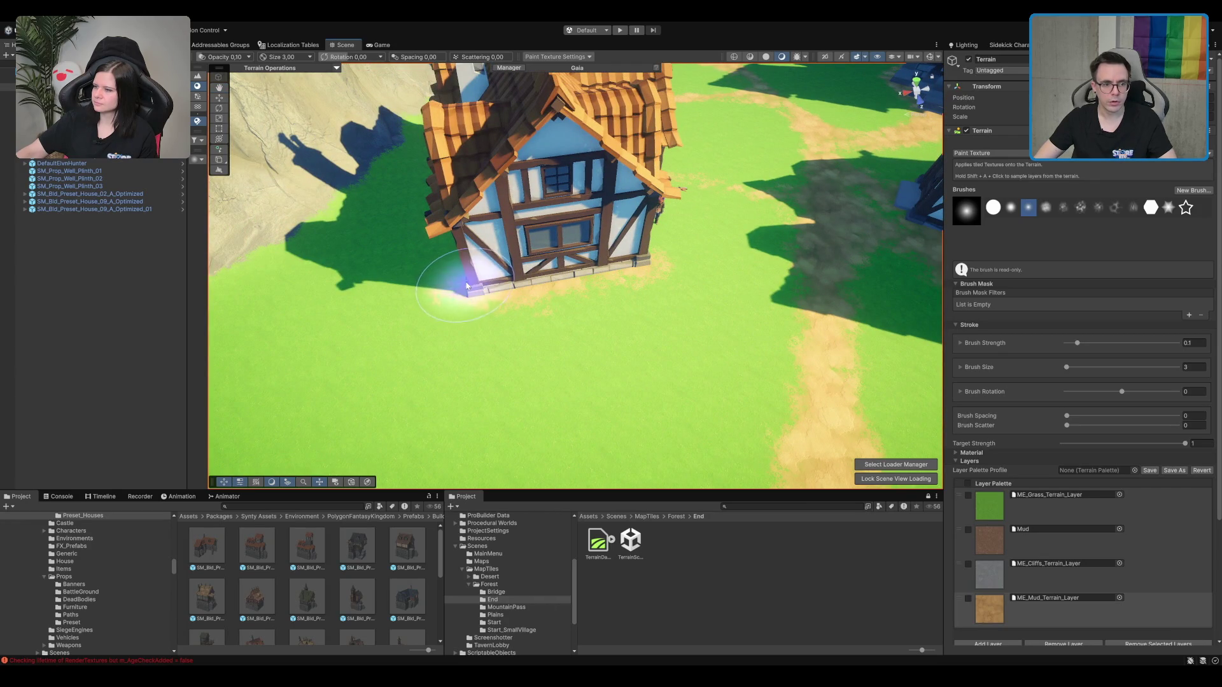
# Step: Paint dirt patches around the other houses' doorsteps and beside the path
pyautogui.moveTo(461, 227)
pyautogui.mouseDown()
pyautogui.moveTo(490, 273)
pyautogui.moveTo(605, 332)
pyautogui.moveTo(625, 284)
pyautogui.moveTo(437, 281)
pyautogui.moveTo(600, 233)
pyautogui.mouseUp()
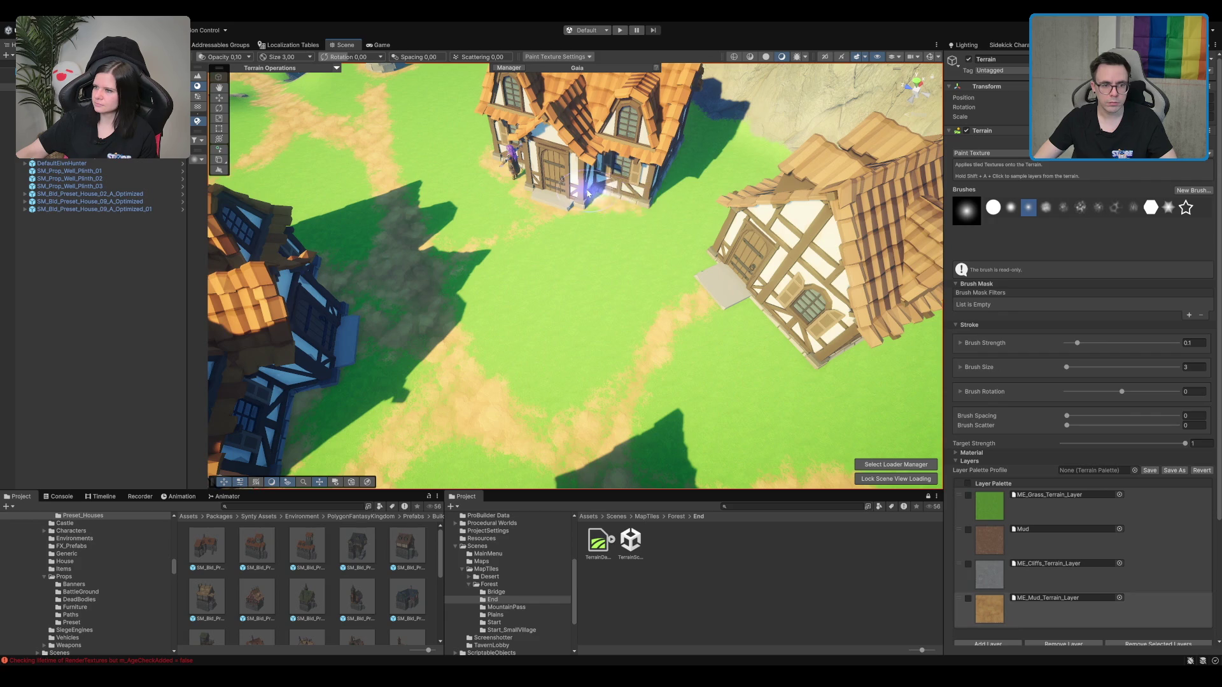
pyautogui.moveTo(673, 164)
pyautogui.mouseDown()
pyautogui.moveTo(468, 254)
pyautogui.moveTo(574, 246)
pyautogui.mouseUp()
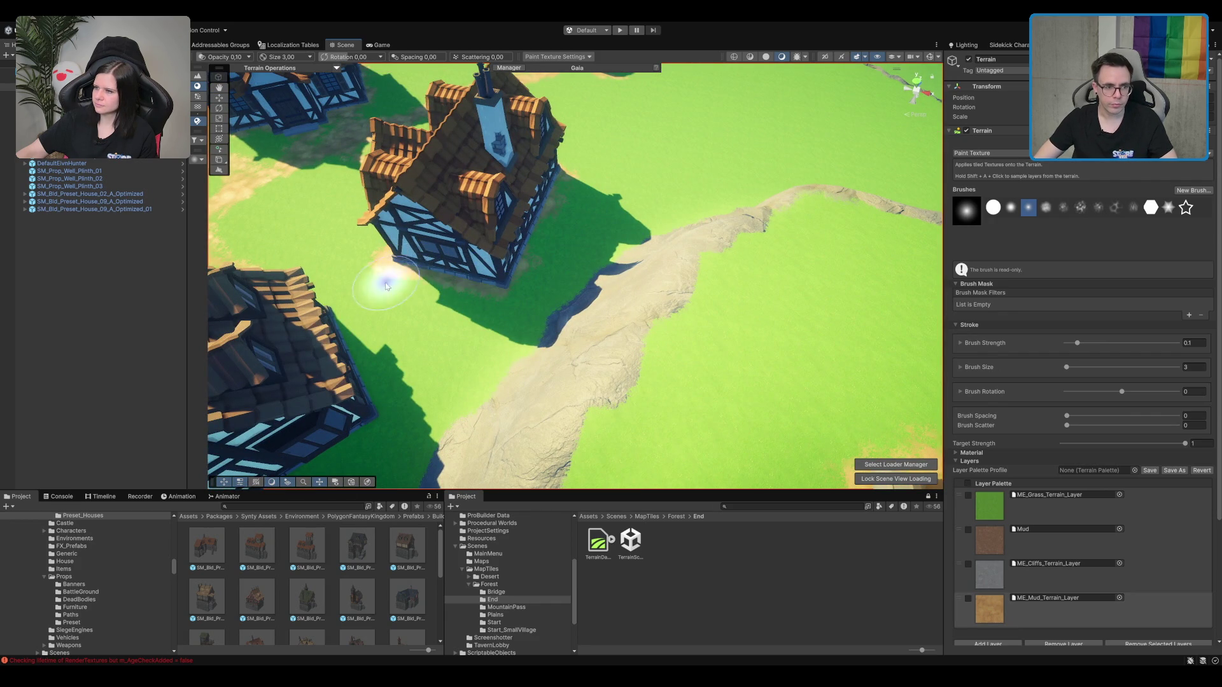
pyautogui.moveTo(338, 267)
pyautogui.mouseDown()
pyautogui.moveTo(672, 198)
pyautogui.moveTo(556, 229)
pyautogui.mouseUp()
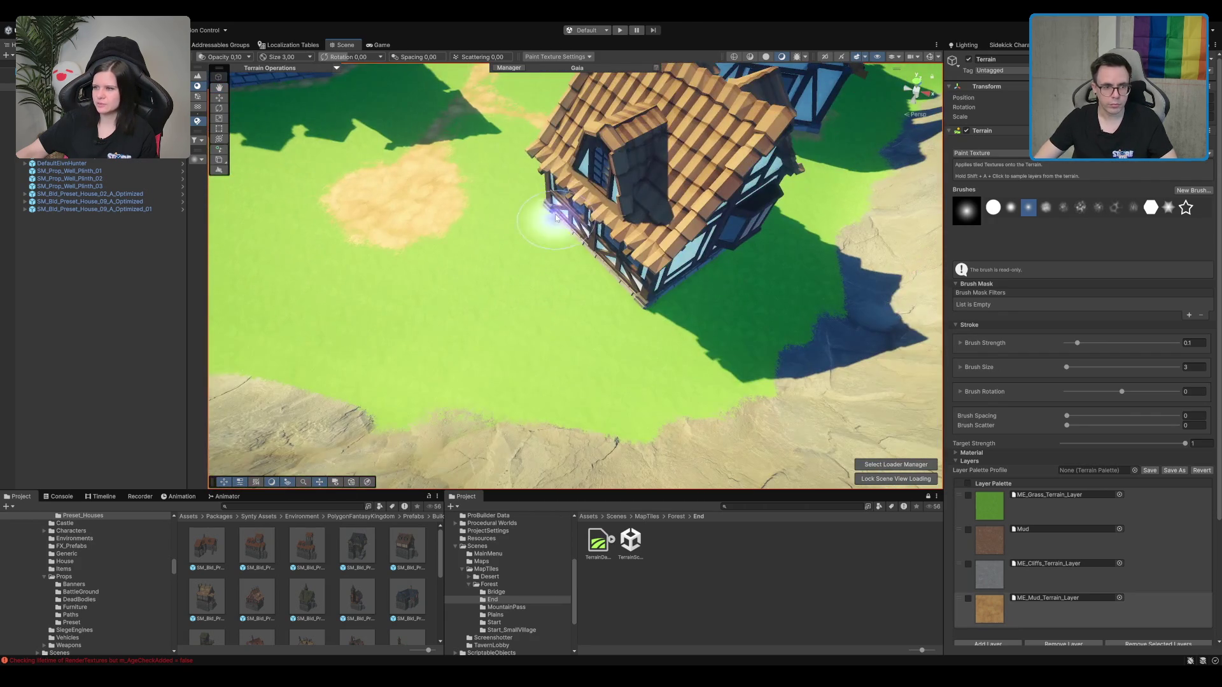
pyautogui.moveTo(627, 273); pyautogui.dragTo(736, 181)
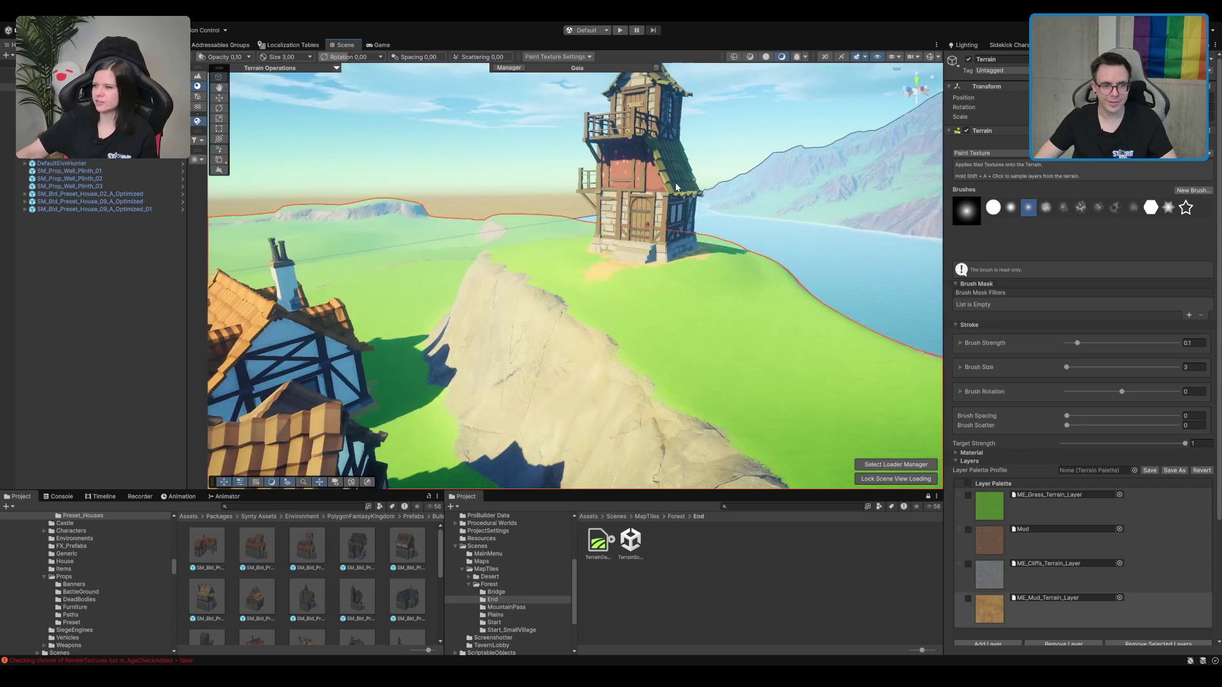
pyautogui.moveTo(672, 237)
pyautogui.mouseDown()
pyautogui.moveTo(581, 305)
pyautogui.moveTo(534, 371)
pyautogui.mouseUp()
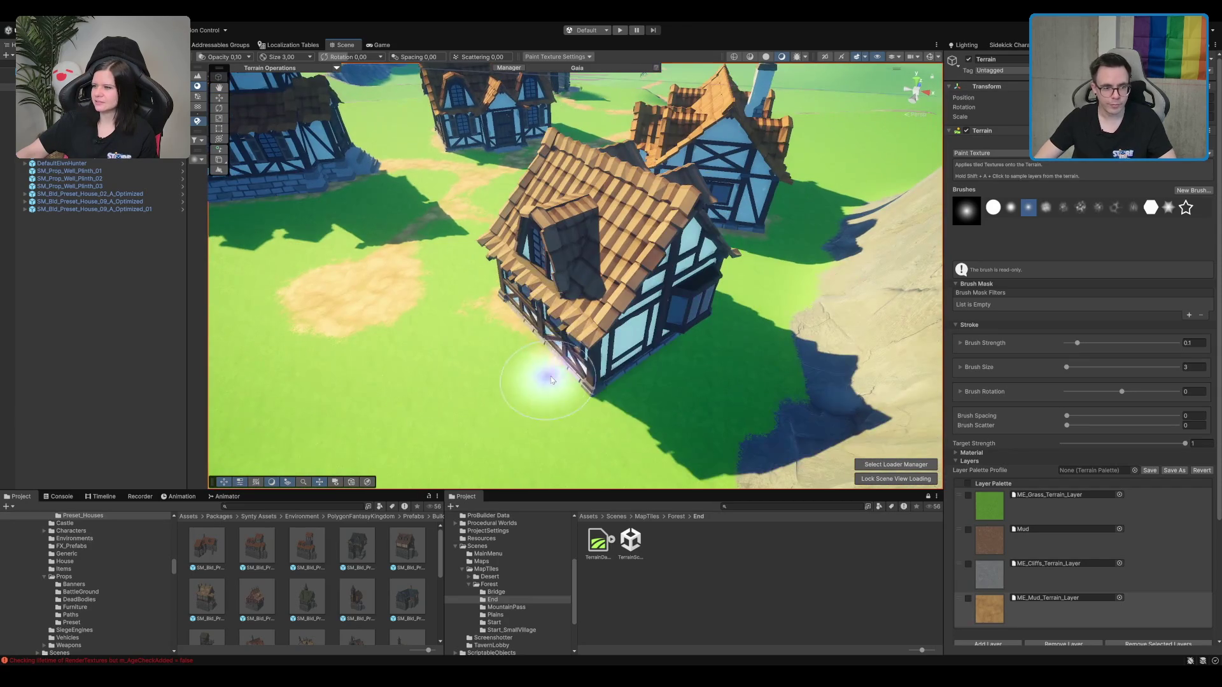
pyautogui.moveTo(696, 341)
pyautogui.mouseDown()
pyautogui.moveTo(649, 327)
pyautogui.moveTo(559, 341)
pyautogui.moveTo(380, 273)
pyautogui.mouseUp()
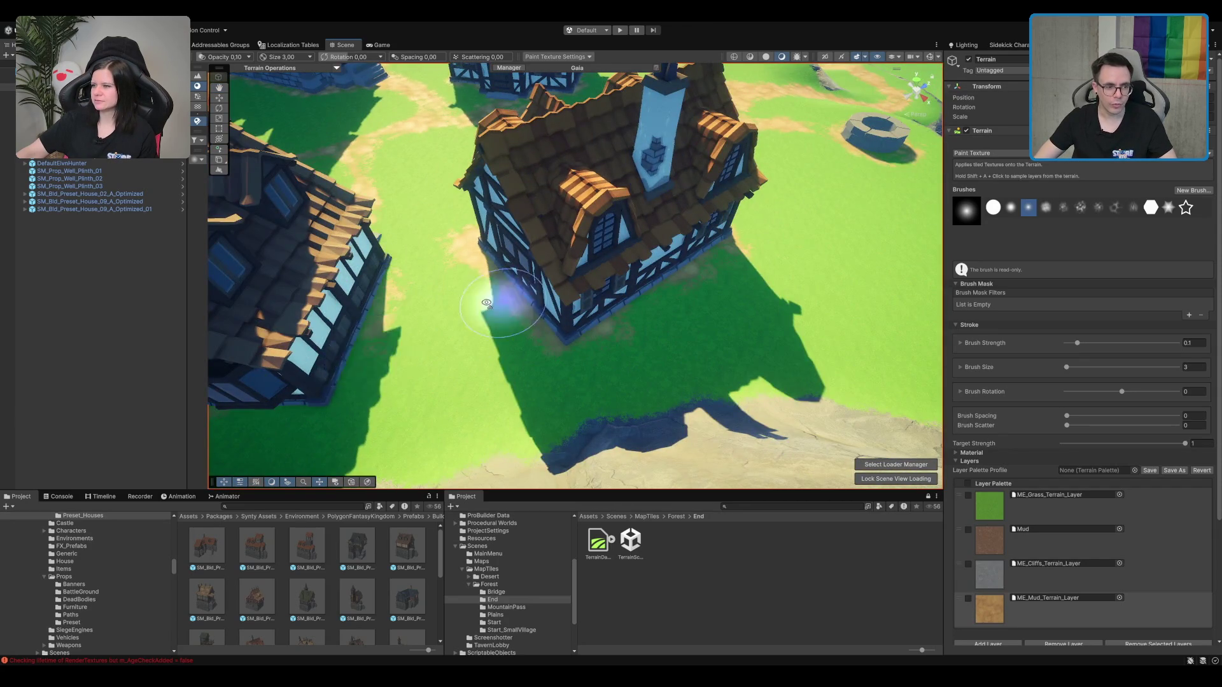
pyautogui.moveTo(521, 287); pyautogui.dragTo(552, 203)
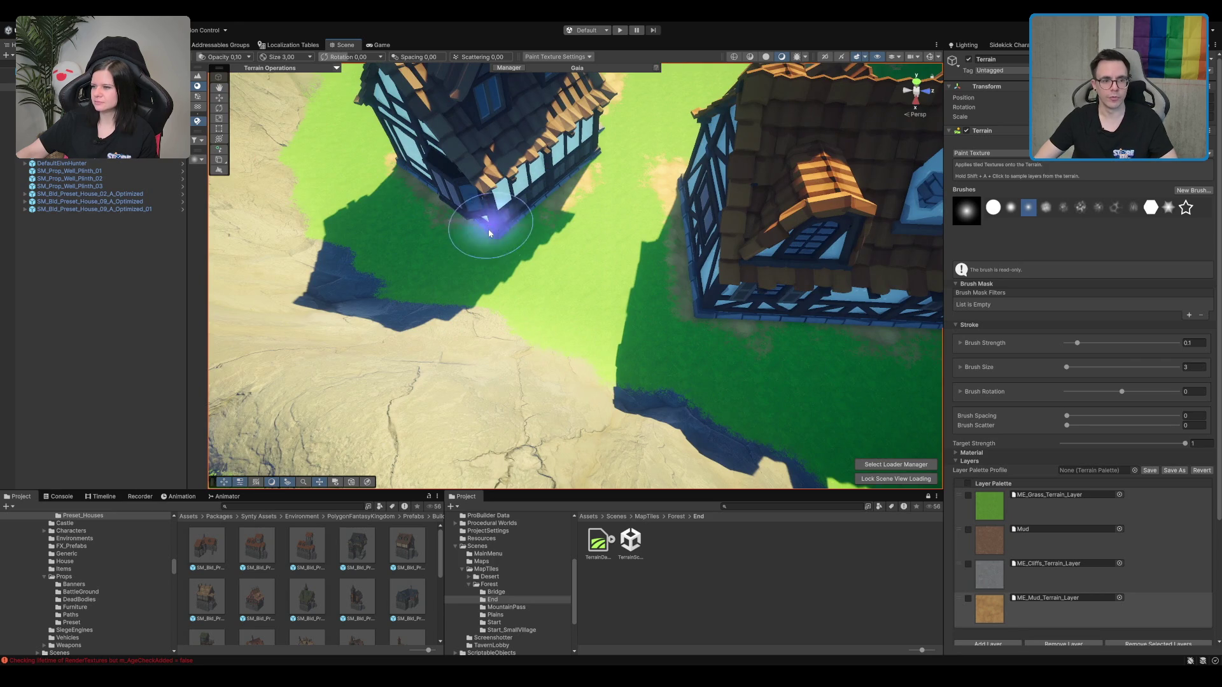
pyautogui.moveTo(500, 280)
pyautogui.mouseDown()
pyautogui.moveTo(518, 256)
pyautogui.moveTo(572, 296)
pyautogui.moveTo(567, 330)
pyautogui.mouseUp()
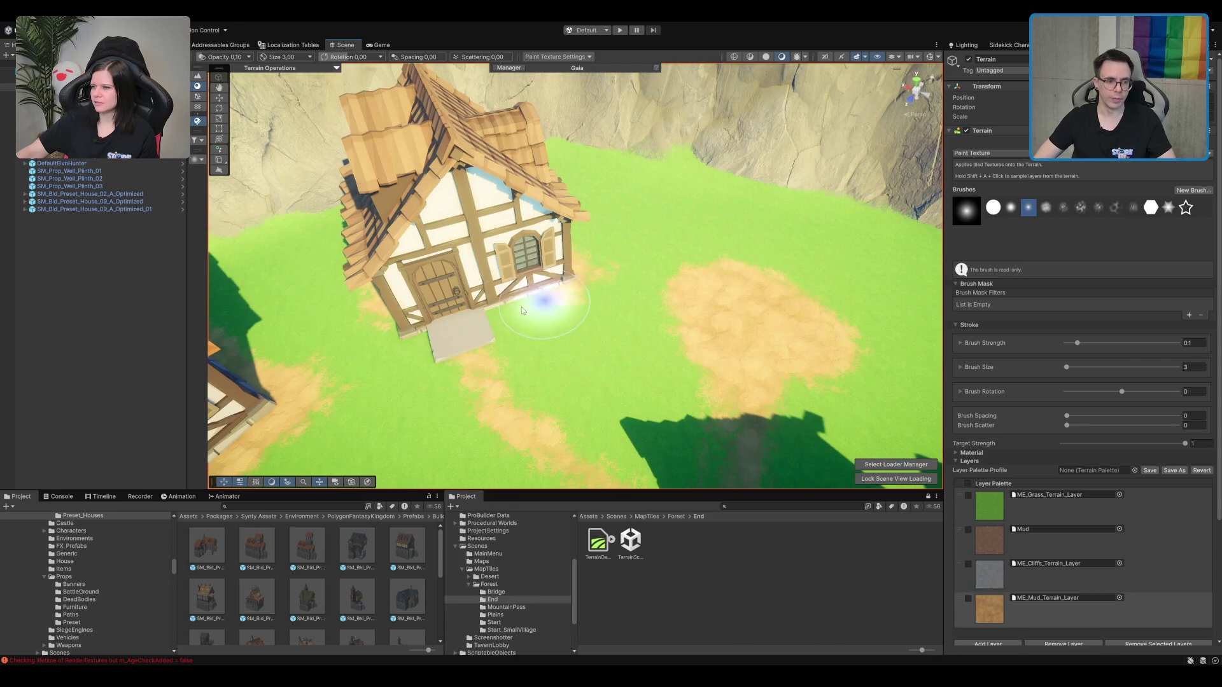
pyautogui.moveTo(525, 351); pyautogui.dragTo(637, 315)
# Step: Put away the terrain paint tool with W and view the two houses from a steeper angle
pyautogui.press('w')
pyautogui.moveTo(708, 294)
pyautogui.mouseDown()
pyautogui.moveTo(716, 326)
pyautogui.moveTo(515, 284)
pyautogui.moveTo(795, 301)
pyautogui.moveTo(717, 316)
pyautogui.moveTo(646, 376)
pyautogui.moveTo(642, 326)
pyautogui.mouseUp()
pyautogui.scroll(2, 636, 318)
pyautogui.moveTo(586, 255)
pyautogui.mouseDown()
pyautogui.moveTo(665, 290)
pyautogui.moveTo(642, 384)
pyautogui.mouseUp()
# Step: Select the LocationTestTerrain, open Paint Texture and choose the grass layer
pyautogui.click(666, 290)
pyautogui.click(643, 384)
pyautogui.scroll(-3, 678, 338)
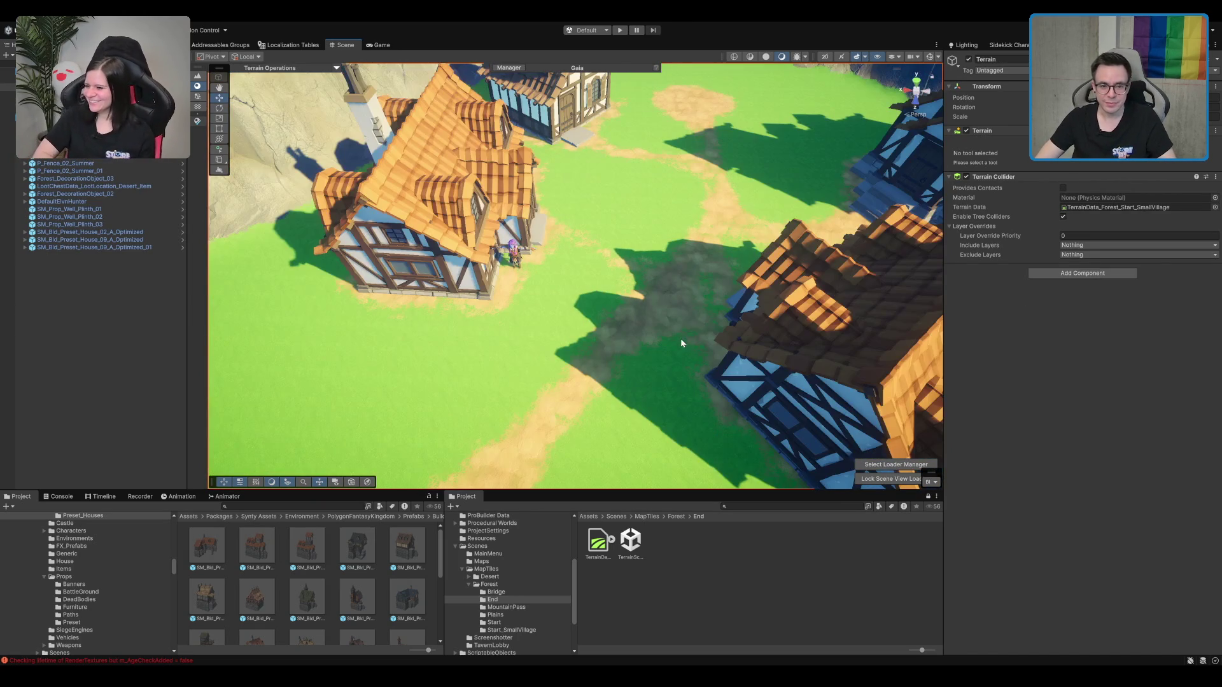
pyautogui.click(799, 197)
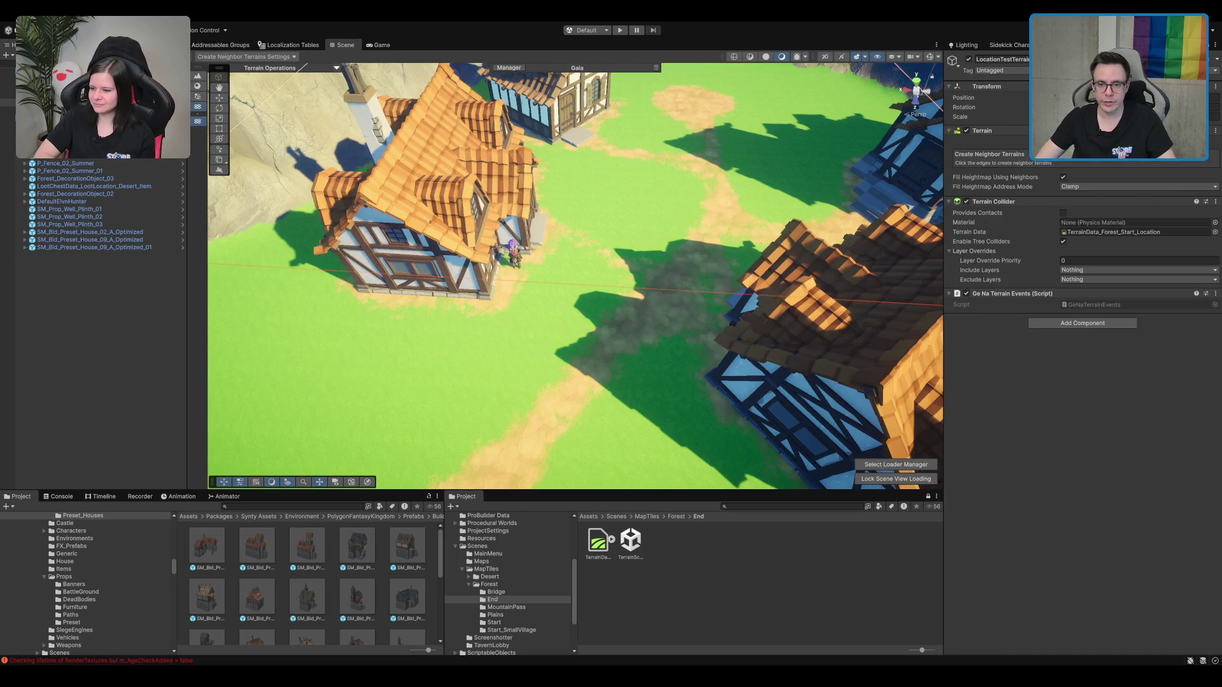
pyautogui.click(1123, 143)
pyautogui.click(1017, 536)
# Step: Open Paint Texture on the SmallVillage terrain and brush mud around the blue house
pyautogui.click(568, 278)
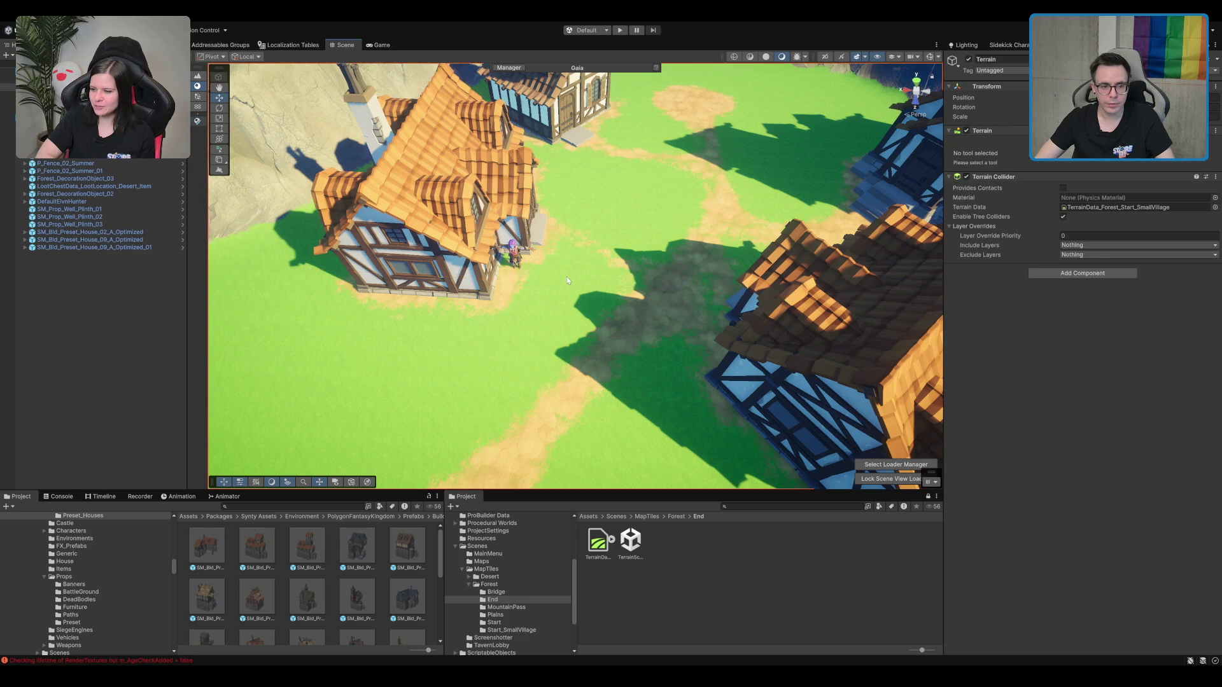
pyautogui.click(1123, 144)
pyautogui.scroll(5, 638, 254)
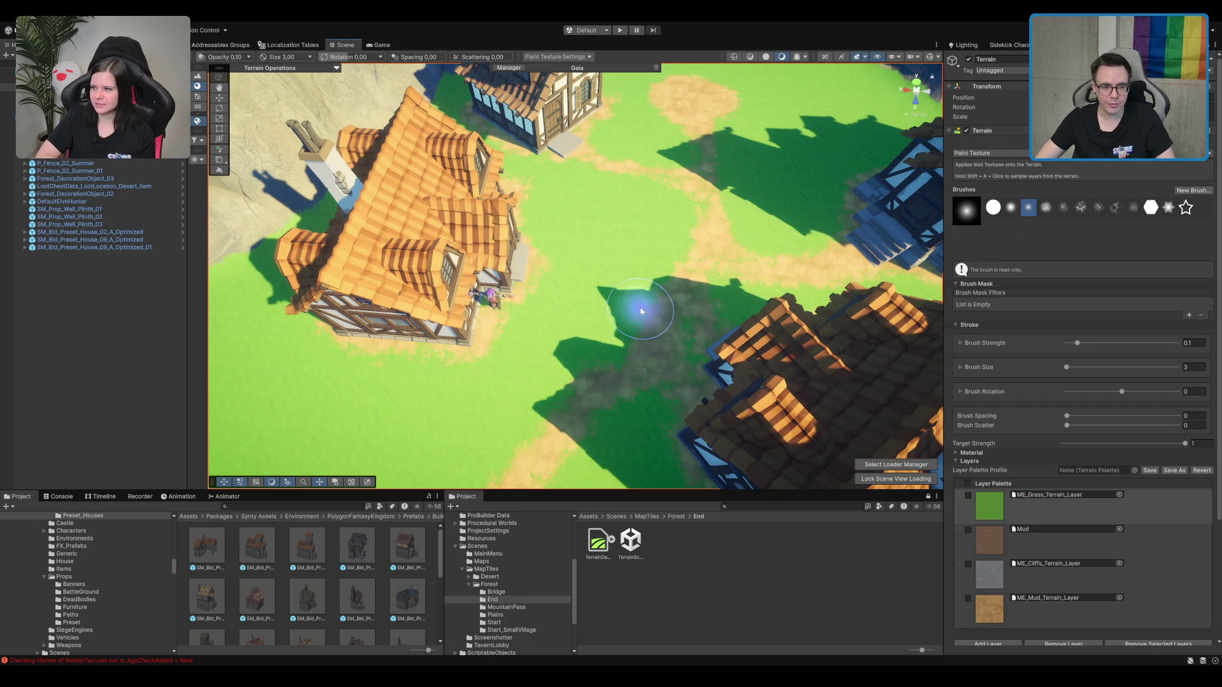
pyautogui.scroll(-2, 627, 293)
pyautogui.moveTo(724, 368)
pyautogui.mouseDown()
pyautogui.moveTo(862, 382)
pyautogui.moveTo(775, 284)
pyautogui.moveTo(783, 311)
pyautogui.mouseUp()
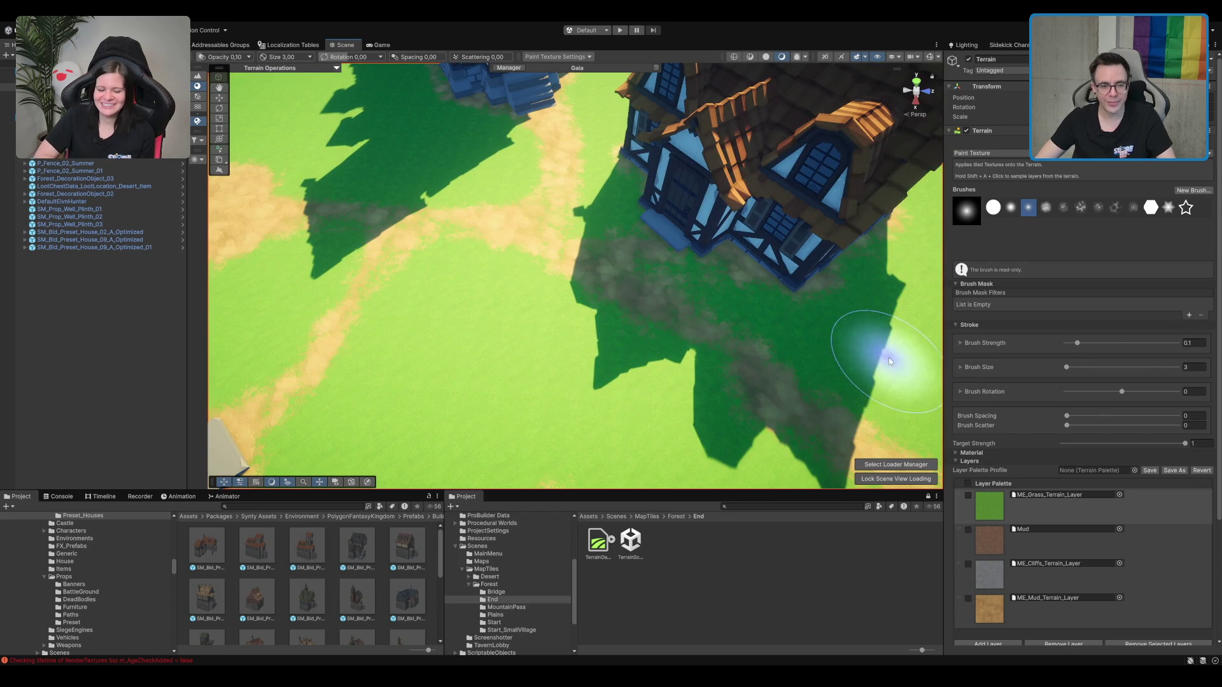
pyautogui.moveTo(889, 357); pyautogui.dragTo(772, 335)
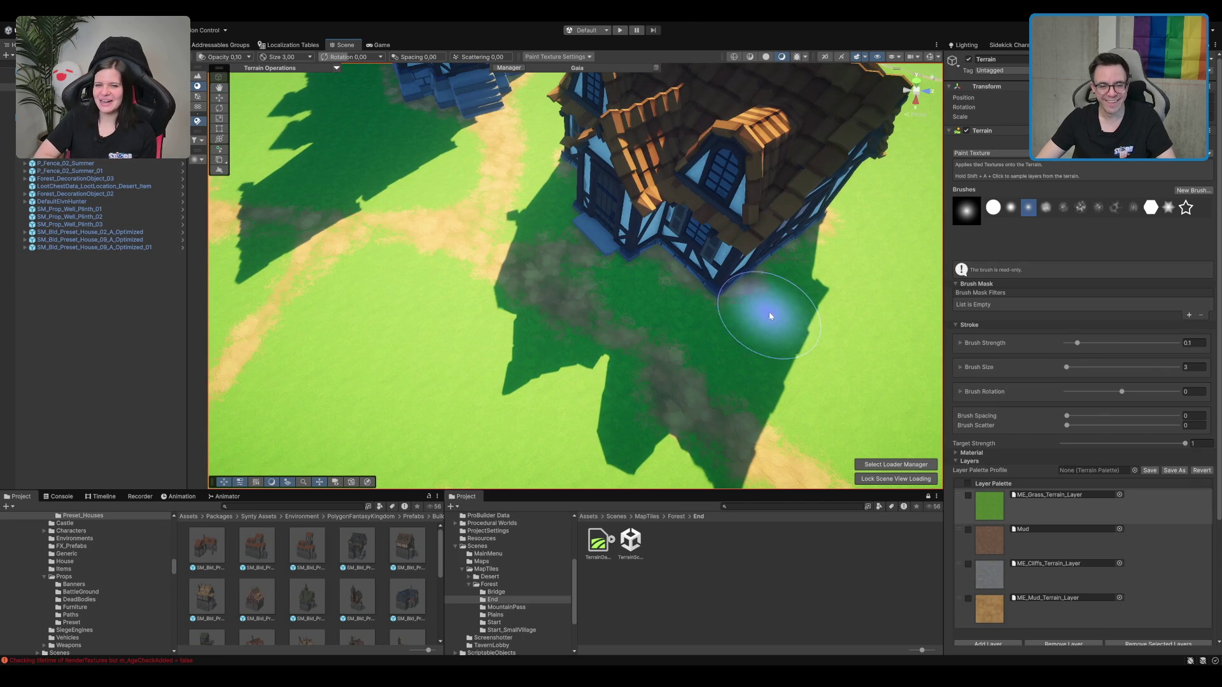
pyautogui.click(1057, 607)
pyautogui.moveTo(700, 318)
pyautogui.mouseDown()
pyautogui.moveTo(606, 273)
pyautogui.moveTo(720, 250)
pyautogui.moveTo(605, 271)
pyautogui.mouseUp()
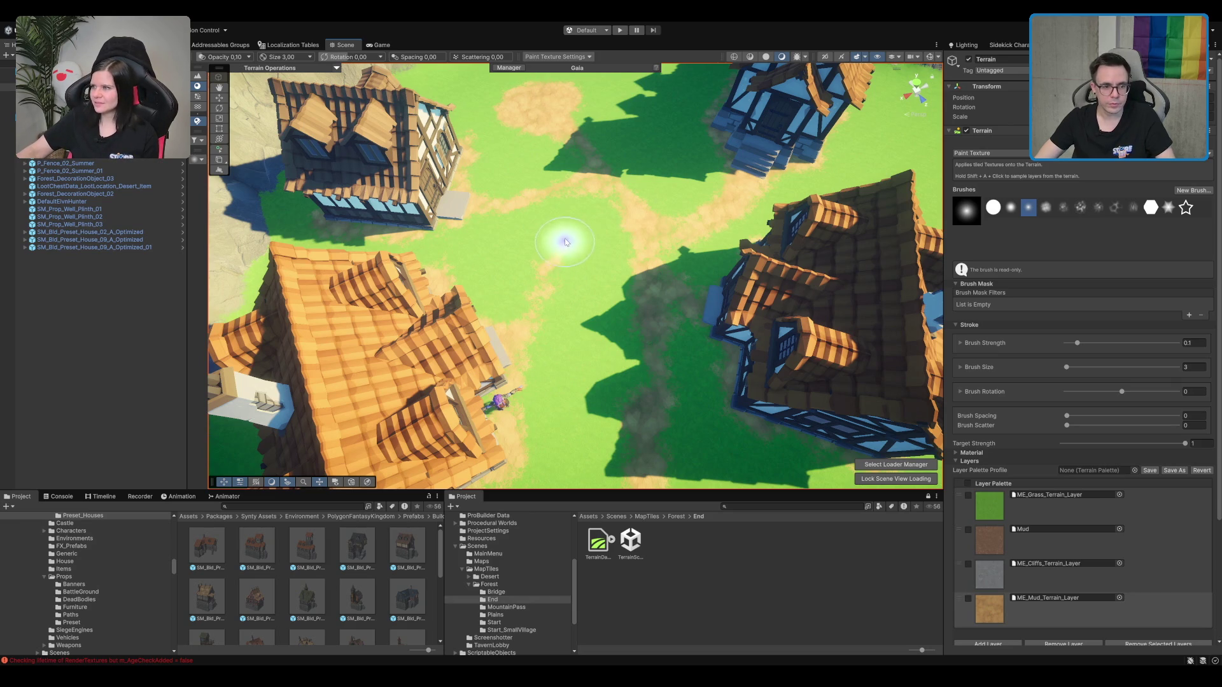
pyautogui.moveTo(592, 231)
pyautogui.mouseDown()
pyautogui.moveTo(595, 280)
pyautogui.moveTo(699, 177)
pyautogui.moveTo(696, 268)
pyautogui.mouseUp()
pyautogui.scroll(-5, 696, 270)
# Step: Orbit to look down on the well and reselect the village terrain for painting
pyautogui.scroll(10, 693, 299)
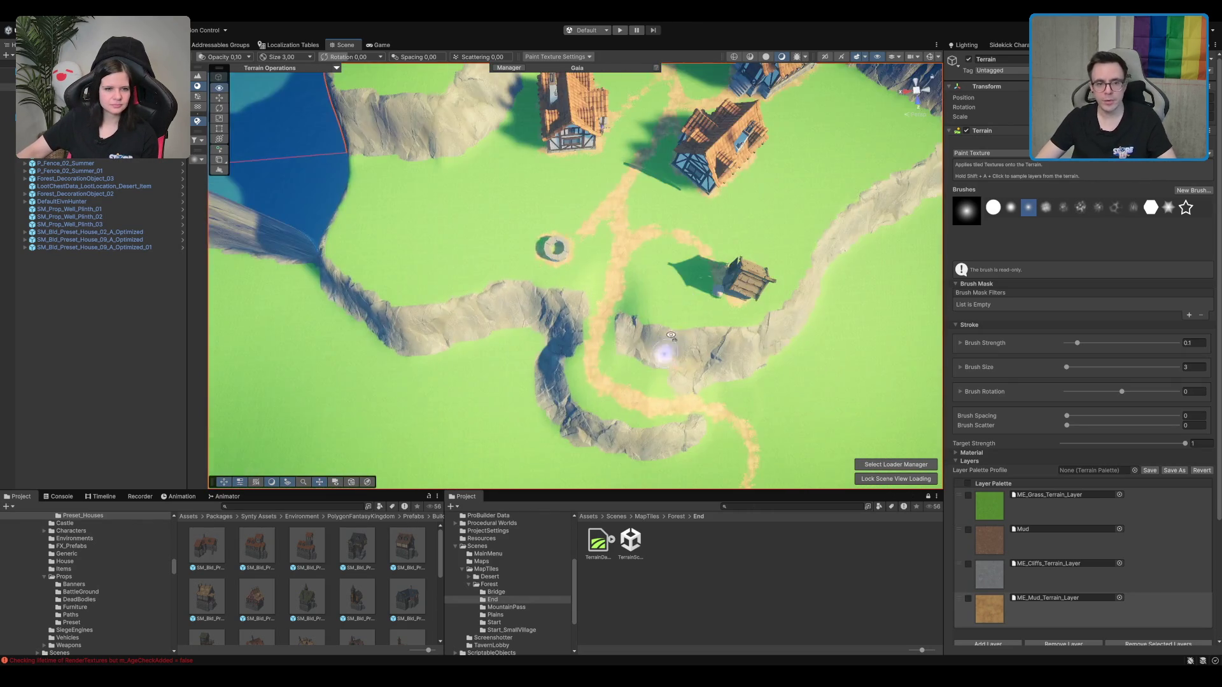
pyautogui.scroll(-6, 710, 307)
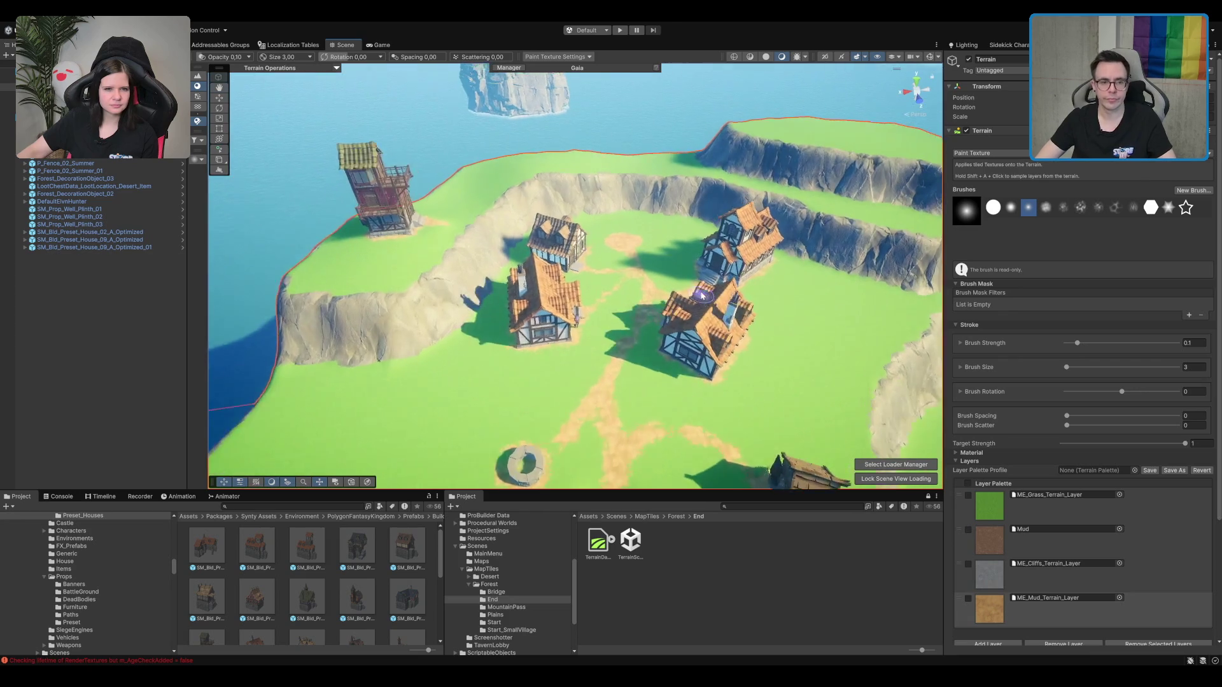
pyautogui.scroll(6, 672, 196)
pyautogui.press('q')
pyautogui.scroll(-5, 696, 182)
pyautogui.scroll(8, 576, 237)
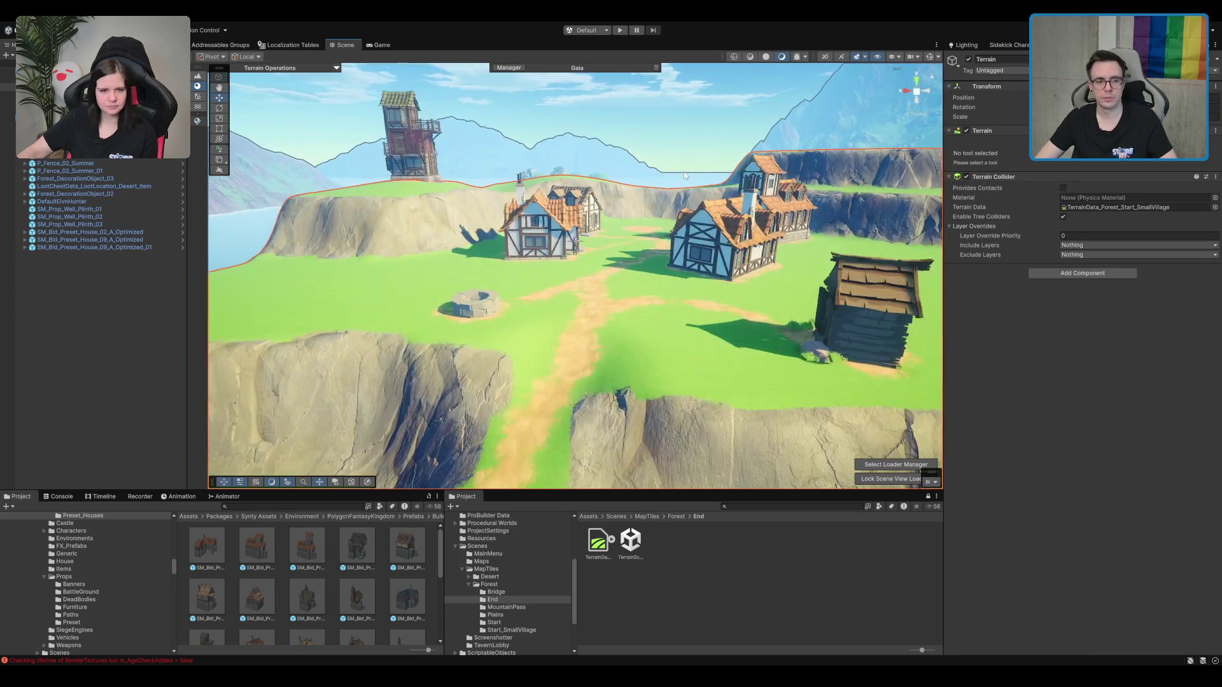
pyautogui.moveTo(577, 237)
pyautogui.mouseDown()
pyautogui.moveTo(693, 157)
pyautogui.moveTo(396, 201)
pyautogui.mouseUp()
pyautogui.click(694, 157)
pyautogui.scroll(2, 698, 149)
pyautogui.scroll(-5, 677, 208)
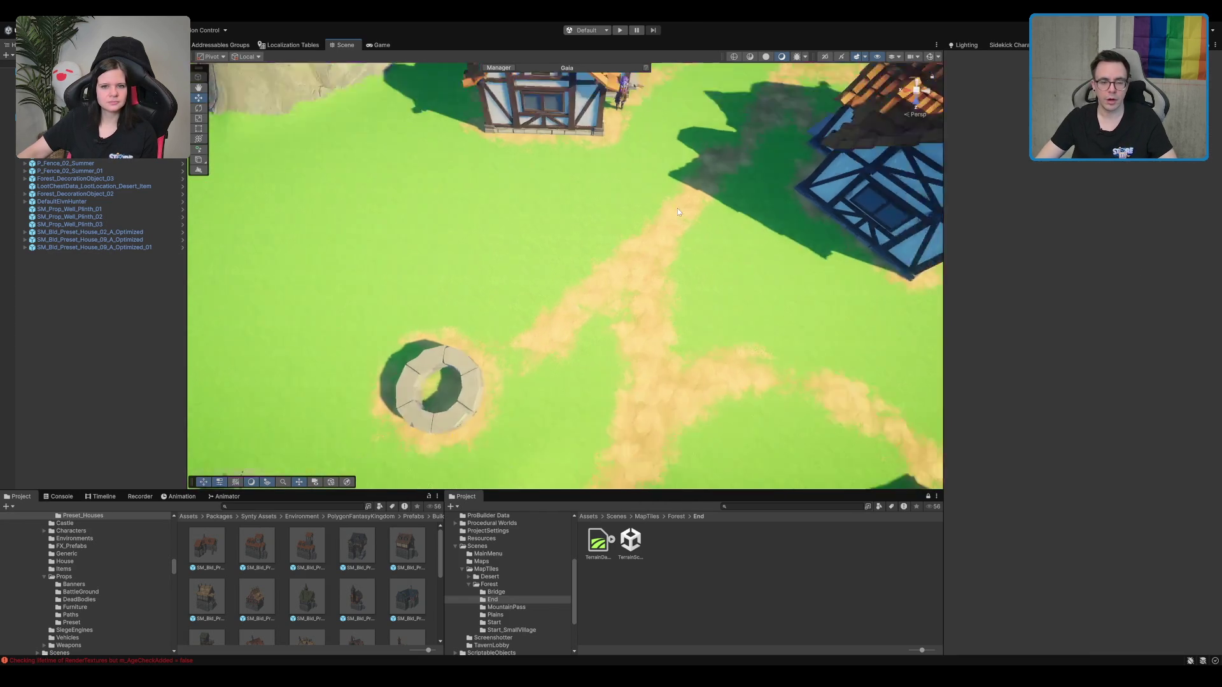
pyautogui.click(677, 208)
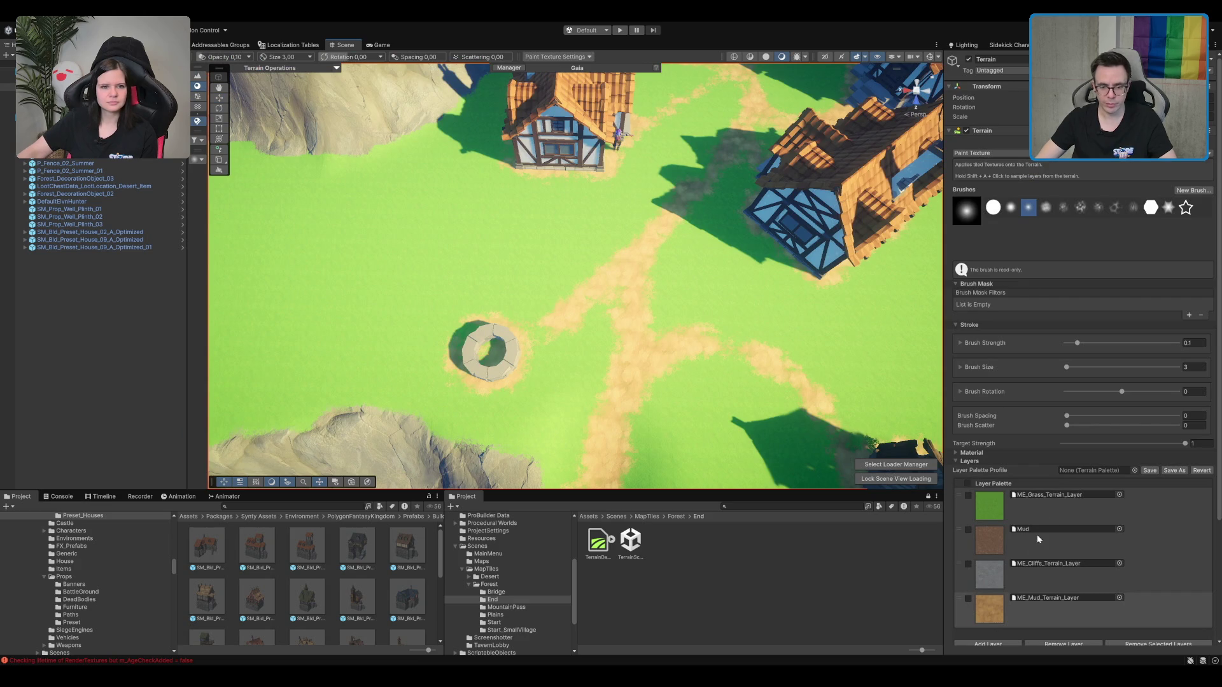
# Step: Paint ME_Grass_Terrain_Layer over the dirt patch and ME_Mud_Terrain_Layer toward the well
pyautogui.click(1050, 509)
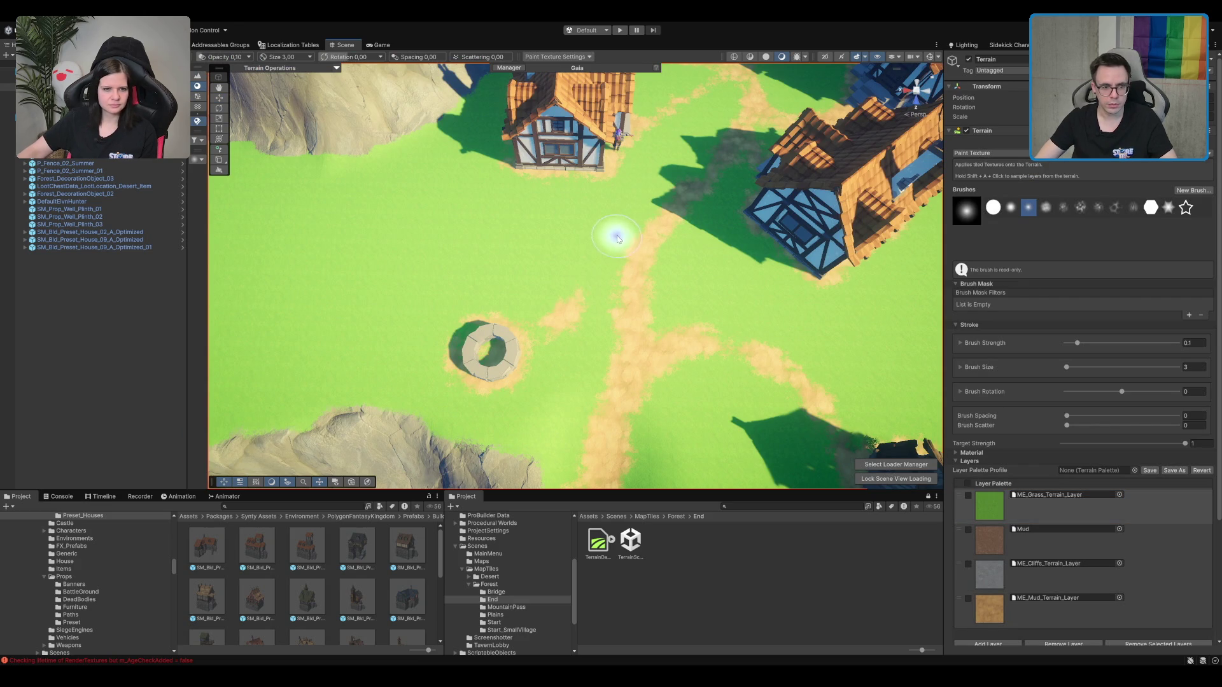
pyautogui.moveTo(589, 368); pyautogui.dragTo(580, 274)
pyautogui.click(1030, 609)
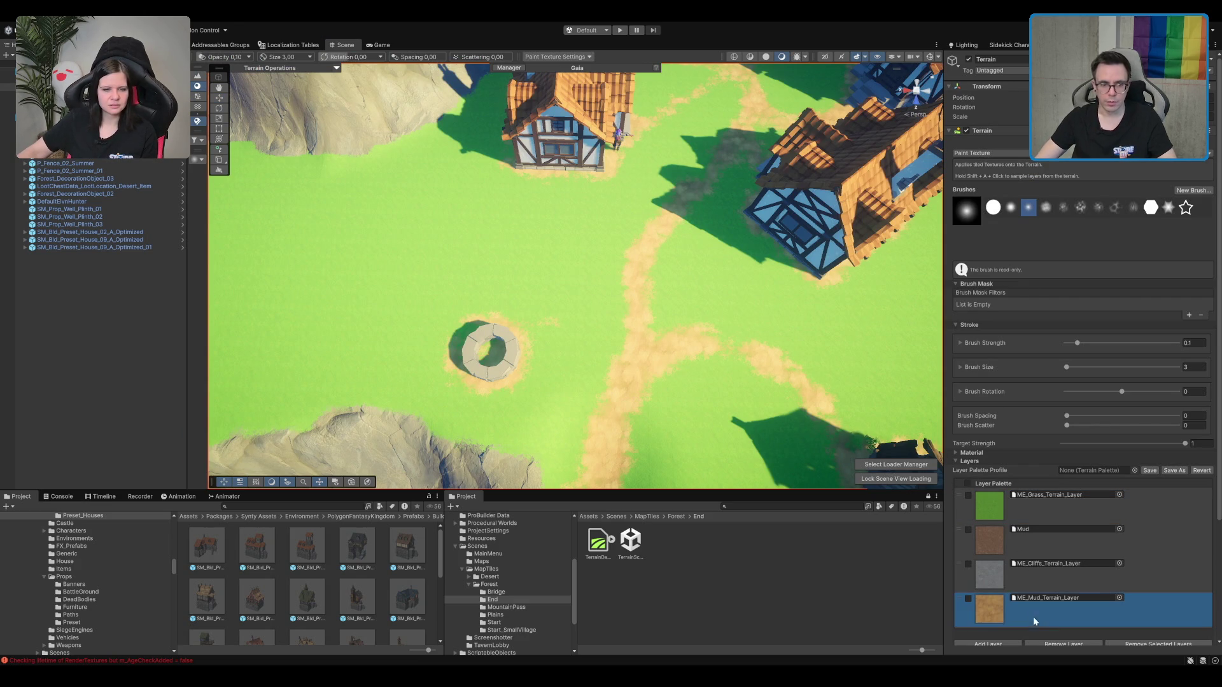
pyautogui.moveTo(582, 366)
pyautogui.mouseDown()
pyautogui.moveTo(553, 360)
pyautogui.moveTo(657, 384)
pyautogui.moveTo(580, 350)
pyautogui.moveTo(535, 381)
pyautogui.mouseUp()
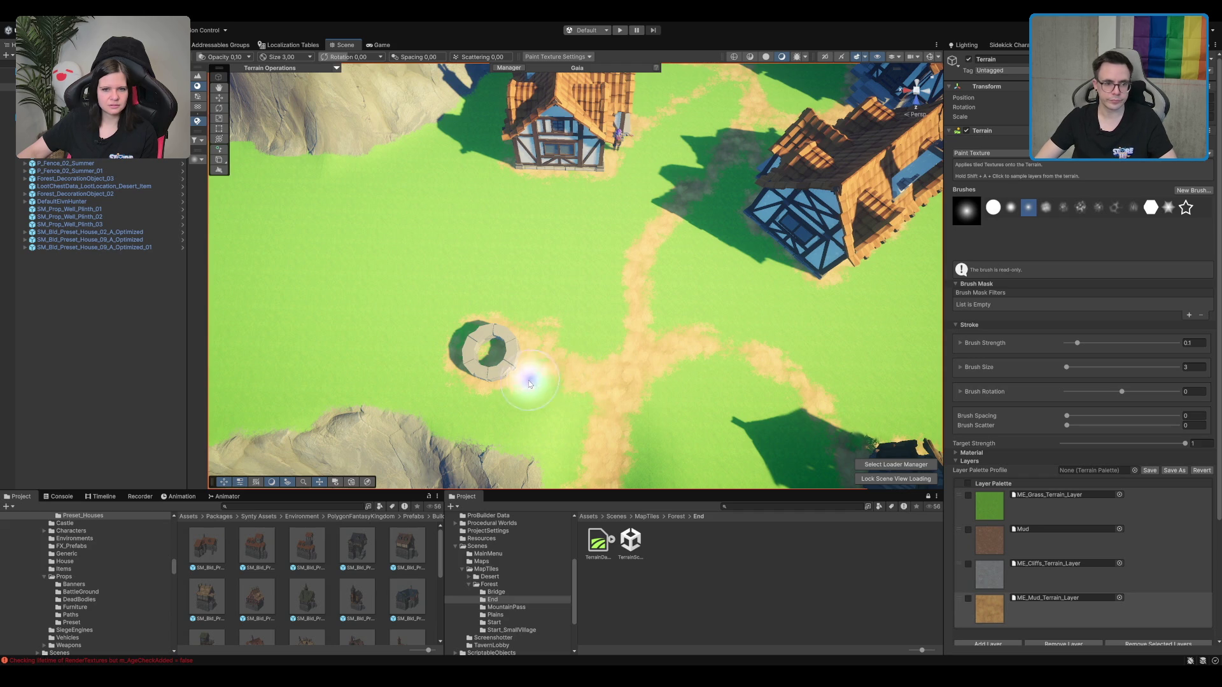
pyautogui.moveTo(715, 376)
pyautogui.mouseDown()
pyautogui.moveTo(807, 289)
pyautogui.moveTo(633, 339)
pyautogui.mouseUp()
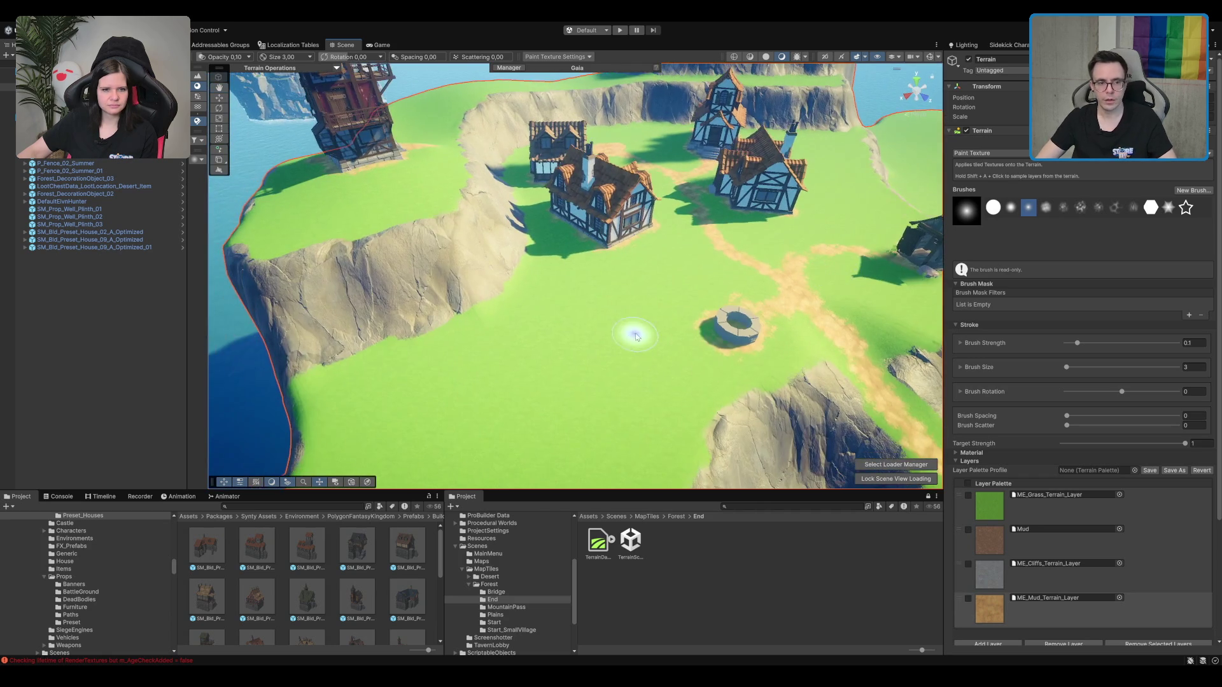
pyautogui.scroll(-10, 634, 339)
pyautogui.moveTo(716, 312)
pyautogui.mouseDown()
pyautogui.moveTo(575, 295)
pyautogui.moveTo(591, 285)
pyautogui.mouseUp()
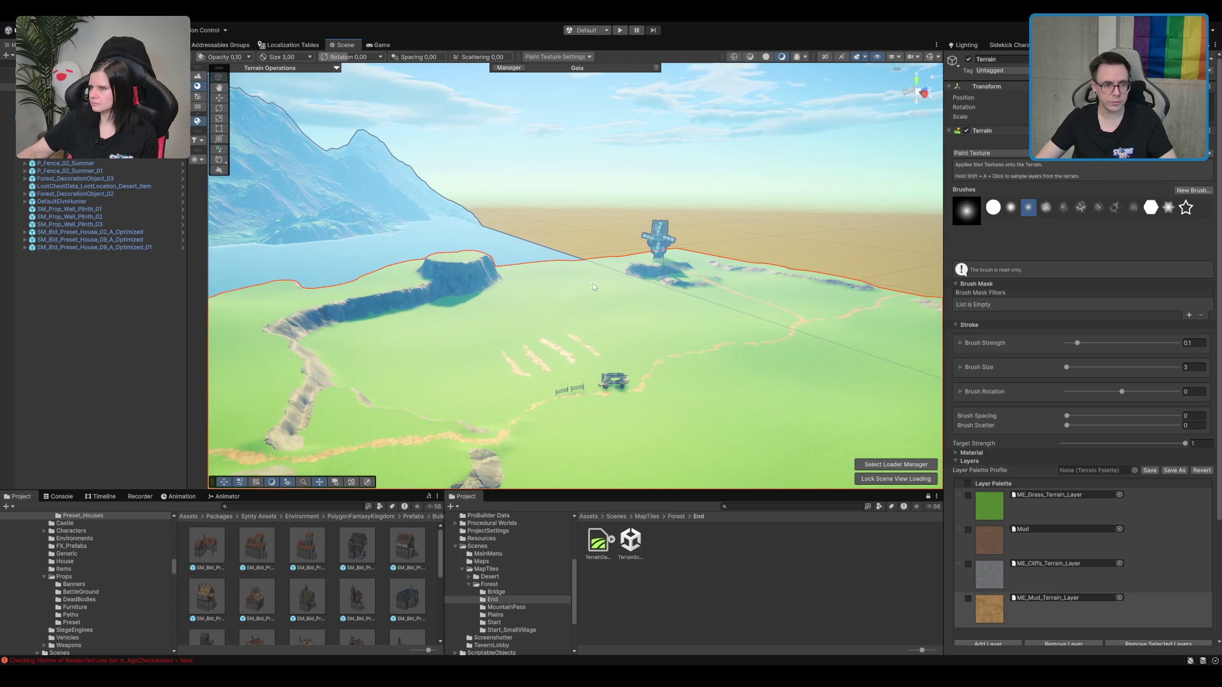
pyautogui.press('w')
pyautogui.press('f')
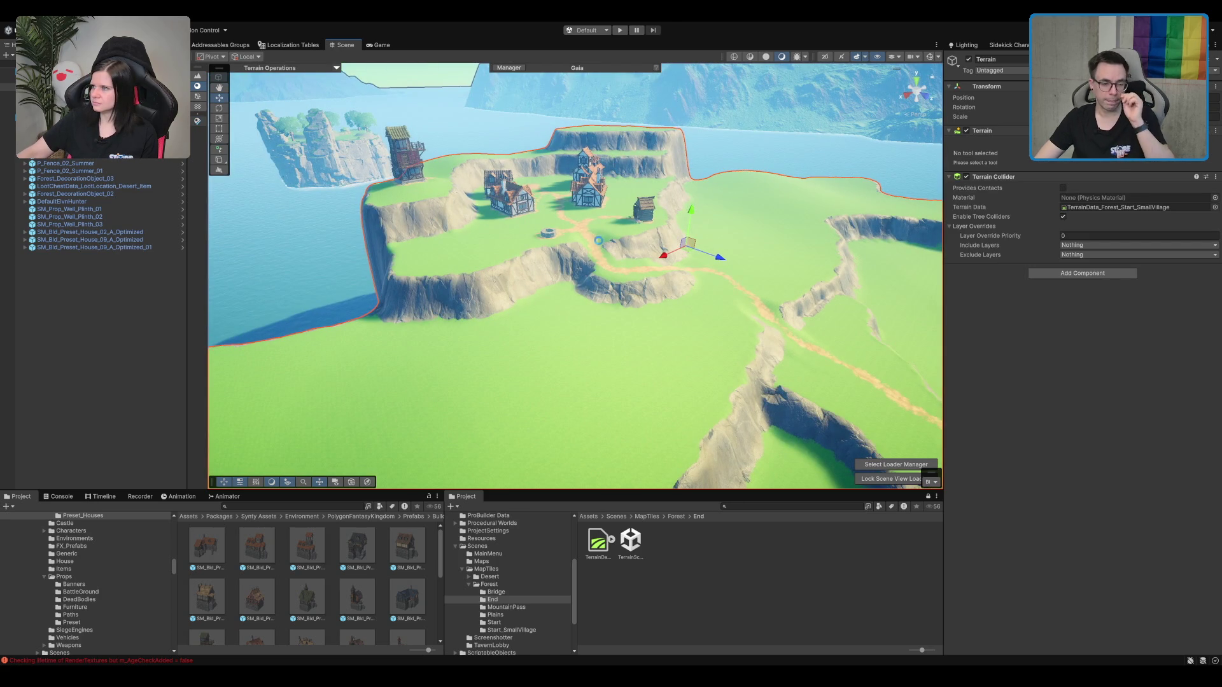
pyautogui.scroll(5, 615, 254)
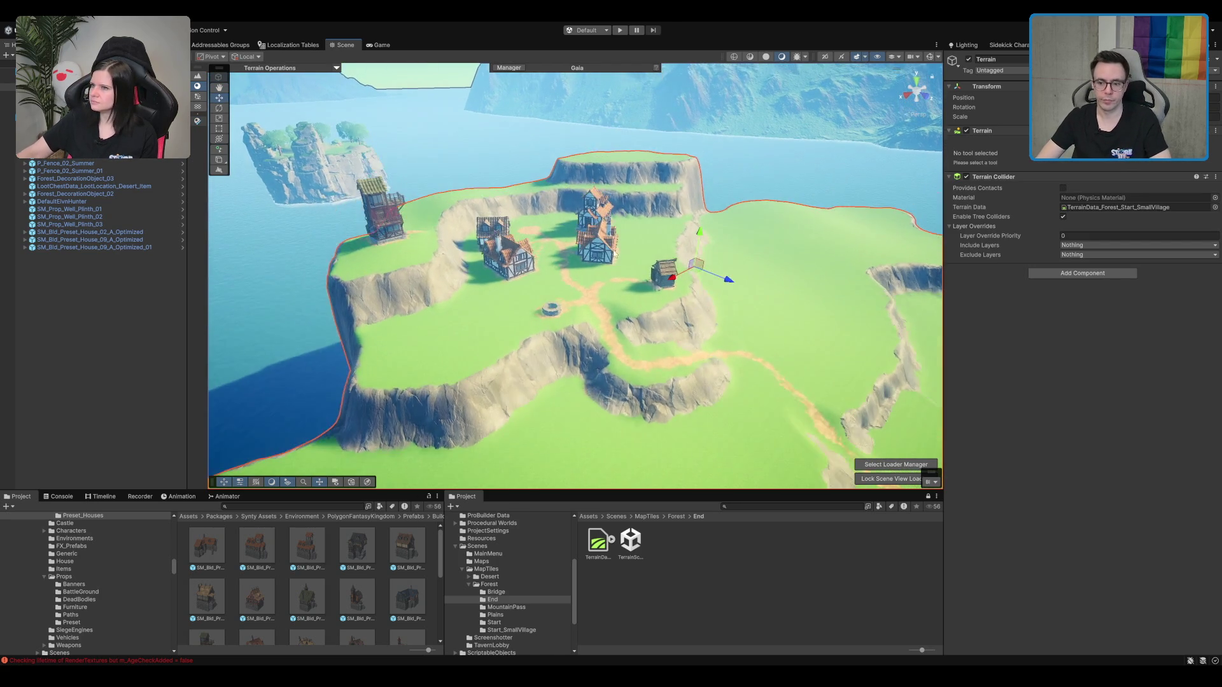
pyautogui.moveTo(662, 245); pyautogui.dragTo(219, 125)
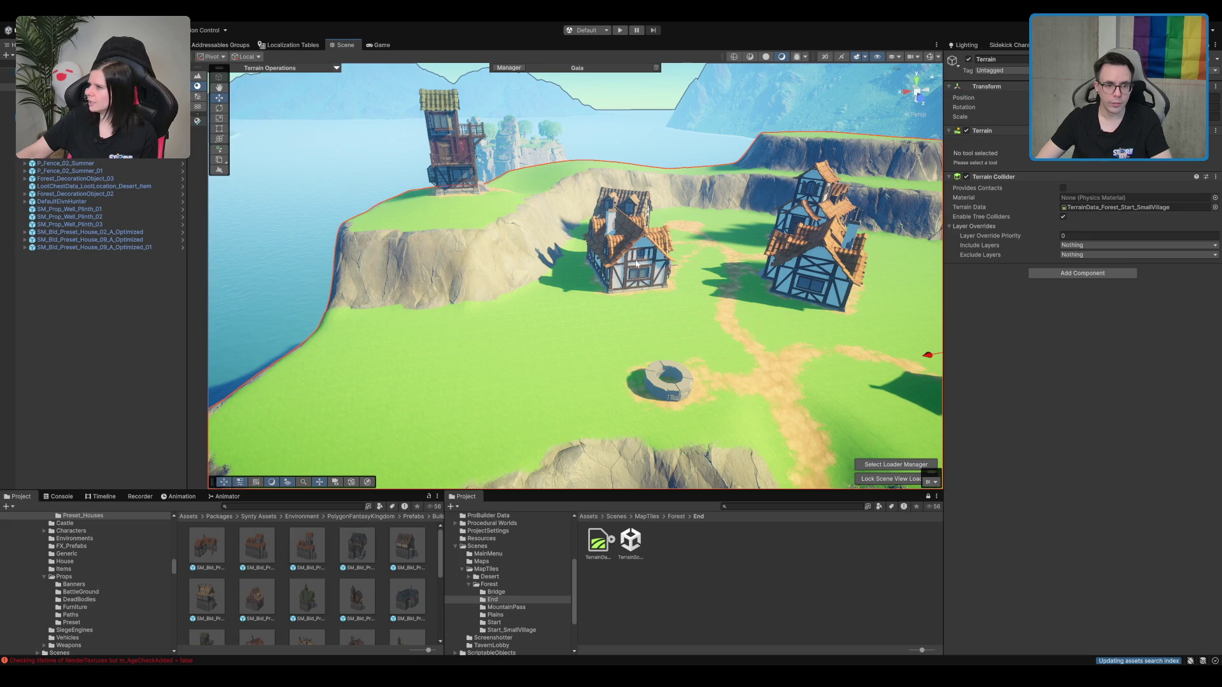
pyautogui.click(647, 260)
pyautogui.press('f')
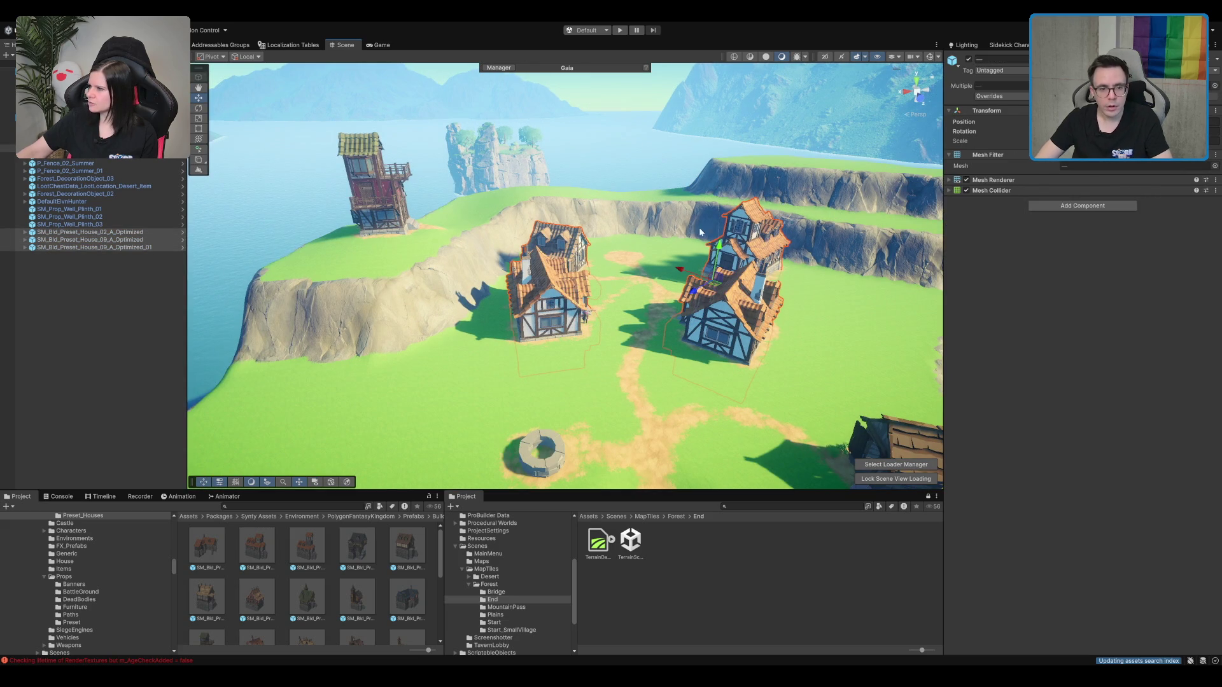
pyautogui.moveTo(528, 238); pyautogui.dragTo(633, 261)
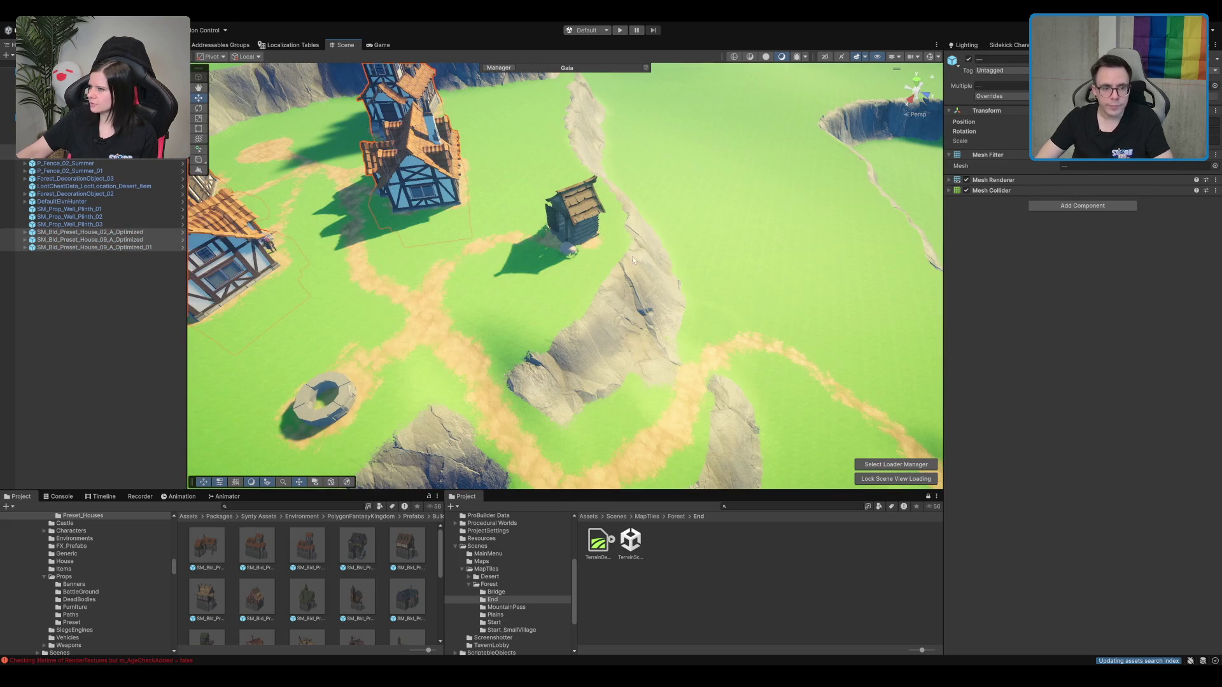
pyautogui.keyDown('shift'); pyautogui.click(579, 221); pyautogui.keyUp('shift')
pyautogui.moveTo(791, 296); pyautogui.dragTo(786, 254)
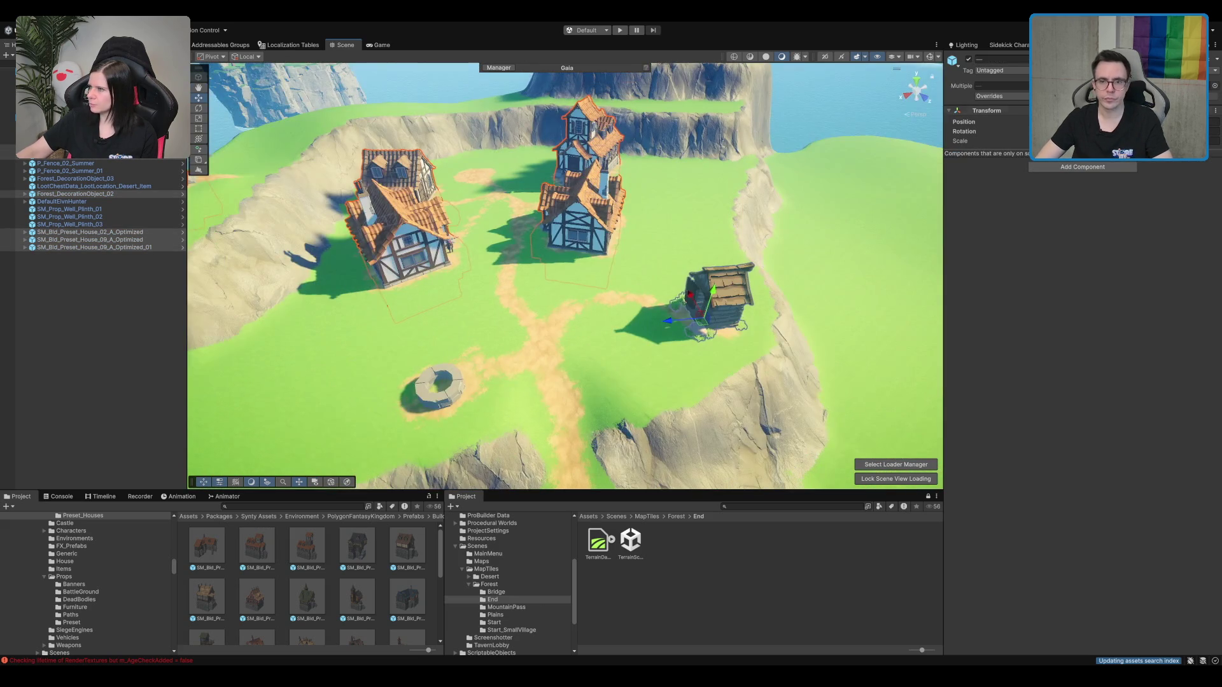
pyautogui.keyDown('shift'); pyautogui.click(736, 324); pyautogui.keyUp('shift')
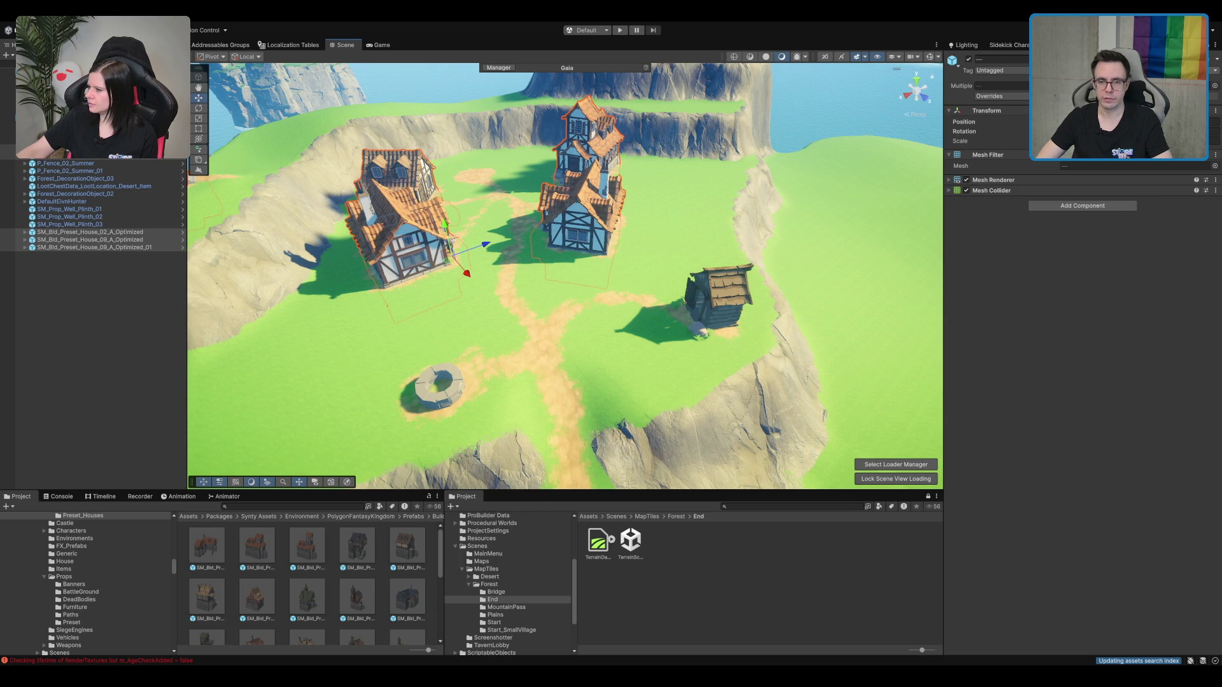
pyautogui.moveTo(593, 354)
pyautogui.mouseDown()
pyautogui.moveTo(759, 260)
pyautogui.moveTo(647, 256)
pyautogui.mouseUp()
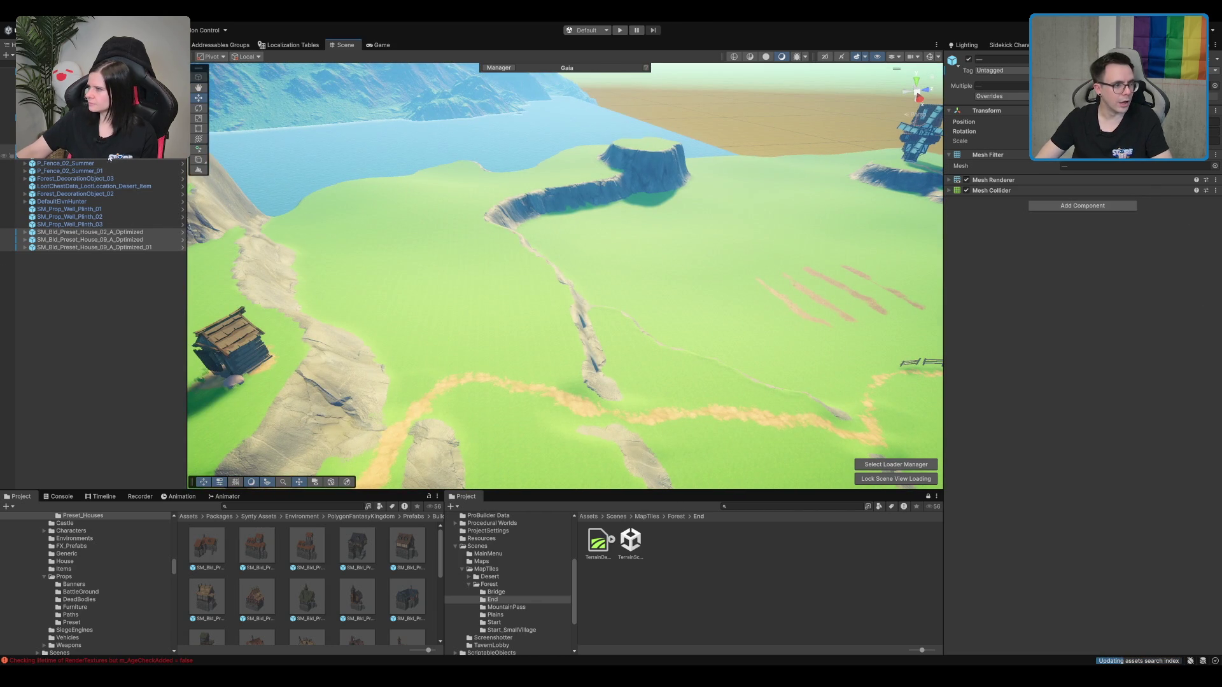
pyautogui.click(95, 148)
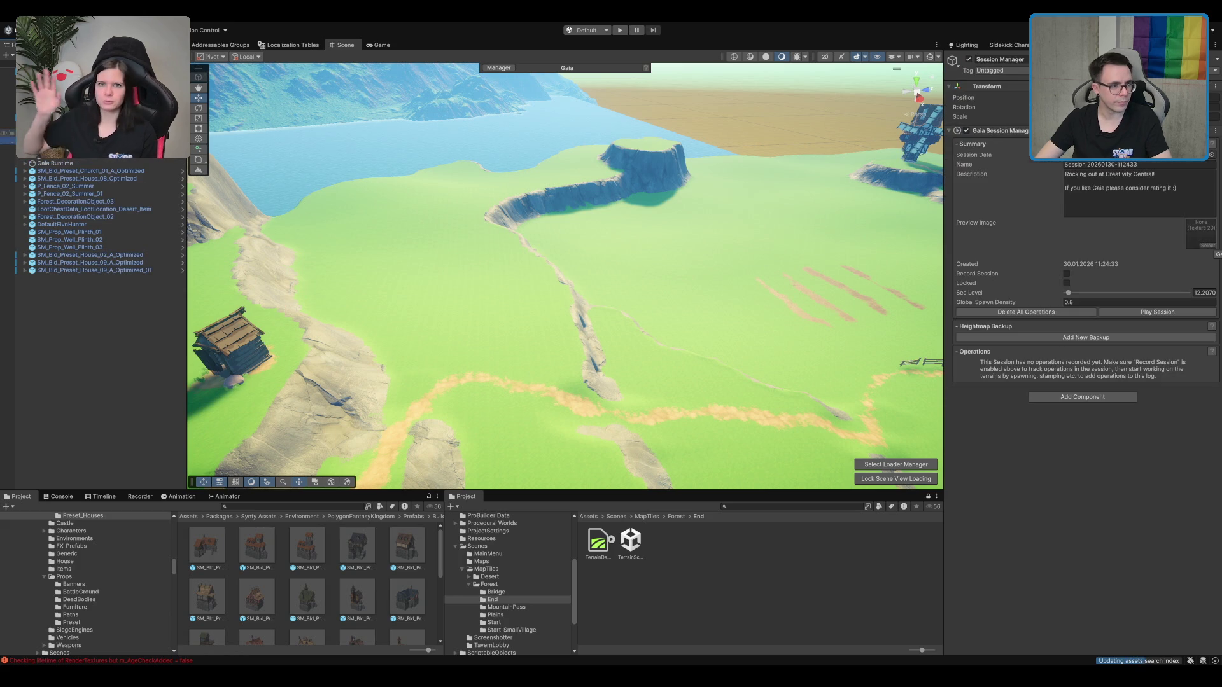
# Step: Disable Nature_Meadow's Textures spawner and enable its ForestGroups, Grass and Mud_Objects spawners
pyautogui.scroll(-5, 478, 182)
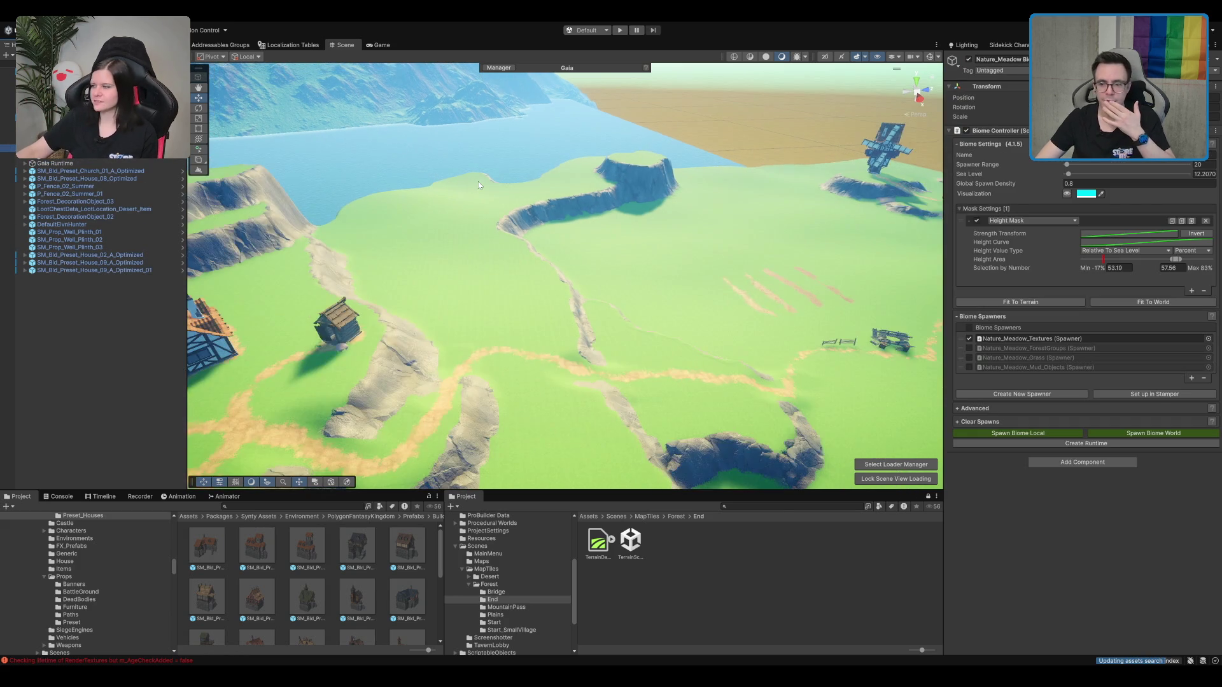
pyautogui.moveTo(464, 228); pyautogui.dragTo(624, 275)
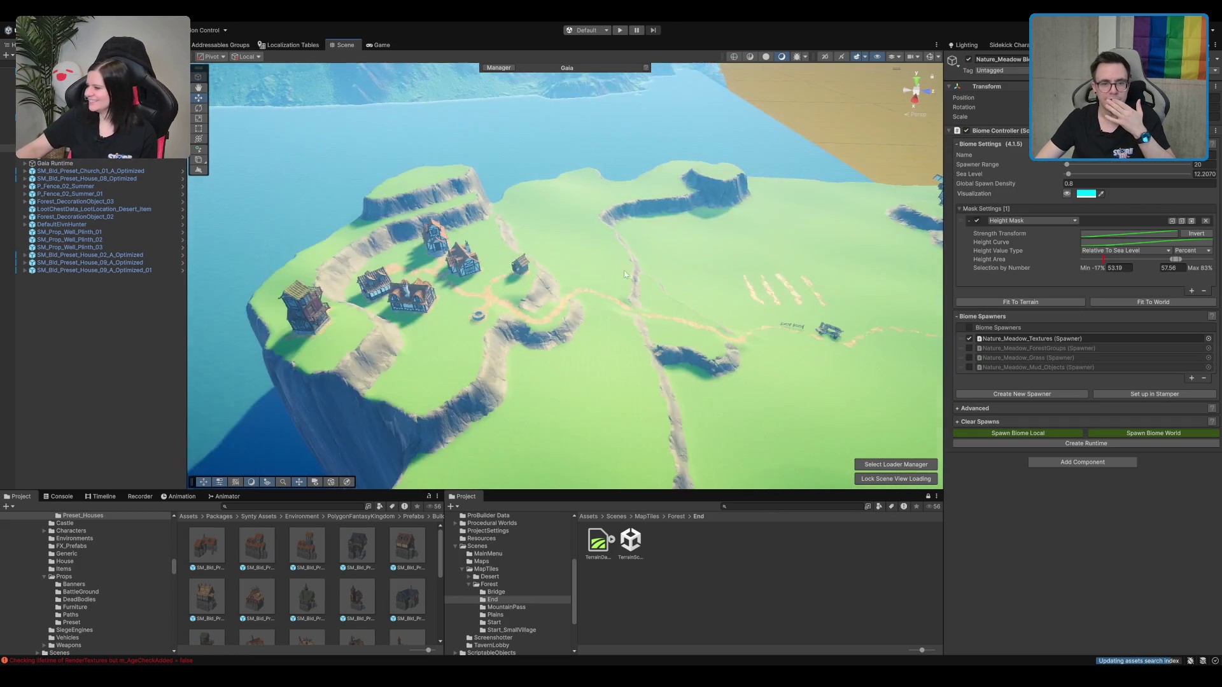
pyautogui.scroll(-5, 824, 263)
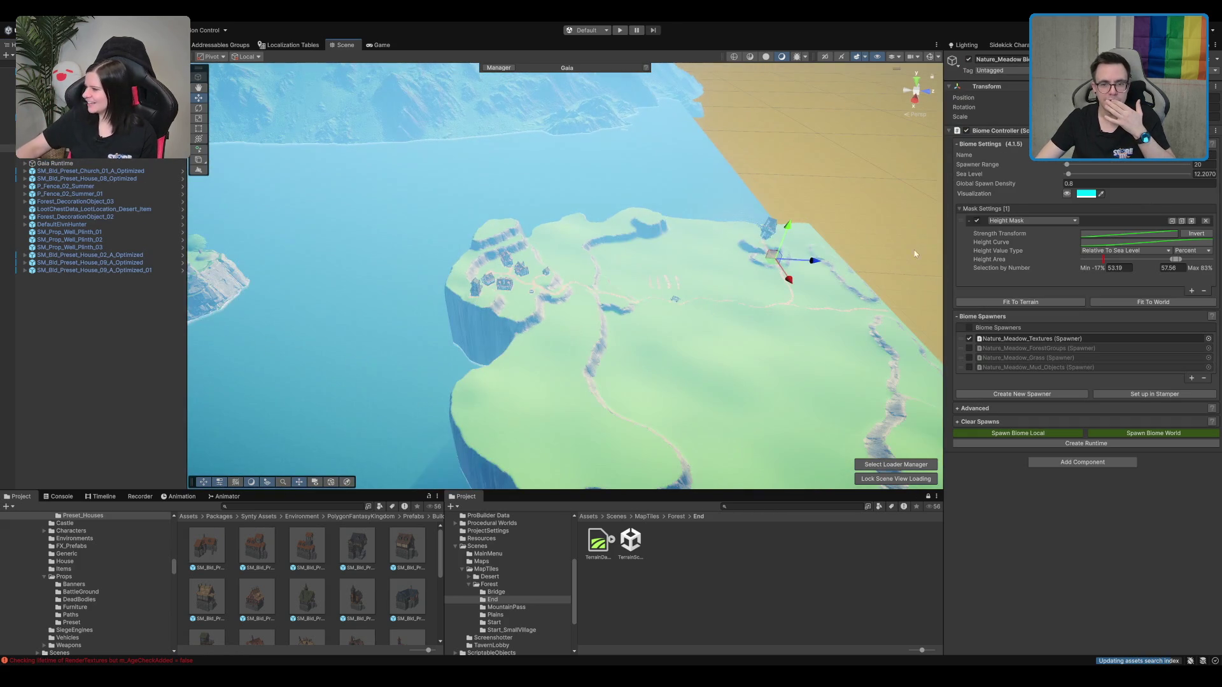
pyautogui.moveTo(955, 287); pyautogui.dragTo(807, 250)
pyautogui.click(969, 339)
pyautogui.click(969, 348)
pyautogui.click(969, 358)
pyautogui.click(969, 367)
# Step: Fit the Nature_Meadow biome to the whole terrain, raising Spawner Range from 20 to 128
pyautogui.scroll(2, 879, 316)
pyautogui.scroll(2, 879, 316)
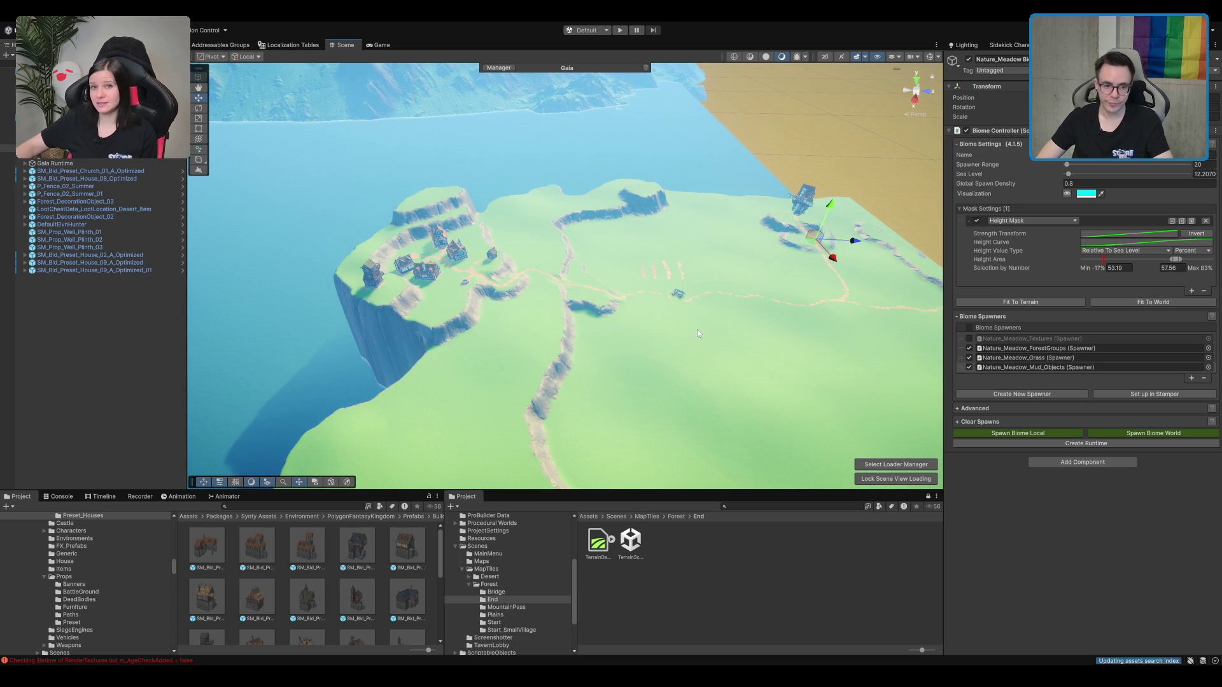
pyautogui.moveTo(697, 330); pyautogui.dragTo(658, 253)
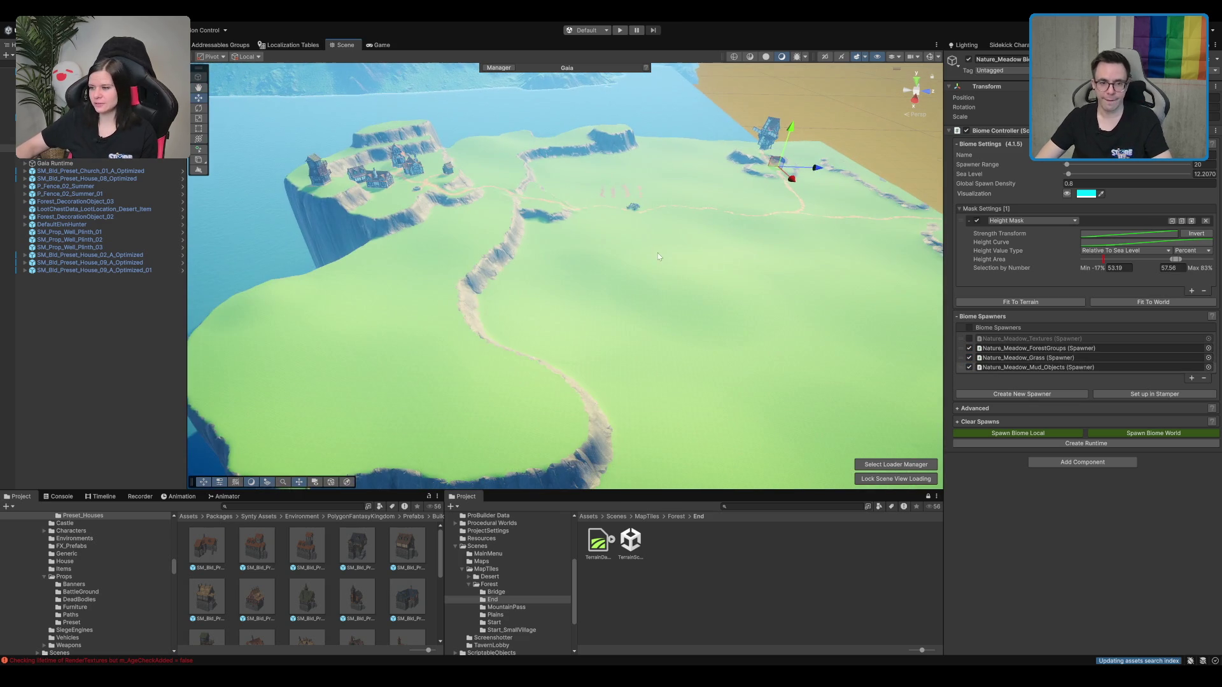
pyautogui.moveTo(868, 207)
pyautogui.mouseDown()
pyautogui.moveTo(721, 260)
pyautogui.moveTo(727, 290)
pyautogui.mouseUp()
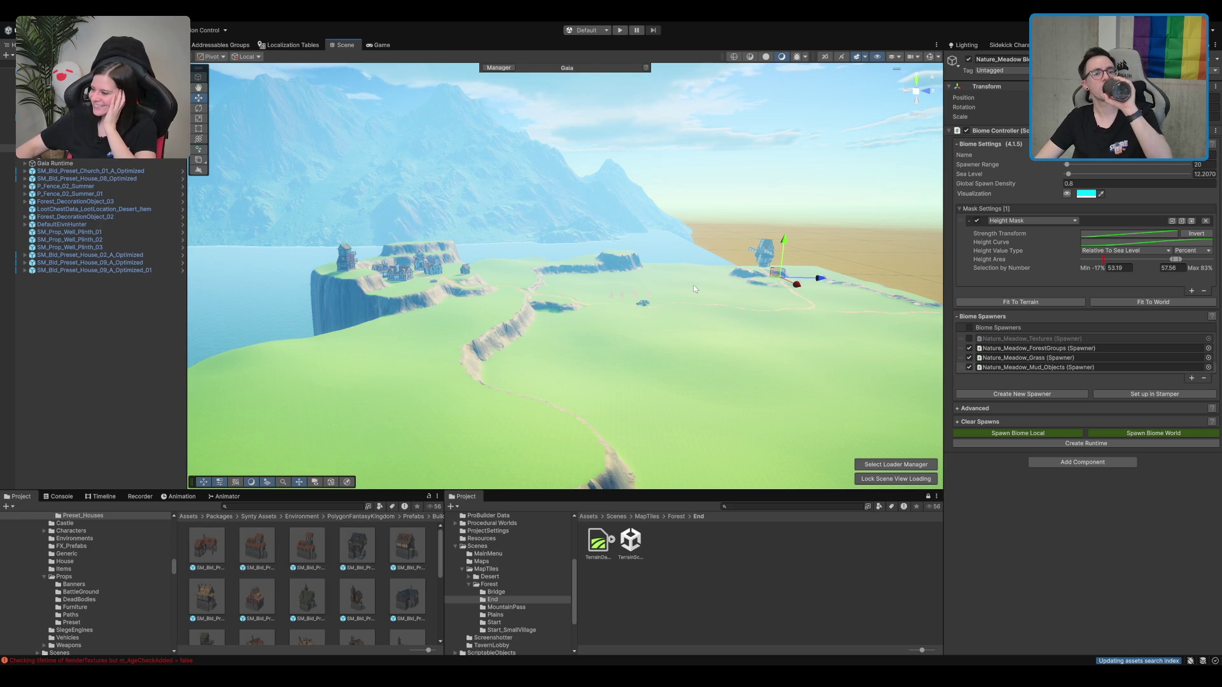
pyautogui.scroll(5, 725, 292)
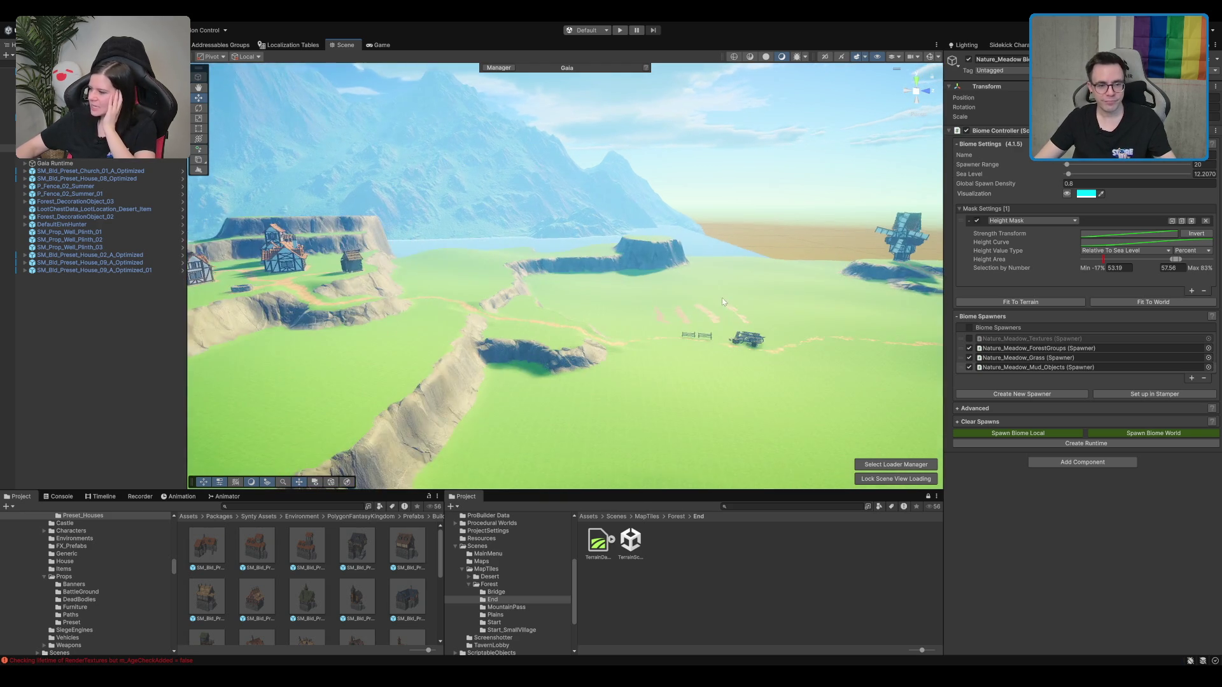
pyautogui.moveTo(735, 320); pyautogui.dragTo(718, 312)
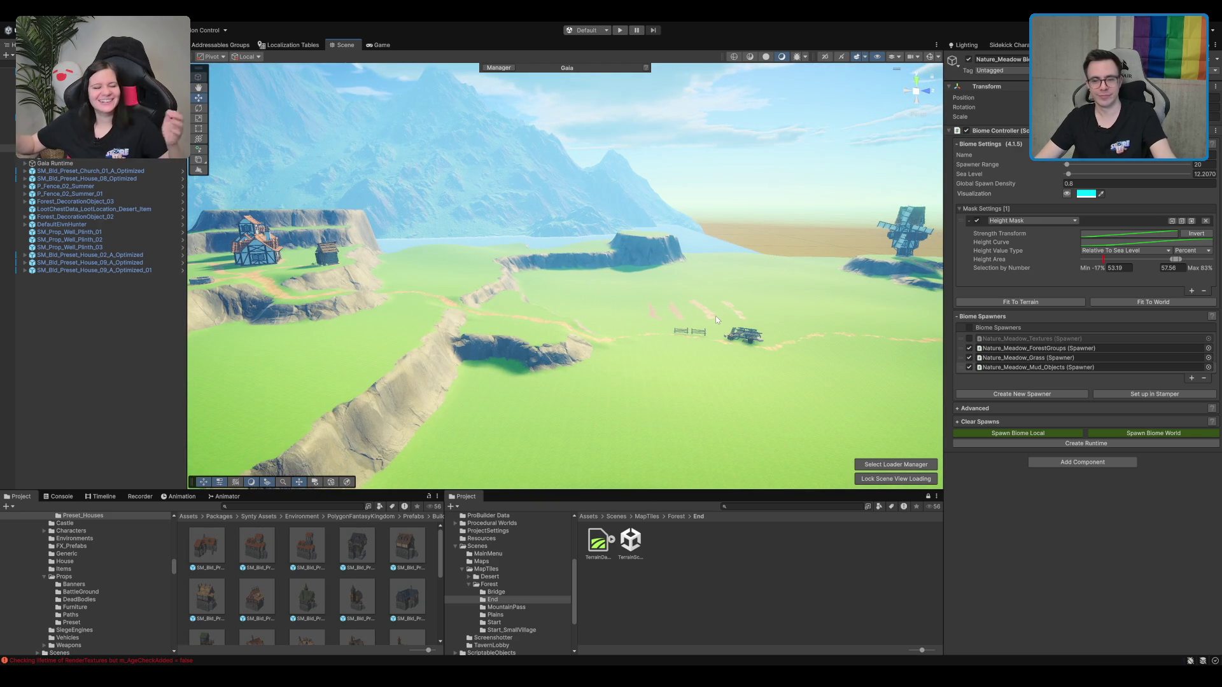
pyautogui.moveTo(716, 320)
pyautogui.mouseDown()
pyautogui.moveTo(750, 328)
pyautogui.moveTo(800, 312)
pyautogui.mouseUp()
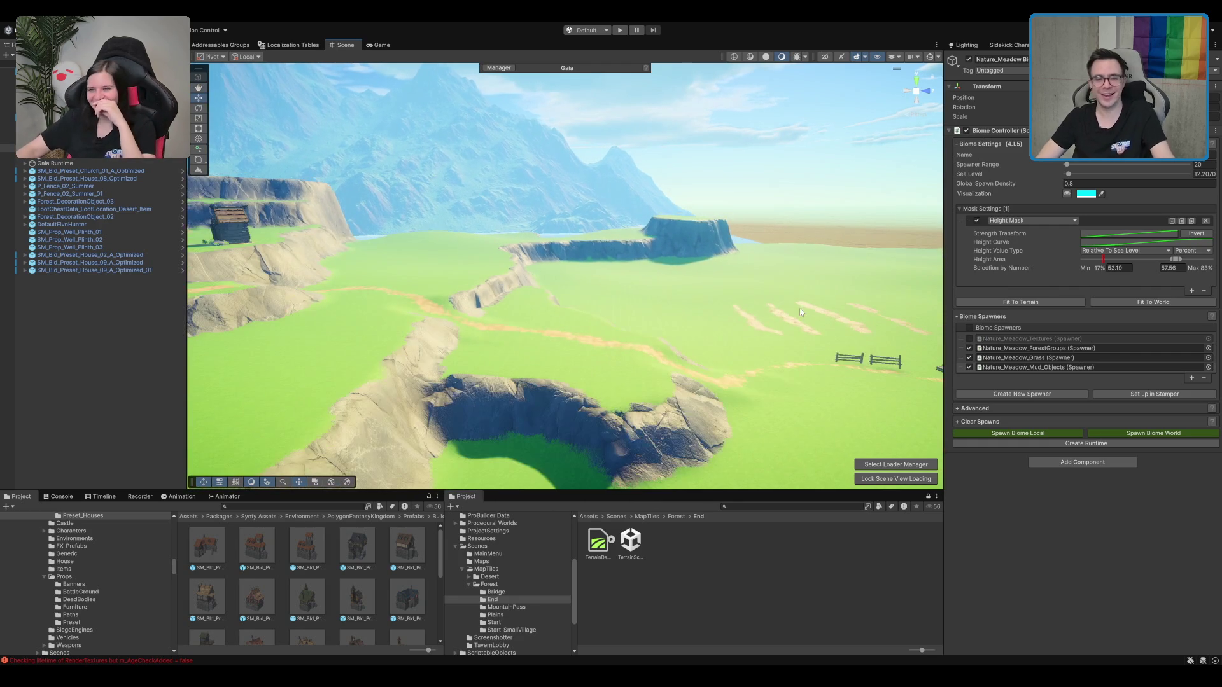
pyautogui.scroll(2, 738, 254)
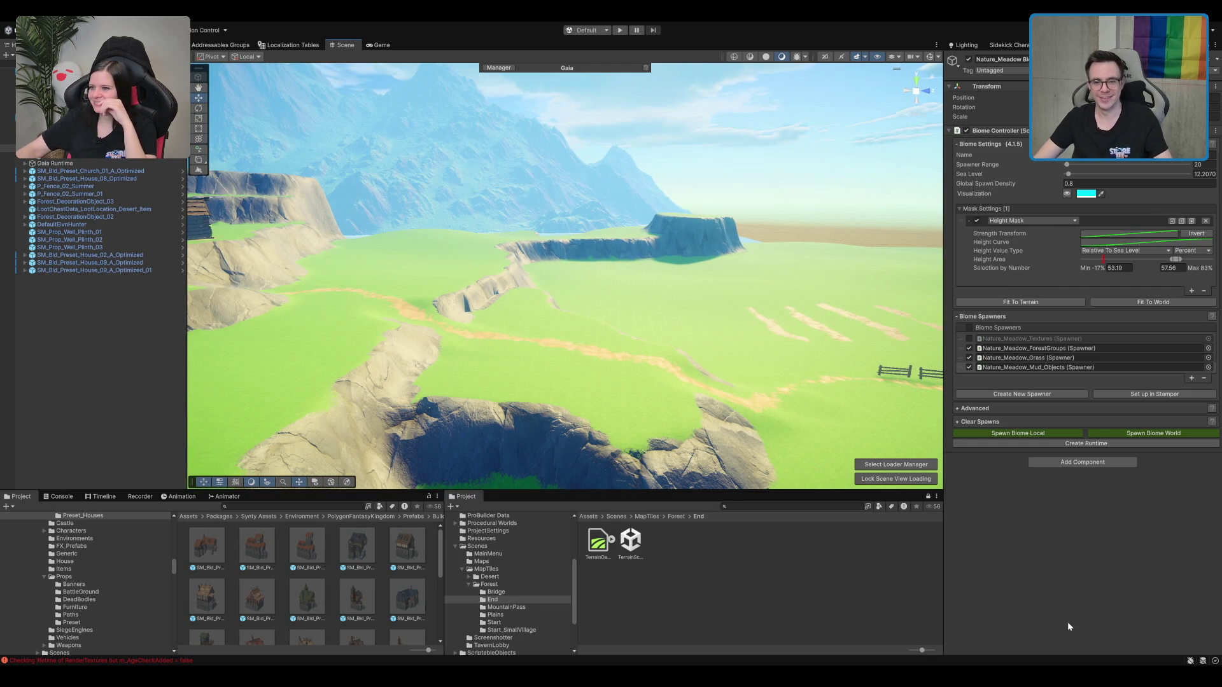
pyautogui.scroll(-10, 660, 259)
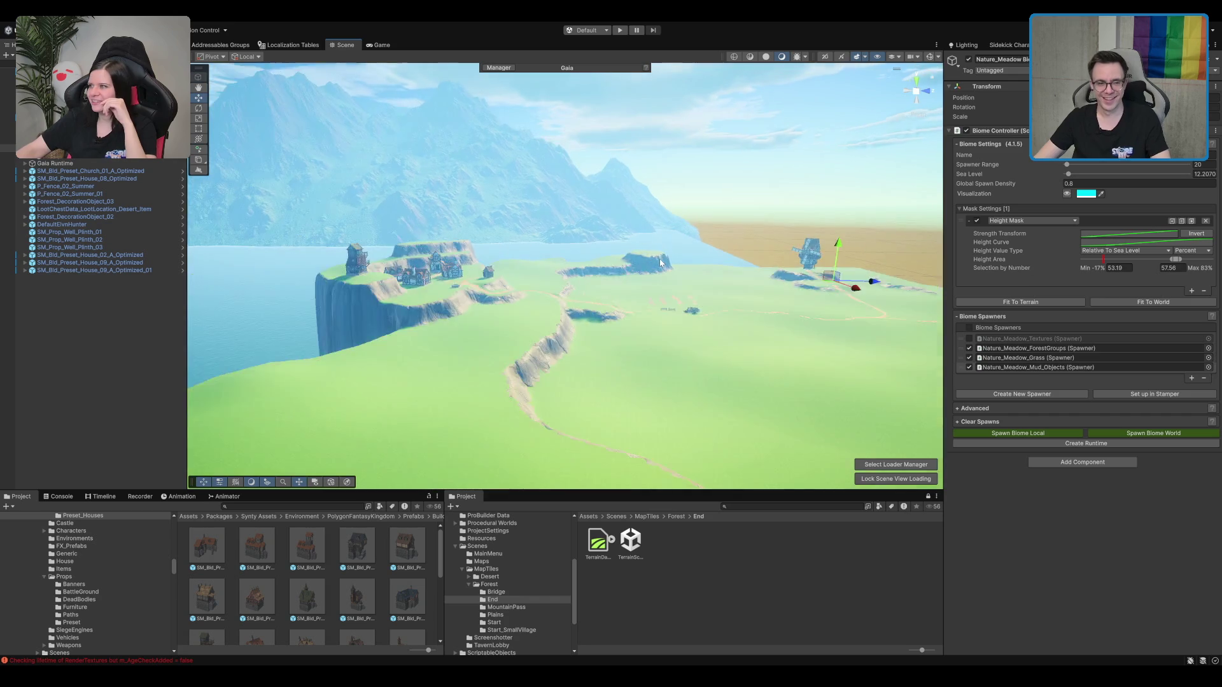
pyautogui.scroll(-3, 663, 257)
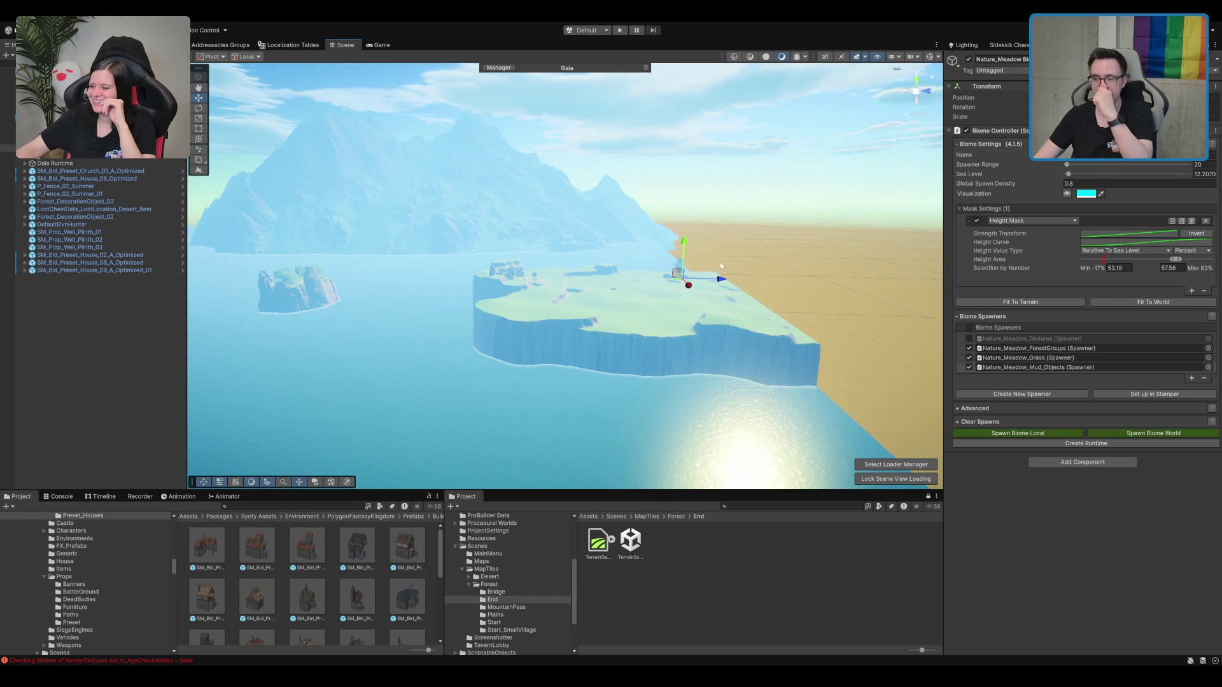
pyautogui.scroll(10, 557, 160)
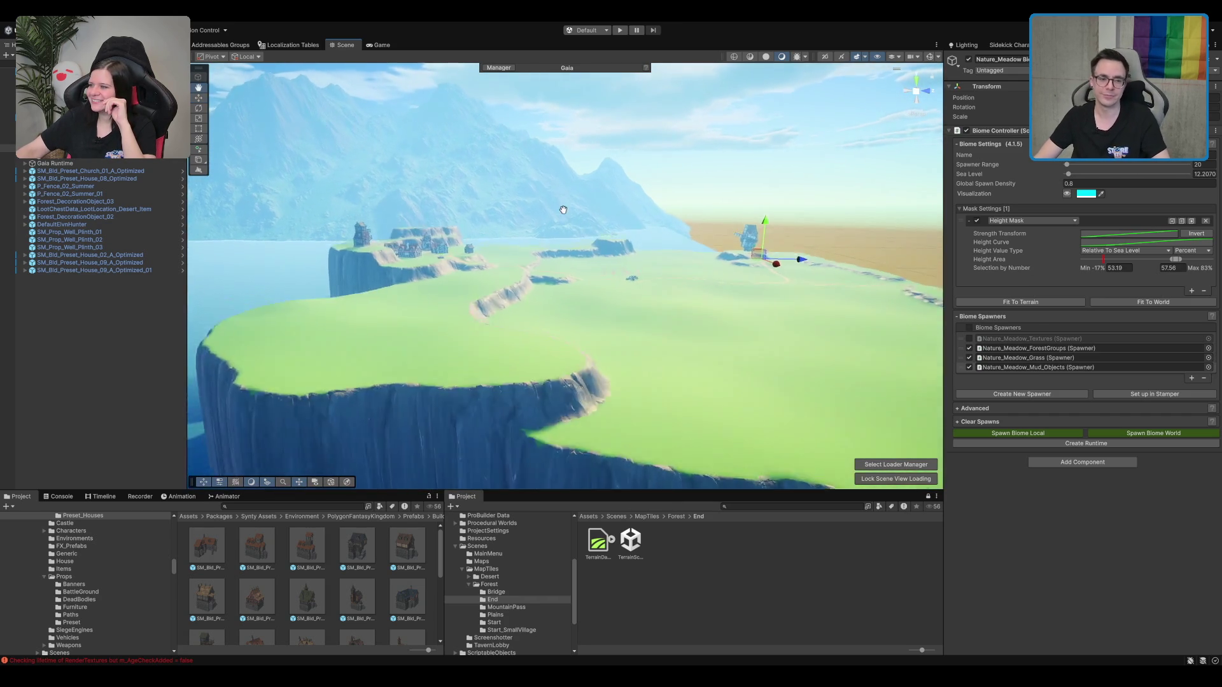
pyautogui.scroll(10, 560, 165)
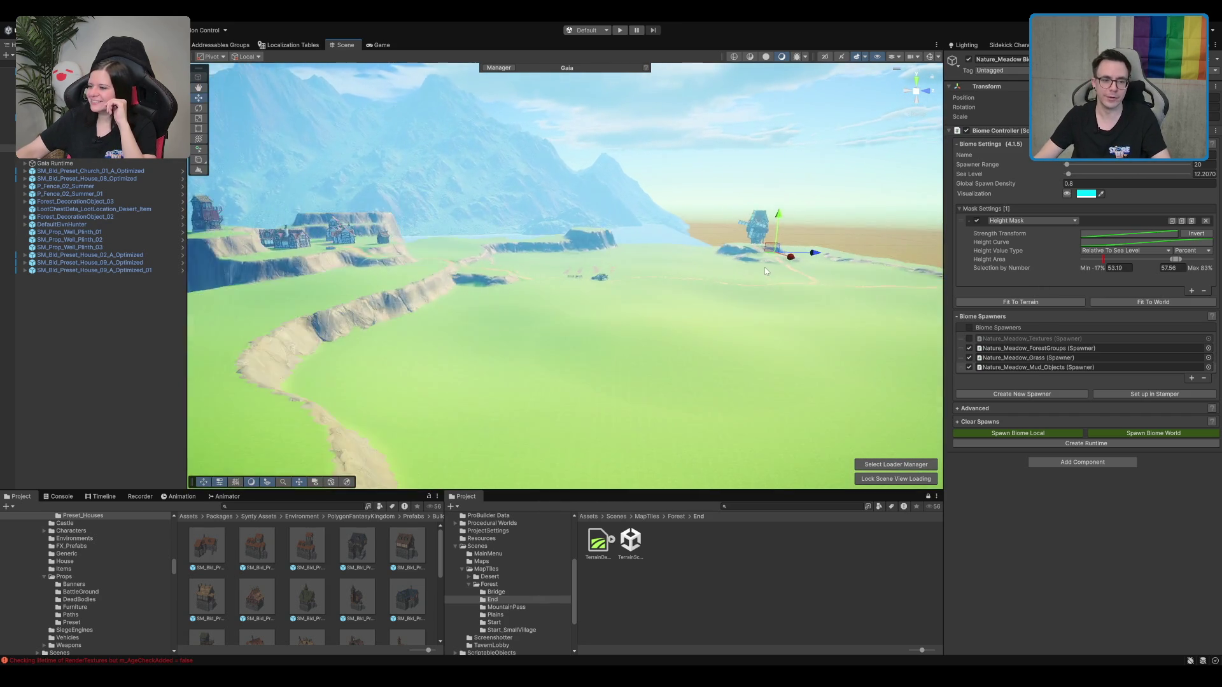
pyautogui.scroll(5, 738, 255)
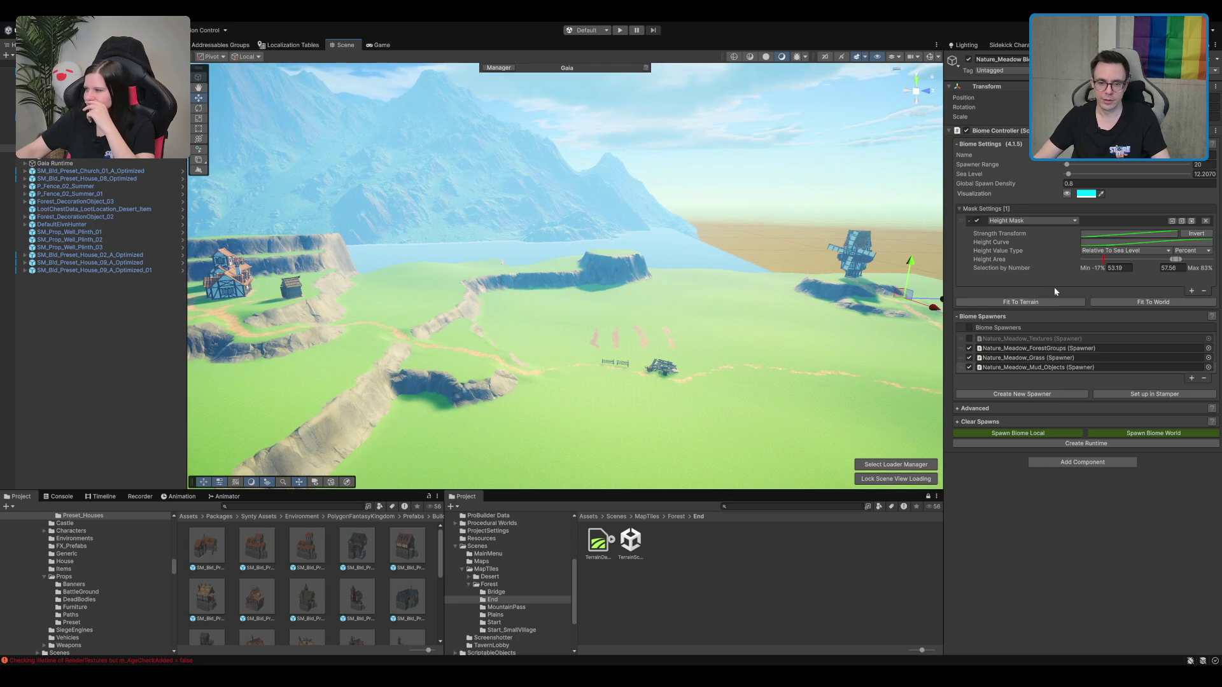
pyautogui.click(1064, 303)
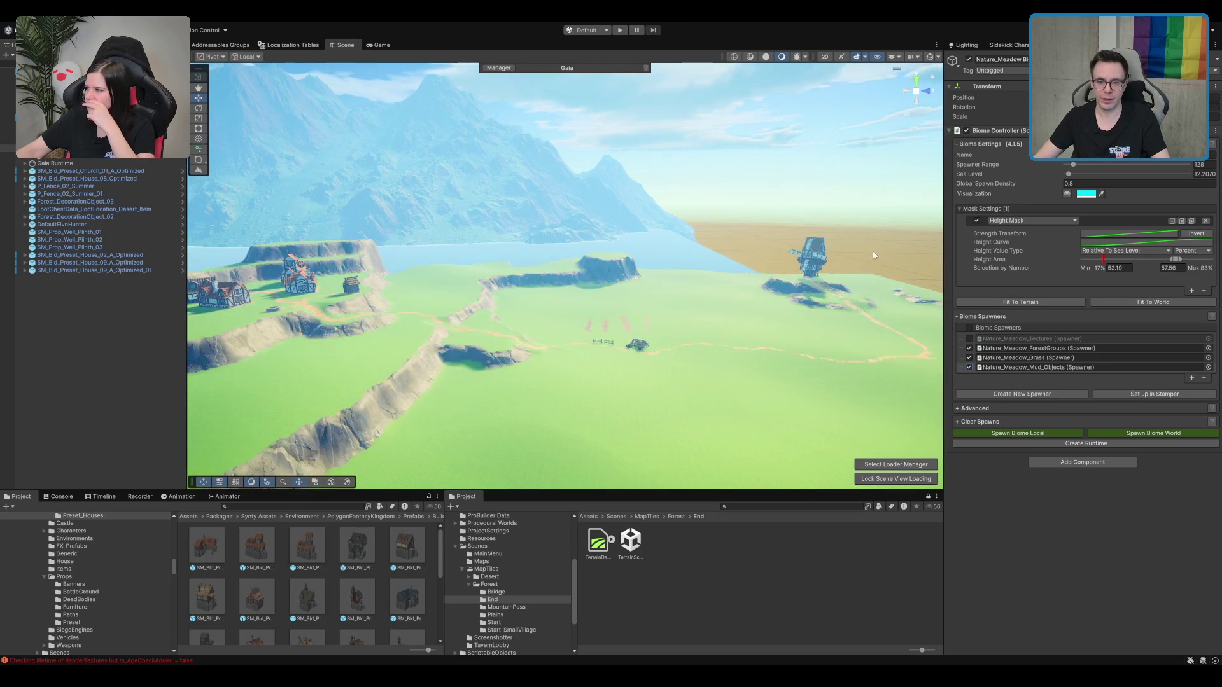
# Step: Show the biome bounds, frame the island and fly down among the new trees
pyautogui.click(932, 59)
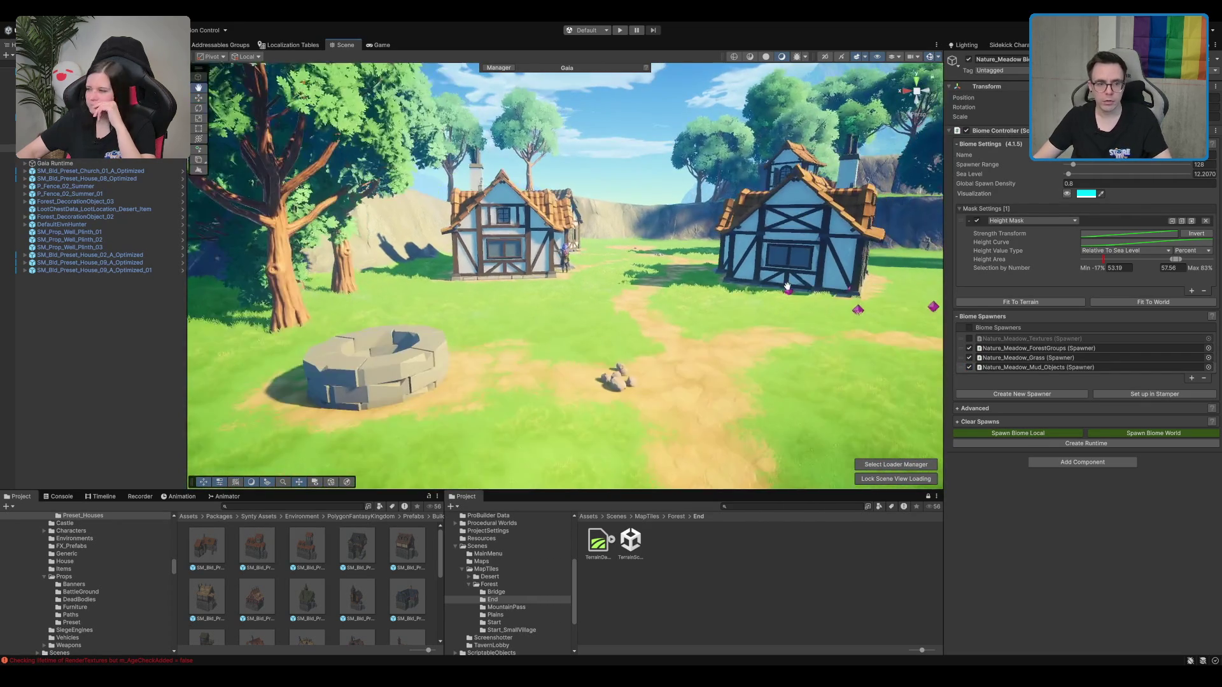
pyautogui.moveTo(788, 287); pyautogui.dragTo(3, 262)
pyautogui.press('f')
pyautogui.moveTo(525, 269)
pyautogui.mouseDown()
pyautogui.moveTo(651, 256)
pyautogui.moveTo(794, 207)
pyautogui.moveTo(793, 224)
pyautogui.moveTo(757, 198)
pyautogui.mouseUp()
pyautogui.click(724, 174)
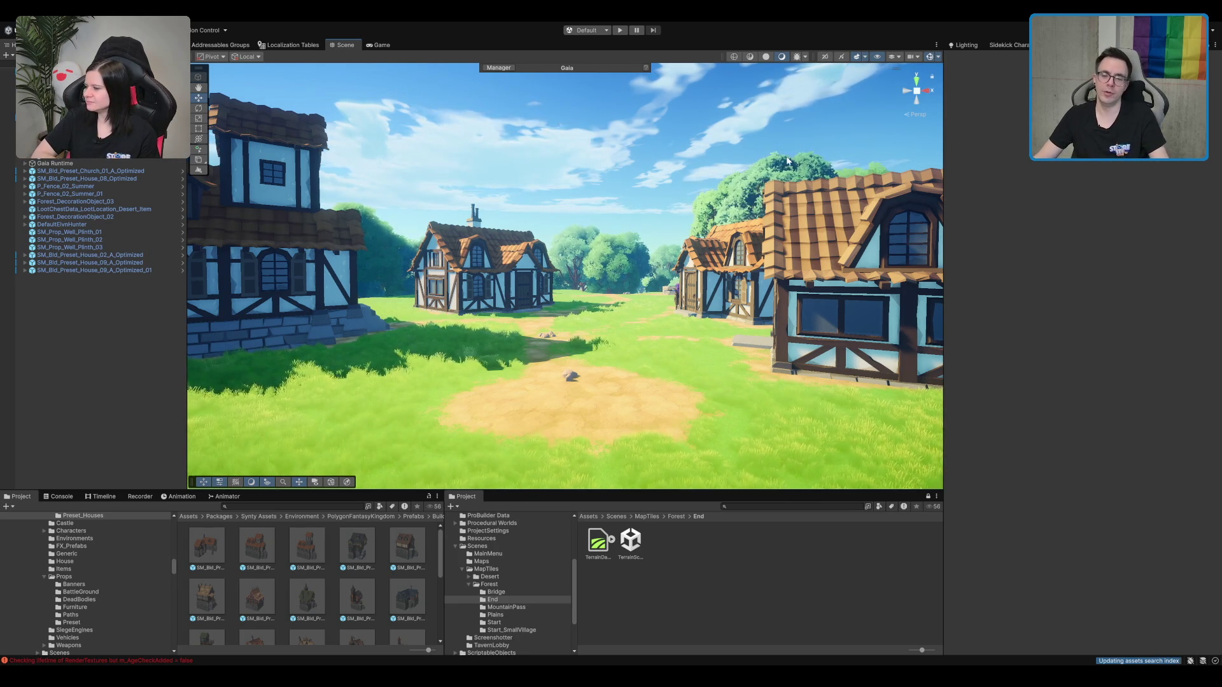
# Step: Fly along the village path and select the terrain for texture painting
pyautogui.press('w')
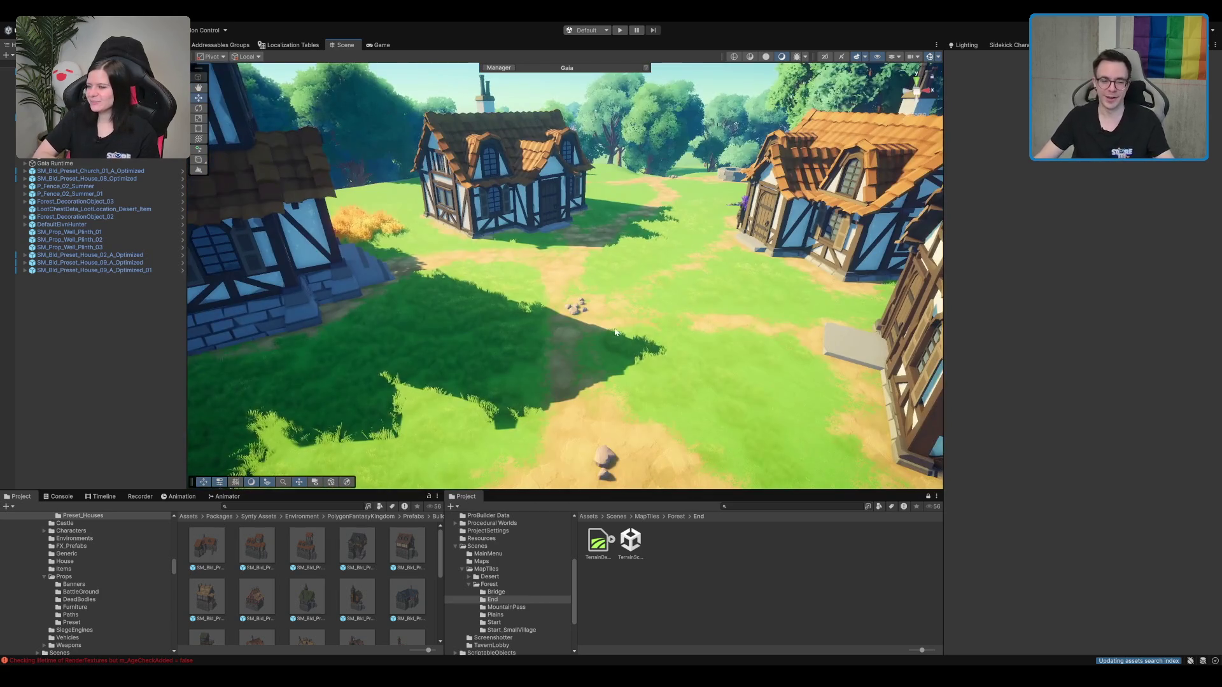
pyautogui.click(648, 305)
pyautogui.press('s')
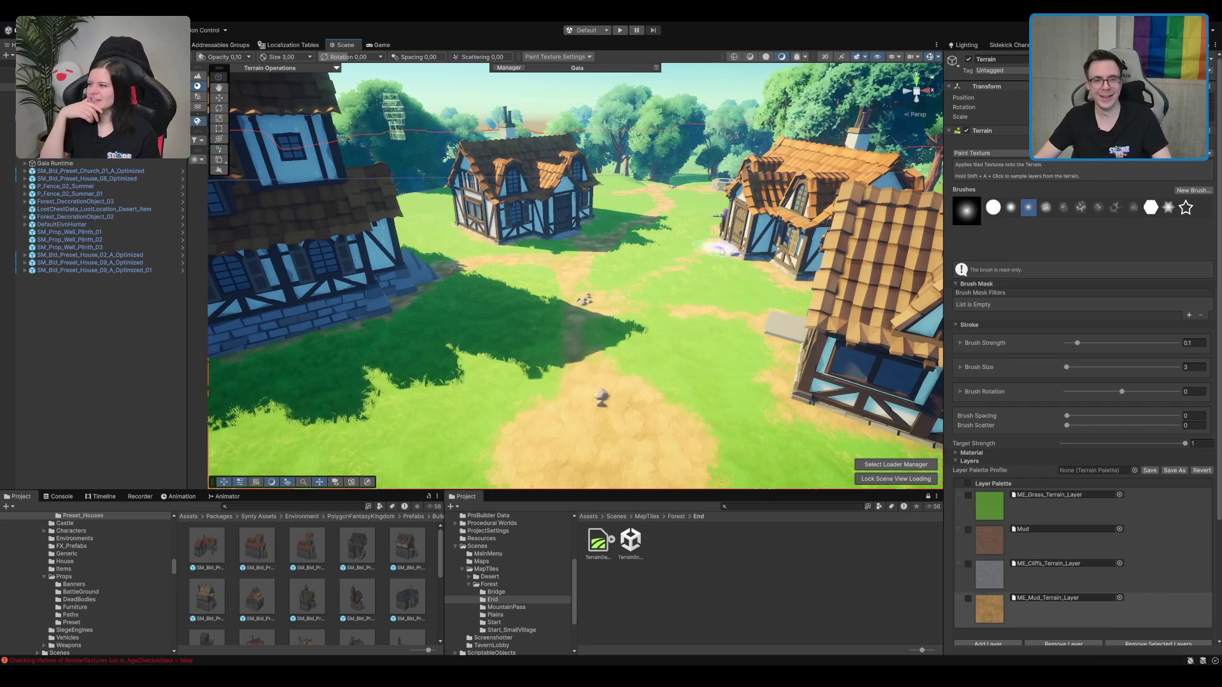
# Step: Switch the village terrain to Paint Trees mode
pyautogui.click(198, 96)
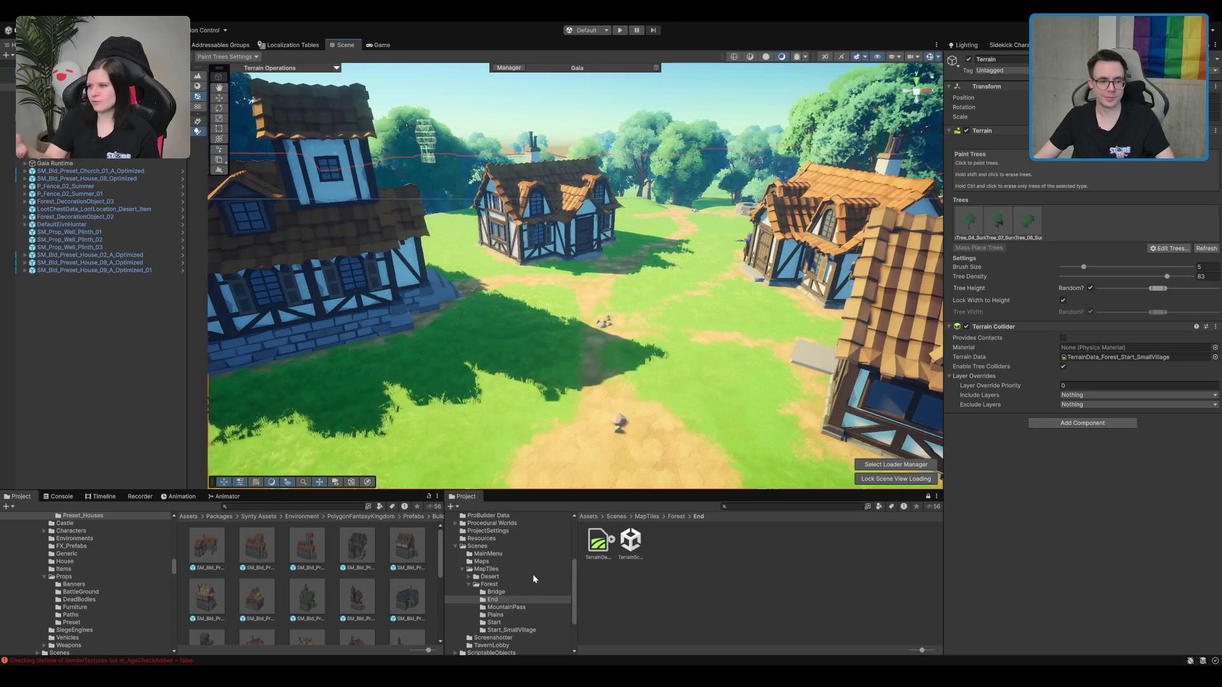
pyautogui.scroll(5, 532, 574)
pyautogui.click(477, 645)
pyautogui.moveTo(630, 356); pyautogui.dragTo(641, 396)
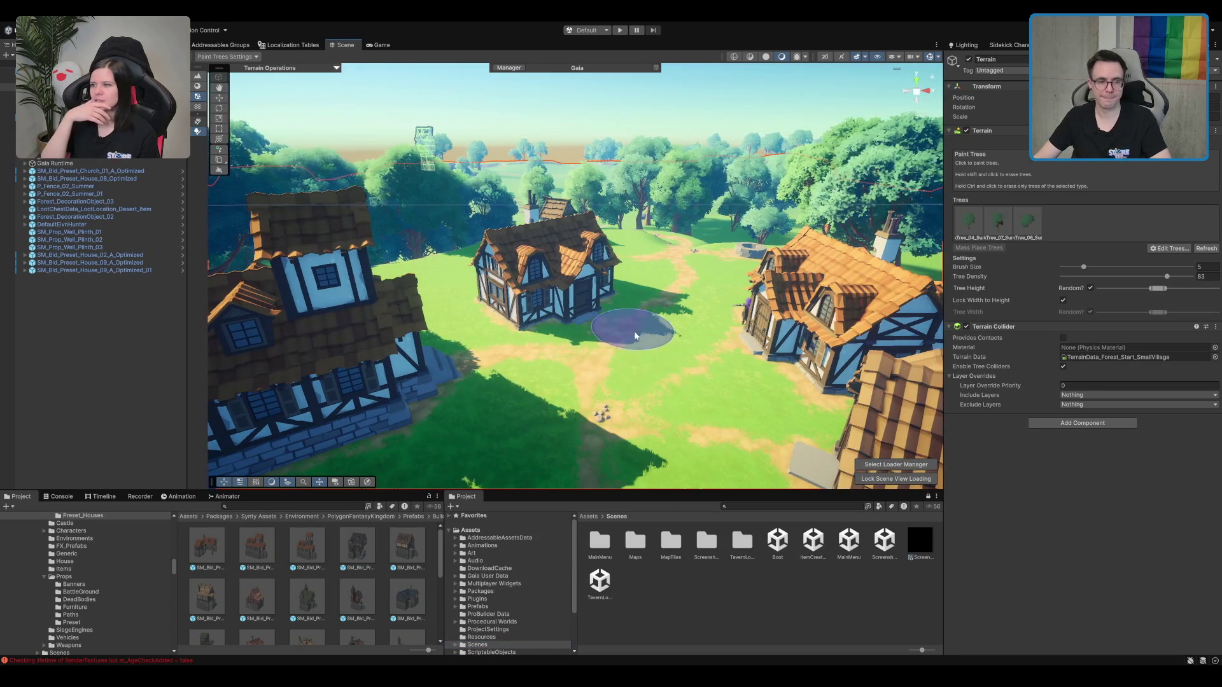
# Step: Browse the Project window into the Meadow Environment Stylized Pack folders
pyautogui.click(518, 546)
pyautogui.click(513, 554)
pyautogui.doubleClick(493, 591)
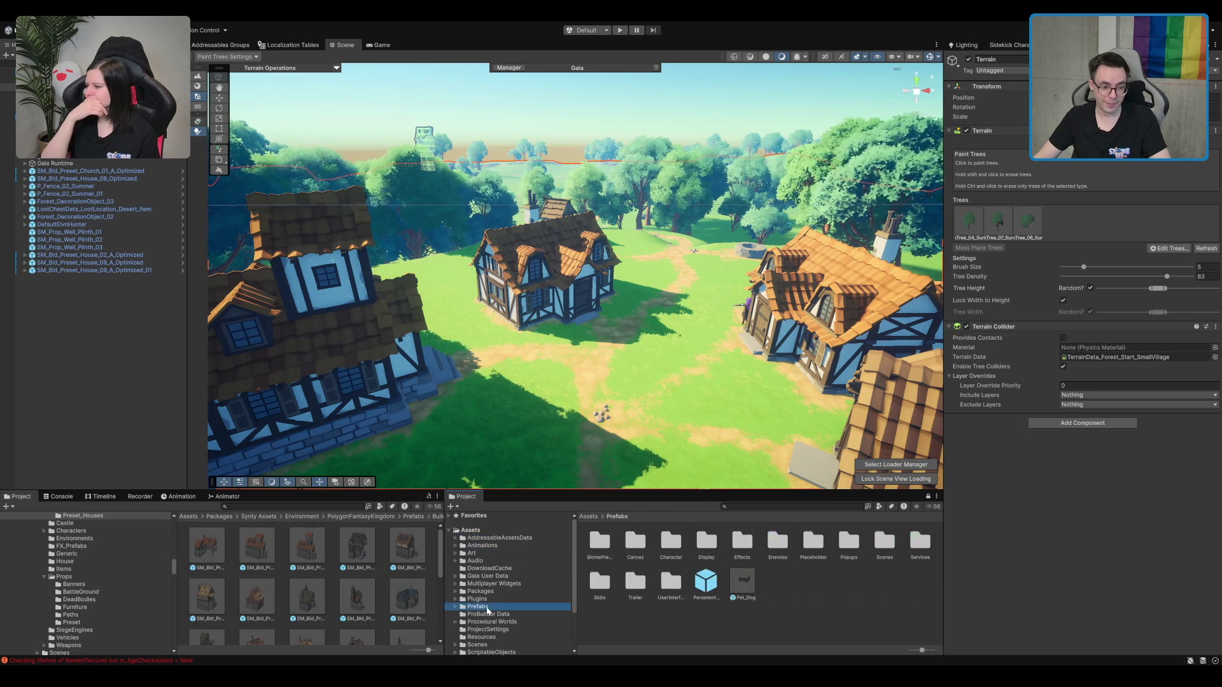
pyautogui.click(507, 598)
pyautogui.scroll(-3, 507, 594)
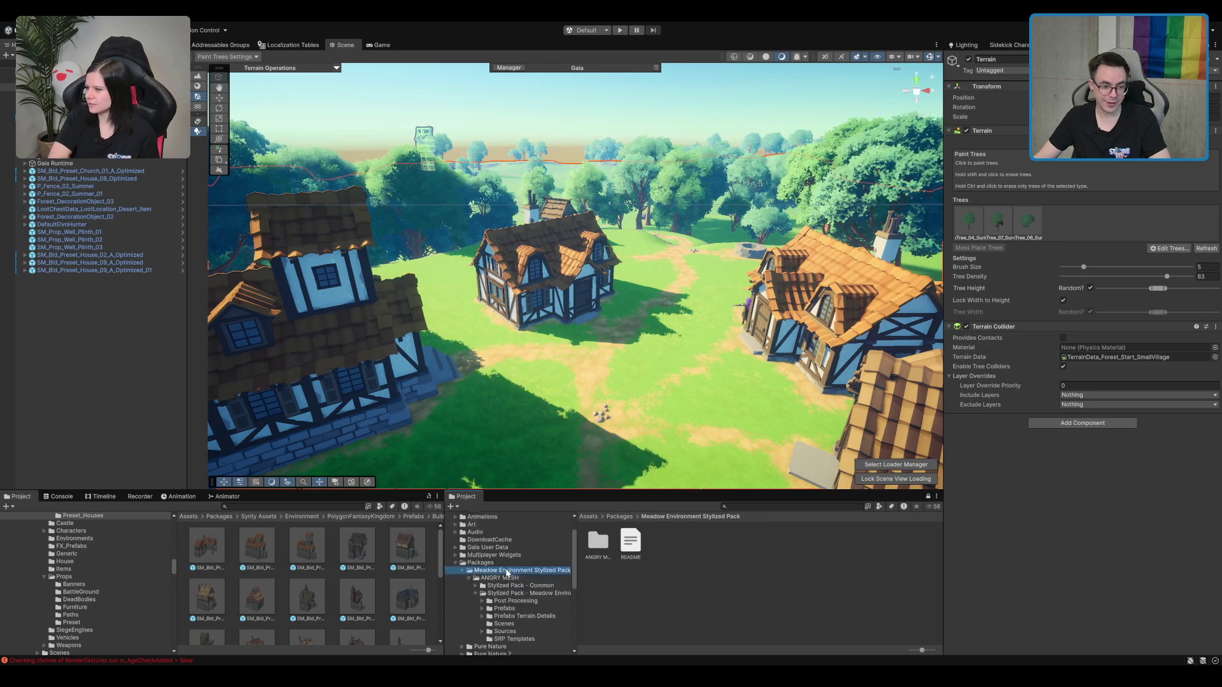
pyautogui.press('Down')
pyautogui.press('Down')
pyautogui.press('Down')
pyautogui.press('Down')
pyautogui.press('Down')
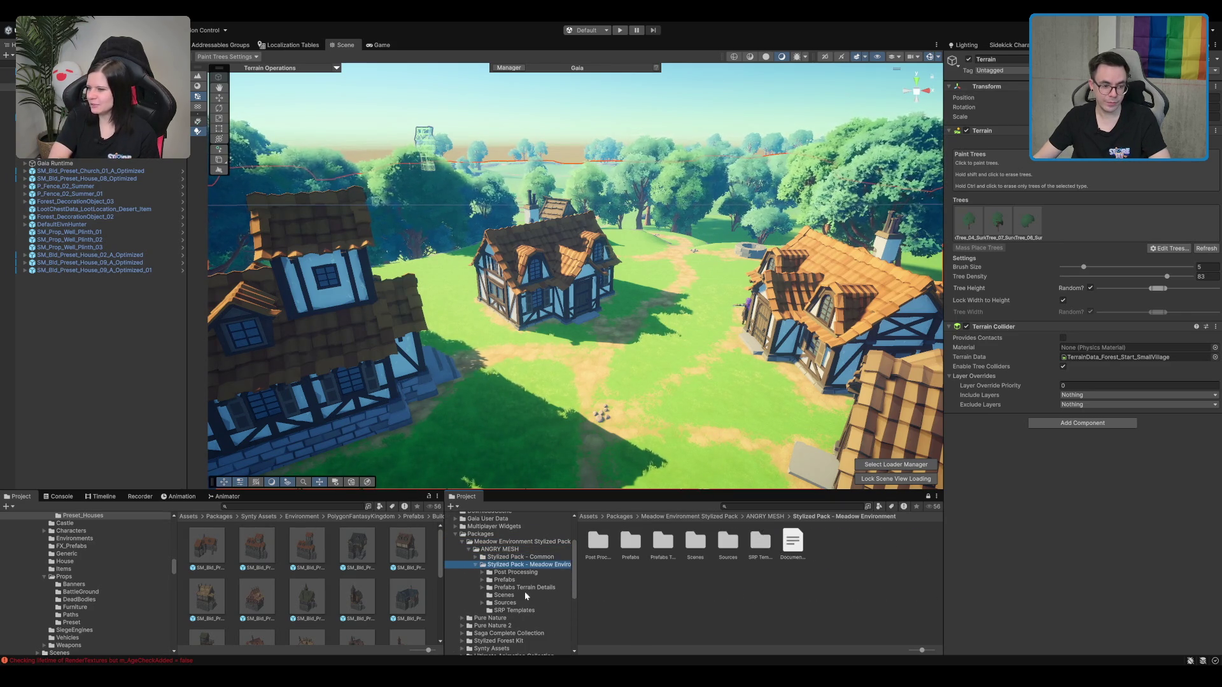
pyautogui.press('Right')
pyautogui.click(523, 591)
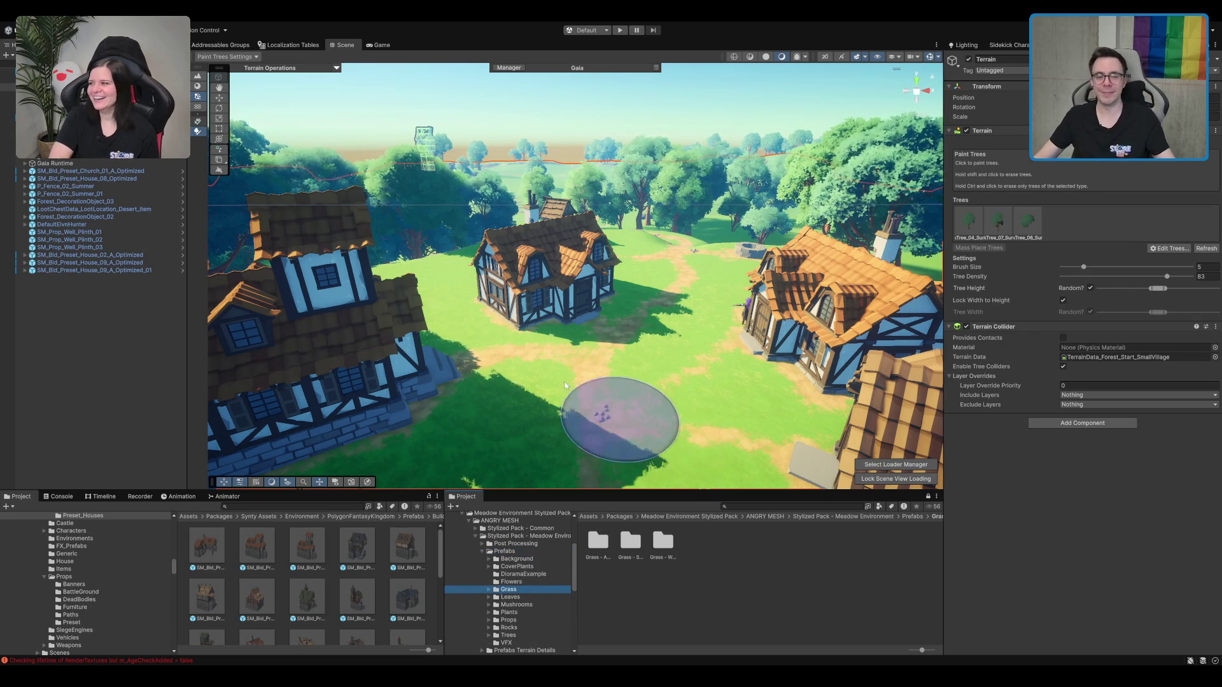
pyautogui.scroll(5, 579, 323)
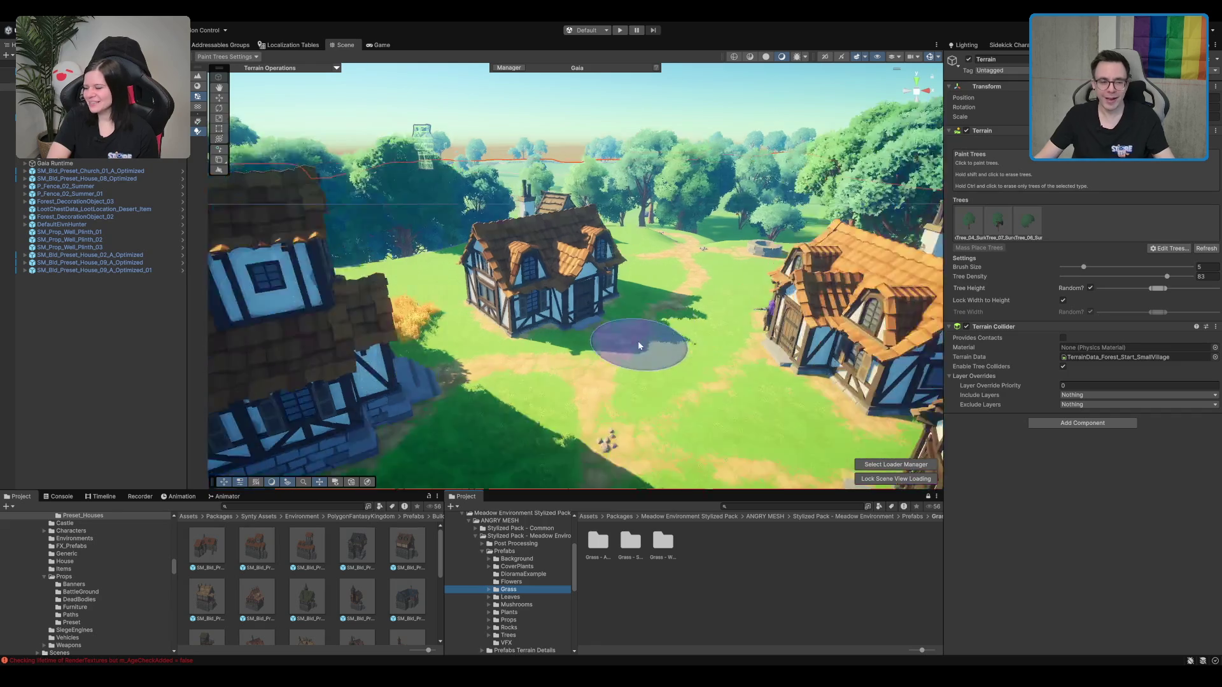
pyautogui.scroll(2, 638, 341)
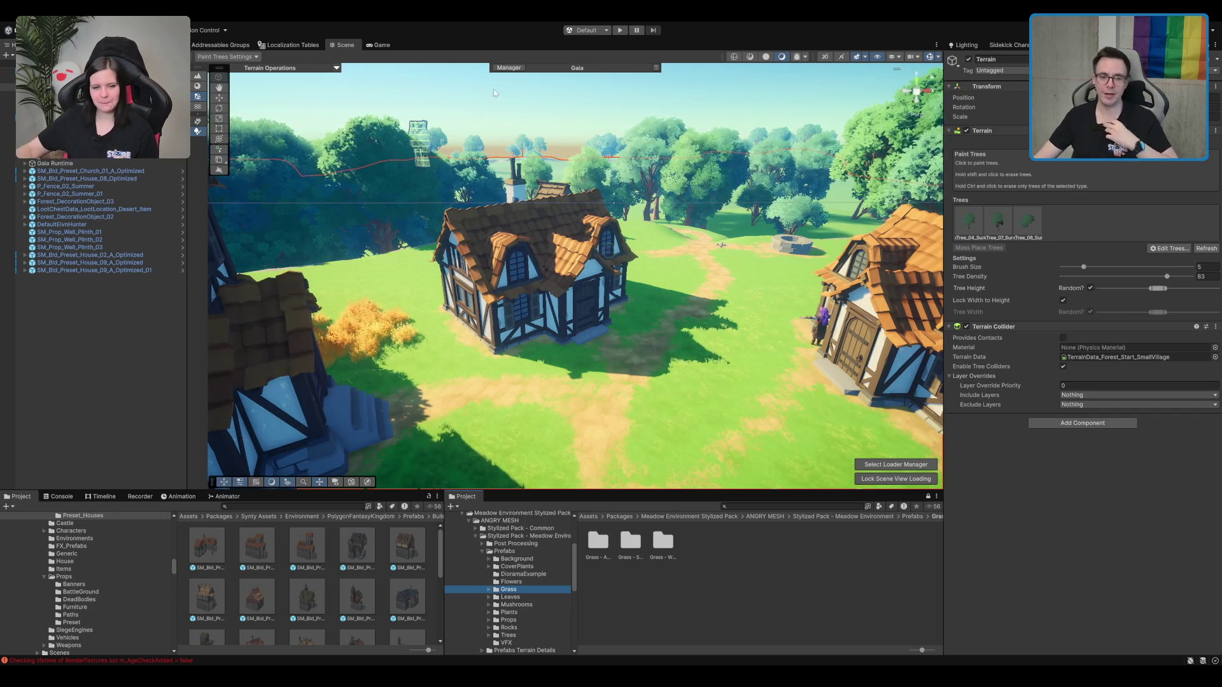
pyautogui.scroll(5, 665, 191)
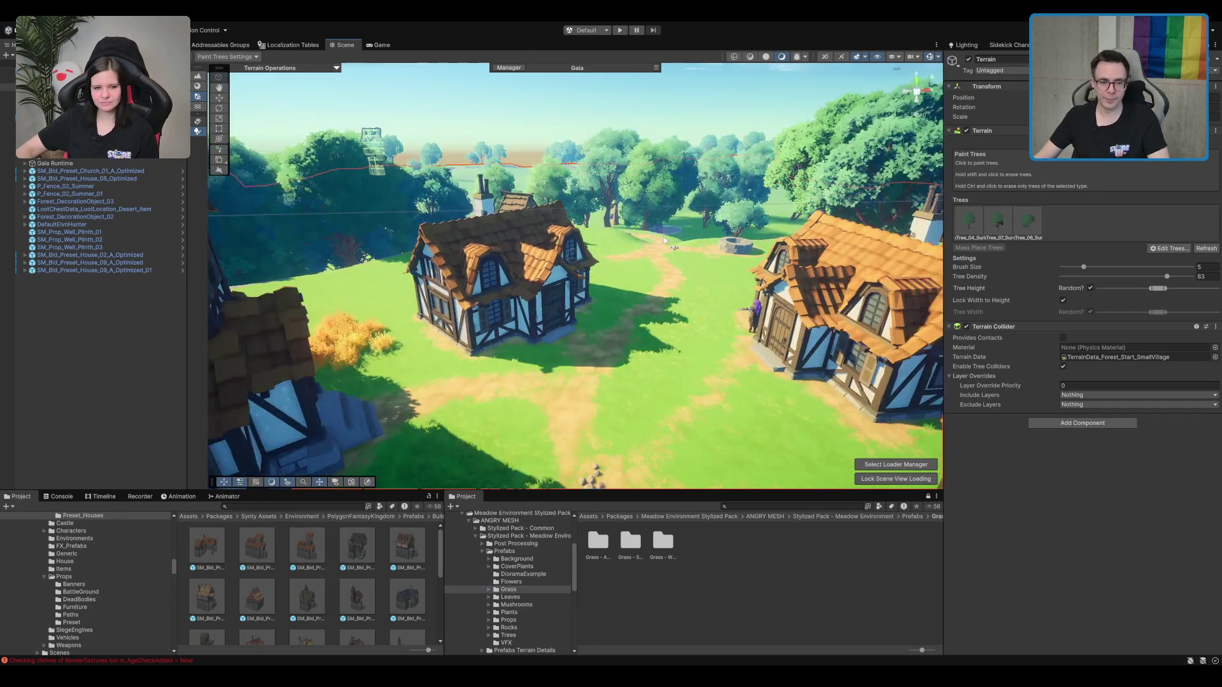
pyautogui.scroll(-5, 662, 229)
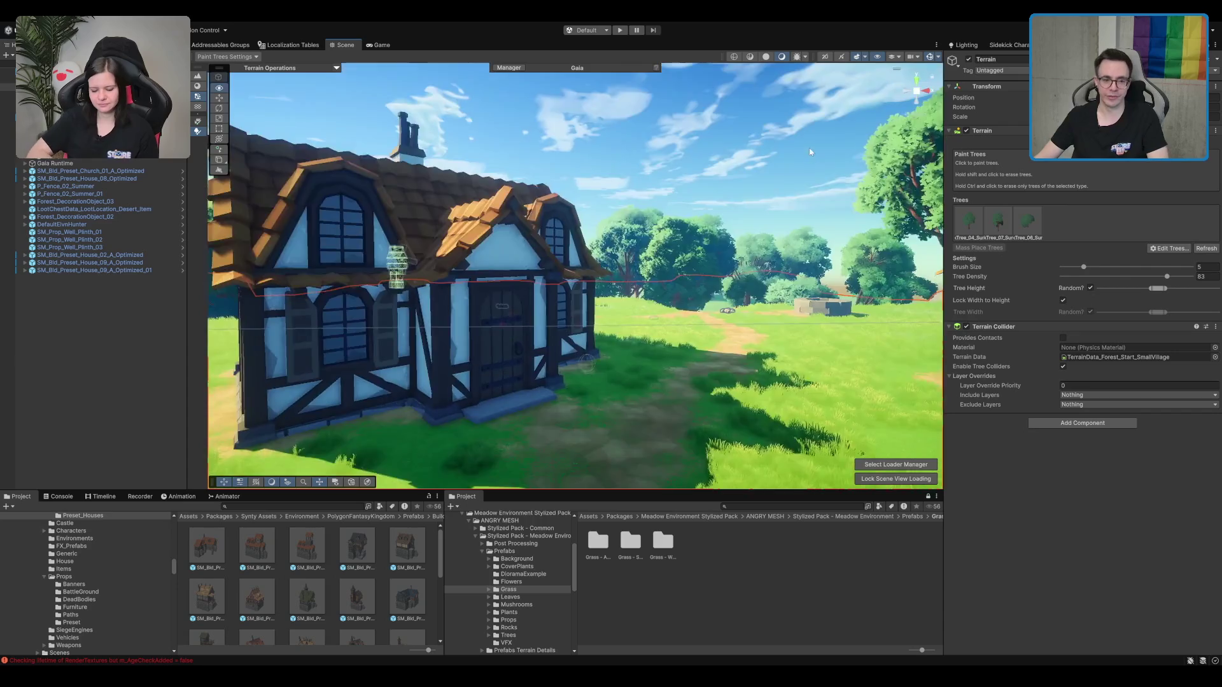
pyautogui.moveTo(797, 181); pyautogui.dragTo(623, 392)
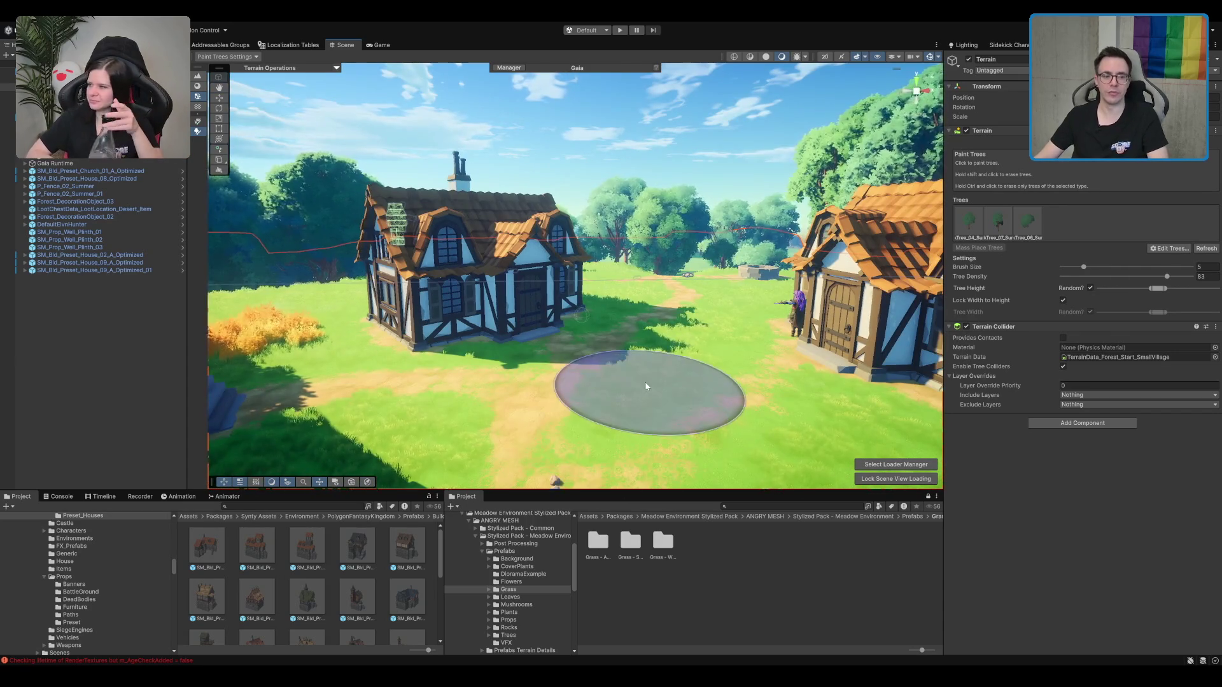
# Step: Step through the pack's Prefabs folders and open the Trees - Summer prefabs
pyautogui.click(528, 551)
pyautogui.click(534, 559)
pyautogui.press('Down')
pyautogui.press('Down')
pyautogui.press('Down')
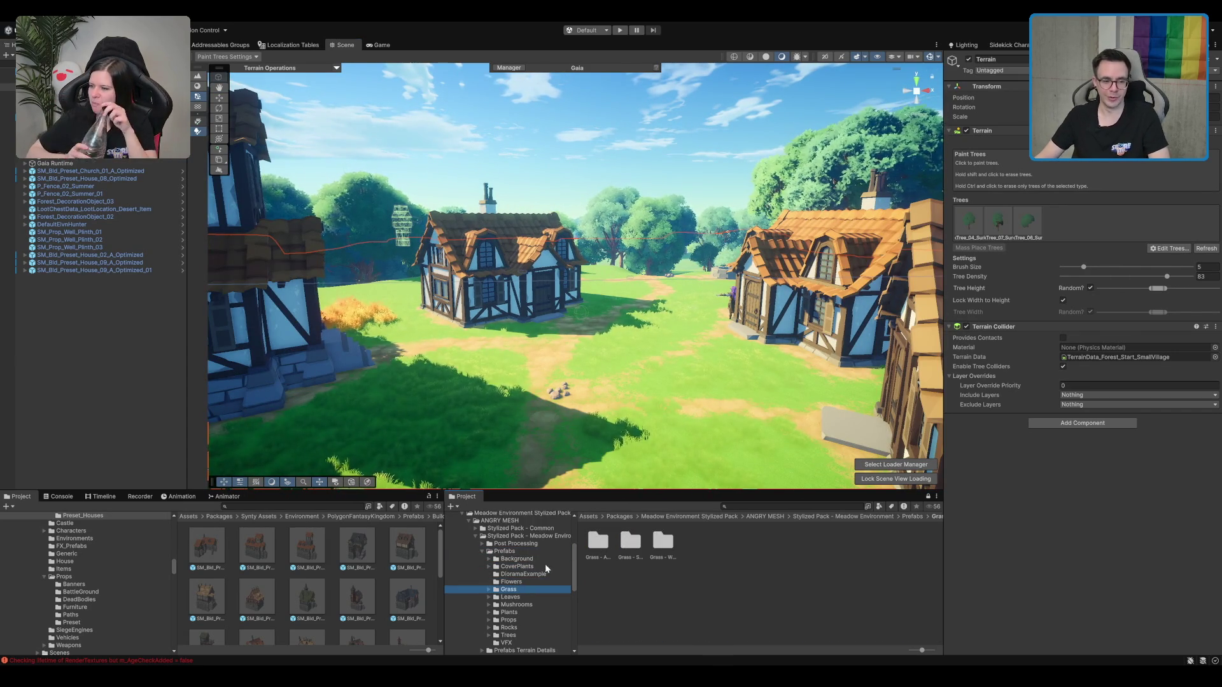
pyautogui.press('Down')
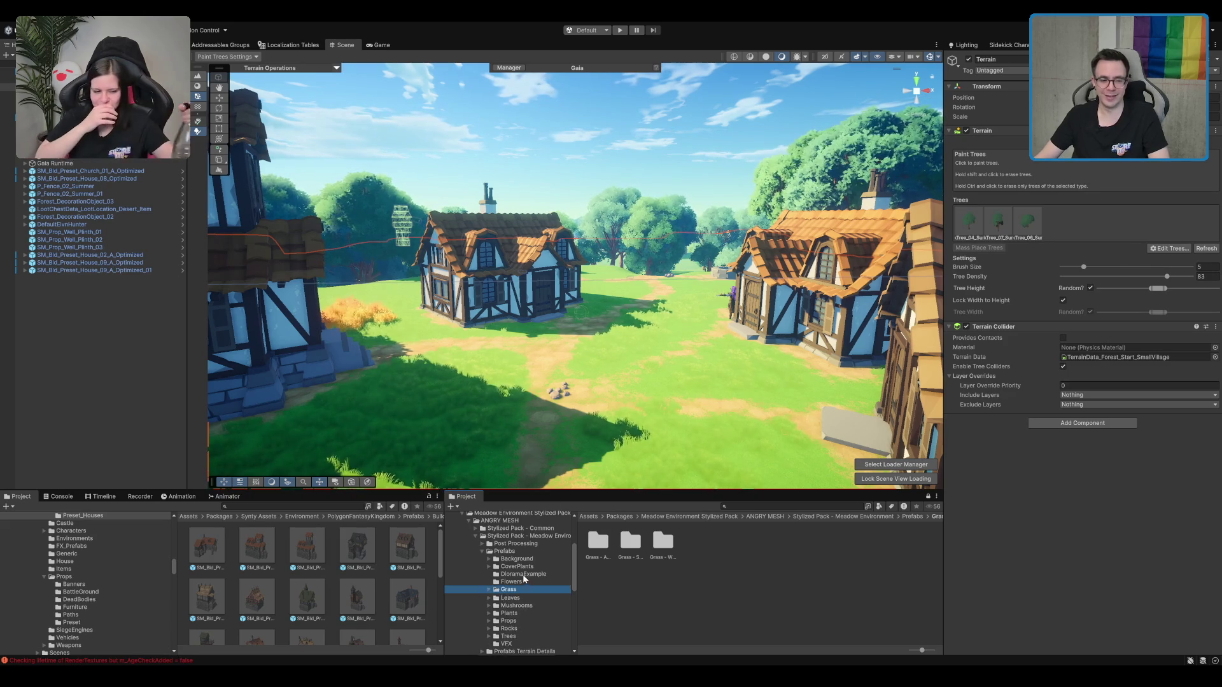
pyautogui.scroll(-3, 541, 545)
pyautogui.scroll(2, 535, 572)
pyautogui.press('Down')
pyautogui.click(520, 561)
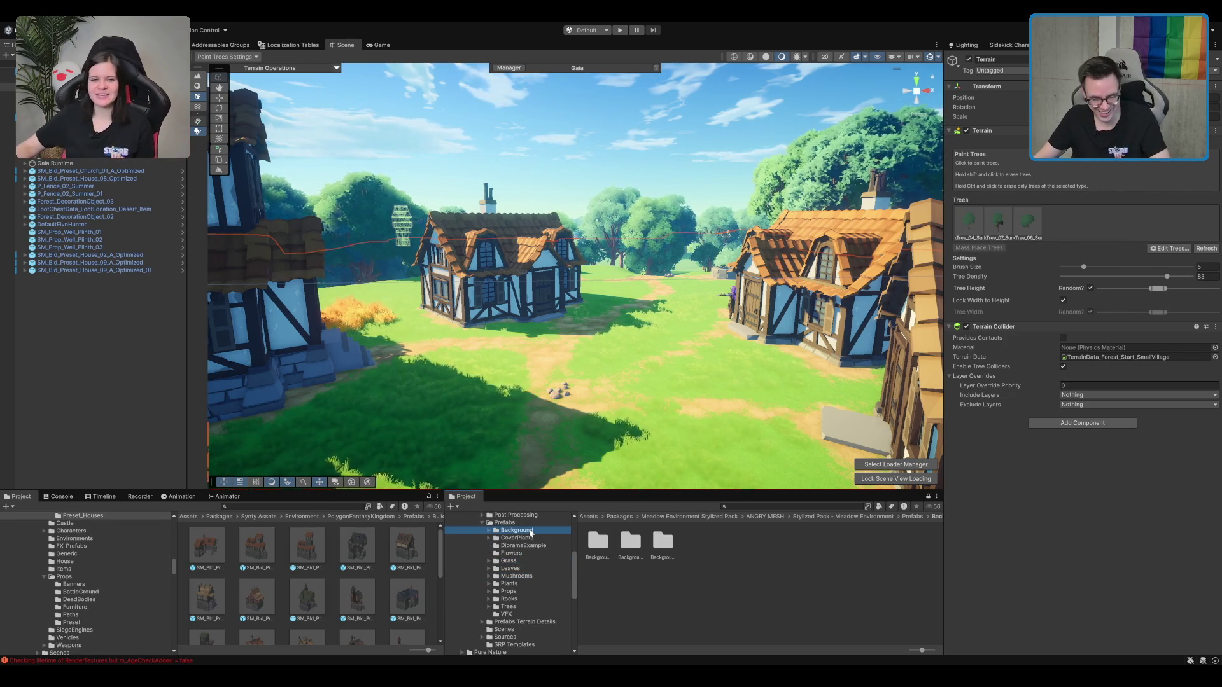
pyautogui.press('Down')
pyautogui.press('Down')
pyautogui.press('Down')
pyautogui.press('Down')
pyautogui.press('Down')
pyautogui.press('Down')
pyautogui.press('Down')
pyautogui.press('Down')
pyautogui.press('Right')
pyautogui.press('Down')
pyautogui.press('Down')
pyautogui.moveTo(632, 349)
pyautogui.mouseDown()
pyautogui.moveTo(638, 286)
pyautogui.moveTo(824, 522)
pyautogui.mouseUp()
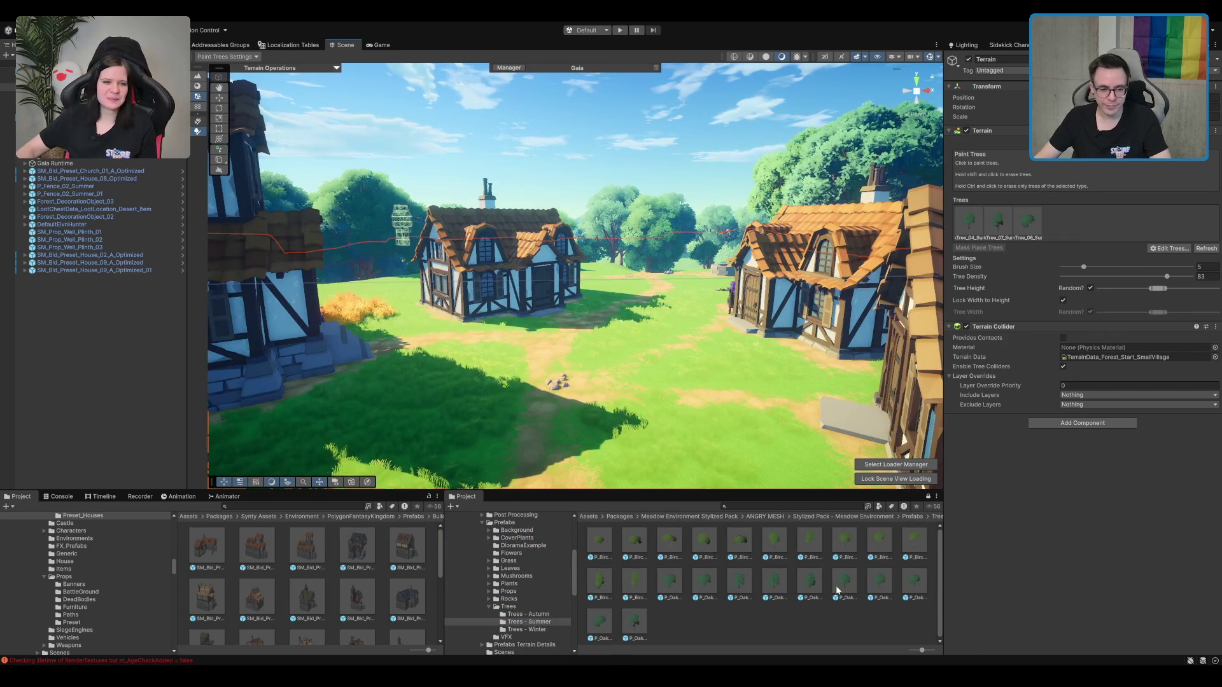
# Step: Drag P_OakTree_01_Summer_Ivy into the village and orbit around it among the houses
pyautogui.moveTo(775, 593)
pyautogui.mouseDown()
pyautogui.moveTo(640, 337)
pyautogui.moveTo(608, 344)
pyautogui.mouseUp()
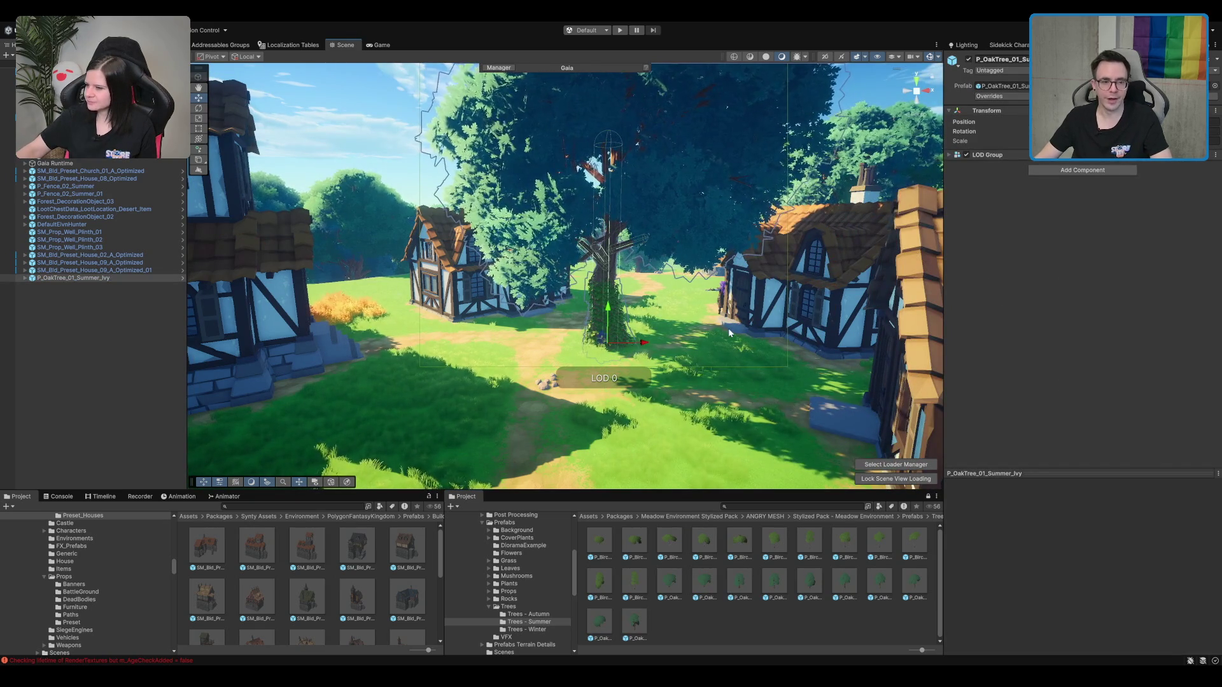
pyautogui.scroll(3, 767, 328)
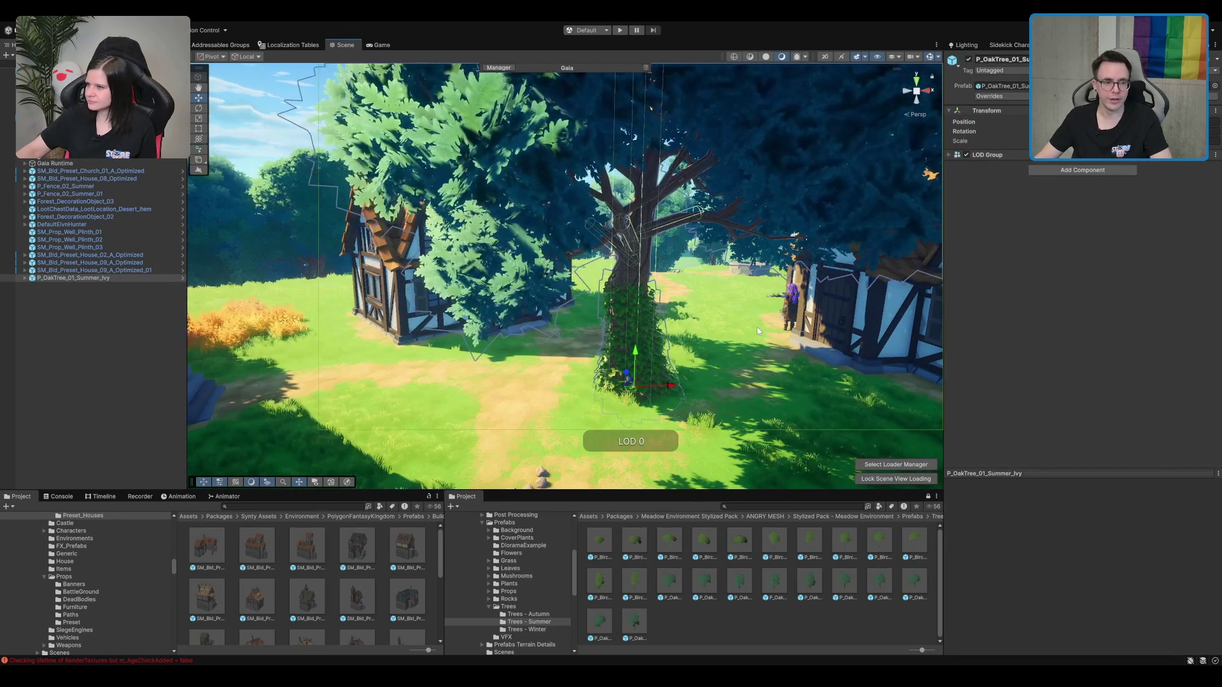
pyautogui.scroll(5, 719, 271)
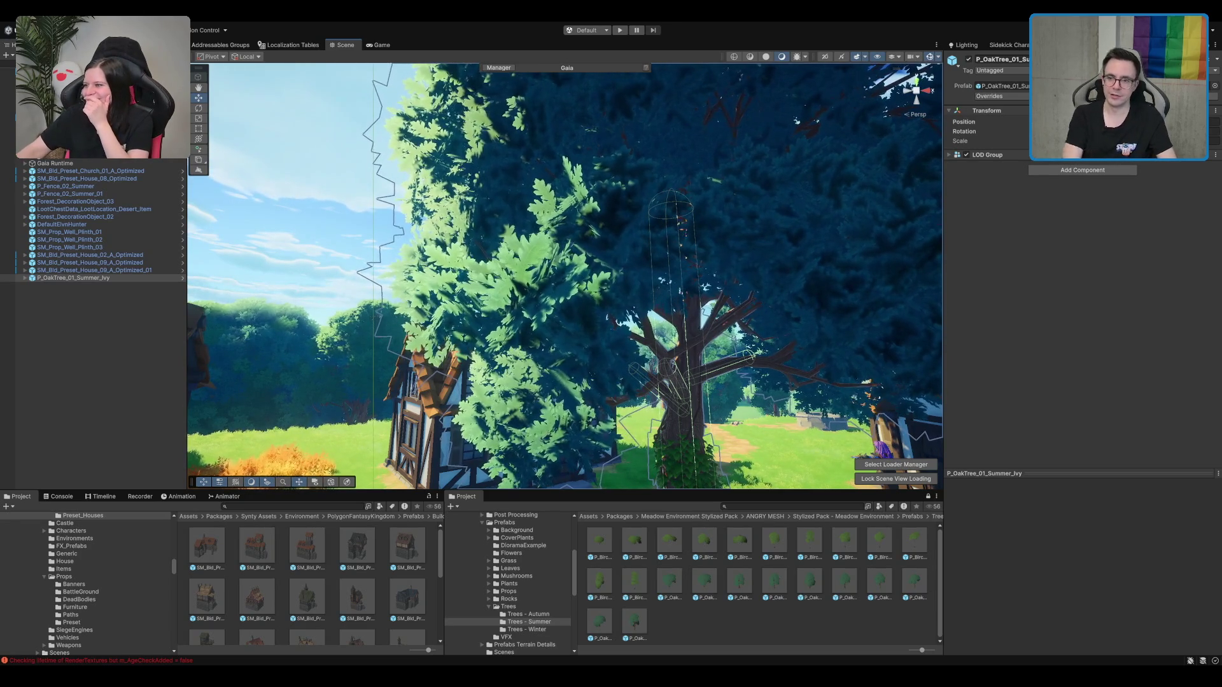
pyautogui.scroll(-3, 565, 275)
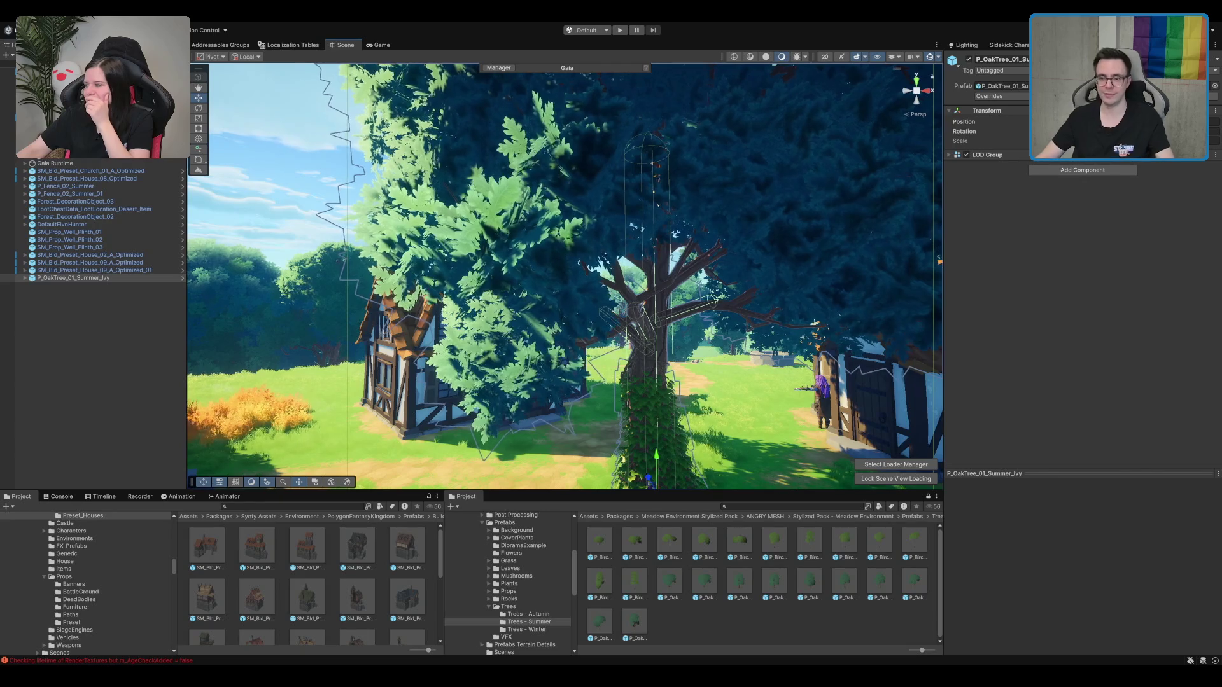
pyautogui.scroll(-5, 641, 324)
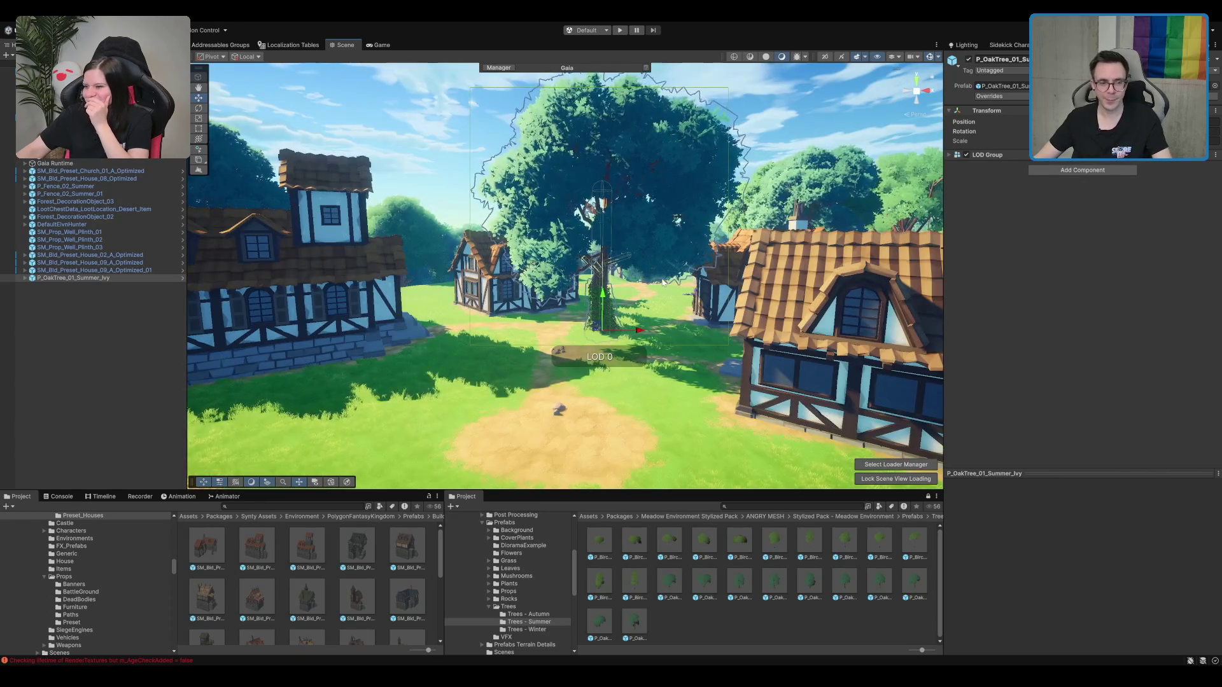
pyautogui.scroll(5, 642, 324)
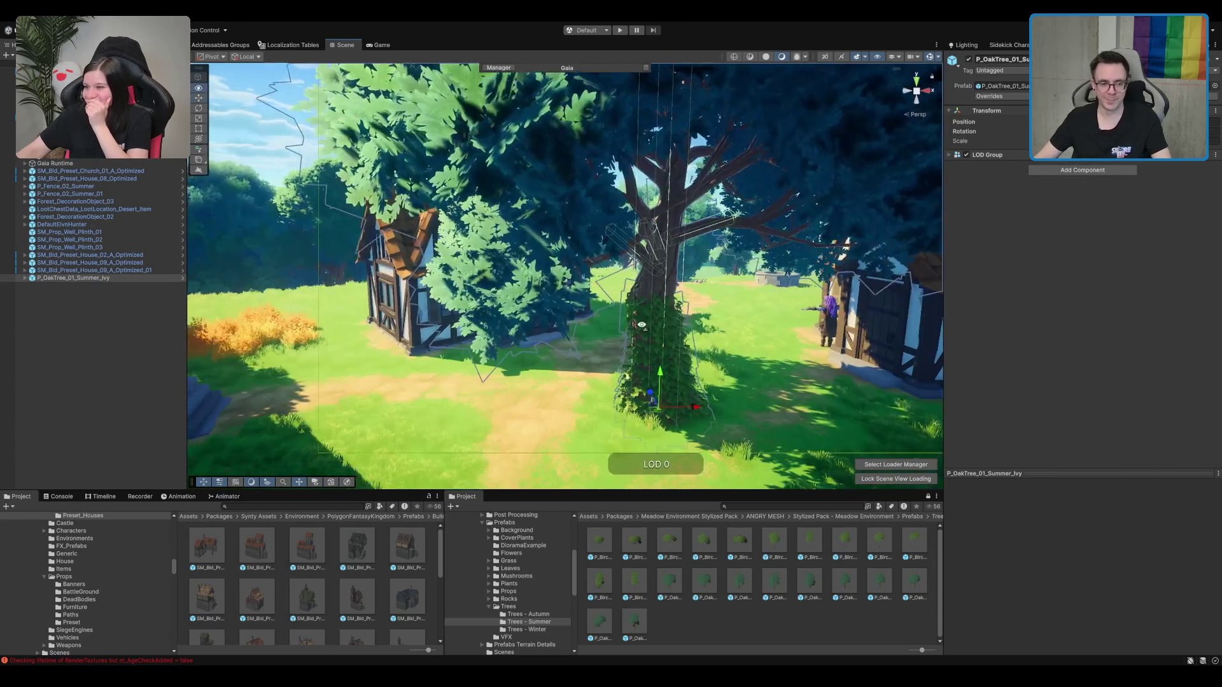
pyautogui.moveTo(641, 324); pyautogui.dragTo(660, 329)
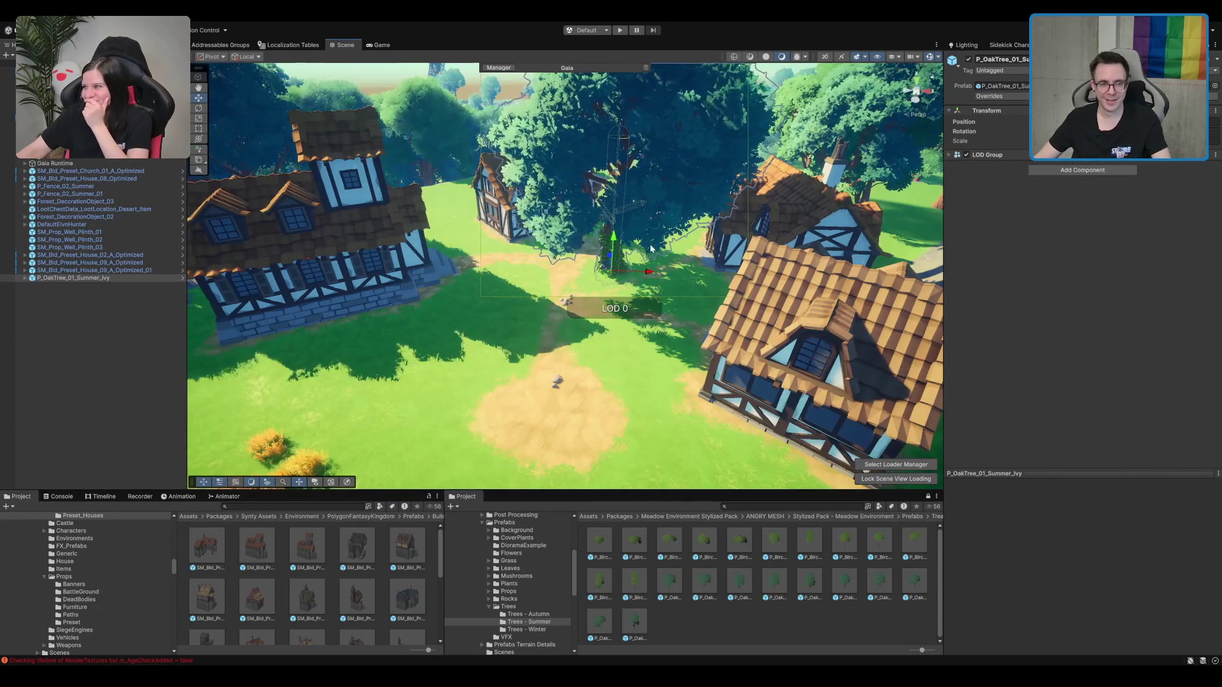
pyautogui.scroll(-5, 651, 248)
pyautogui.scroll(5, 611, 281)
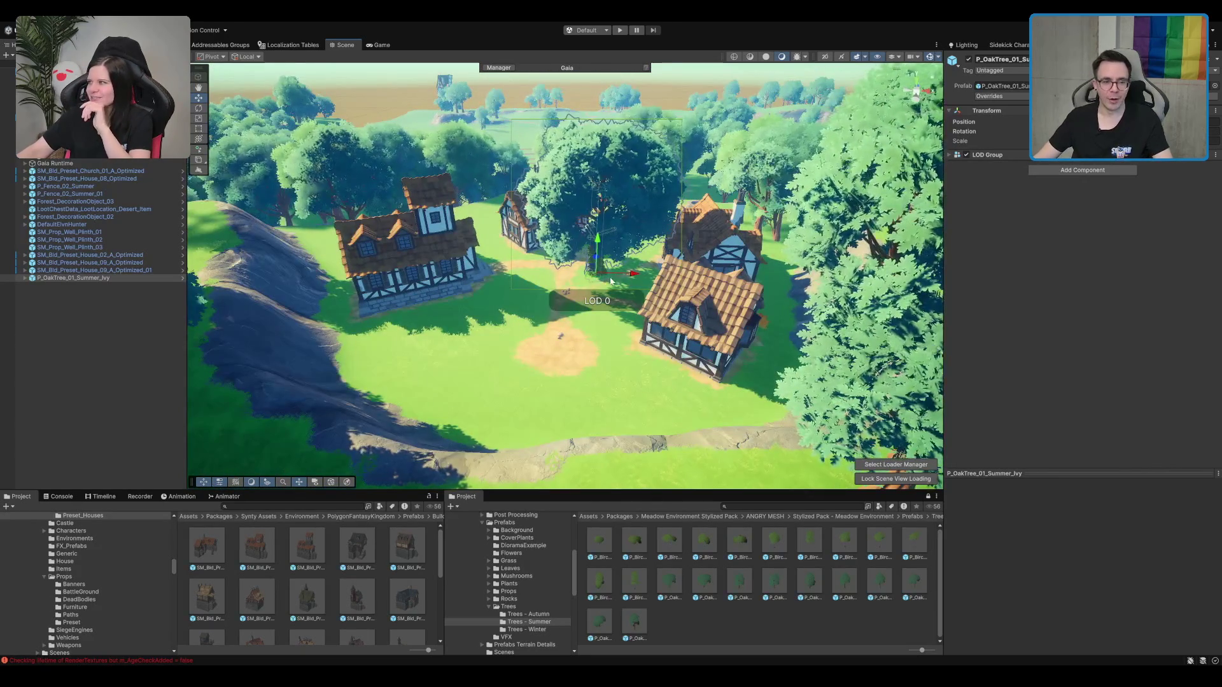
pyautogui.scroll(4, 611, 280)
pyautogui.moveTo(700, 306)
pyautogui.mouseDown()
pyautogui.moveTo(739, 319)
pyautogui.moveTo(673, 261)
pyautogui.moveTo(627, 320)
pyautogui.moveTo(603, 288)
pyautogui.moveTo(644, 304)
pyautogui.moveTo(800, 256)
pyautogui.moveTo(782, 299)
pyautogui.moveTo(800, 291)
pyautogui.moveTo(636, 382)
pyautogui.moveTo(483, 263)
pyautogui.moveTo(605, 248)
pyautogui.mouseUp()
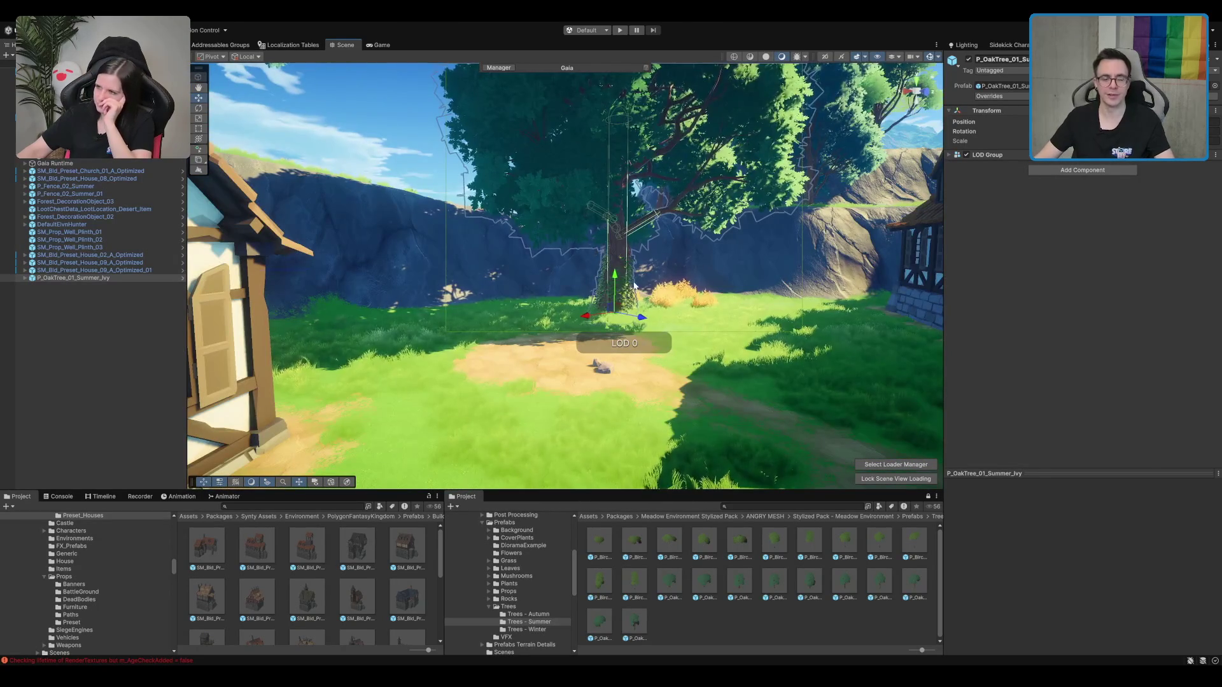
pyautogui.moveTo(679, 278)
pyautogui.mouseDown()
pyautogui.moveTo(624, 290)
pyautogui.moveTo(733, 223)
pyautogui.mouseUp()
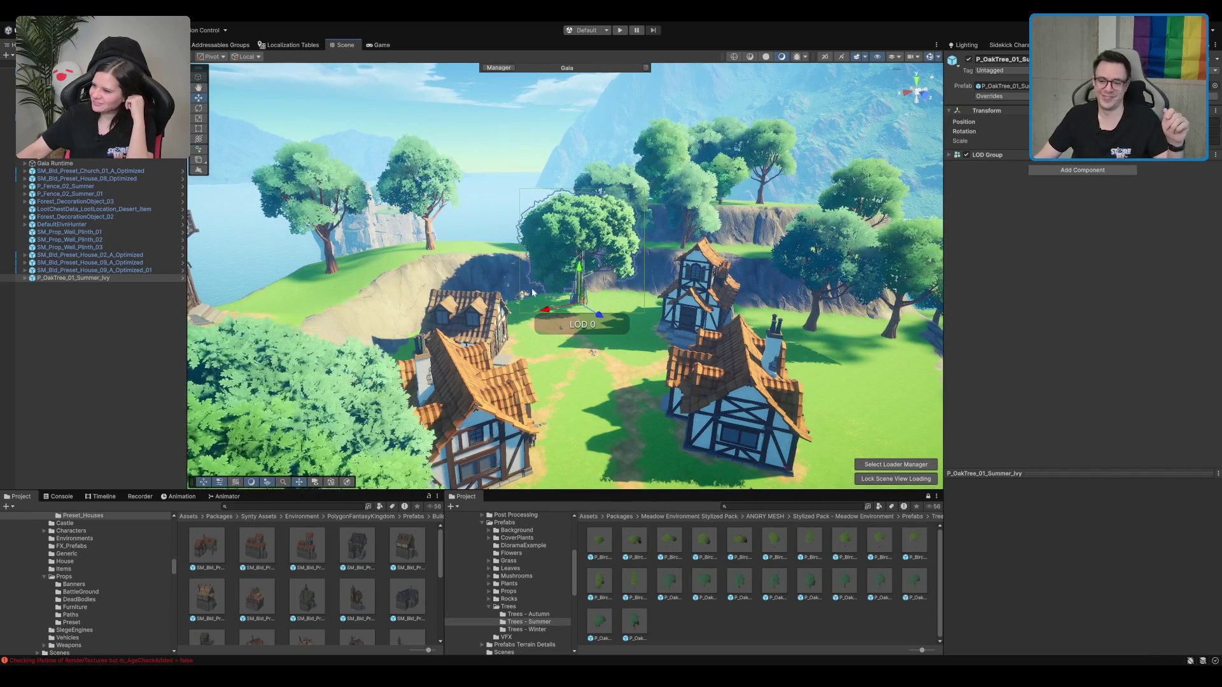
pyautogui.moveTo(571, 274)
pyautogui.mouseDown()
pyautogui.moveTo(738, 229)
pyautogui.moveTo(729, 183)
pyautogui.mouseUp()
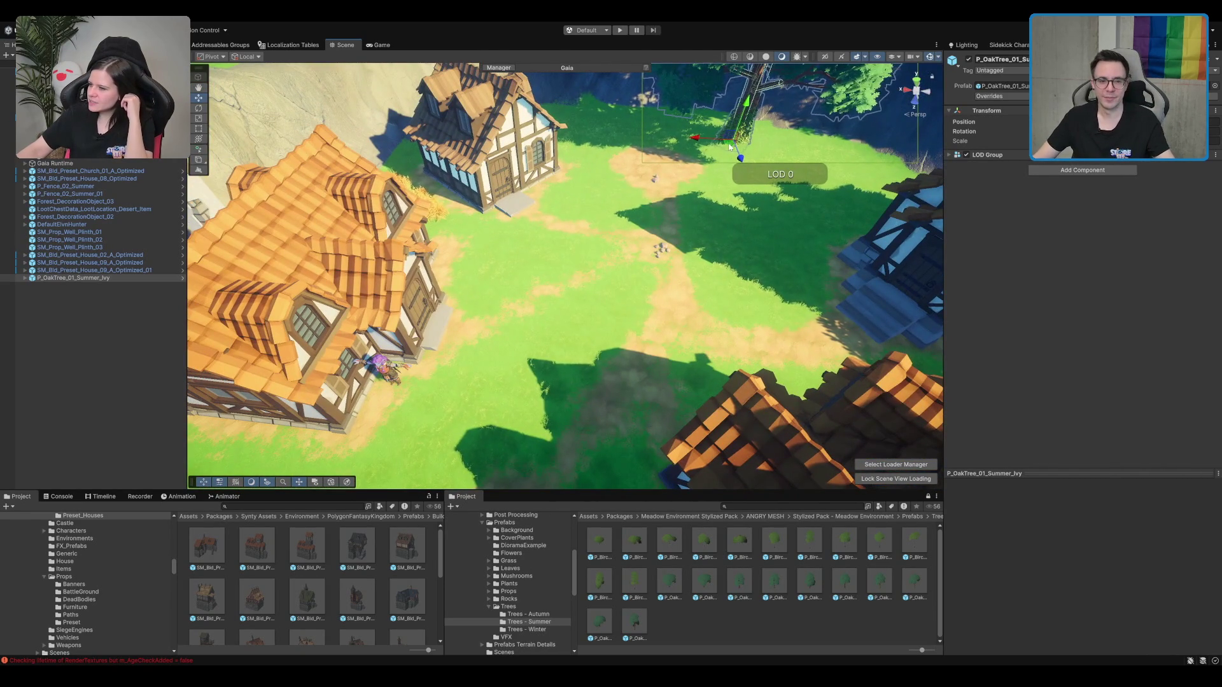
# Step: Frame the ivy oak and move it to a new spot between the houses
pyautogui.press('f')
pyautogui.moveTo(616, 432); pyautogui.dragTo(611, 333)
pyautogui.scroll(-5, 610, 333)
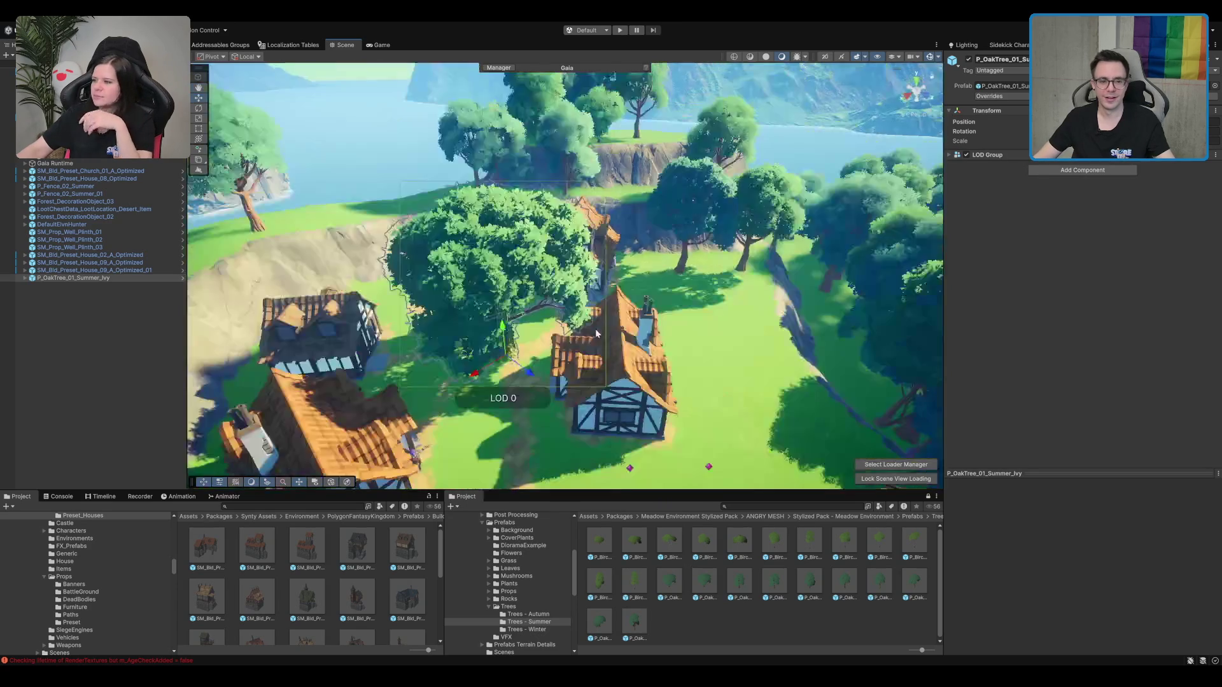
pyautogui.moveTo(514, 368); pyautogui.dragTo(718, 298)
pyautogui.moveTo(577, 312)
pyautogui.mouseDown()
pyautogui.moveTo(677, 262)
pyautogui.moveTo(768, 282)
pyautogui.moveTo(566, 285)
pyautogui.mouseUp()
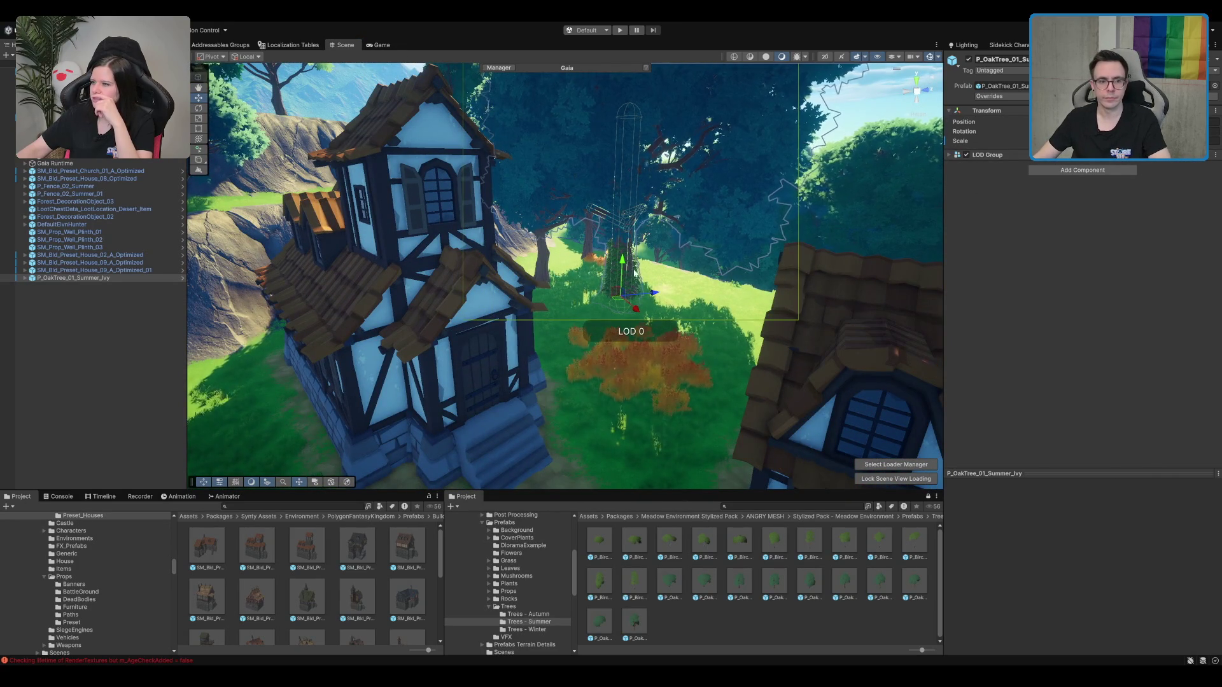
pyautogui.moveTo(626, 260); pyautogui.dragTo(425, 334)
# Step: Select the terrain and switch it to Paint Texture while viewing the ivy oak
pyautogui.click(425, 334)
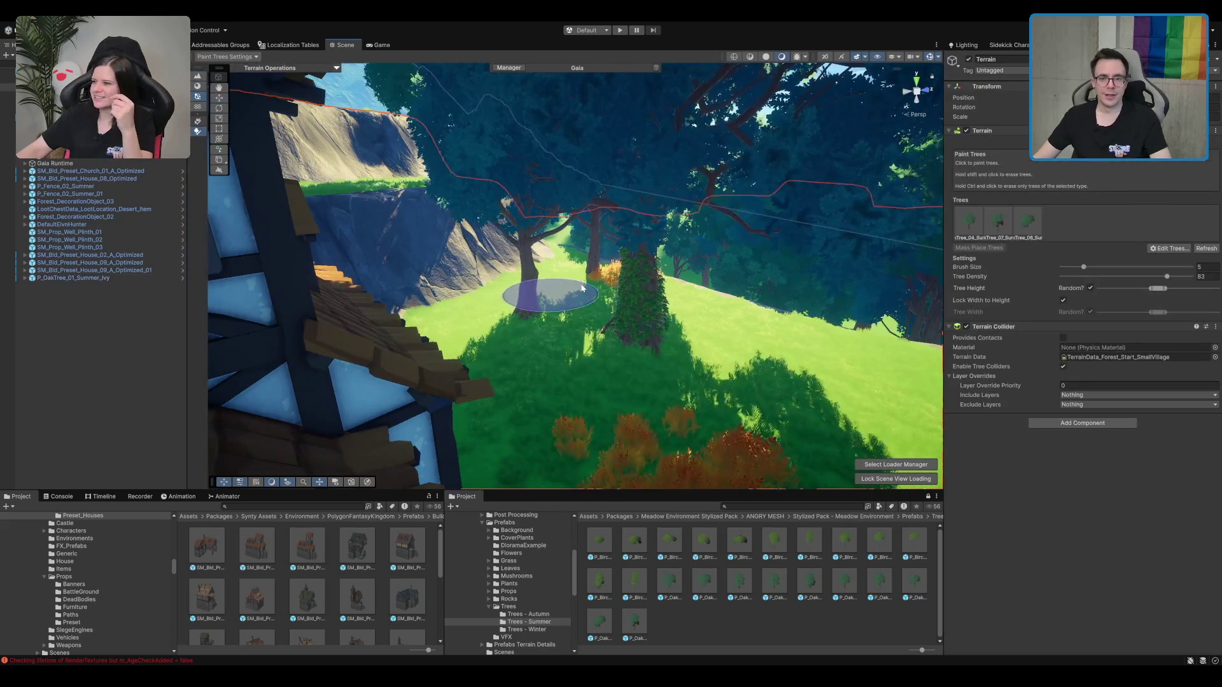
pyautogui.moveTo(847, 181); pyautogui.dragTo(871, 185)
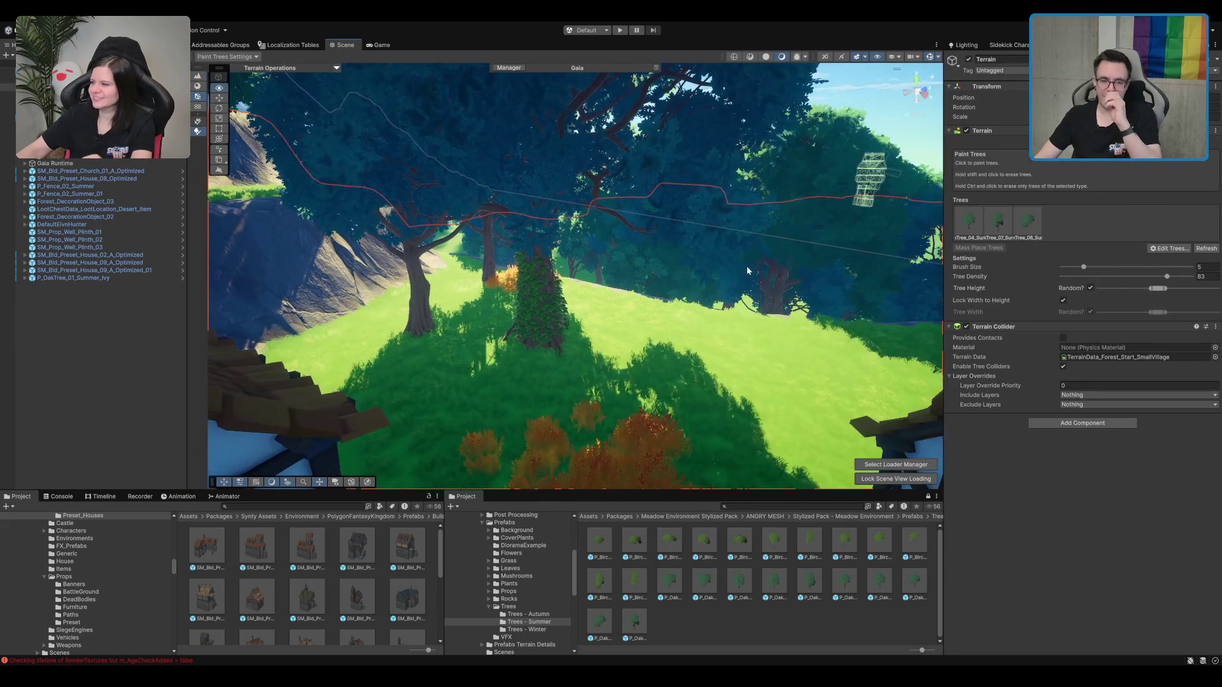
pyautogui.press('F2')
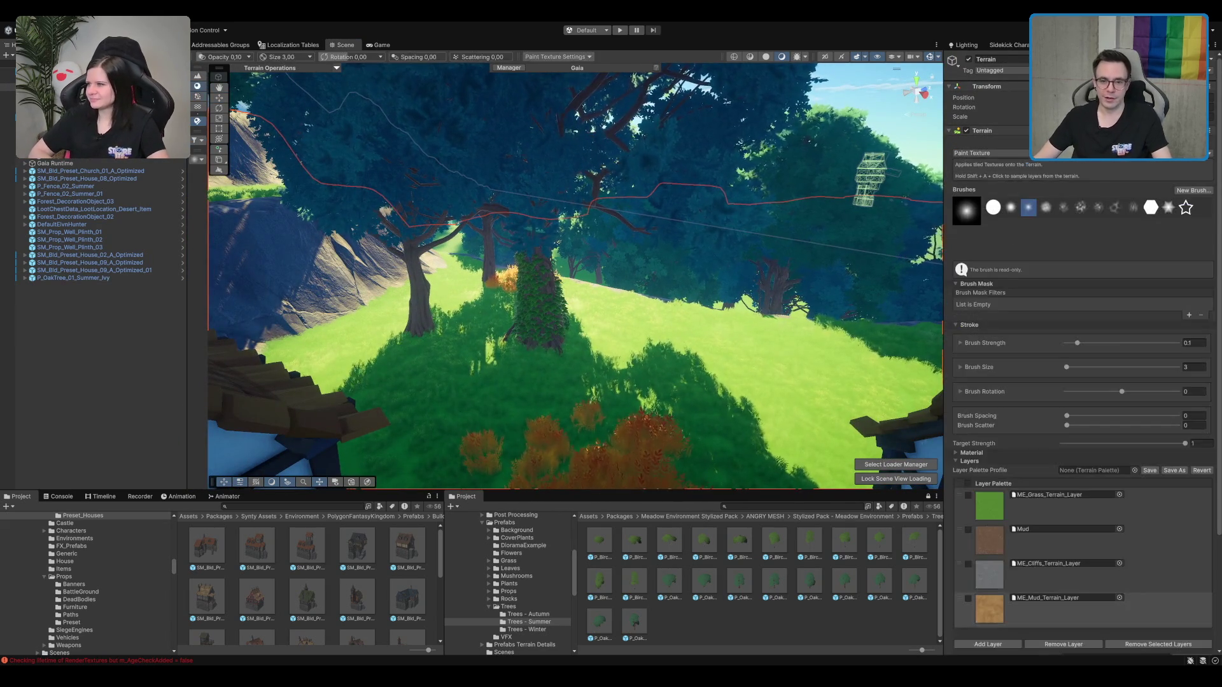
pyautogui.moveTo(603, 328); pyautogui.dragTo(567, 346)
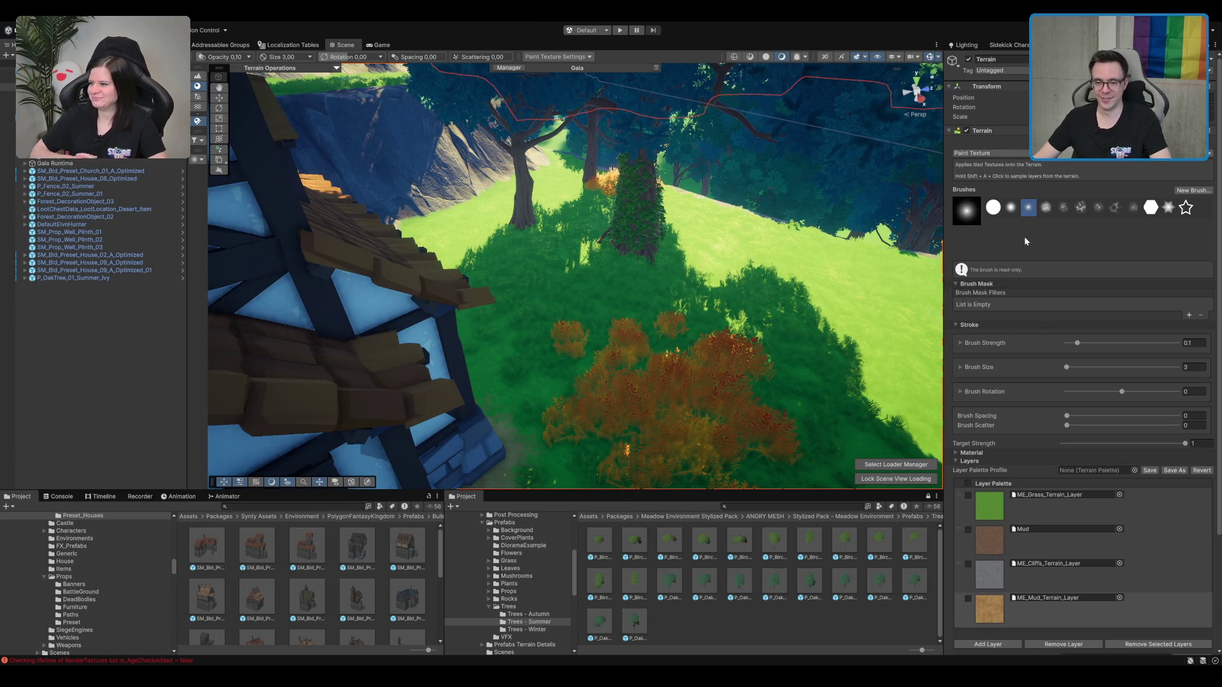
pyautogui.moveTo(836, 206); pyautogui.dragTo(821, 178)
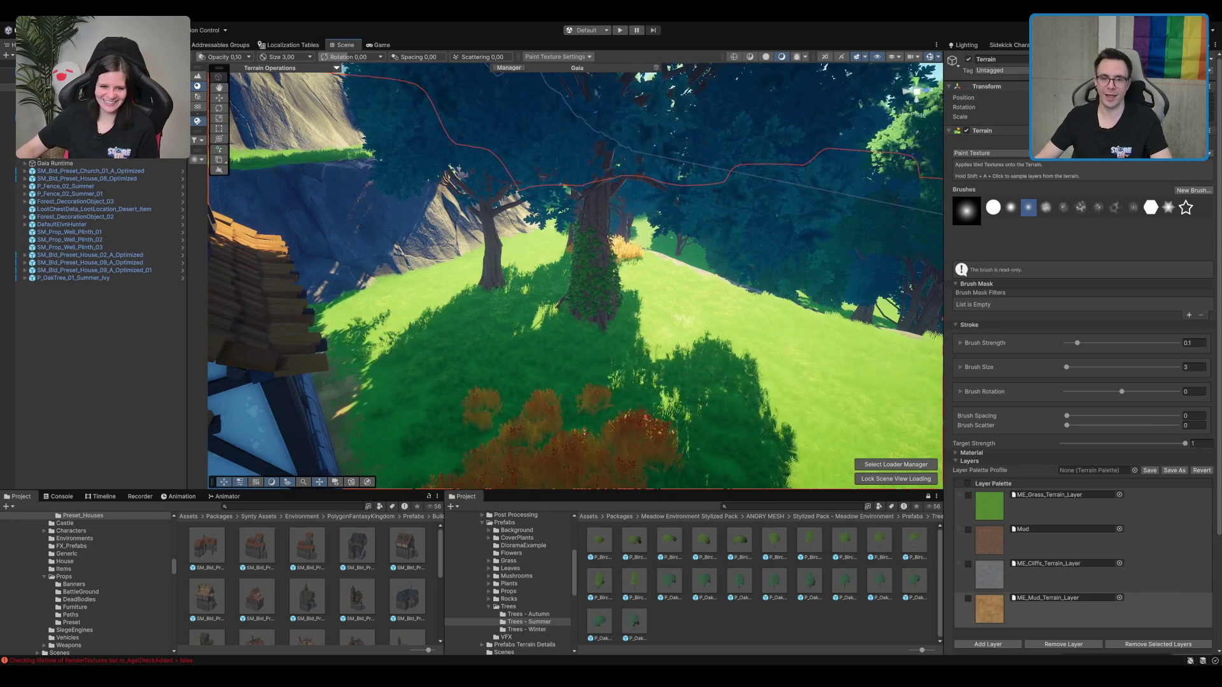
# Step: Erase the extra tree beside the ivy oak in Paint Trees, then choose Raise or Lower Terrain
pyautogui.click(197, 96)
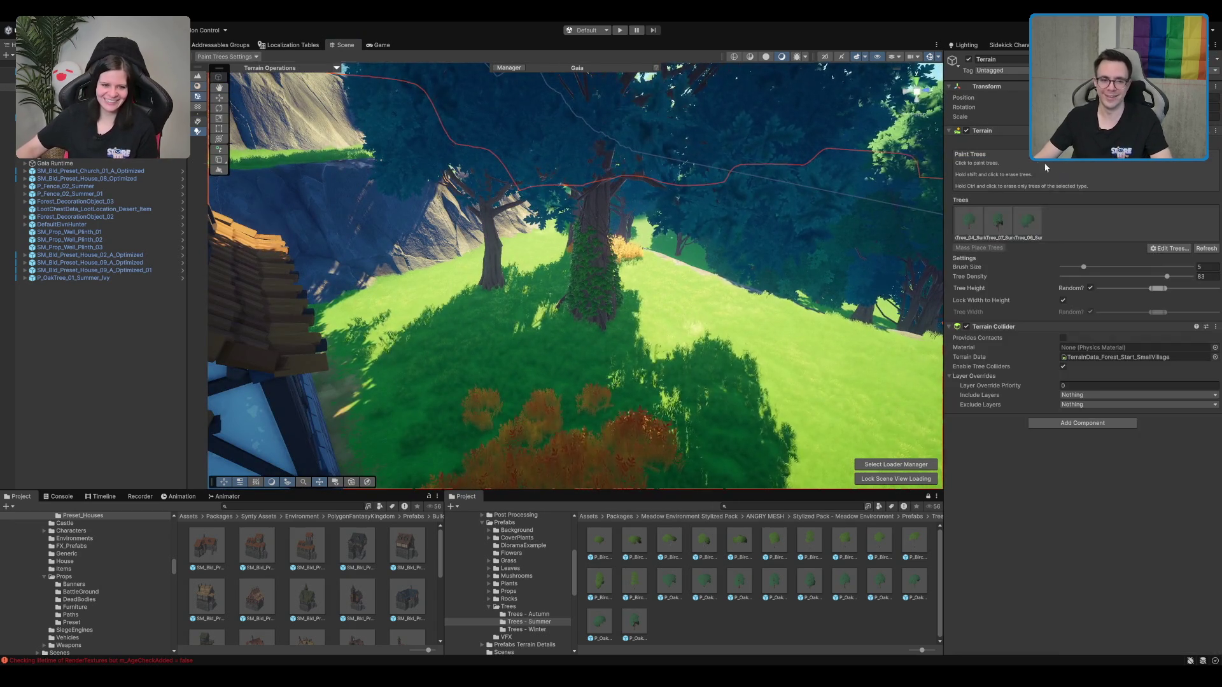
pyautogui.keyDown('shift'); pyautogui.click(511, 284); pyautogui.keyUp('shift')
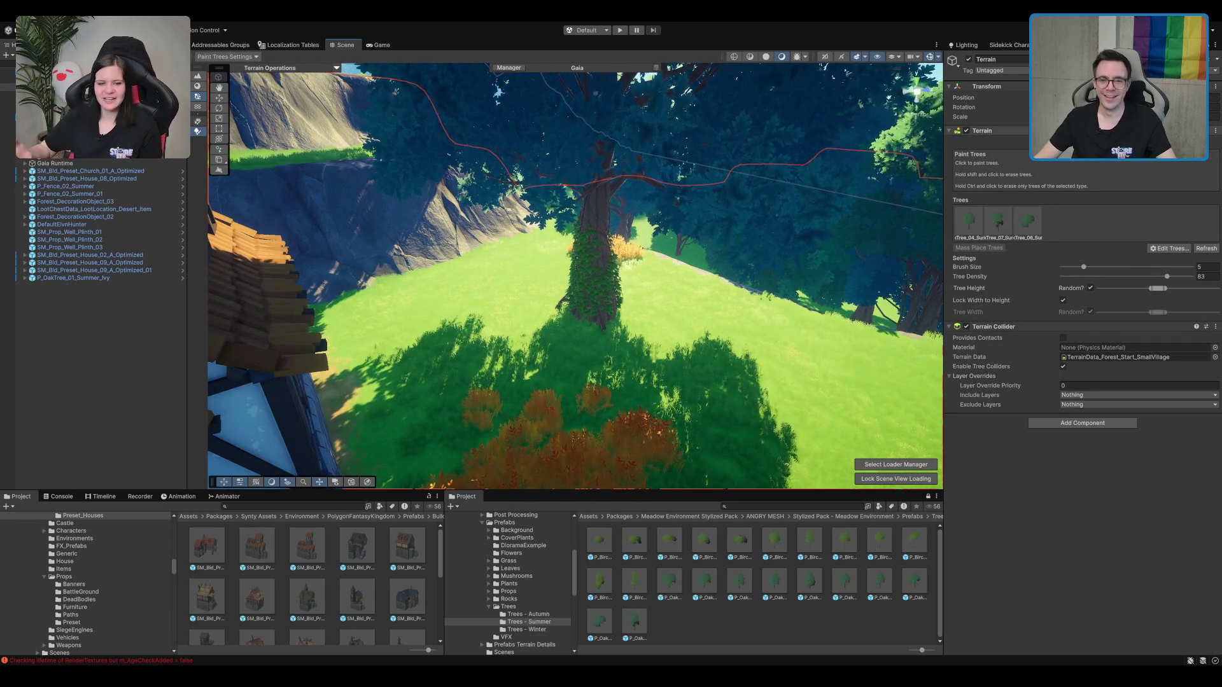
pyautogui.click(197, 120)
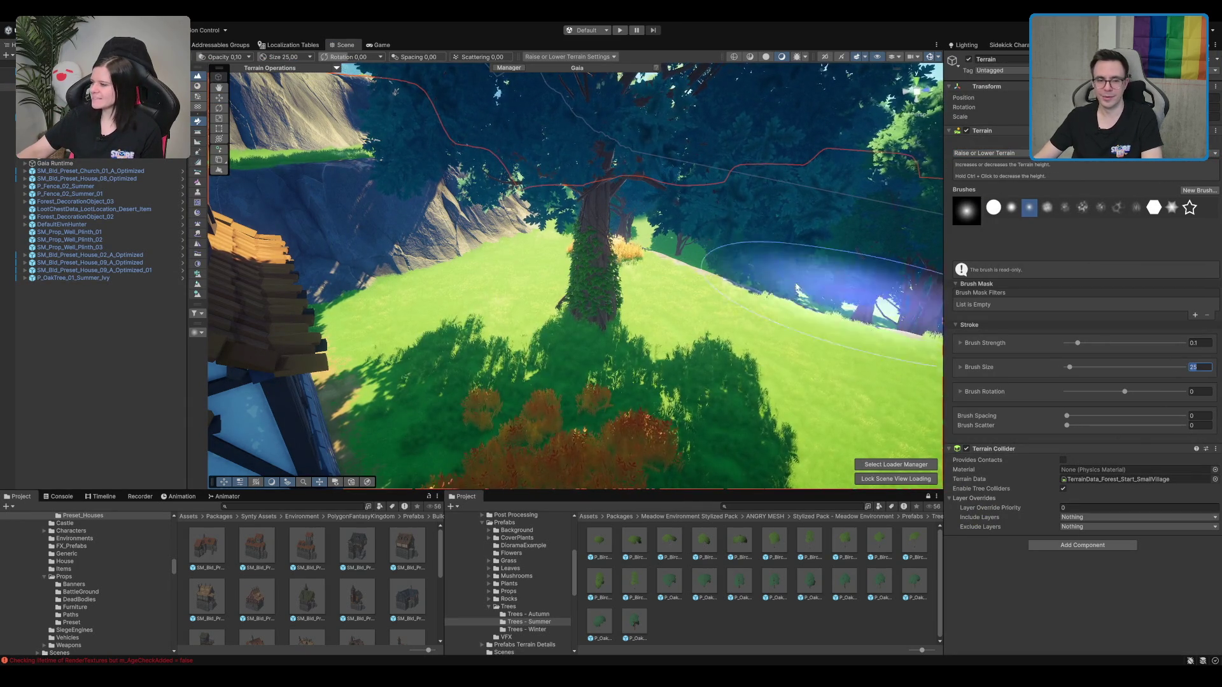
# Step: Fly around the oak tree to inspect it and the orange bushes by the house
pyautogui.moveTo(631, 328); pyautogui.dragTo(593, 314)
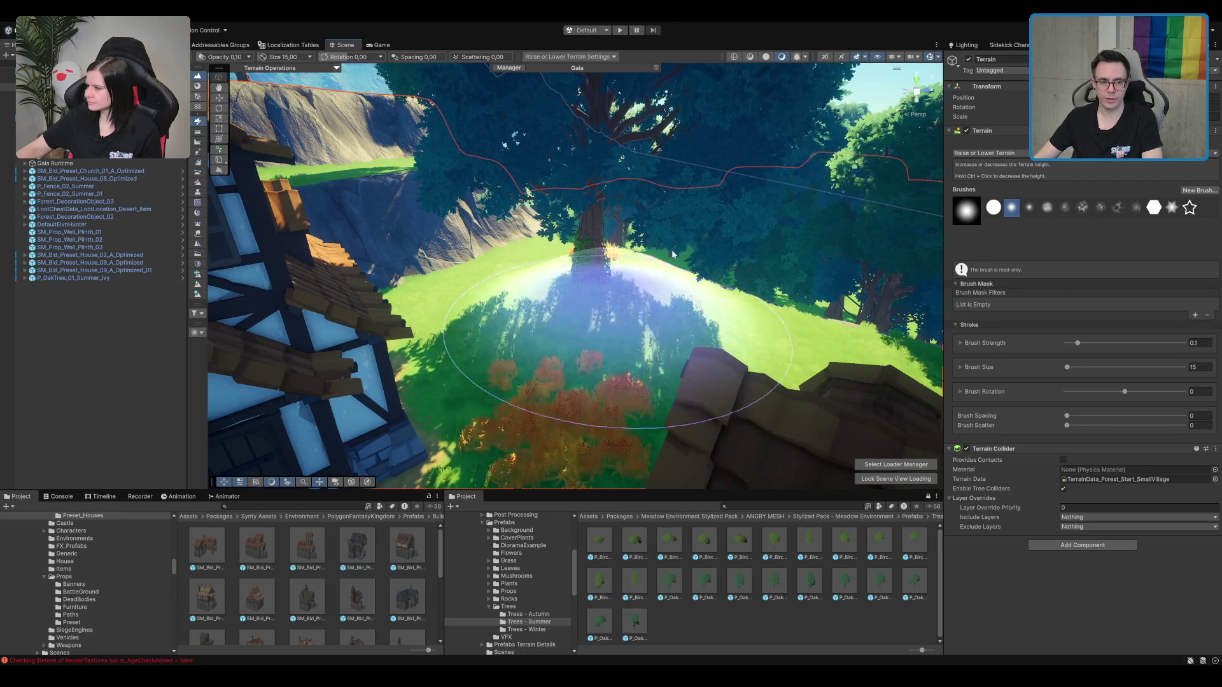
pyautogui.moveTo(582, 298)
pyautogui.mouseDown()
pyautogui.moveTo(682, 235)
pyautogui.moveTo(623, 257)
pyautogui.mouseUp()
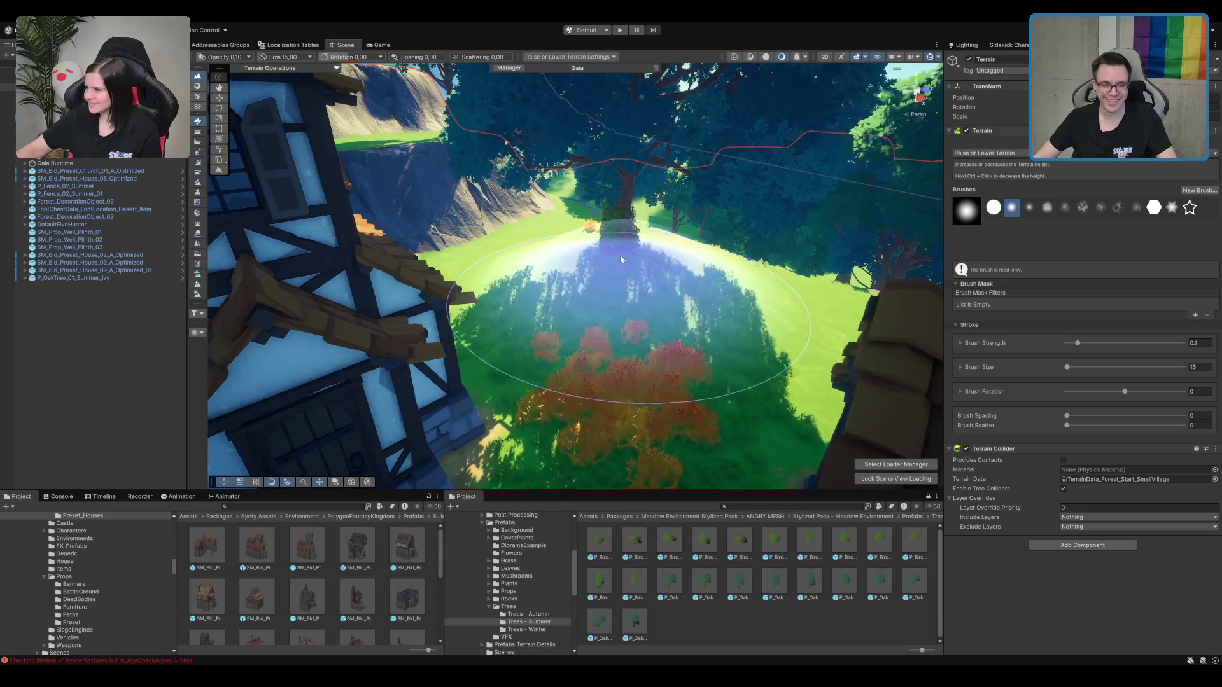
pyautogui.moveTo(727, 219); pyautogui.dragTo(750, 156)
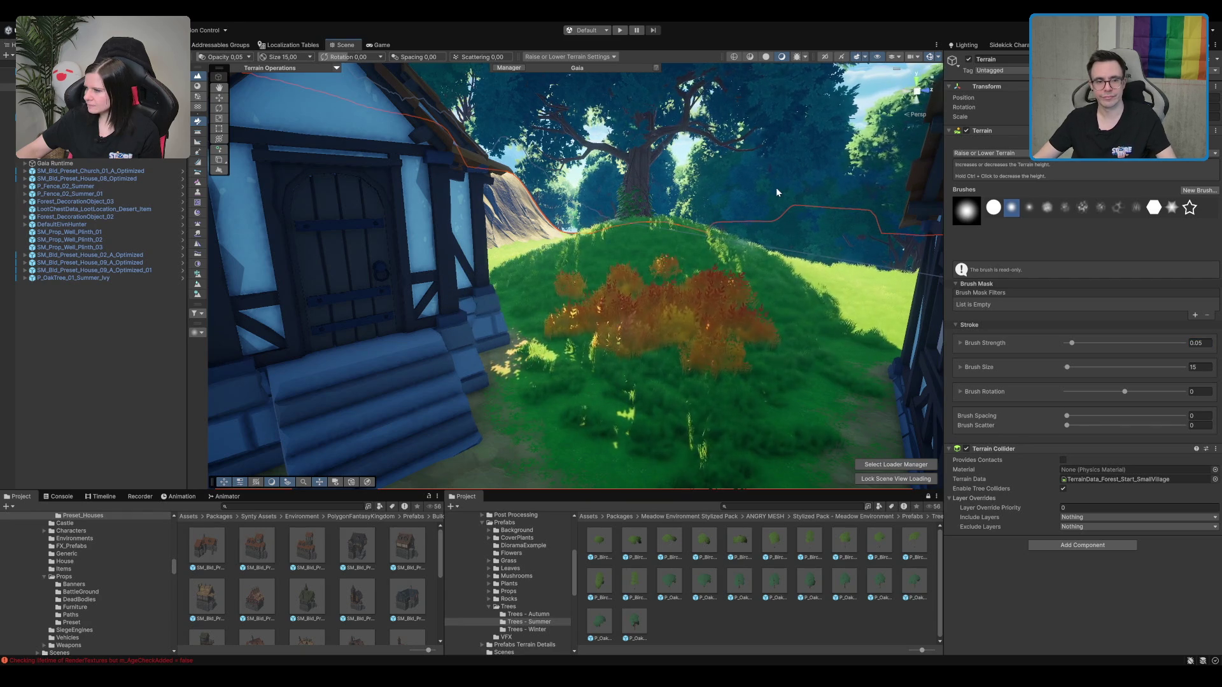
pyautogui.scroll(5, 752, 190)
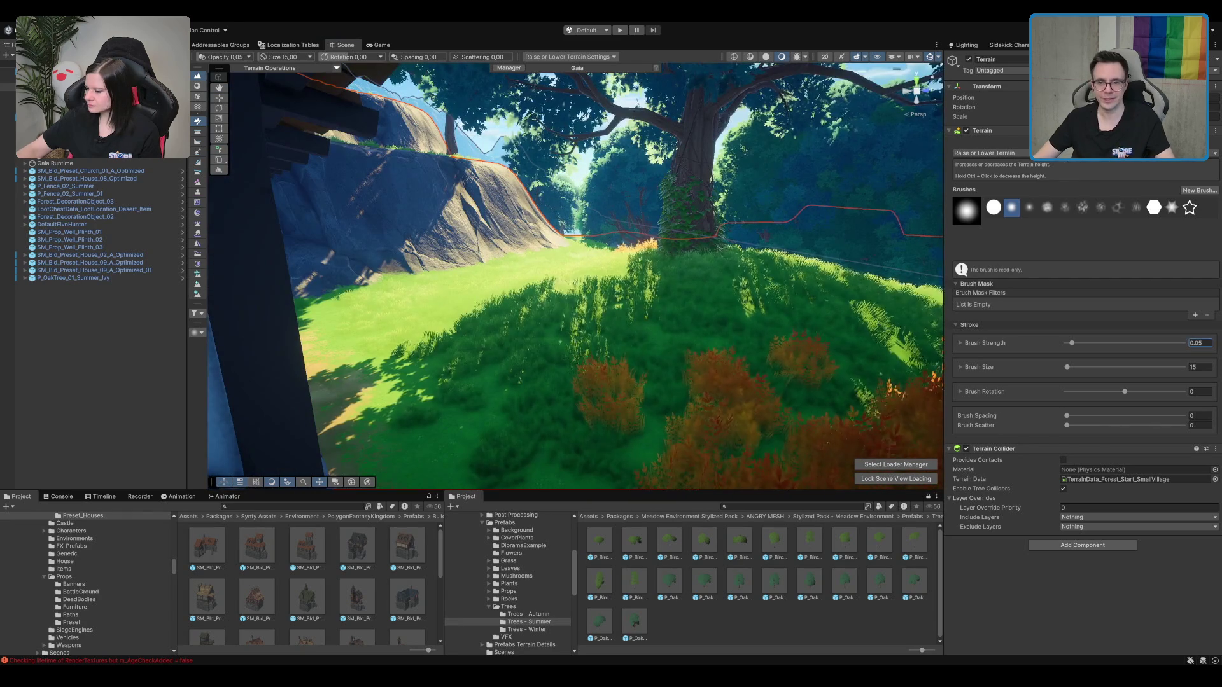
# Step: Cycle through Paint Trees and Raise/Lower, ending in Paint Texture mode
pyautogui.click(198, 96)
pyautogui.scroll(5, 654, 286)
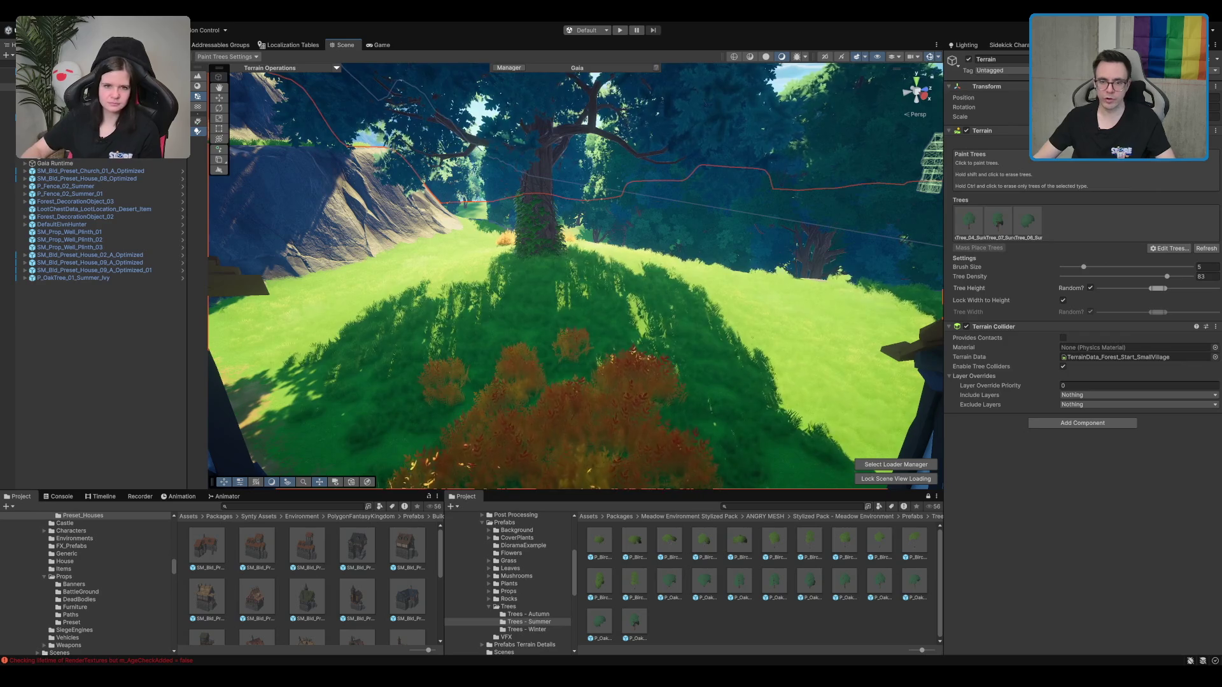
pyautogui.click(197, 76)
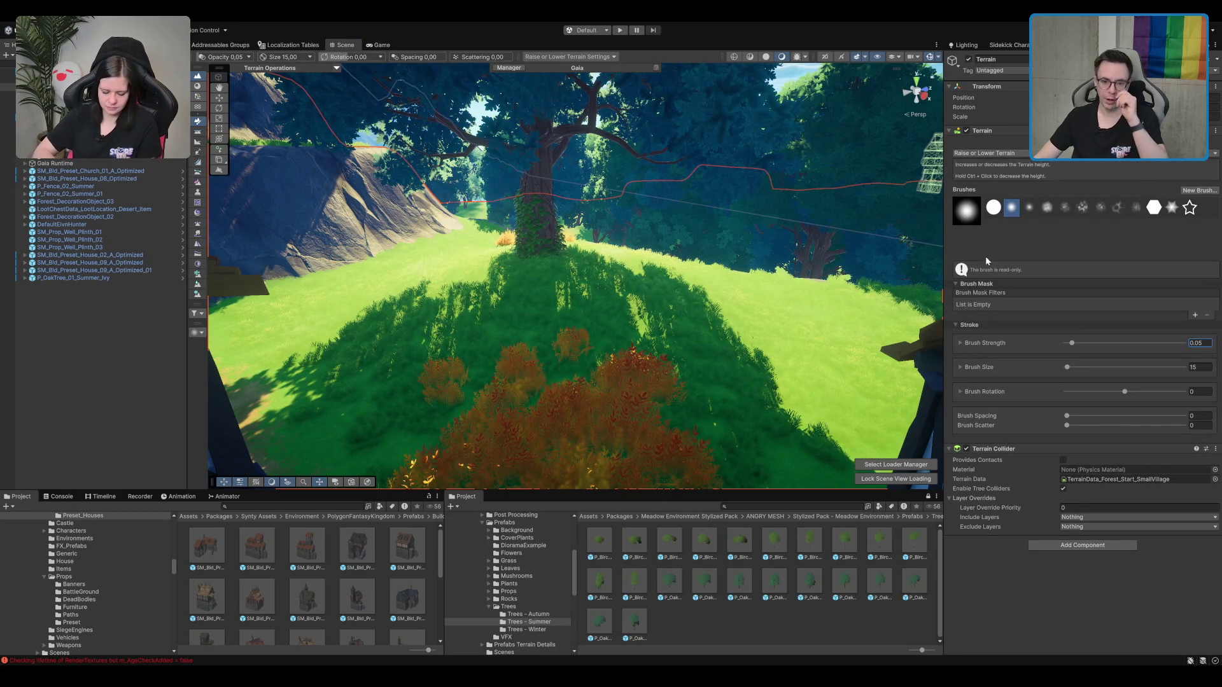
pyautogui.click(197, 86)
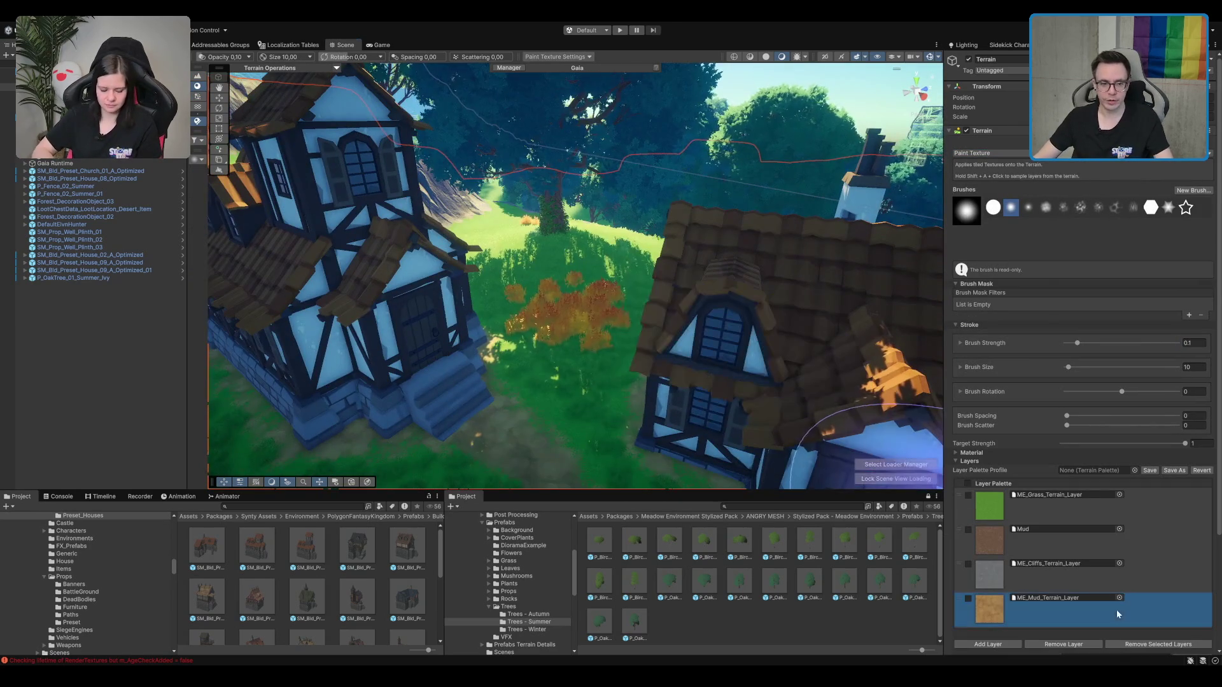
# Step: Set up Paint Details with Grass_01_Summer_02 at density 15 and brush size 1
pyautogui.click(1194, 367)
pyautogui.write('3')
pyautogui.moveTo(620, 288)
pyautogui.mouseDown()
pyautogui.moveTo(586, 254)
pyautogui.moveTo(641, 243)
pyautogui.moveTo(627, 308)
pyautogui.moveTo(563, 378)
pyautogui.moveTo(545, 362)
pyautogui.moveTo(586, 303)
pyautogui.moveTo(564, 205)
pyautogui.mouseUp()
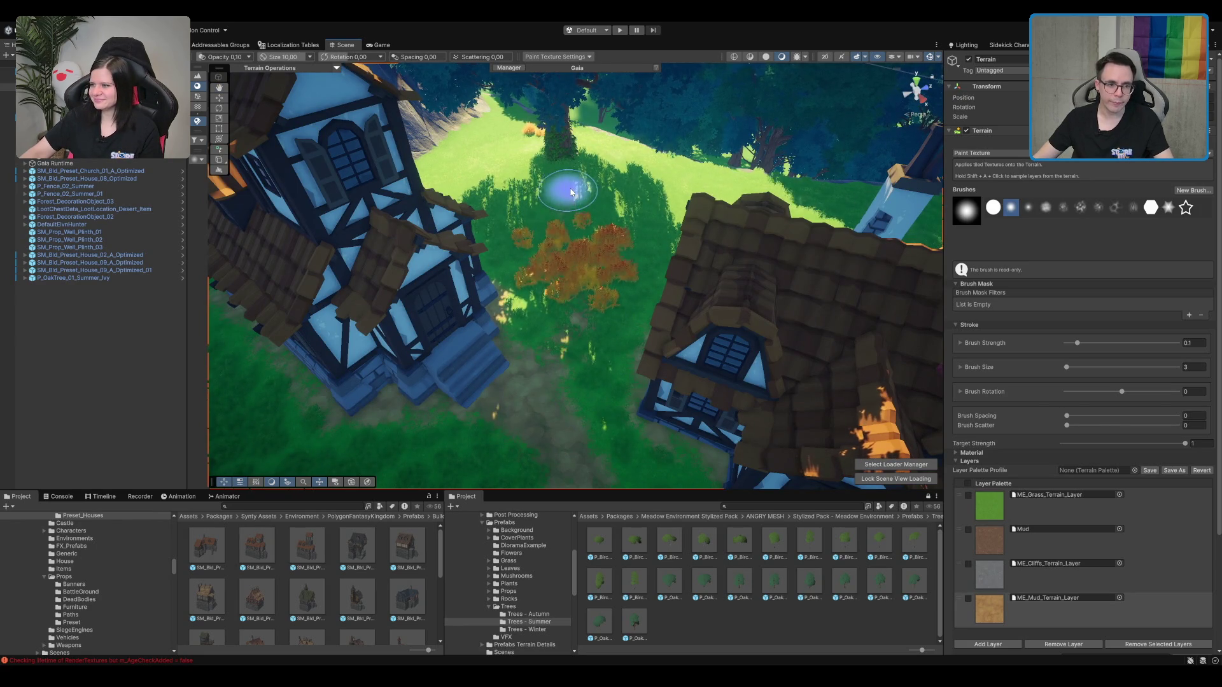
pyautogui.press('F5')
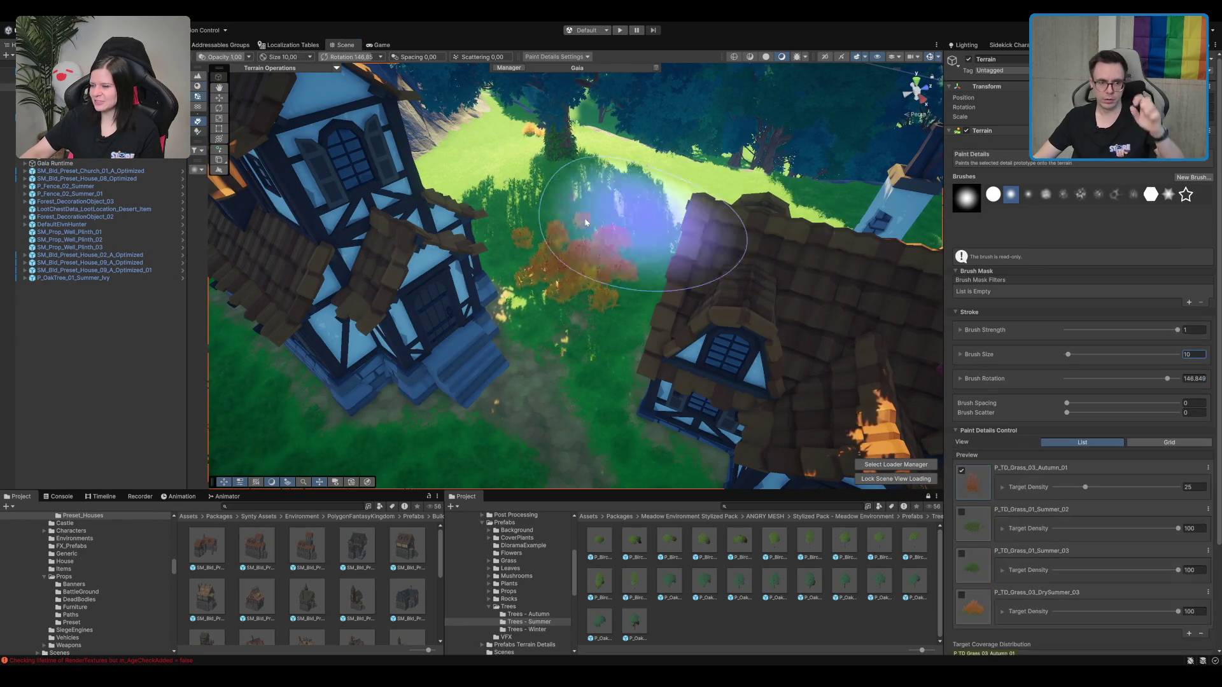
pyautogui.scroll(3, 737, 204)
pyautogui.write('3')
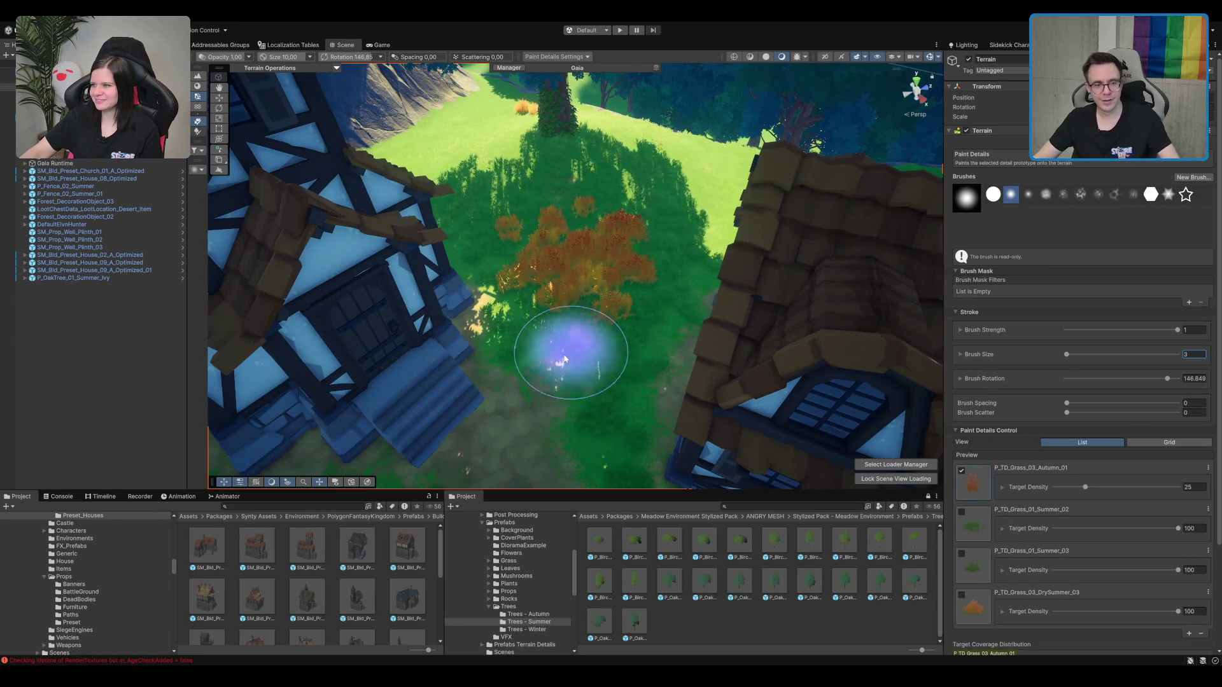
pyautogui.moveTo(571, 348)
pyautogui.mouseDown()
pyautogui.moveTo(573, 213)
pyautogui.moveTo(729, 275)
pyautogui.mouseUp()
pyautogui.hotkey('ctrl', 'z')
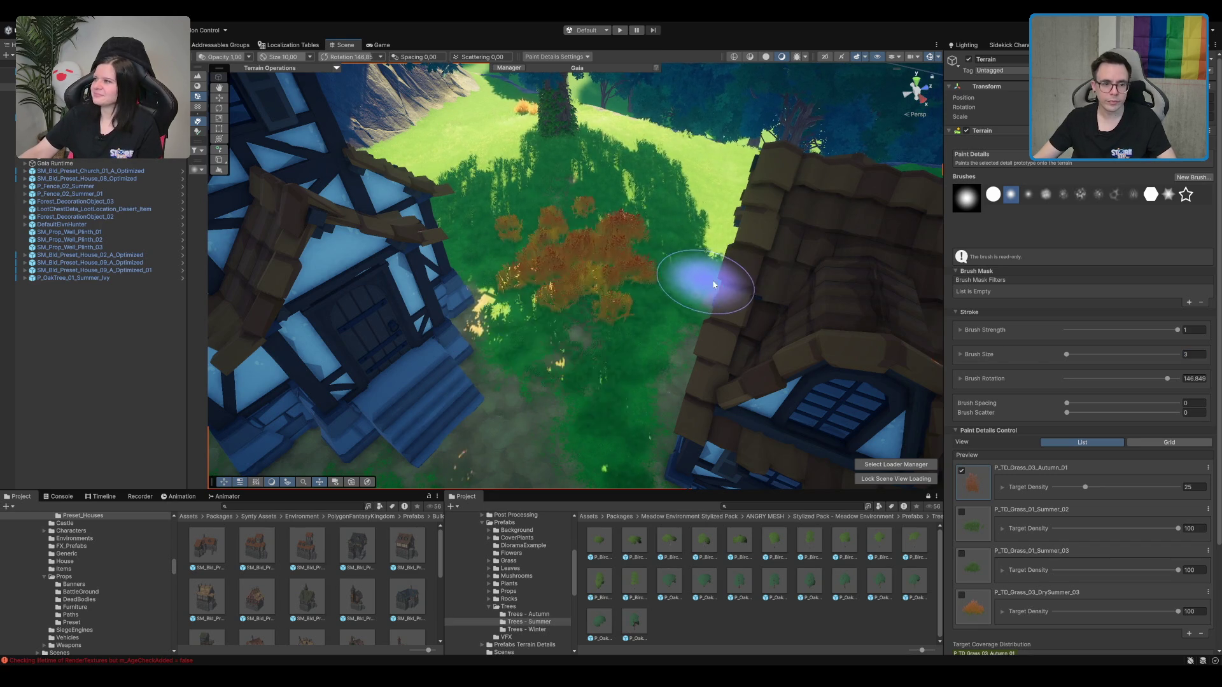
pyautogui.write('1')
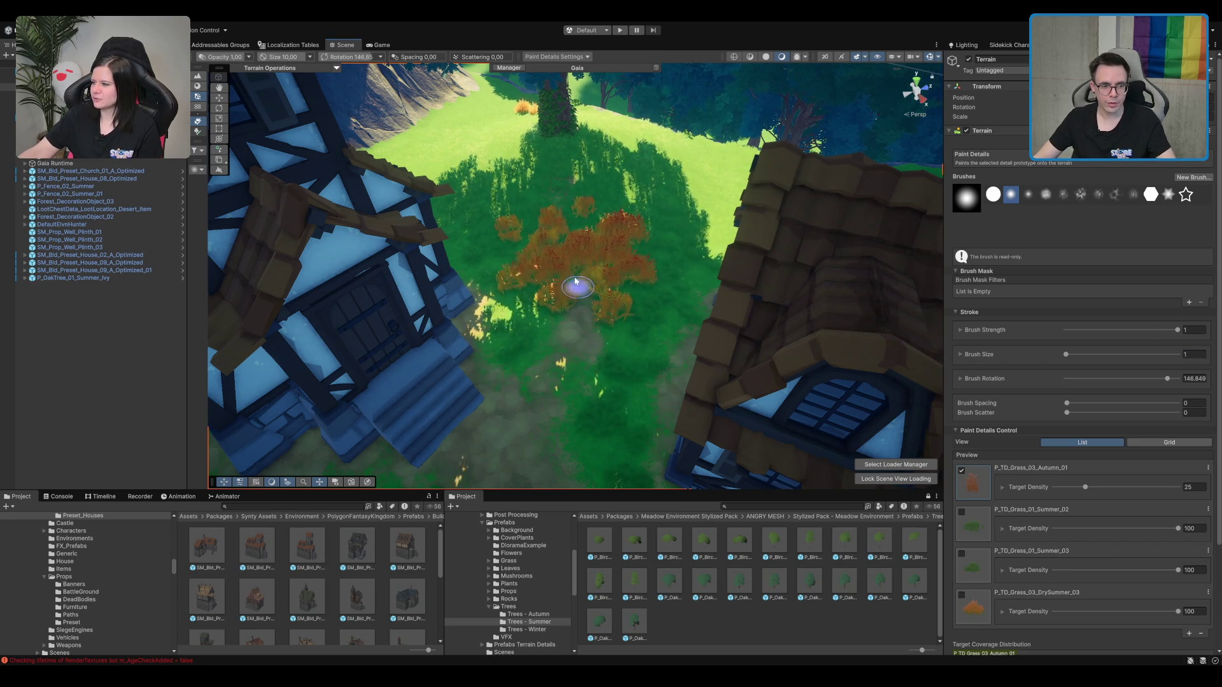
pyautogui.scroll(5, 559, 272)
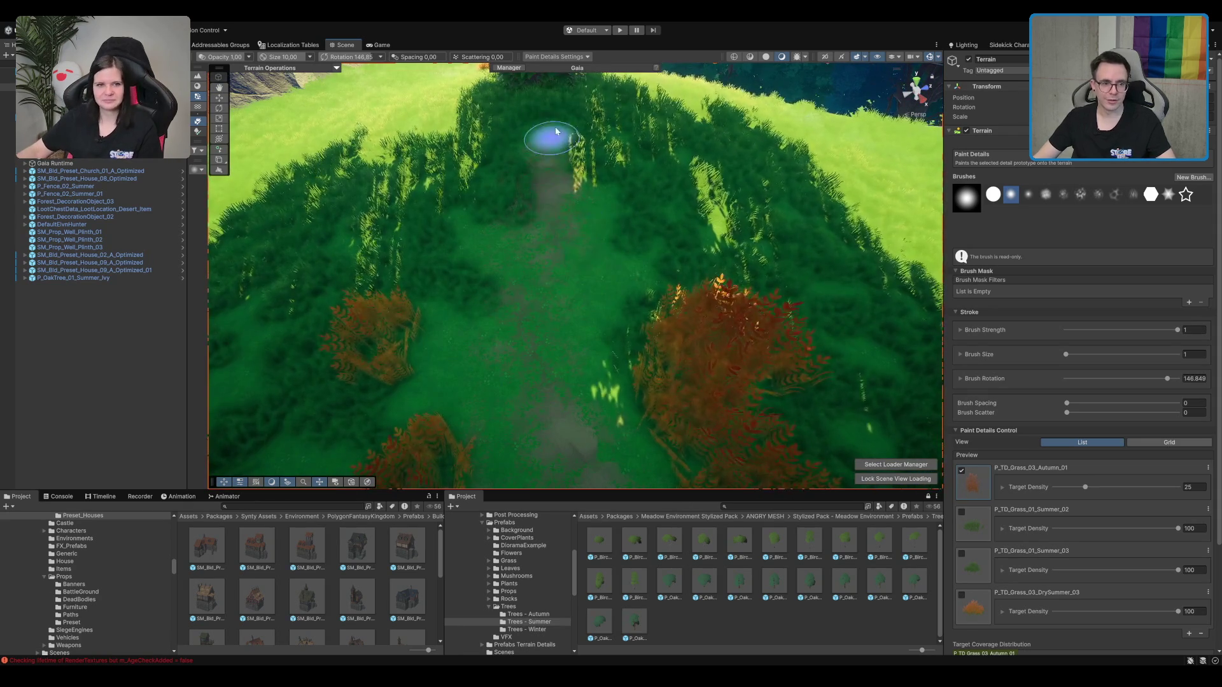
pyautogui.scroll(3, 564, 200)
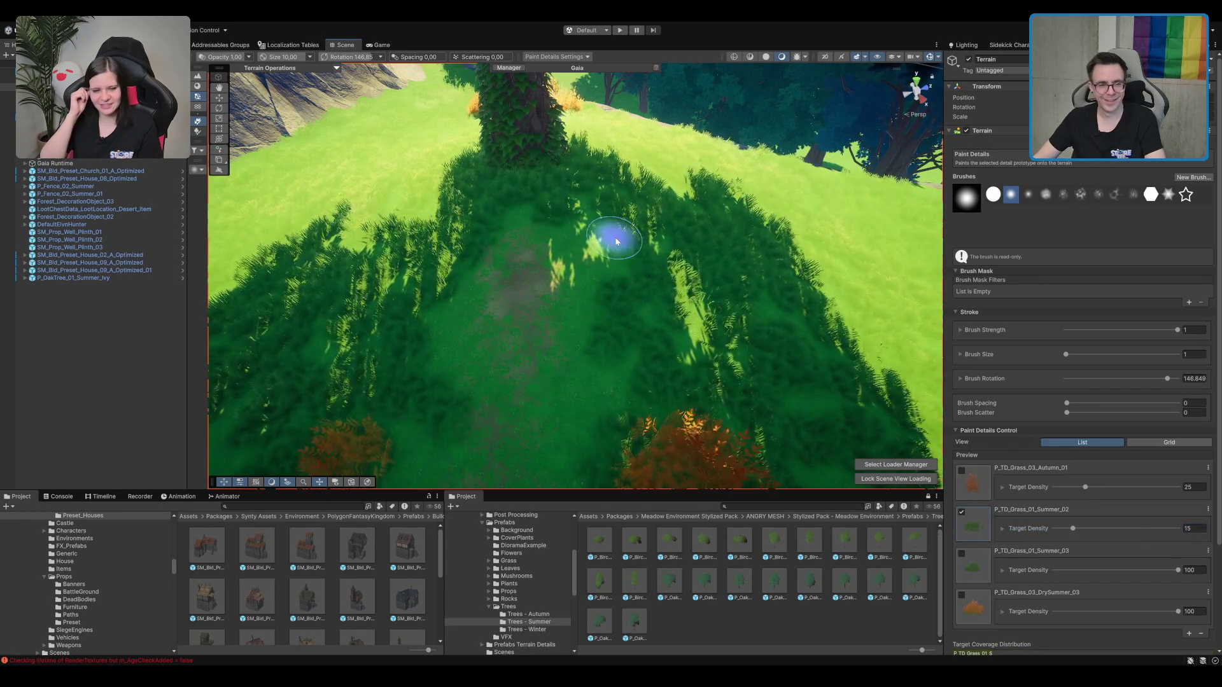
# Step: Fly down to the grassy path, then select and frame the P_OakTree_01_Summer_Ivy tree
pyautogui.moveTo(643, 299); pyautogui.dragTo(610, 198)
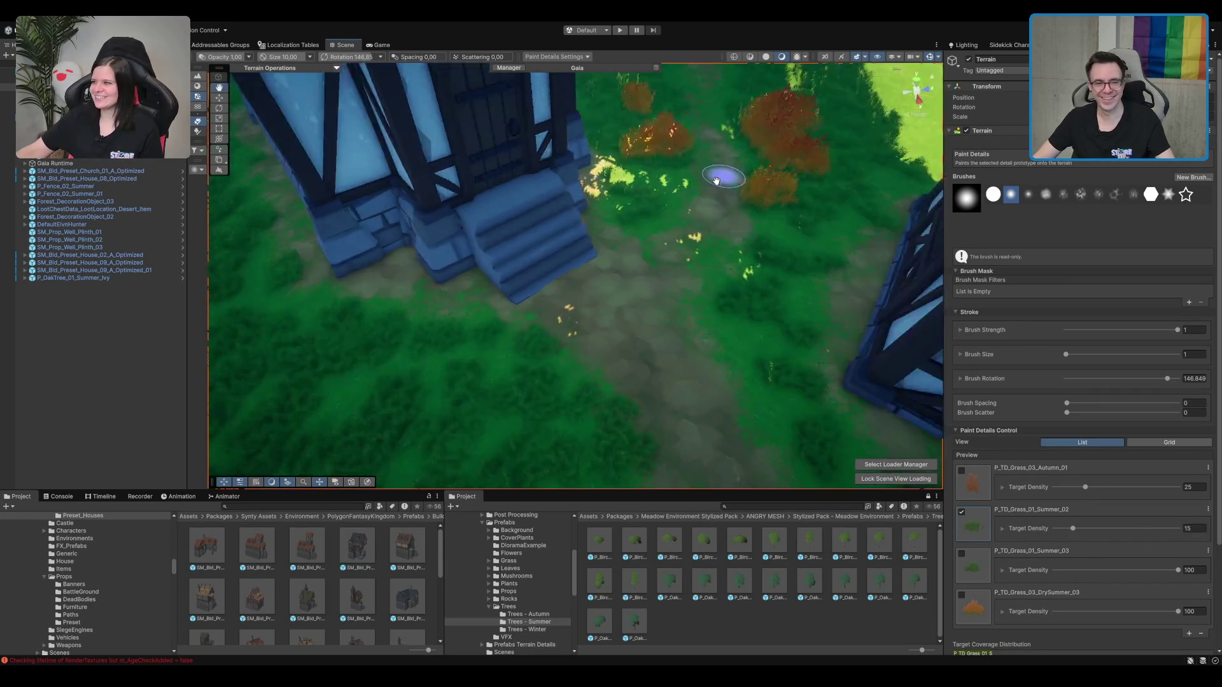
pyautogui.moveTo(716, 181)
pyautogui.mouseDown()
pyautogui.moveTo(736, 270)
pyautogui.moveTo(750, 238)
pyautogui.moveTo(803, 264)
pyautogui.moveTo(744, 266)
pyautogui.mouseUp()
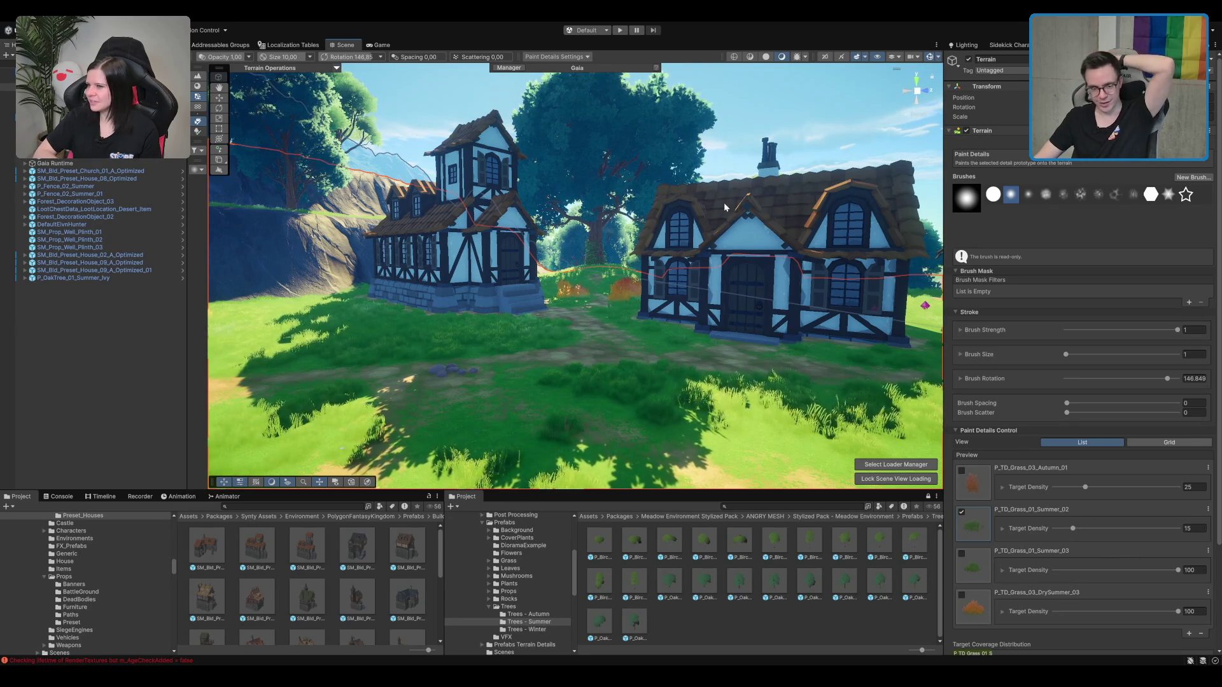
pyautogui.moveTo(725, 207); pyautogui.dragTo(703, 250)
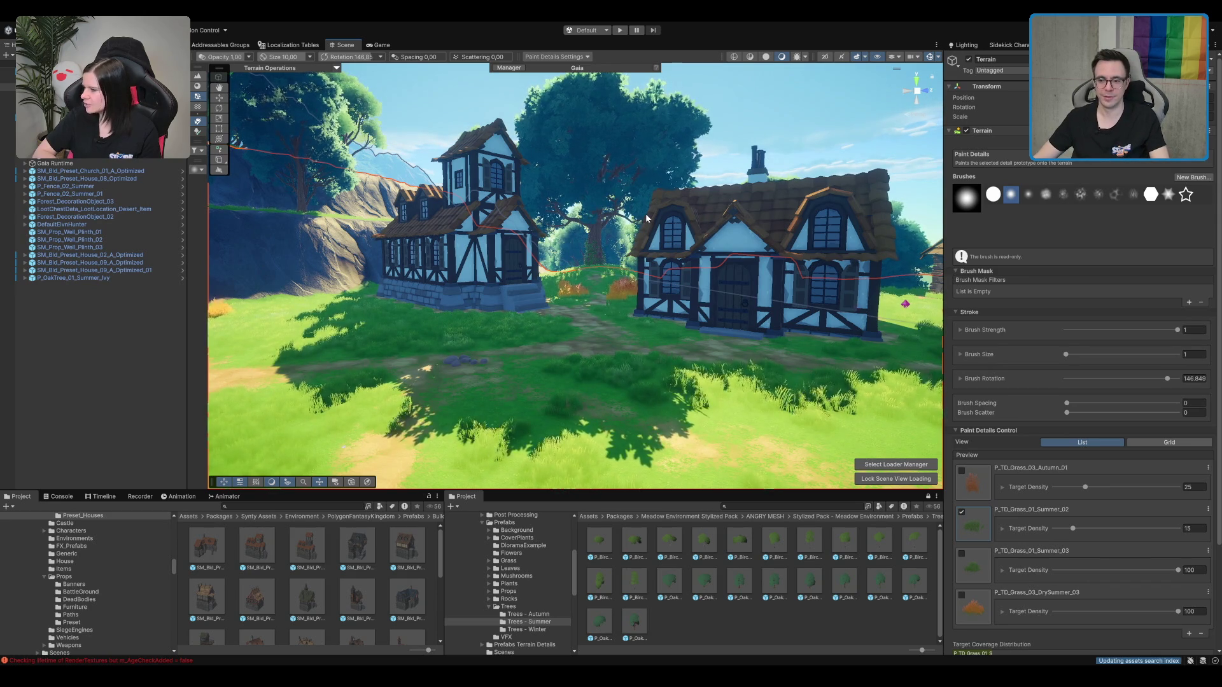
pyautogui.moveTo(646, 218); pyautogui.dragTo(618, 245)
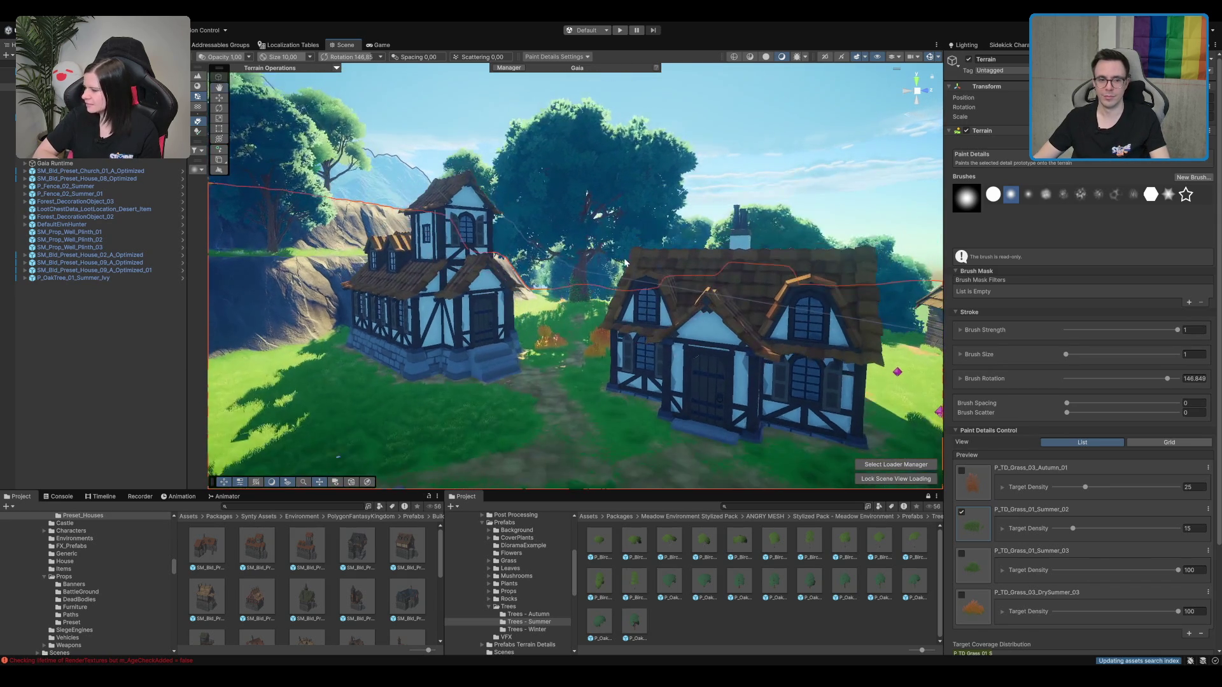
pyautogui.click(578, 269)
pyautogui.press('f')
pyautogui.scroll(5, 560, 359)
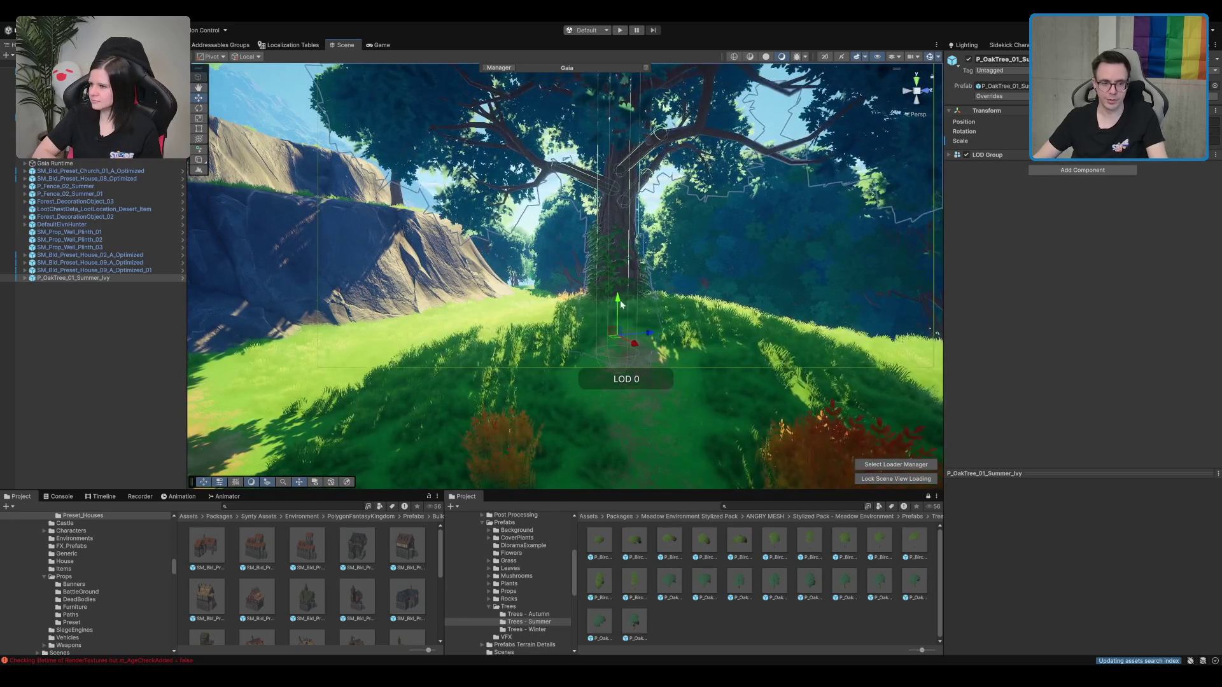
pyautogui.scroll(5, 621, 304)
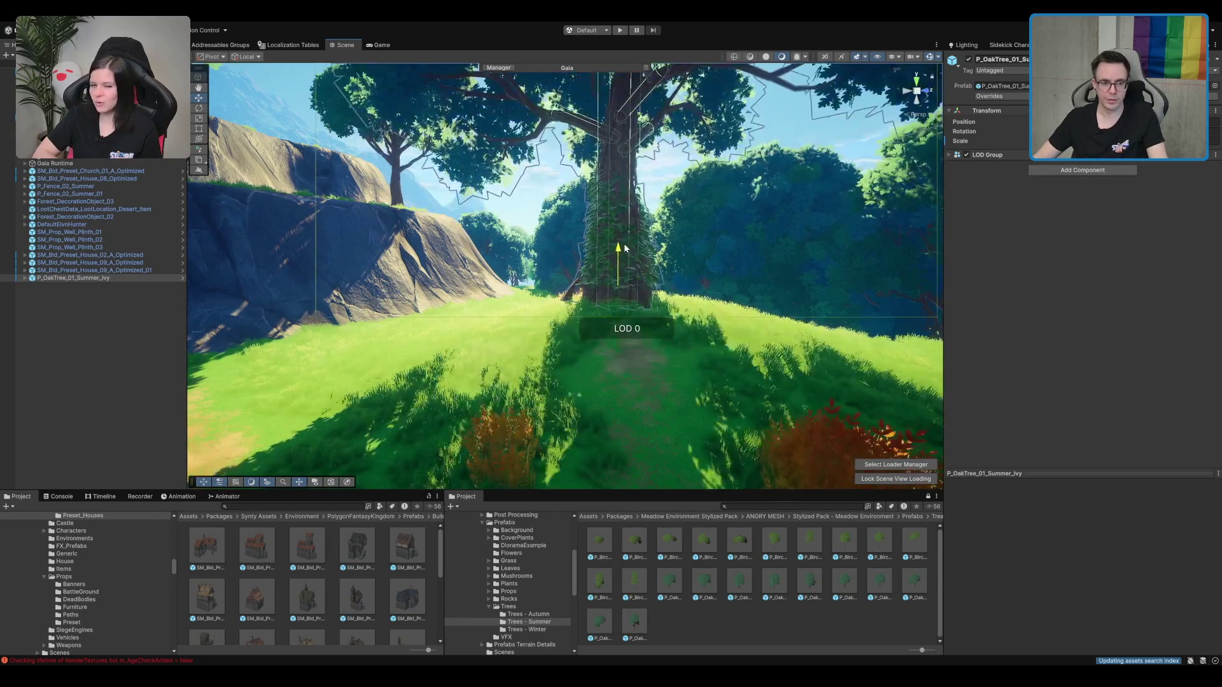
pyautogui.moveTo(627, 259)
pyautogui.mouseDown()
pyautogui.moveTo(435, 216)
pyautogui.moveTo(777, 195)
pyautogui.mouseUp()
# Step: Fly between the houses toward the oak and clear its selection
pyautogui.moveTo(567, 281); pyautogui.dragTo(714, 255)
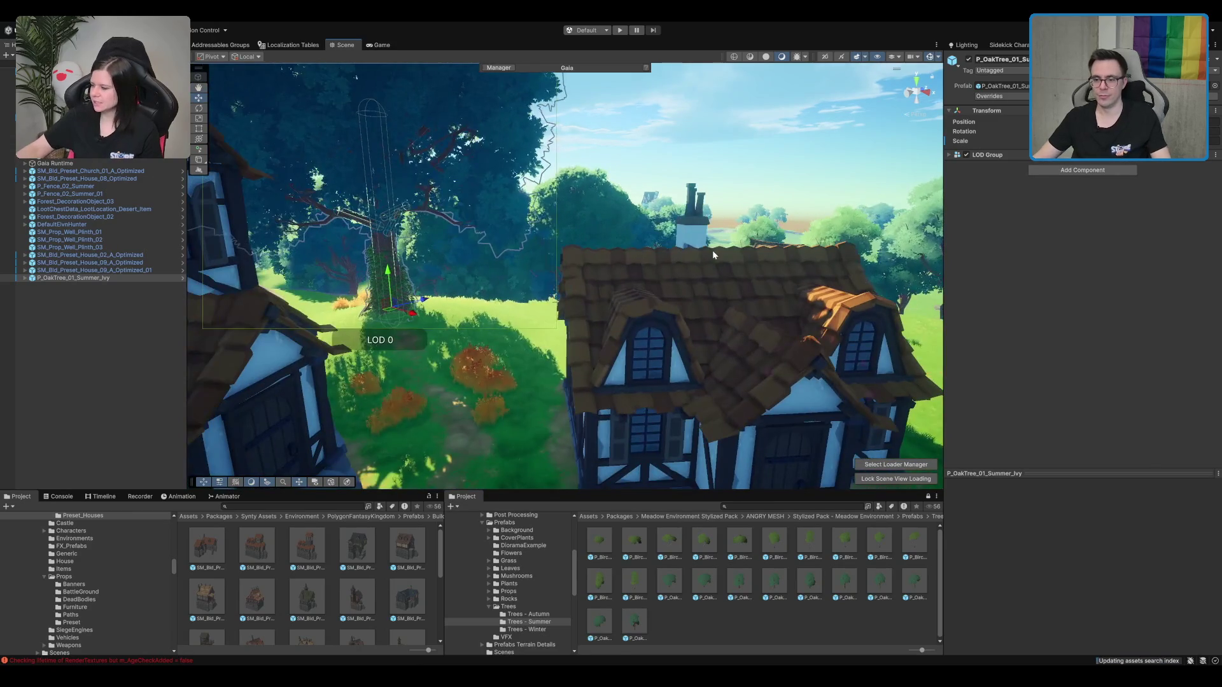
pyautogui.moveTo(631, 251)
pyautogui.mouseDown()
pyautogui.moveTo(638, 269)
pyautogui.moveTo(627, 256)
pyautogui.moveTo(684, 277)
pyautogui.moveTo(657, 317)
pyautogui.moveTo(669, 280)
pyautogui.moveTo(686, 382)
pyautogui.mouseUp()
pyautogui.click(687, 278)
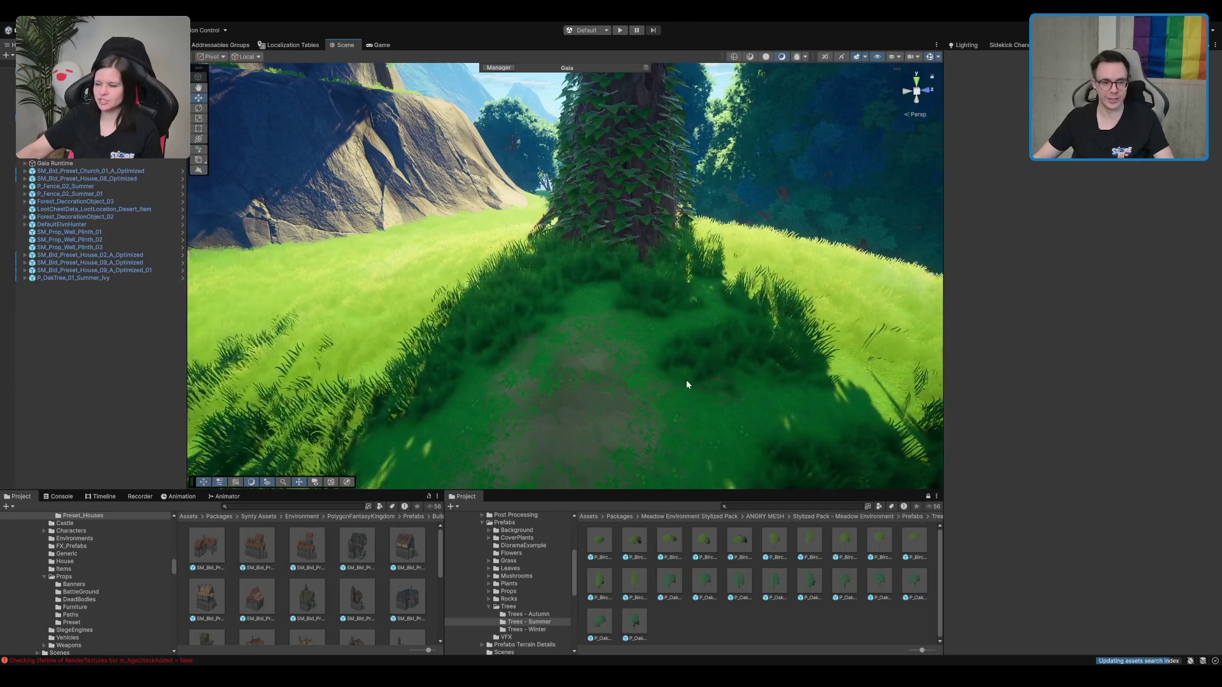
# Step: Browse from Trees up to the Stylized Pack - Meadow Environment folder and reselect the terrain
pyautogui.doubleClick(509, 608)
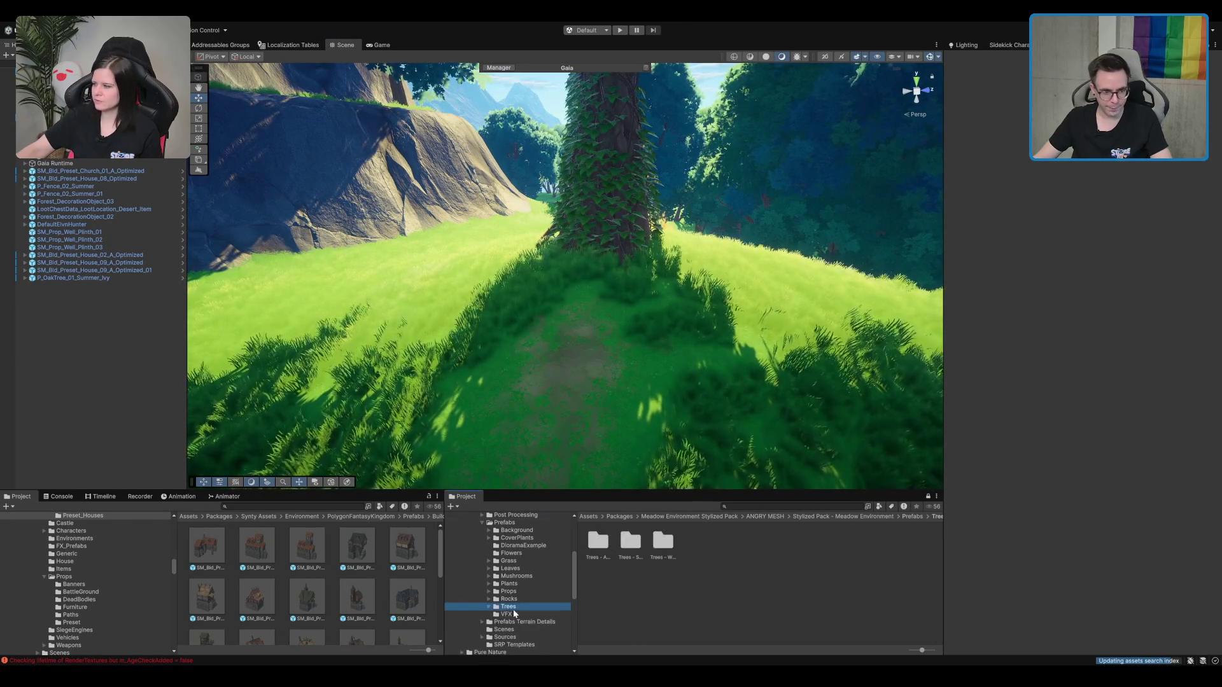
pyautogui.press('Left')
pyautogui.press('Left')
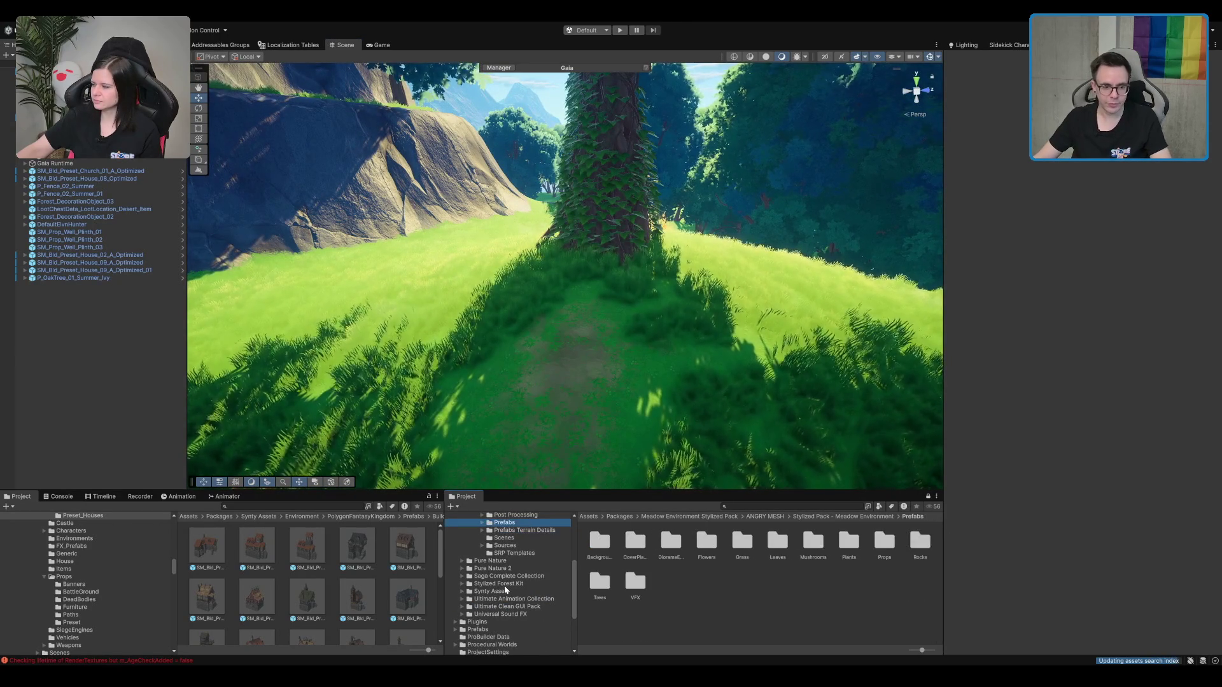
pyautogui.press('Left')
pyautogui.press('Left')
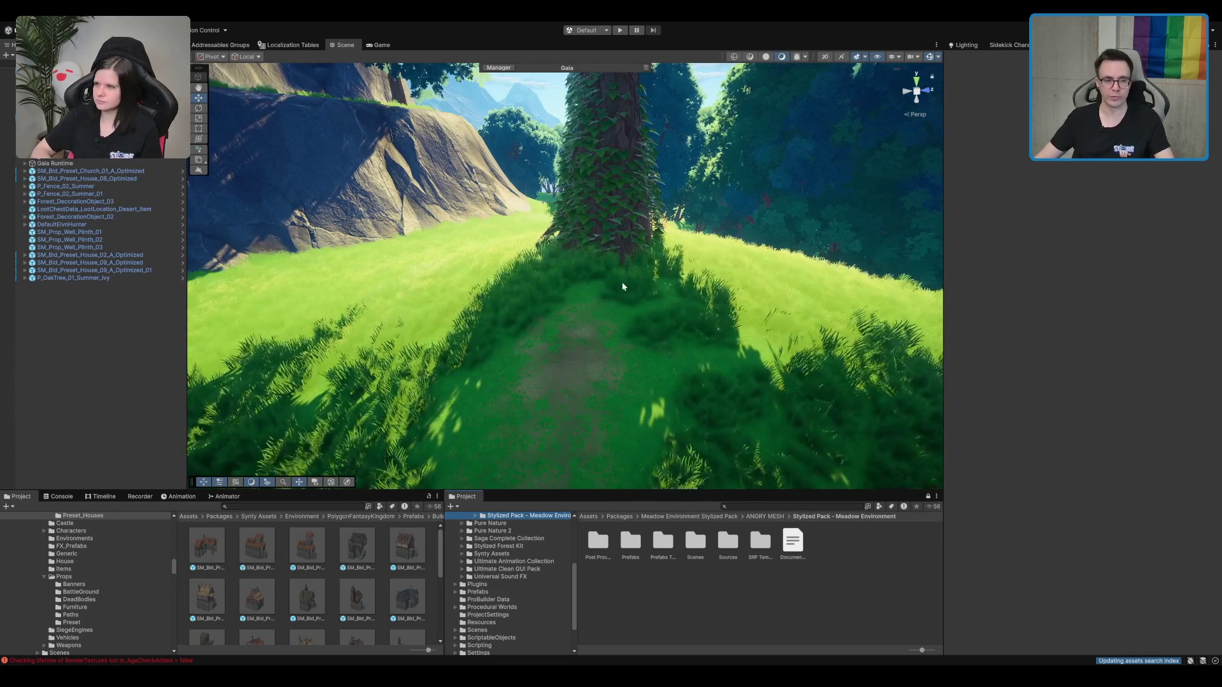
pyautogui.click(617, 291)
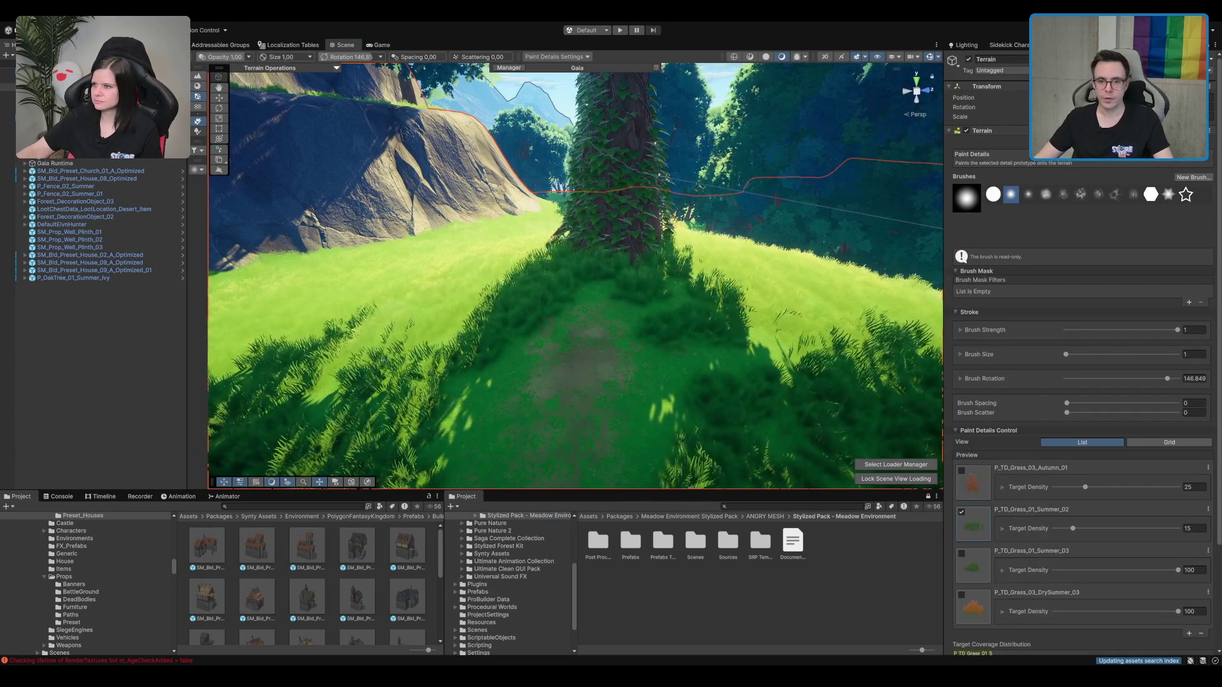
# Step: Switch to Set Height, enter target height 60, and try flattening near the oak, then undo
pyautogui.click(197, 86)
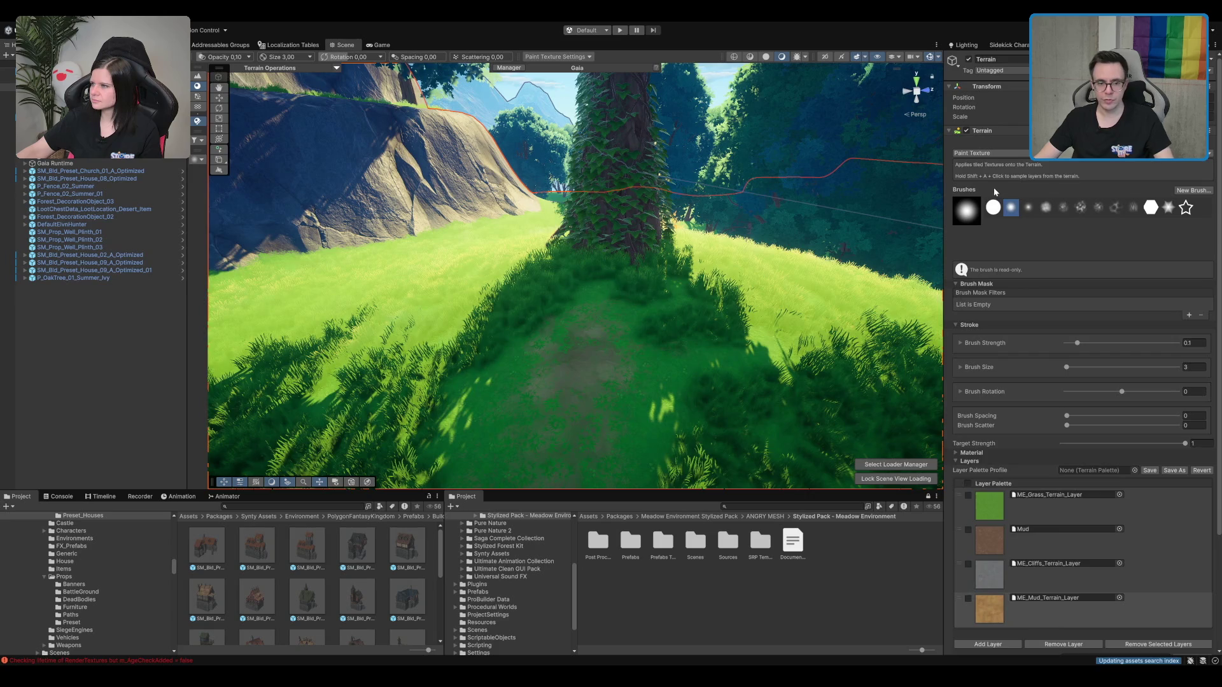
pyautogui.press('F3')
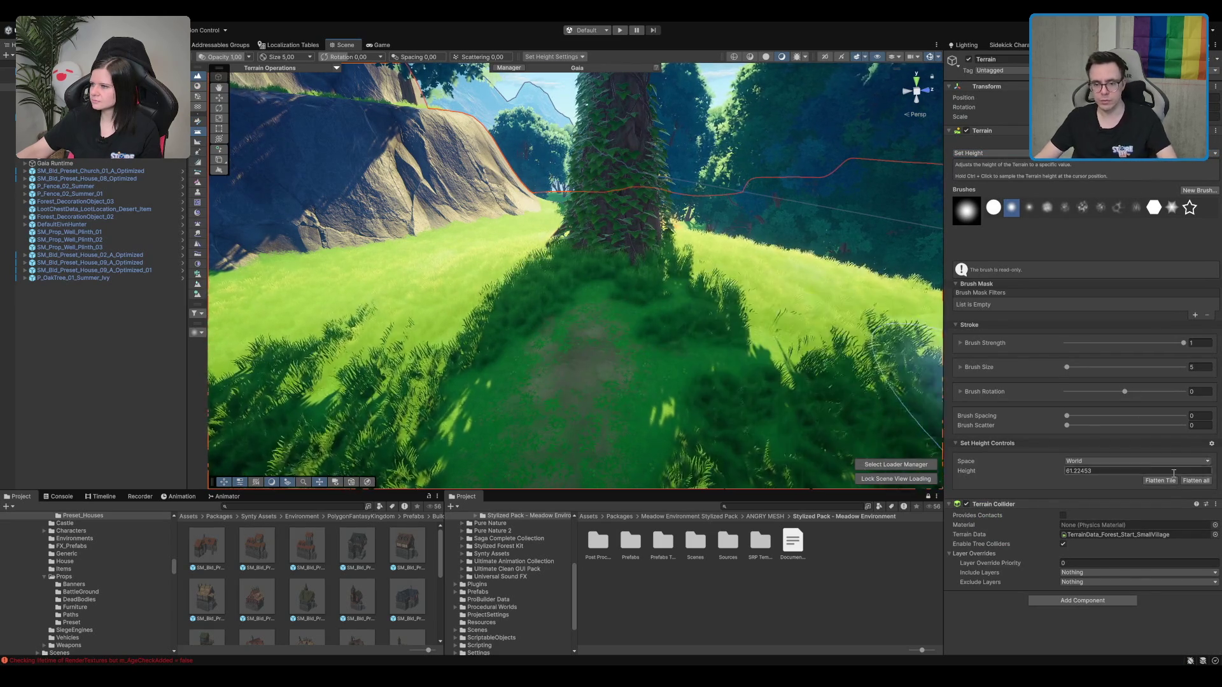
pyautogui.doubleClick(1163, 471)
pyautogui.write('60')
pyautogui.moveTo(614, 259); pyautogui.dragTo(586, 273)
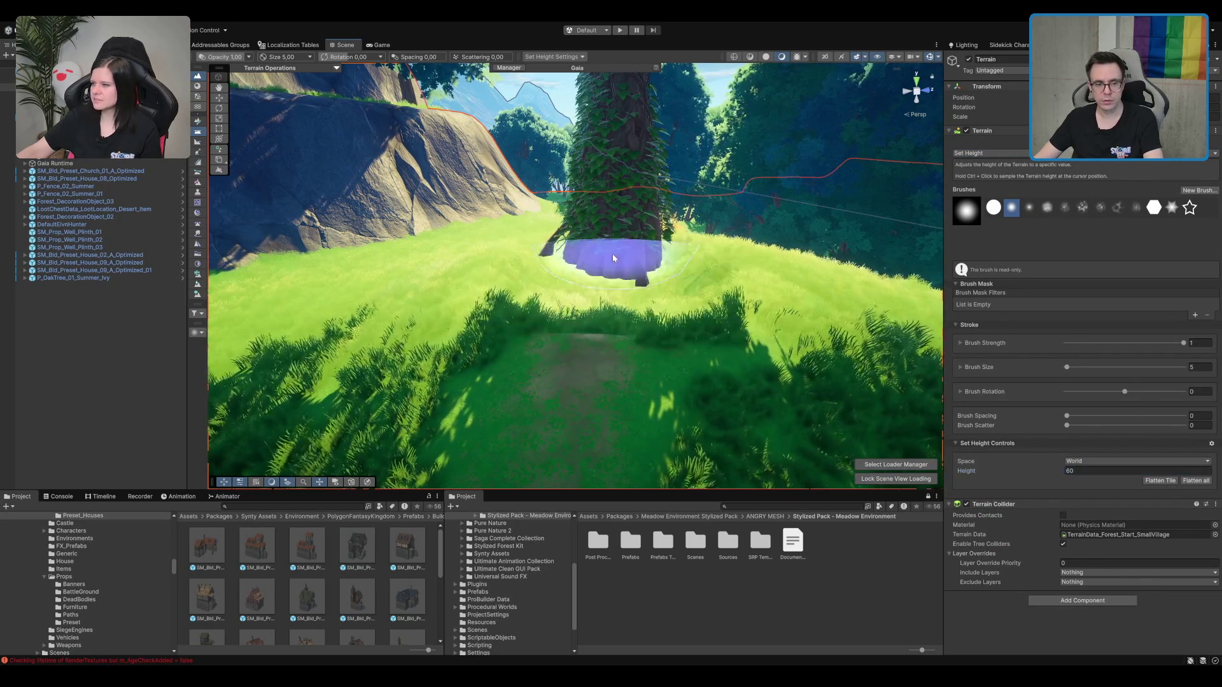
pyautogui.hotkey('ctrl', 'z')
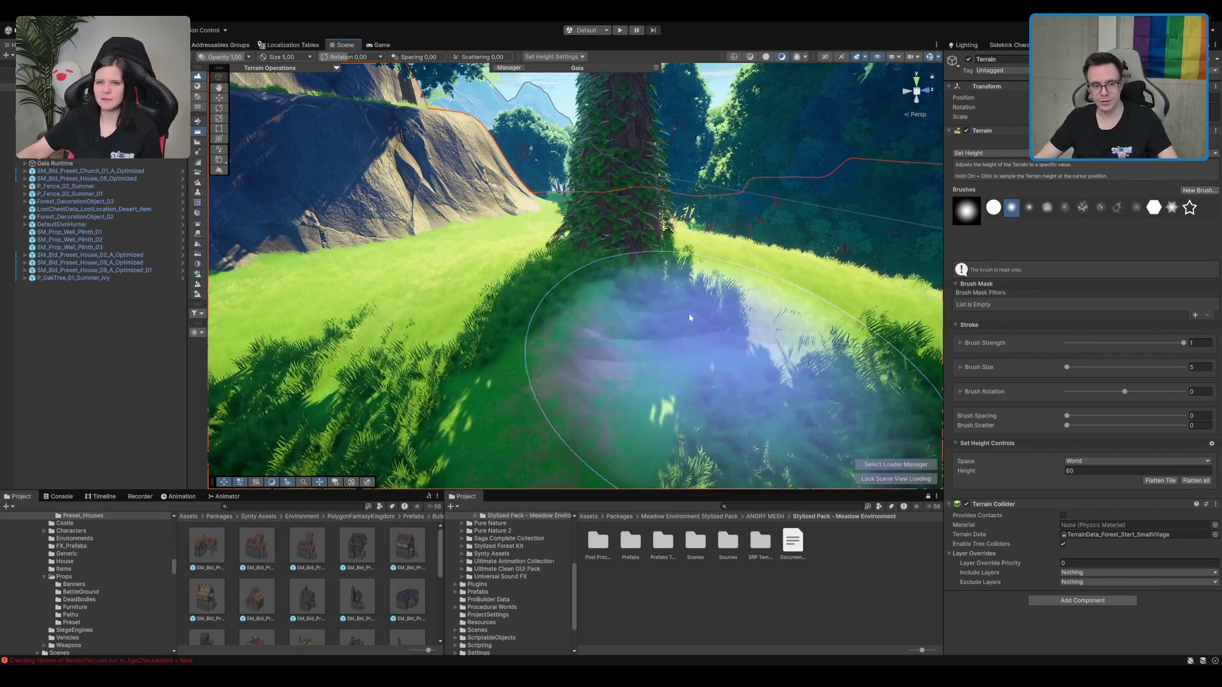
# Step: Sample the ground height by the tree base and flatten around it to that level
pyautogui.keyDown('ctrl'); pyautogui.click(603, 300); pyautogui.keyUp('ctrl')
pyautogui.moveTo(603, 300); pyautogui.dragTo(604, 280)
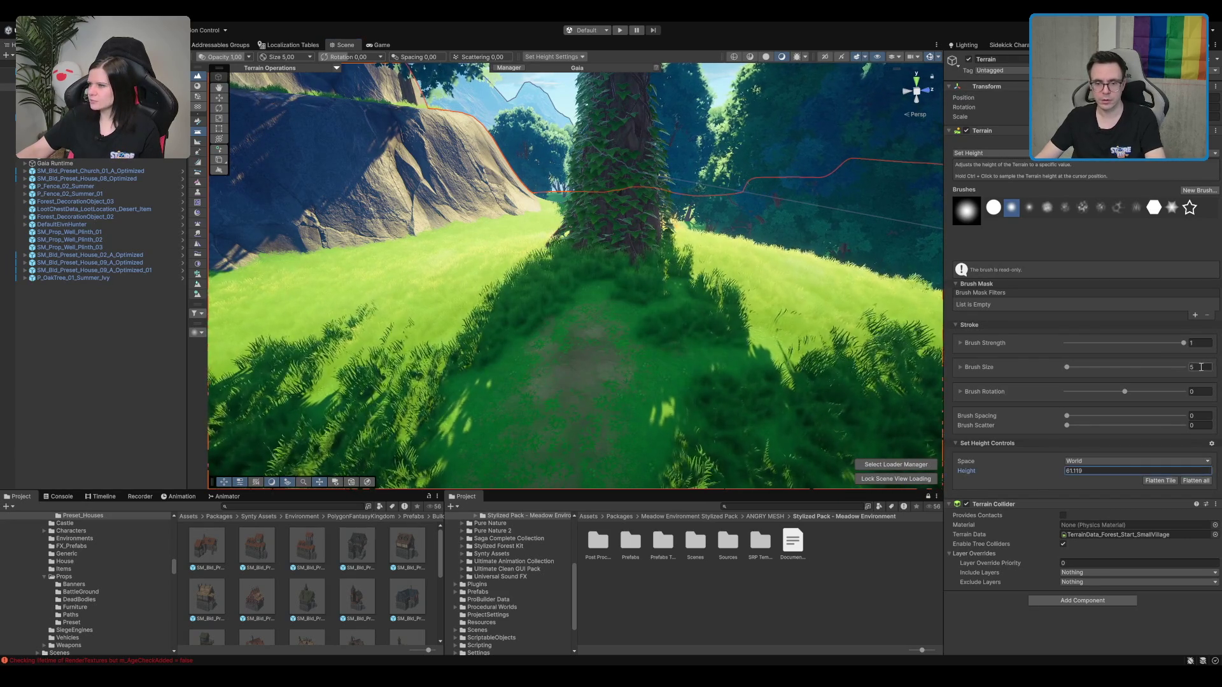
pyautogui.moveTo(633, 332)
pyautogui.mouseDown()
pyautogui.moveTo(641, 300)
pyautogui.moveTo(565, 341)
pyautogui.moveTo(724, 254)
pyautogui.moveTo(575, 270)
pyautogui.moveTo(589, 240)
pyautogui.moveTo(663, 259)
pyautogui.moveTo(616, 279)
pyautogui.mouseUp()
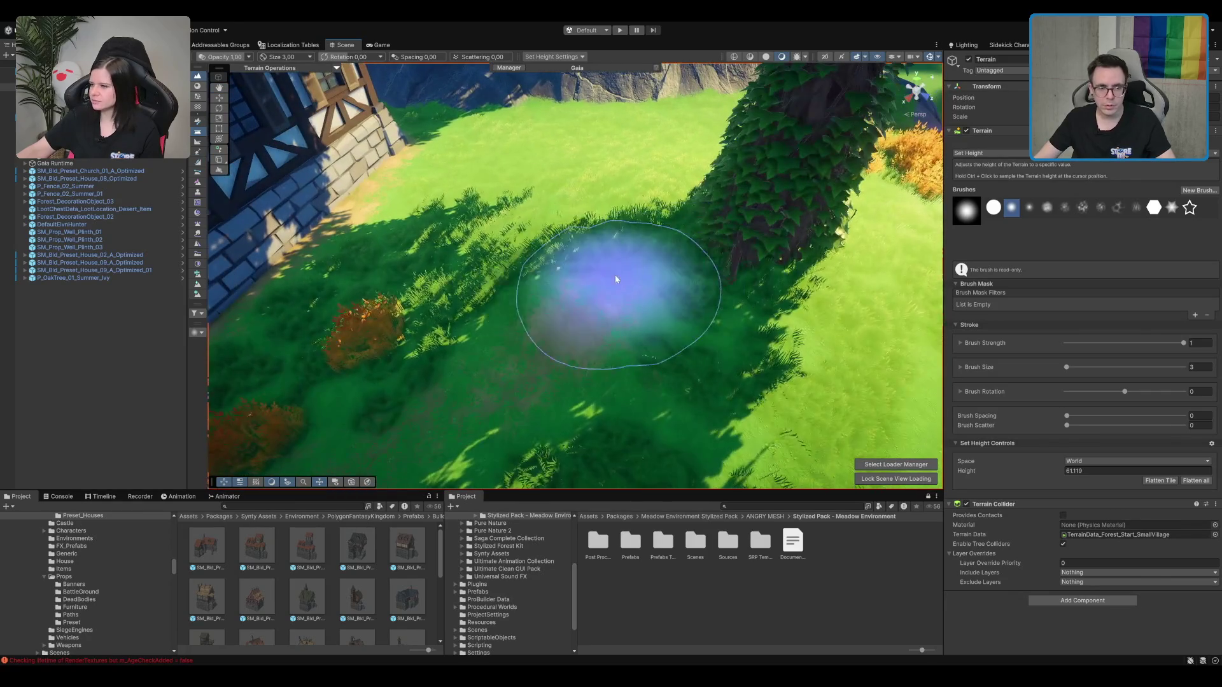
pyautogui.moveTo(748, 267)
pyautogui.mouseDown()
pyautogui.moveTo(643, 270)
pyautogui.moveTo(693, 235)
pyautogui.mouseUp()
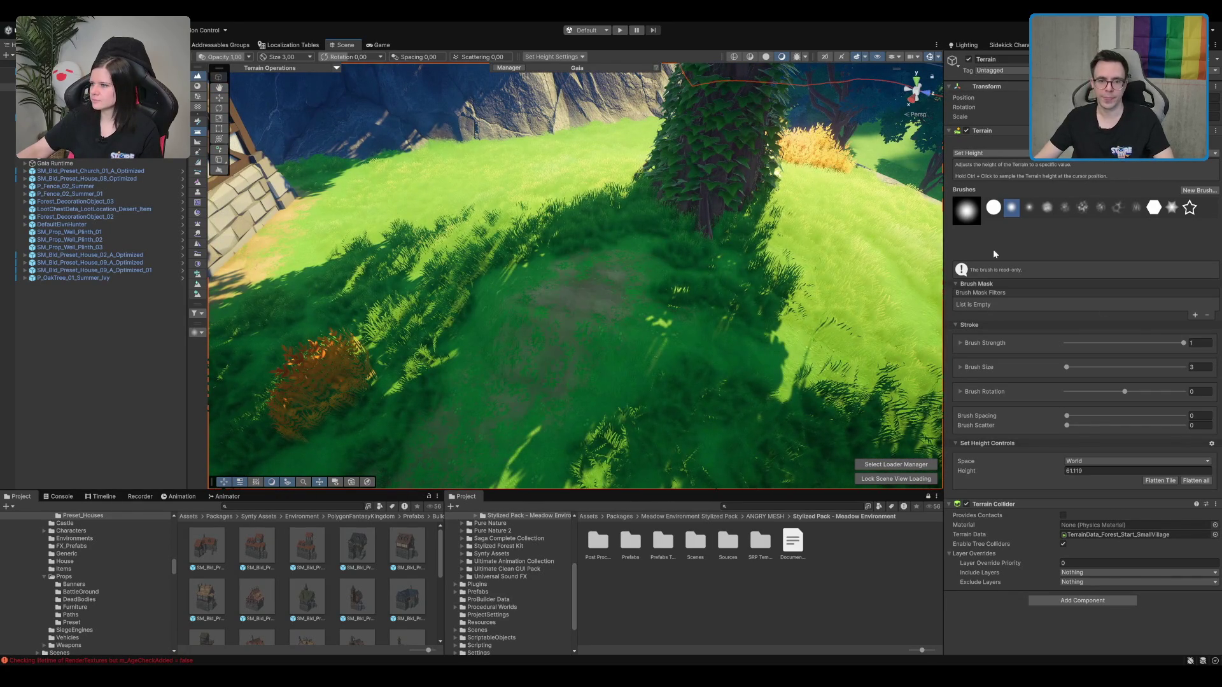
pyautogui.press('F4')
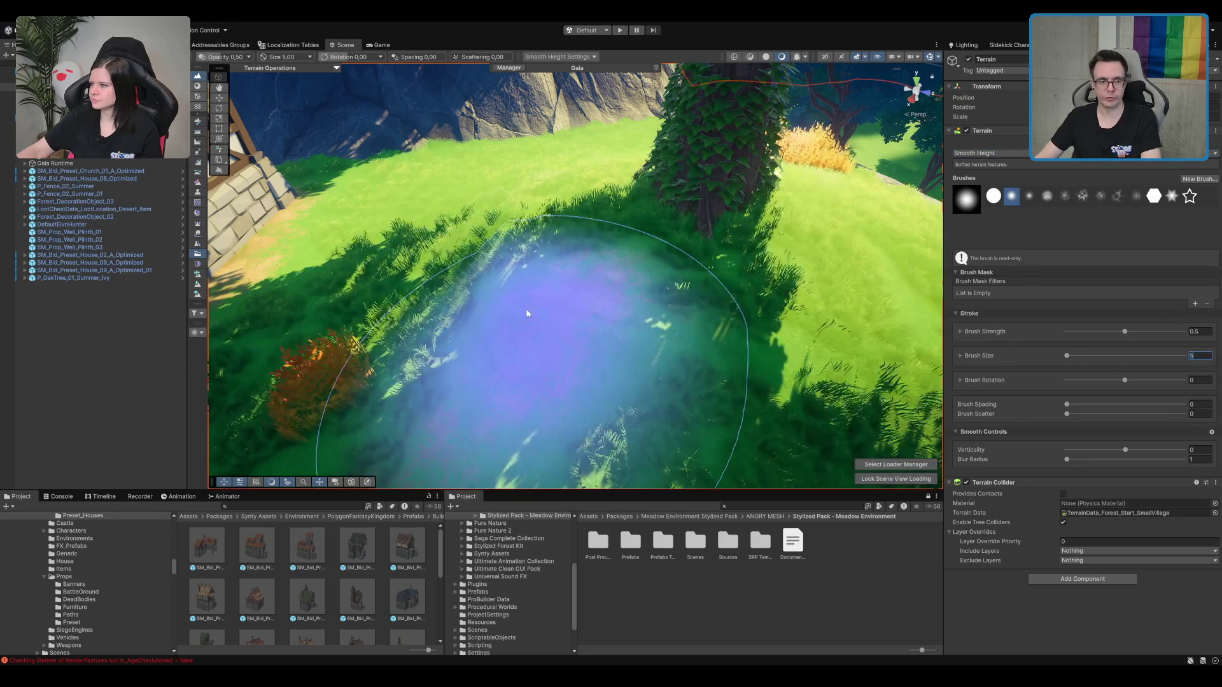
# Step: Orbit over the smoothed dirt patch at the ivy oak's base and stop editing the terrain
pyautogui.scroll(-5, 495, 186)
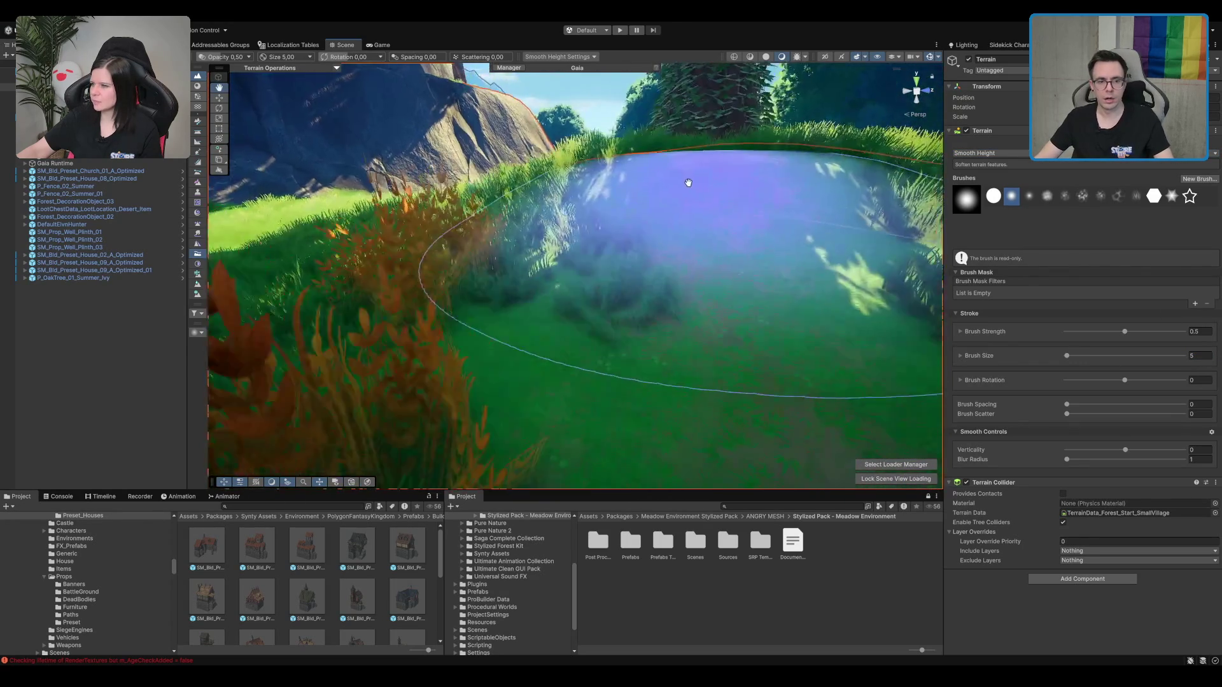
pyautogui.scroll(5, 688, 182)
pyautogui.scroll(-5, 637, 190)
pyautogui.moveTo(602, 198); pyautogui.dragTo(665, 232)
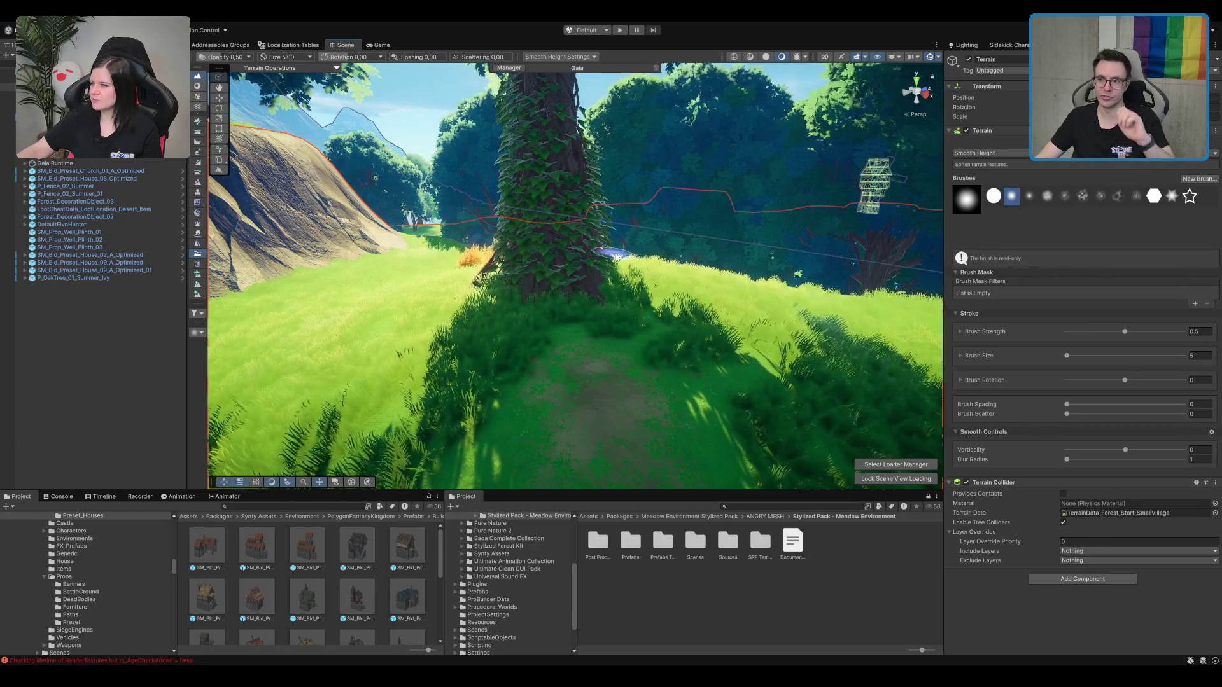
pyautogui.moveTo(669, 224)
pyautogui.mouseDown()
pyautogui.moveTo(723, 276)
pyautogui.moveTo(655, 283)
pyautogui.moveTo(722, 309)
pyautogui.moveTo(738, 299)
pyautogui.mouseUp()
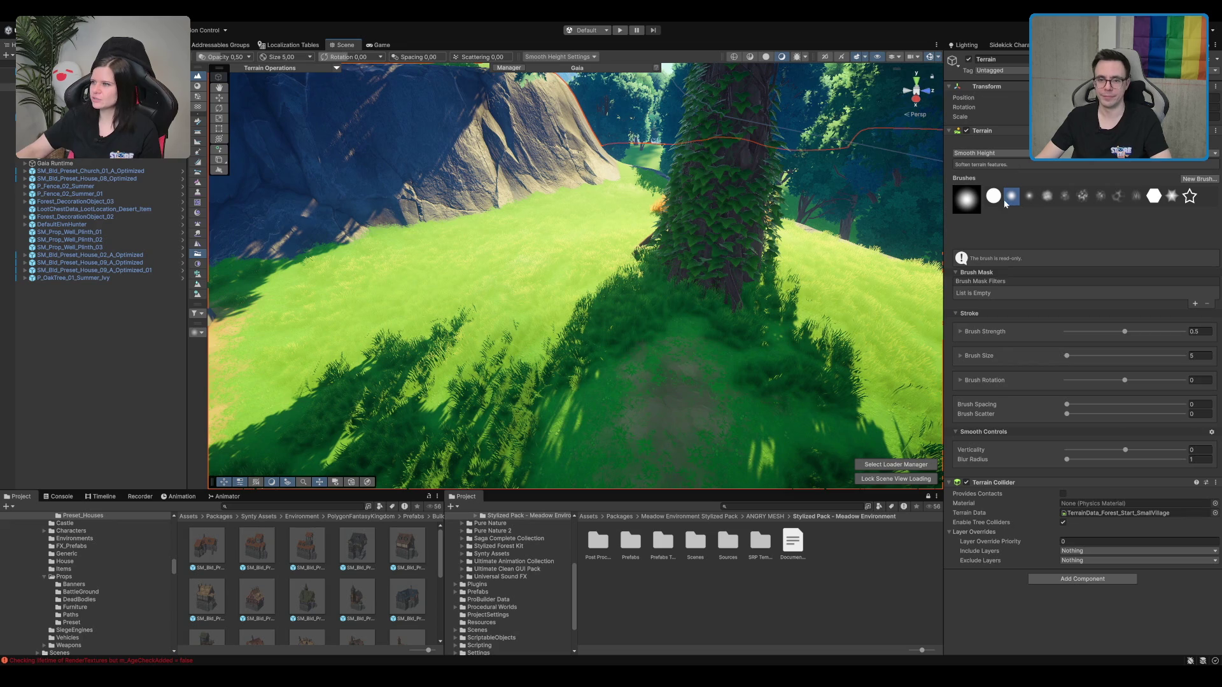
pyautogui.click(197, 86)
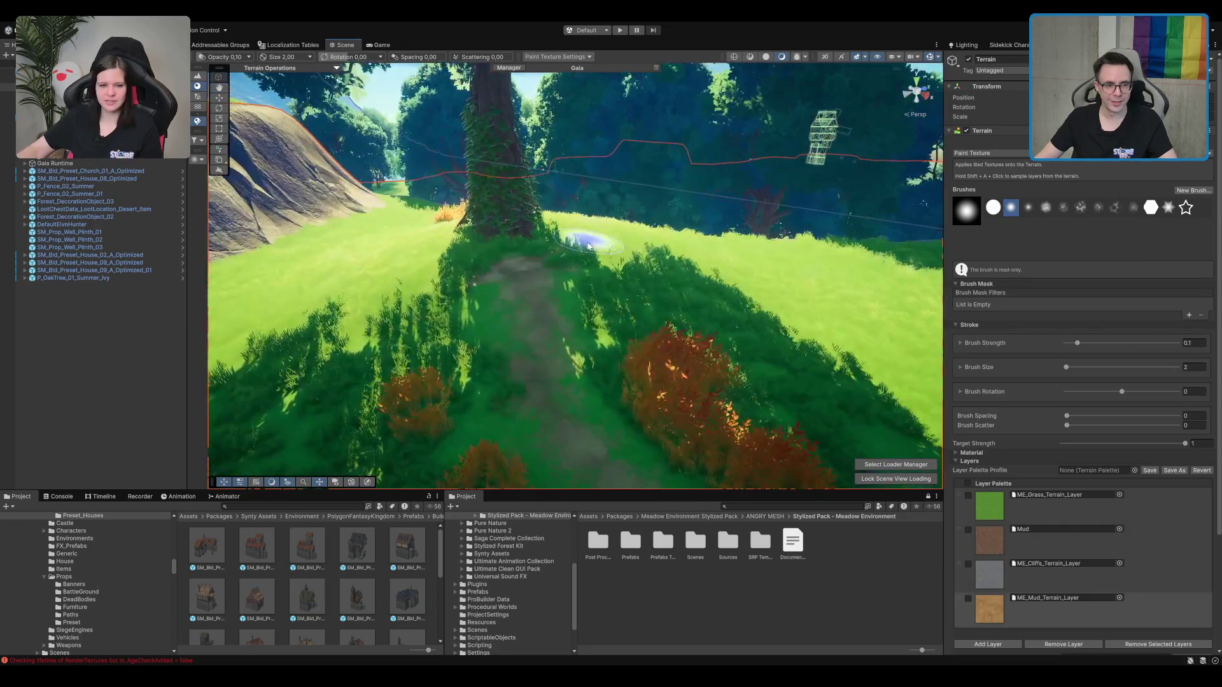
pyautogui.press('s')
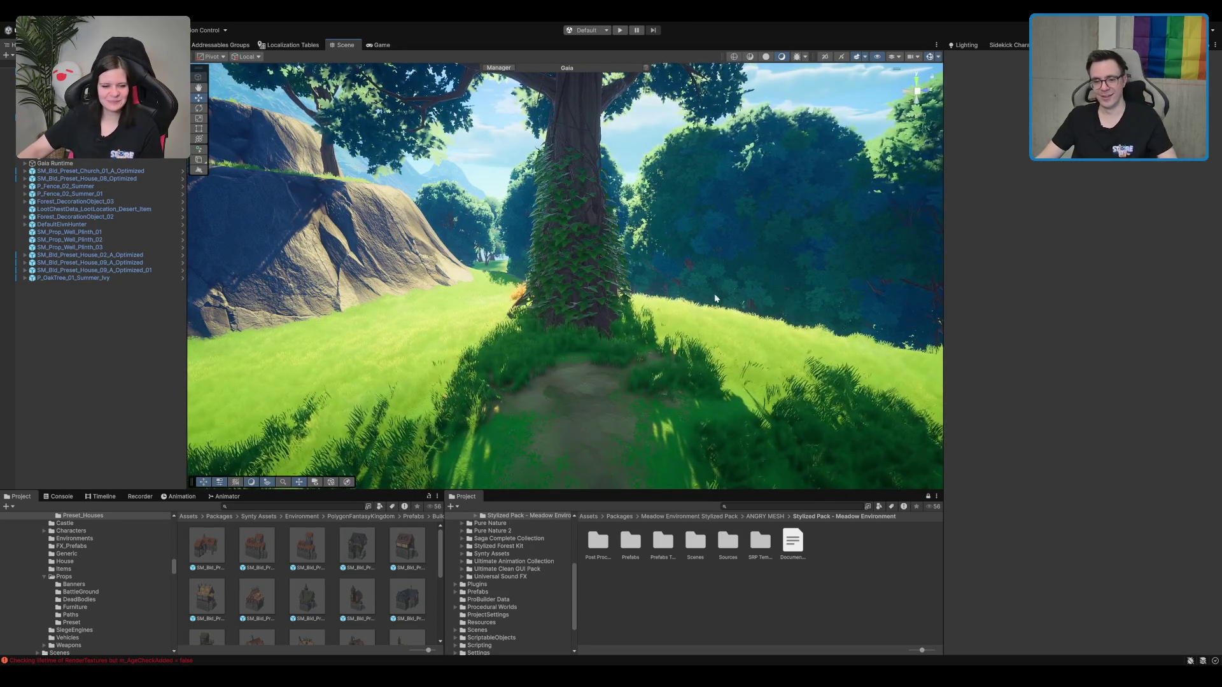
# Step: Search the project for 'bowl' and place the blue SM_Prop_Bowl_01 in front of the tree
pyautogui.click(792, 503)
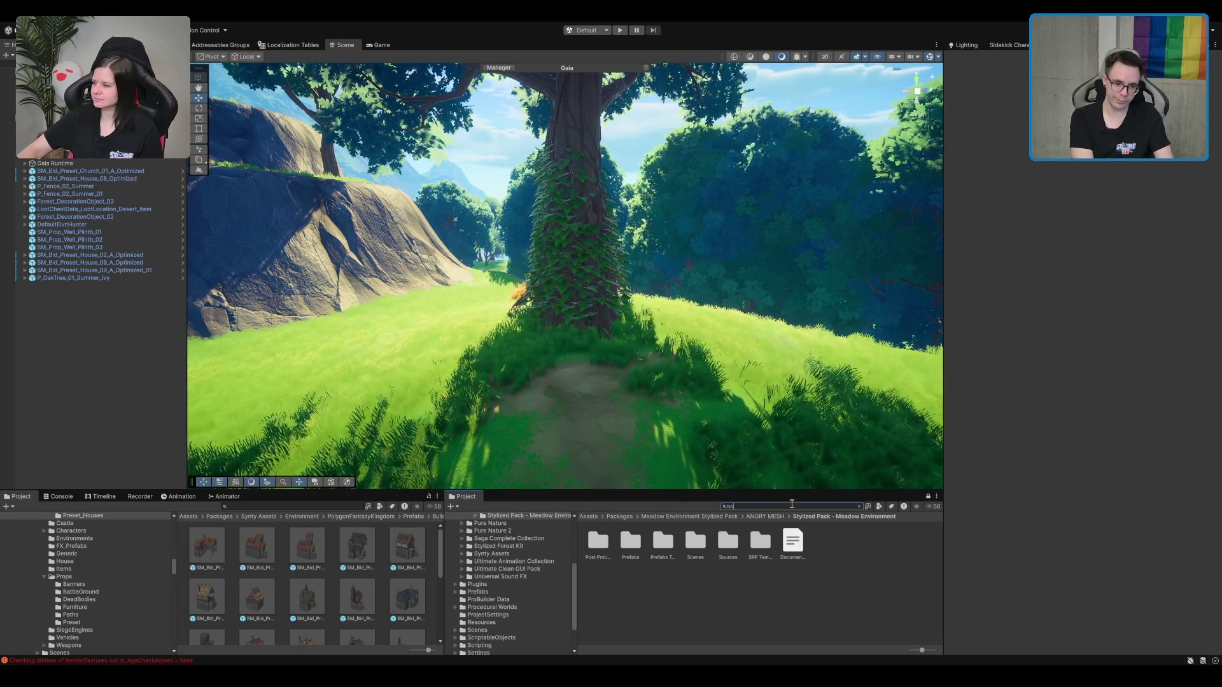
pyautogui.write('wl')
pyautogui.scroll(-10, 731, 604)
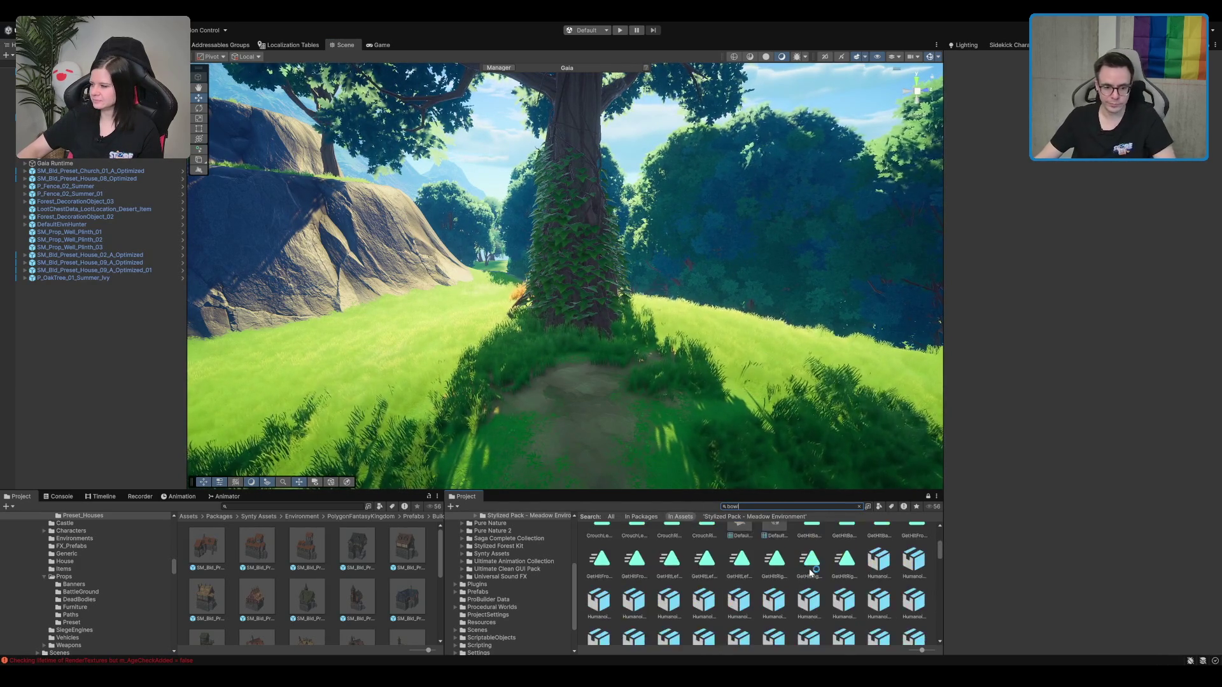
pyautogui.moveTo(760, 570)
pyautogui.mouseDown()
pyautogui.moveTo(840, 356)
pyautogui.moveTo(612, 357)
pyautogui.mouseUp()
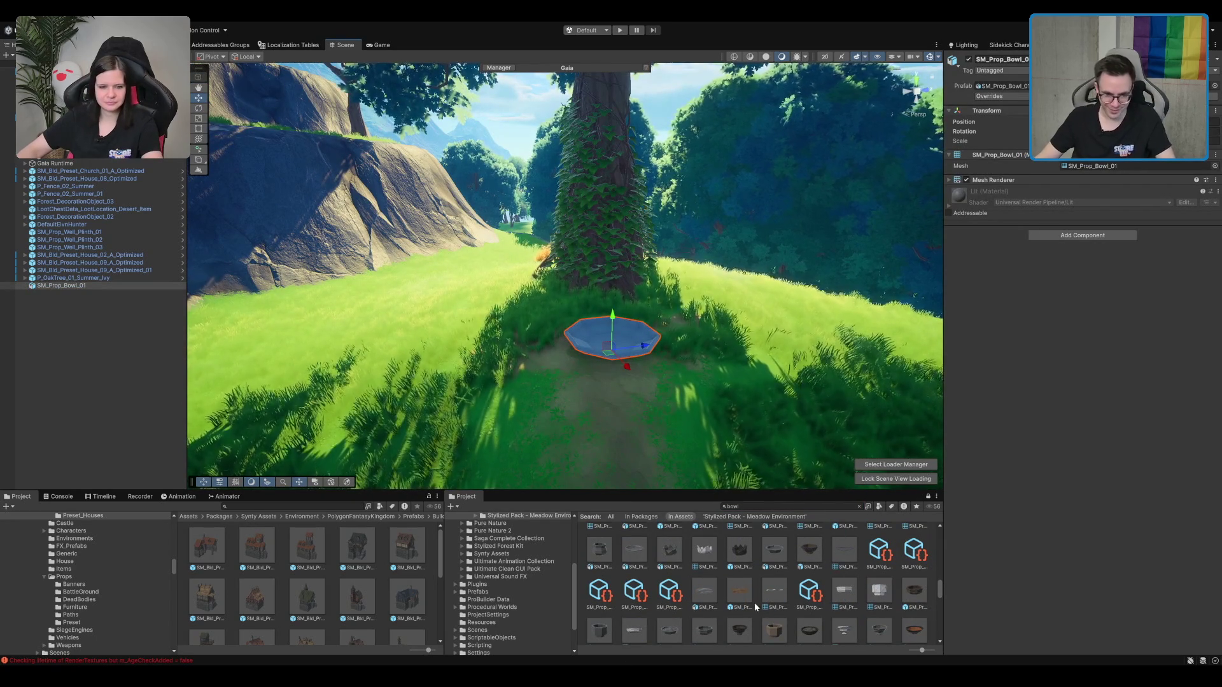
# Step: Try out brown and dark bowls, then place the dark SM_Prop_Bowl_02 beside the blue bowl
pyautogui.moveTo(907, 637)
pyautogui.mouseDown()
pyautogui.moveTo(639, 455)
pyautogui.moveTo(566, 425)
pyautogui.moveTo(573, 392)
pyautogui.moveTo(931, 593)
pyautogui.mouseUp()
pyautogui.moveTo(645, 422)
pyautogui.mouseDown()
pyautogui.moveTo(572, 401)
pyautogui.moveTo(849, 549)
pyautogui.mouseUp()
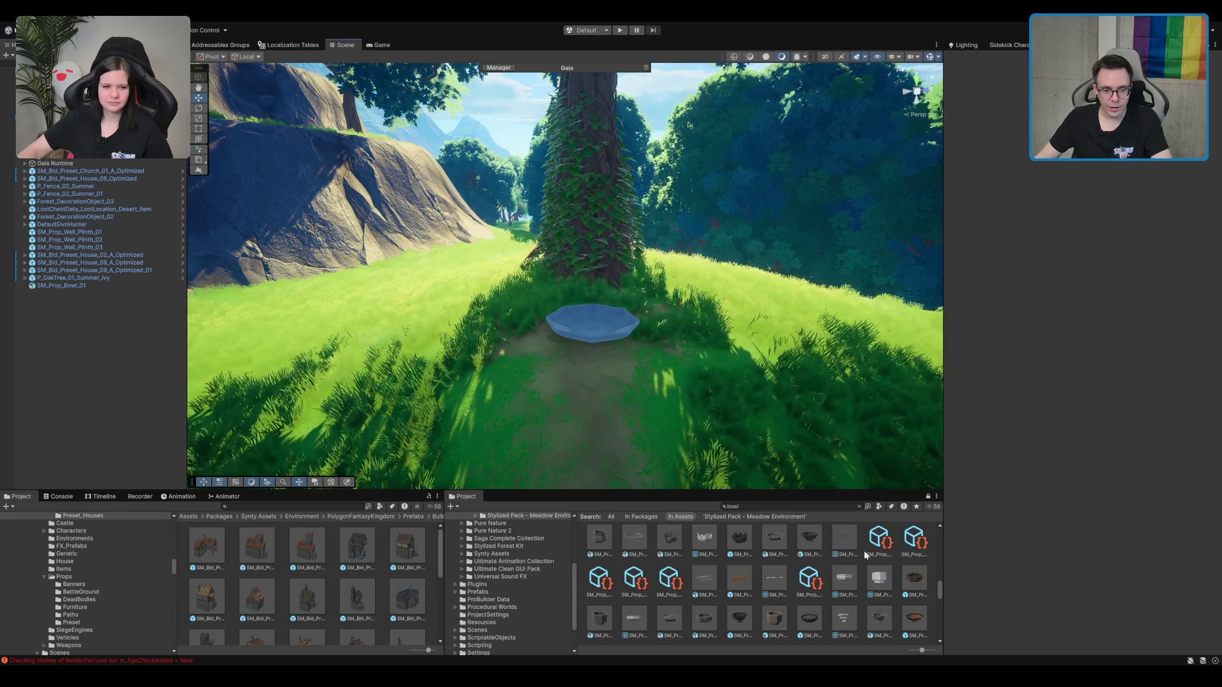
pyautogui.moveTo(910, 587); pyautogui.dragTo(525, 346)
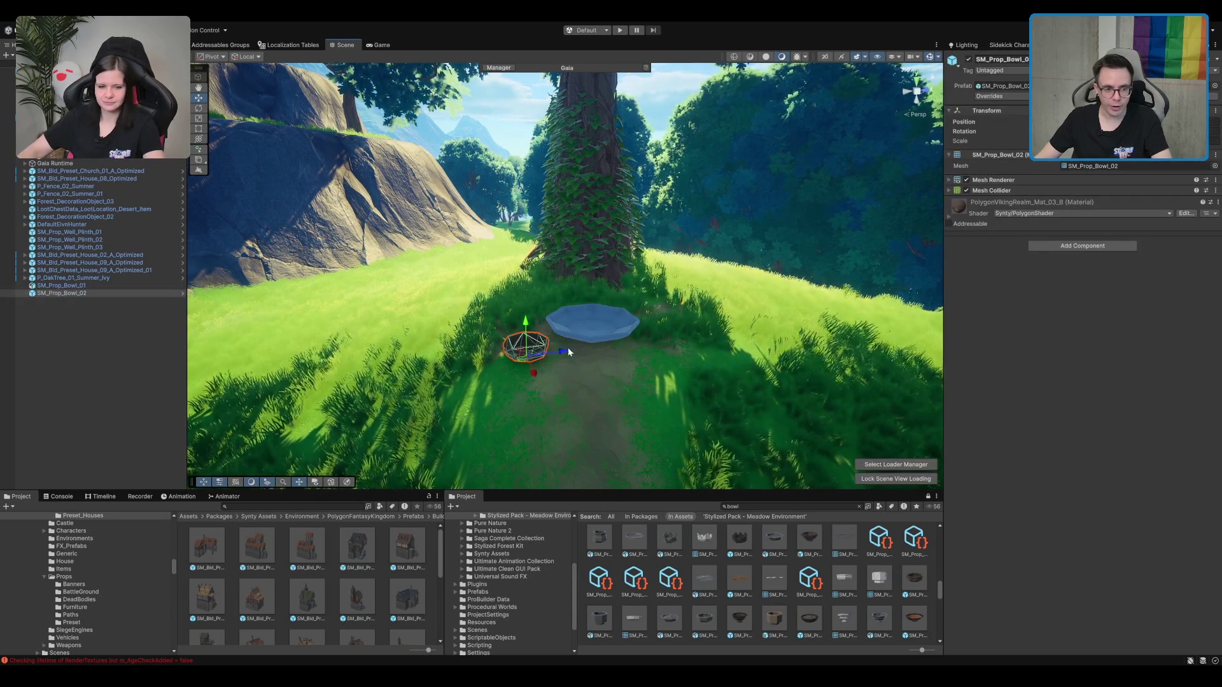
pyautogui.moveTo(599, 358)
pyautogui.mouseDown()
pyautogui.moveTo(604, 373)
pyautogui.moveTo(633, 295)
pyautogui.moveTo(639, 322)
pyautogui.moveTo(570, 300)
pyautogui.moveTo(640, 242)
pyautogui.moveTo(606, 362)
pyautogui.mouseUp()
pyautogui.click(607, 366)
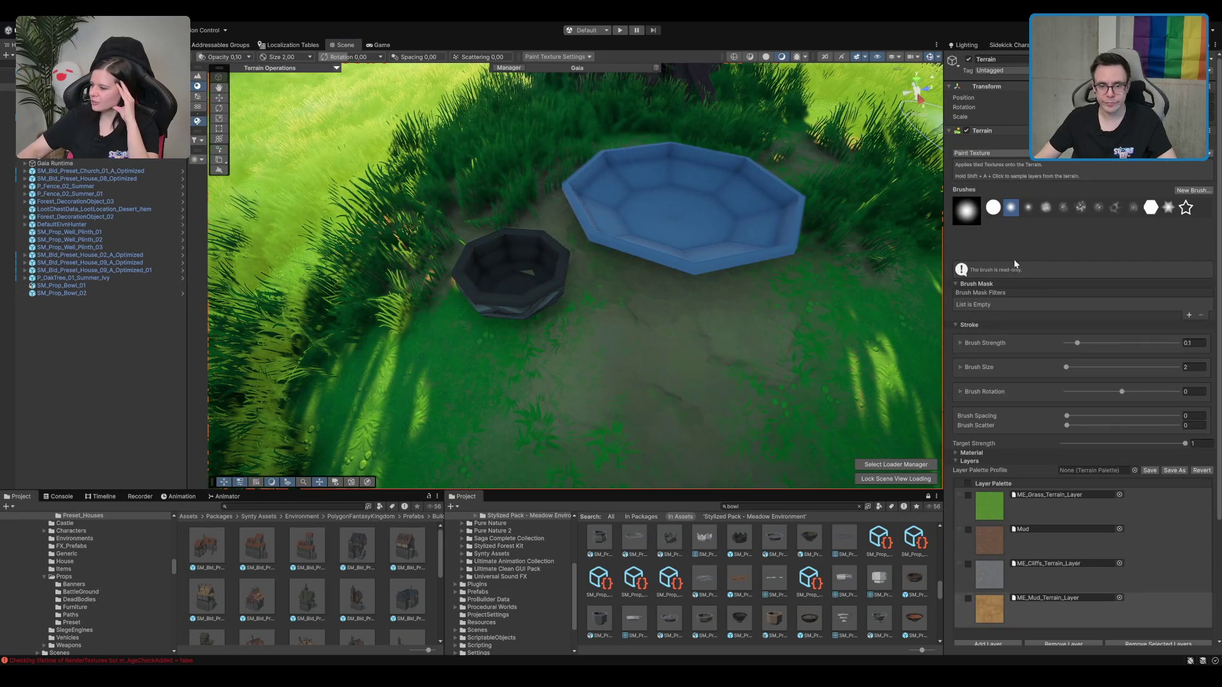
# Step: Choose Set Height with brush size 2 to level the ground under the bowls
pyautogui.click(990, 153)
pyautogui.click(989, 164)
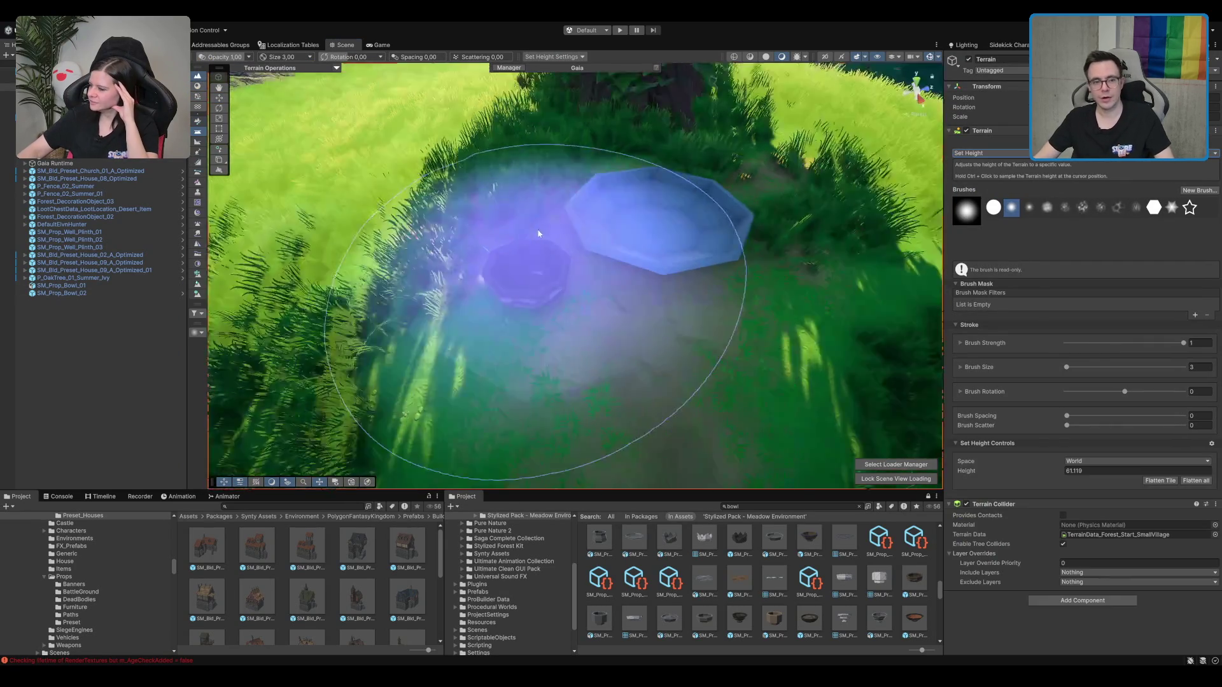
pyautogui.write('2')
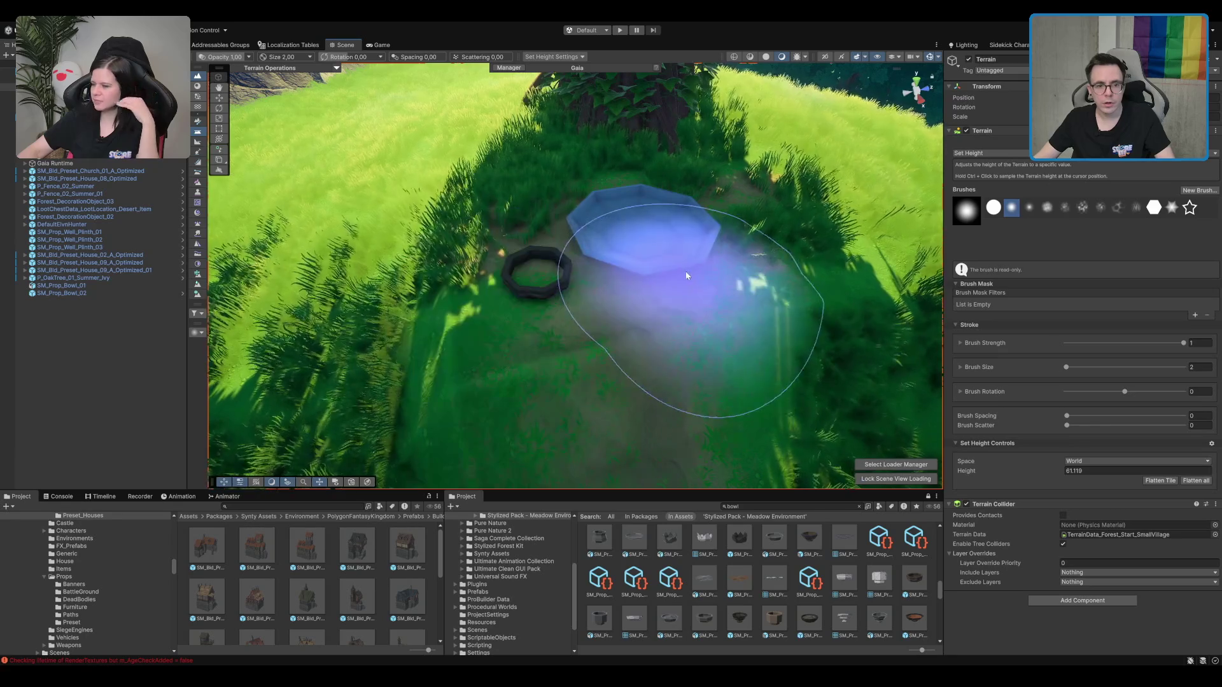
pyautogui.scroll(-5, 555, 308)
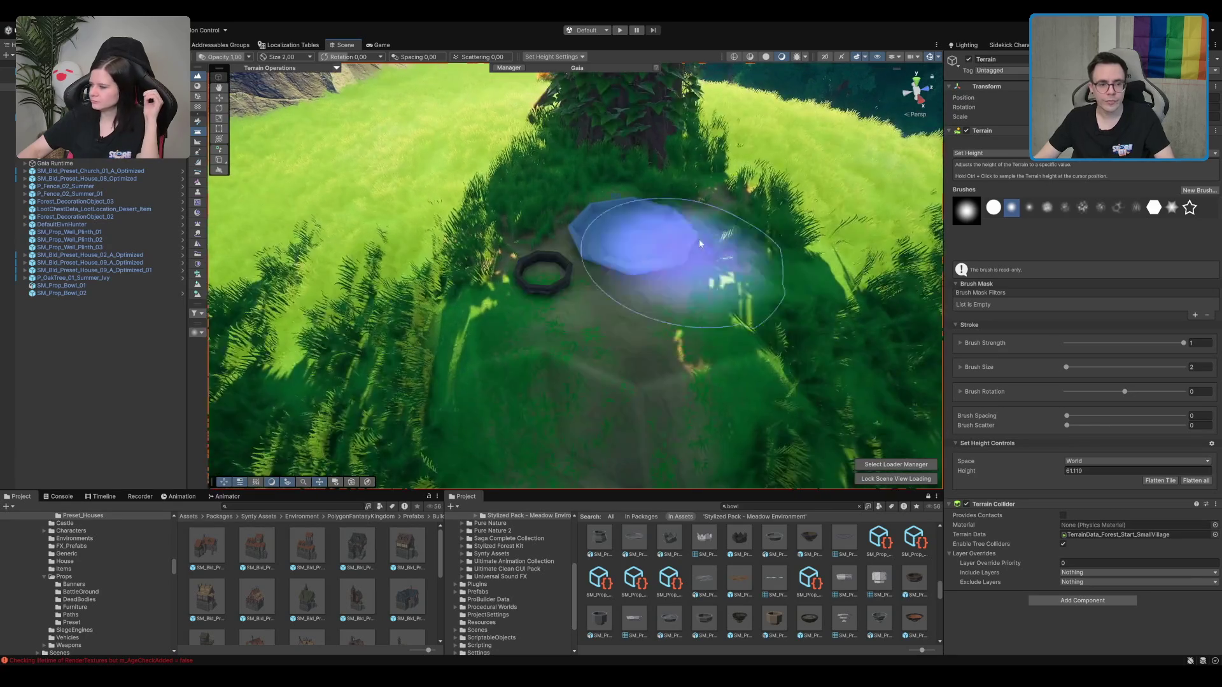
pyautogui.scroll(-2, 712, 276)
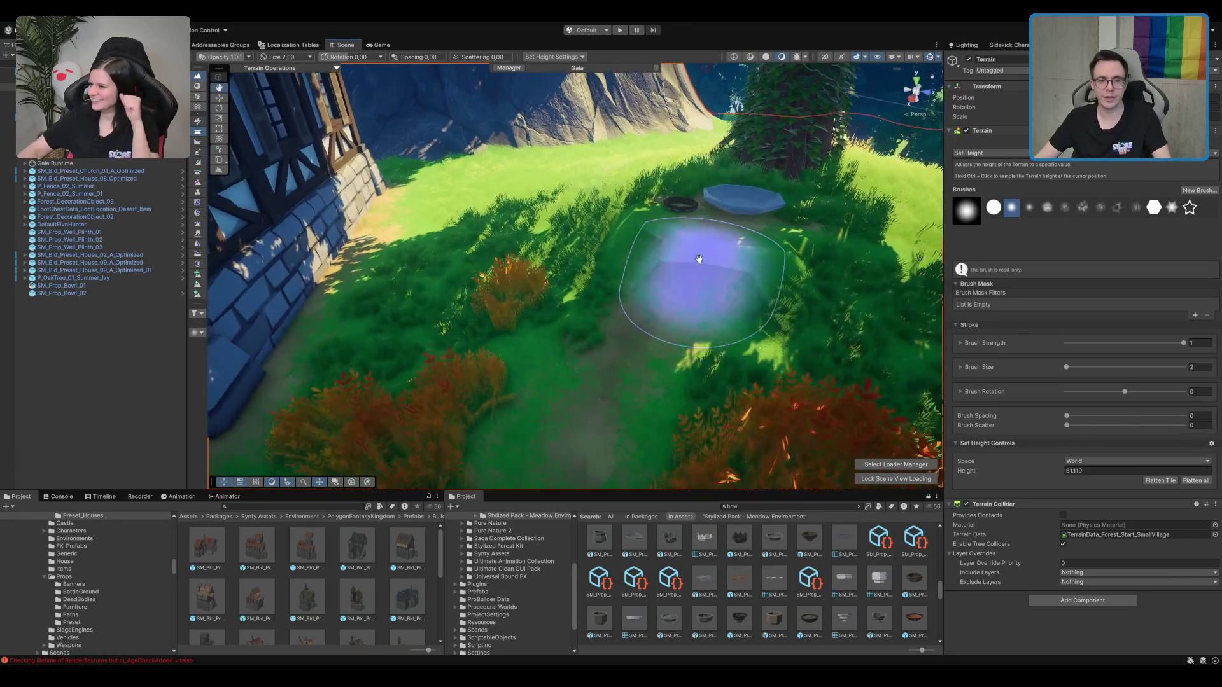
pyautogui.scroll(-5, 809, 234)
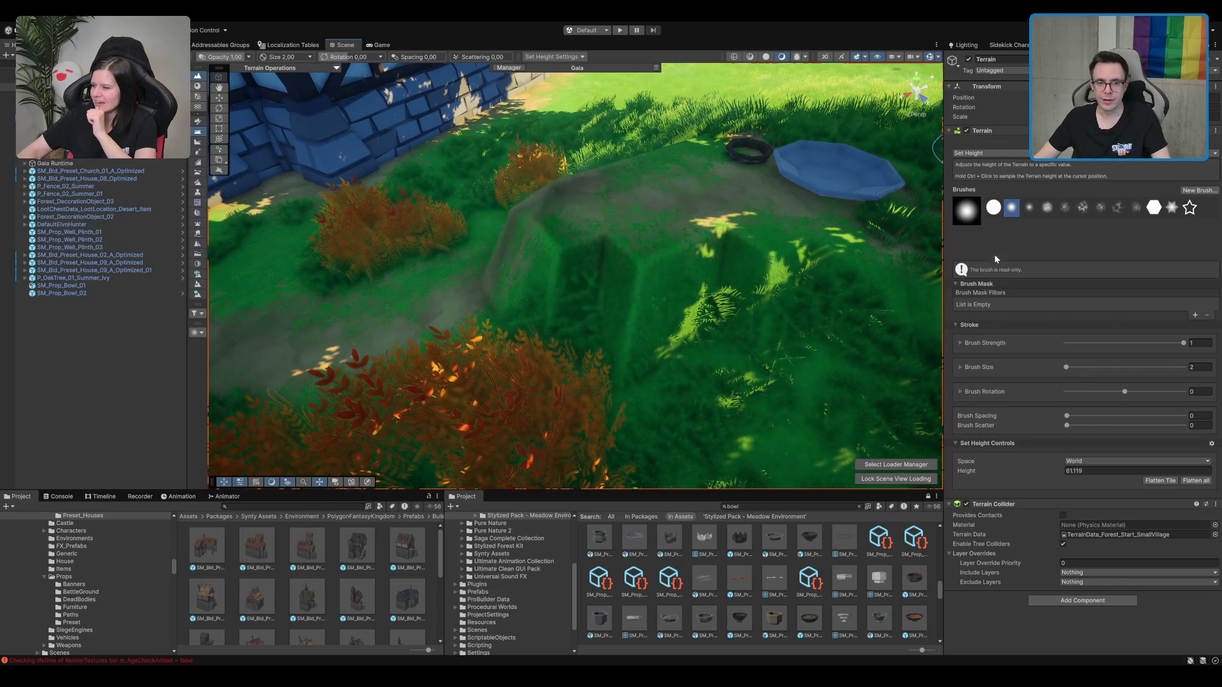
# Step: Smooth the mound's edge into a gentle slope toward the upper left
pyautogui.press('F3')
pyautogui.moveTo(814, 281)
pyautogui.mouseDown()
pyautogui.moveTo(586, 274)
pyautogui.moveTo(676, 354)
pyautogui.moveTo(586, 242)
pyautogui.moveTo(686, 353)
pyautogui.mouseUp()
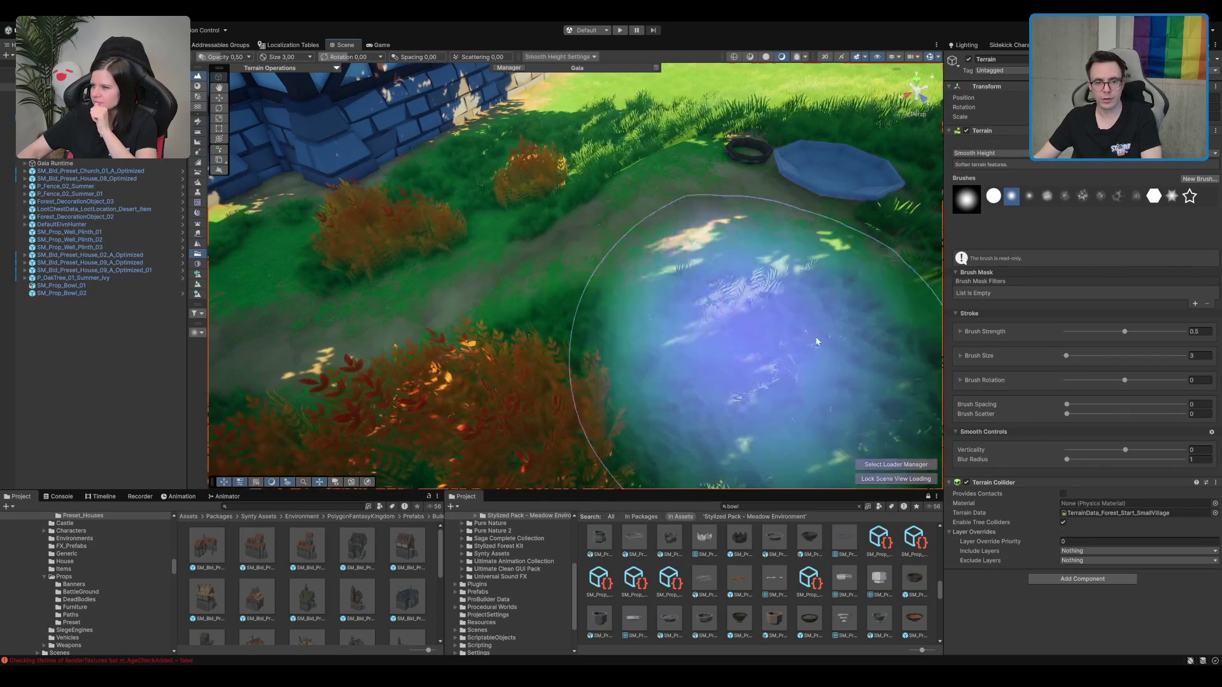
pyautogui.moveTo(573, 232)
pyautogui.mouseDown()
pyautogui.moveTo(637, 222)
pyautogui.moveTo(510, 346)
pyautogui.moveTo(507, 404)
pyautogui.moveTo(455, 423)
pyautogui.moveTo(534, 409)
pyautogui.moveTo(526, 416)
pyautogui.moveTo(539, 257)
pyautogui.moveTo(529, 311)
pyautogui.moveTo(541, 302)
pyautogui.moveTo(525, 282)
pyautogui.mouseUp()
pyautogui.click(541, 302)
# Step: Lift the dark bowl slightly out of the ground and move it next to the blue bowl
pyautogui.click(541, 304)
pyautogui.click(540, 308)
pyautogui.click(390, 419)
pyautogui.click(427, 382)
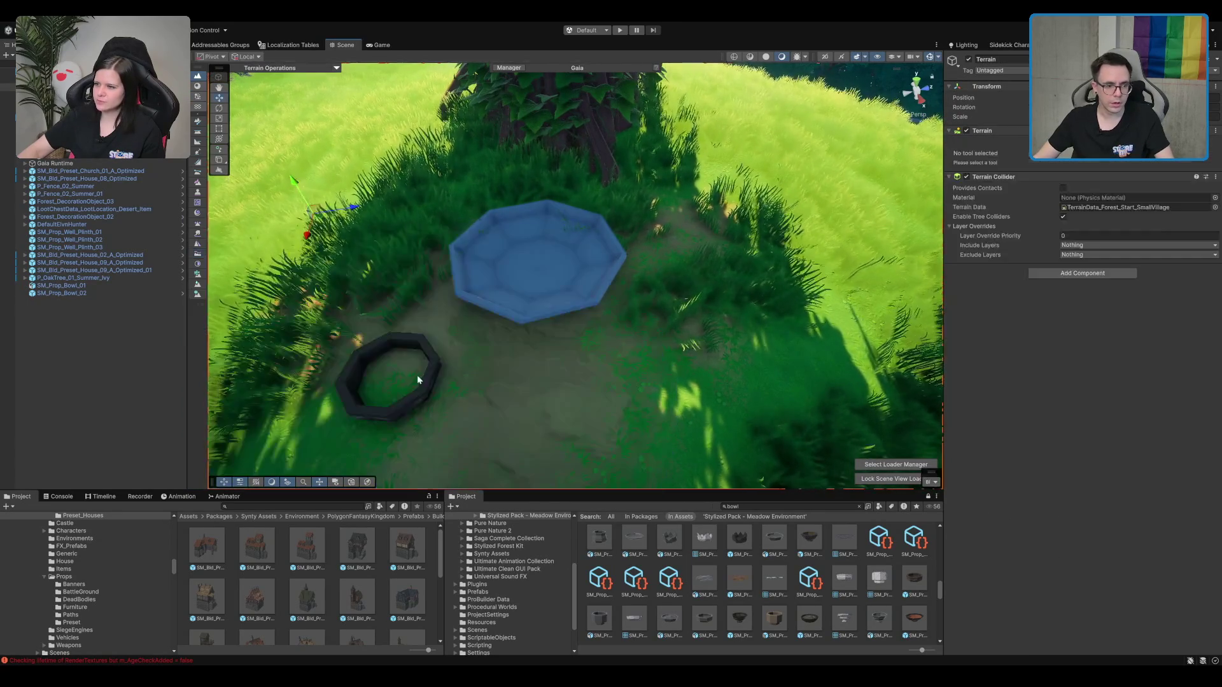
pyautogui.moveTo(395, 395); pyautogui.dragTo(372, 325)
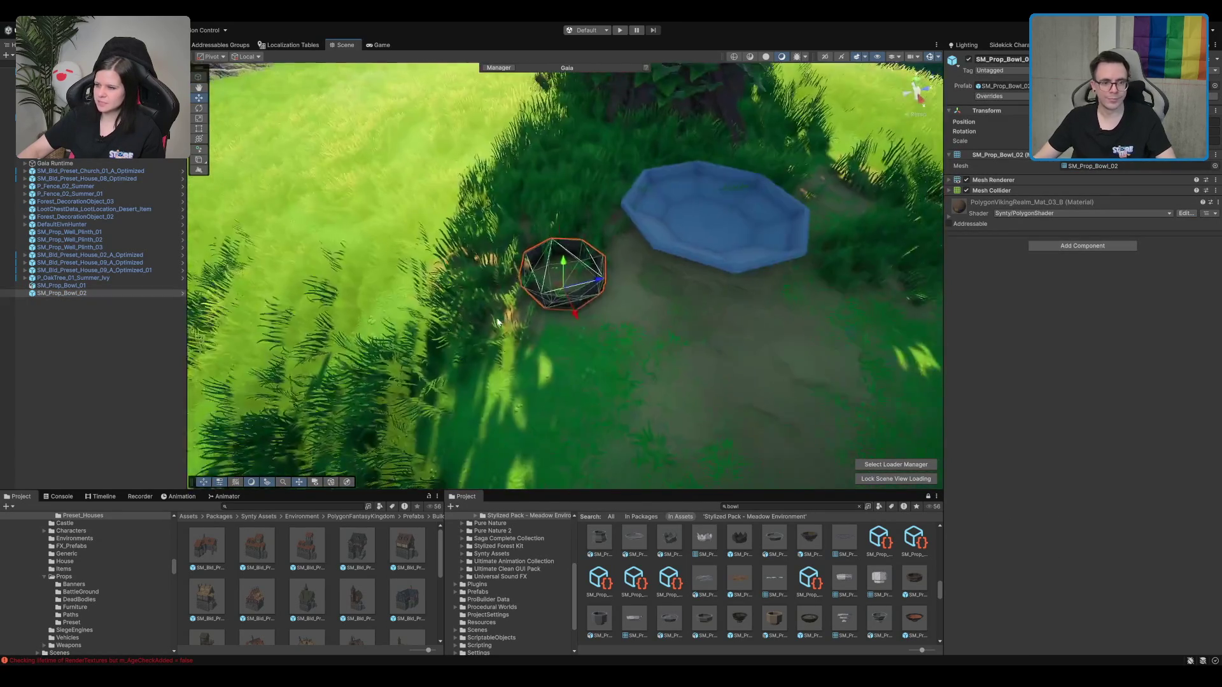
pyautogui.moveTo(494, 218); pyautogui.dragTo(519, 231)
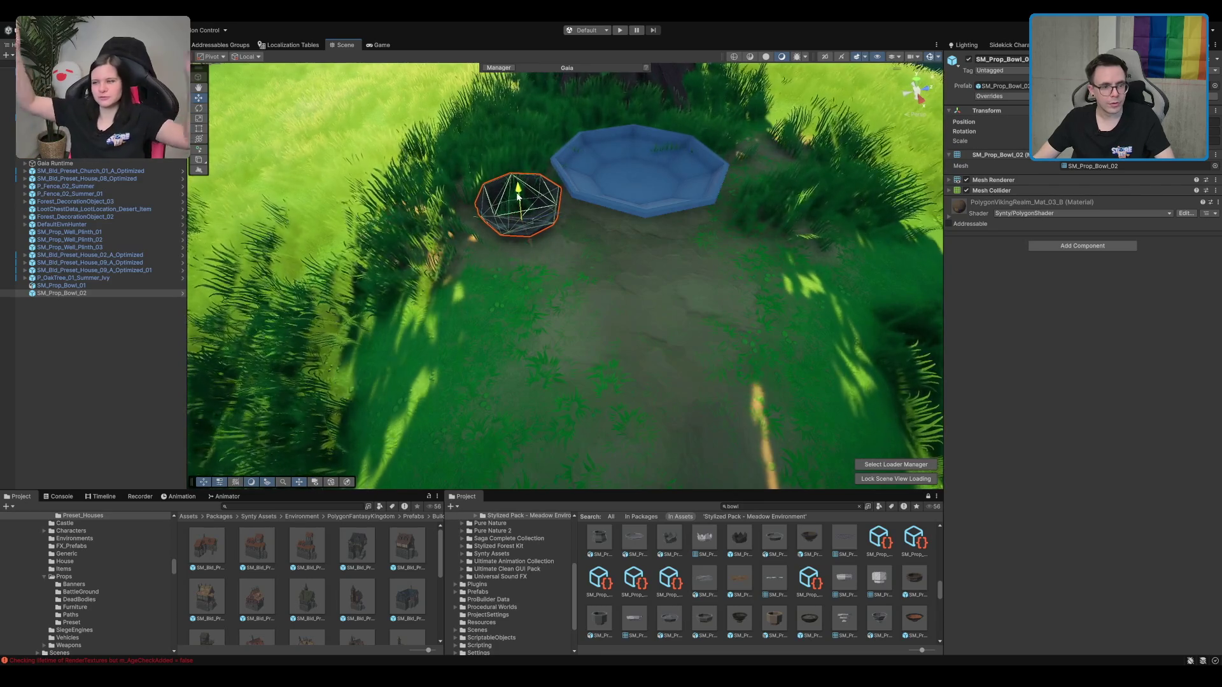
# Step: Add the brown SM_Prop_Bowl_08 on the blue bowl's other side, discarding an extra dark bowl
pyautogui.scroll(-2, 886, 619)
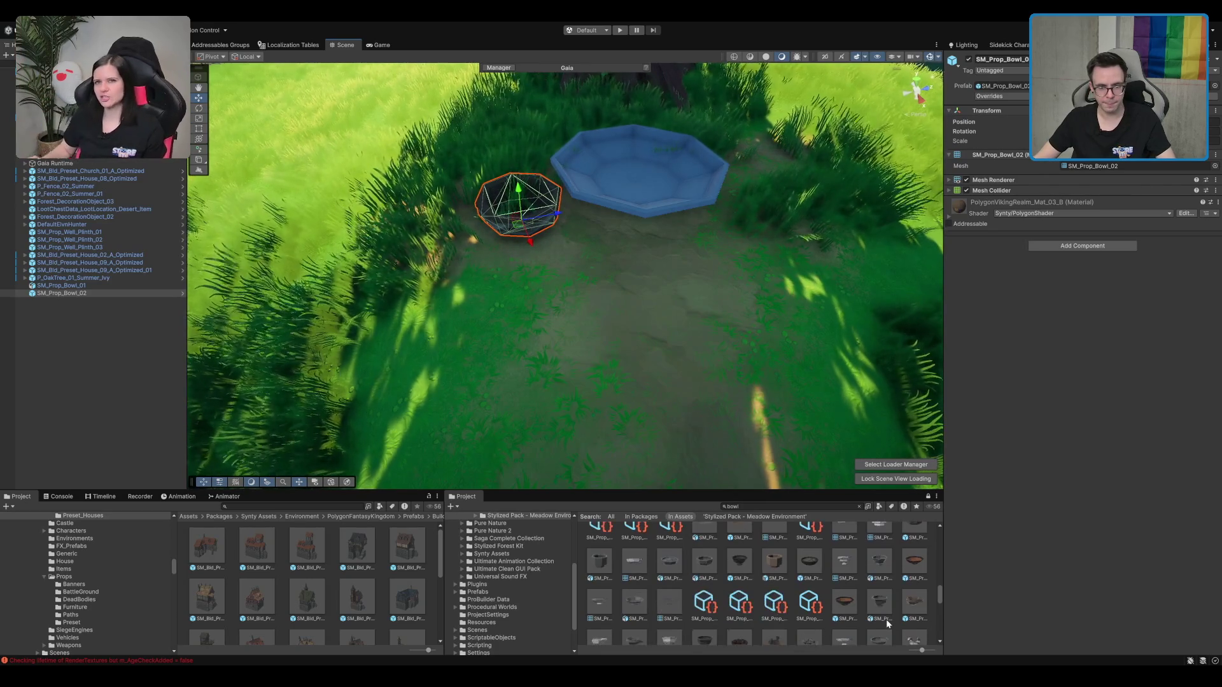
pyautogui.moveTo(809, 601)
pyautogui.mouseDown()
pyautogui.moveTo(753, 556)
pyautogui.moveTo(722, 372)
pyautogui.moveTo(777, 267)
pyautogui.moveTo(689, 258)
pyautogui.mouseUp()
pyautogui.hotkey('ctrl', 'z')
pyautogui.moveTo(853, 637)
pyautogui.mouseDown()
pyautogui.moveTo(643, 307)
pyautogui.moveTo(771, 249)
pyautogui.moveTo(744, 263)
pyautogui.mouseUp()
pyautogui.scroll(-3, 657, 356)
pyautogui.click(627, 361)
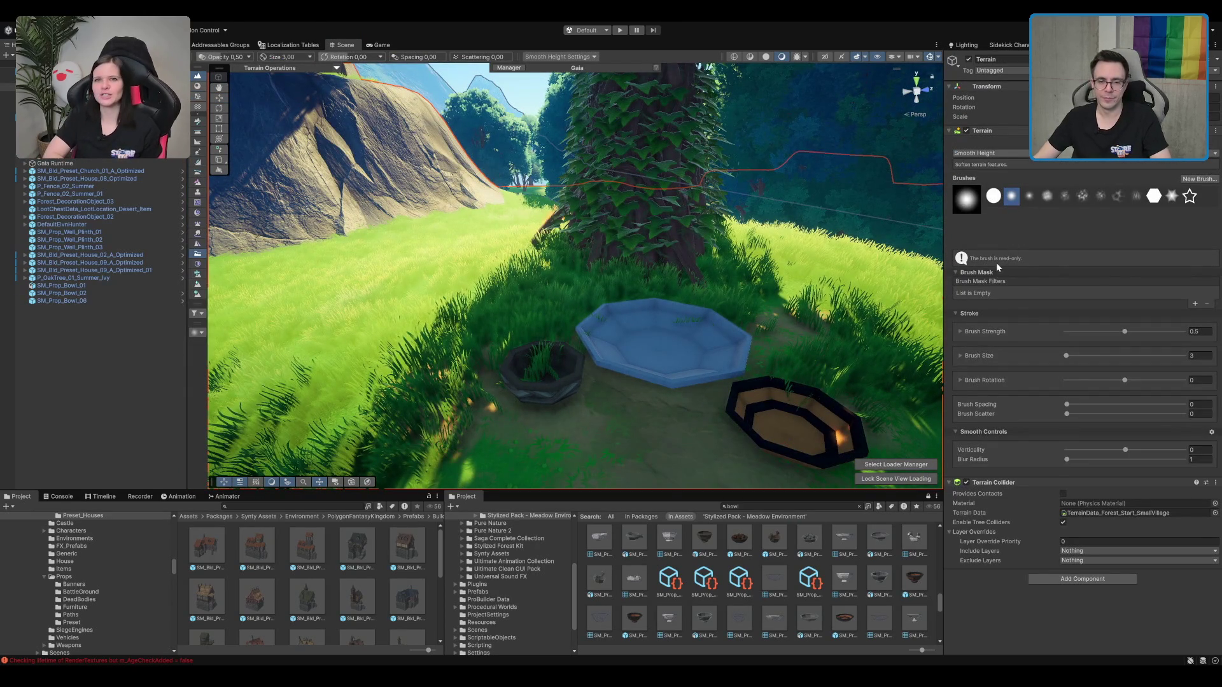
# Step: Cycle the terrain tools through Paint Texture and Paint Details while pulling back toward the house
pyautogui.hotkey('shift', '3')
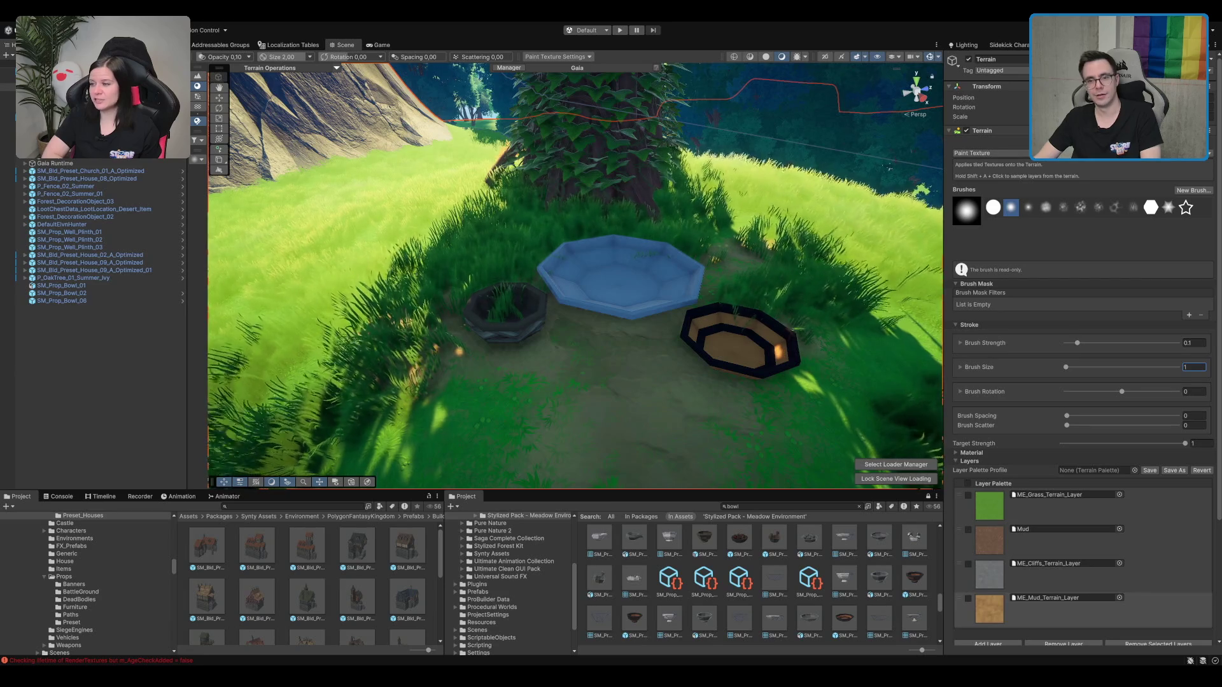
pyautogui.press('F4')
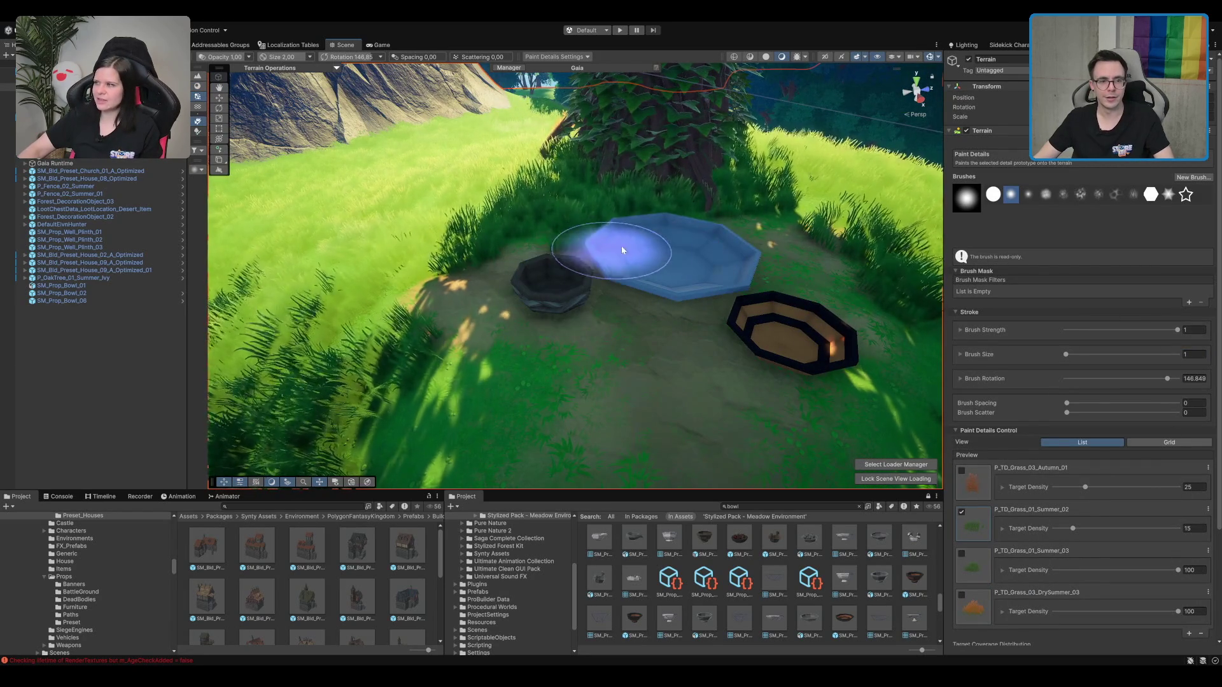
pyautogui.scroll(-2, 624, 319)
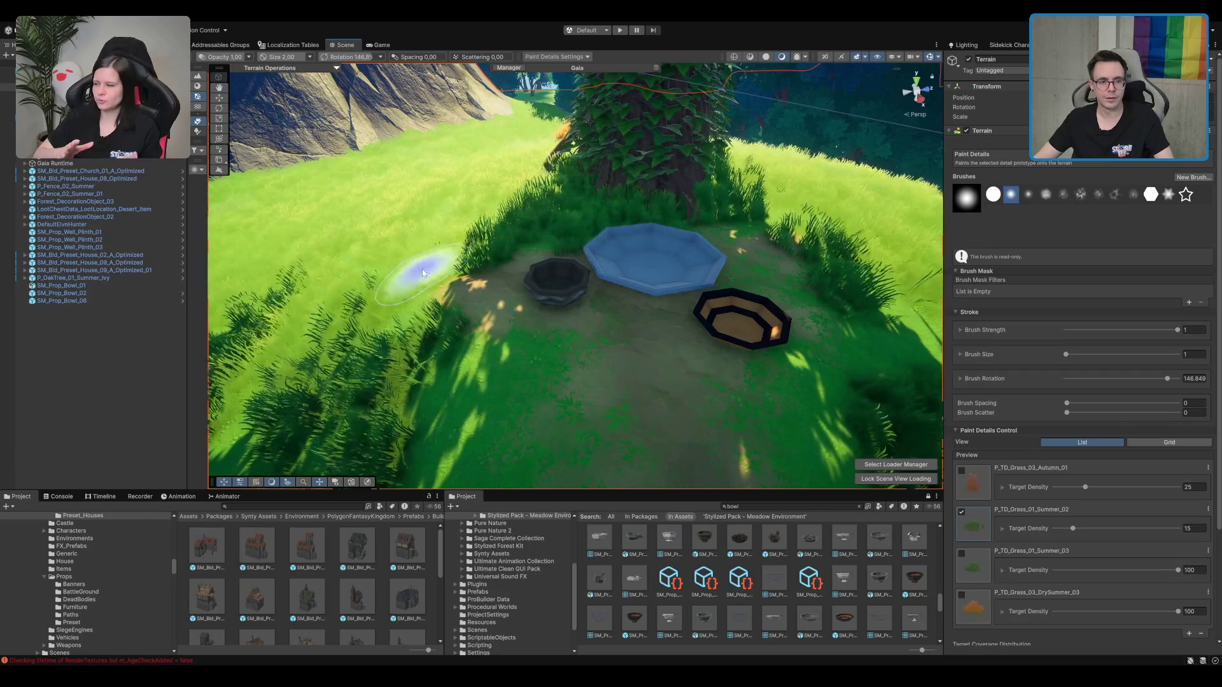
pyautogui.scroll(-5, 423, 273)
pyautogui.moveTo(627, 293)
pyautogui.mouseDown()
pyautogui.moveTo(600, 312)
pyautogui.moveTo(649, 253)
pyautogui.moveTo(688, 282)
pyautogui.mouseUp()
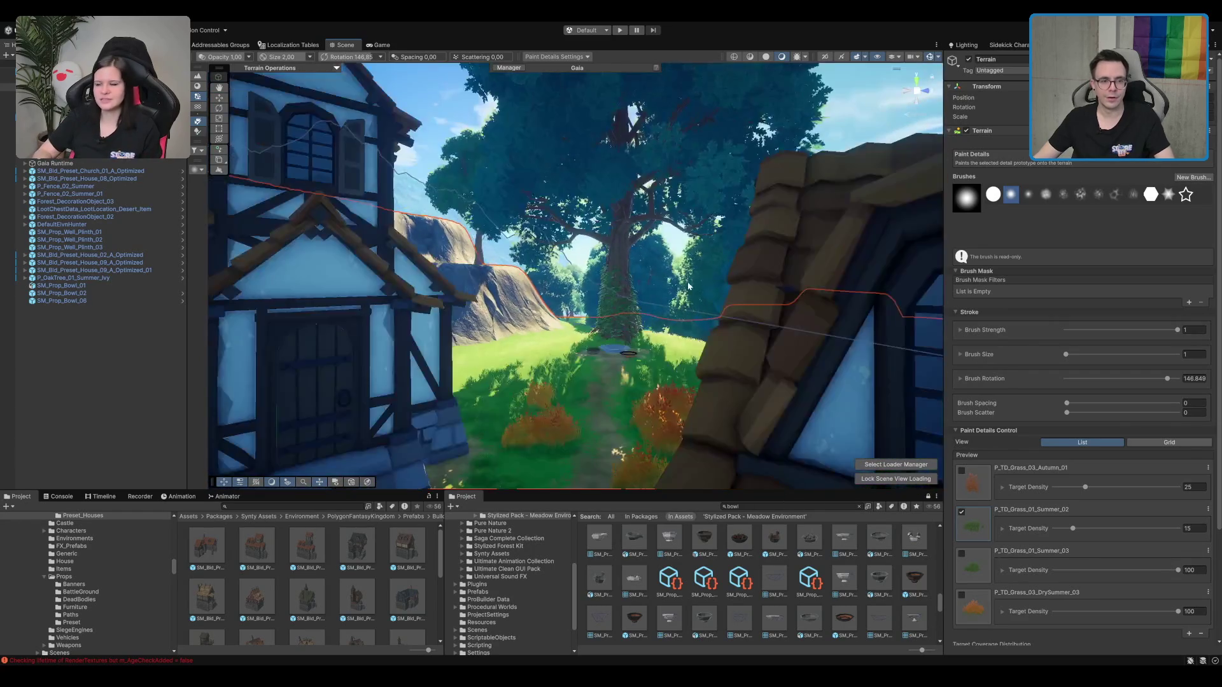
pyautogui.scroll(-3, 689, 282)
# Step: Switch to the Hand tool, frame the tree and bowls, and clear the Project search
pyautogui.press('q')
pyautogui.scroll(6, 663, 289)
pyautogui.scroll(4, 642, 260)
pyautogui.scroll(-2, 679, 350)
pyautogui.moveTo(679, 350); pyautogui.dragTo(684, 280)
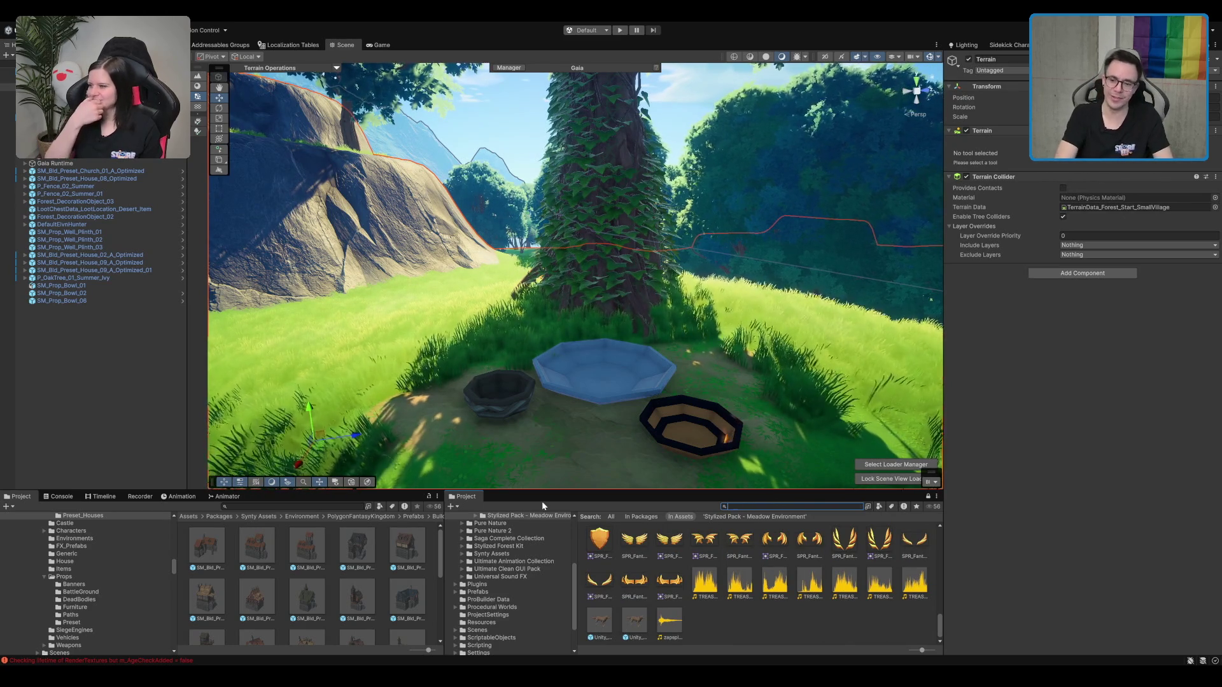
pyautogui.press('BackSpace')
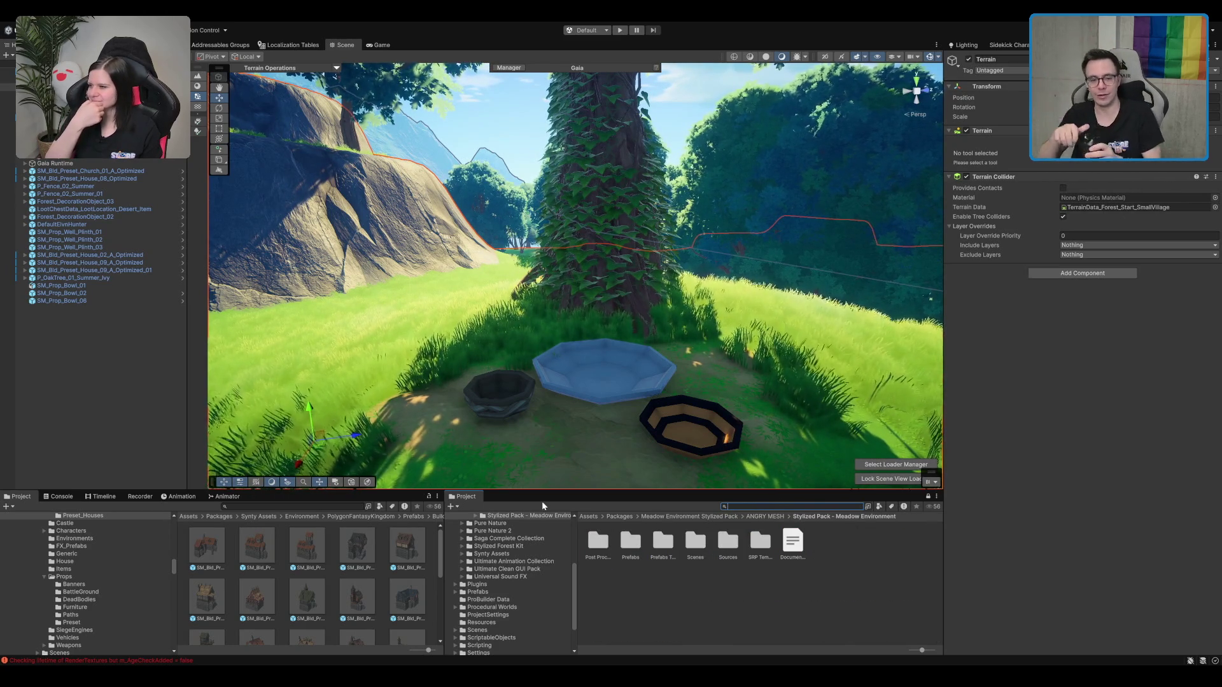
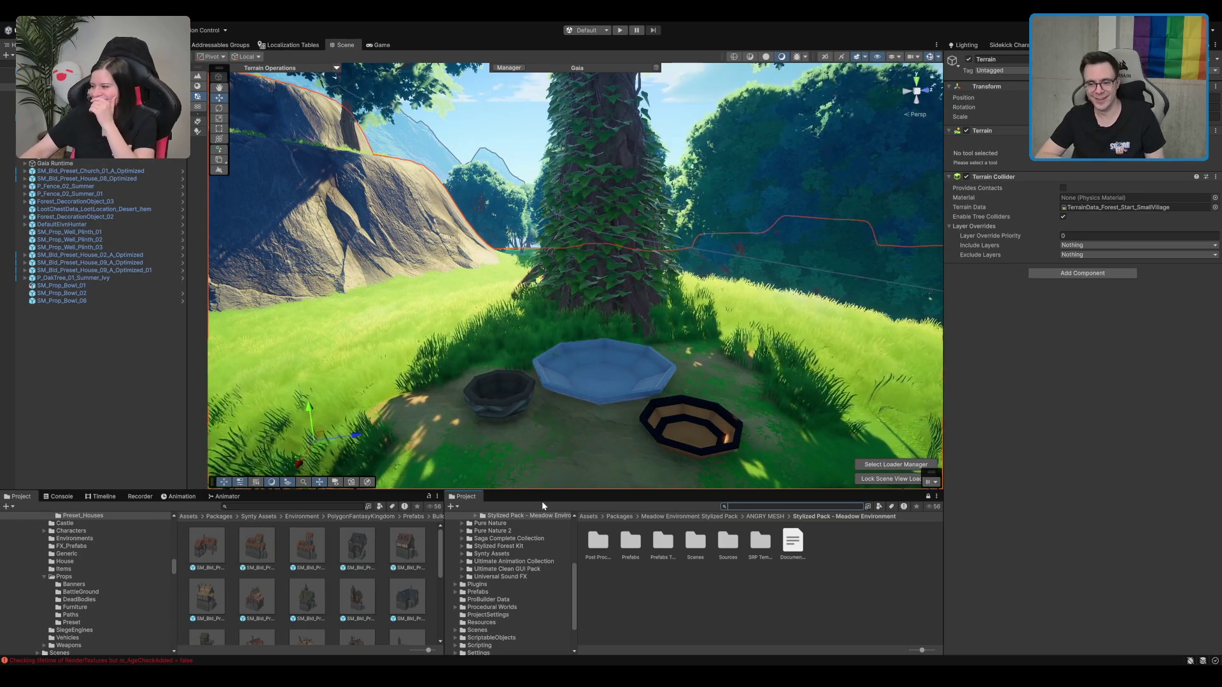
# Step: Open the asset pack's Props folder in the Project window
pyautogui.scroll(-3, 552, 266)
pyautogui.scroll(3, 589, 264)
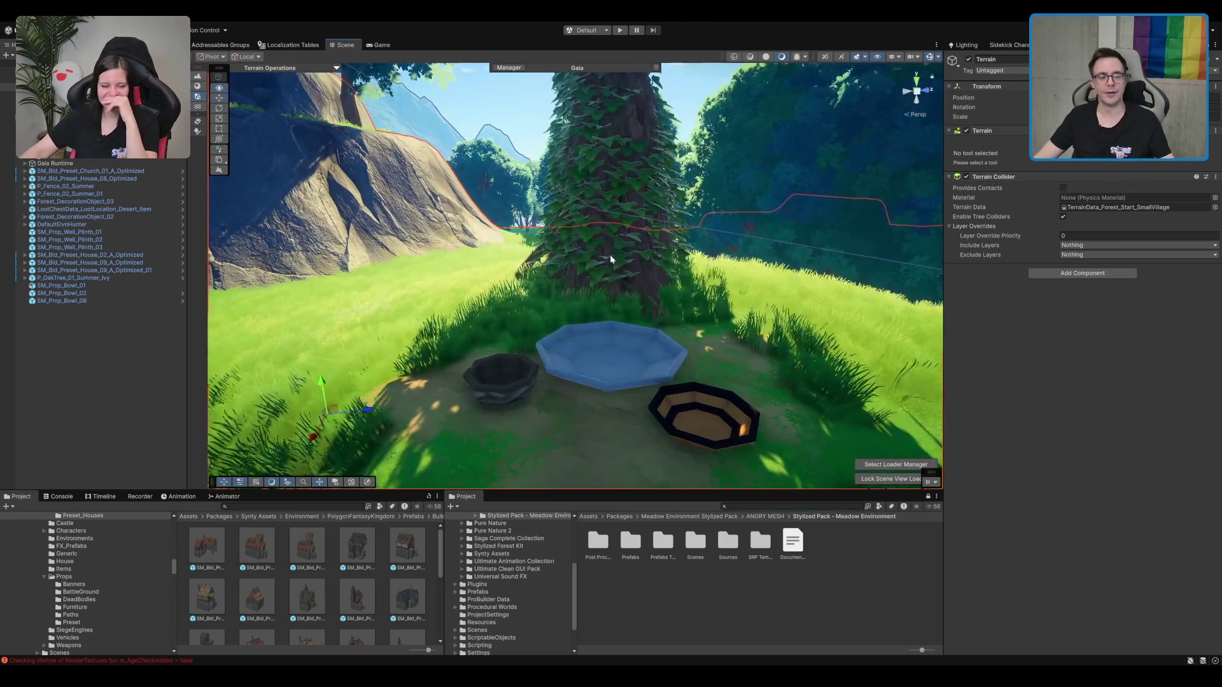
pyautogui.scroll(-5, 608, 254)
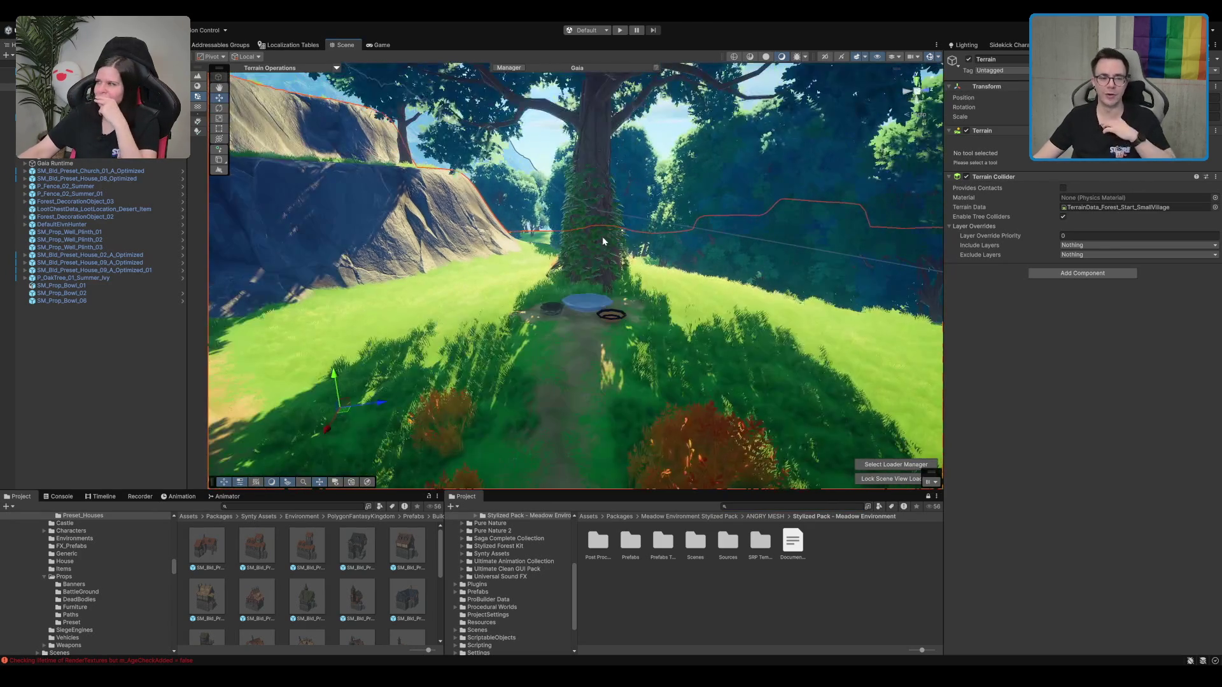
pyautogui.scroll(5, 661, 280)
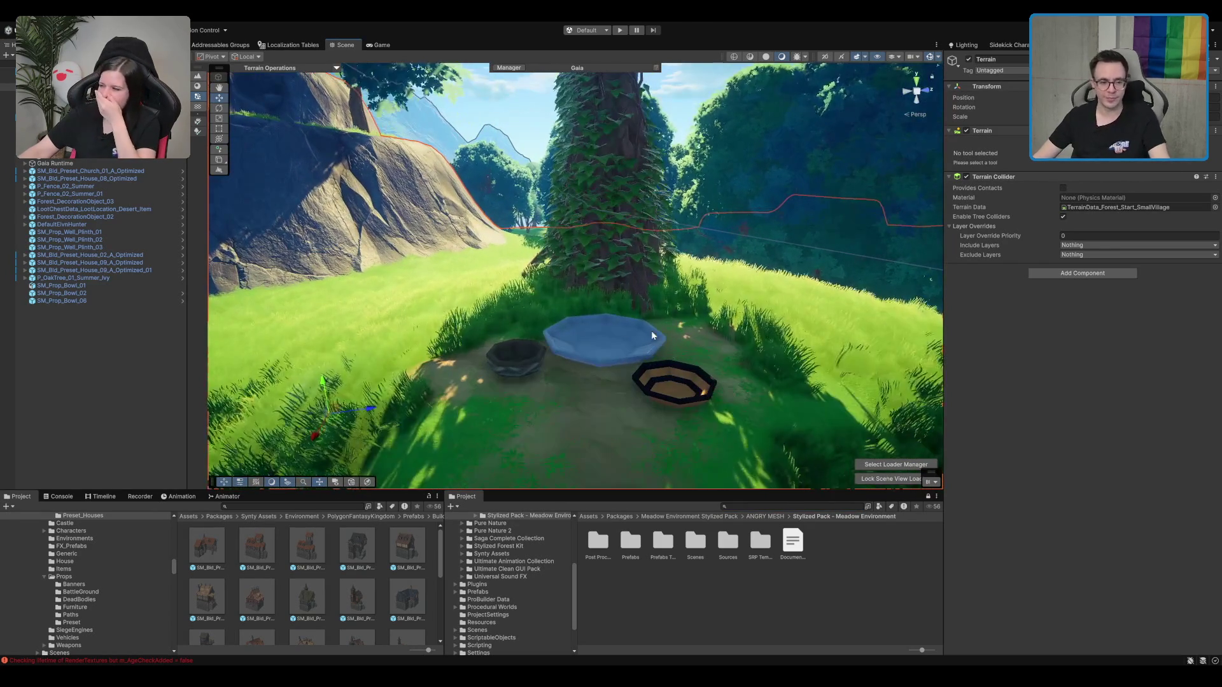
pyautogui.click(135, 575)
pyautogui.scroll(-3, 270, 582)
# Step: Try the elephant head prop in the clearing, then delete it
pyautogui.moveTo(401, 555)
pyautogui.mouseDown()
pyautogui.moveTo(589, 380)
pyautogui.moveTo(578, 344)
pyautogui.mouseUp()
pyautogui.press('e')
pyautogui.press('w')
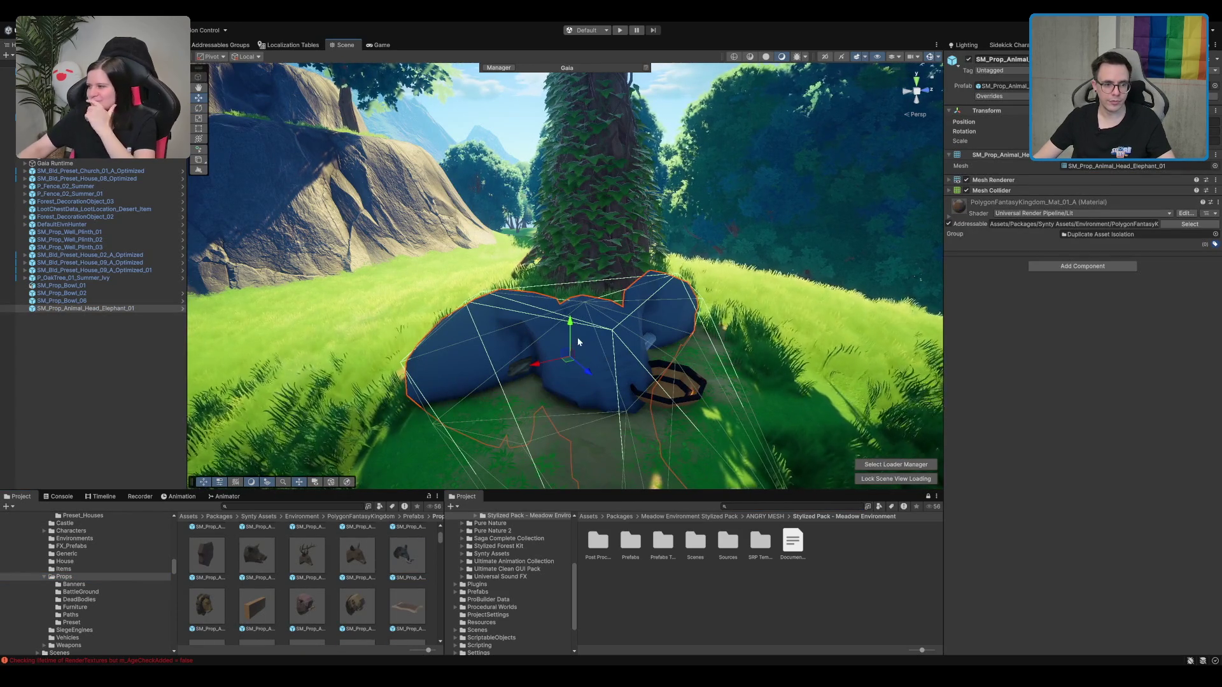
pyautogui.hotkey('ctrl', 'z')
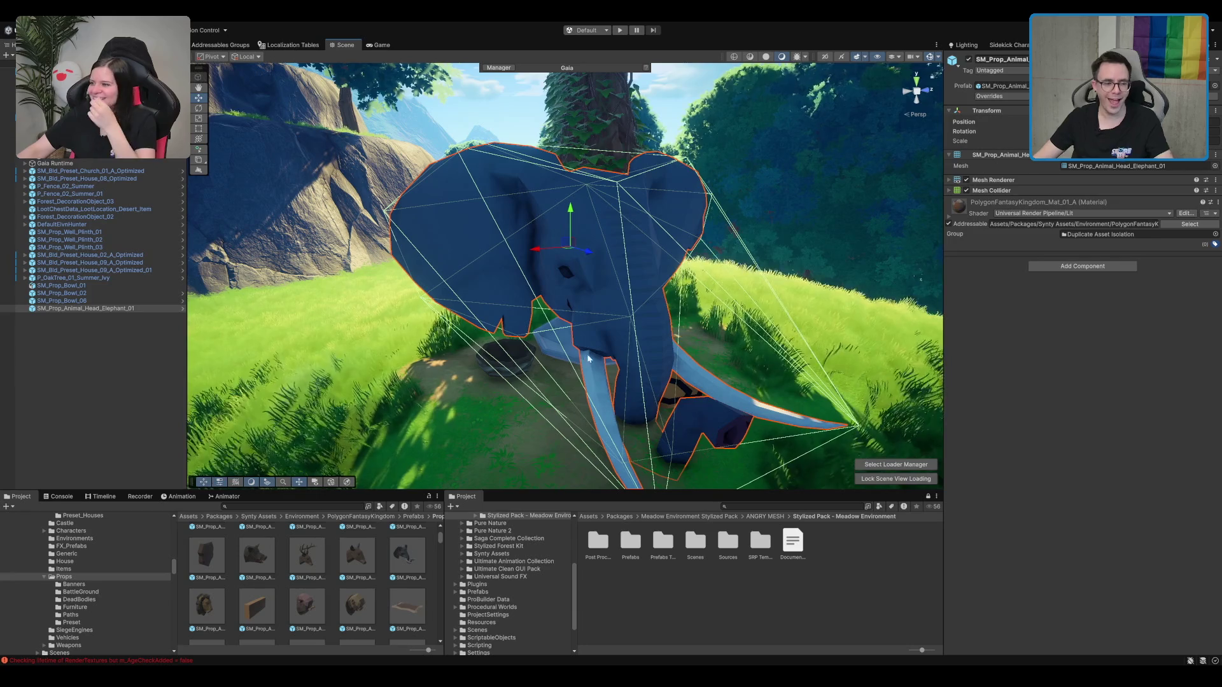
pyautogui.press('Delete')
# Step: Try the tap prop among the bowls twice, tilting it, then delete it
pyautogui.scroll(-5, 378, 598)
pyautogui.scroll(-3, 373, 587)
pyautogui.moveTo(357, 576)
pyautogui.mouseDown()
pyautogui.moveTo(695, 324)
pyautogui.moveTo(564, 418)
pyautogui.mouseUp()
pyautogui.press('e')
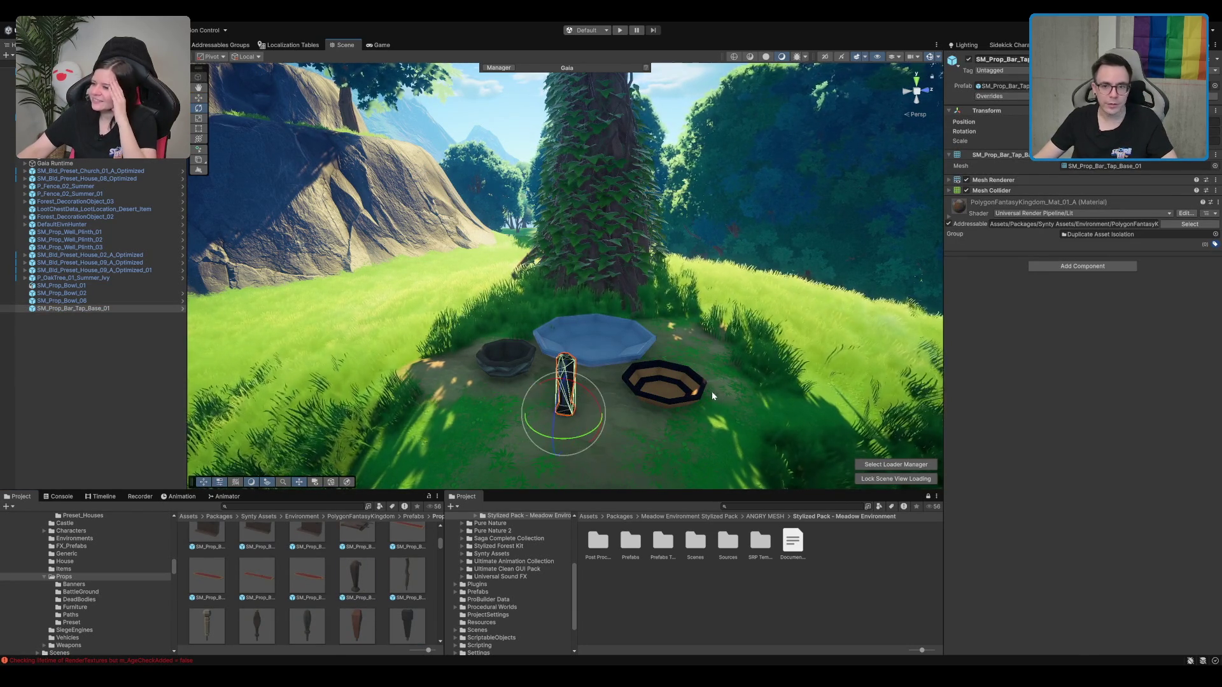
pyautogui.press('f')
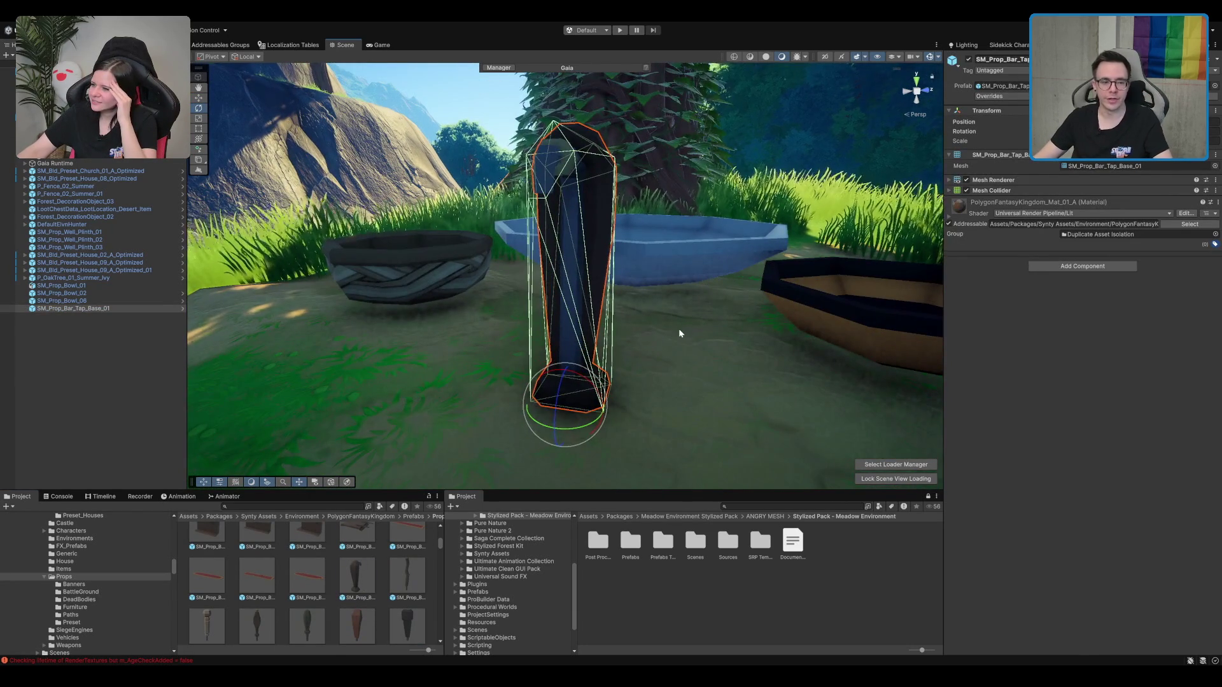
pyautogui.press('Delete')
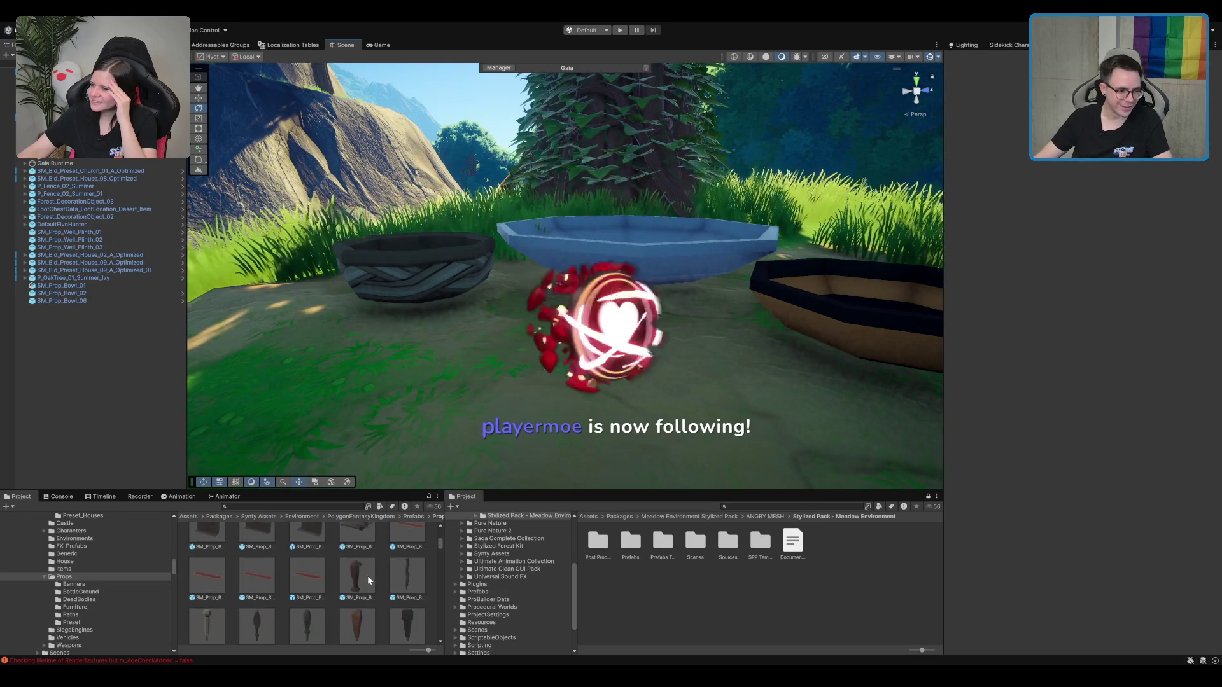
pyautogui.moveTo(353, 571)
pyautogui.mouseDown()
pyautogui.moveTo(439, 394)
pyautogui.moveTo(471, 397)
pyautogui.mouseUp()
pyautogui.moveTo(513, 438)
pyautogui.mouseDown()
pyautogui.moveTo(574, 396)
pyautogui.moveTo(630, 389)
pyautogui.mouseUp()
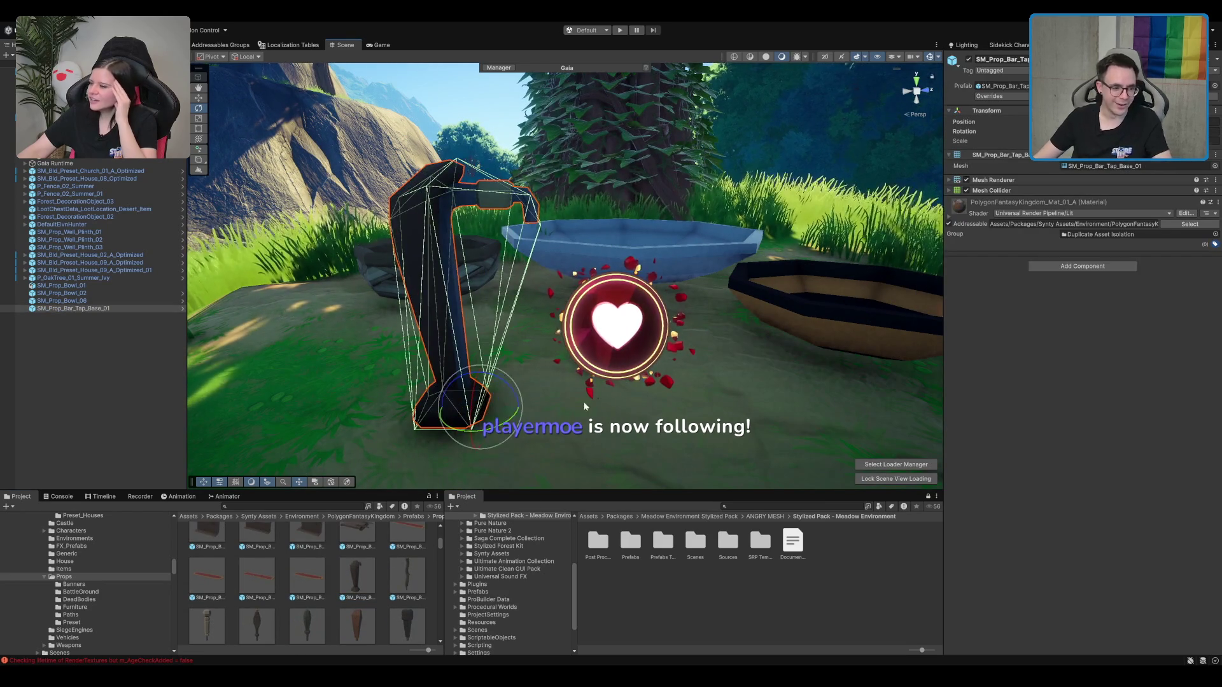
pyautogui.press('Delete')
# Step: Try a basket prop between the bowls, then delete it
pyautogui.scroll(-3, 327, 591)
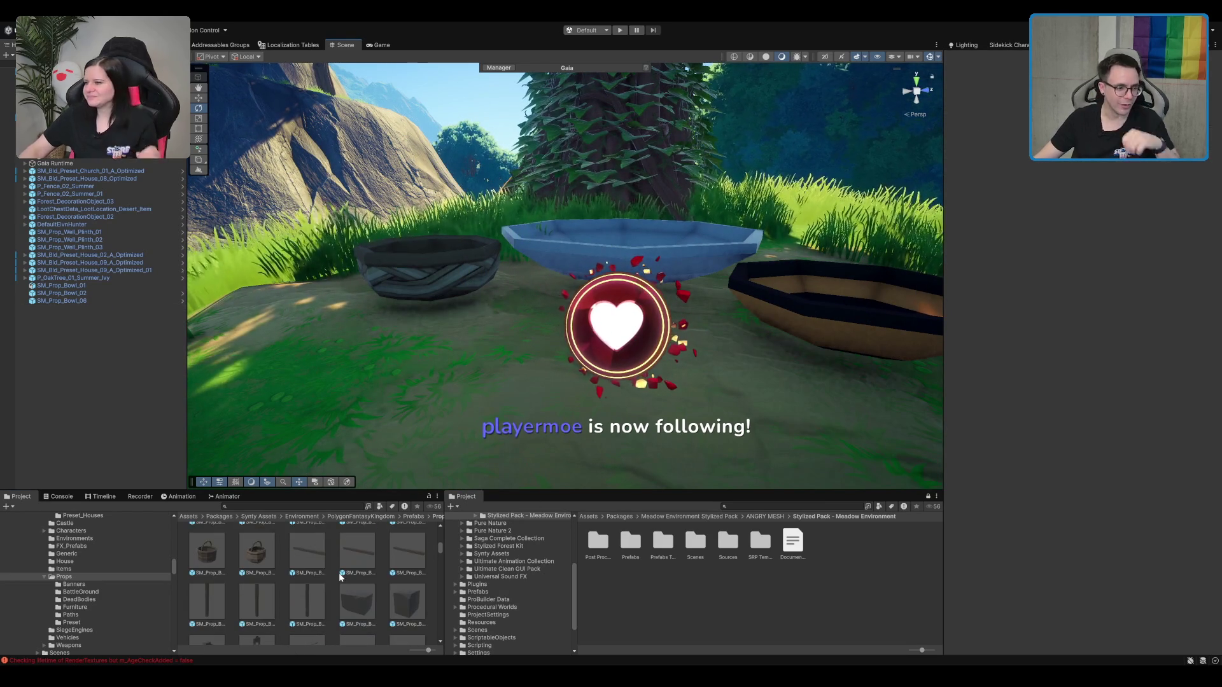
pyautogui.moveTo(273, 560)
pyautogui.mouseDown()
pyautogui.moveTo(642, 254)
pyautogui.moveTo(551, 381)
pyautogui.mouseUp()
pyautogui.press('Delete')
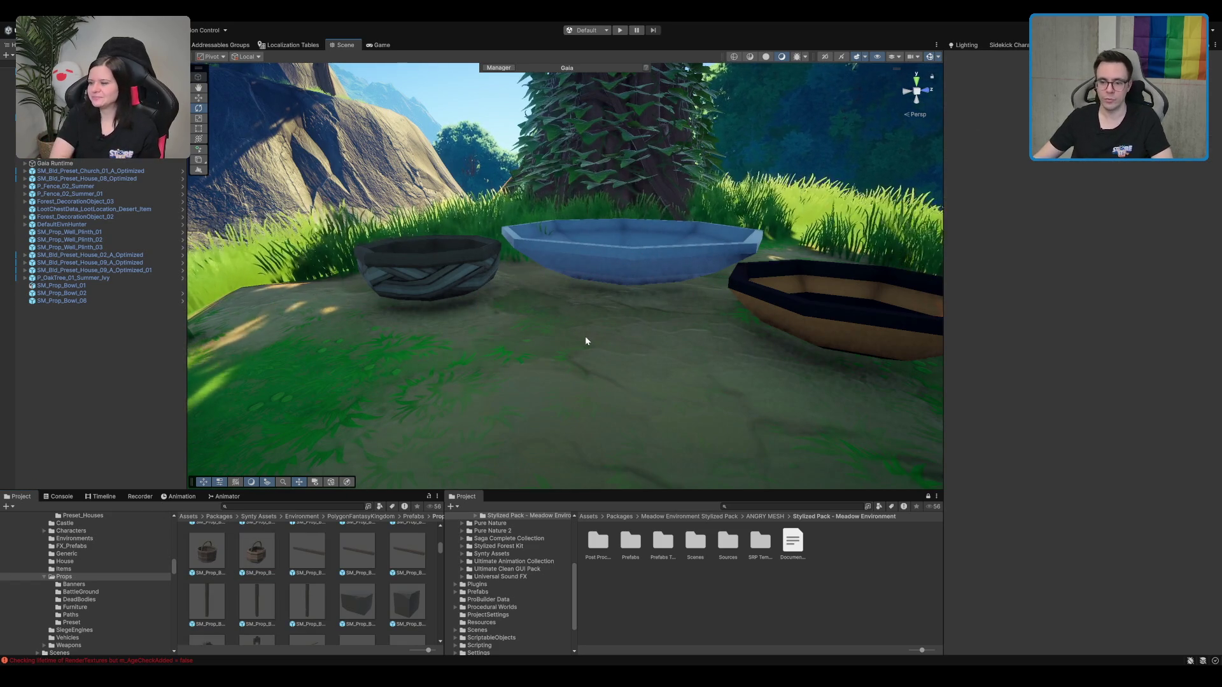
# Step: Try a blood pool prop, then drag SM_Prop_Cage_01 beside the three bowls
pyautogui.scroll(-2, 257, 588)
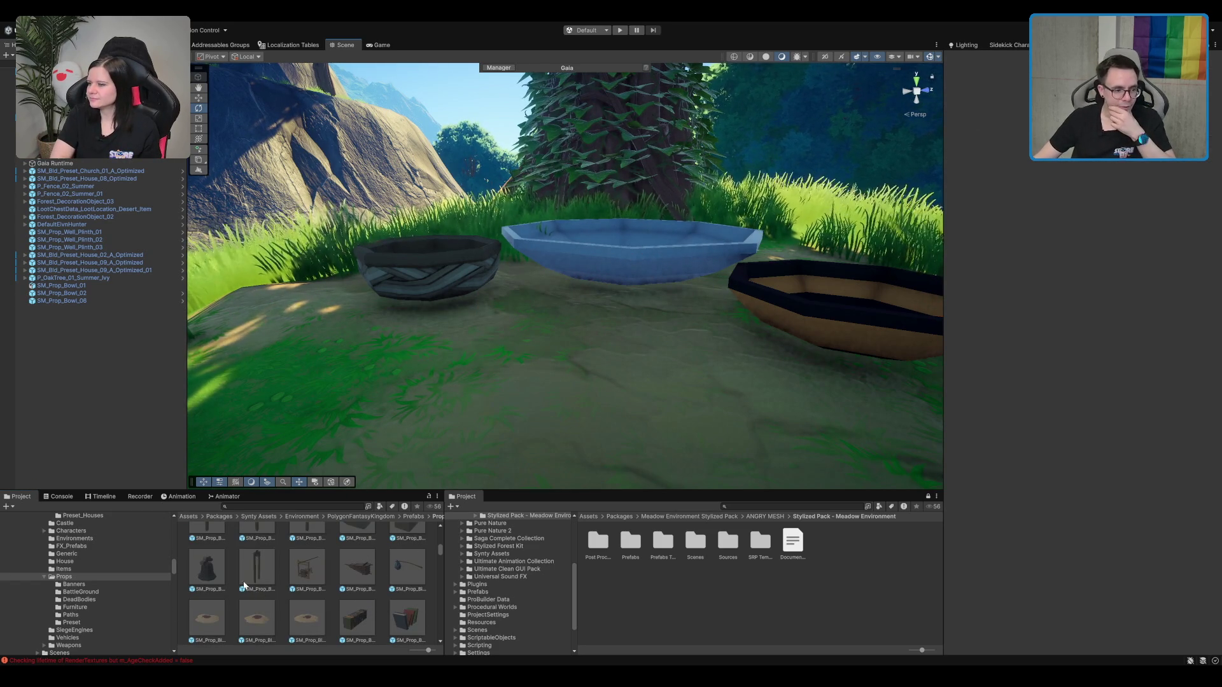
pyautogui.scroll(-1, 284, 561)
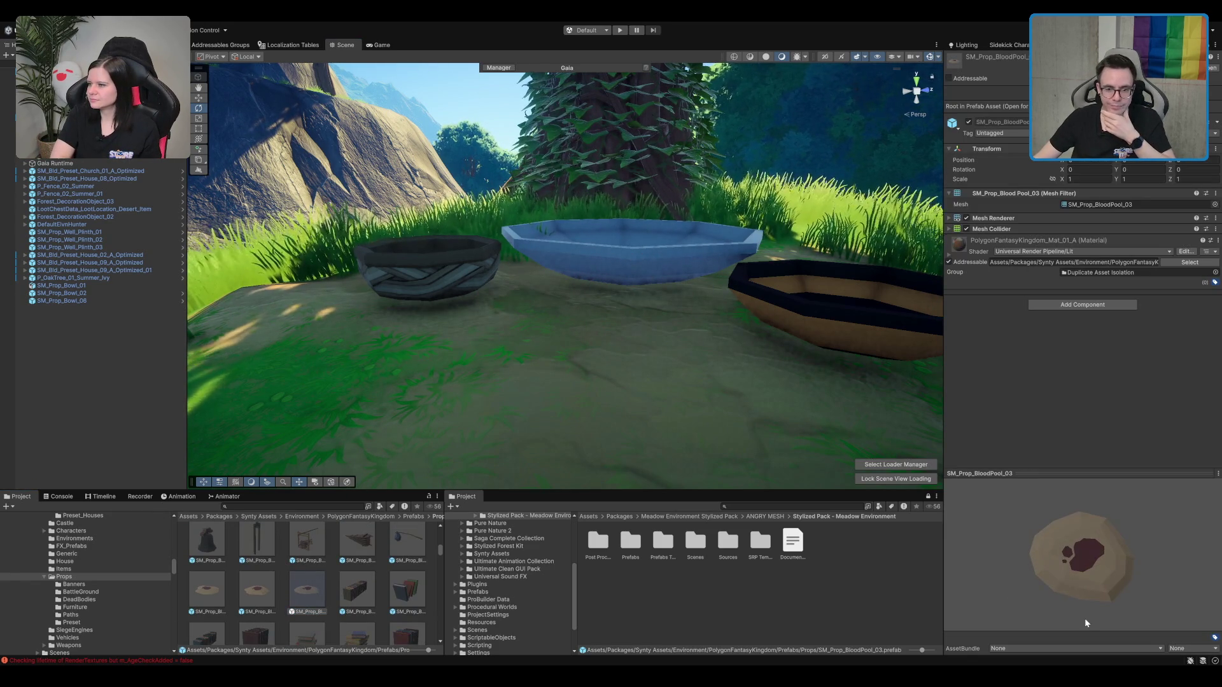
pyautogui.scroll(-1, 417, 585)
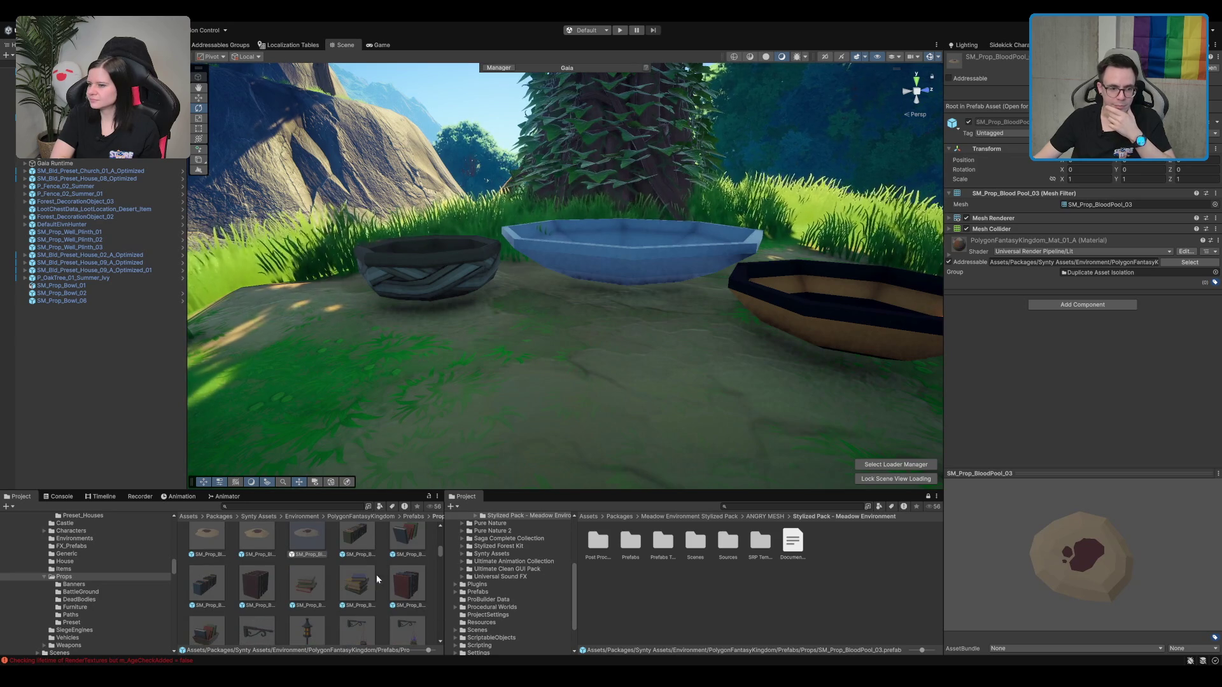
pyautogui.moveTo(323, 553); pyautogui.dragTo(571, 364)
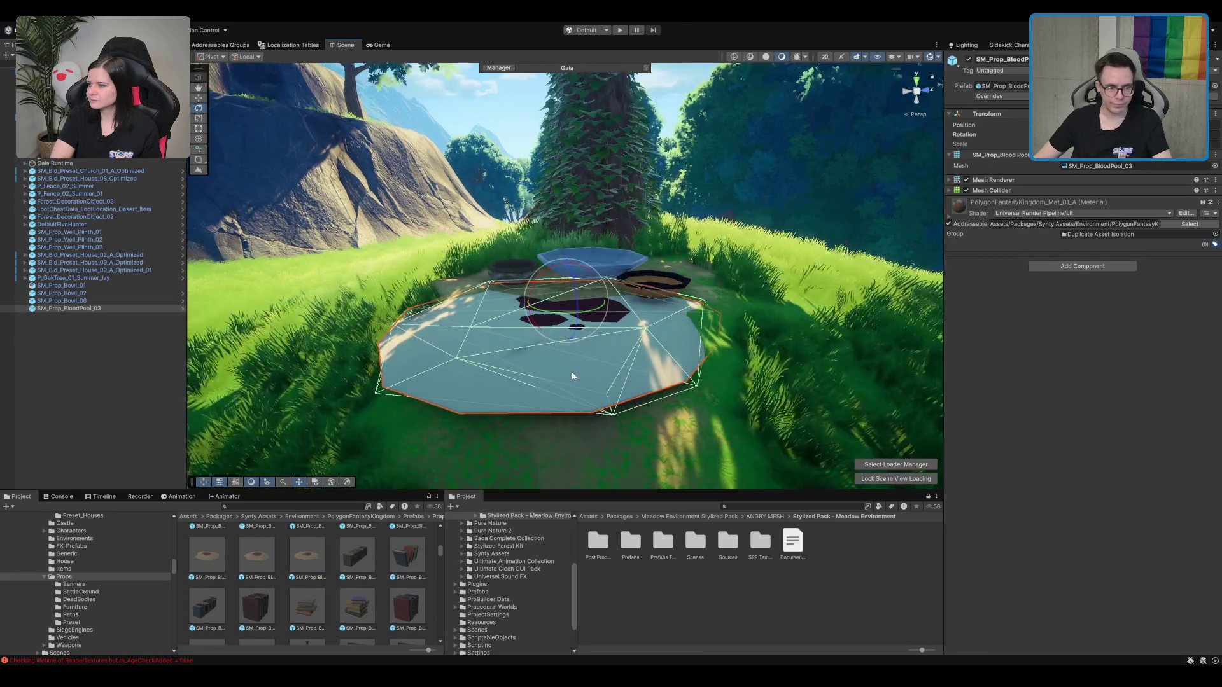
pyautogui.scroll(5, 584, 318)
pyautogui.scroll(-3, 320, 554)
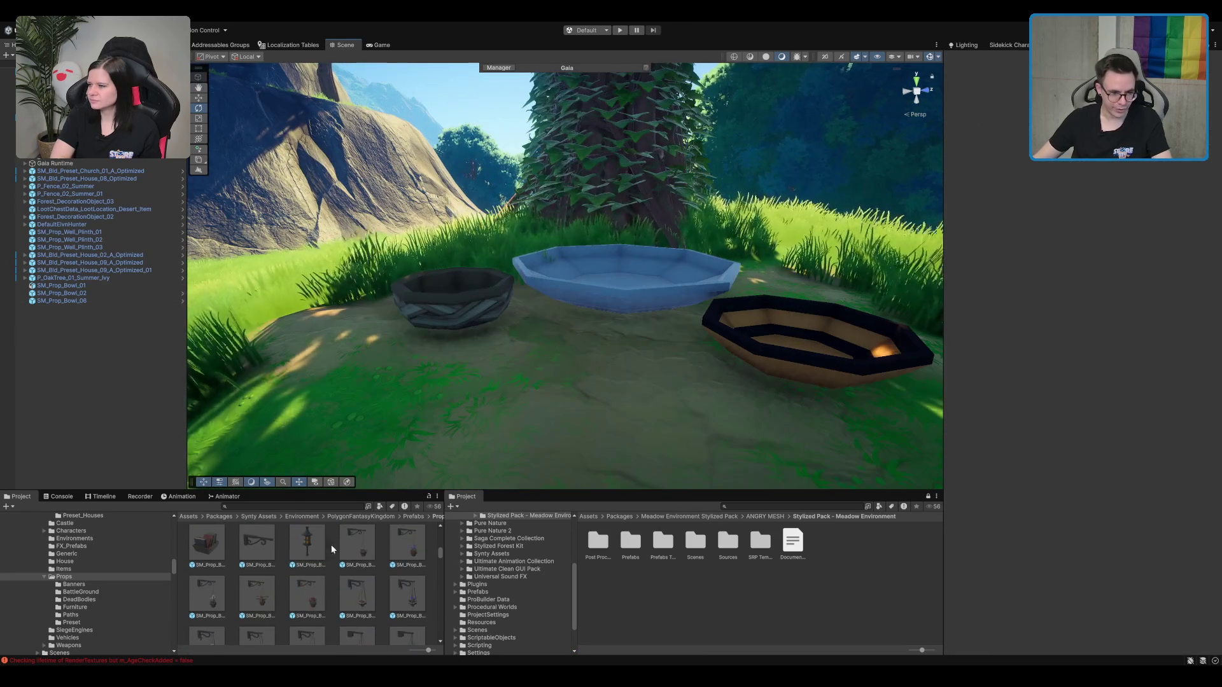
pyautogui.scroll(-5, 330, 554)
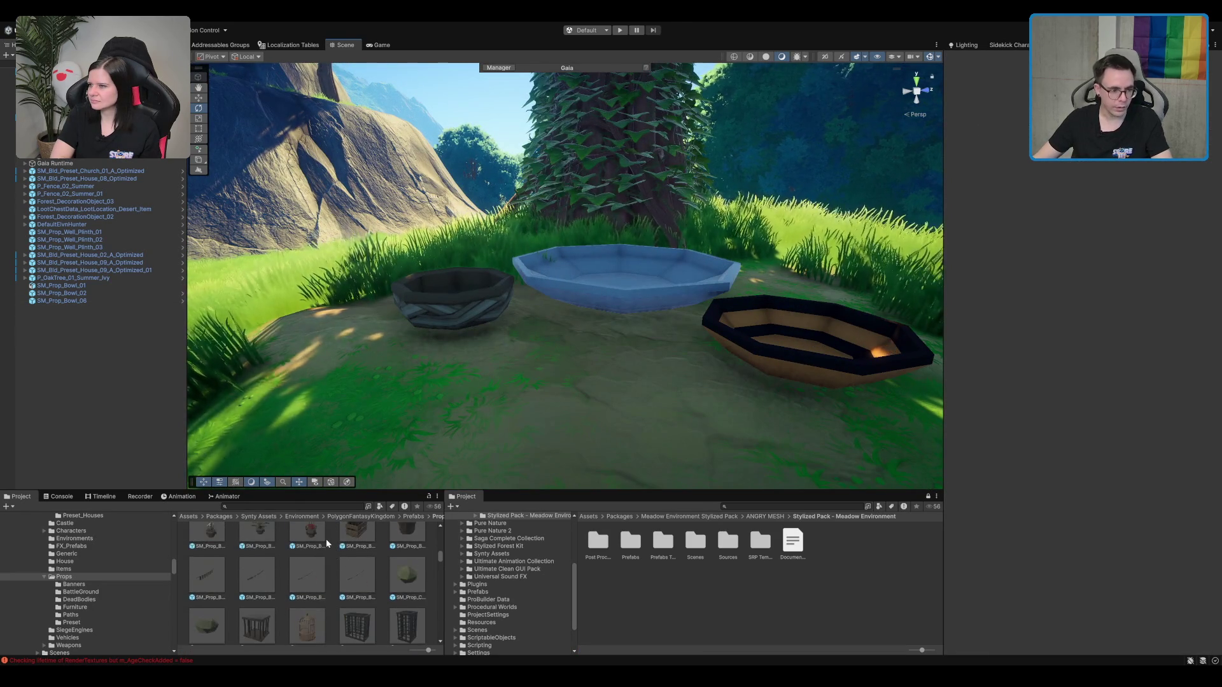
pyautogui.scroll(1, 318, 560)
pyautogui.moveTo(268, 556)
pyautogui.mouseDown()
pyautogui.moveTo(532, 396)
pyautogui.moveTo(519, 399)
pyautogui.mouseUp()
pyautogui.scroll(-5, 510, 391)
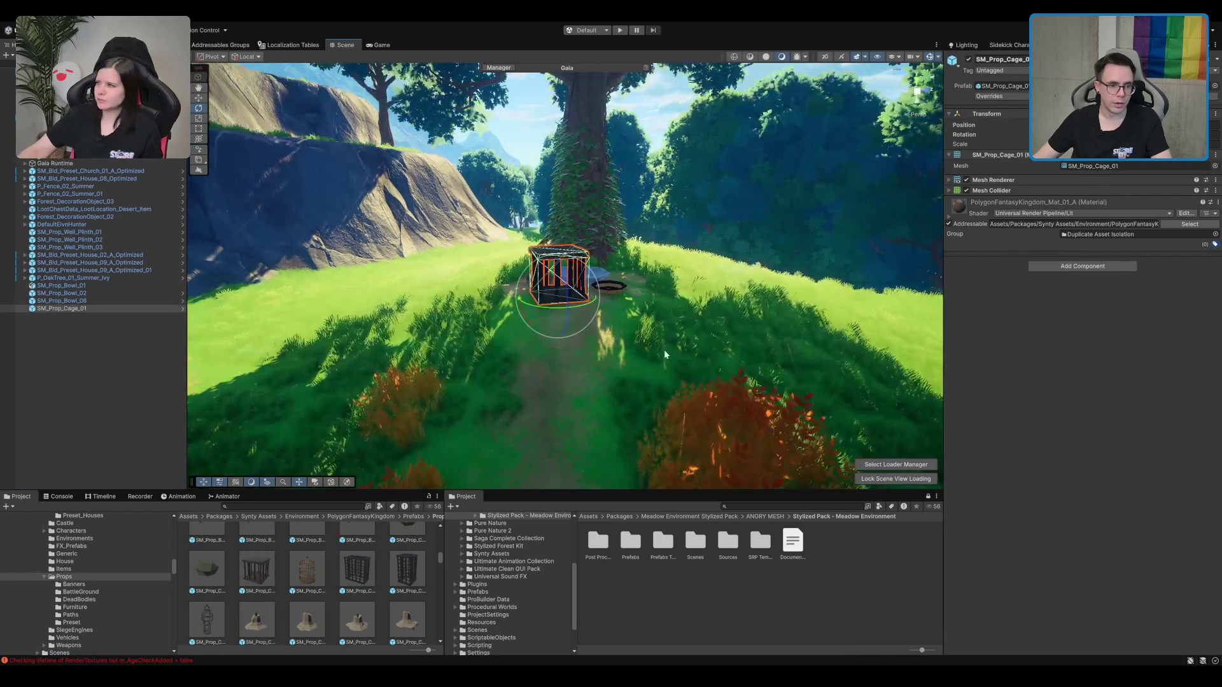
# Step: Move the cage beside the left village house door and orient it
pyautogui.moveTo(591, 364)
pyautogui.mouseDown()
pyautogui.moveTo(631, 310)
pyautogui.moveTo(620, 297)
pyautogui.moveTo(571, 300)
pyautogui.moveTo(633, 318)
pyautogui.moveTo(643, 335)
pyautogui.mouseUp()
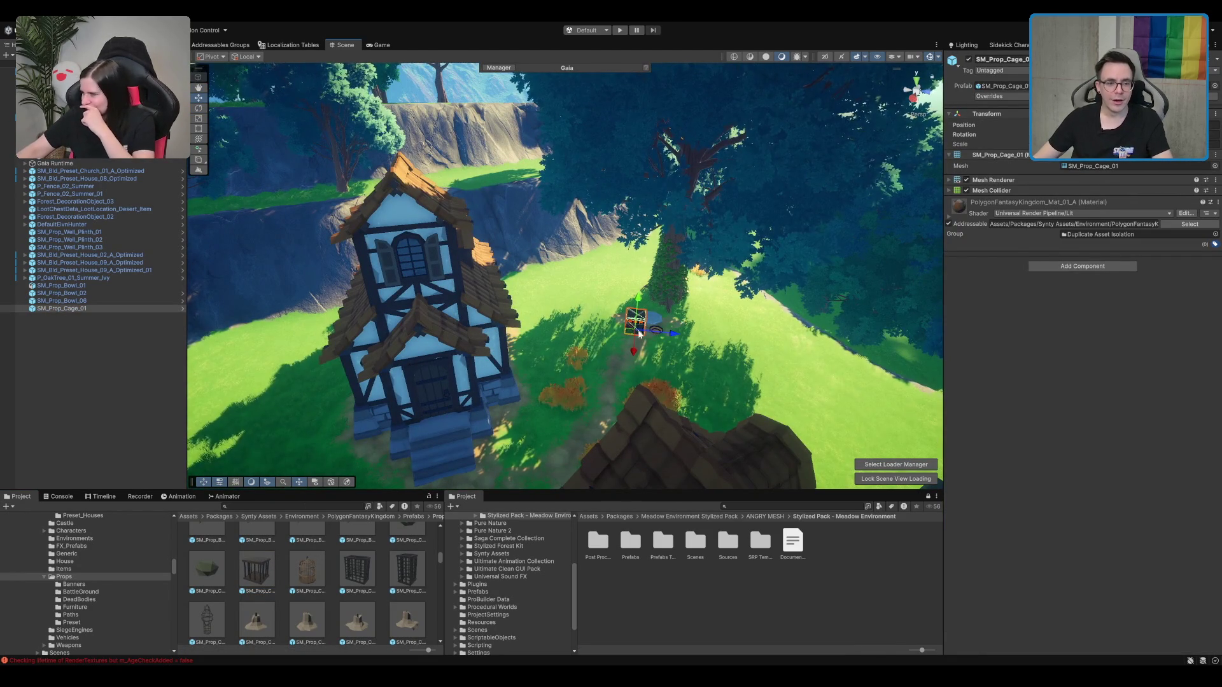
pyautogui.moveTo(296, 460); pyautogui.dragTo(564, 364)
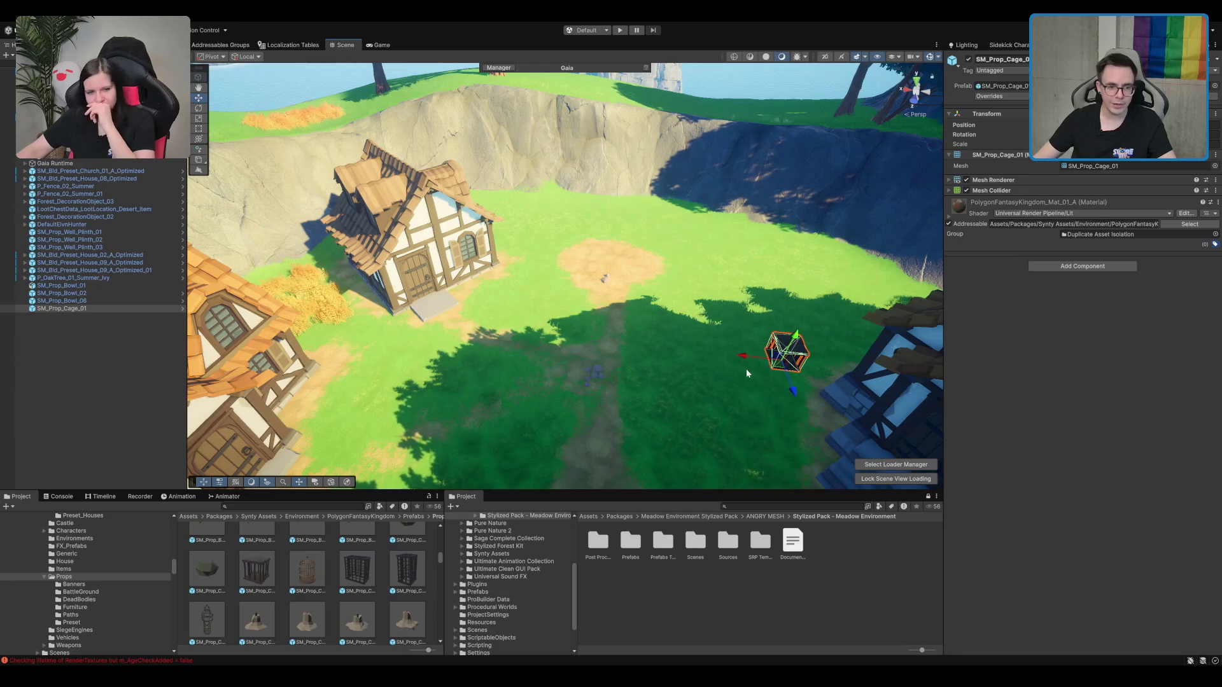
pyautogui.moveTo(781, 371)
pyautogui.mouseDown()
pyautogui.moveTo(346, 403)
pyautogui.moveTo(319, 388)
pyautogui.mouseUp()
pyautogui.press('f')
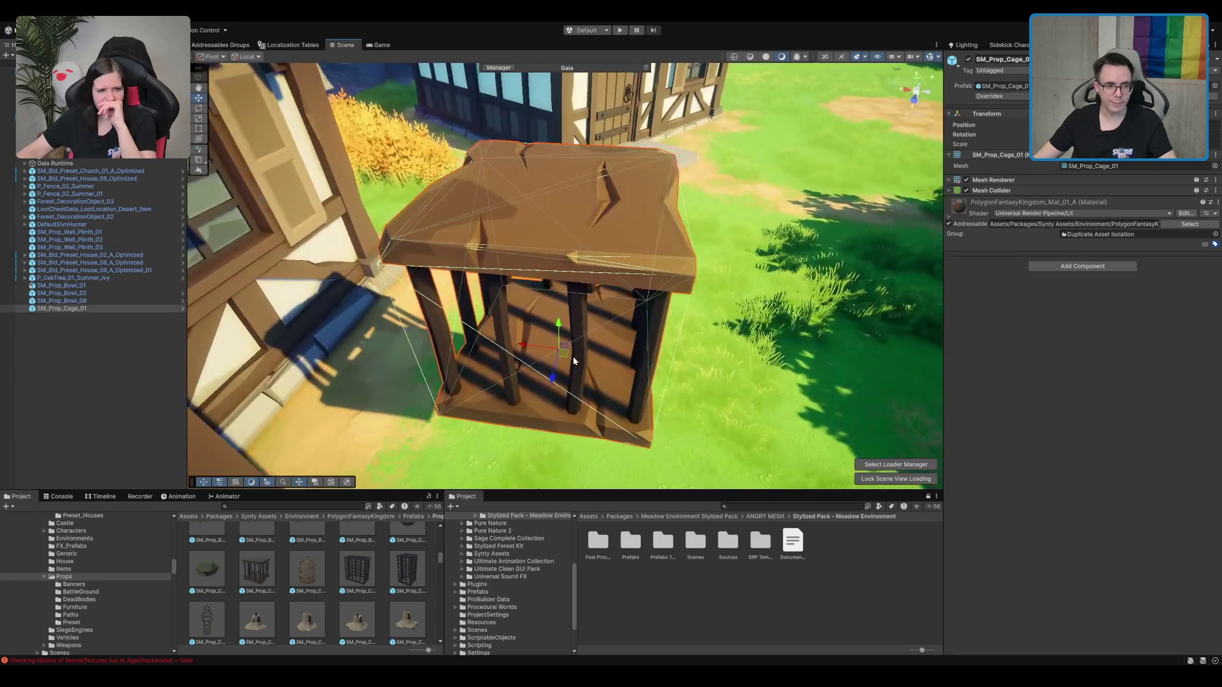
pyautogui.moveTo(634, 333); pyautogui.dragTo(632, 368)
pyautogui.moveTo(485, 286)
pyautogui.mouseDown()
pyautogui.moveTo(374, 192)
pyautogui.moveTo(437, 310)
pyautogui.moveTo(481, 272)
pyautogui.mouseUp()
pyautogui.press('e')
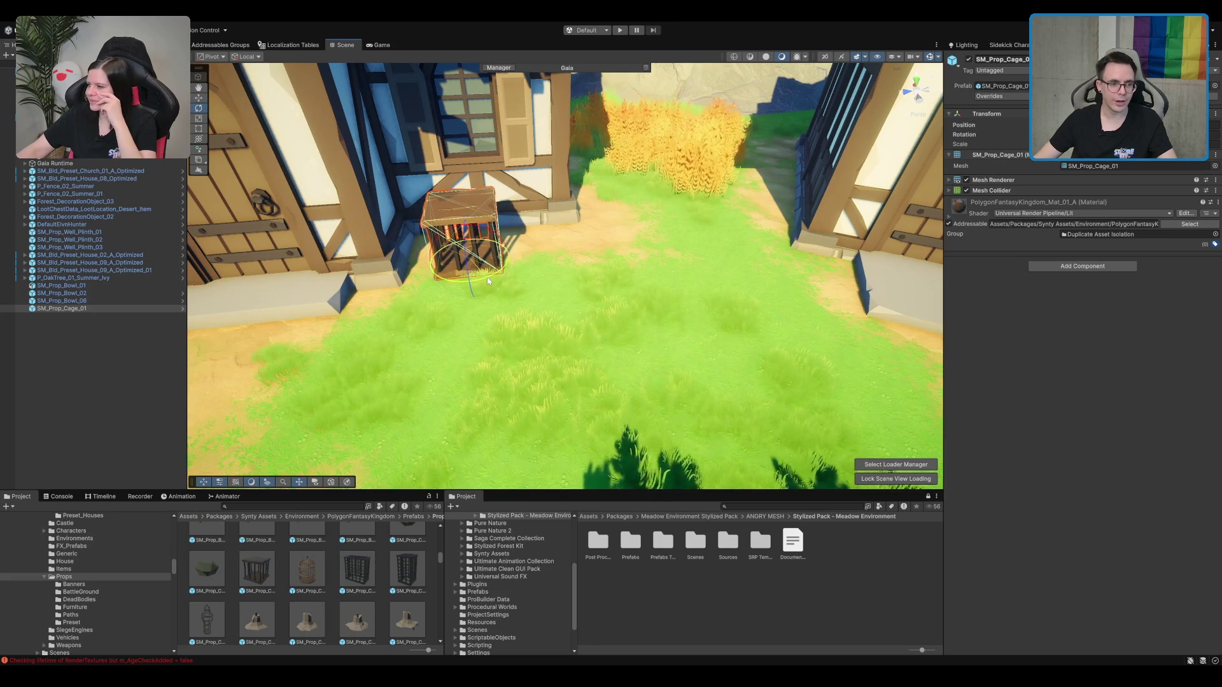
pyautogui.scroll(-5, 450, 261)
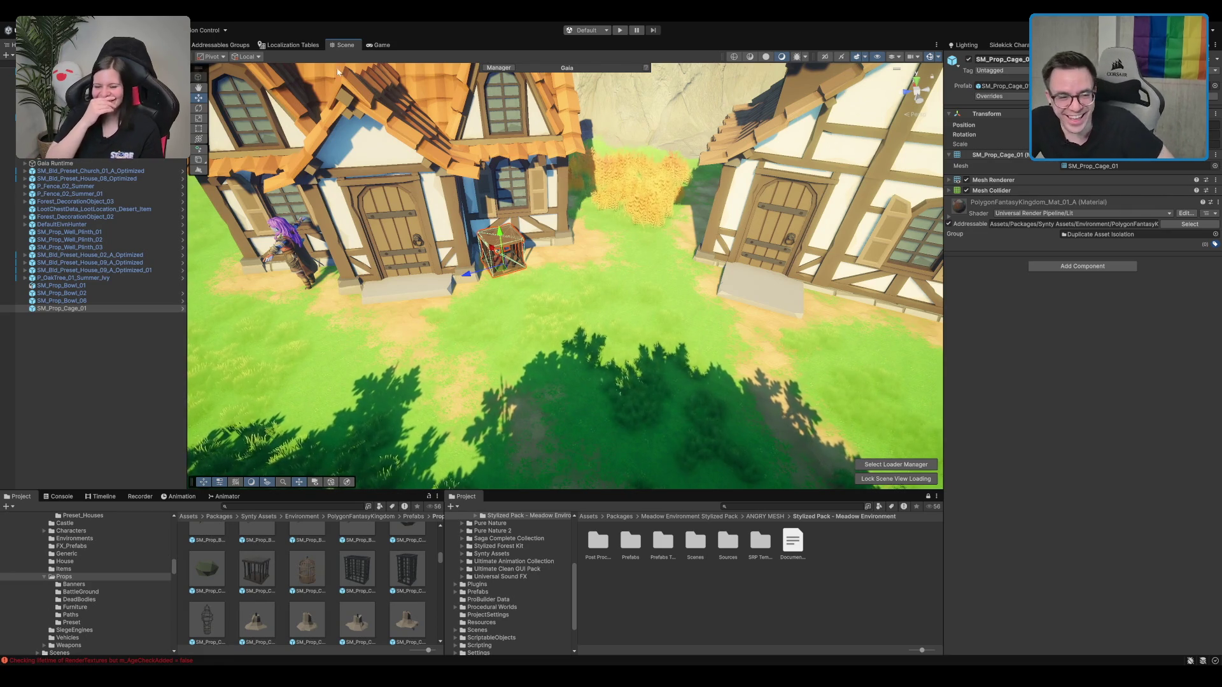
# Step: Delete the cage and bring the view down to the oak tree
pyautogui.press('Delete')
pyautogui.moveTo(640, 314)
pyautogui.mouseDown()
pyautogui.moveTo(502, 352)
pyautogui.moveTo(461, 308)
pyautogui.moveTo(582, 252)
pyautogui.moveTo(624, 273)
pyautogui.moveTo(560, 273)
pyautogui.moveTo(655, 283)
pyautogui.moveTo(631, 216)
pyautogui.mouseUp()
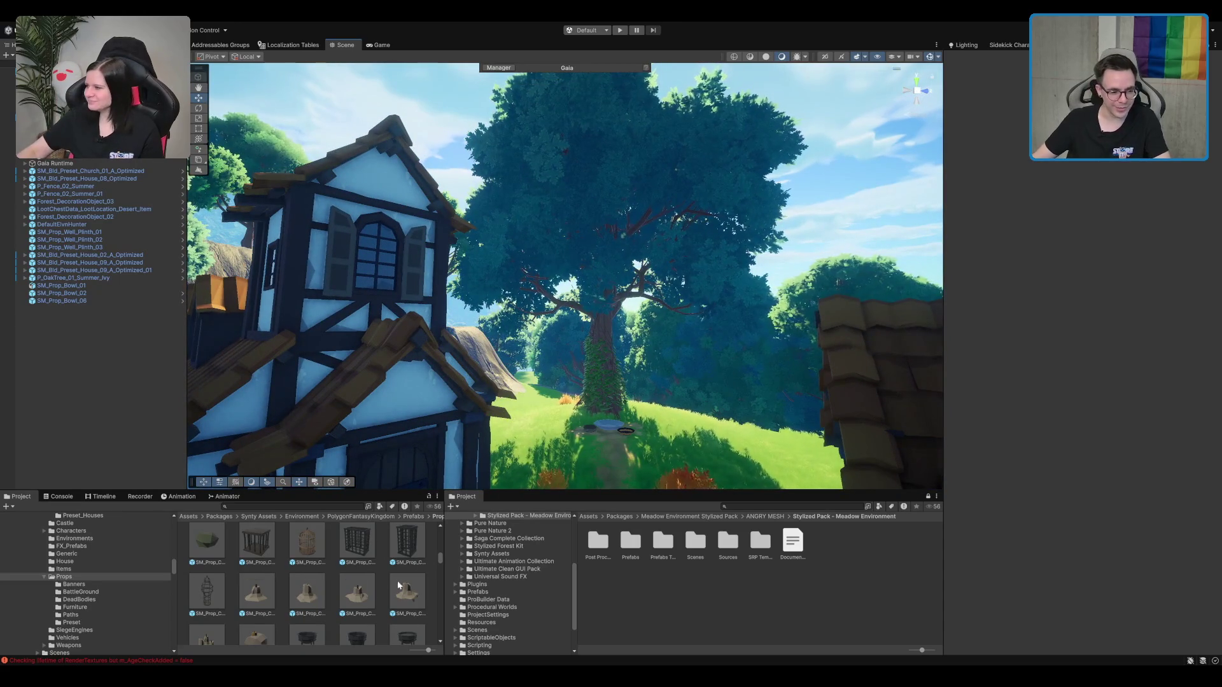
pyautogui.click(639, 318)
# Step: Select all three bowls and move them together toward the camera
pyautogui.press('f')
pyautogui.scroll(10, 604, 382)
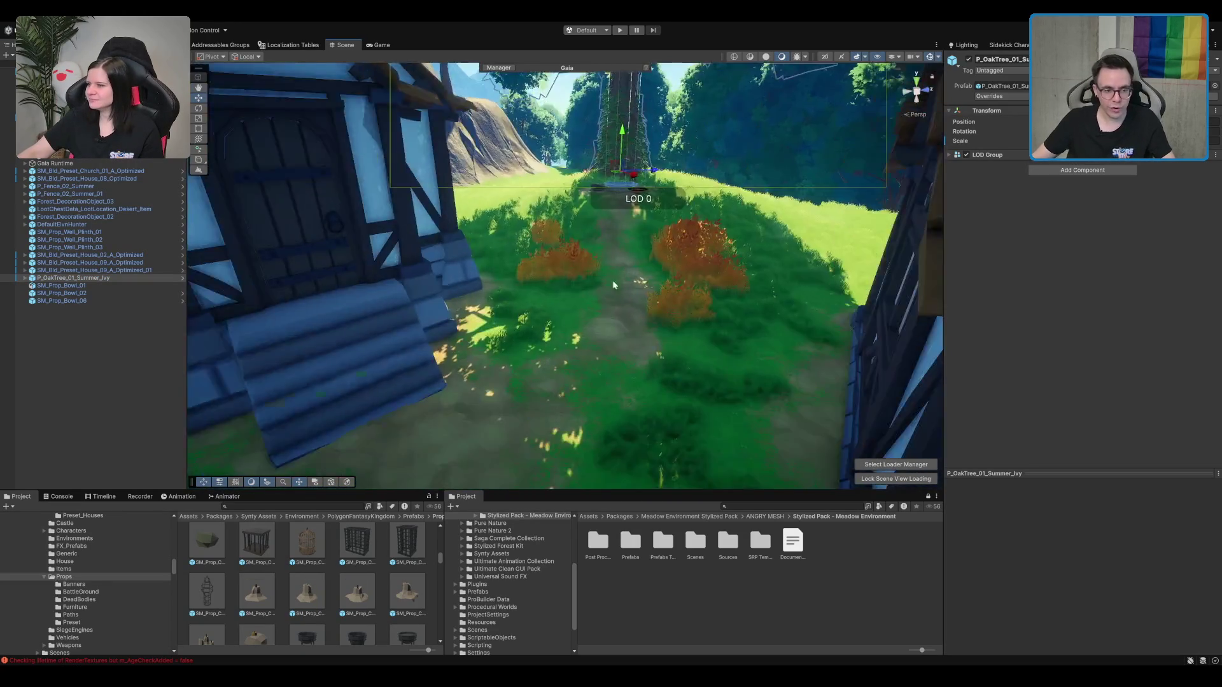
pyautogui.moveTo(619, 327)
pyautogui.mouseDown()
pyautogui.moveTo(635, 317)
pyautogui.moveTo(591, 312)
pyautogui.moveTo(617, 276)
pyautogui.mouseUp()
pyautogui.click(618, 277)
pyautogui.keyDown('shift'); pyautogui.click(633, 321); pyautogui.keyUp('shift')
pyautogui.keyDown('shift'); pyautogui.click(495, 301); pyautogui.keyUp('shift')
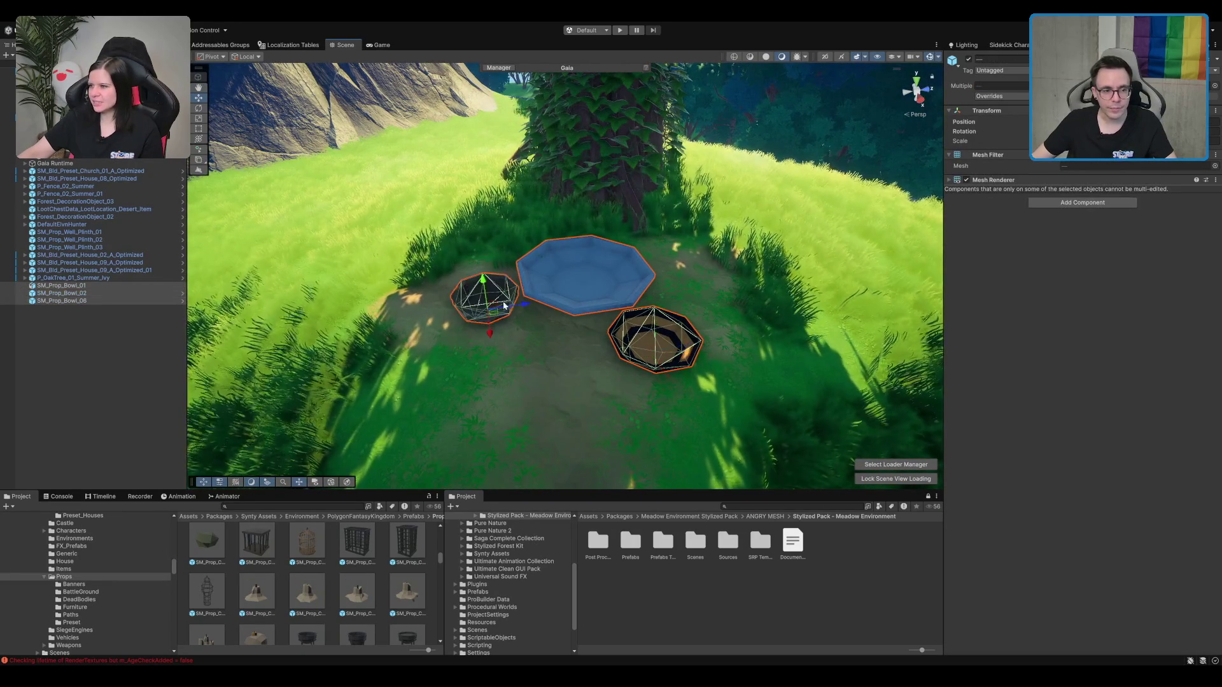
pyautogui.moveTo(491, 323); pyautogui.dragTo(484, 360)
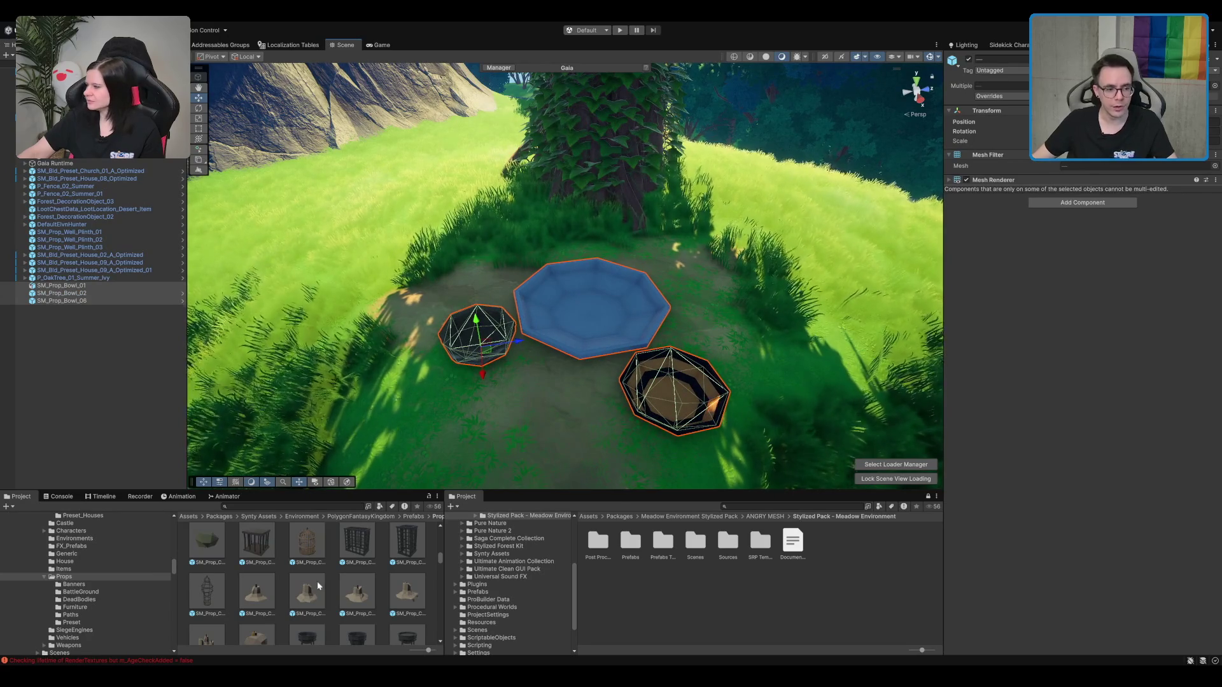
# Step: Place SM_Prop_Candle_Melted_02 and a Candle_Melted_Group prefab beside the bowls
pyautogui.moveTo(430, 300); pyautogui.dragTo(442, 296)
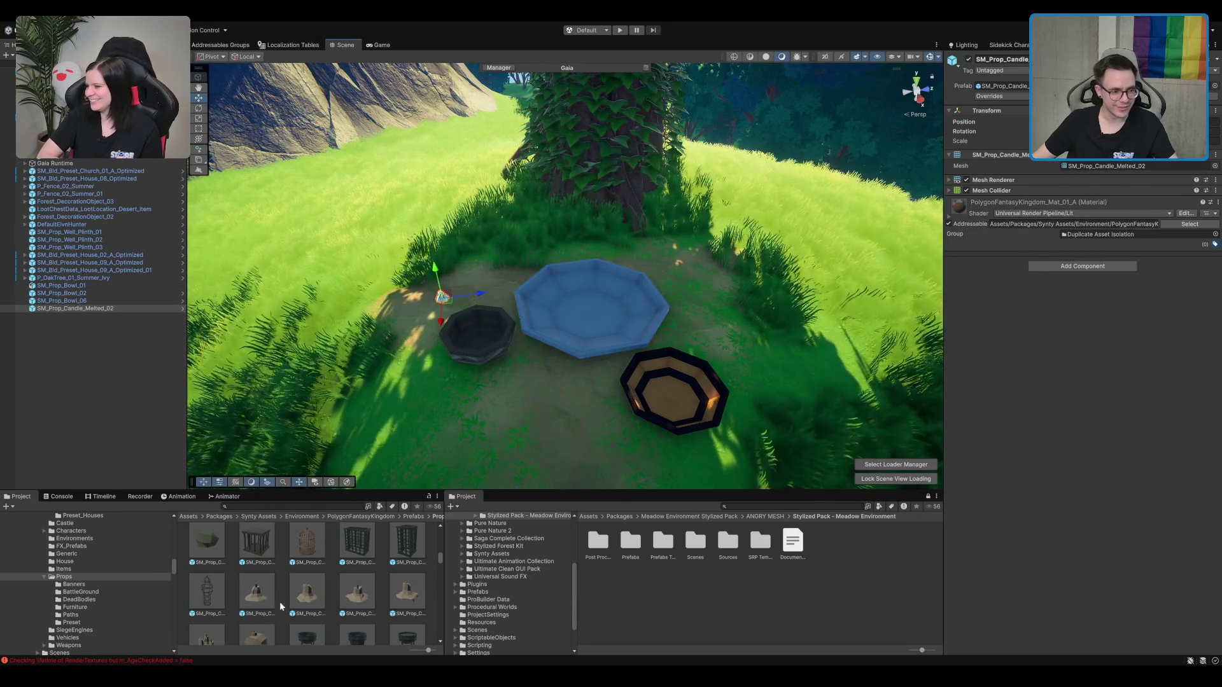
pyautogui.scroll(-2, 296, 616)
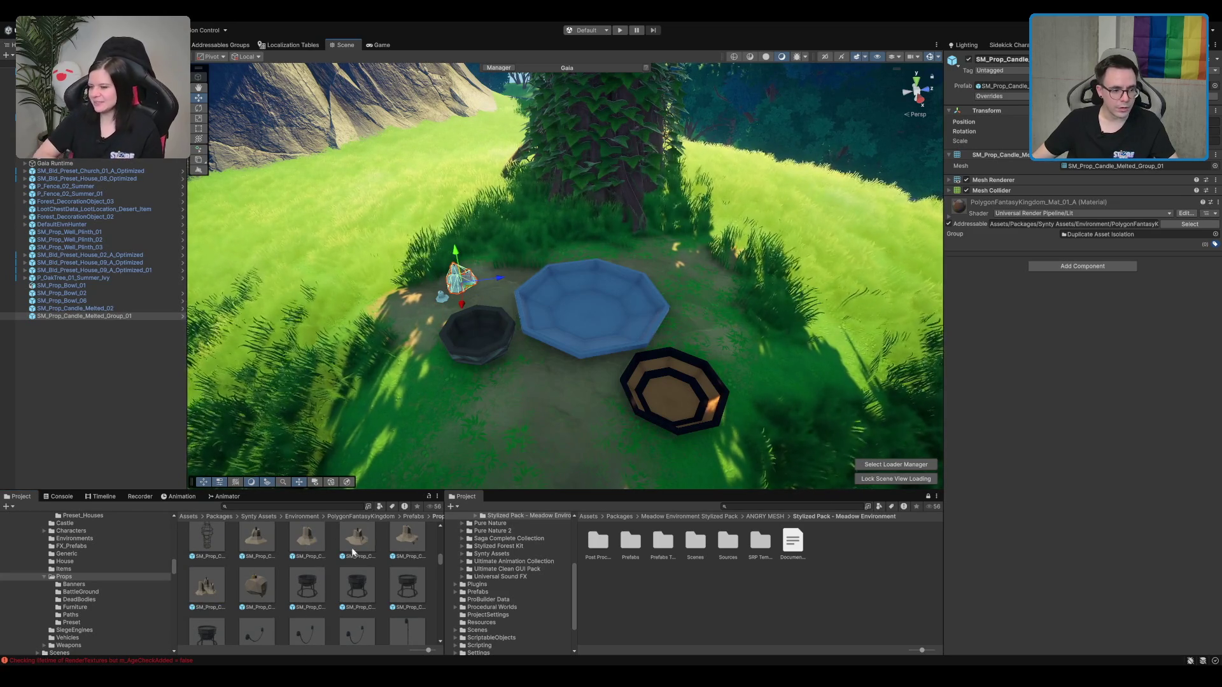
pyautogui.moveTo(708, 320)
pyautogui.mouseDown()
pyautogui.moveTo(706, 285)
pyautogui.moveTo(686, 311)
pyautogui.moveTo(771, 295)
pyautogui.moveTo(732, 318)
pyautogui.mouseUp()
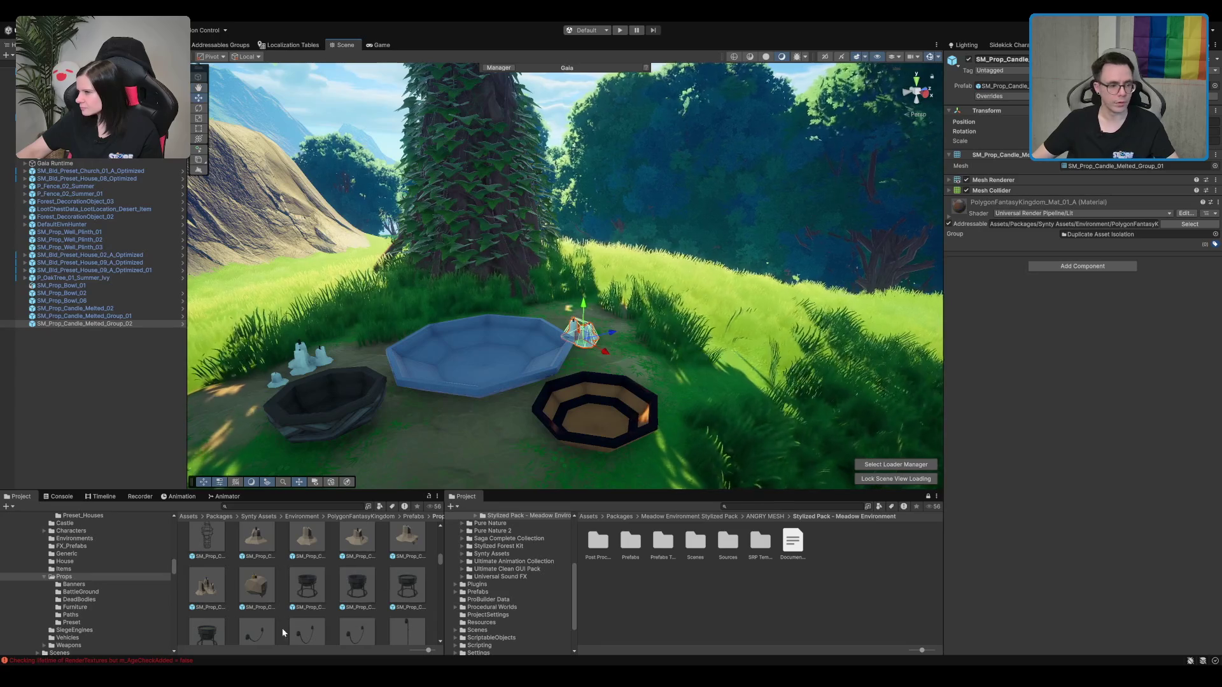
pyautogui.scroll(3, 483, 567)
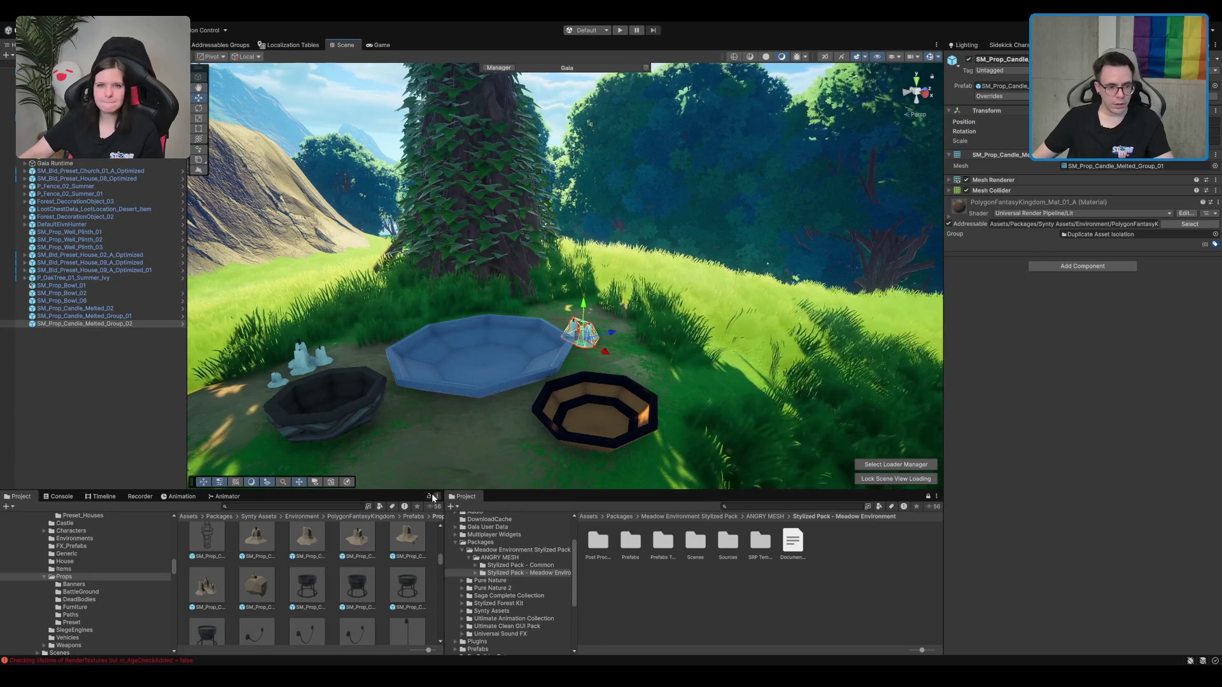
# Step: Open the Meadow pack's Prefabs > Rocks > Rocks - Summer folder
pyautogui.scroll(3, 496, 573)
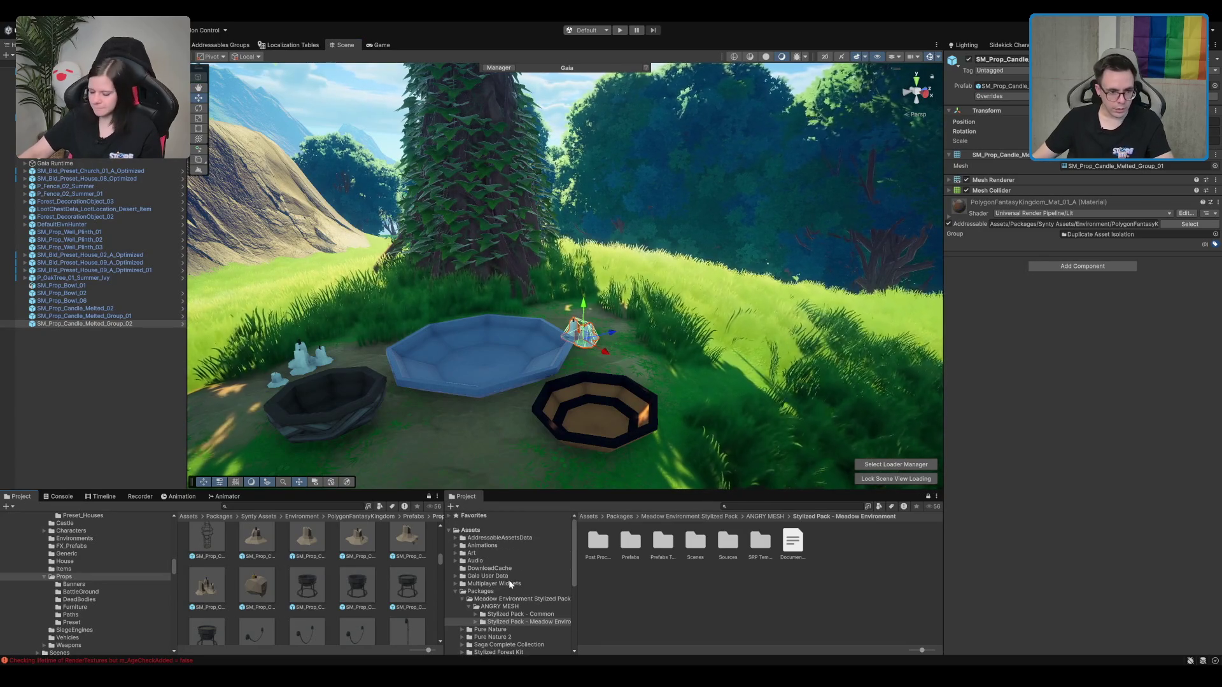
pyautogui.doubleClick(517, 616)
pyautogui.scroll(-3, 533, 562)
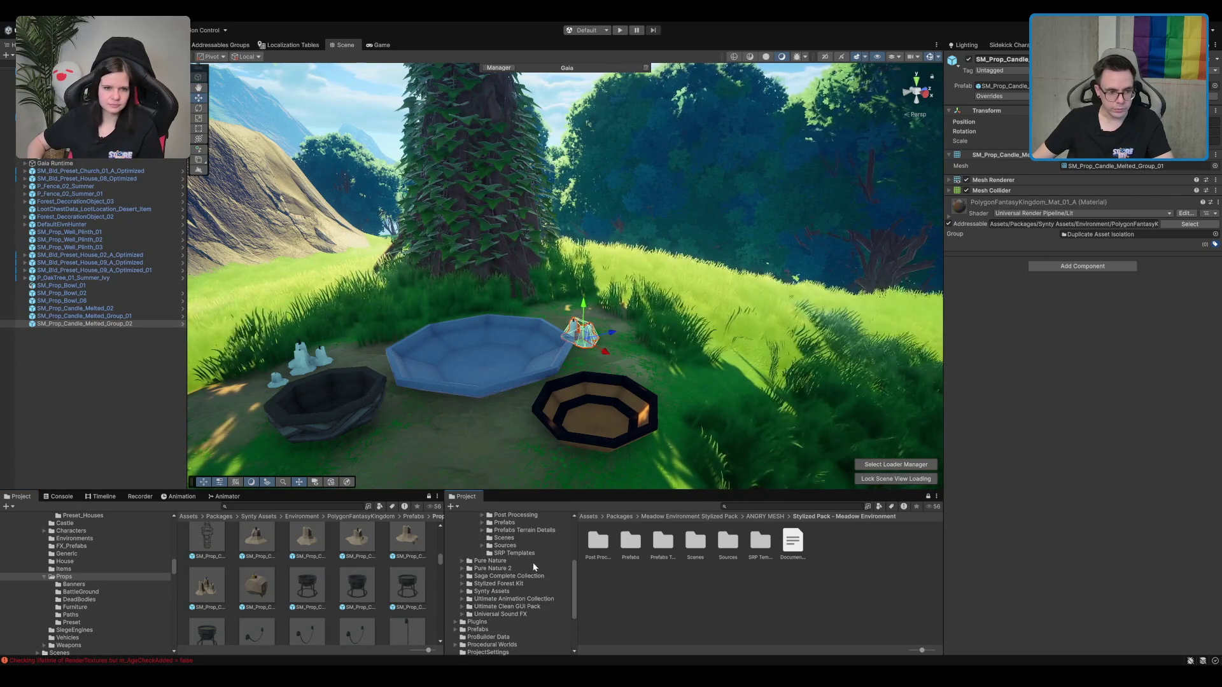
pyautogui.doubleClick(504, 551)
pyautogui.scroll(-1, 519, 573)
pyautogui.click(516, 531)
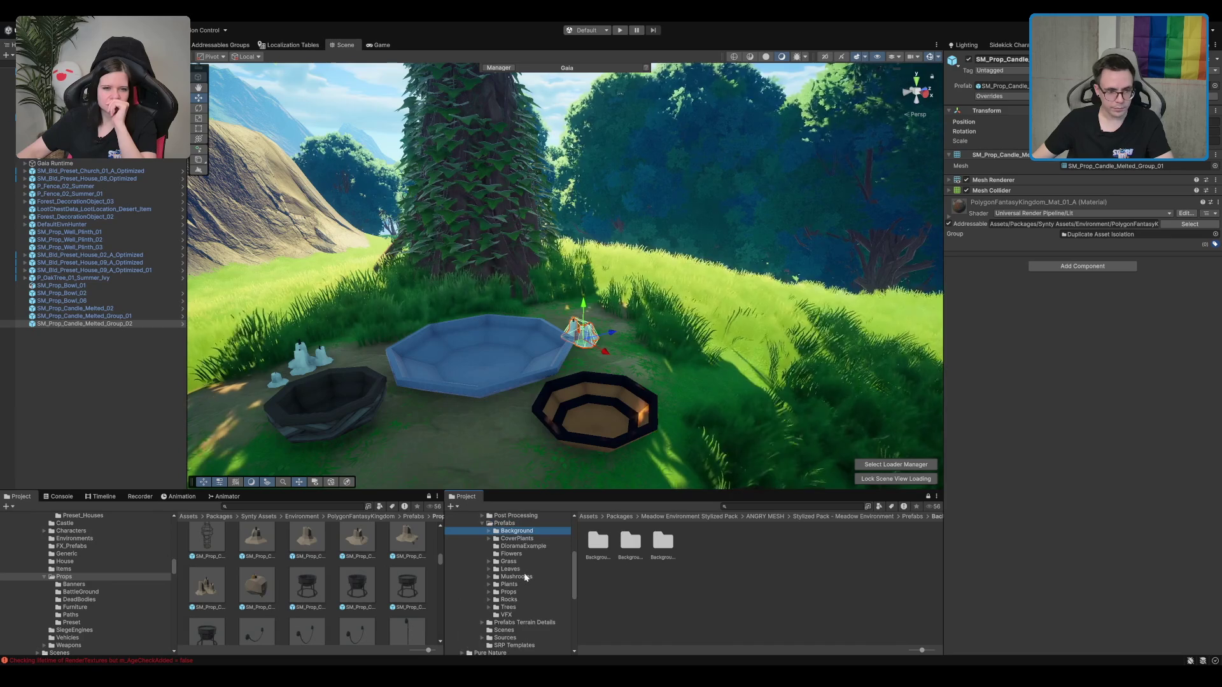
pyautogui.doubleClick(509, 599)
pyautogui.press('Down')
pyautogui.press('Down')
pyautogui.press('Down')
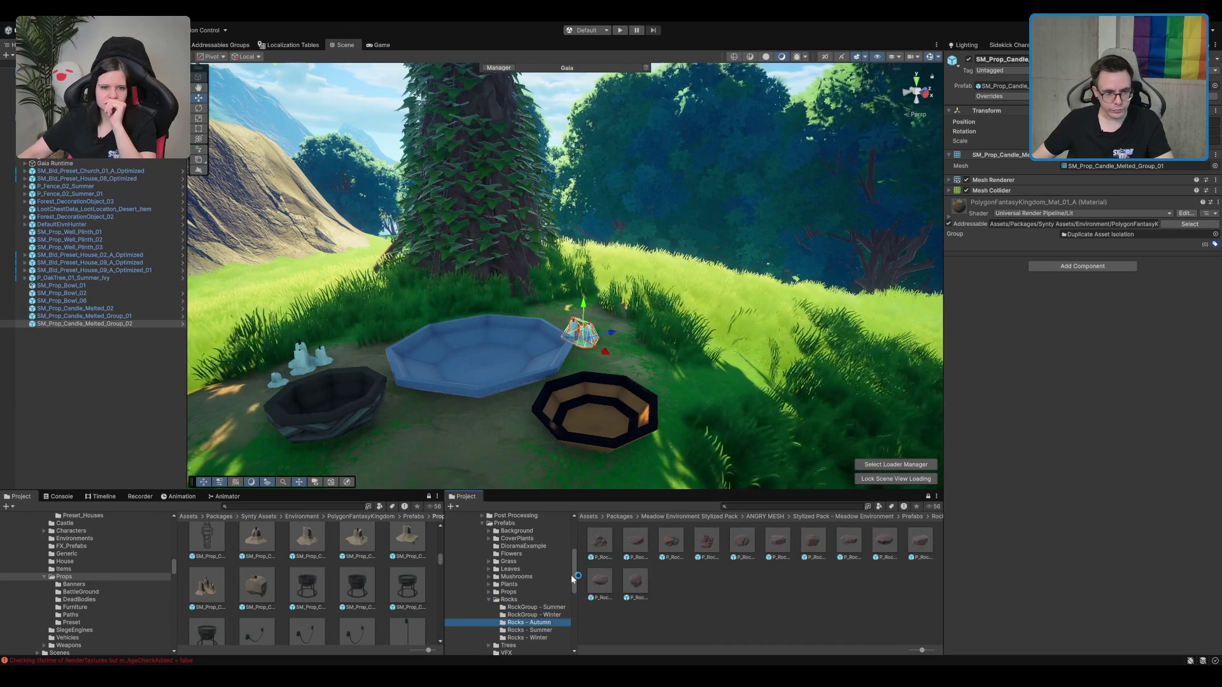
# Step: Place P_Rock_05_Summer and P_Rock_07_Summer beside the bowls and rotate one
pyautogui.moveTo(654, 566)
pyautogui.mouseDown()
pyautogui.moveTo(582, 325)
pyautogui.moveTo(681, 365)
pyautogui.moveTo(614, 315)
pyautogui.moveTo(546, 314)
pyautogui.mouseUp()
pyautogui.moveTo(738, 556)
pyautogui.mouseDown()
pyautogui.moveTo(655, 338)
pyautogui.moveTo(751, 299)
pyautogui.moveTo(722, 325)
pyautogui.moveTo(612, 330)
pyautogui.mouseUp()
pyautogui.press('f')
pyautogui.press('e')
pyautogui.moveTo(560, 398); pyautogui.dragTo(538, 409)
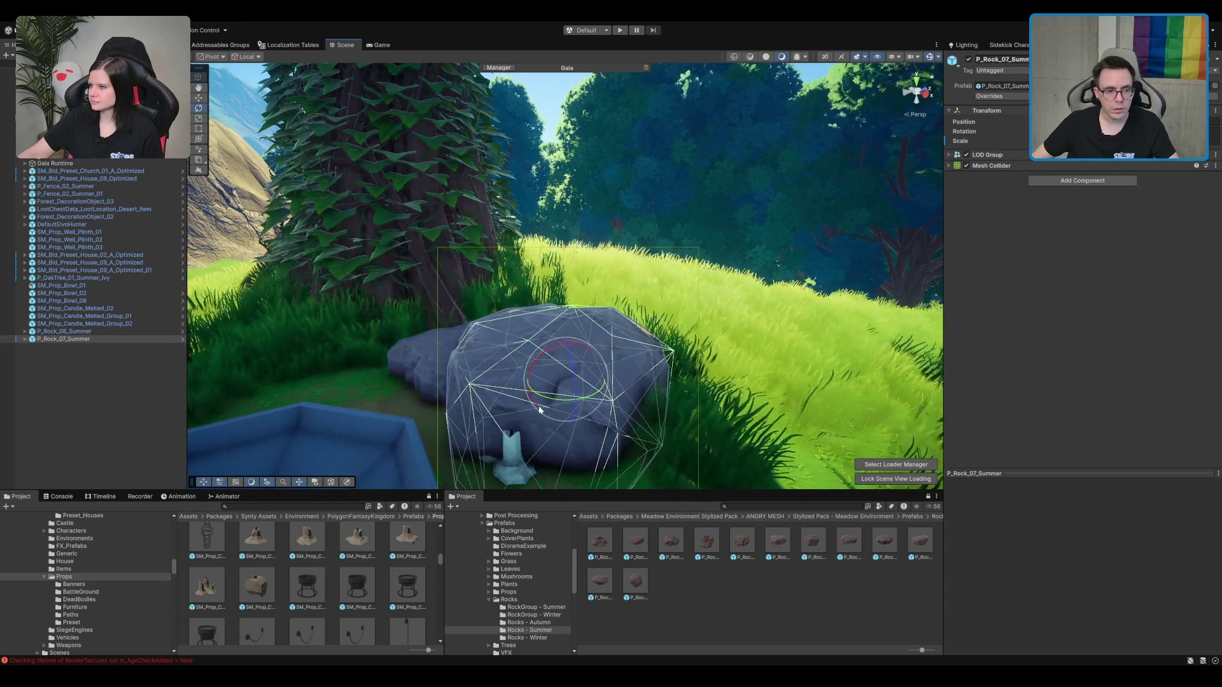
# Step: Move the melted candle group onto the rock's top and rotate it
pyautogui.click(520, 453)
pyautogui.moveTo(517, 448); pyautogui.dragTo(509, 334)
pyautogui.press('e')
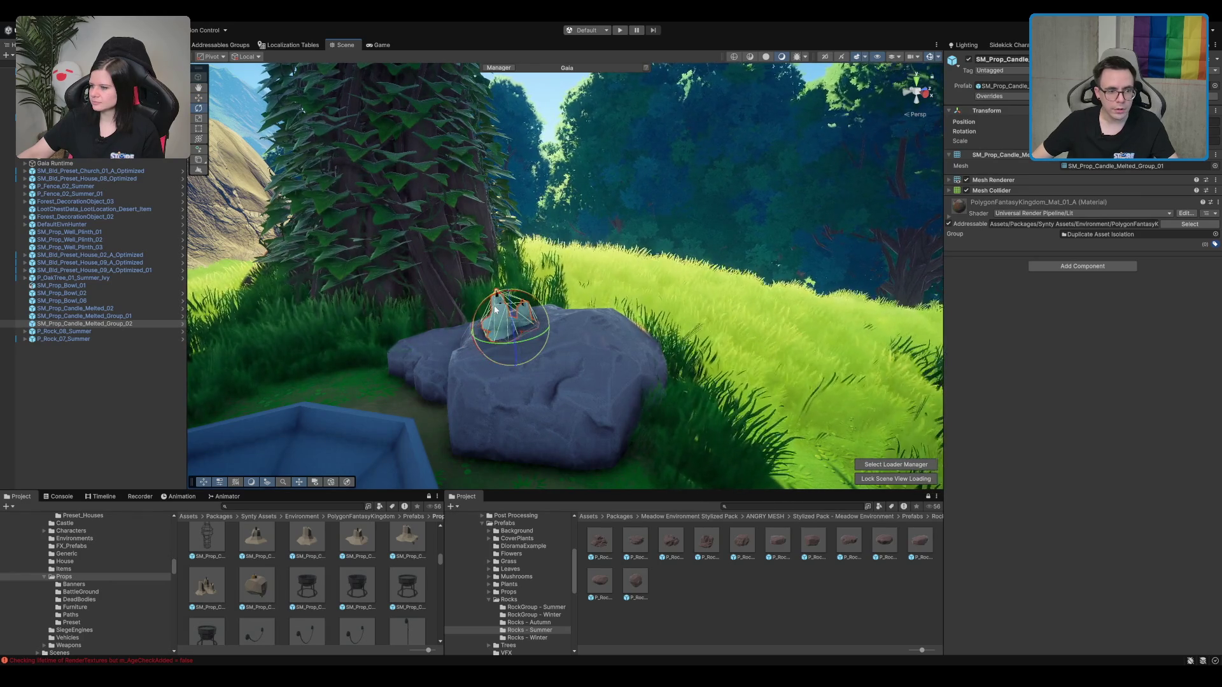
pyautogui.moveTo(503, 312)
pyautogui.mouseDown()
pyautogui.moveTo(523, 315)
pyautogui.moveTo(577, 278)
pyautogui.moveTo(521, 226)
pyautogui.moveTo(553, 267)
pyautogui.mouseUp()
pyautogui.press('w')
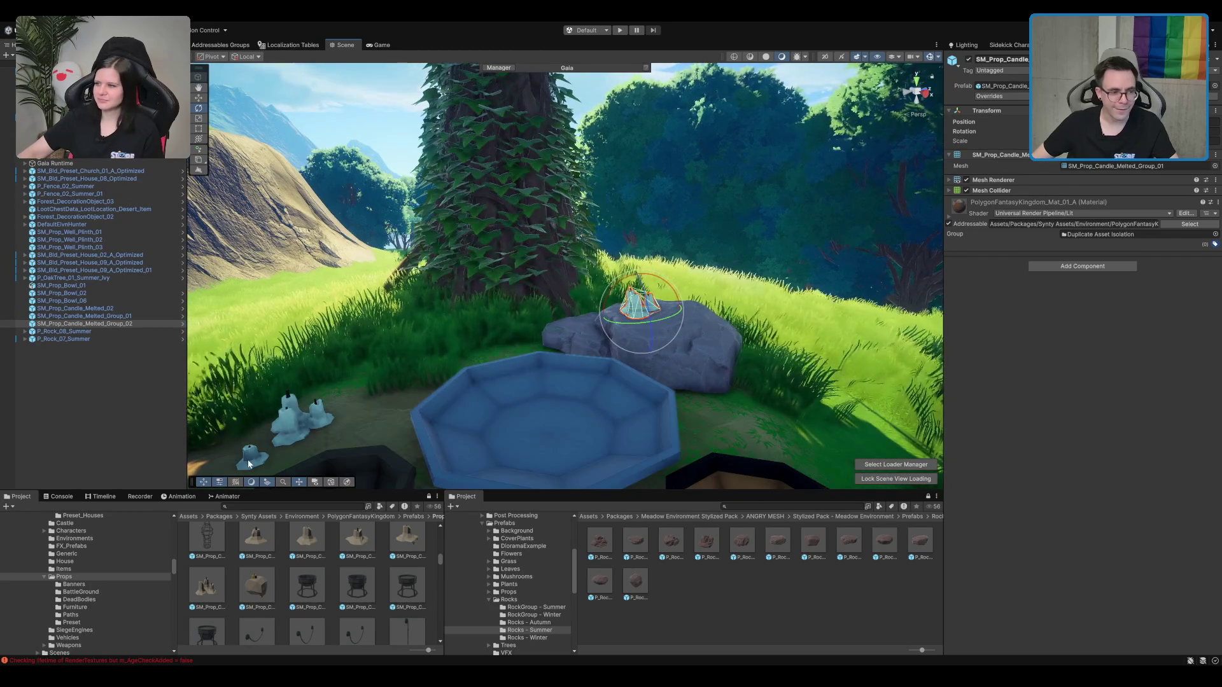
# Step: Duplicate the single melted candle and set the copy on the rock's top edge
pyautogui.click(251, 454)
pyautogui.hotkey('ctrl', 'd')
pyautogui.moveTo(261, 459)
pyautogui.mouseDown()
pyautogui.moveTo(703, 360)
pyautogui.moveTo(692, 347)
pyautogui.mouseUp()
pyautogui.press('f')
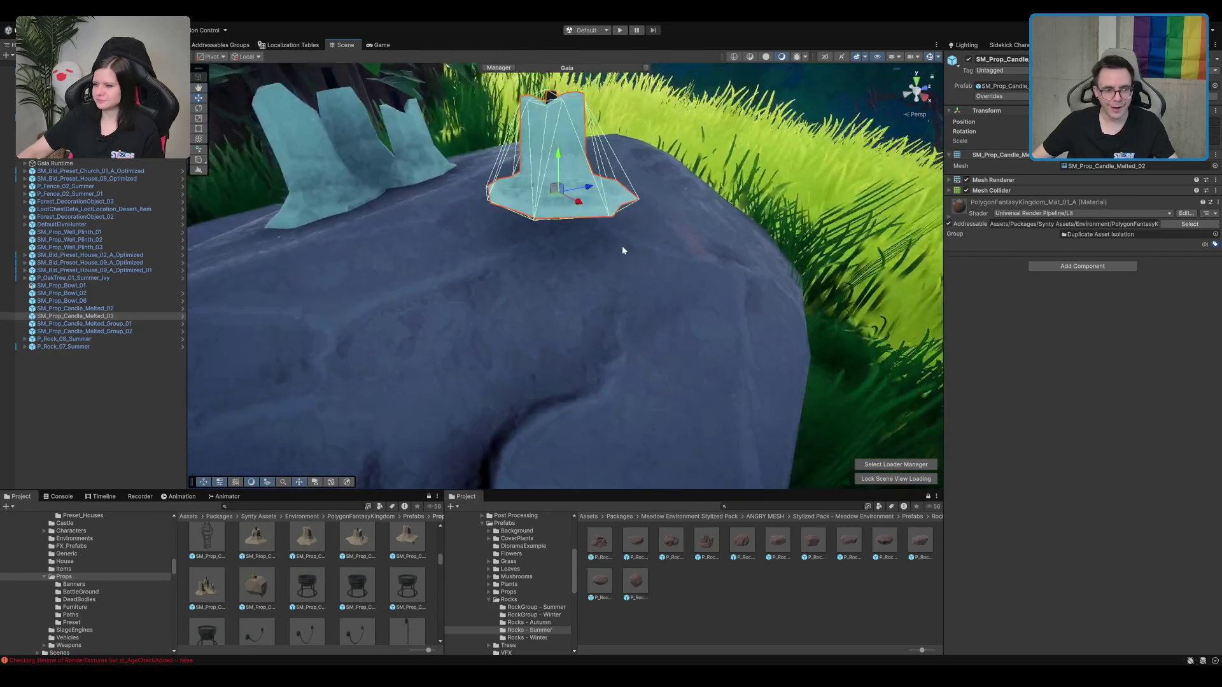
pyautogui.moveTo(567, 296)
pyautogui.mouseDown()
pyautogui.moveTo(529, 210)
pyautogui.moveTo(589, 149)
pyautogui.mouseUp()
pyautogui.press('e')
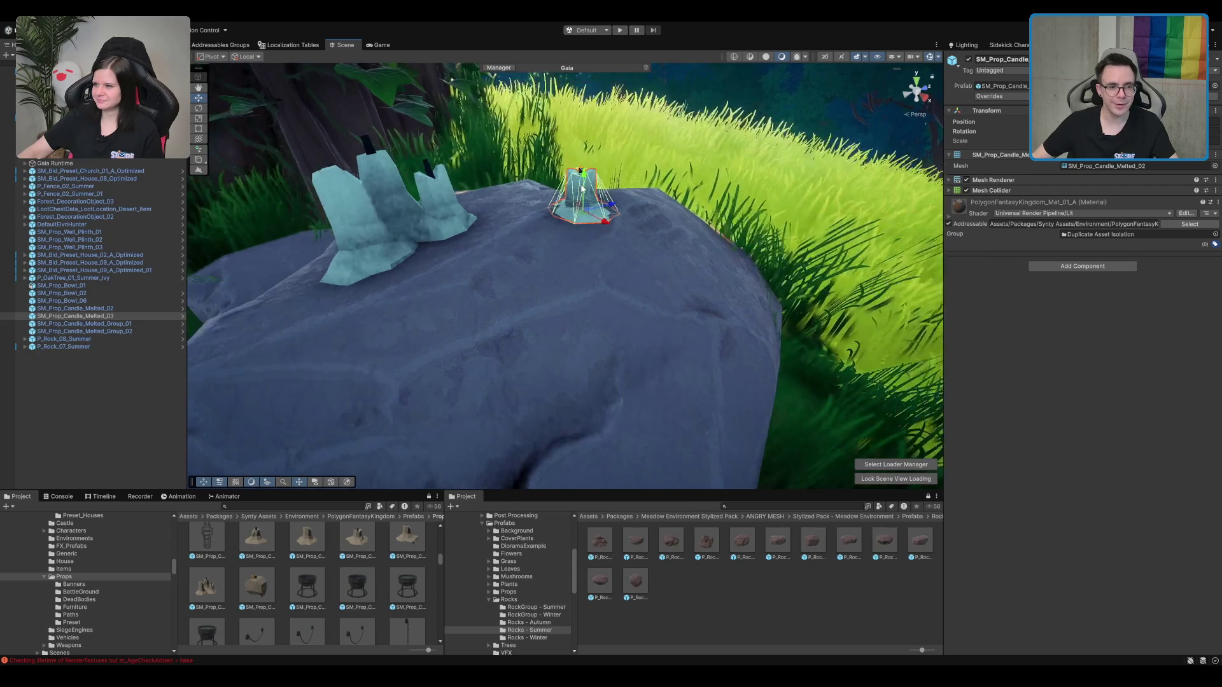
pyautogui.press('w')
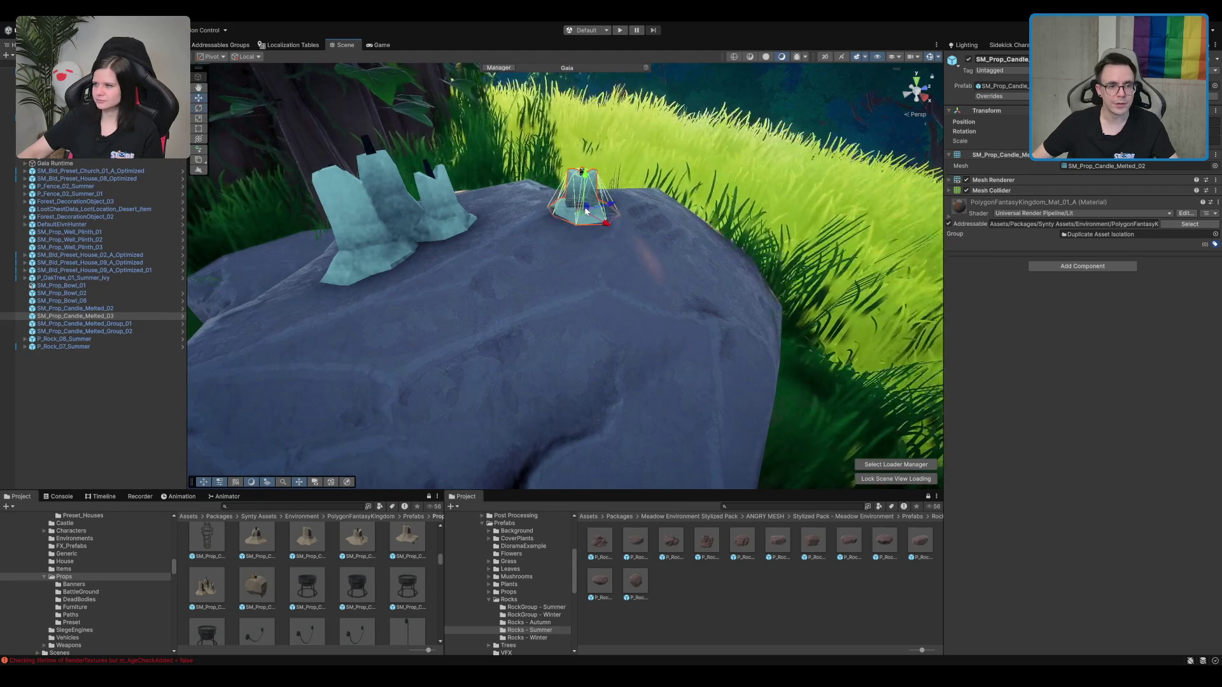
pyautogui.press('e')
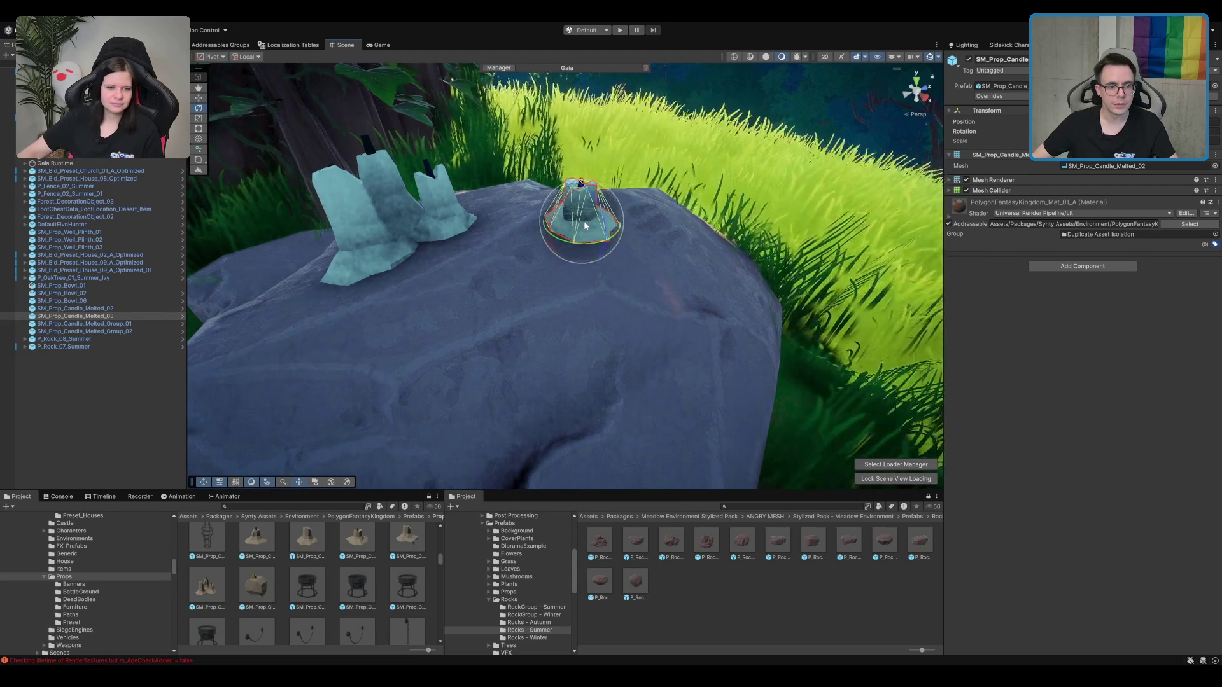
pyautogui.scroll(-5, 482, 214)
# Step: Remove the Mesh Collider from all four candle objects
pyautogui.keyDown('shift'); pyautogui.click(341, 362); pyautogui.keyUp('shift')
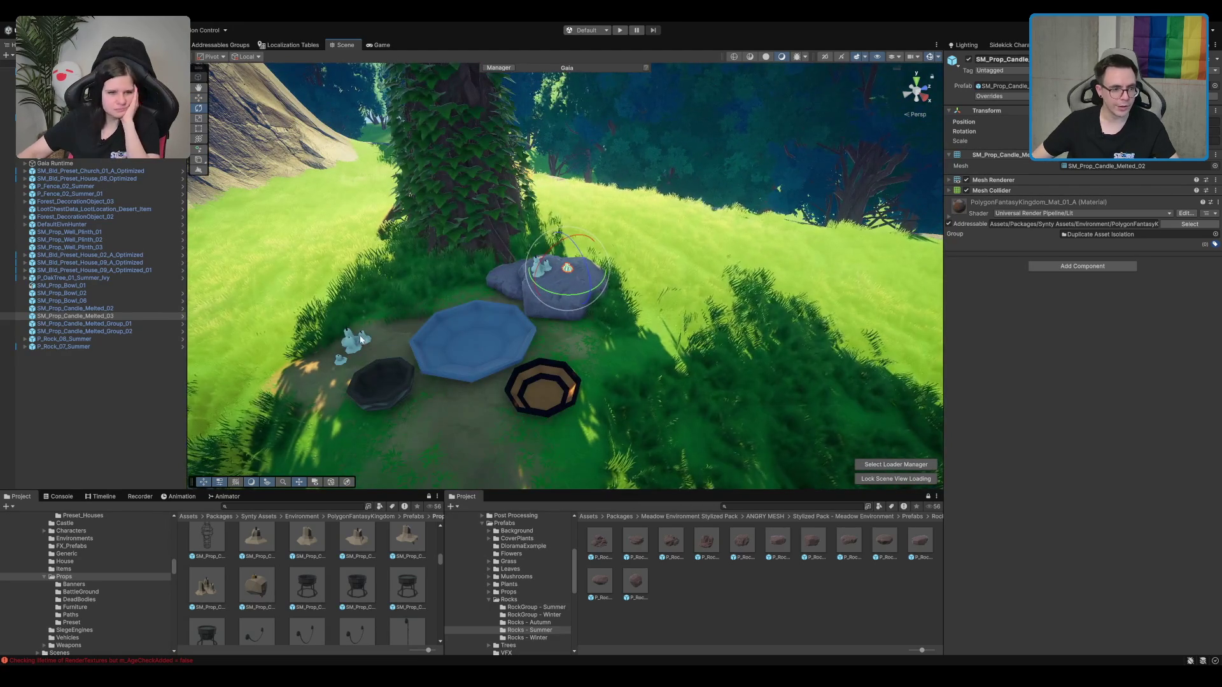
pyautogui.click(77, 339)
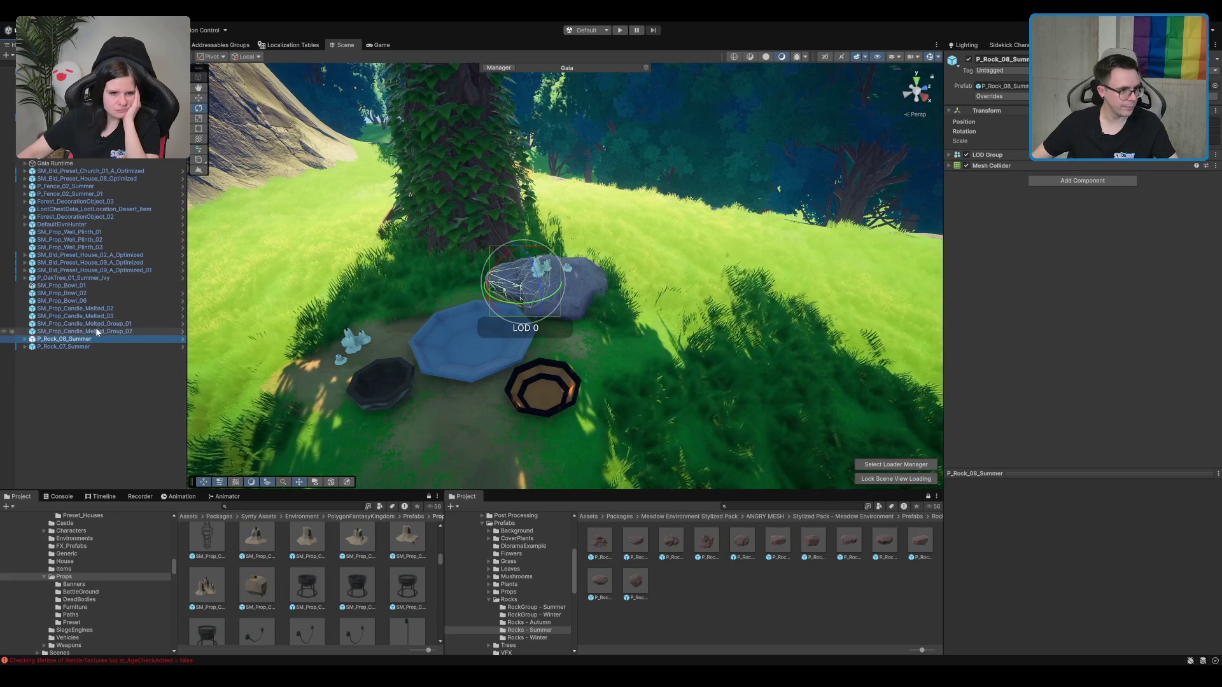
pyautogui.click(98, 331)
pyautogui.keyDown('shift'); pyautogui.click(117, 308); pyautogui.keyUp('shift')
pyautogui.rightClick(1018, 189)
pyautogui.click(1065, 242)
pyautogui.scroll(-5, 647, 202)
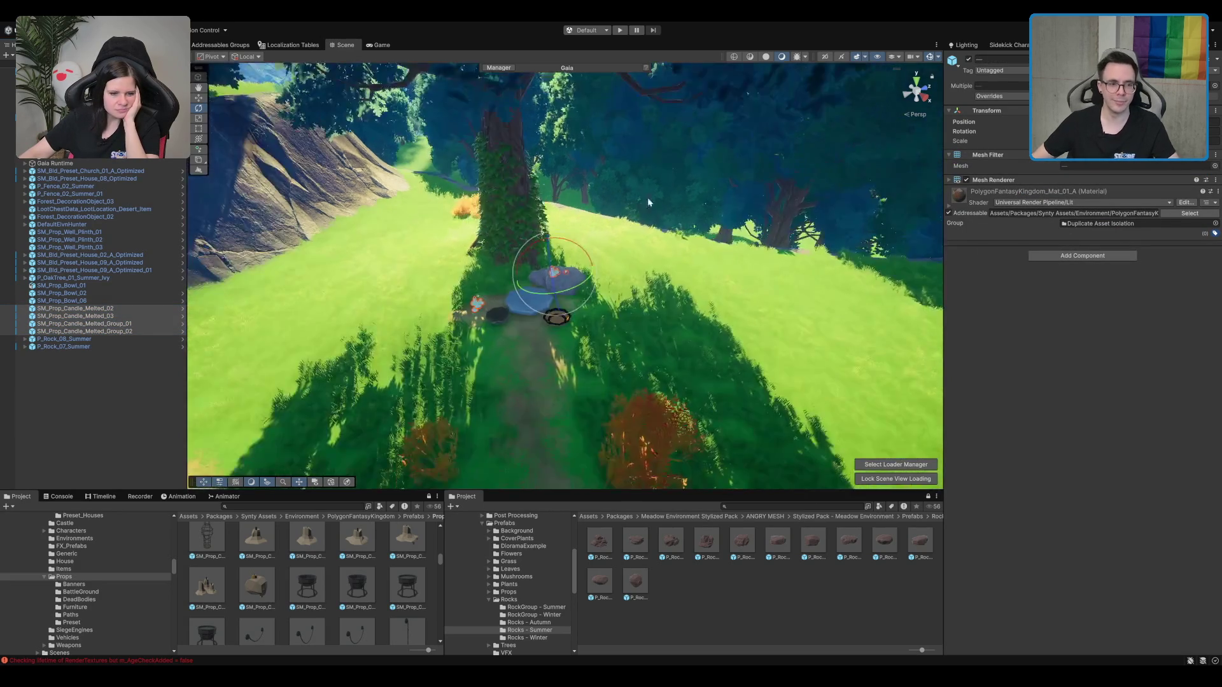
# Step: Reframe the candle group, then drop a skull candle onto the blue stone
pyautogui.moveTo(647, 202)
pyautogui.mouseDown()
pyautogui.moveTo(693, 141)
pyautogui.moveTo(626, 346)
pyautogui.moveTo(598, 273)
pyautogui.moveTo(635, 247)
pyautogui.moveTo(398, 311)
pyautogui.mouseUp()
pyautogui.click(315, 318)
pyautogui.press('f')
pyautogui.scroll(-3, 571, 301)
pyautogui.moveTo(585, 286); pyautogui.dragTo(665, 392)
pyautogui.click(715, 631)
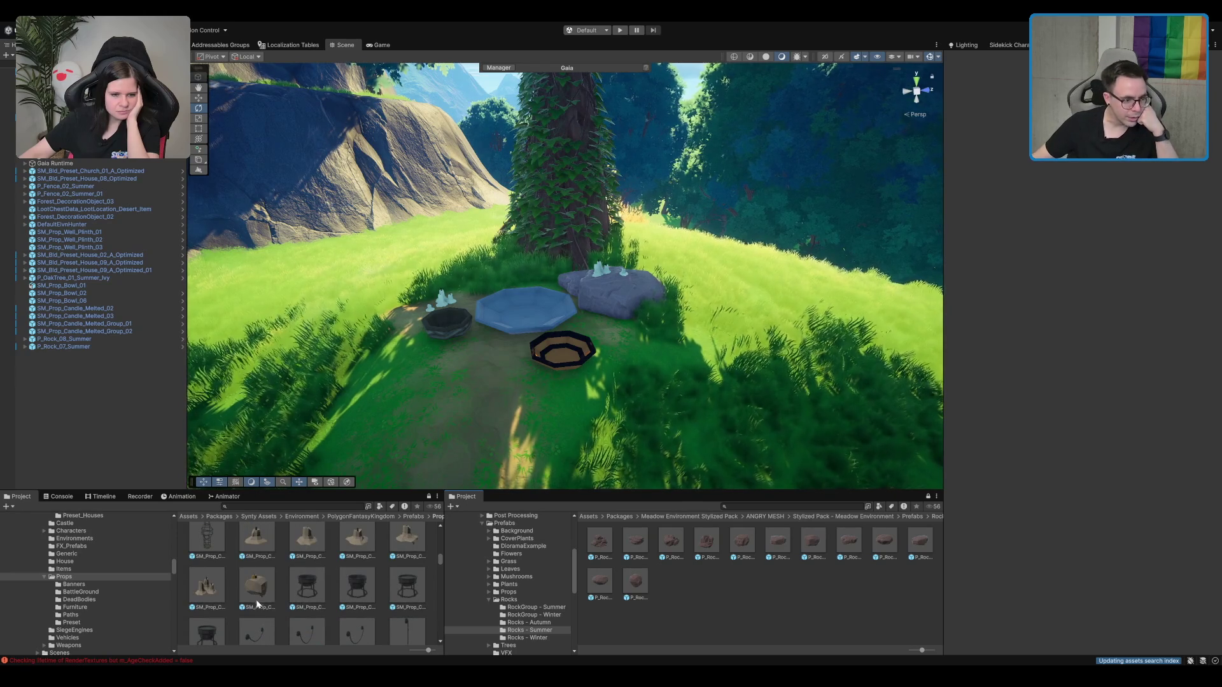
pyautogui.moveTo(253, 605); pyautogui.dragTo(522, 312)
# Step: Undo the skull candle placement and scroll through the Props grid
pyautogui.hotkey('ctrl', 'z')
pyautogui.scroll(-2, 320, 593)
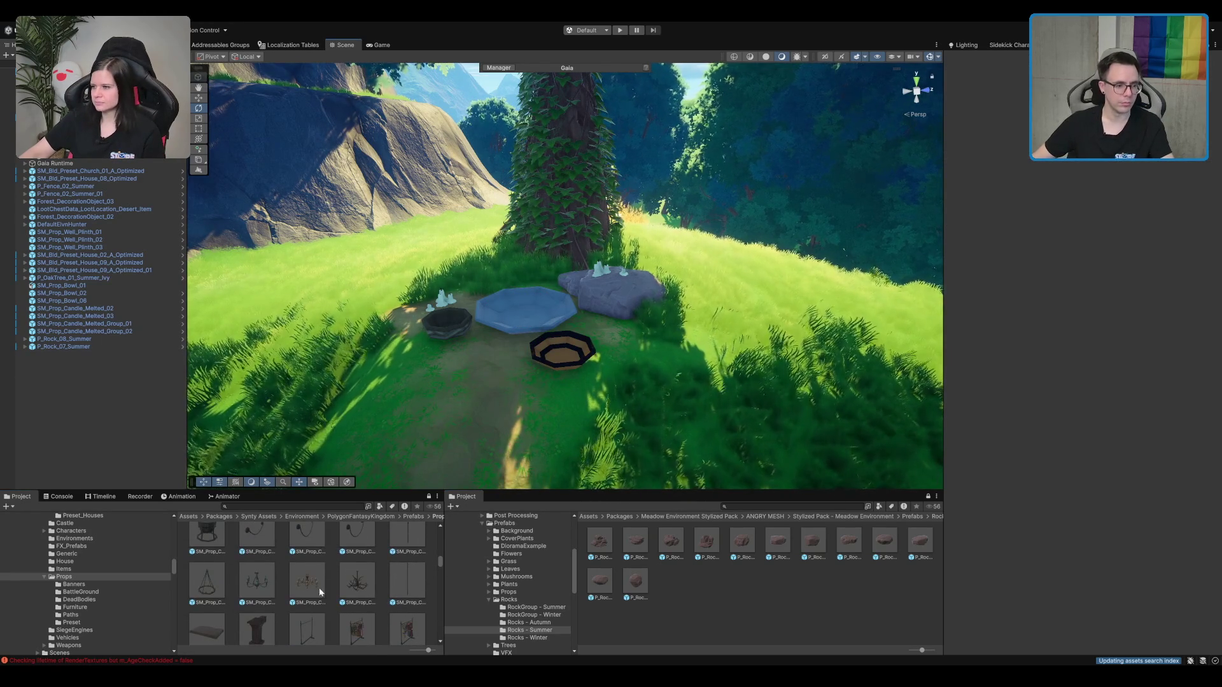
pyautogui.scroll(-1, 383, 574)
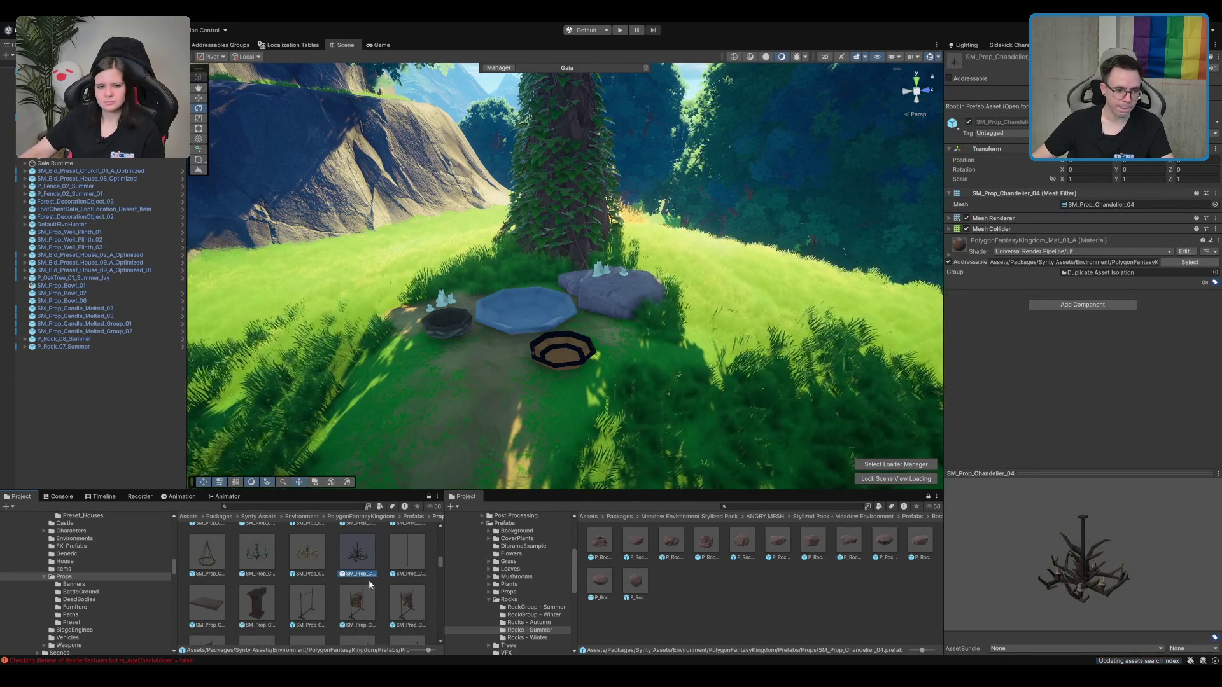
pyautogui.scroll(-3, 509, 598)
pyautogui.scroll(-3, 324, 596)
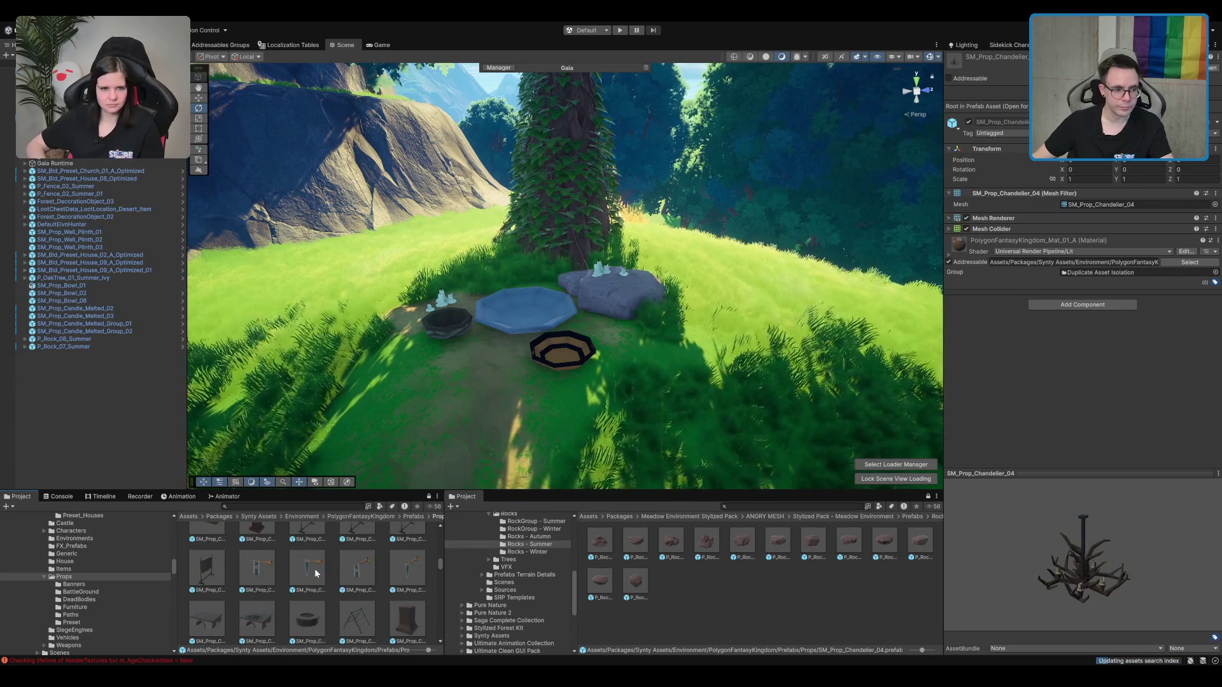
pyautogui.scroll(-2, 323, 596)
pyautogui.moveTo(357, 601)
pyautogui.mouseDown()
pyautogui.moveTo(407, 344)
pyautogui.moveTo(535, 305)
pyautogui.moveTo(436, 414)
pyautogui.moveTo(332, 574)
pyautogui.mouseUp()
pyautogui.scroll(-3, 333, 574)
pyautogui.scroll(-5, 318, 573)
pyautogui.scroll(-5, 305, 572)
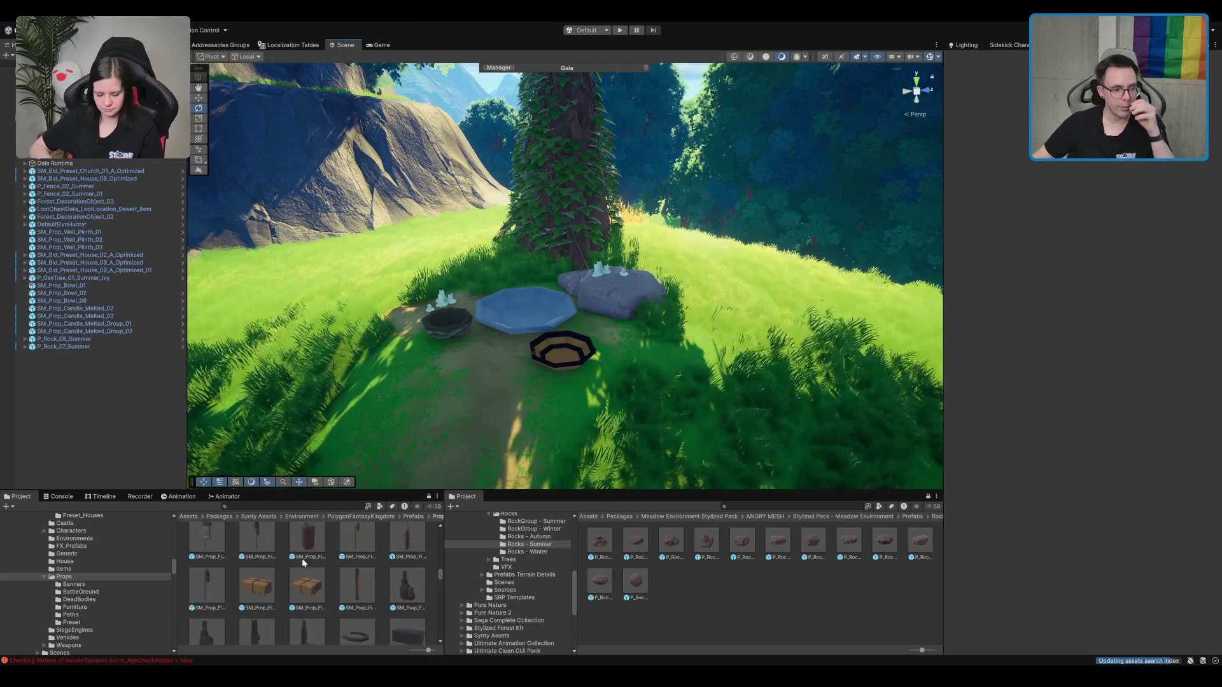
pyautogui.scroll(-5, 310, 588)
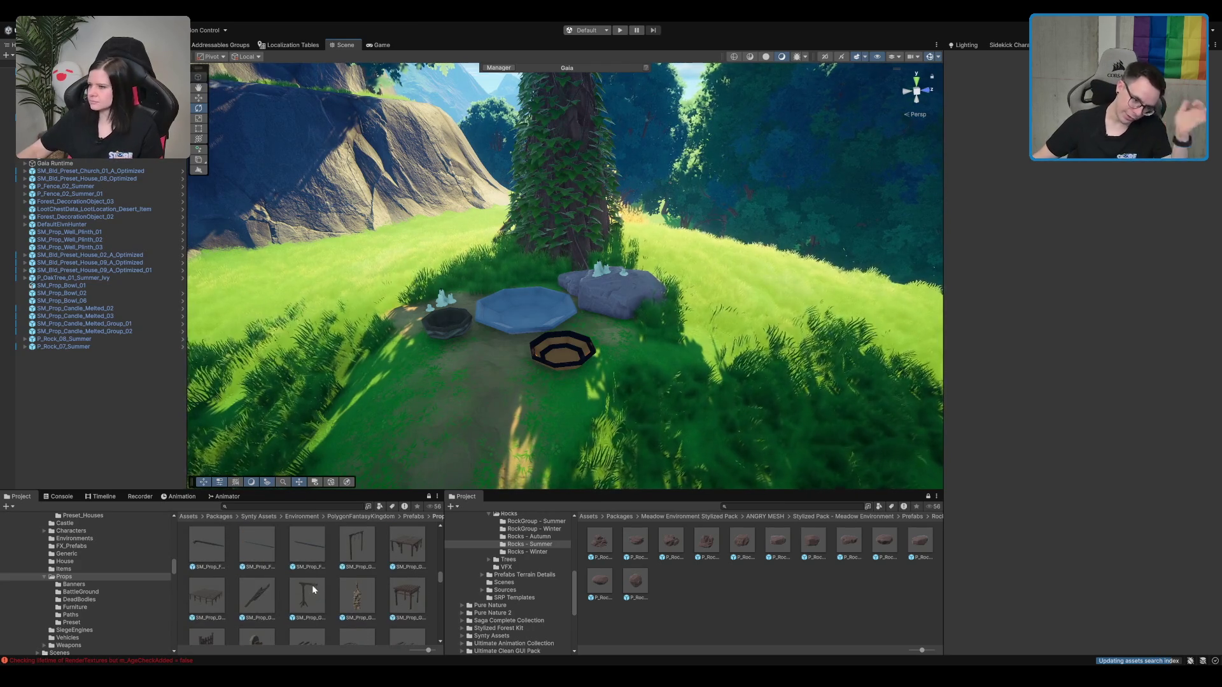
pyautogui.scroll(-2, 335, 583)
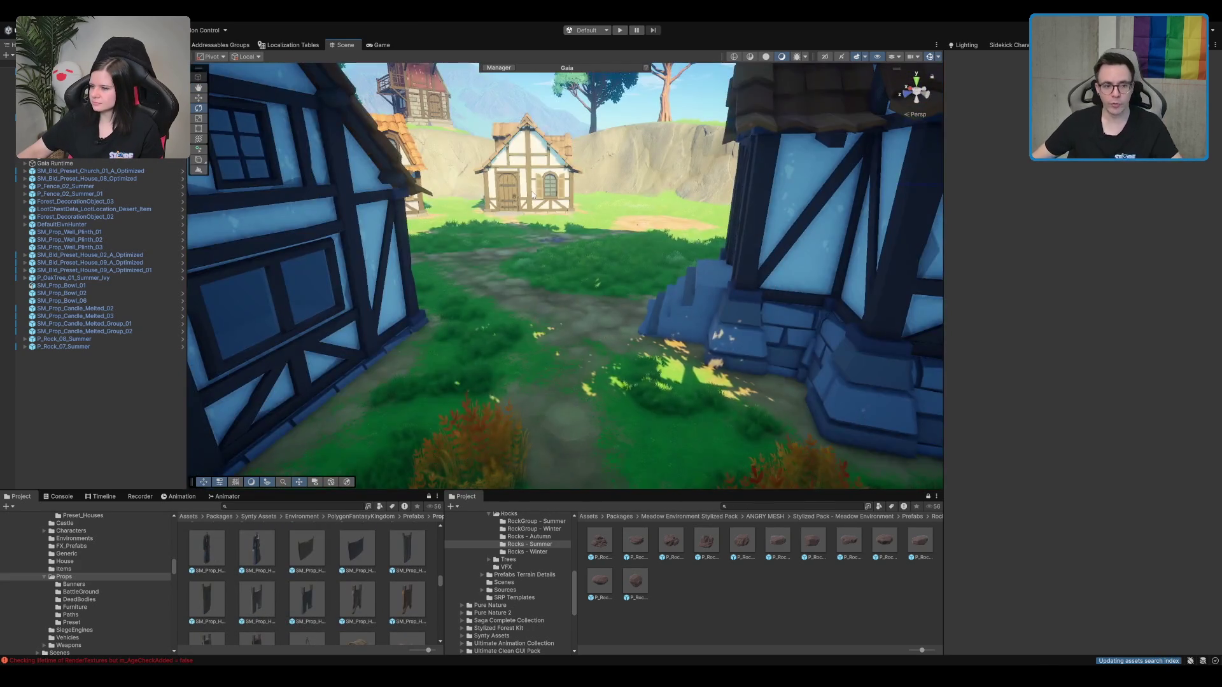
# Step: Frame the distant timber house, then preview SM_Prop_Garlic_Rope_01 in the Inspector
pyautogui.click(532, 194)
pyautogui.press('f')
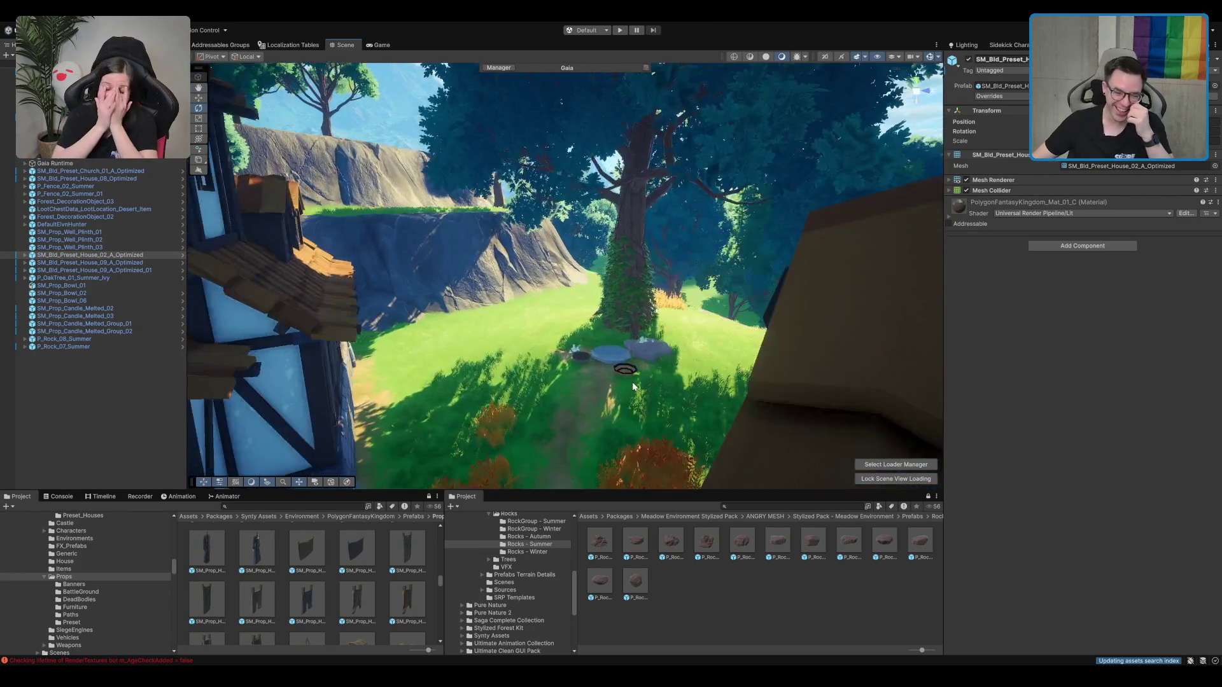
pyautogui.moveTo(633, 386); pyautogui.dragTo(675, 339)
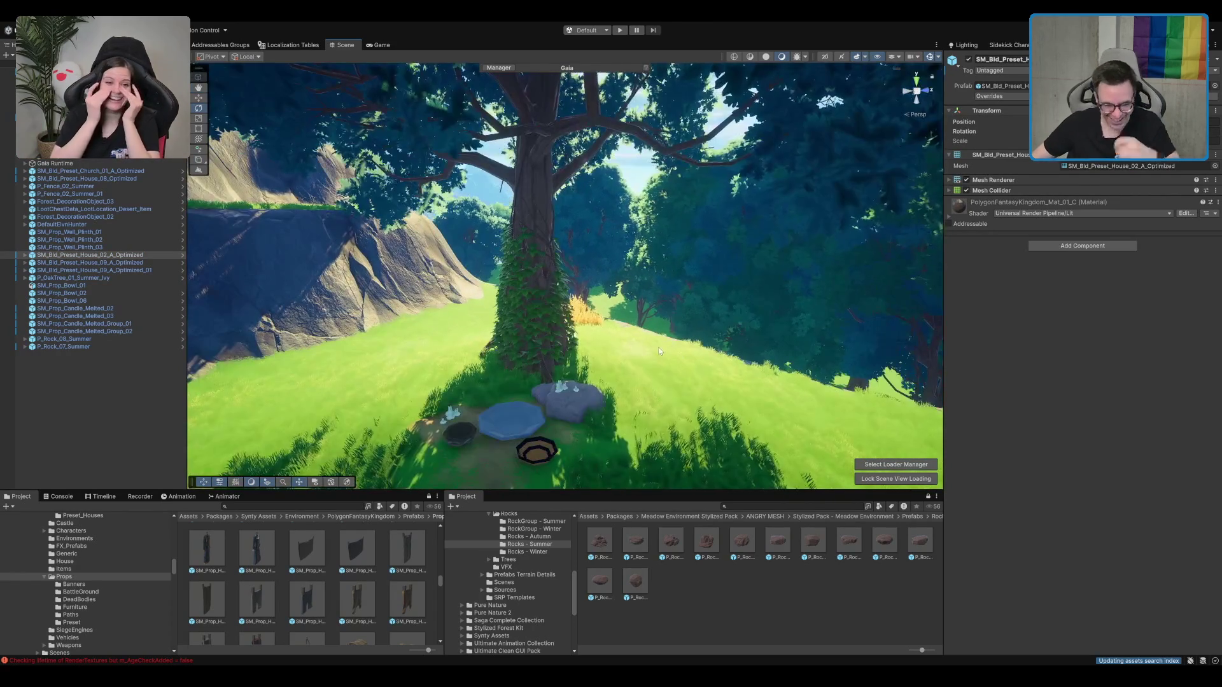
pyautogui.scroll(6, 382, 579)
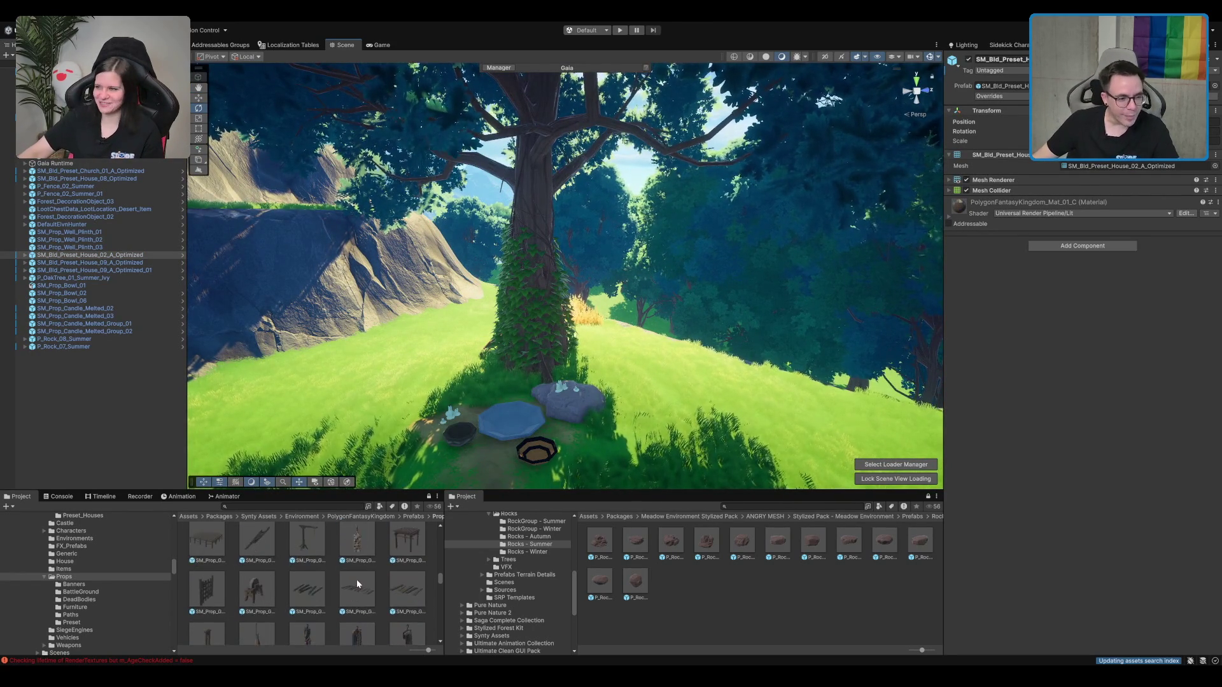
pyautogui.scroll(2, 356, 579)
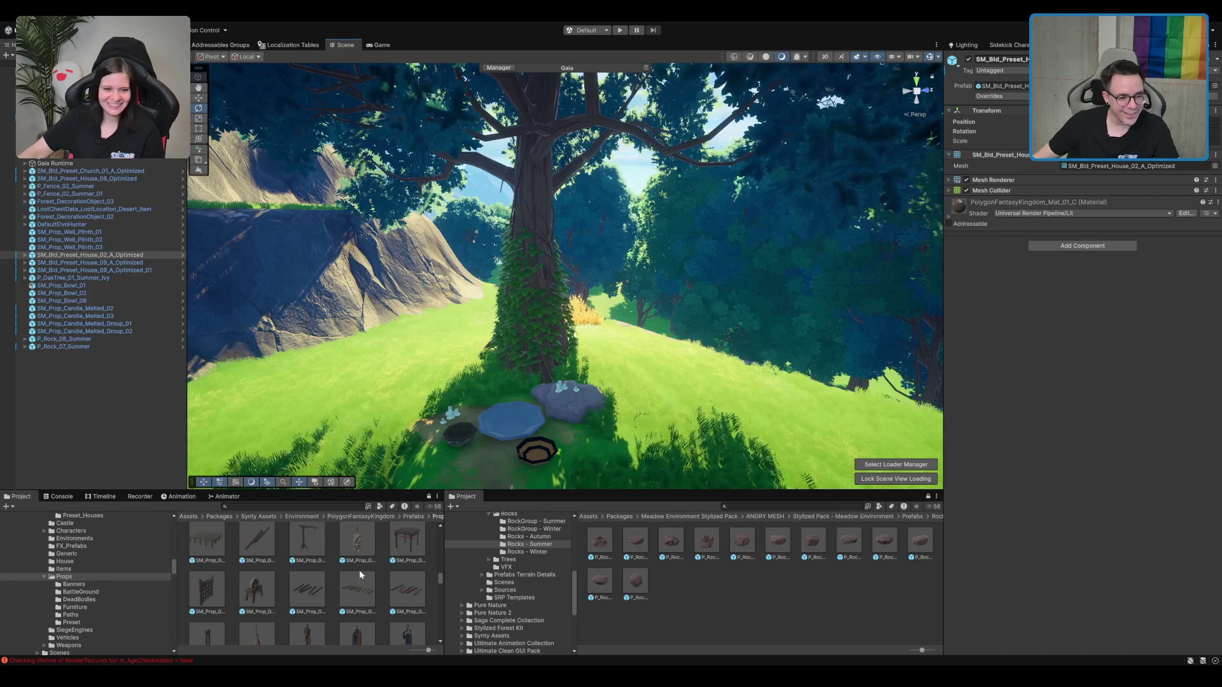
pyautogui.click(367, 549)
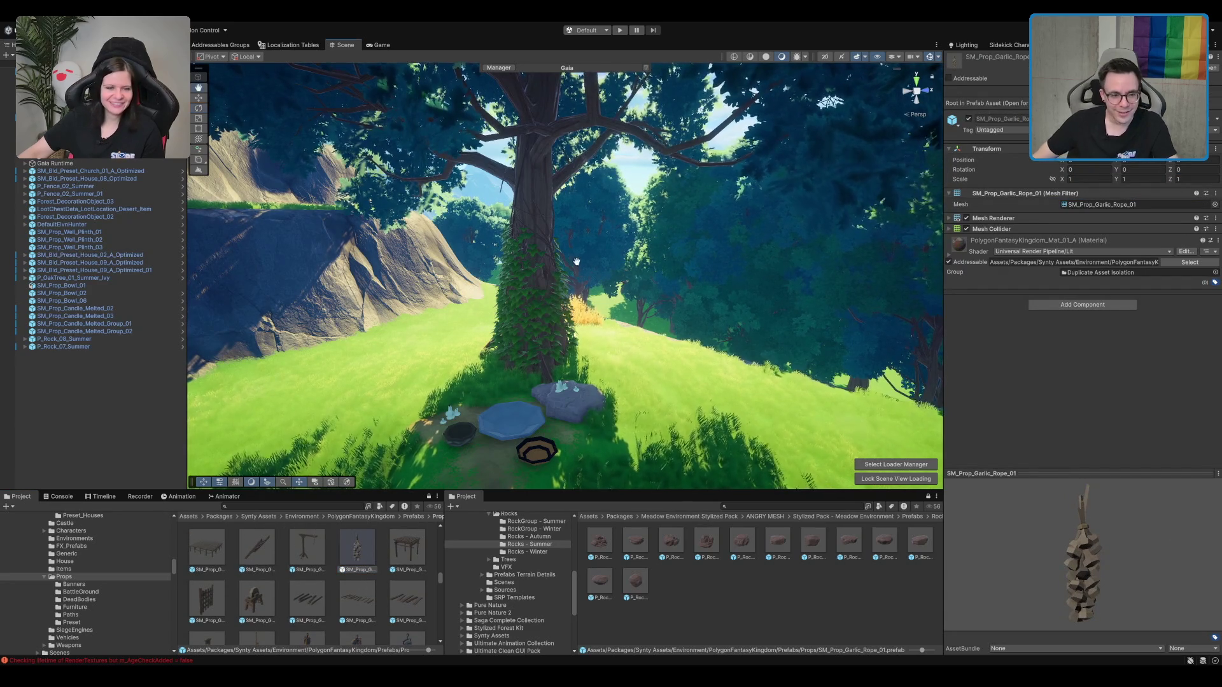
pyautogui.scroll(4, 570, 273)
pyautogui.moveTo(541, 374); pyautogui.dragTo(533, 314)
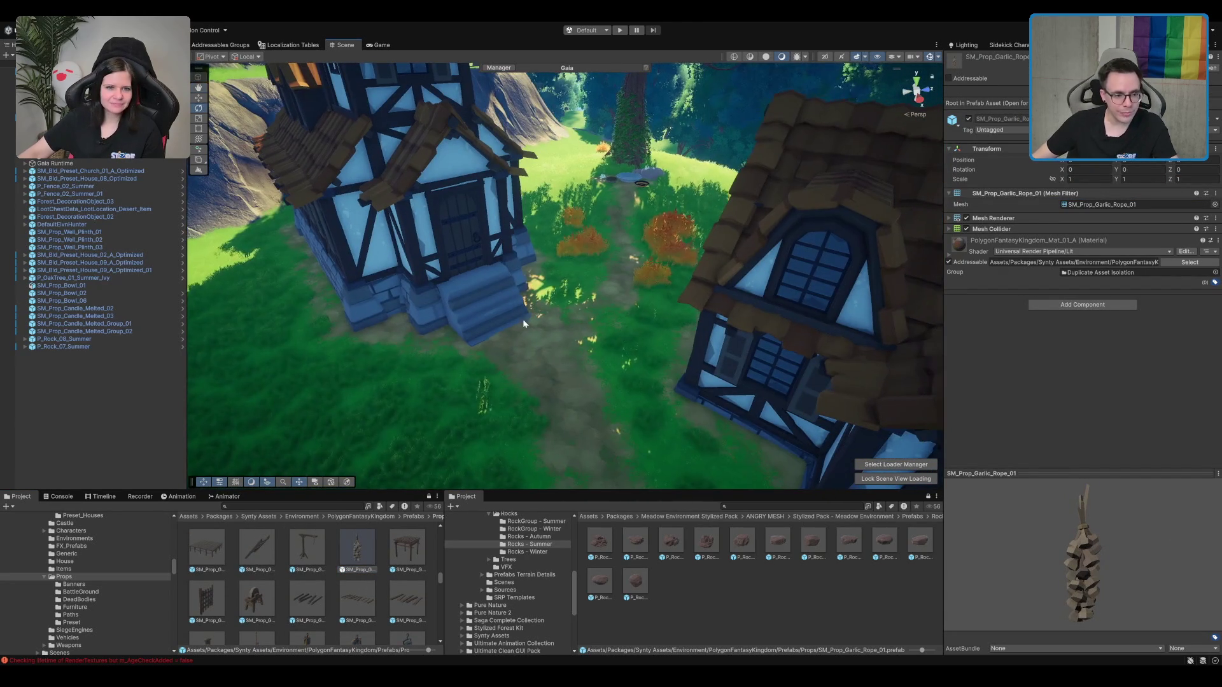
pyautogui.moveTo(307, 606); pyautogui.dragTo(533, 397)
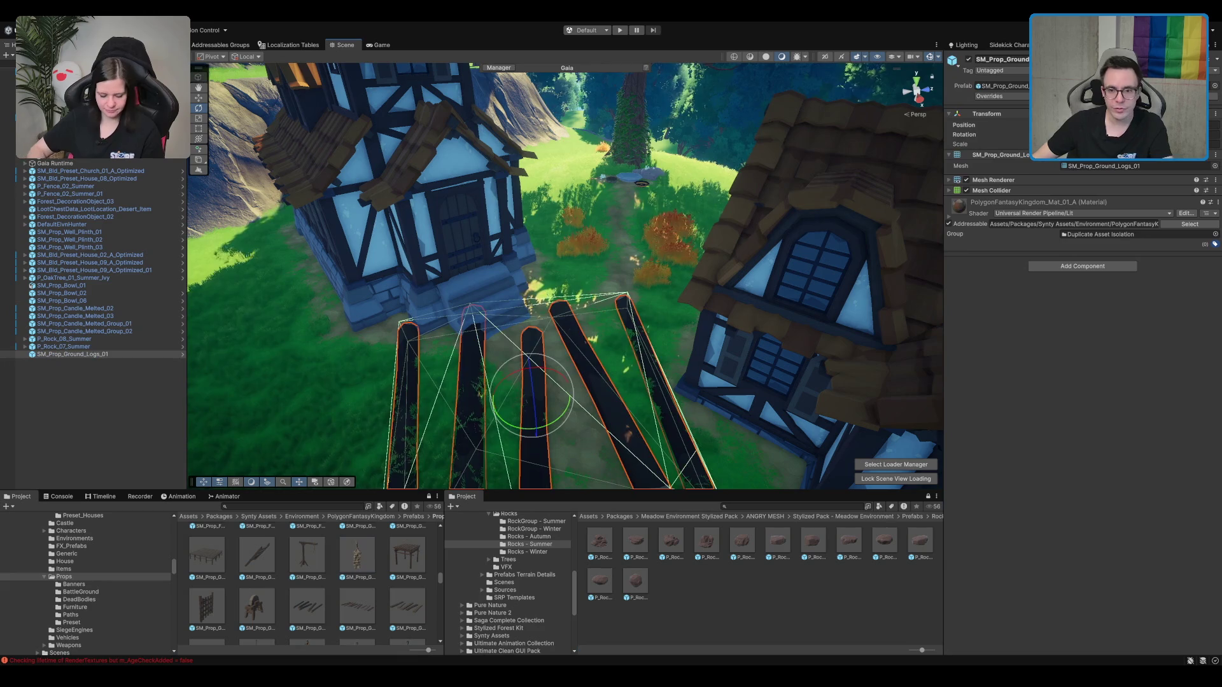
pyautogui.scroll(-5, 582, 399)
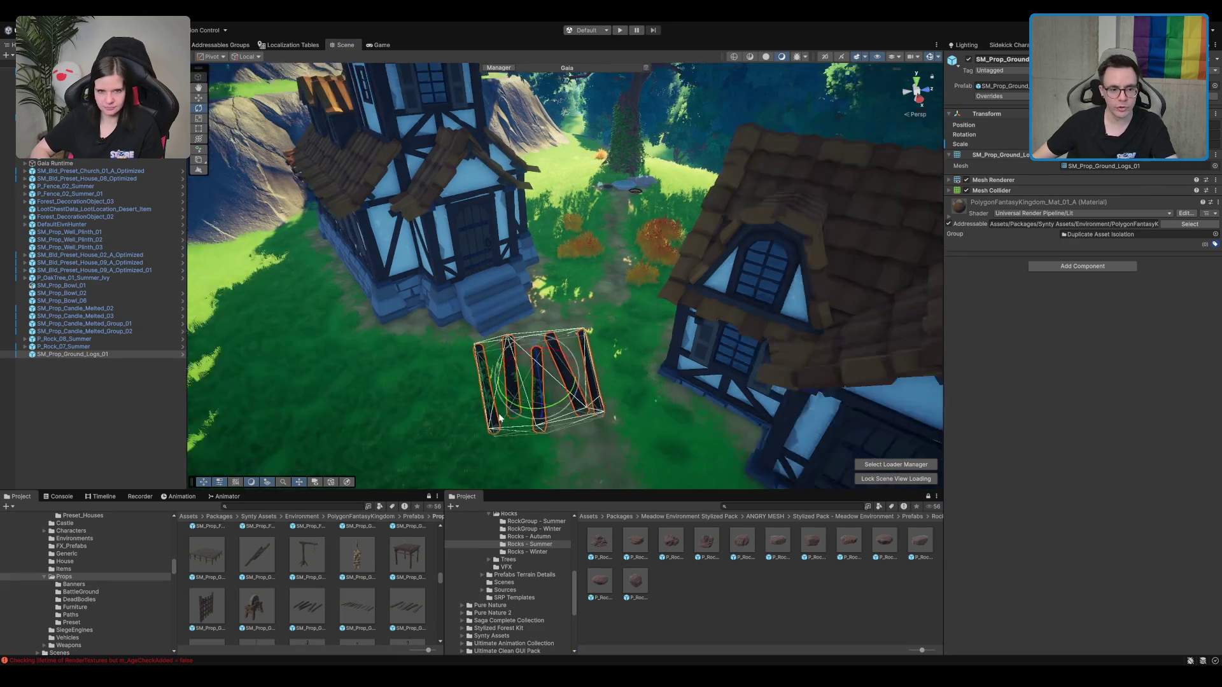
pyautogui.moveTo(533, 366)
pyautogui.mouseDown()
pyautogui.moveTo(598, 387)
pyautogui.moveTo(567, 353)
pyautogui.moveTo(530, 275)
pyautogui.mouseUp()
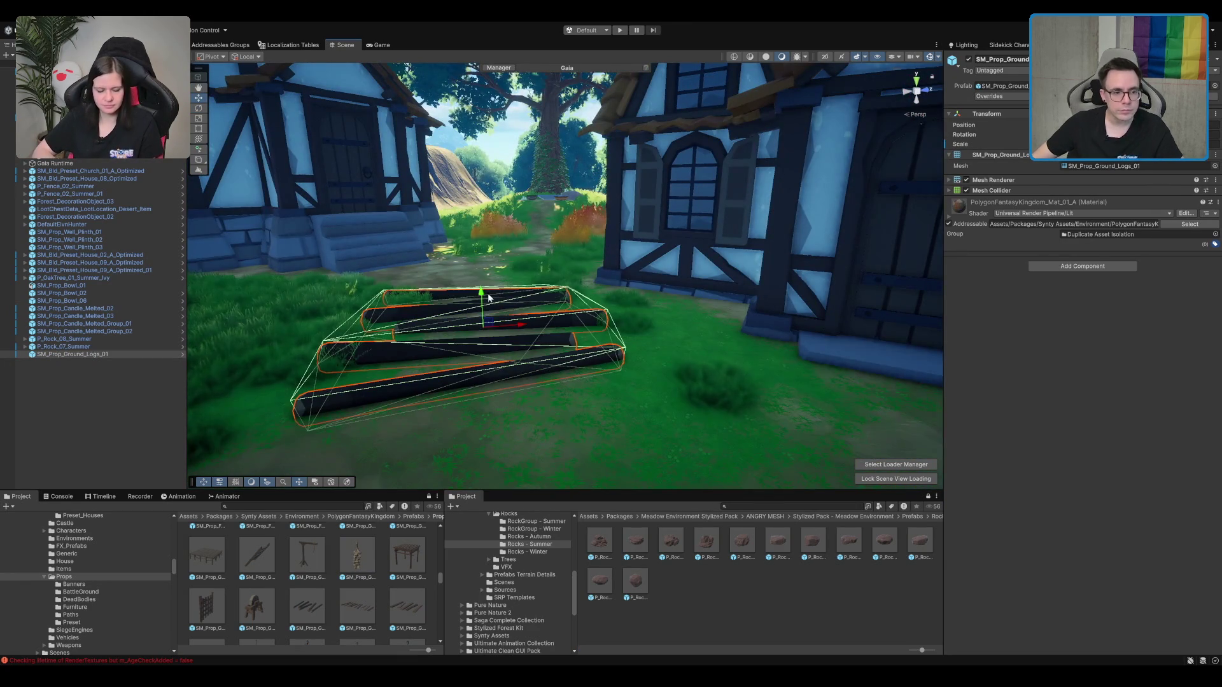
pyautogui.scroll(-2, 489, 297)
pyautogui.scroll(-4, 455, 297)
pyautogui.moveTo(455, 297)
pyautogui.mouseDown()
pyautogui.moveTo(564, 295)
pyautogui.moveTo(568, 447)
pyautogui.mouseUp()
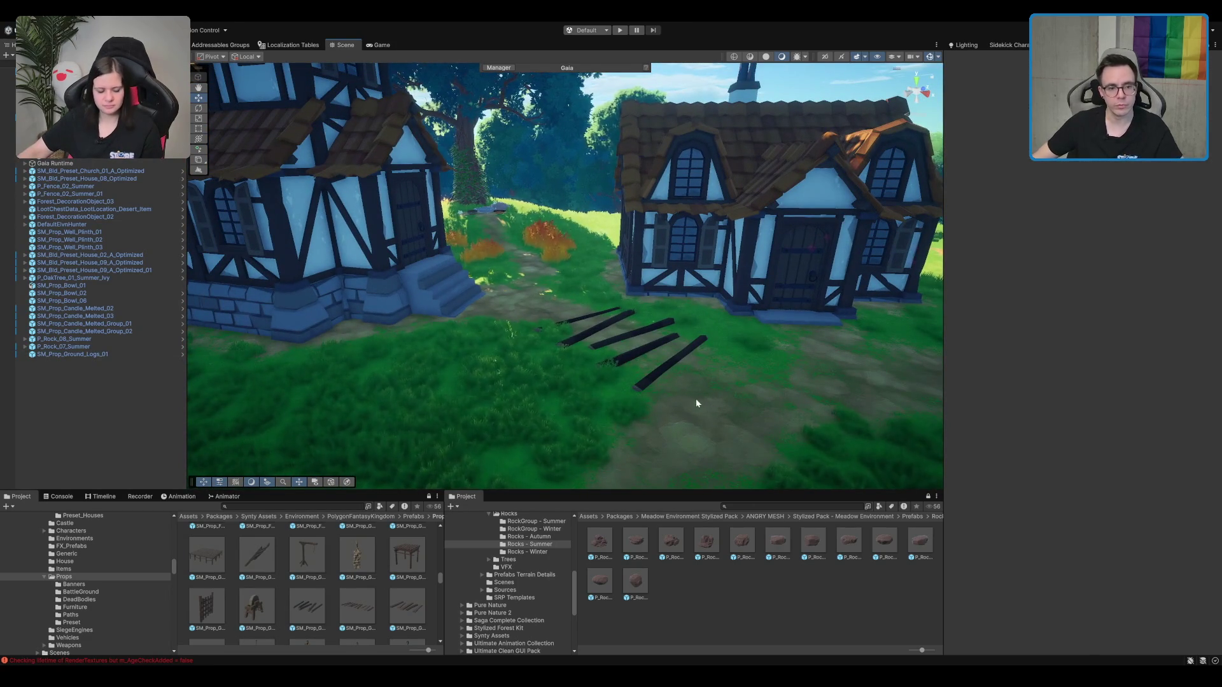
pyautogui.click(657, 355)
pyautogui.press('Delete')
pyautogui.scroll(4, 662, 349)
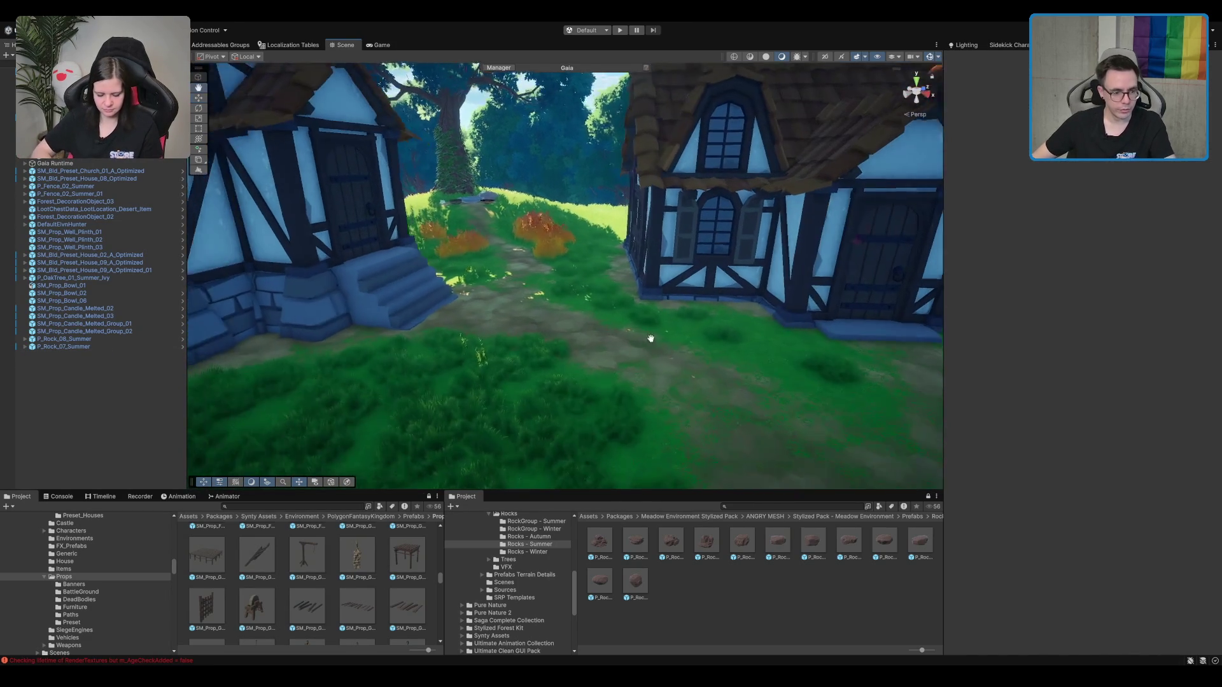
pyautogui.moveTo(593, 395); pyautogui.dragTo(594, 396)
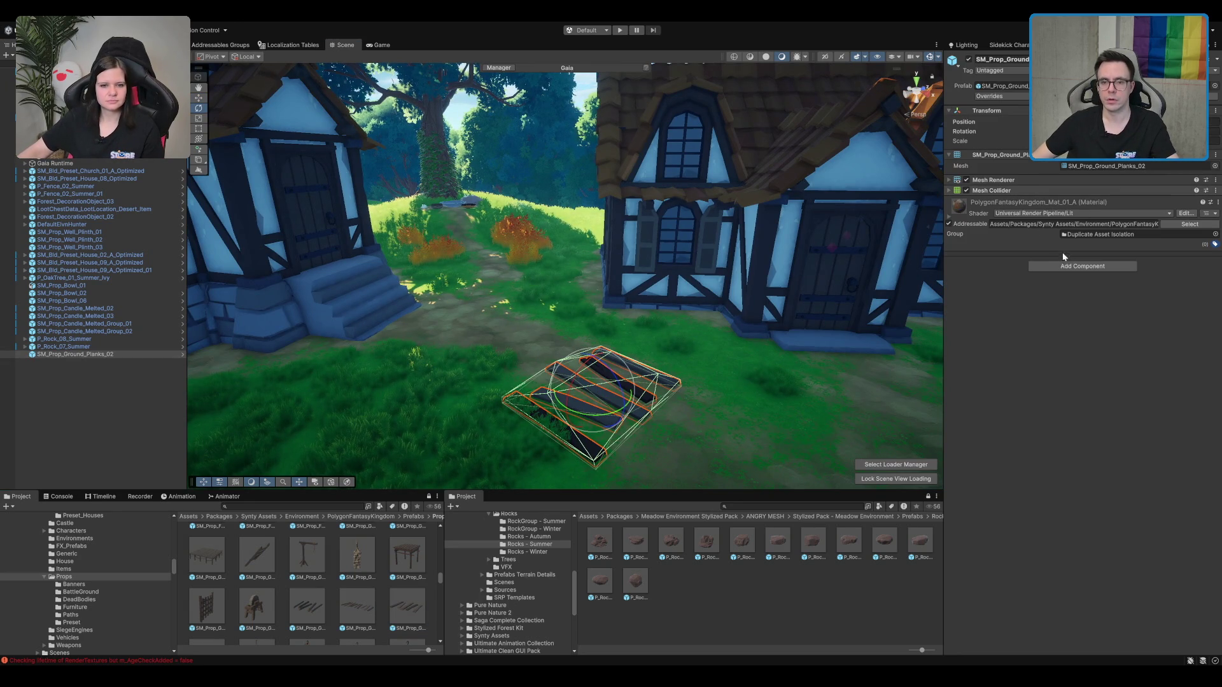
# Step: Move the ground planks onto the dirt and turn them about 90 degrees
pyautogui.moveTo(516, 280)
pyautogui.mouseDown()
pyautogui.moveTo(472, 299)
pyautogui.moveTo(596, 413)
pyautogui.moveTo(676, 426)
pyautogui.moveTo(691, 412)
pyautogui.mouseUp()
pyautogui.click(561, 377)
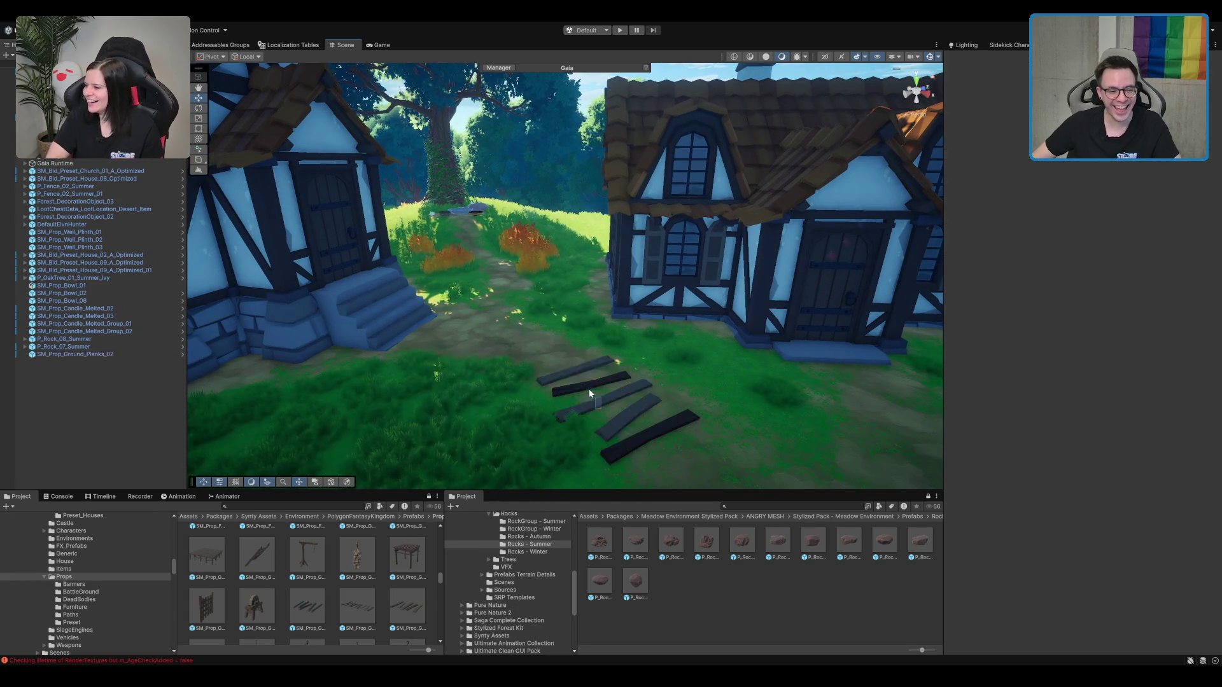
pyautogui.click(588, 390)
pyautogui.moveTo(589, 392); pyautogui.dragTo(488, 337)
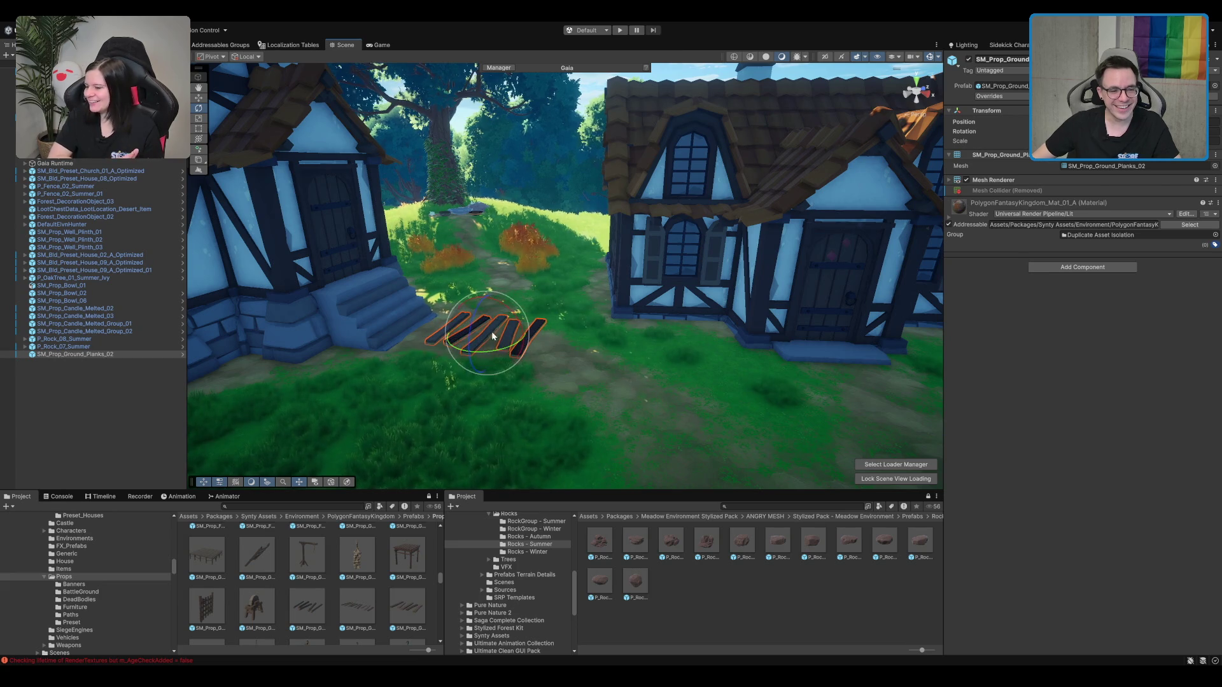
pyautogui.moveTo(574, 377); pyautogui.dragTo(645, 405)
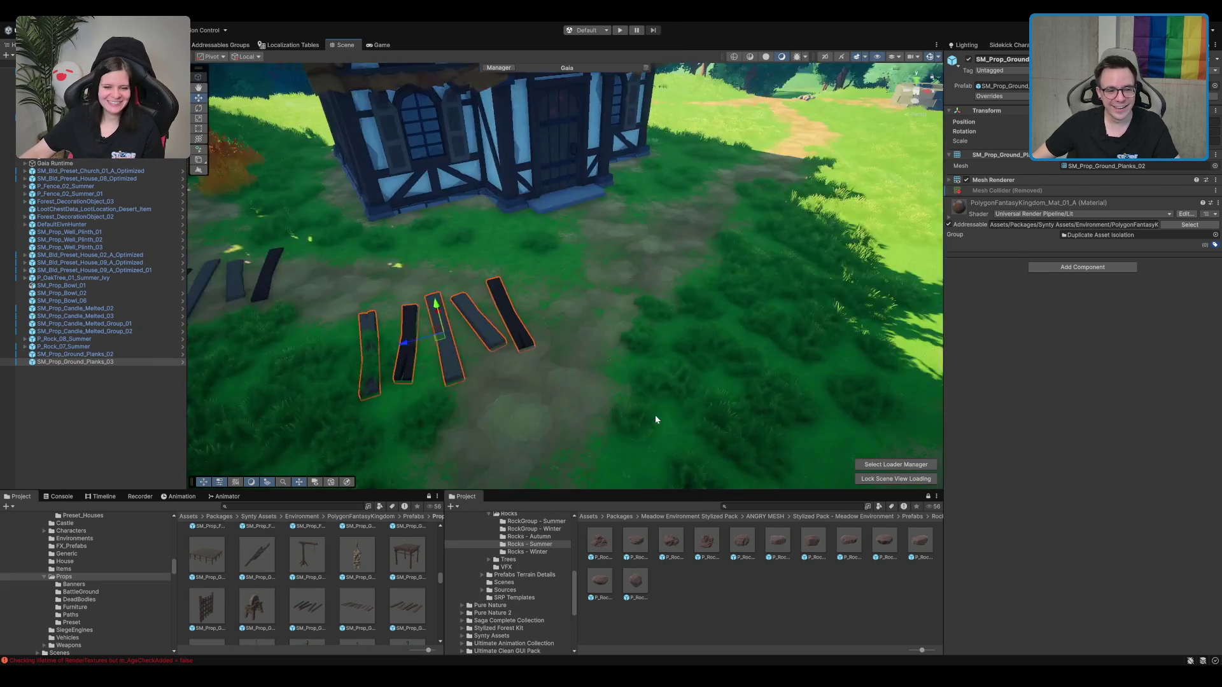
pyautogui.press('e')
pyautogui.moveTo(544, 353); pyautogui.dragTo(626, 323)
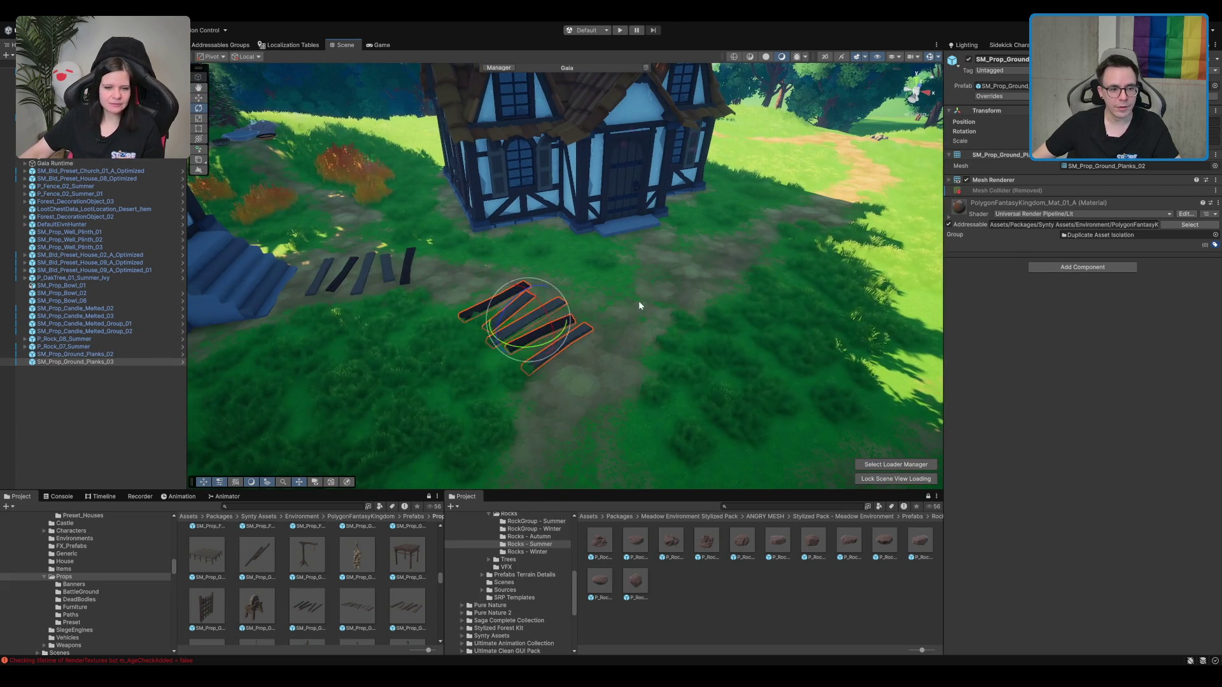
pyautogui.moveTo(526, 328)
pyautogui.mouseDown()
pyautogui.moveTo(572, 322)
pyautogui.moveTo(567, 341)
pyautogui.moveTo(682, 304)
pyautogui.mouseUp()
# Step: Duplicate the plank group and review the plank copies along the path
pyautogui.hotkey('ctrl', 'd')
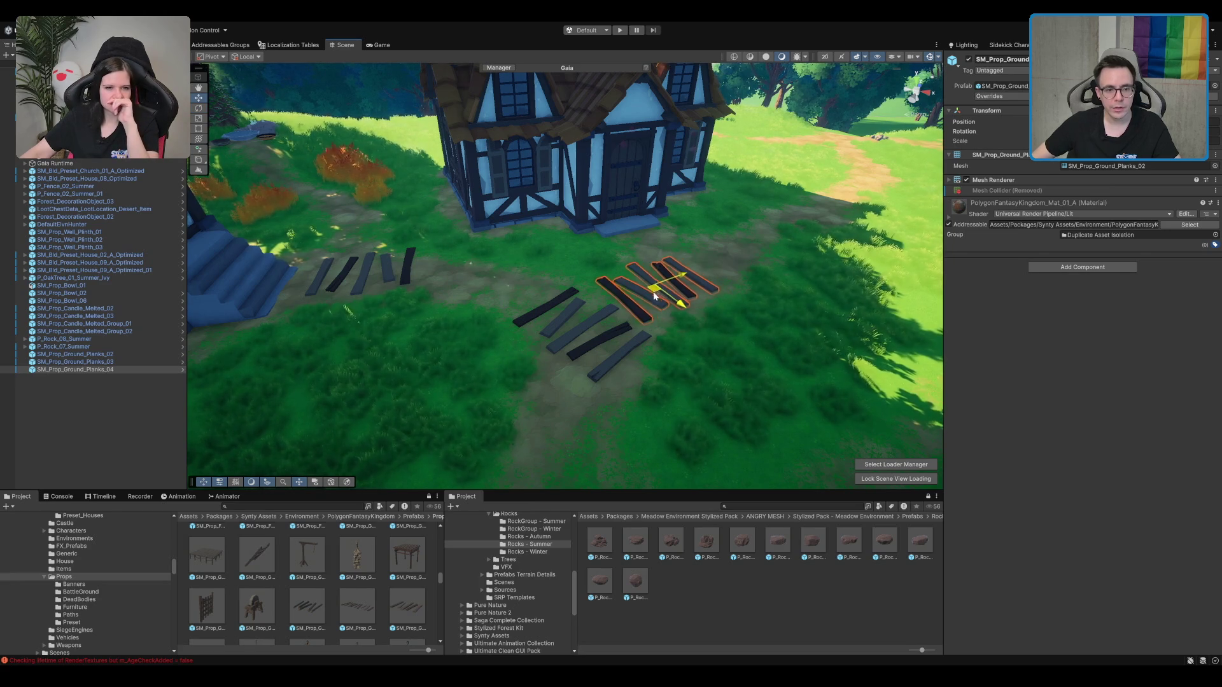
pyautogui.moveTo(648, 317); pyautogui.dragTo(656, 198)
pyautogui.moveTo(624, 293)
pyautogui.mouseDown()
pyautogui.moveTo(749, 339)
pyautogui.moveTo(623, 243)
pyautogui.mouseUp()
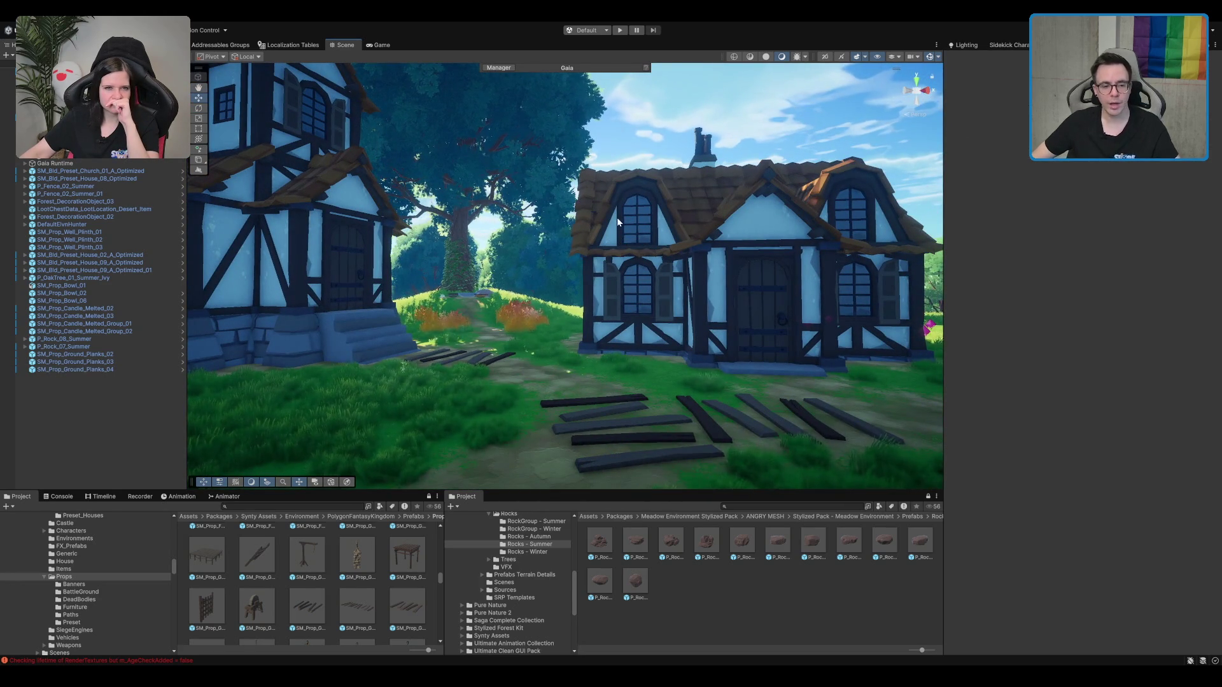
pyautogui.click(671, 444)
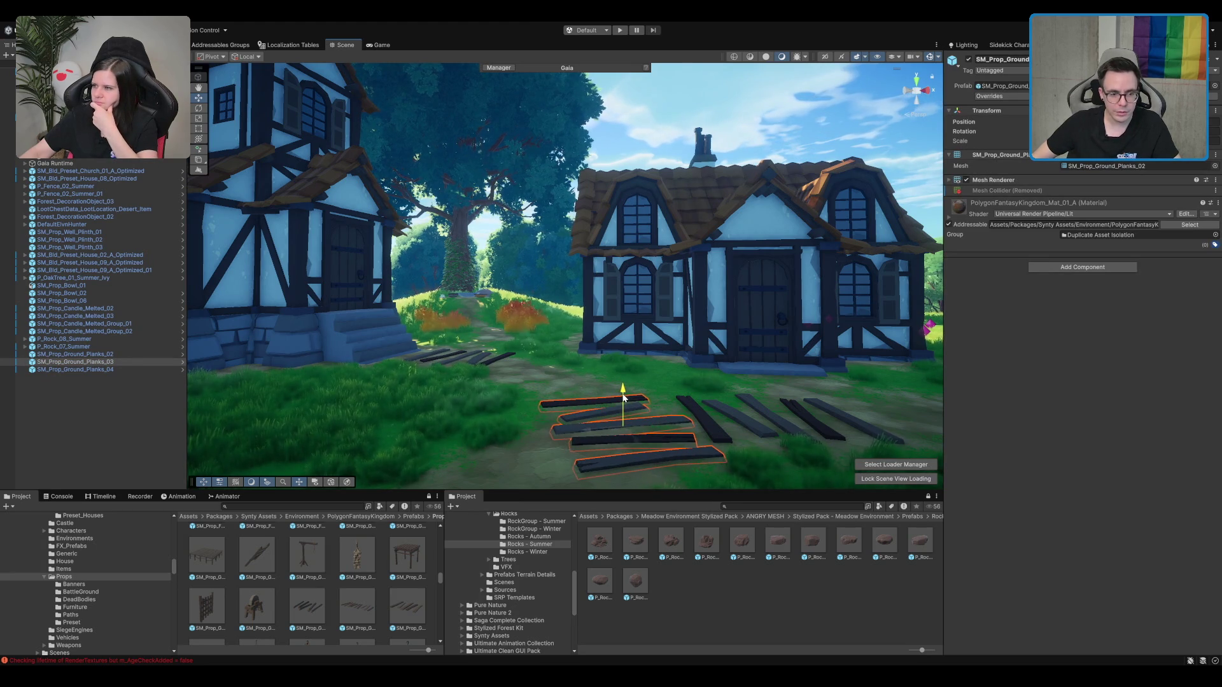
pyautogui.keyDown('shift'); pyautogui.click(703, 417); pyautogui.keyUp('shift')
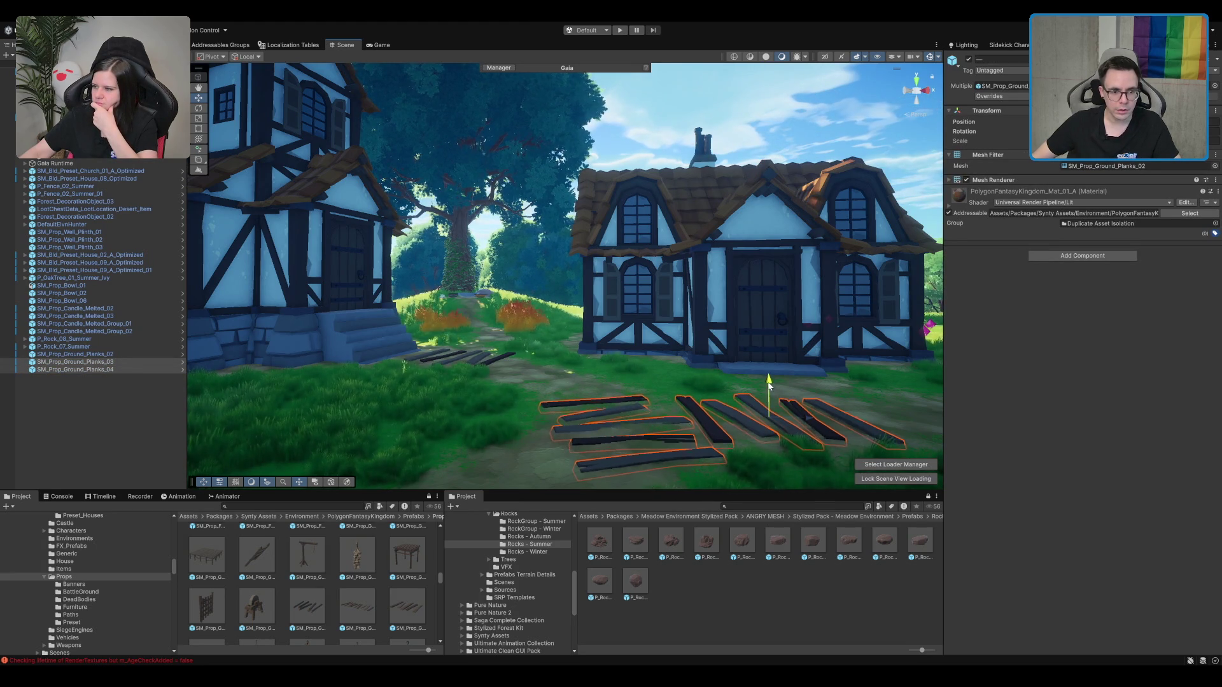
pyautogui.click(730, 423)
pyautogui.click(751, 413)
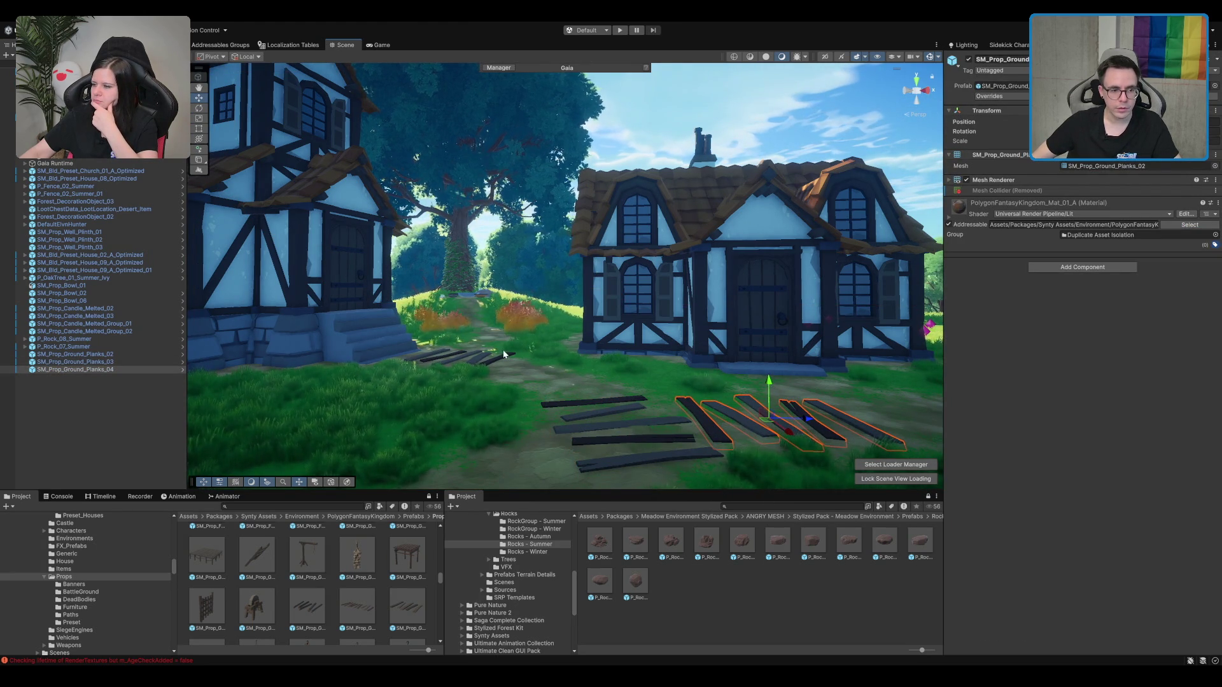
pyautogui.click(507, 360)
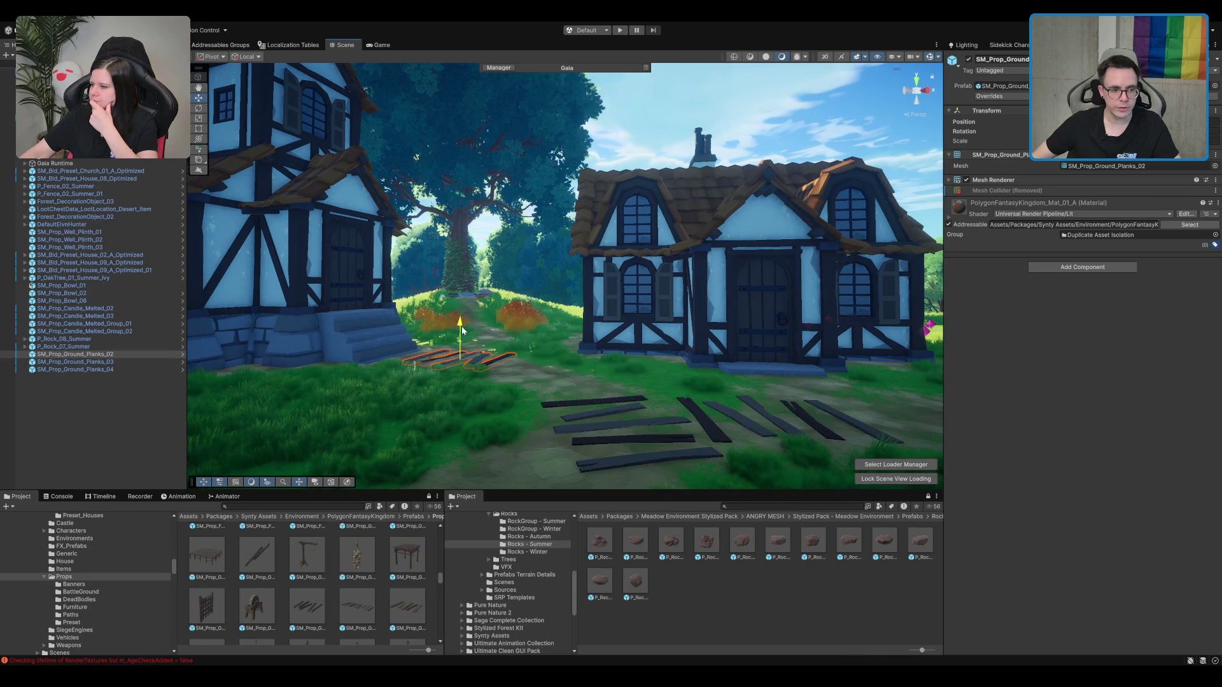
pyautogui.press('f')
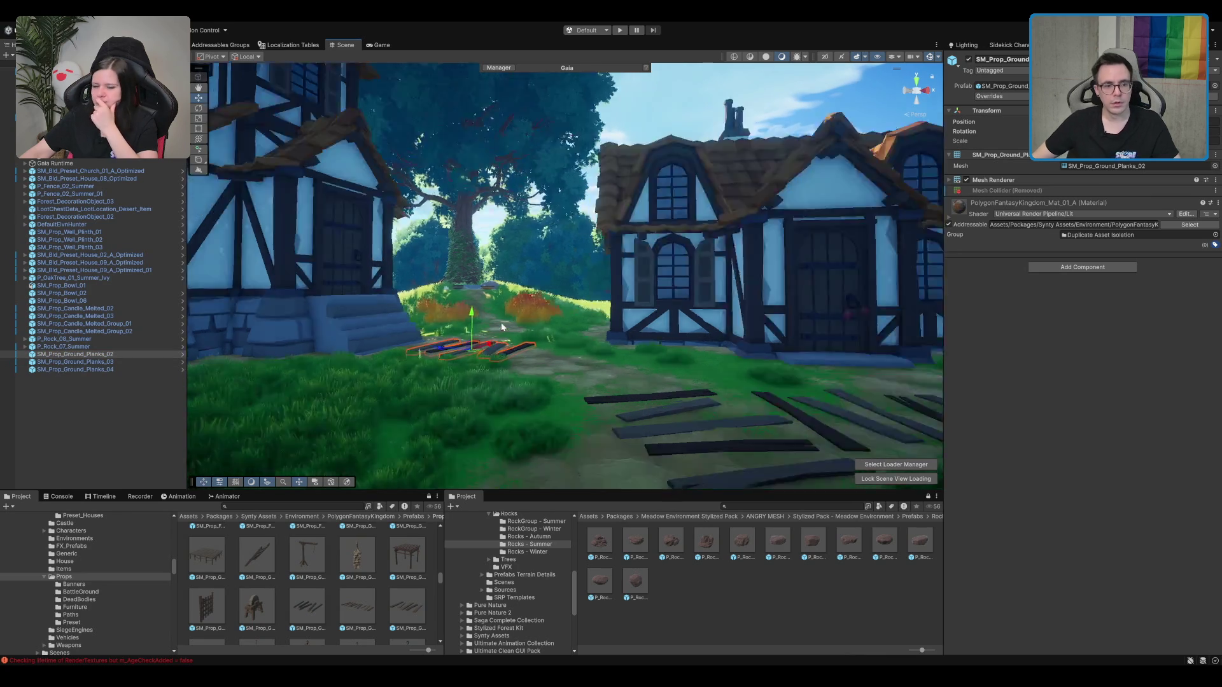
pyautogui.click(505, 326)
# Step: Drop SM_Prop_Necklace_Mannequin_01 into the blue octagonal bowl beside the rock
pyautogui.press('f')
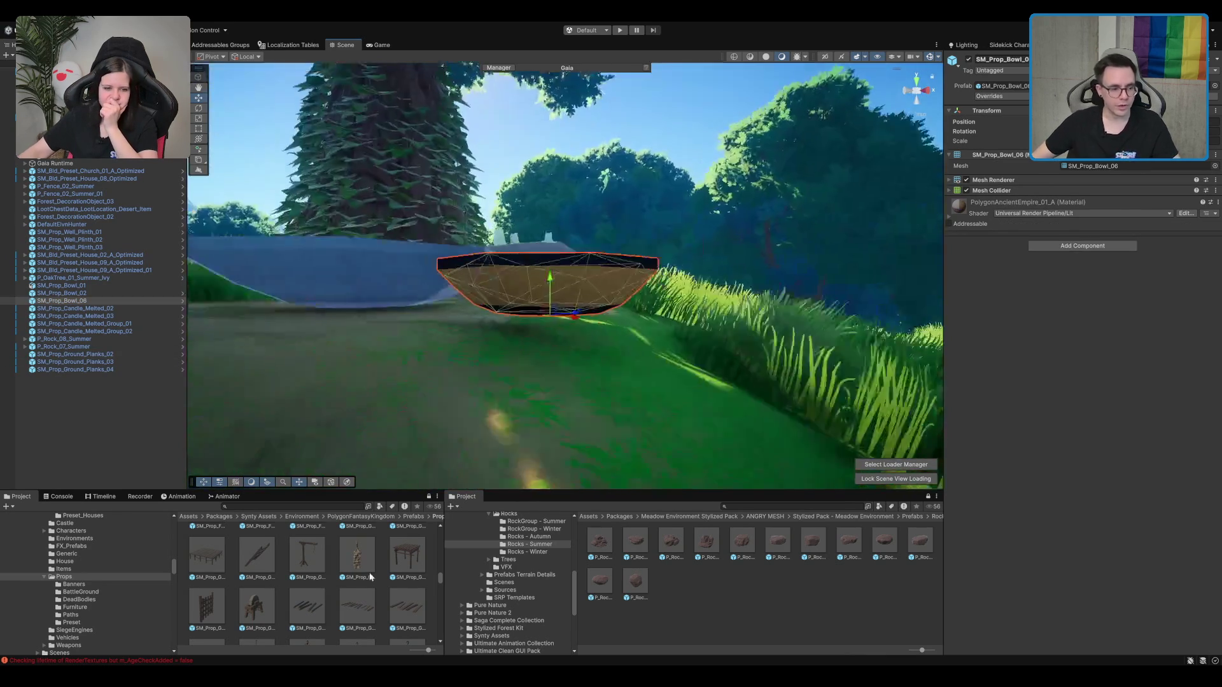
pyautogui.scroll(-5, 304, 579)
pyautogui.scroll(-5, 303, 579)
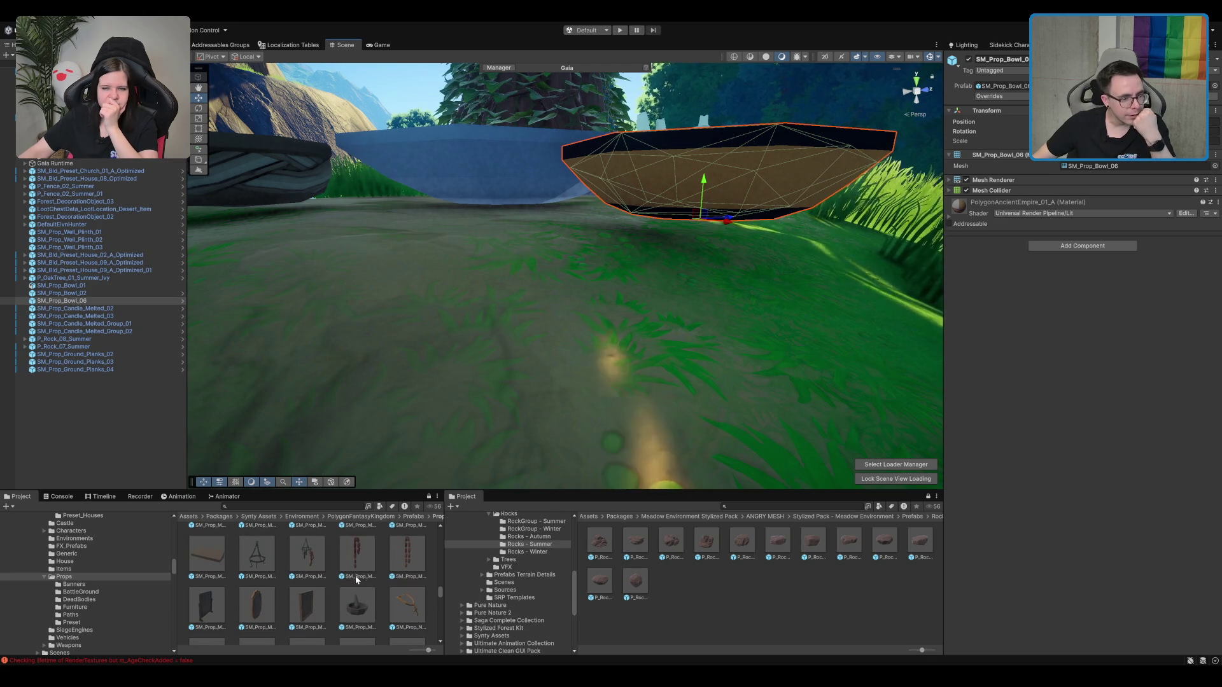
pyautogui.scroll(-5, 580, 268)
pyautogui.moveTo(576, 182); pyautogui.dragTo(623, 399)
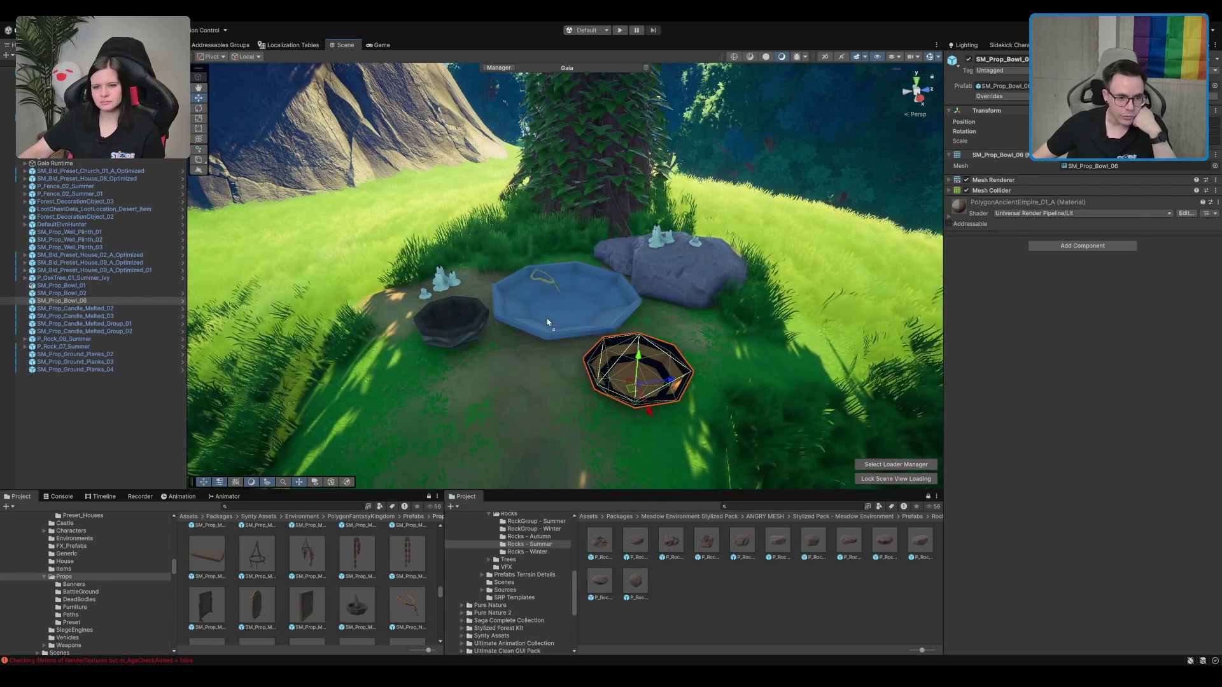
pyautogui.moveTo(406, 605); pyautogui.dragTo(579, 291)
pyautogui.press('f')
# Step: Rotate the necklace to lie flat and shift it down-right inside the blue bowl
pyautogui.press('e')
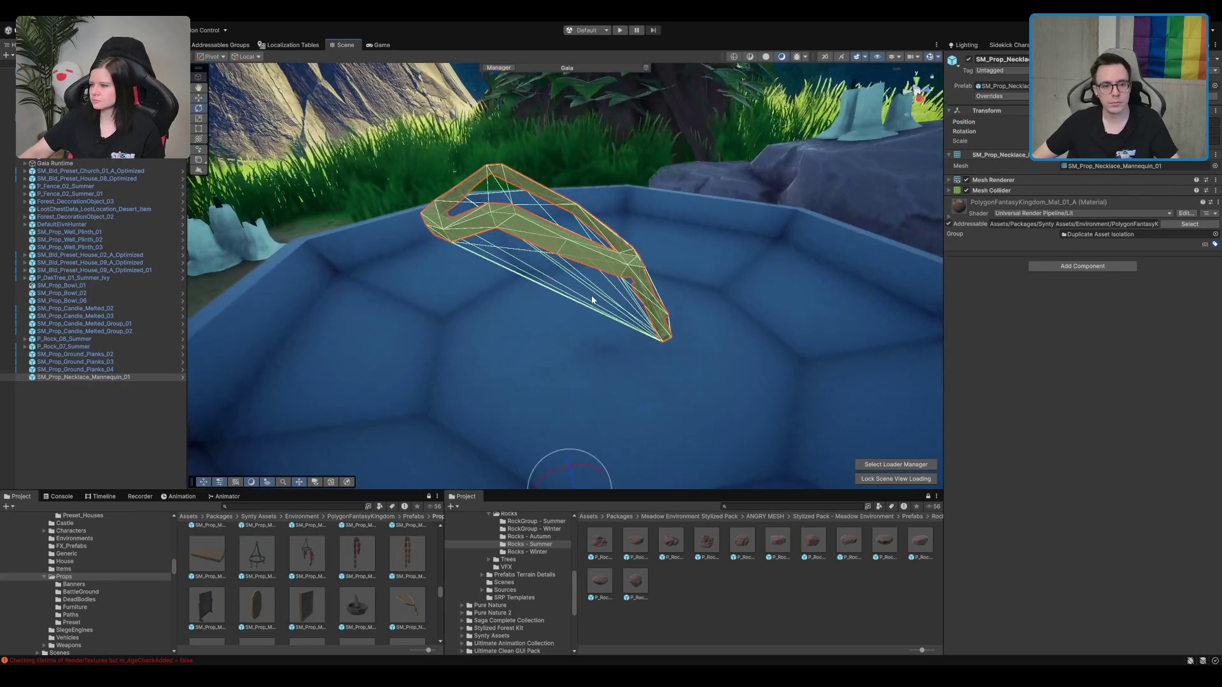
pyautogui.scroll(-3, 502, 331)
pyautogui.moveTo(557, 332)
pyautogui.mouseDown()
pyautogui.moveTo(521, 348)
pyautogui.moveTo(552, 373)
pyautogui.moveTo(629, 318)
pyautogui.mouseUp()
pyautogui.press('w')
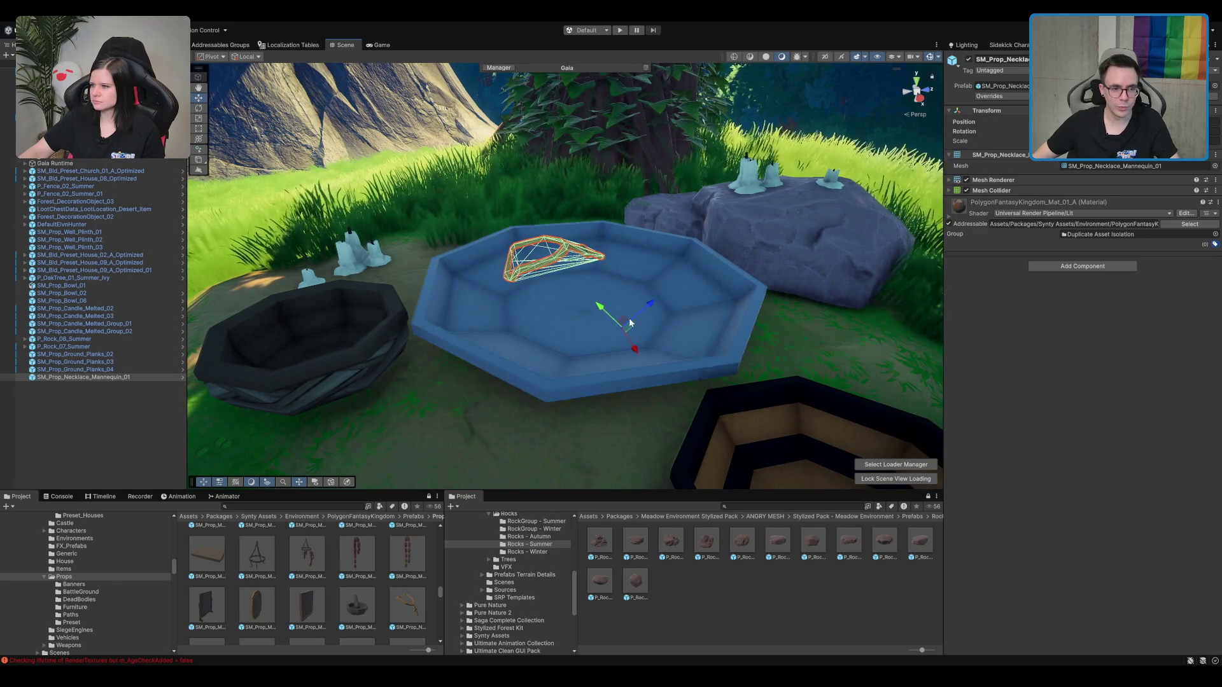
pyautogui.scroll(3, 653, 337)
pyautogui.scroll(-4, 712, 344)
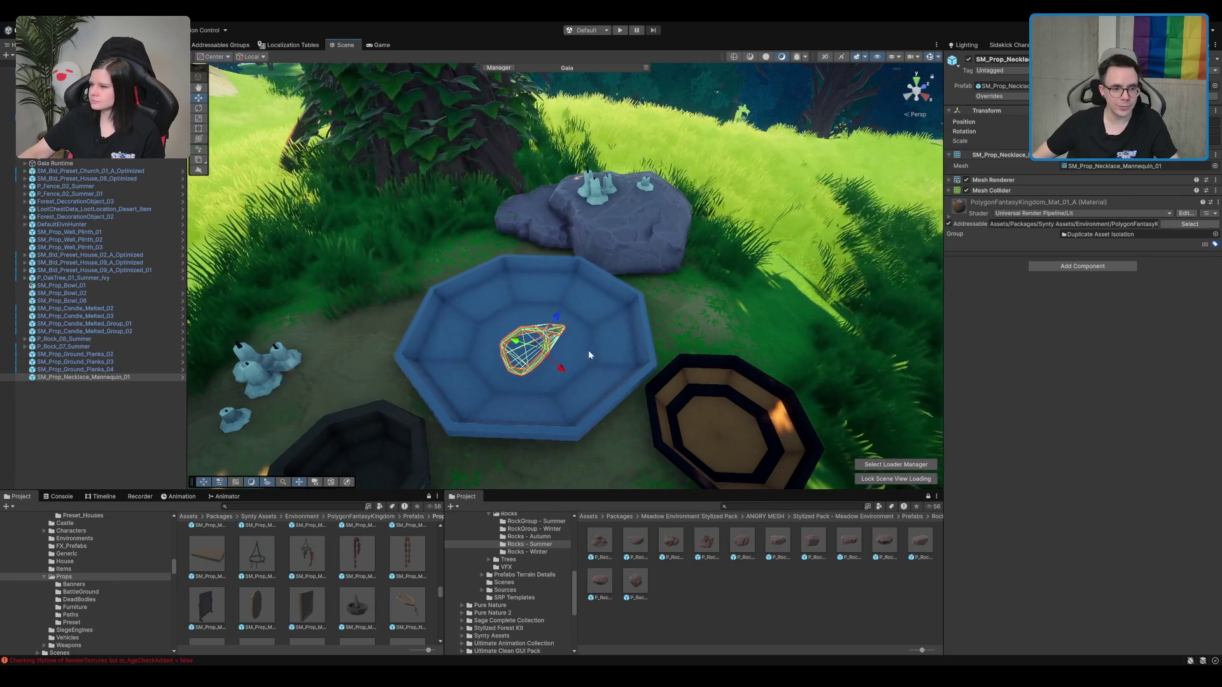
pyautogui.moveTo(542, 355); pyautogui.dragTo(574, 368)
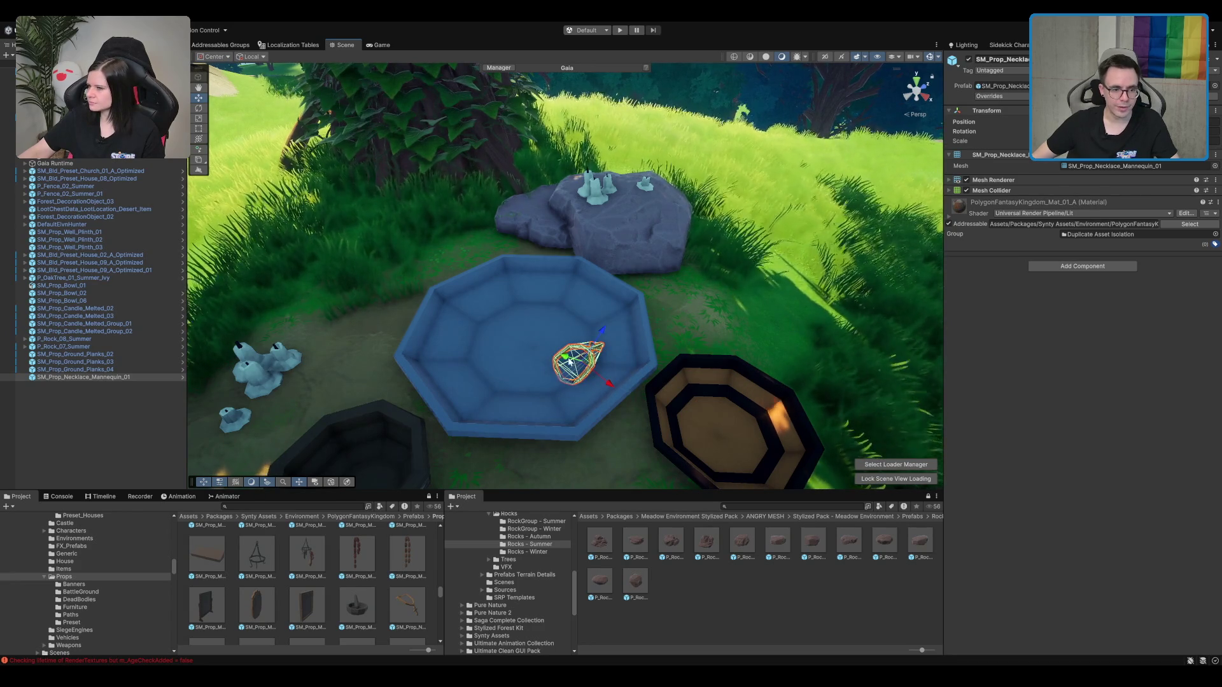
pyautogui.moveTo(565, 360); pyautogui.dragTo(781, 171)
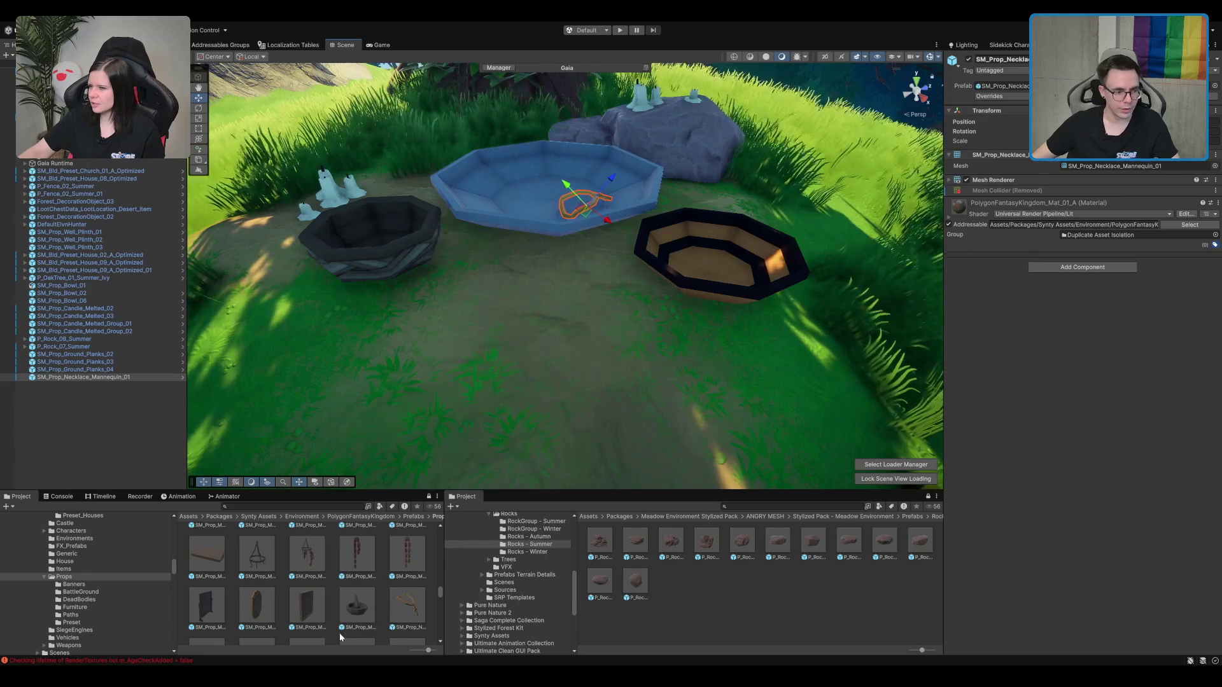
pyautogui.press('f')
pyautogui.scroll(-1, 392, 613)
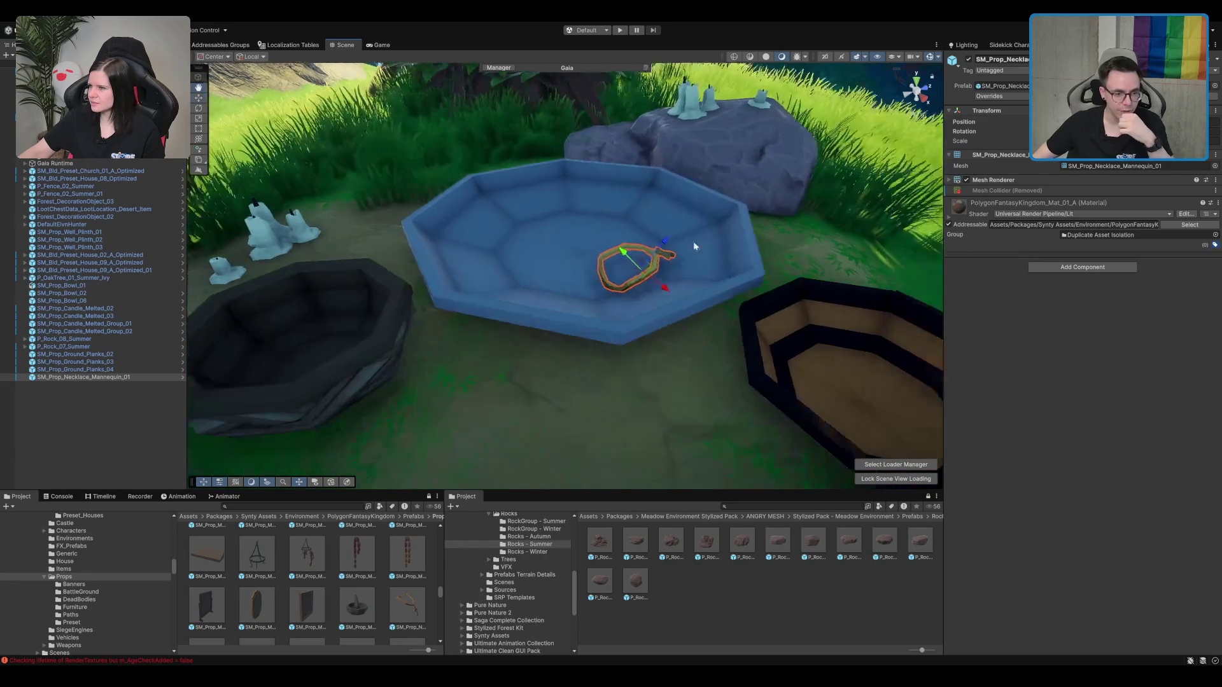
pyautogui.scroll(-1, 391, 611)
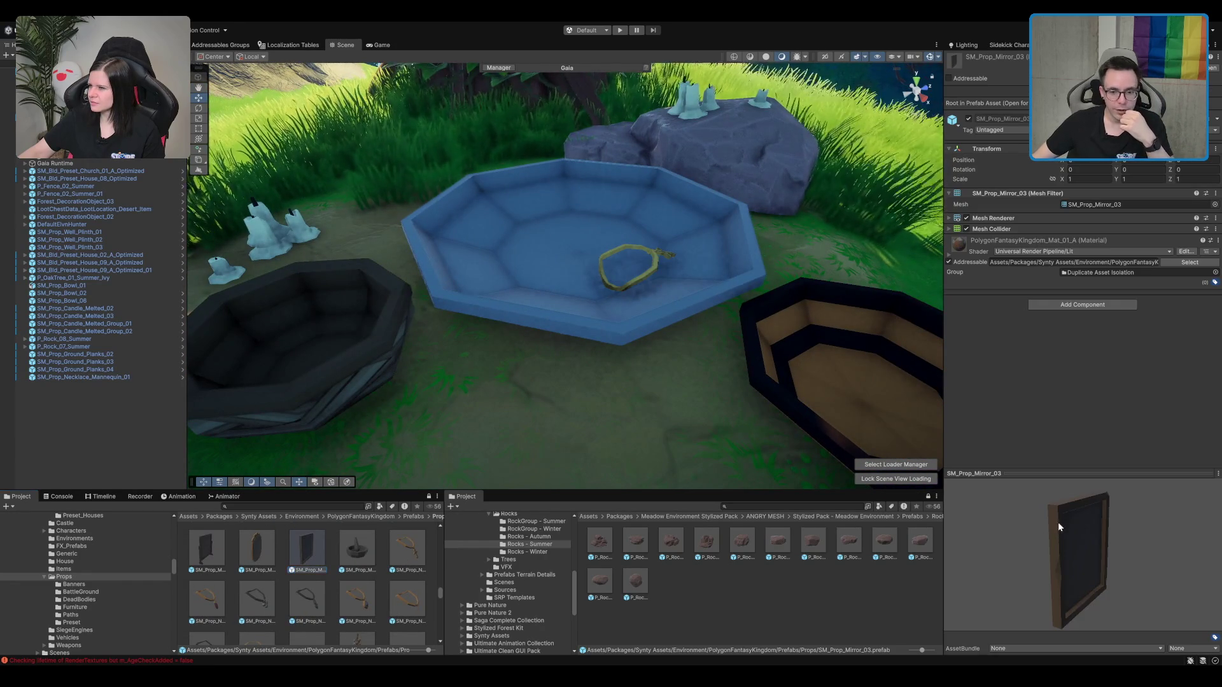
pyautogui.click(273, 555)
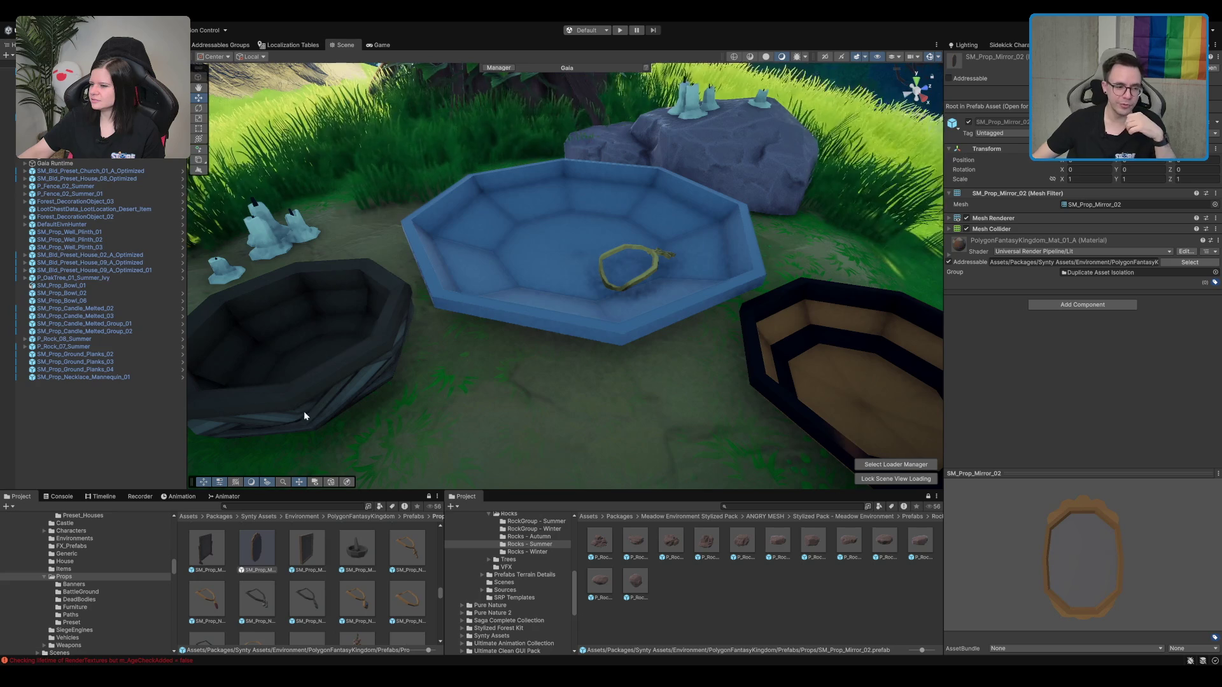
pyautogui.moveTo(450, 198); pyautogui.dragTo(451, 198)
pyautogui.press('f')
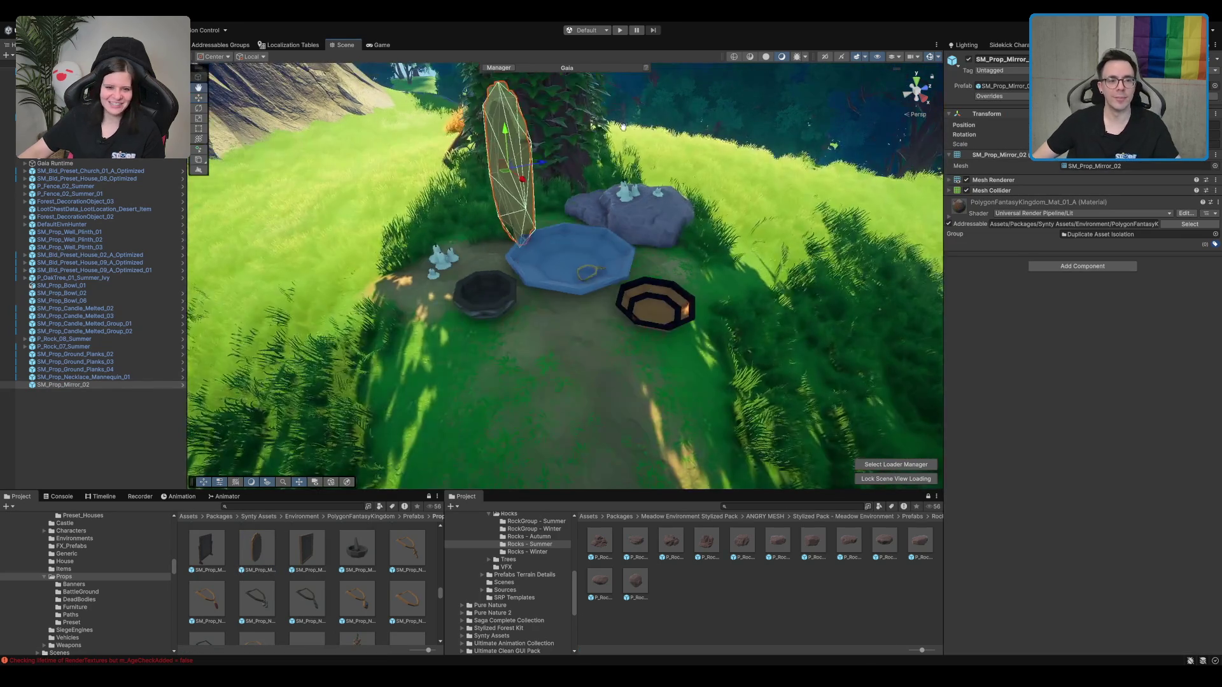
pyautogui.press('e')
pyautogui.moveTo(581, 255); pyautogui.dragTo(547, 257)
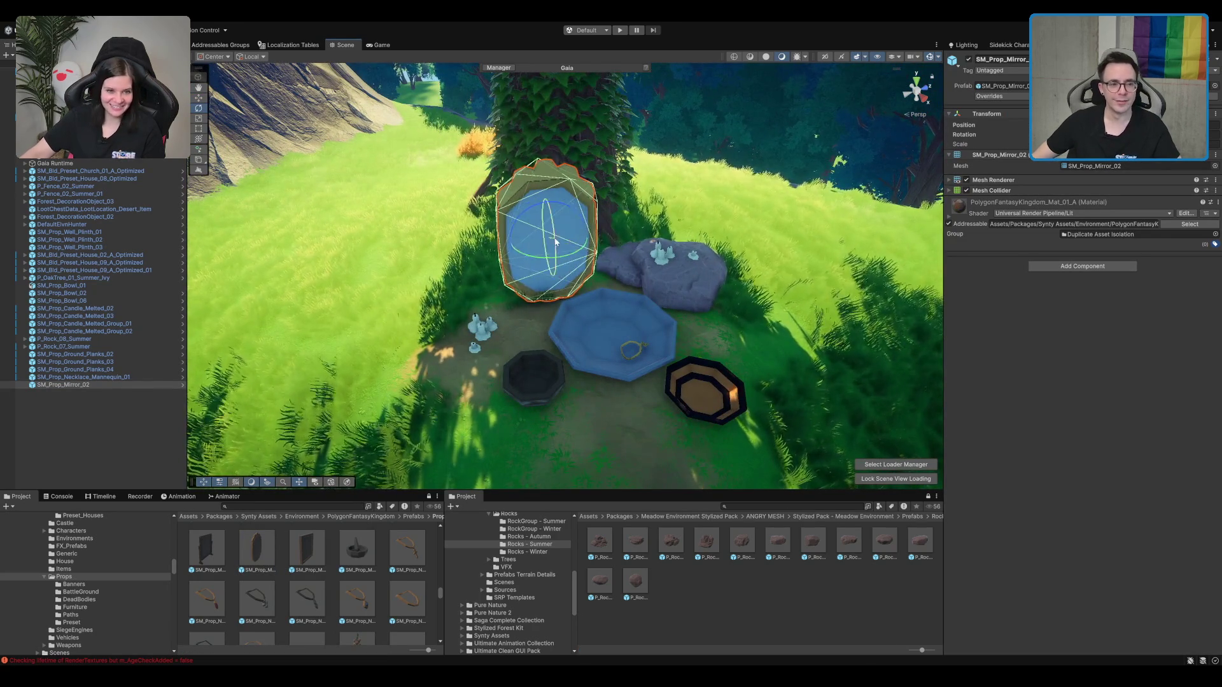
pyautogui.click(269, 574)
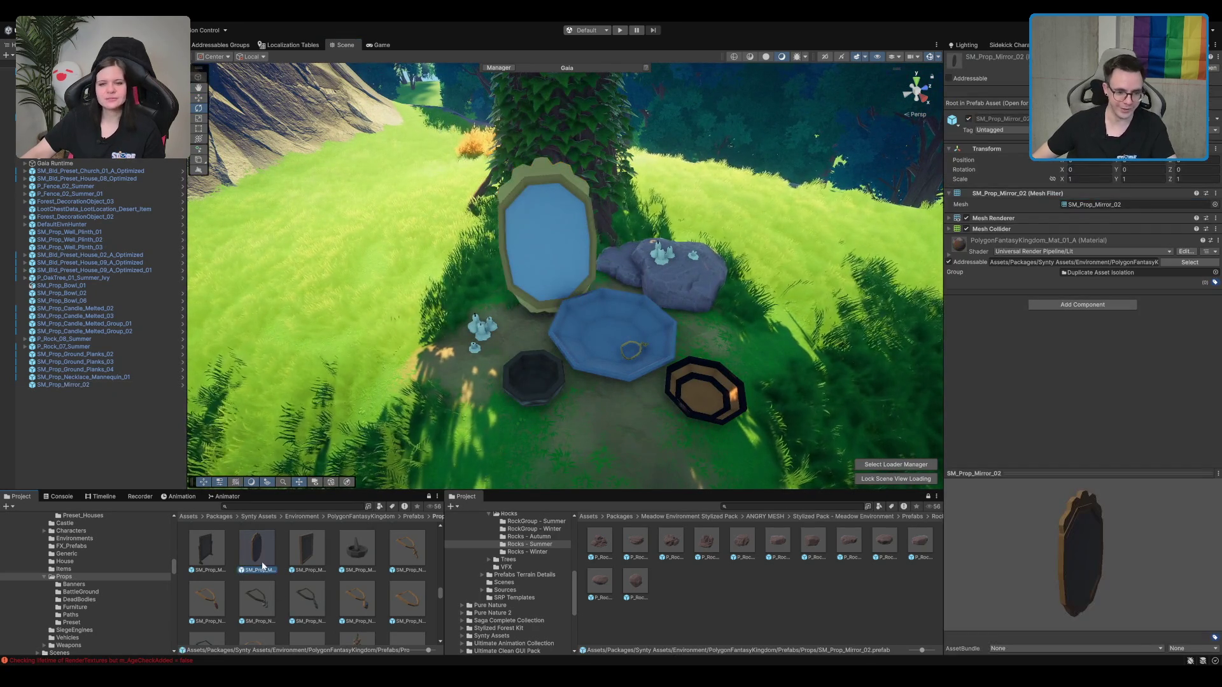
pyautogui.click(552, 253)
pyautogui.press('w')
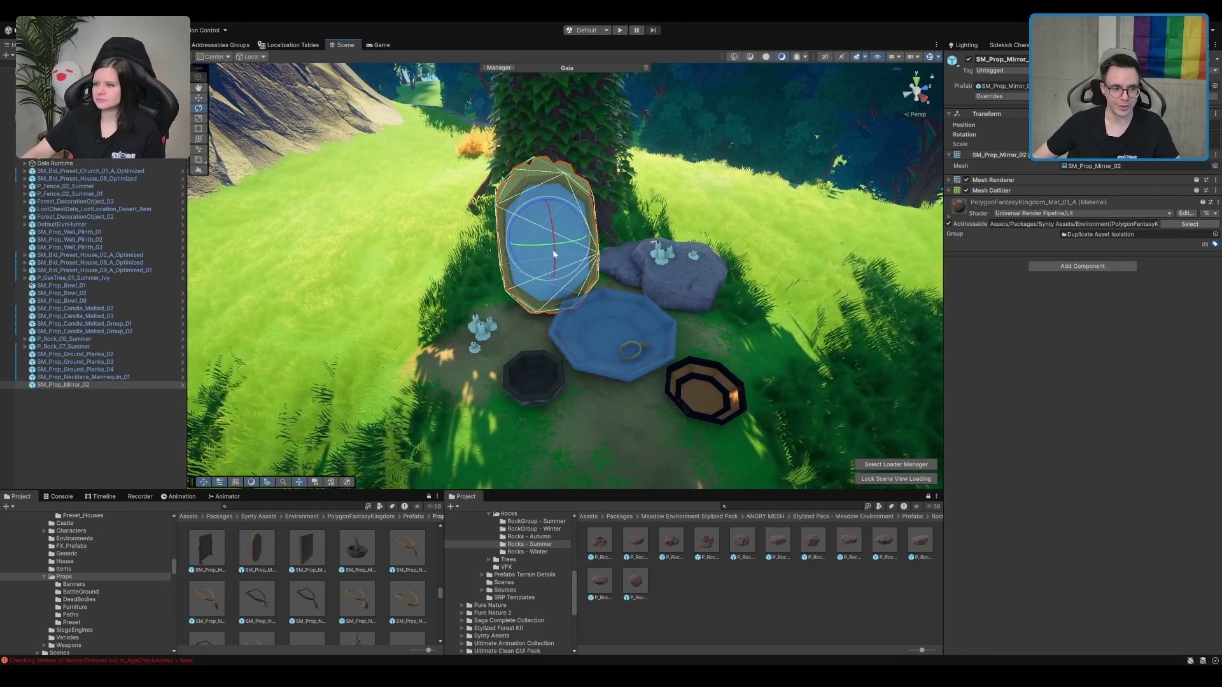
pyautogui.press('e')
pyautogui.moveTo(544, 242); pyautogui.dragTo(543, 262)
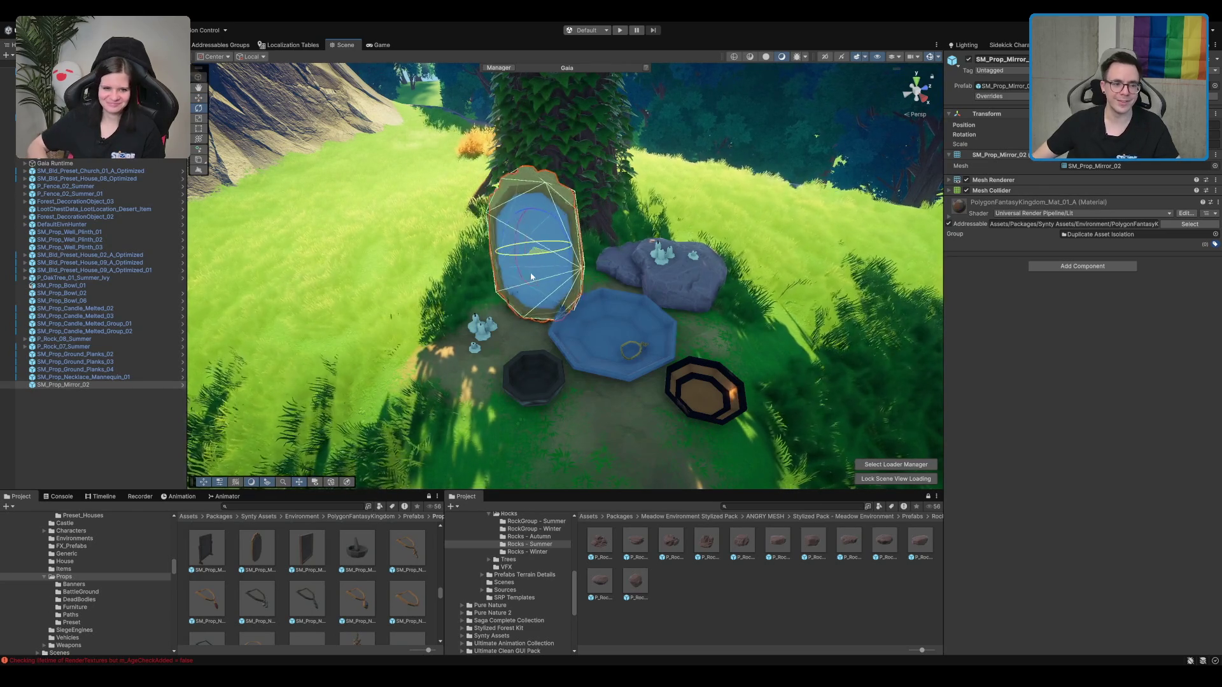
pyautogui.press('Delete')
pyautogui.scroll(-3, 332, 612)
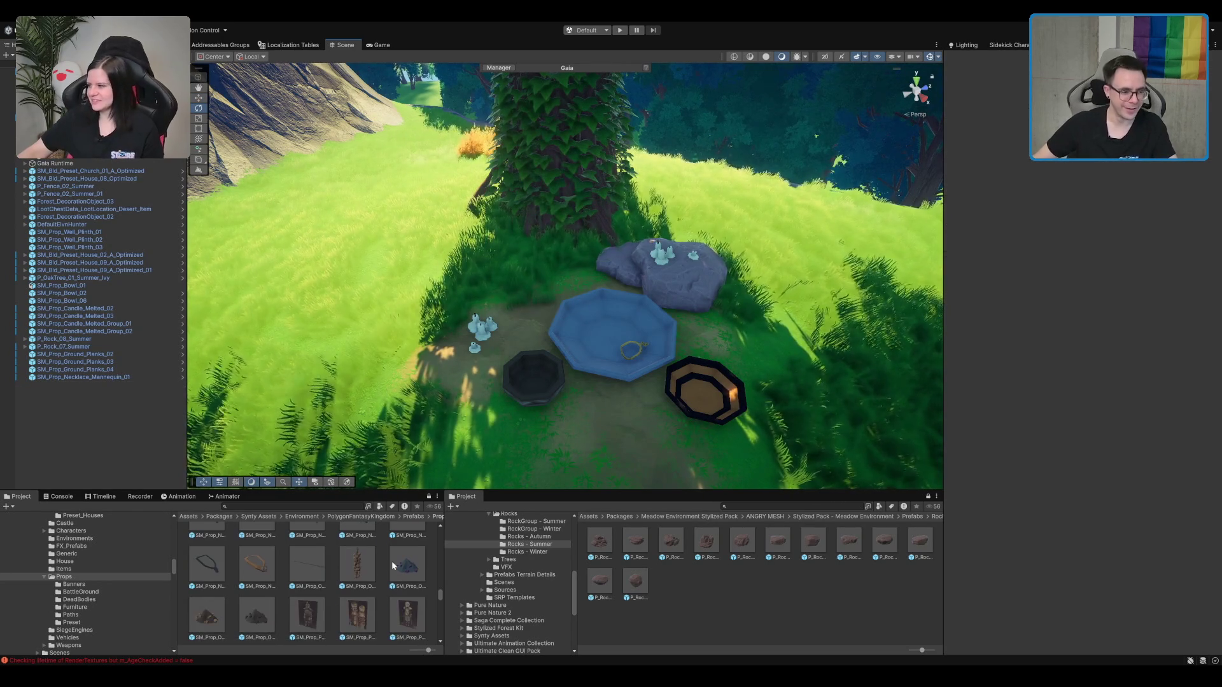
# Step: Place SM_Prop_Onion_Rope_01 on the blue bowl and stand it upright
pyautogui.scroll(5, 644, 270)
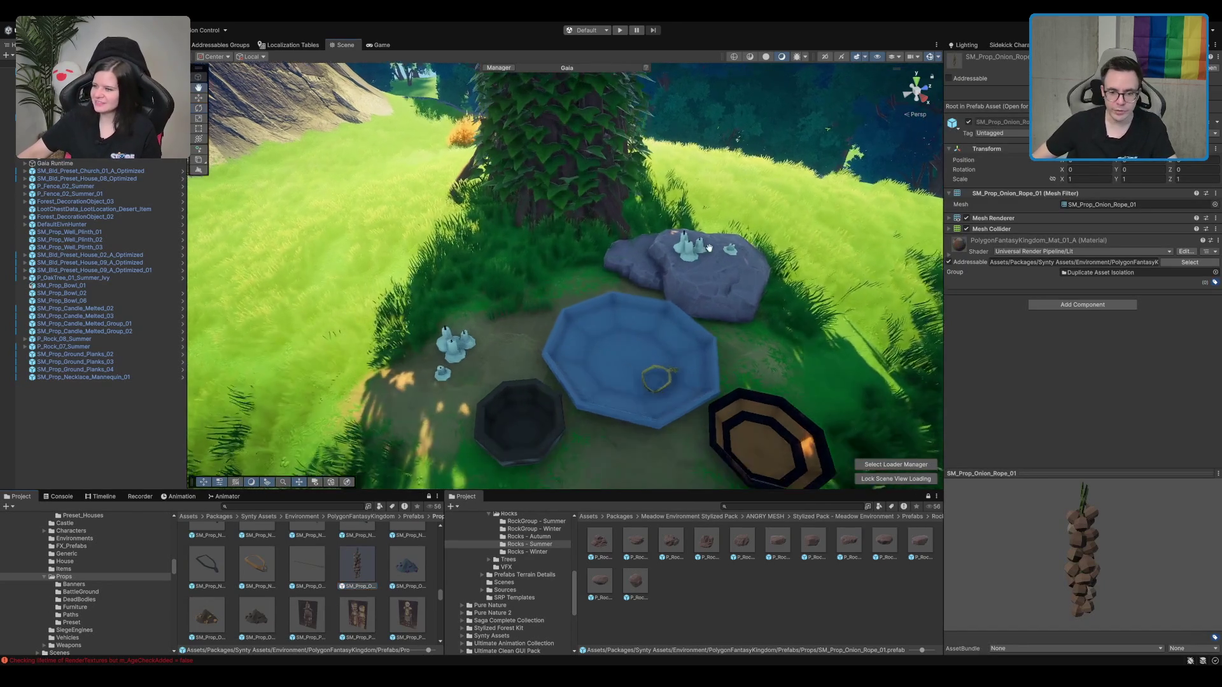
pyautogui.moveTo(357, 563)
pyautogui.mouseDown()
pyautogui.moveTo(549, 432)
pyautogui.moveTo(560, 447)
pyautogui.mouseUp()
pyautogui.moveTo(552, 388)
pyautogui.mouseDown()
pyautogui.moveTo(552, 370)
pyautogui.moveTo(523, 362)
pyautogui.moveTo(594, 374)
pyautogui.moveTo(533, 314)
pyautogui.mouseUp()
pyautogui.press('w')
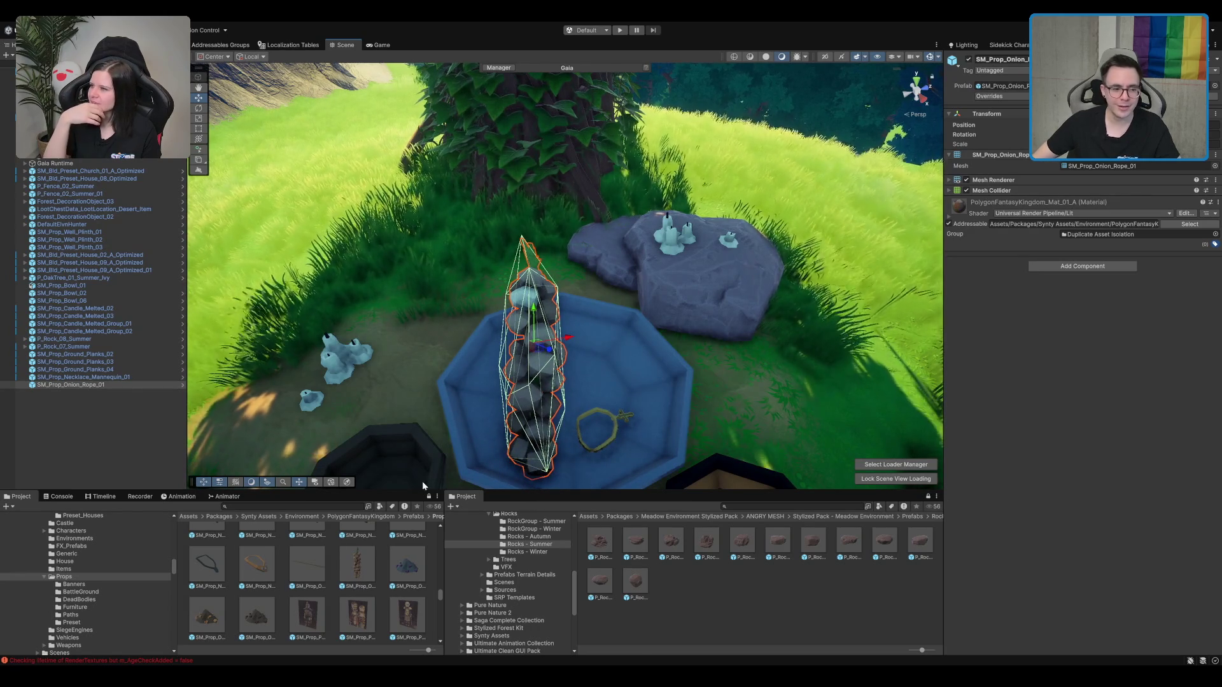
# Step: Try a garlic rope prefab upright in the bowl, then delete it
pyautogui.click(365, 565)
pyautogui.scroll(5, 382, 557)
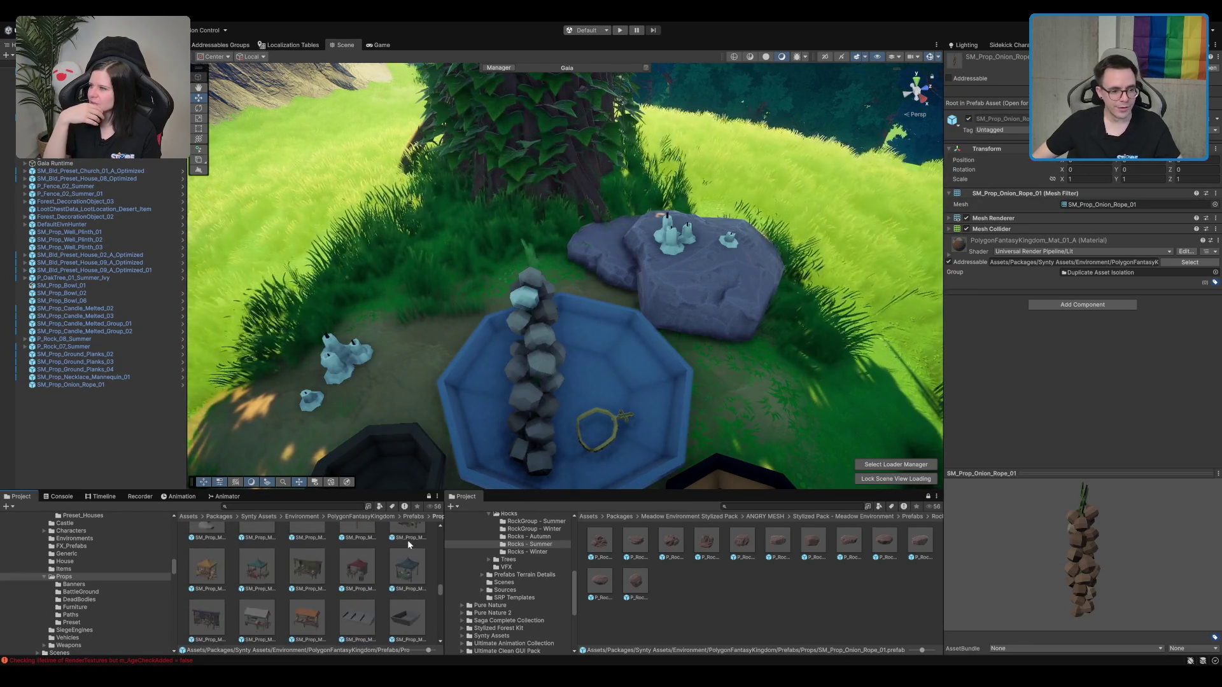
pyautogui.scroll(3, 411, 554)
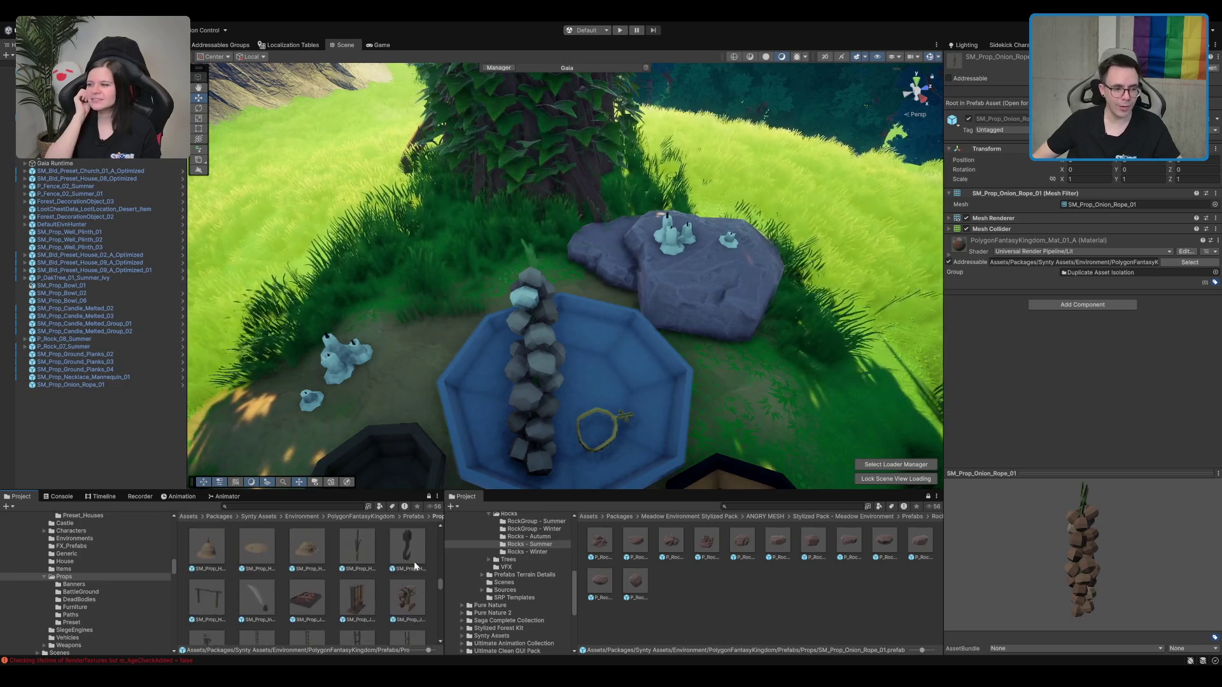
pyautogui.scroll(8, 413, 562)
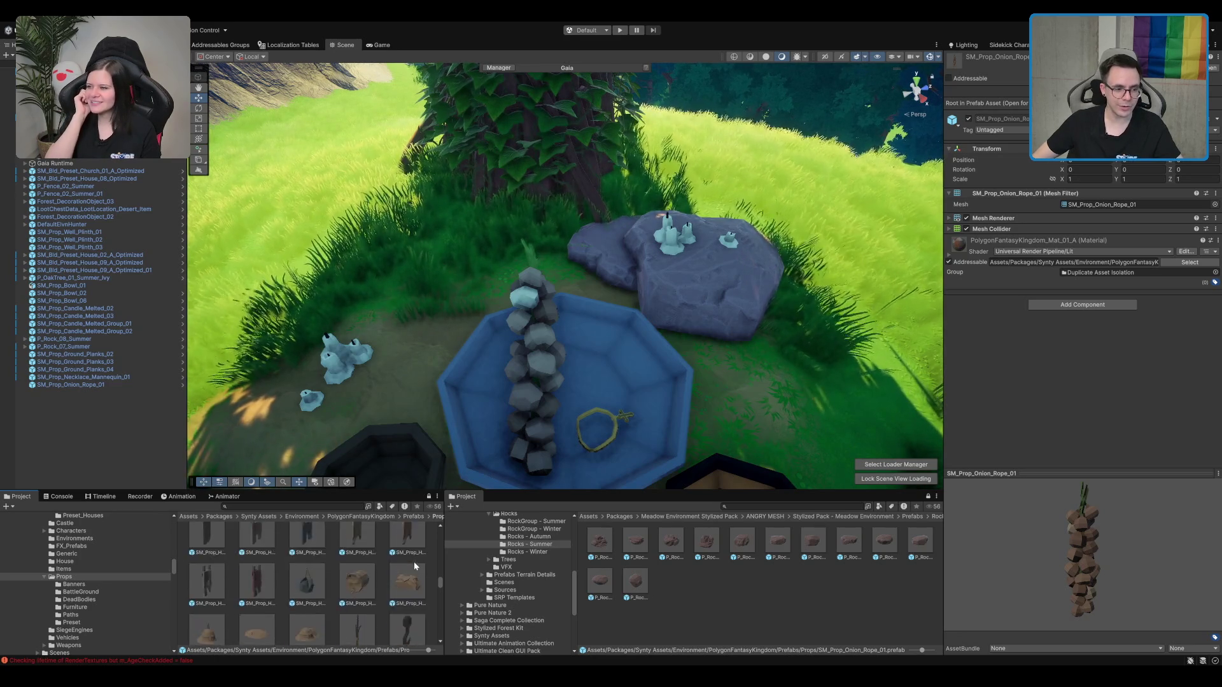
pyautogui.scroll(3, 414, 566)
pyautogui.moveTo(357, 586)
pyautogui.mouseDown()
pyautogui.moveTo(595, 414)
pyautogui.moveTo(584, 402)
pyautogui.mouseUp()
pyautogui.press('e')
pyautogui.moveTo(606, 335); pyautogui.dragTo(594, 324)
pyautogui.press('Delete')
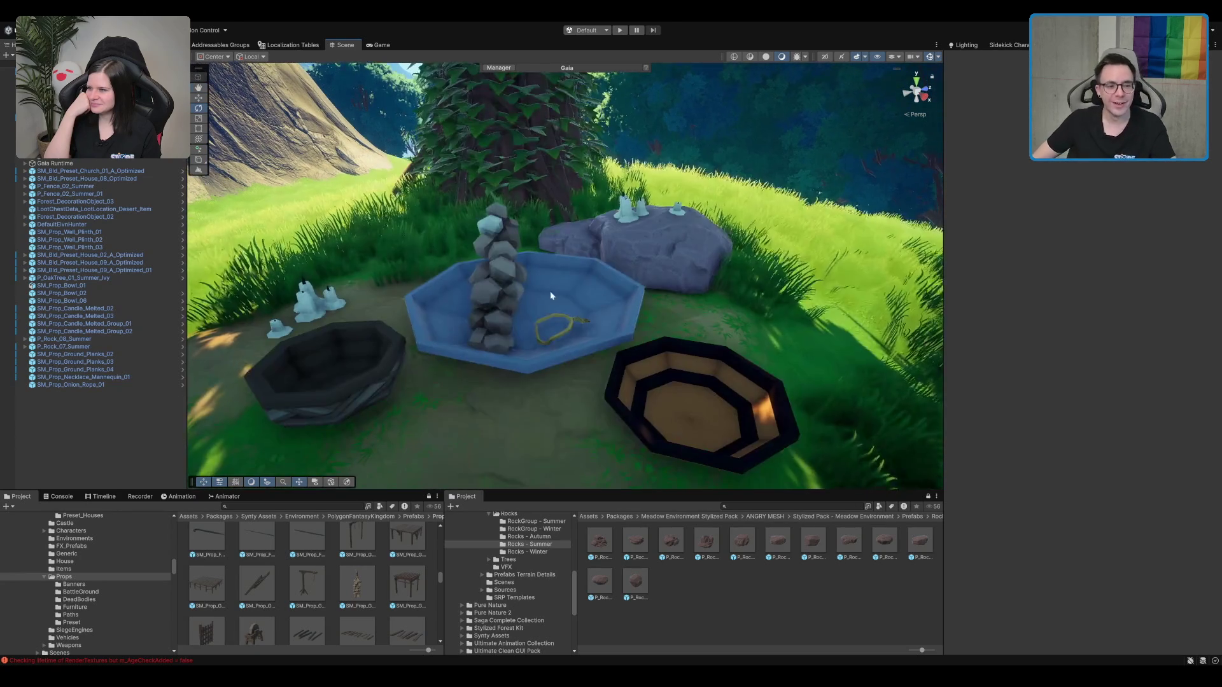
# Step: Delete the onion rope from the blue bowl, leaving only the necklace
pyautogui.click(514, 291)
pyautogui.press('Delete')
pyautogui.scroll(-5, 265, 577)
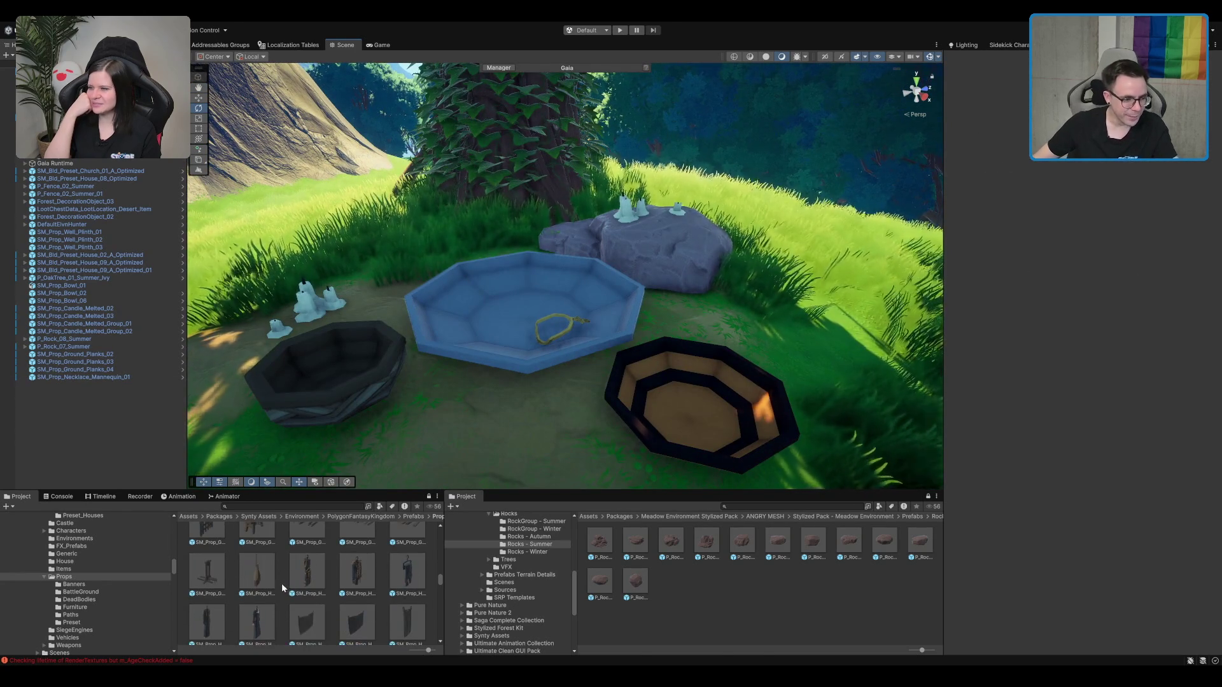
pyautogui.click(257, 575)
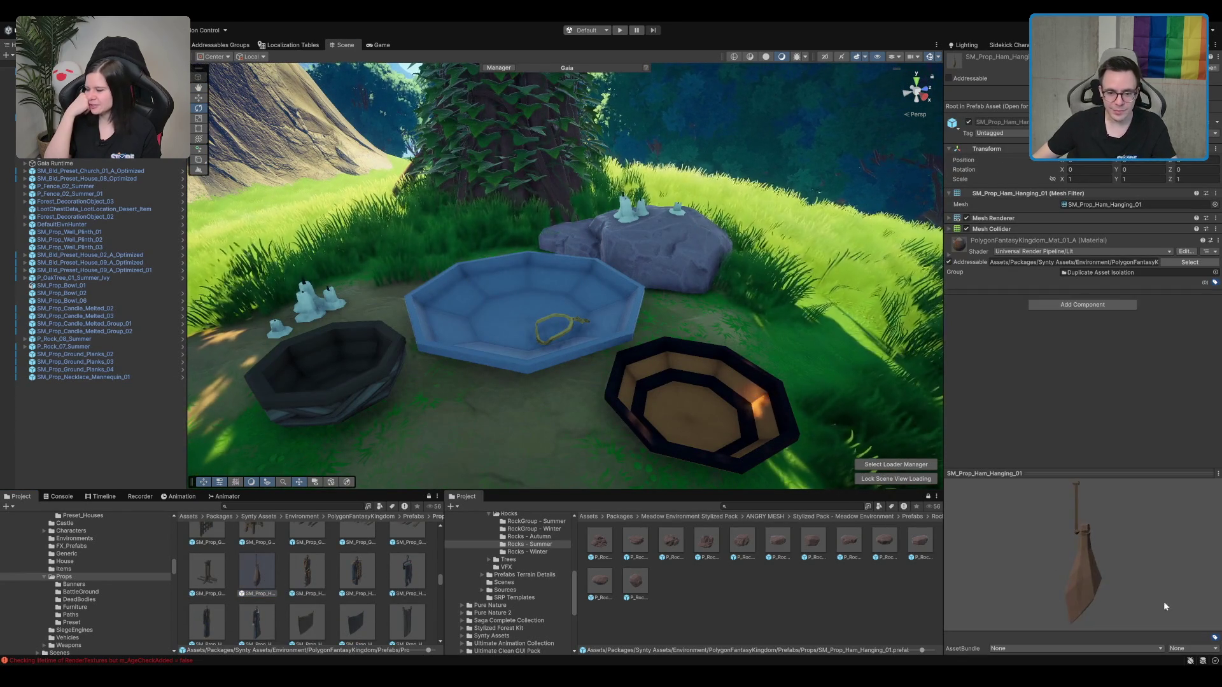
pyautogui.scroll(-3, 557, 416)
pyautogui.scroll(-3, 556, 417)
pyautogui.moveTo(557, 417); pyautogui.dragTo(297, 565)
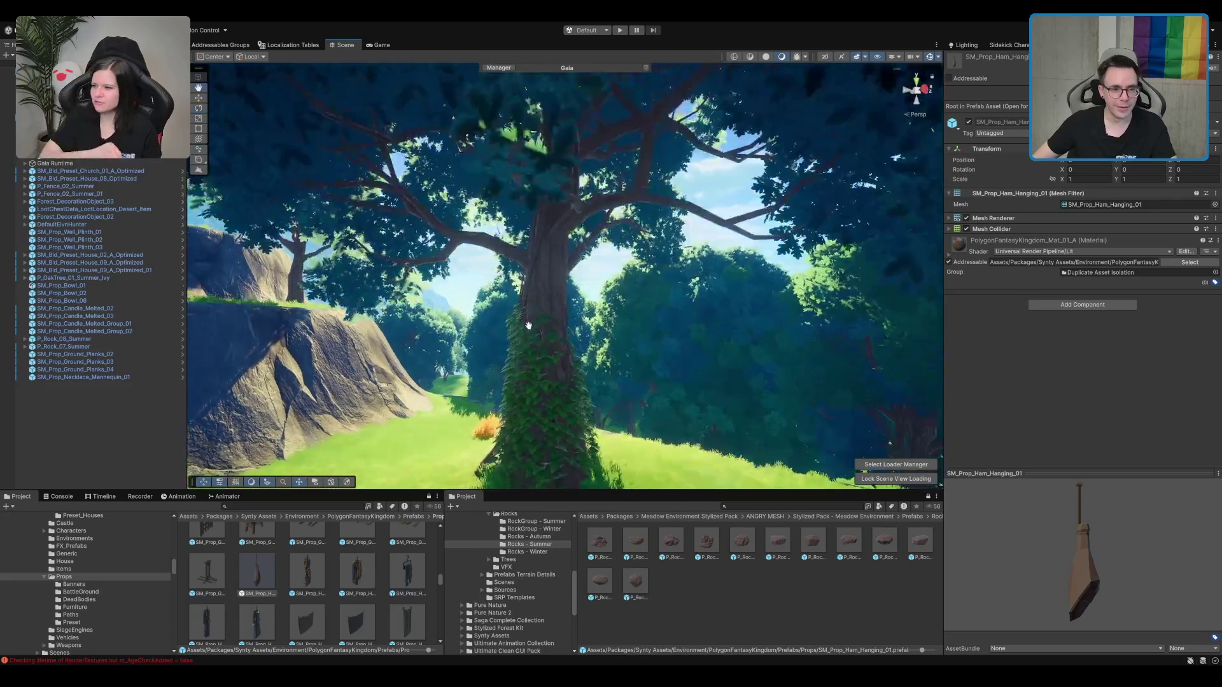
pyautogui.moveTo(553, 271); pyautogui.dragTo(559, 273)
pyautogui.scroll(2, 647, 294)
pyautogui.press('Delete')
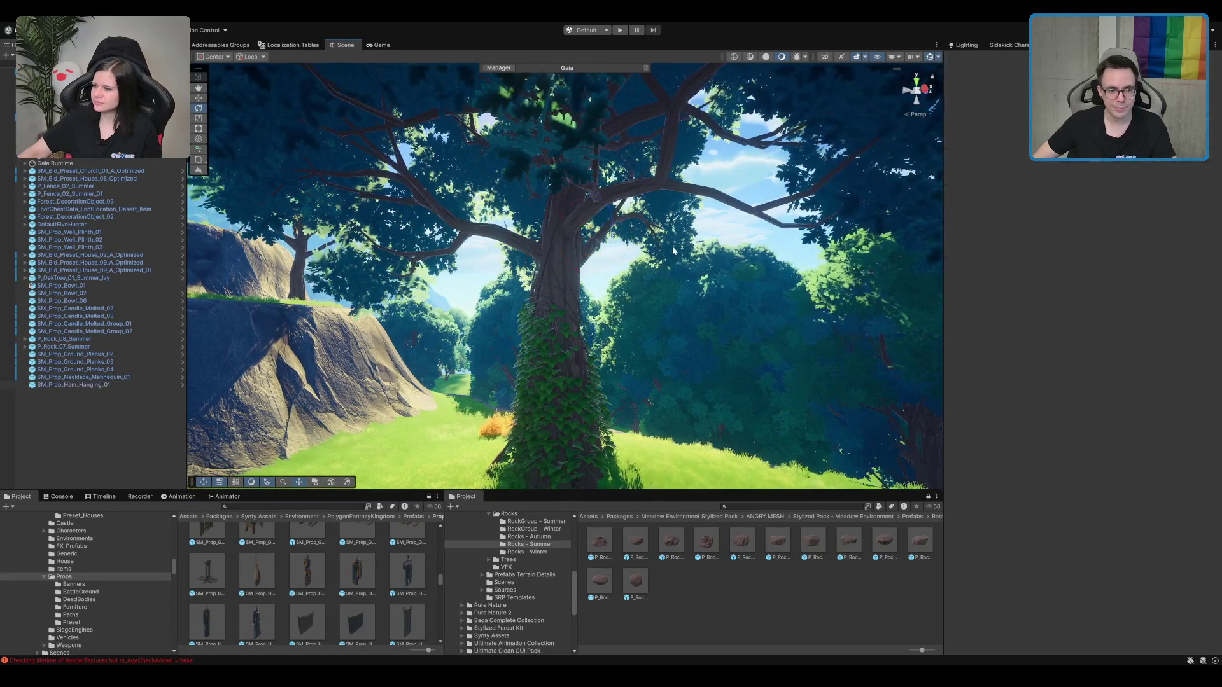
pyautogui.moveTo(673, 243); pyautogui.dragTo(668, 368)
pyautogui.scroll(2, 658, 315)
pyautogui.scroll(3, 651, 328)
pyautogui.scroll(-3, 306, 568)
pyautogui.scroll(-2, 357, 571)
pyautogui.click(360, 589)
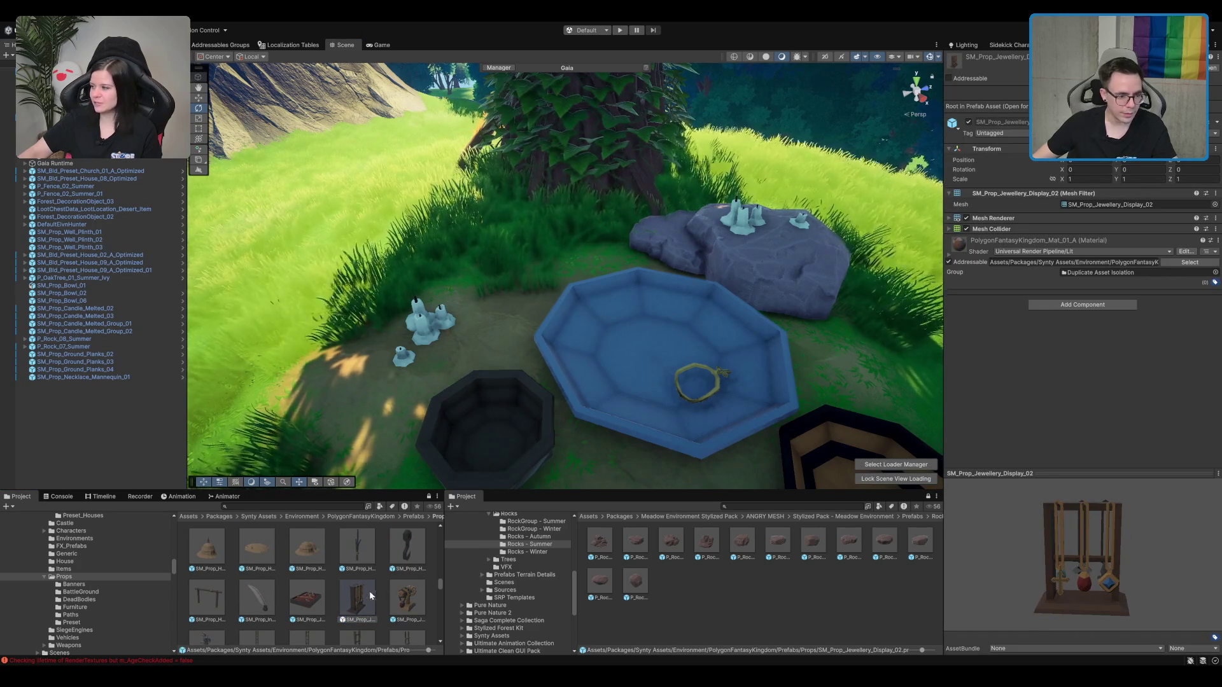
pyautogui.scroll(-2, 370, 588)
pyautogui.scroll(-2, 356, 582)
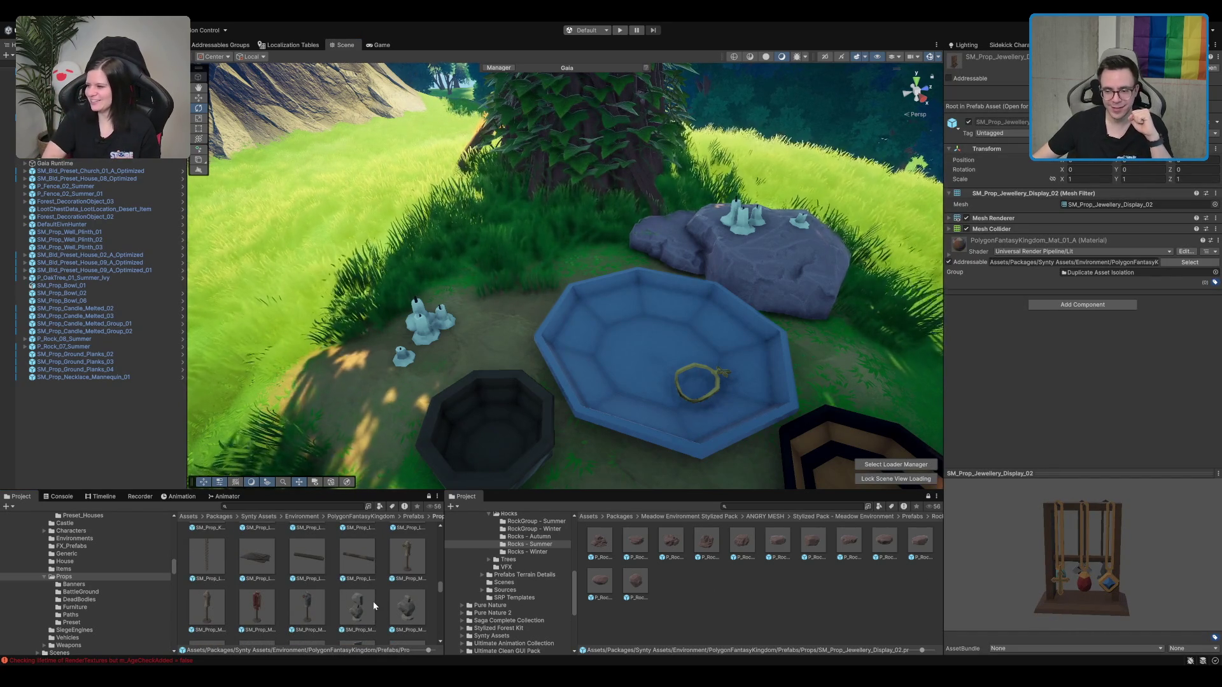
pyautogui.scroll(-2, 373, 601)
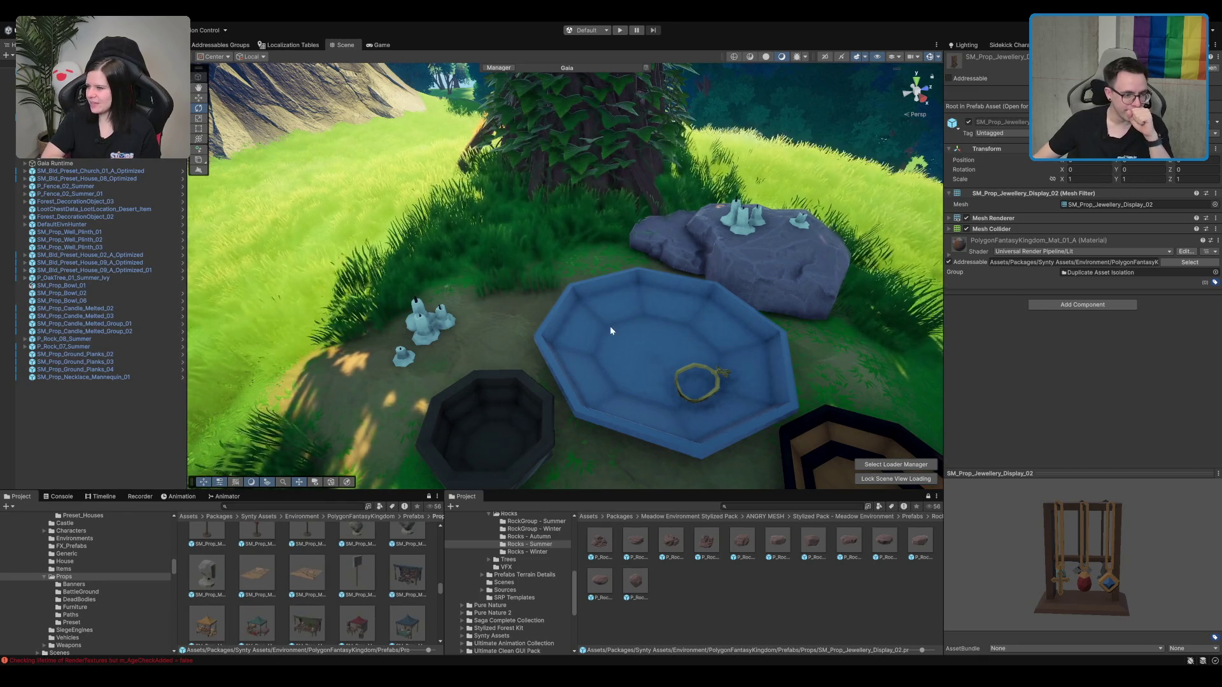
pyautogui.scroll(-1, 360, 567)
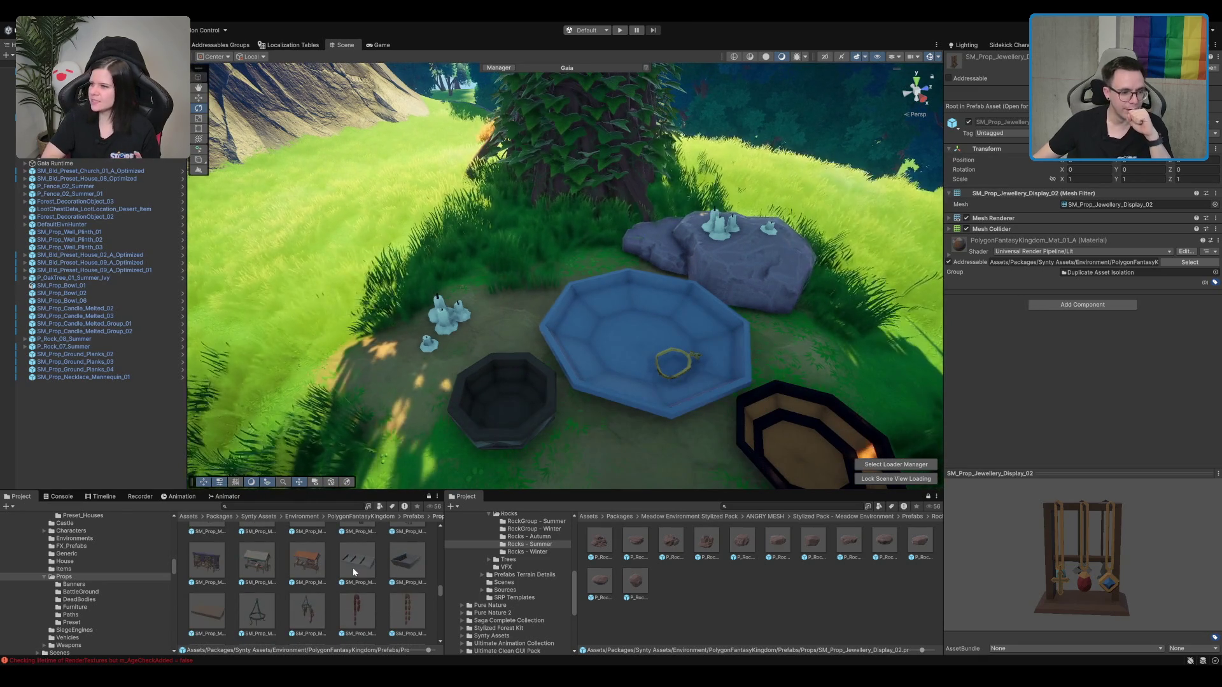
pyautogui.scroll(-3, 355, 572)
pyautogui.scroll(-5, 351, 575)
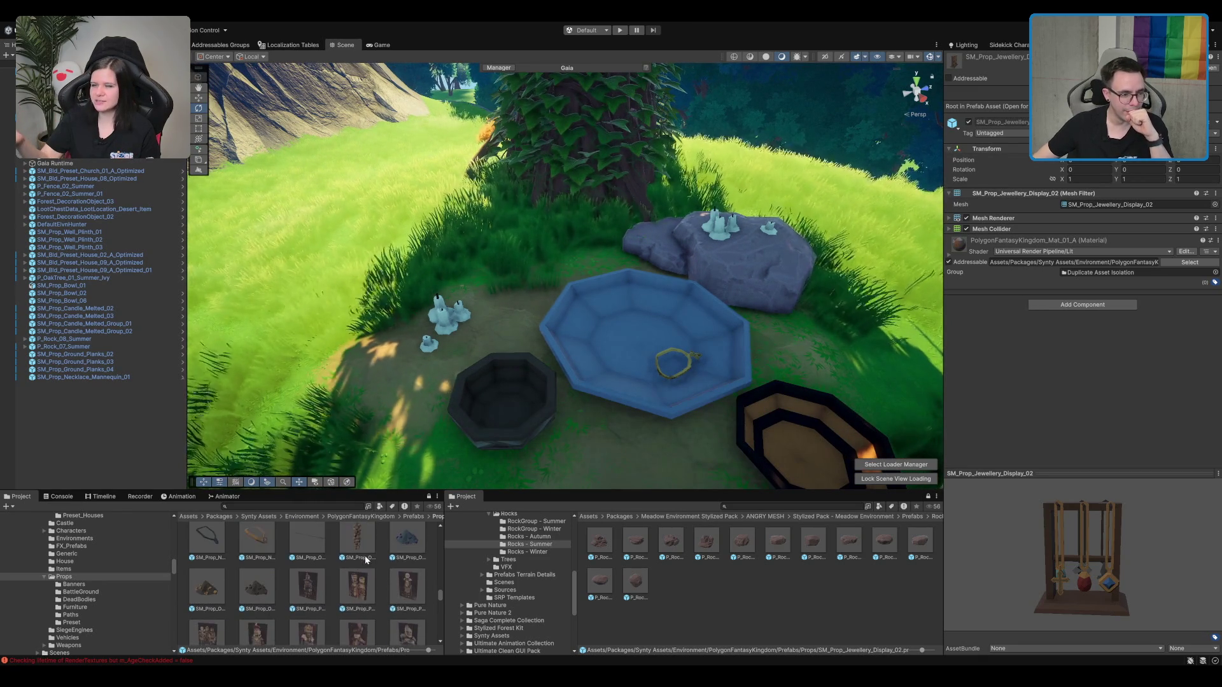
pyautogui.scroll(-5, 257, 571)
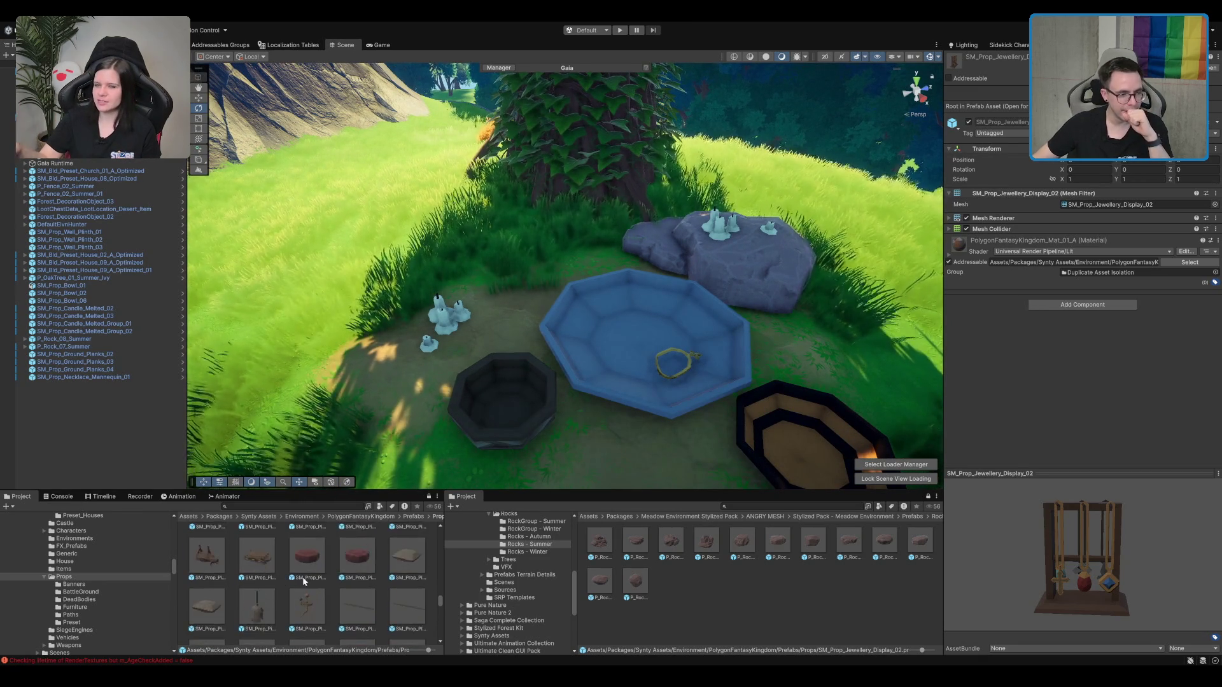
pyautogui.click(357, 557)
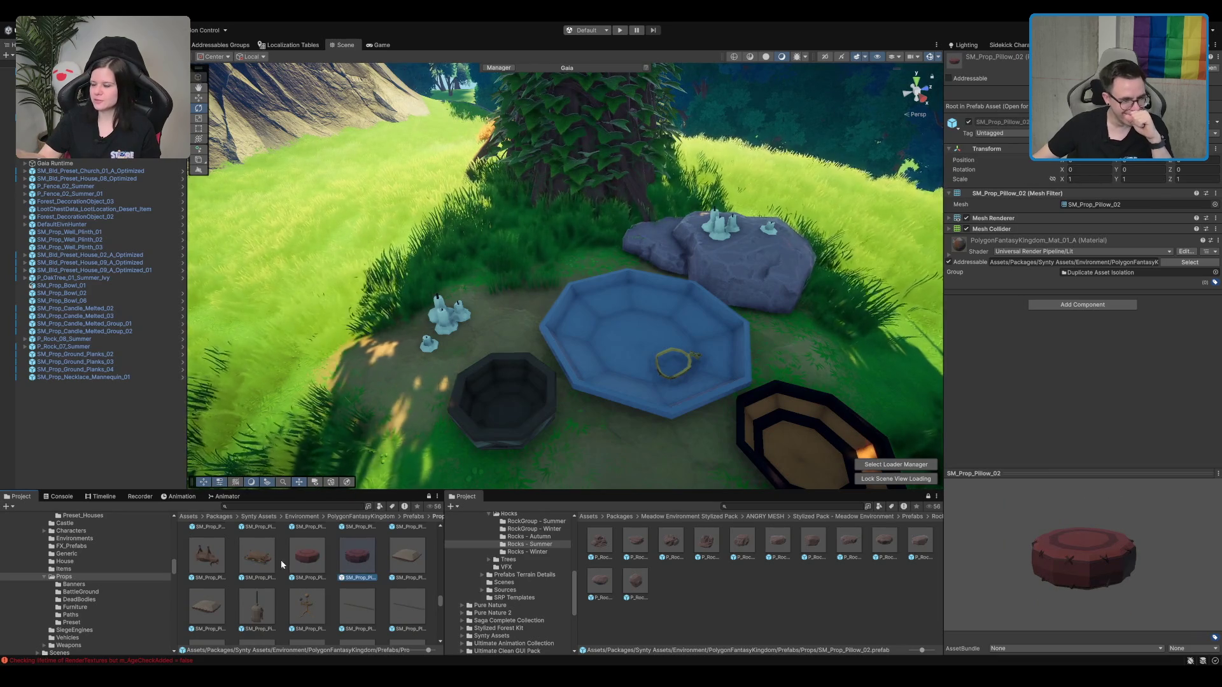
pyautogui.scroll(-3, 331, 573)
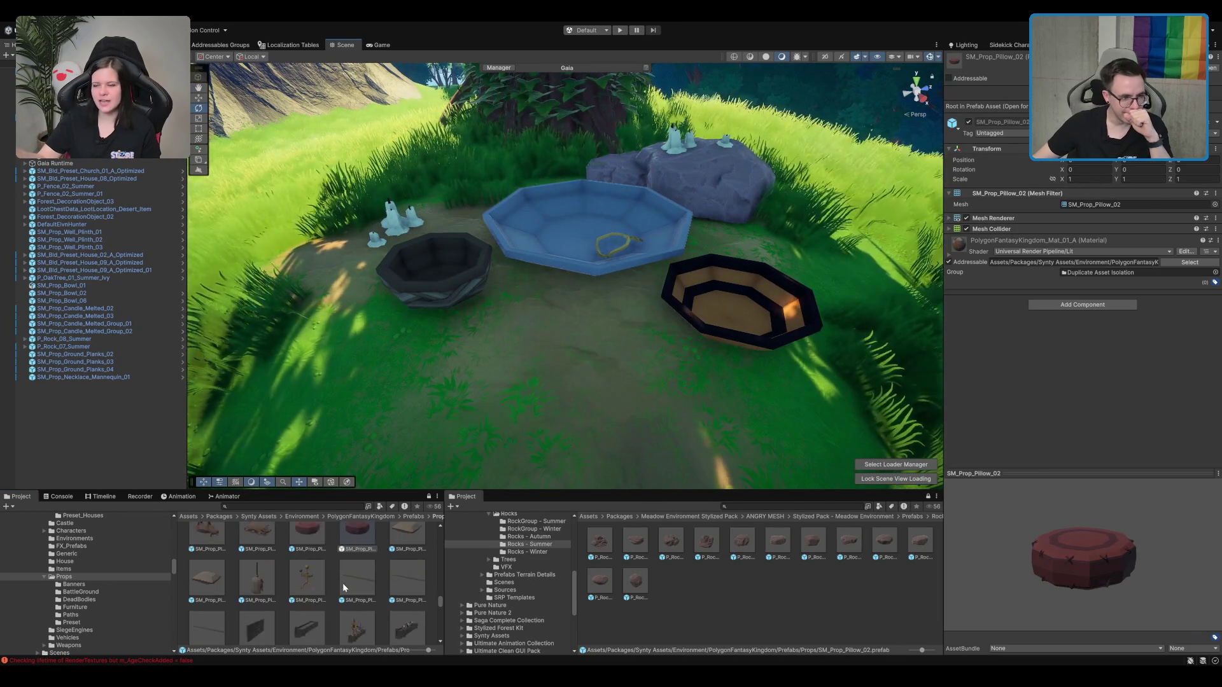
pyautogui.scroll(-2, 343, 587)
pyautogui.scroll(-2, 346, 579)
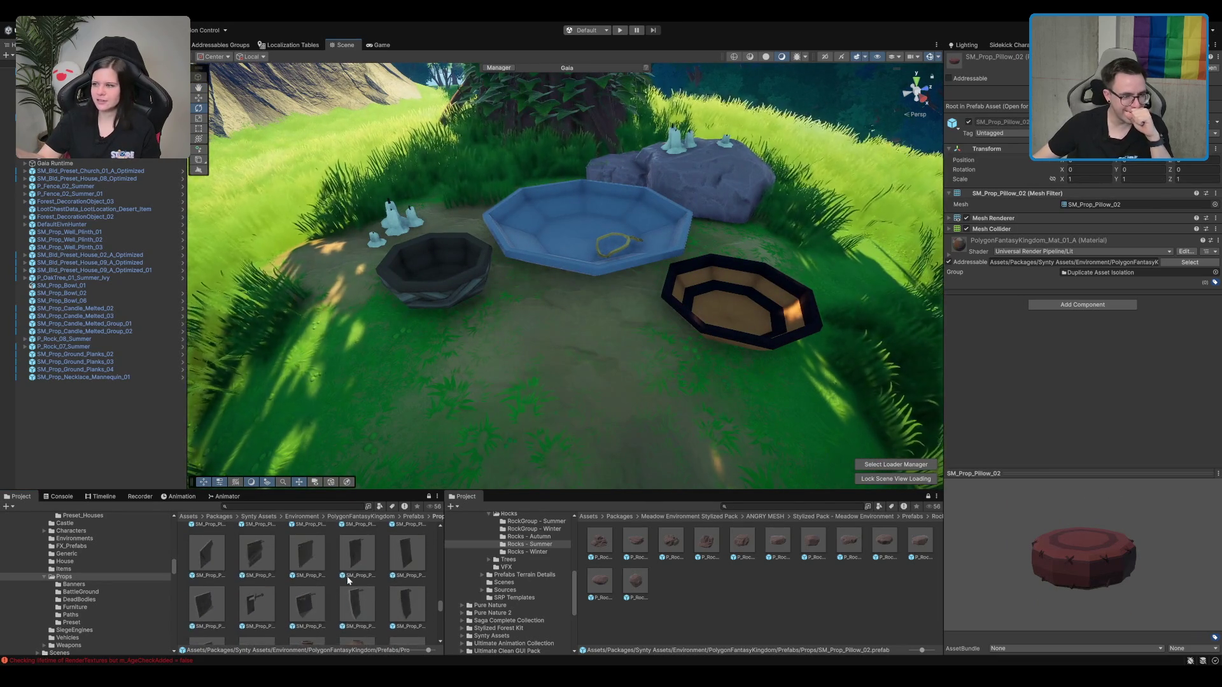
pyautogui.scroll(-2, 347, 576)
pyautogui.scroll(-2, 384, 584)
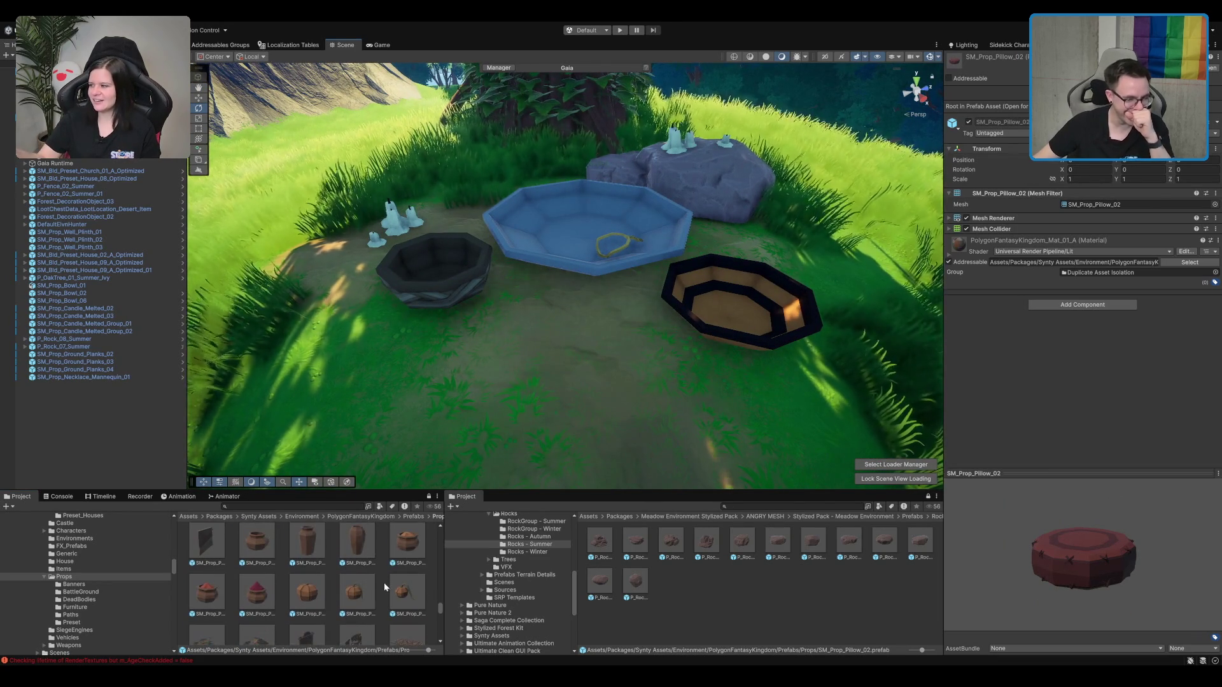
pyautogui.scroll(1, 376, 596)
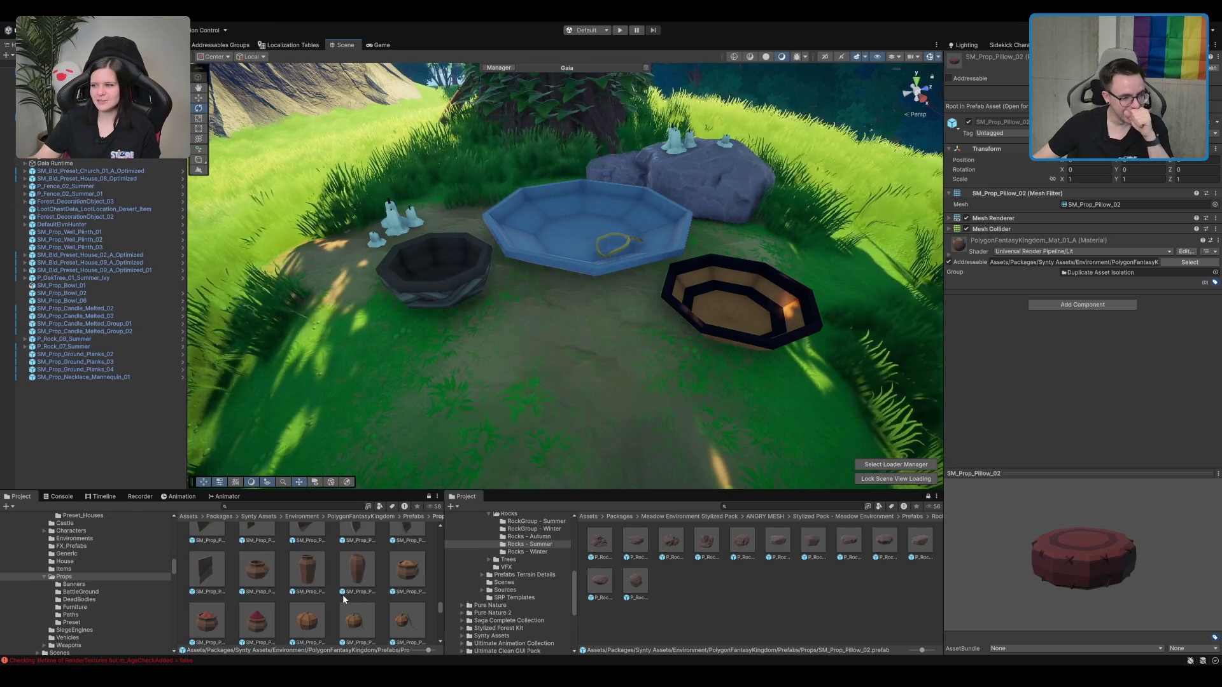
pyautogui.moveTo(534, 429)
pyautogui.mouseDown()
pyautogui.moveTo(583, 331)
pyautogui.moveTo(496, 326)
pyautogui.moveTo(436, 260)
pyautogui.moveTo(443, 216)
pyautogui.moveTo(700, 267)
pyautogui.moveTo(750, 294)
pyautogui.mouseUp()
pyautogui.moveTo(310, 604); pyautogui.dragTo(308, 601)
pyautogui.scroll(-1, 308, 600)
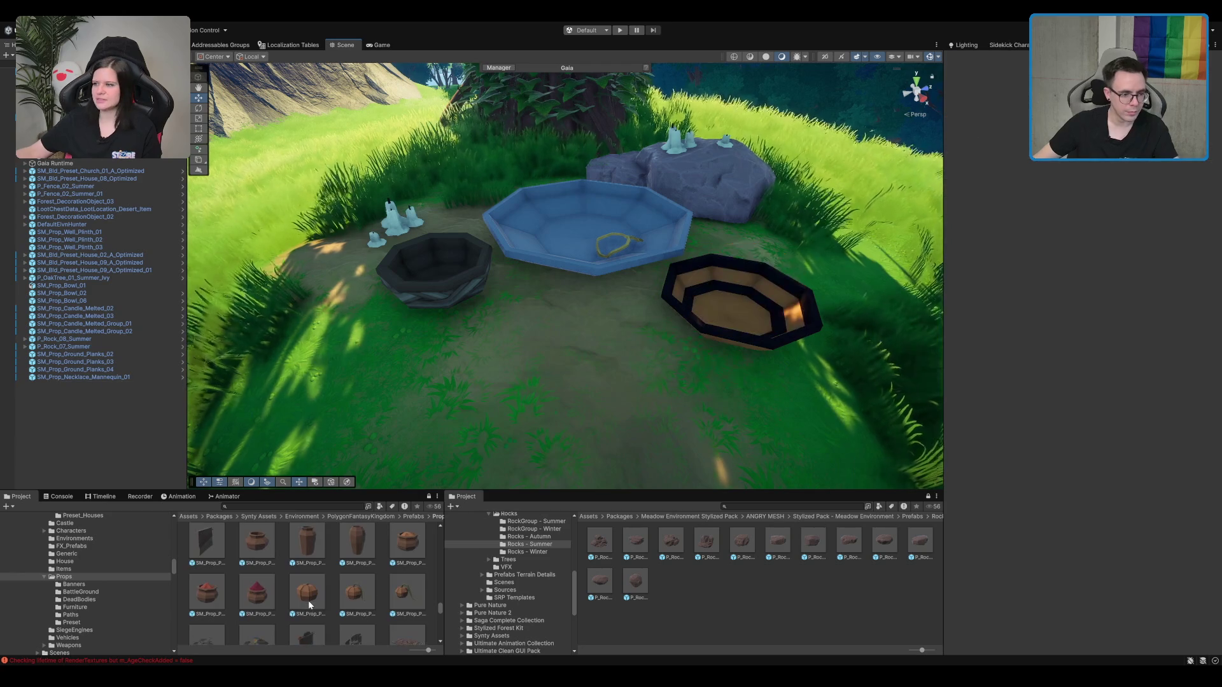
# Step: Drop SM_Prop_Pumpkin_03 into the blue bowl and deselect it
pyautogui.moveTo(415, 590)
pyautogui.mouseDown()
pyautogui.moveTo(433, 611)
pyautogui.moveTo(635, 367)
pyautogui.moveTo(787, 294)
pyautogui.moveTo(795, 255)
pyautogui.moveTo(576, 222)
pyautogui.moveTo(604, 185)
pyautogui.moveTo(655, 159)
pyautogui.moveTo(662, 224)
pyautogui.mouseUp()
pyautogui.click(655, 159)
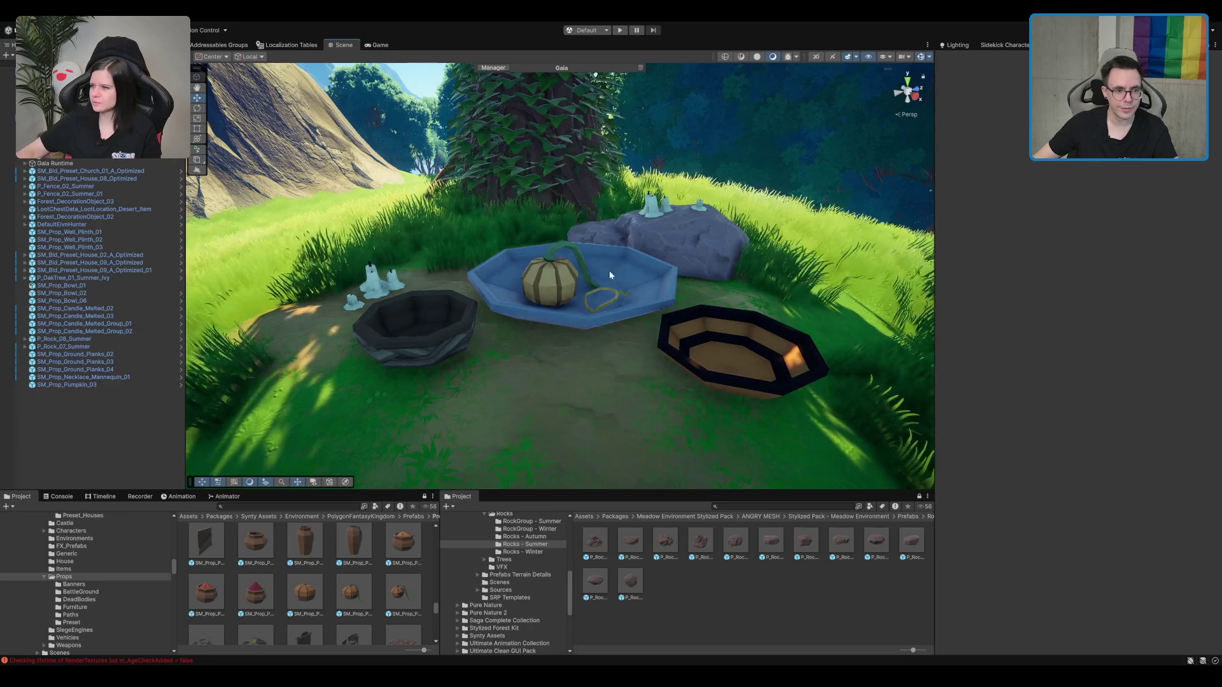
pyautogui.scroll(-3, 376, 592)
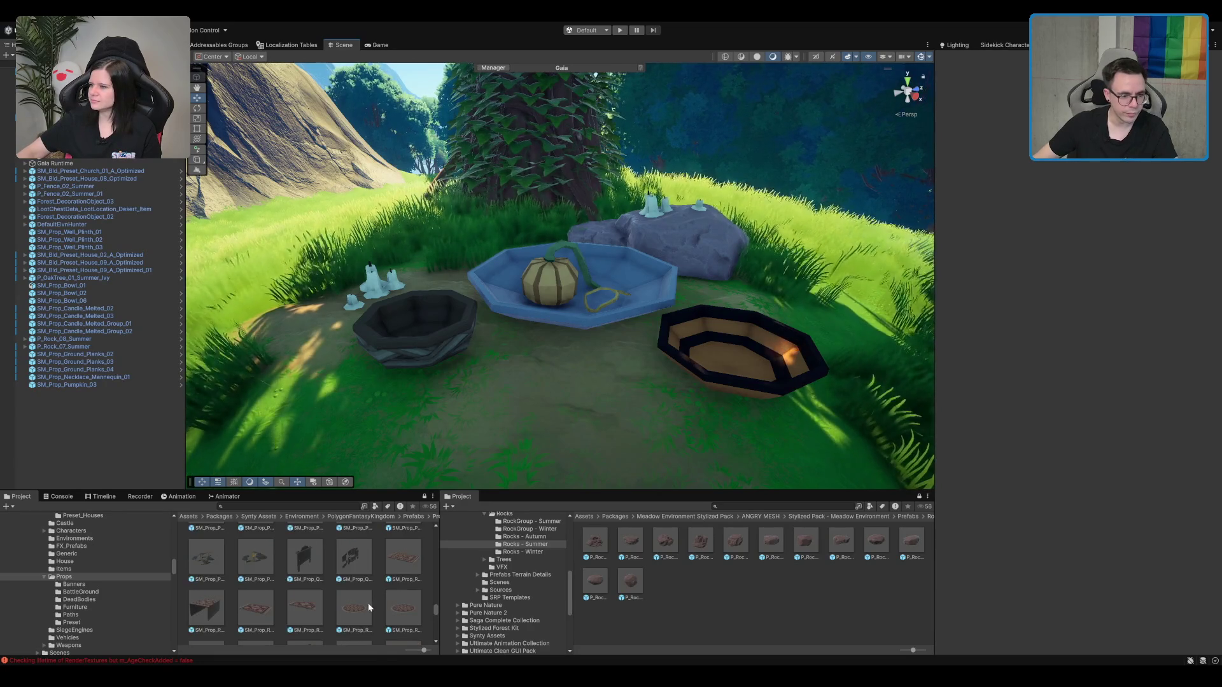
# Step: Preview the round rug and striped red rug props in the Project grid
pyautogui.click(366, 604)
pyautogui.scroll(-2, 366, 604)
pyautogui.click(349, 608)
pyautogui.scroll(-2, 357, 618)
pyautogui.scroll(-8, 357, 620)
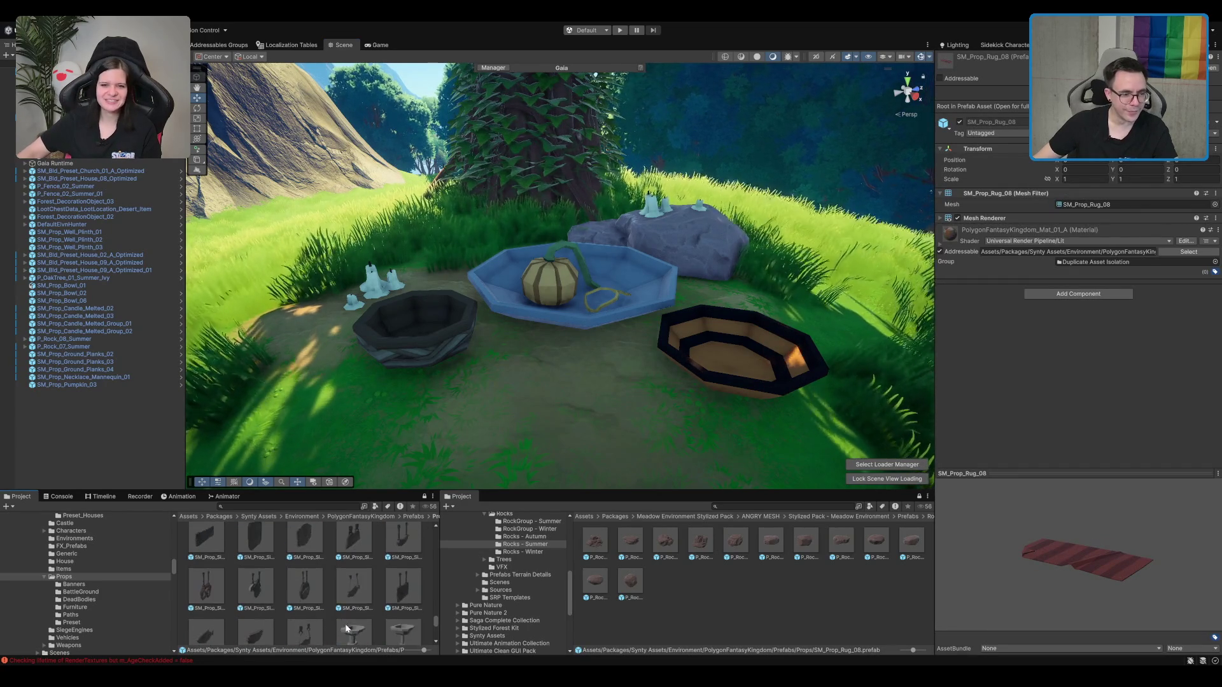
pyautogui.scroll(-6, 345, 625)
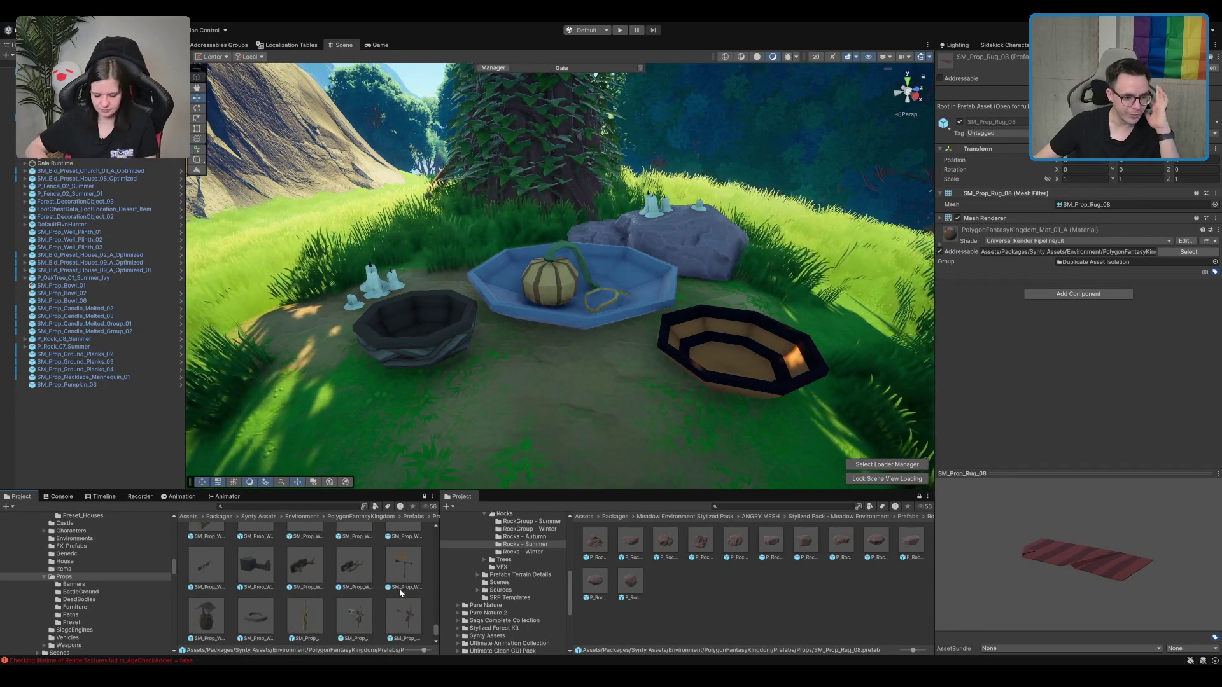
pyautogui.scroll(-10, 404, 453)
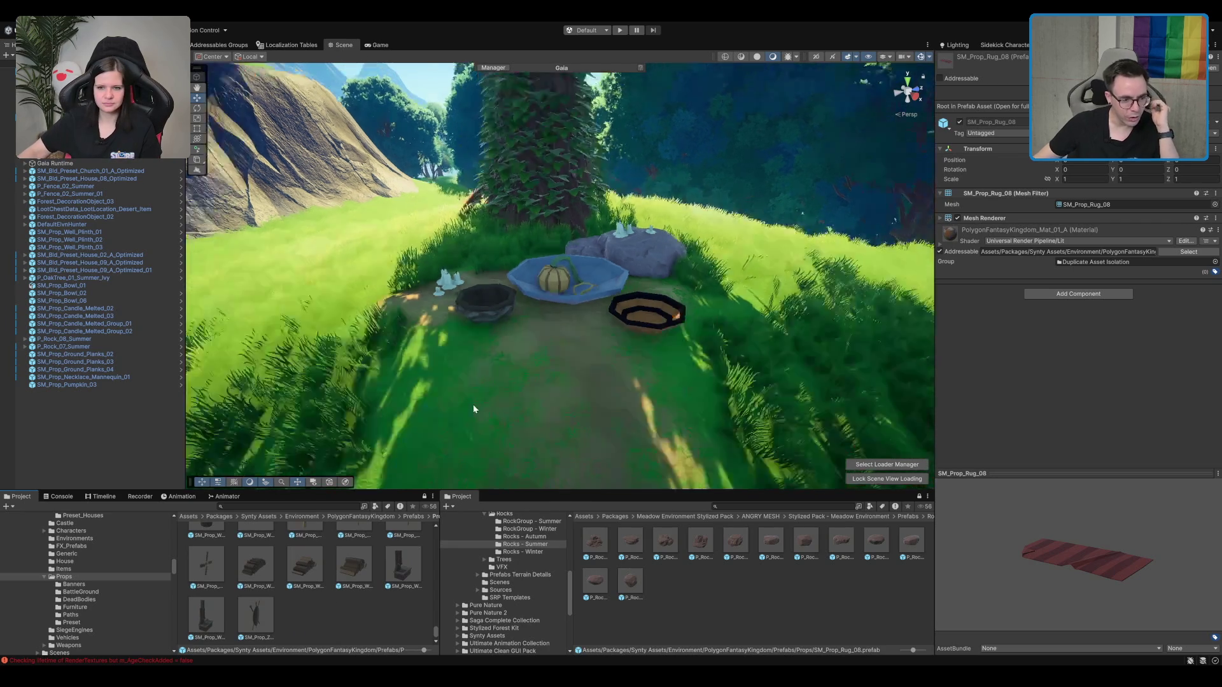
pyautogui.scroll(10, 637, 430)
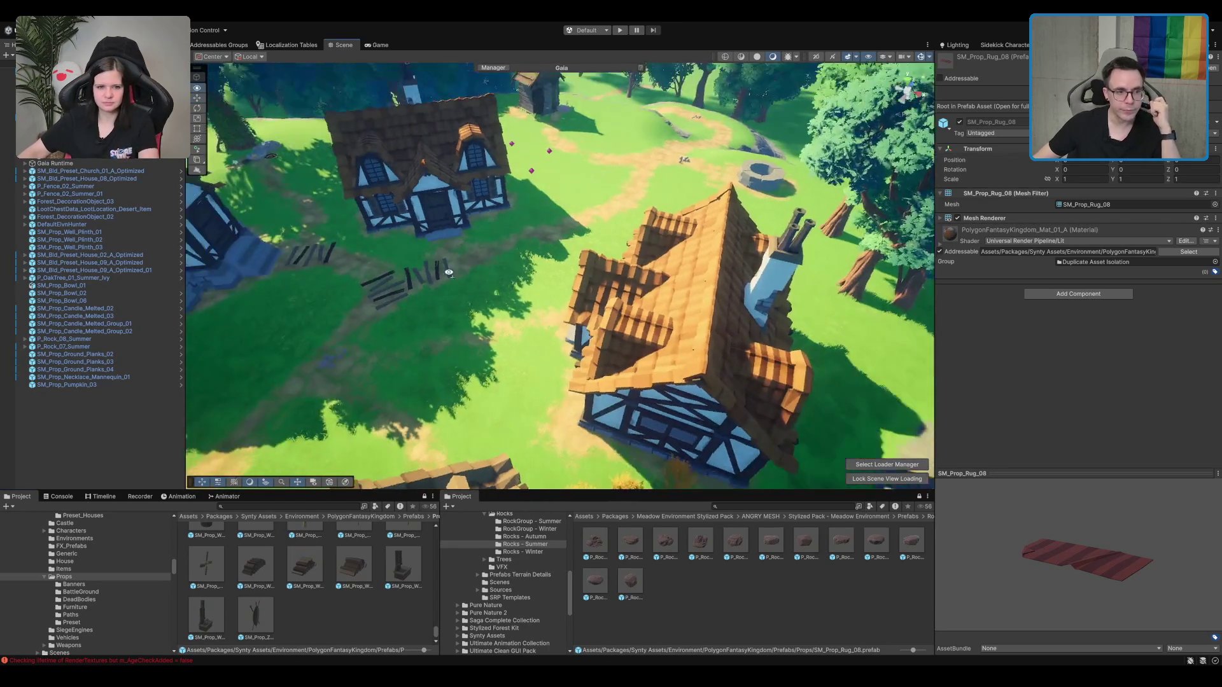
pyautogui.scroll(5, 609, 303)
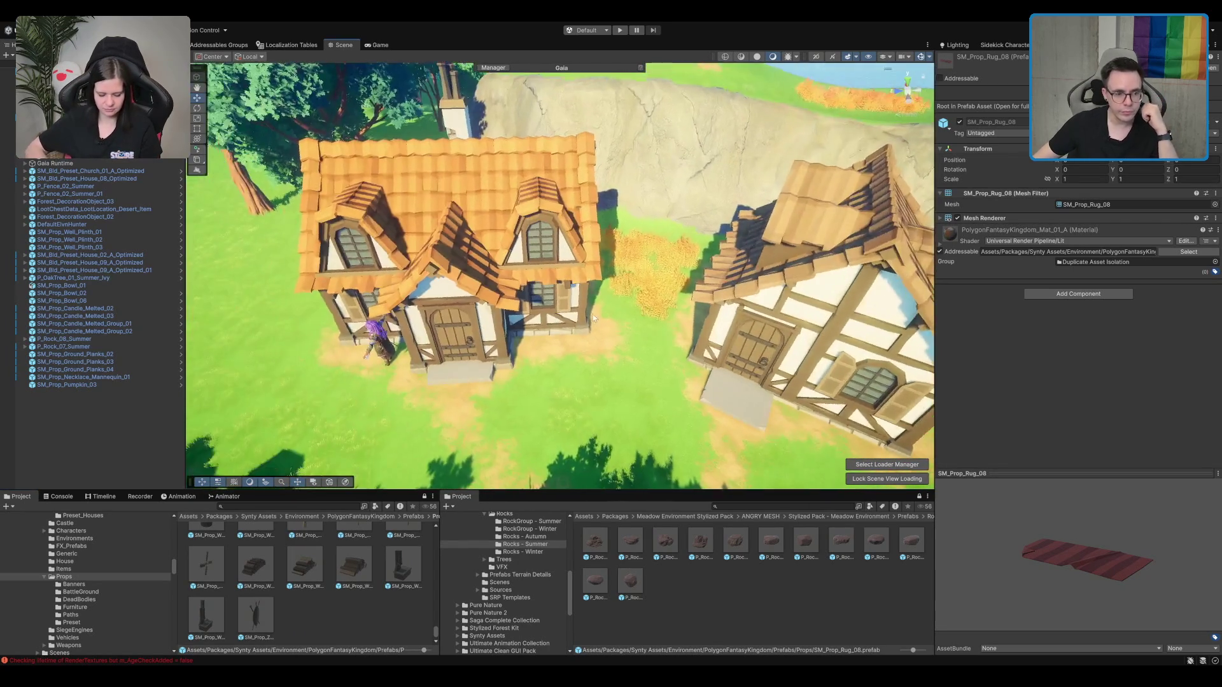
pyautogui.moveTo(456, 385)
pyautogui.mouseDown()
pyautogui.moveTo(520, 349)
pyautogui.moveTo(506, 358)
pyautogui.moveTo(500, 344)
pyautogui.mouseUp()
pyautogui.press('e')
pyautogui.press('w')
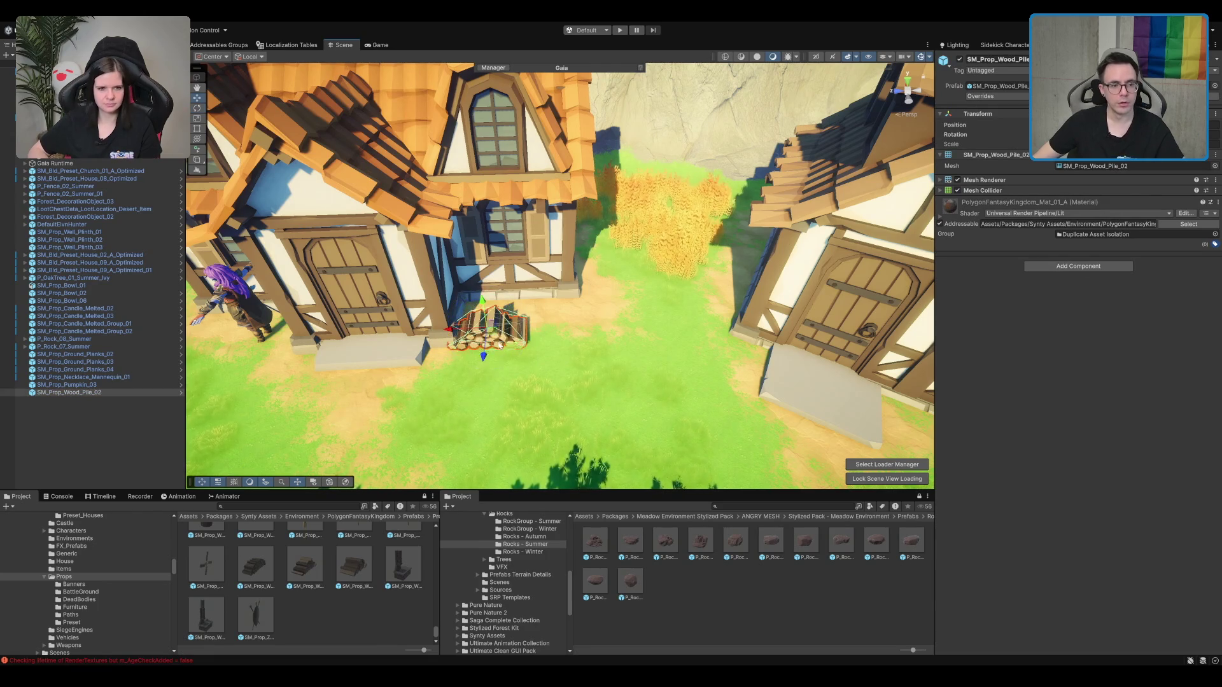
pyautogui.scroll(5, 492, 334)
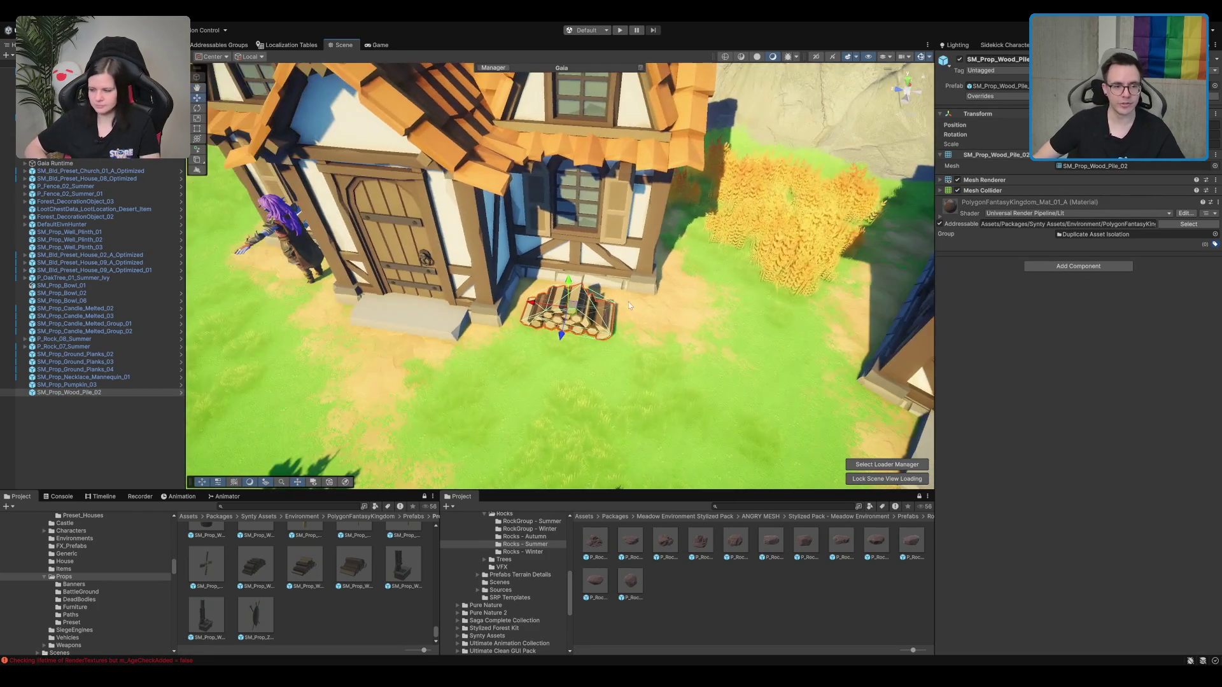
pyautogui.scroll(5, 628, 302)
pyautogui.scroll(-3, 628, 301)
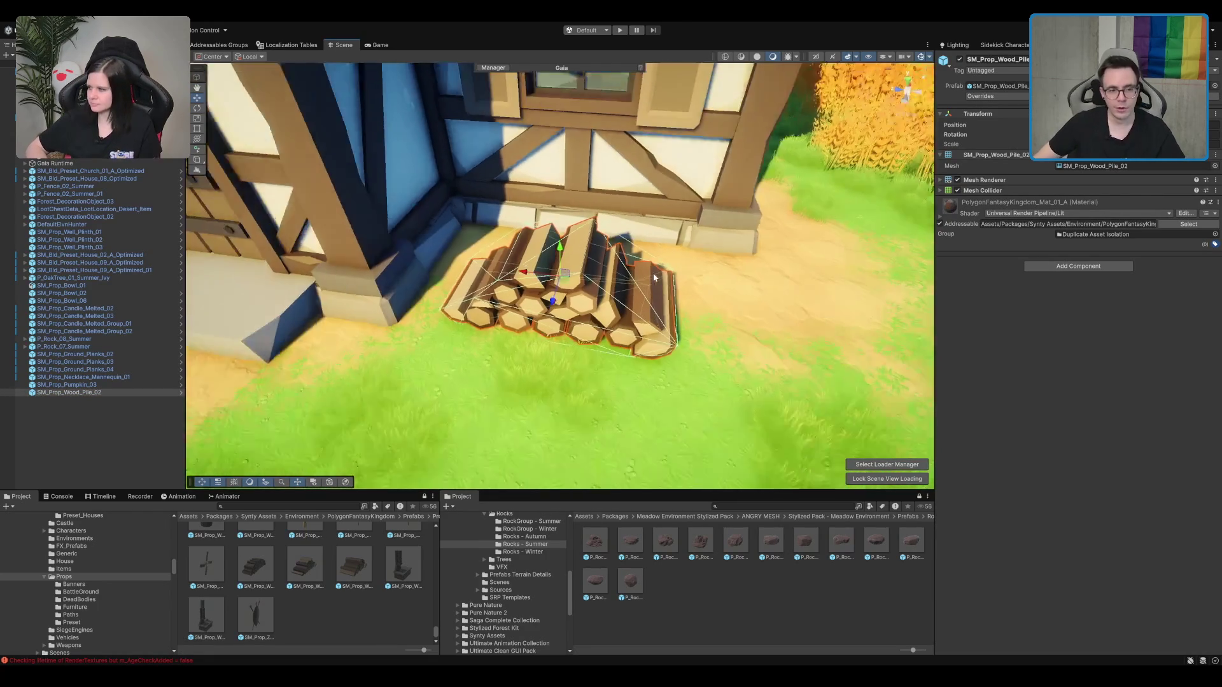
pyautogui.moveTo(611, 299); pyautogui.dragTo(561, 291)
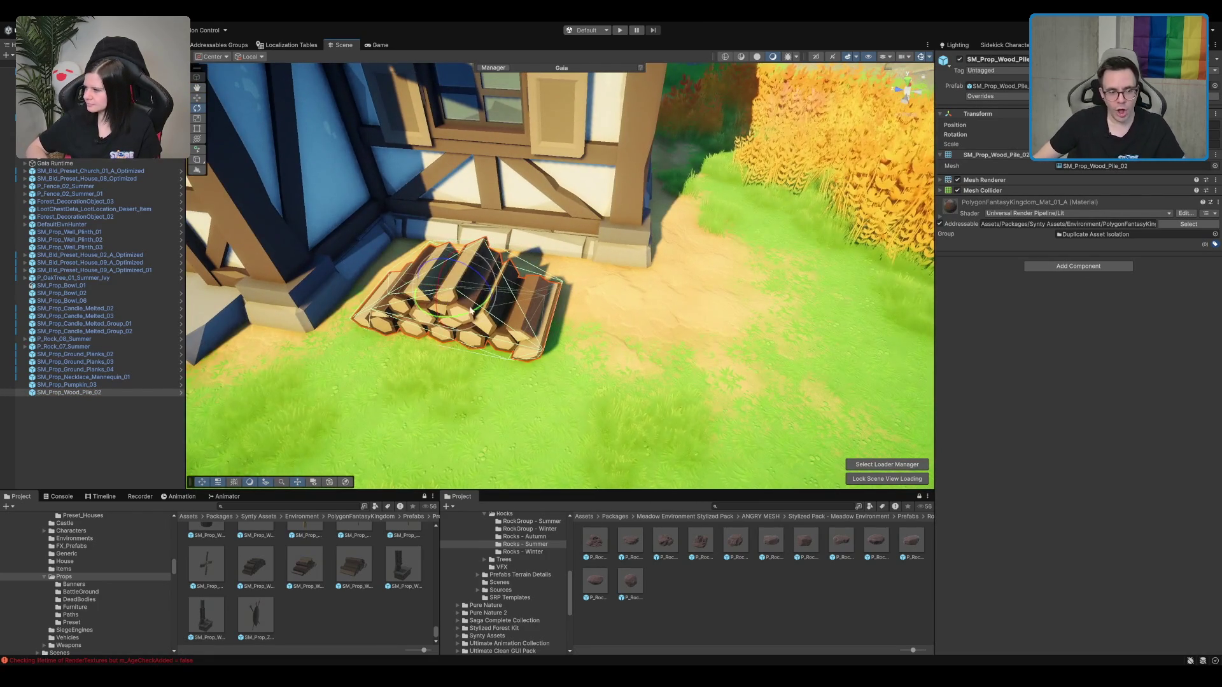
pyautogui.moveTo(471, 310); pyautogui.dragTo(480, 318)
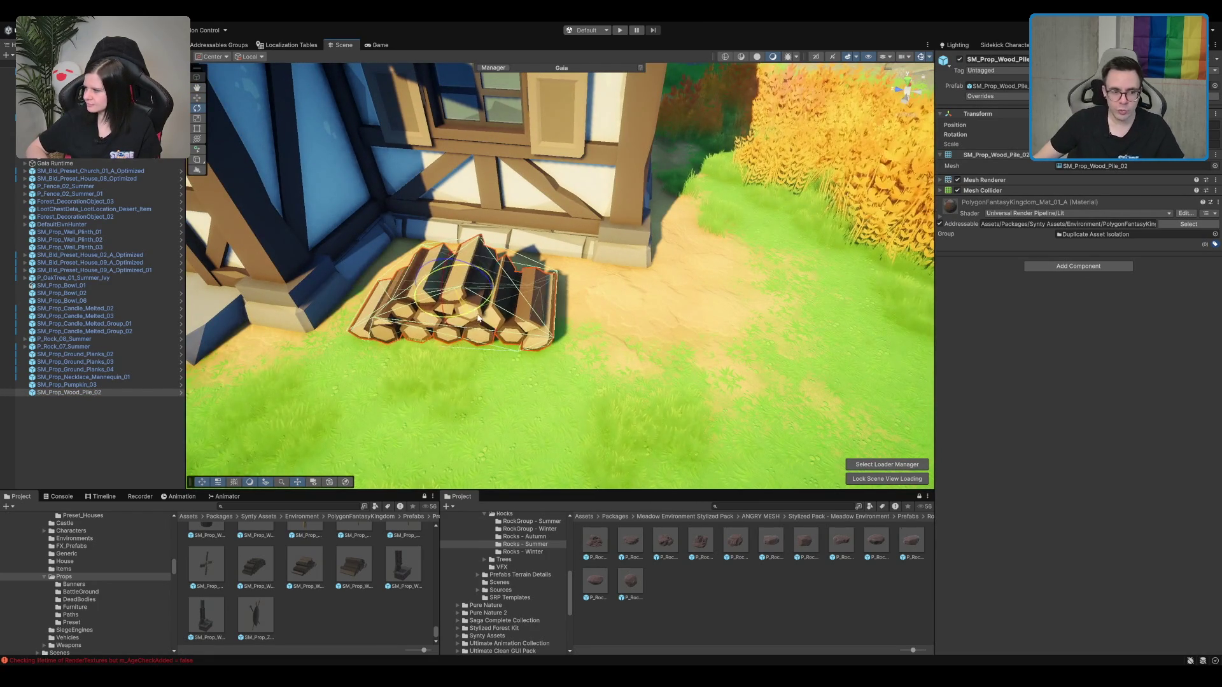
pyautogui.press('f')
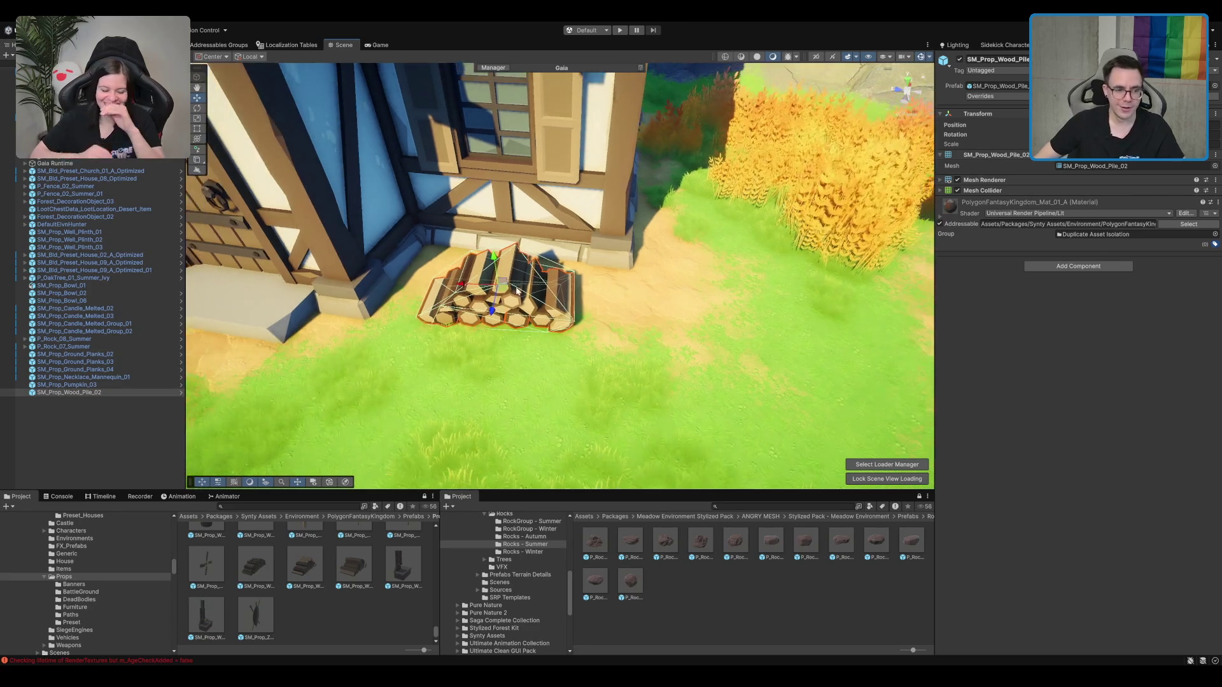
pyautogui.moveTo(356, 566)
pyautogui.mouseDown()
pyautogui.moveTo(712, 289)
pyautogui.moveTo(521, 334)
pyautogui.mouseUp()
pyautogui.scroll(-5, 662, 296)
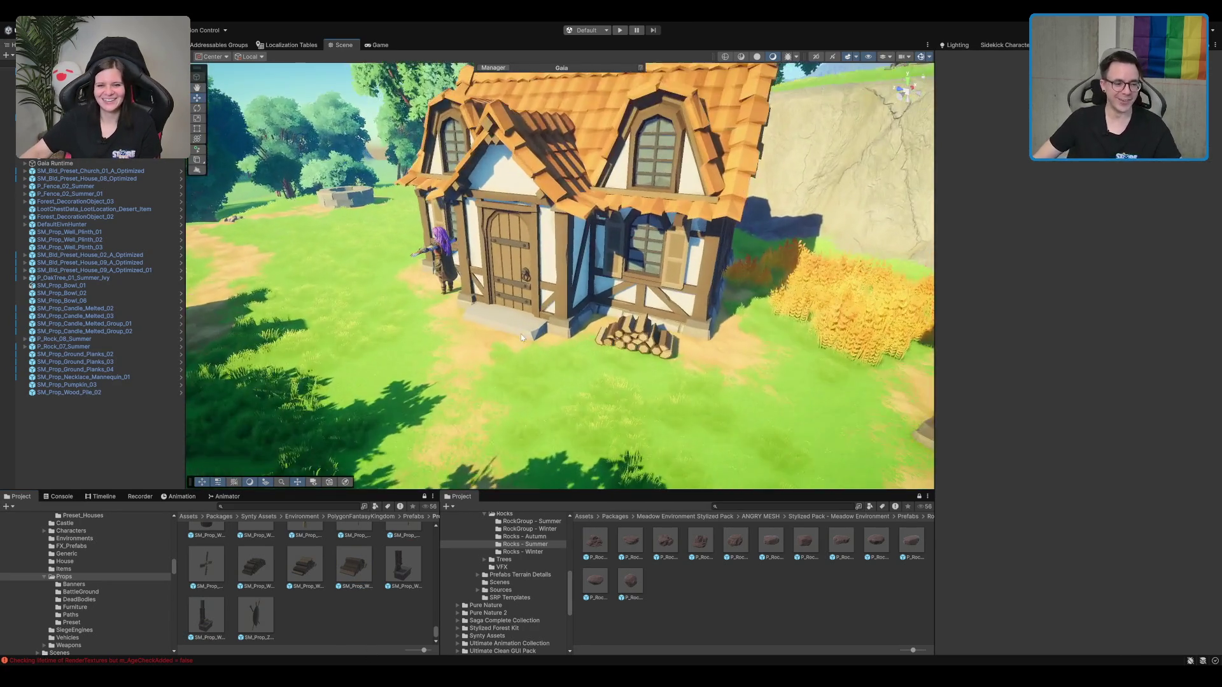
pyautogui.scroll(3, 509, 382)
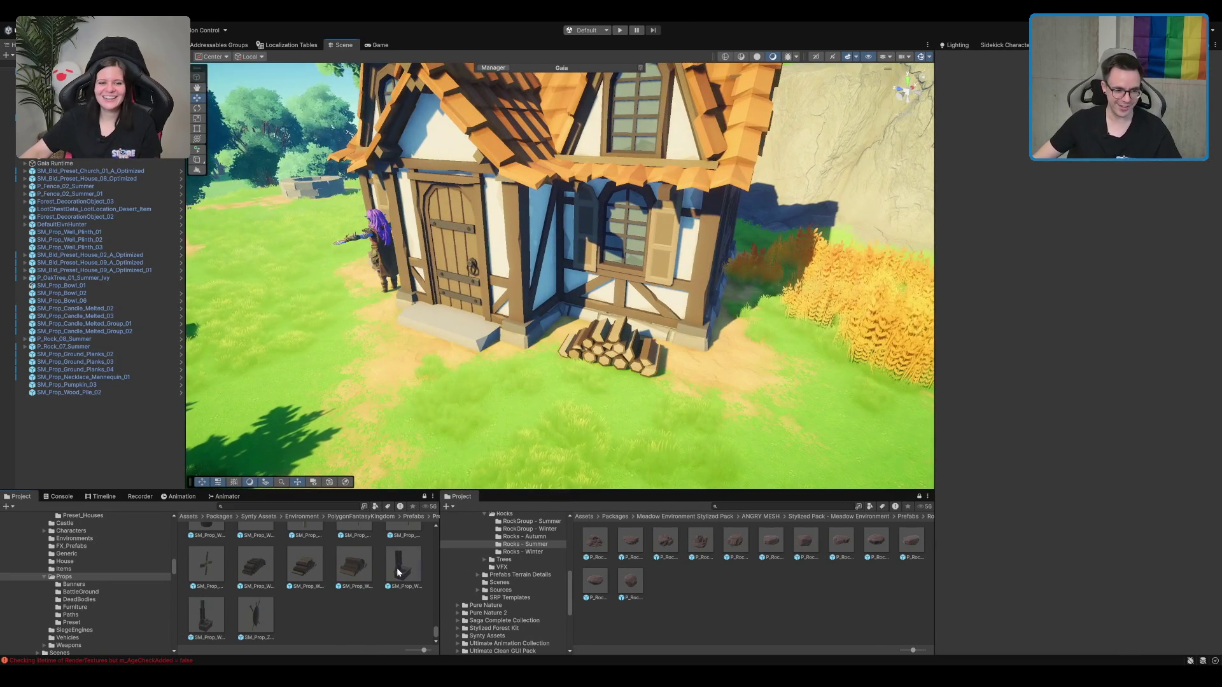
pyautogui.click(398, 572)
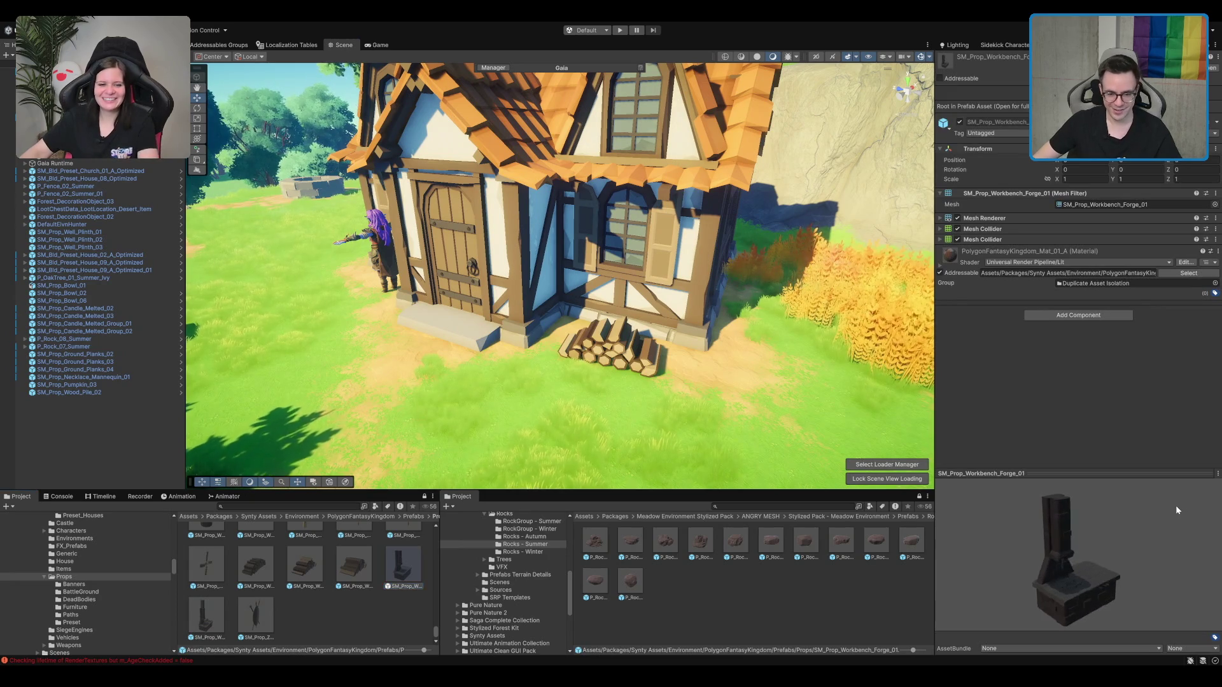
pyautogui.moveTo(1177, 509); pyautogui.dragTo(1114, 509)
pyautogui.scroll(2, 244, 588)
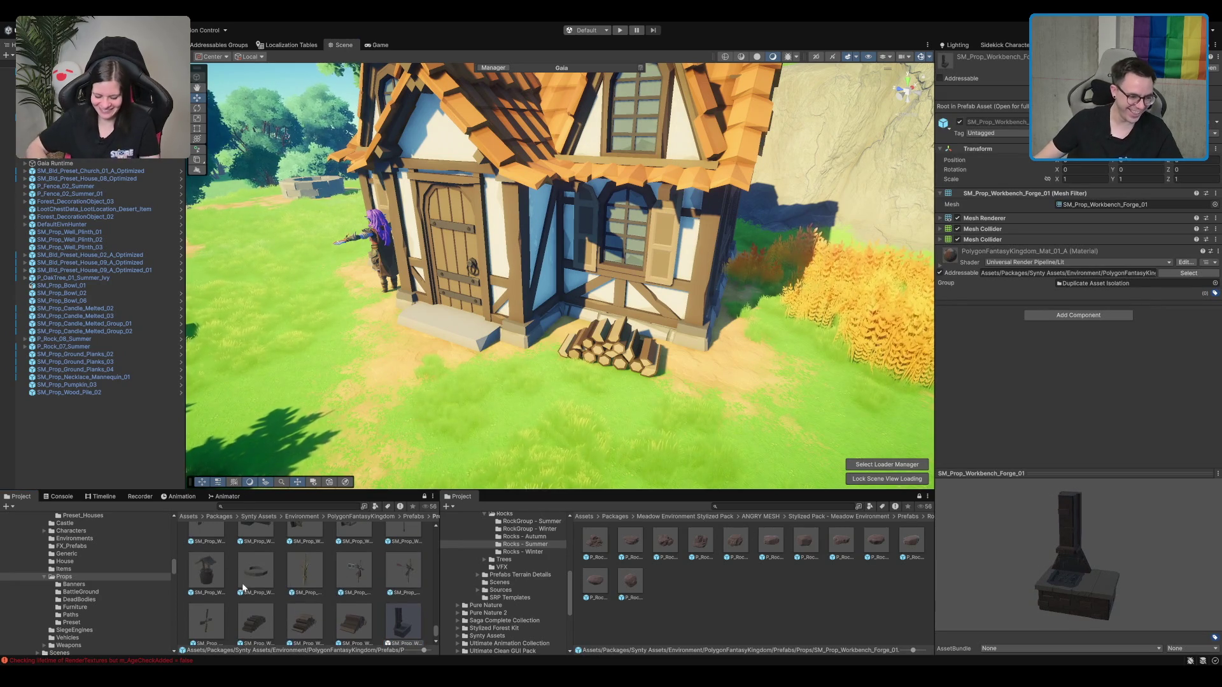
pyautogui.scroll(3, 299, 580)
pyautogui.click(312, 598)
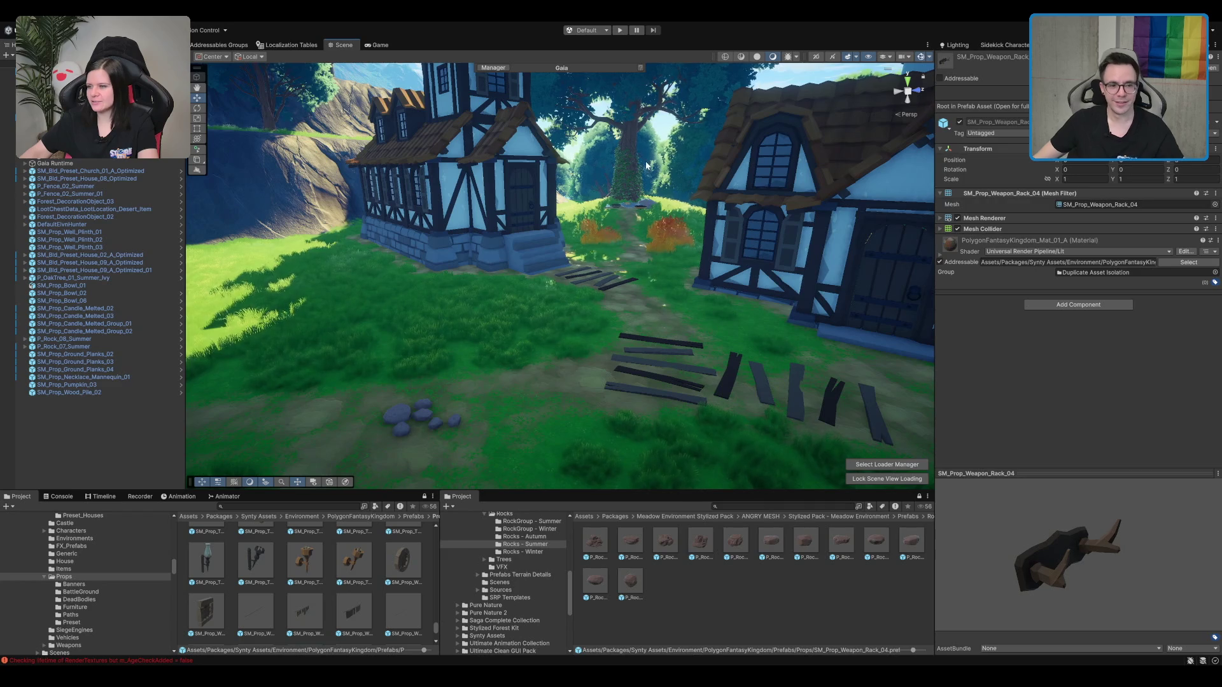
pyautogui.click(646, 164)
pyautogui.press('f')
pyautogui.moveTo(599, 371); pyautogui.dragTo(616, 245)
pyautogui.scroll(-10, 585, 323)
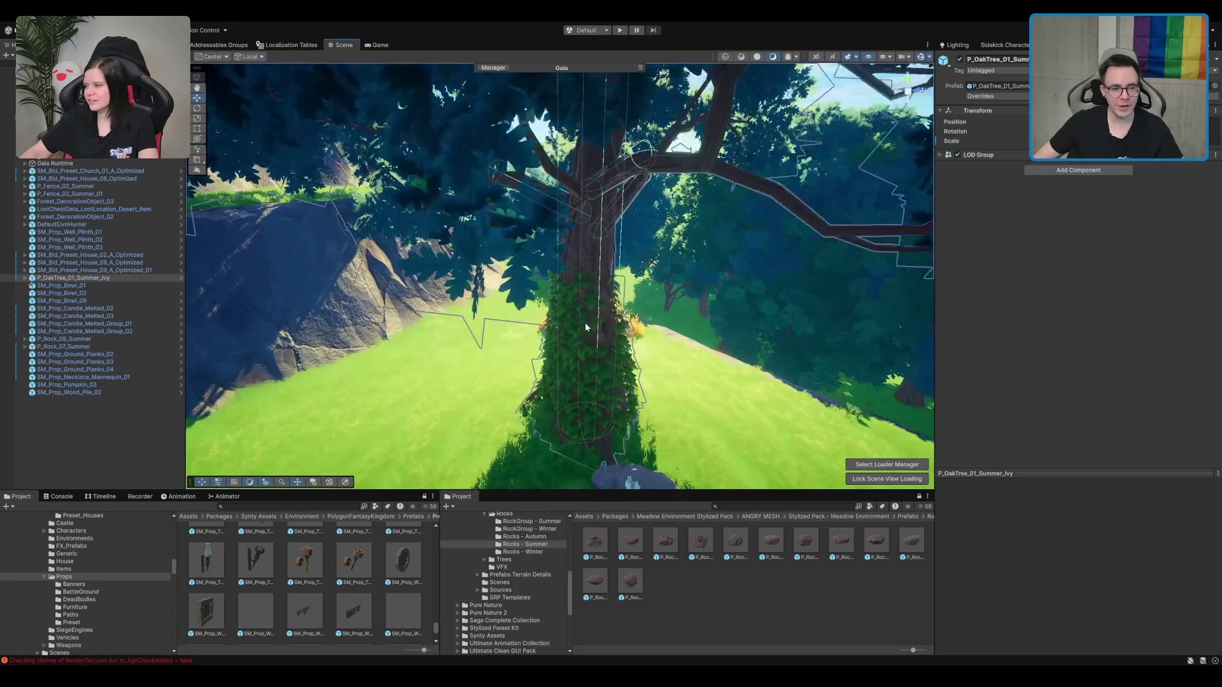
pyautogui.moveTo(493, 314); pyautogui.dragTo(591, 295)
pyautogui.click(743, 200)
pyautogui.moveTo(744, 201)
pyautogui.mouseDown()
pyautogui.moveTo(720, 218)
pyautogui.moveTo(672, 329)
pyautogui.moveTo(709, 299)
pyautogui.moveTo(691, 364)
pyautogui.moveTo(732, 325)
pyautogui.mouseUp()
pyautogui.scroll(10, 119, 564)
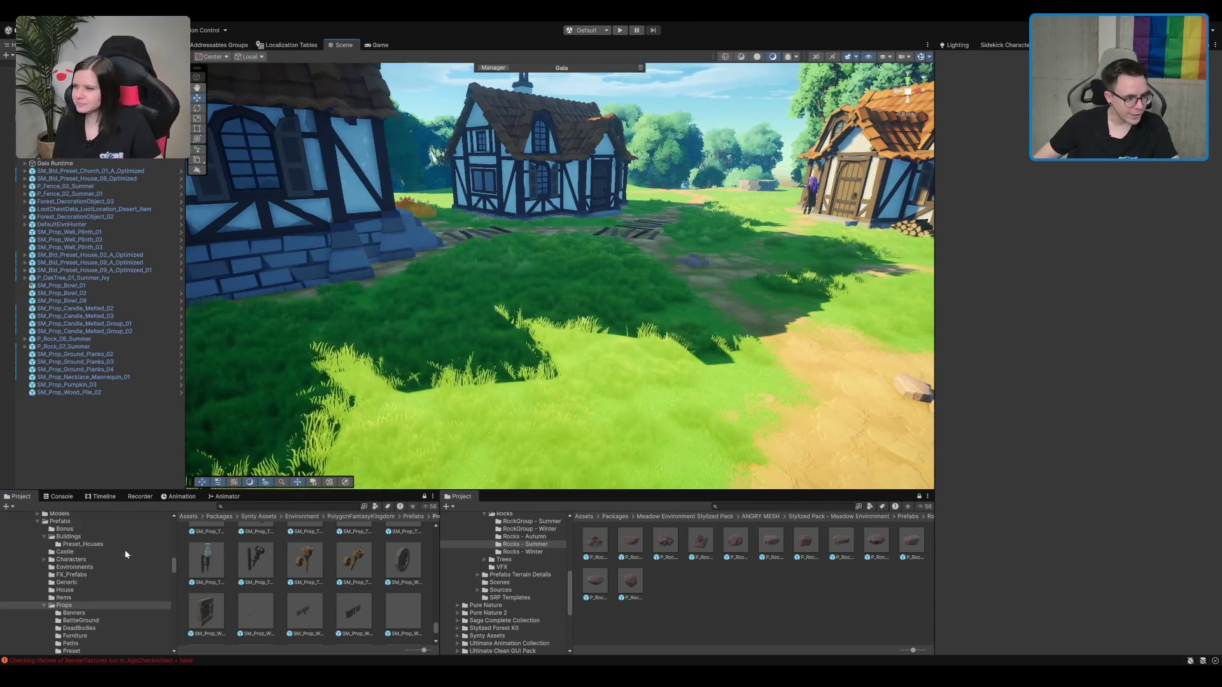
# Step: Browse the Environment folders to PolygonDarkFortress > Prefabs > Props
pyautogui.click(125, 549)
pyautogui.scroll(-1, 125, 549)
pyautogui.press('Down')
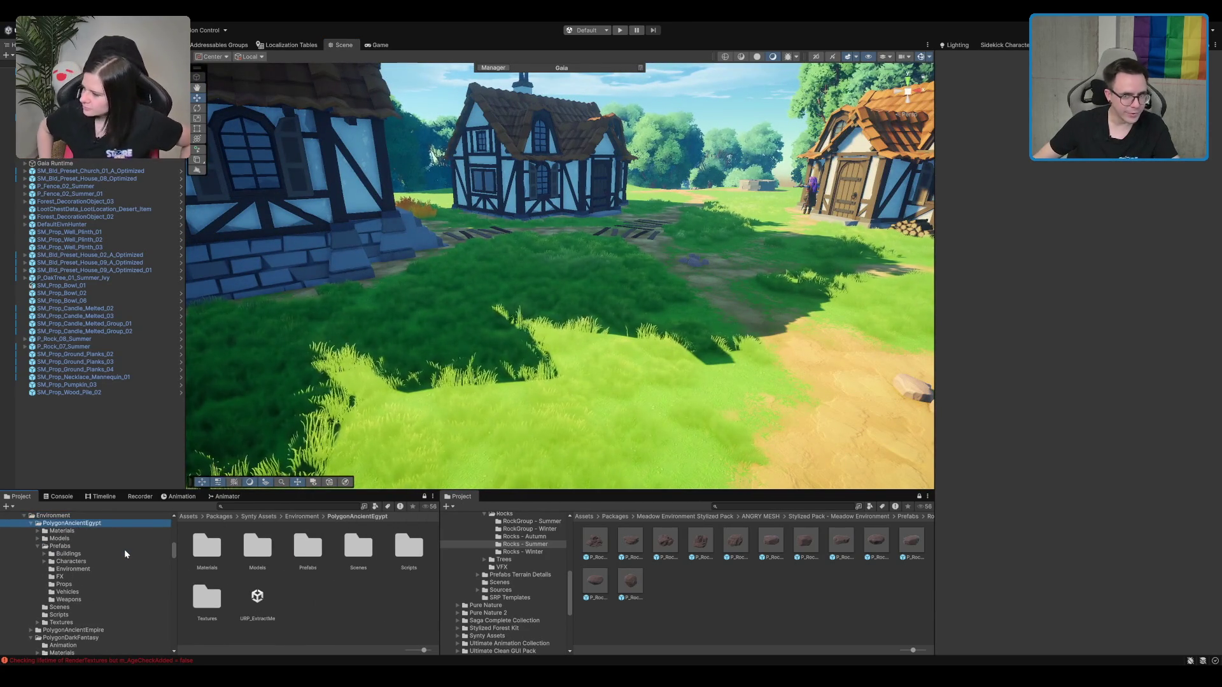
pyautogui.press('Left')
pyautogui.press('Down')
pyautogui.scroll(-2, 119, 545)
pyautogui.click(97, 565)
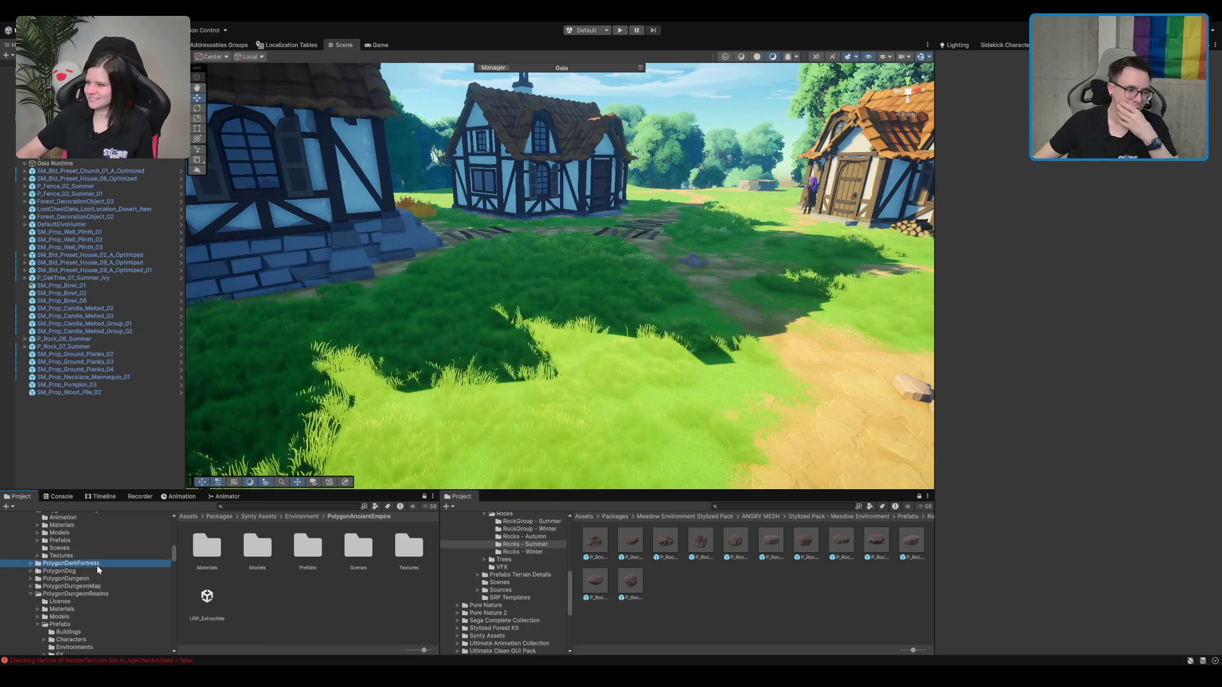
pyautogui.press('Right')
pyautogui.click(105, 571)
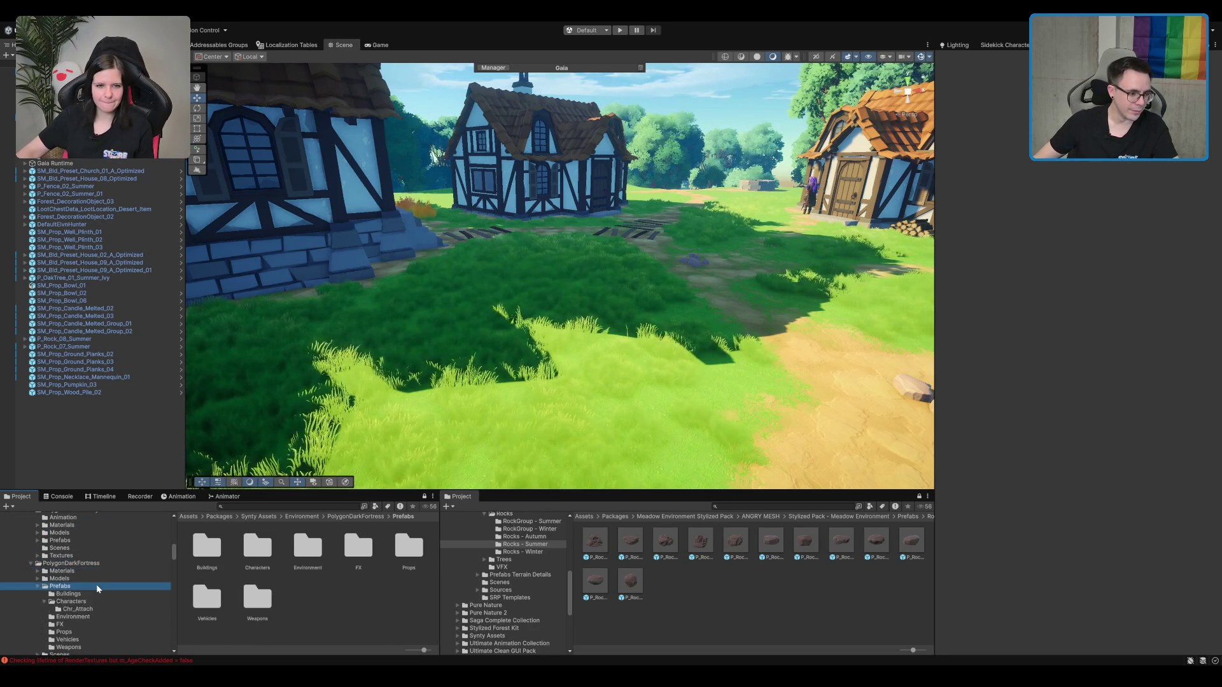
pyautogui.click(96, 585)
pyautogui.press('Right')
pyautogui.press('Down')
pyautogui.press('Down')
pyautogui.press('Down')
pyautogui.press('Down')
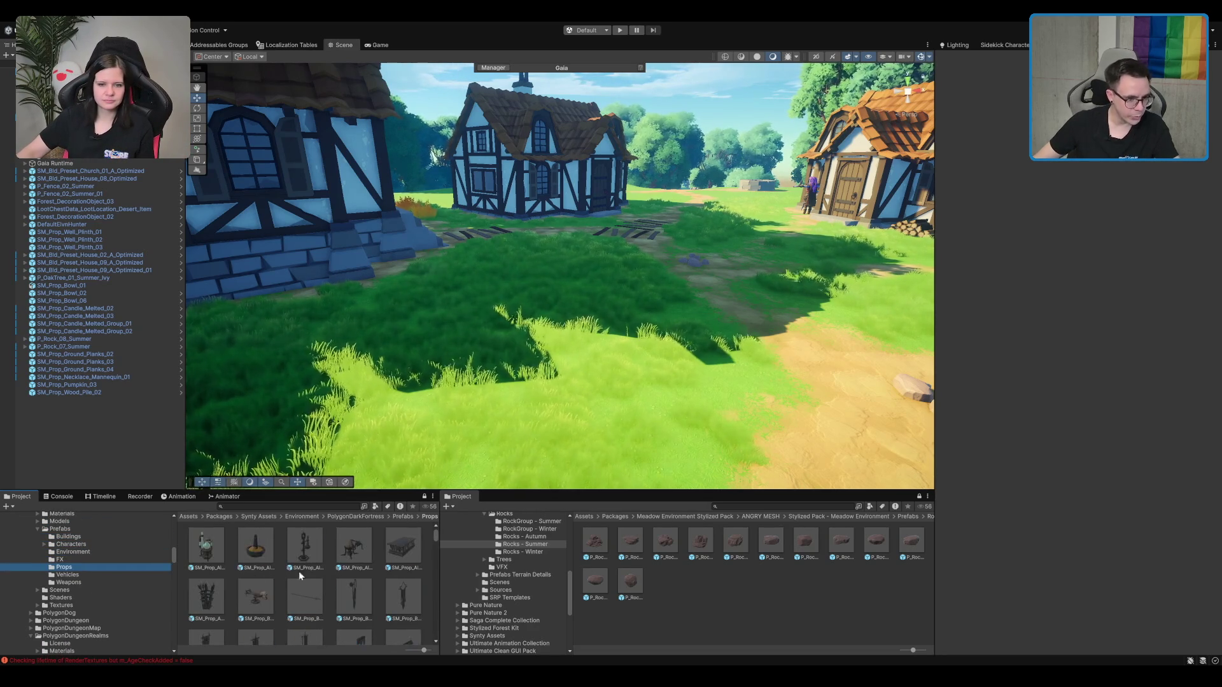
pyautogui.scroll(5, 445, 318)
# Step: Place the SM_Prop_Bone_03 ribcage prop into the scene near the bowls
pyautogui.moveTo(636, 232); pyautogui.dragTo(636, 299)
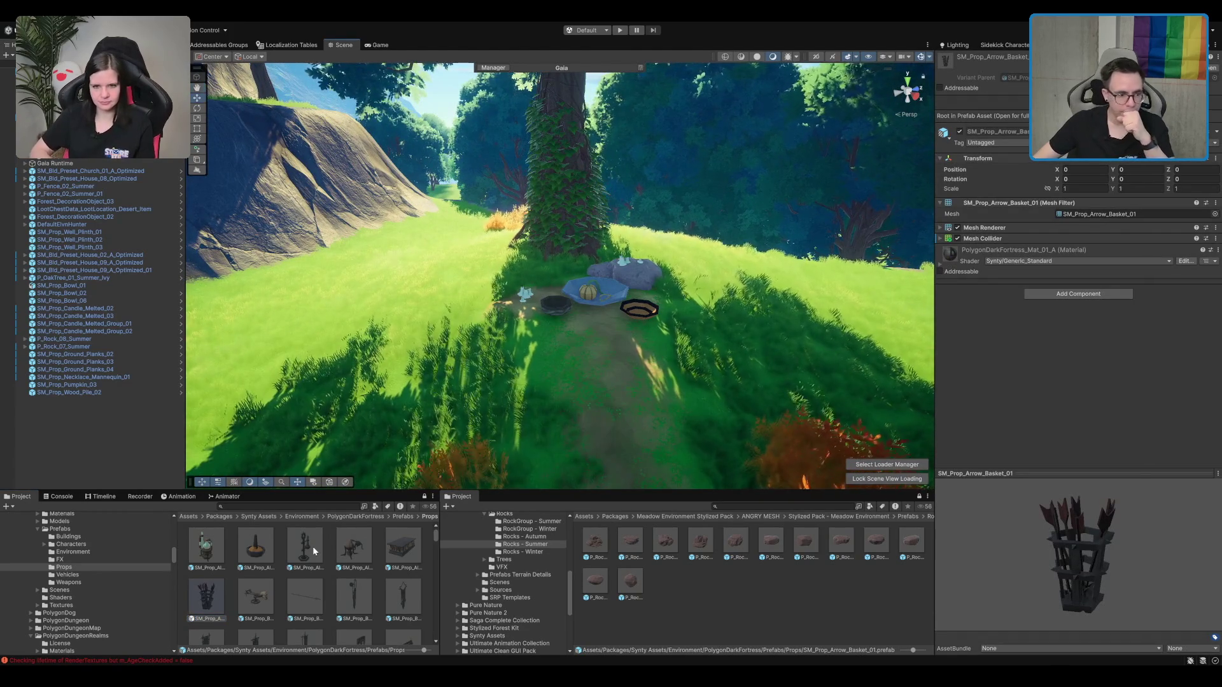
pyautogui.scroll(-2, 311, 548)
pyautogui.scroll(-2, 349, 583)
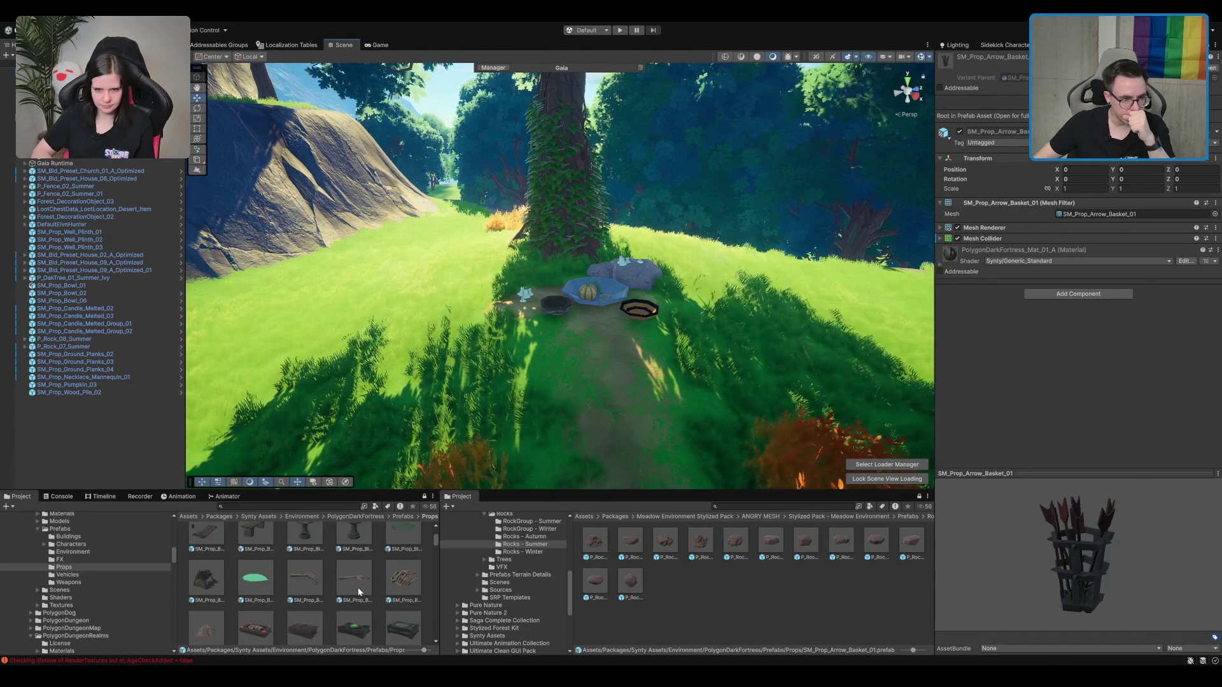
pyautogui.click(354, 578)
pyautogui.scroll(2, 613, 347)
pyautogui.scroll(3, 615, 325)
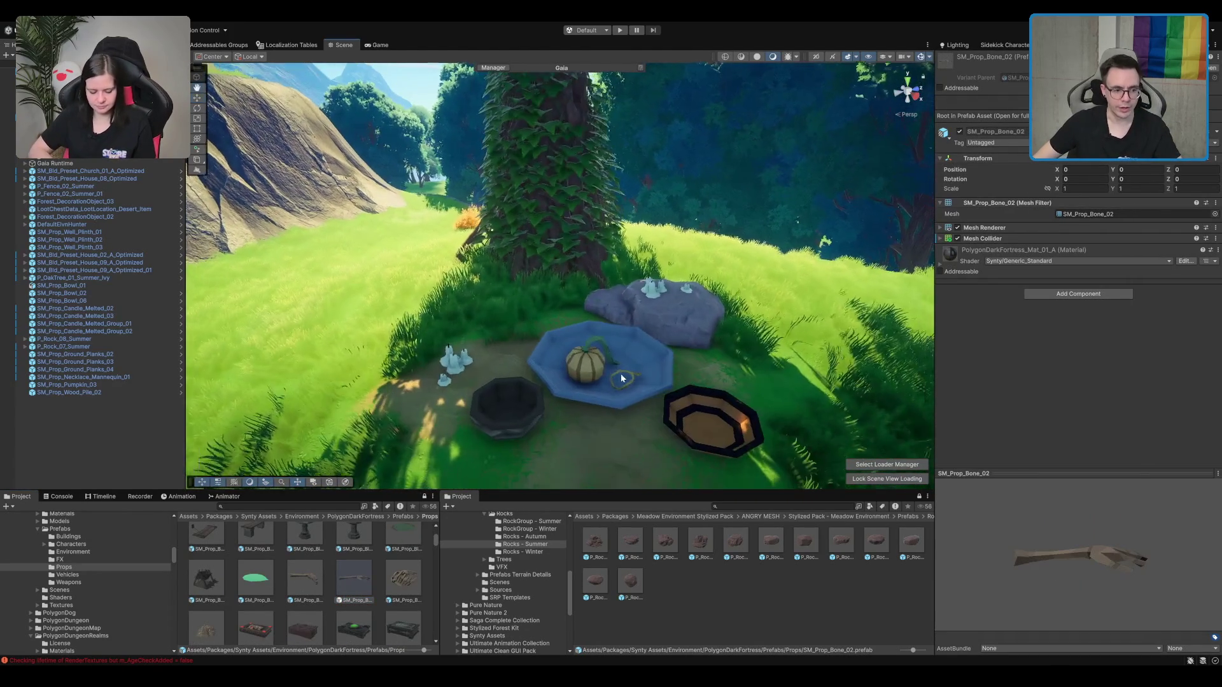
pyautogui.moveTo(699, 426); pyautogui.dragTo(700, 426)
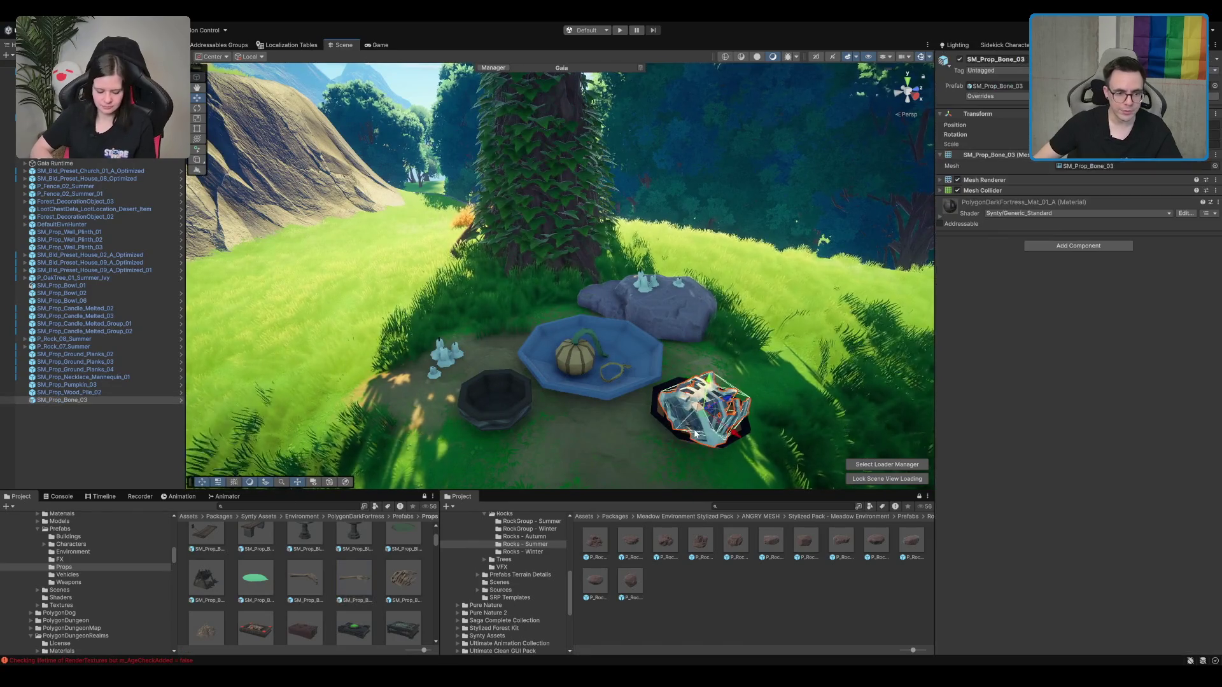
pyautogui.press('f')
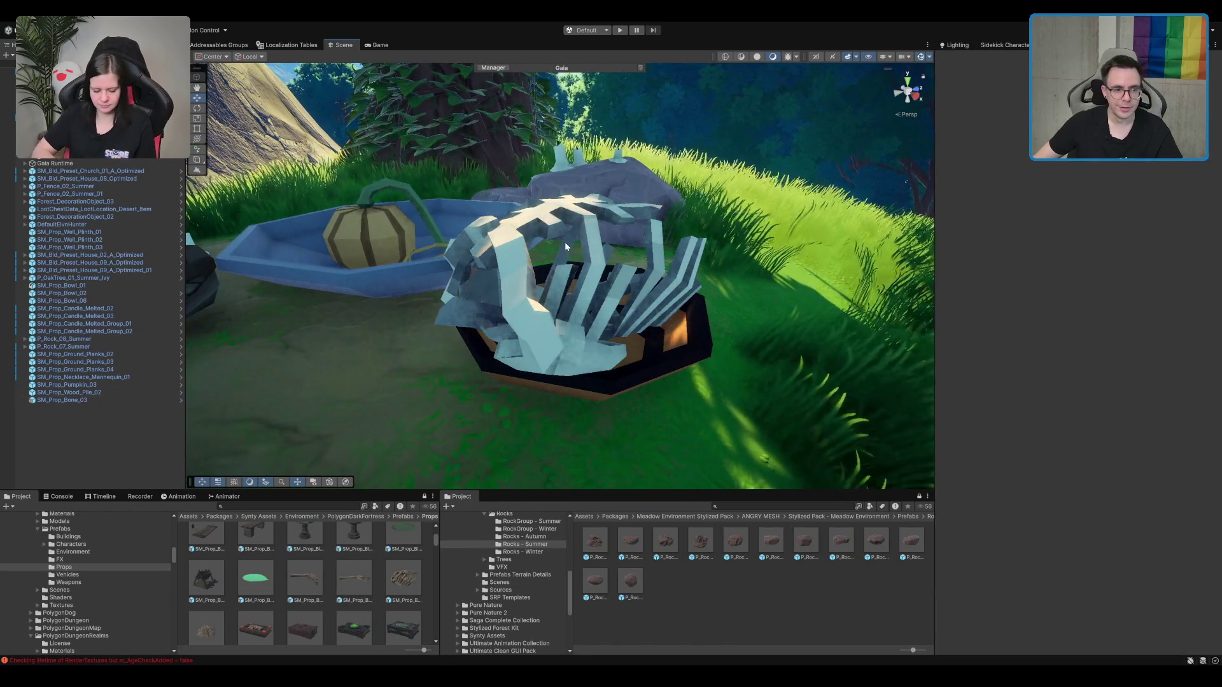
# Step: Move the bone down into the orange-lined bowl beside the pumpkin
pyautogui.click(560, 236)
pyautogui.click(491, 262)
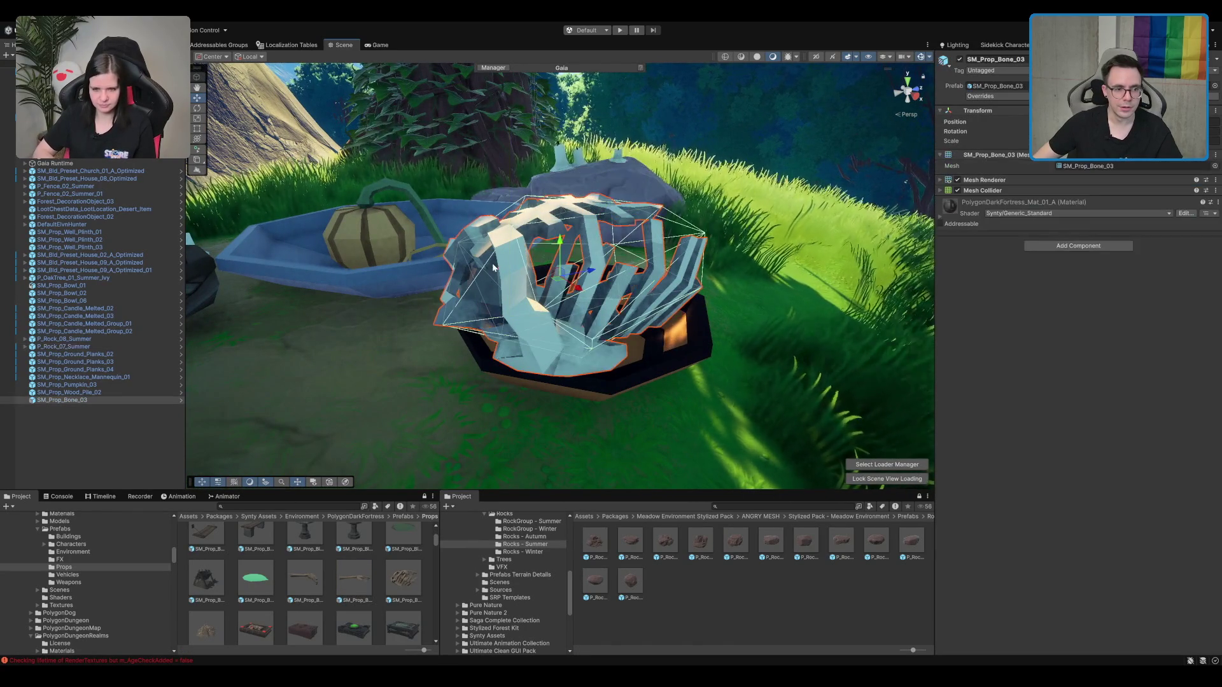
pyautogui.moveTo(548, 241); pyautogui.dragTo(585, 305)
pyautogui.moveTo(457, 350)
pyautogui.mouseDown()
pyautogui.moveTo(596, 354)
pyautogui.moveTo(448, 341)
pyautogui.moveTo(478, 318)
pyautogui.moveTo(463, 360)
pyautogui.moveTo(513, 431)
pyautogui.moveTo(484, 470)
pyautogui.mouseUp()
pyautogui.moveTo(317, 628)
pyautogui.mouseDown()
pyautogui.moveTo(354, 409)
pyautogui.moveTo(500, 423)
pyautogui.moveTo(375, 611)
pyautogui.mouseUp()
pyautogui.scroll(-2, 375, 614)
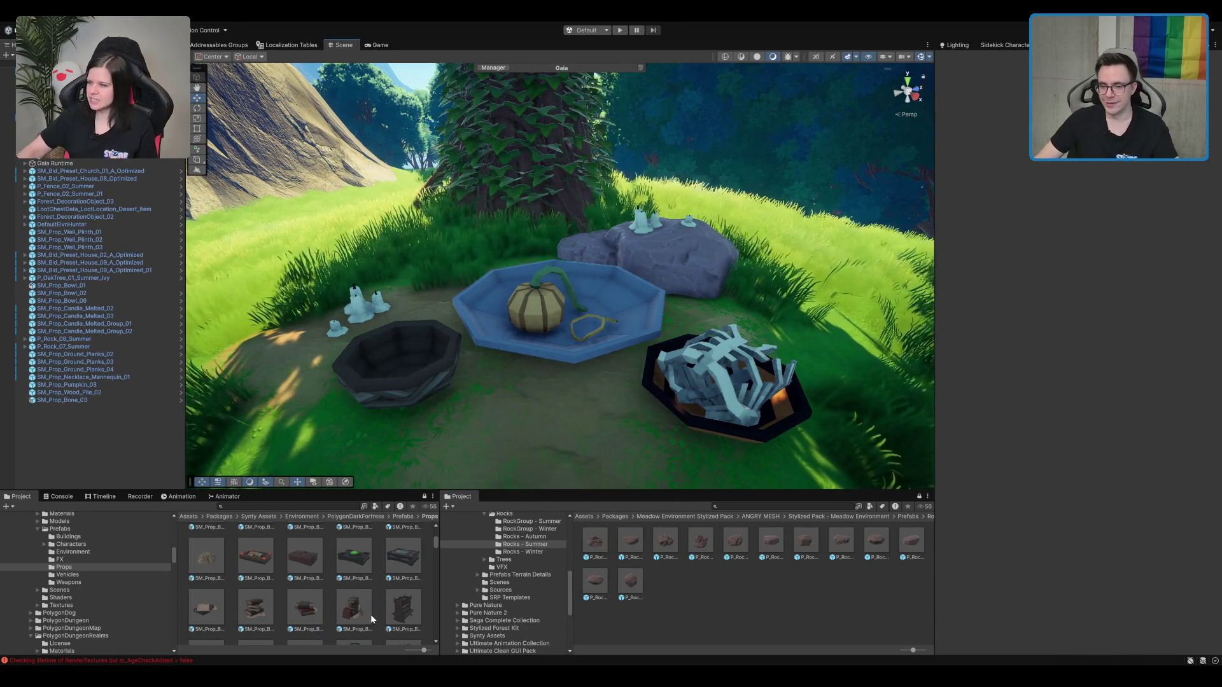
pyautogui.moveTo(634, 442); pyautogui.dragTo(641, 437)
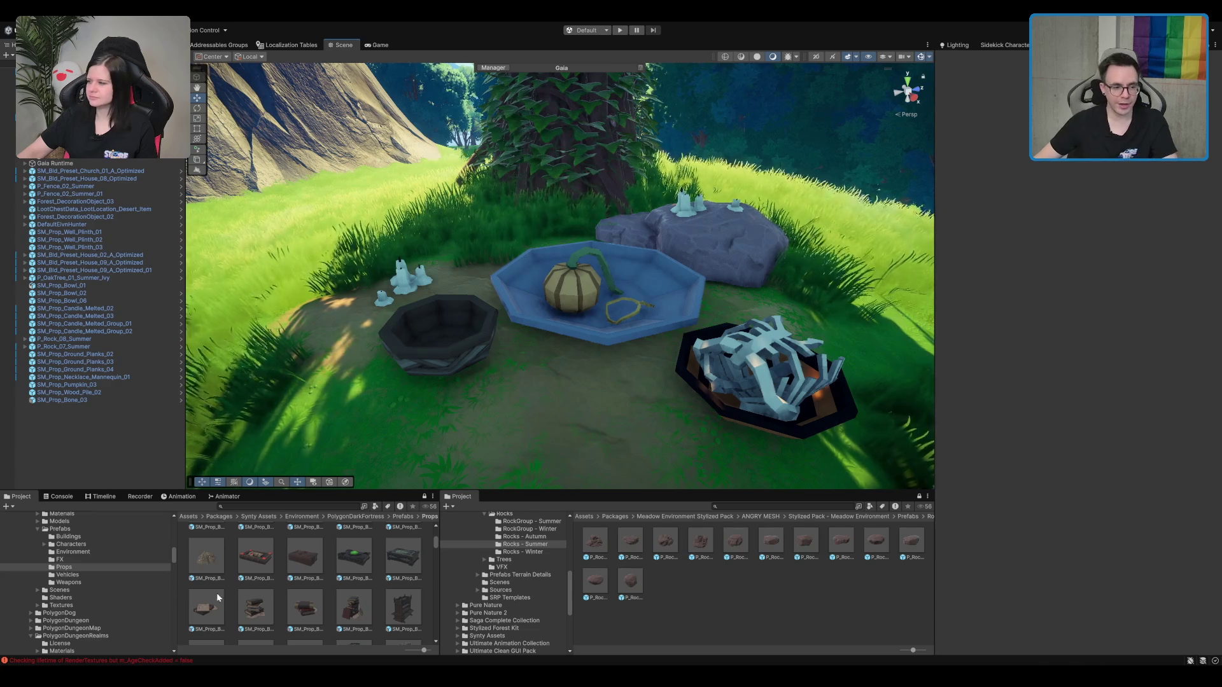
# Step: Place a candle stand beside the dark bowl
pyautogui.scroll(-5, 317, 598)
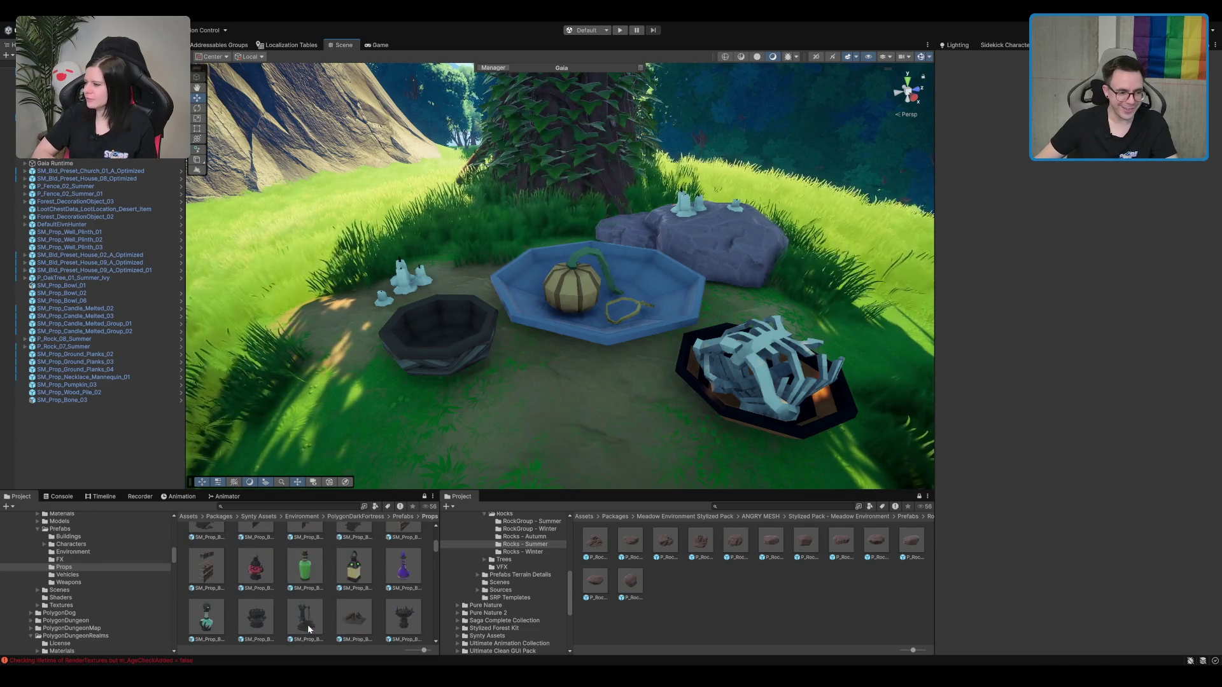
pyautogui.scroll(-6, 323, 608)
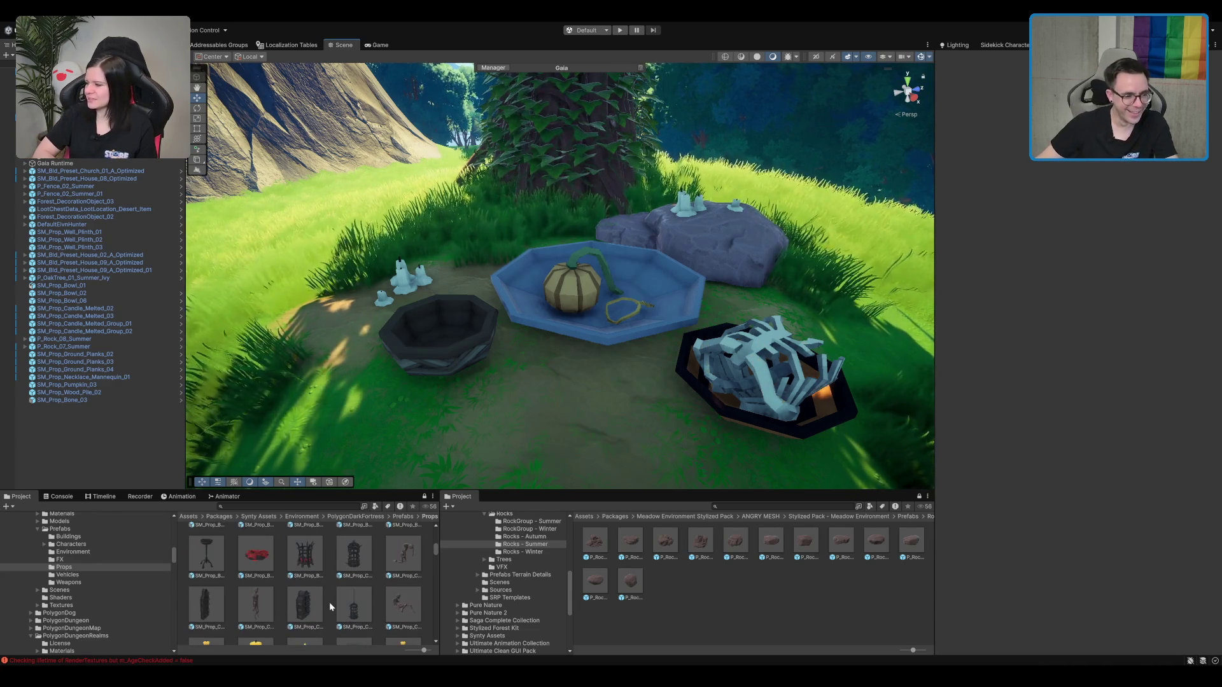
pyautogui.scroll(-2, 268, 558)
pyautogui.scroll(-1, 293, 586)
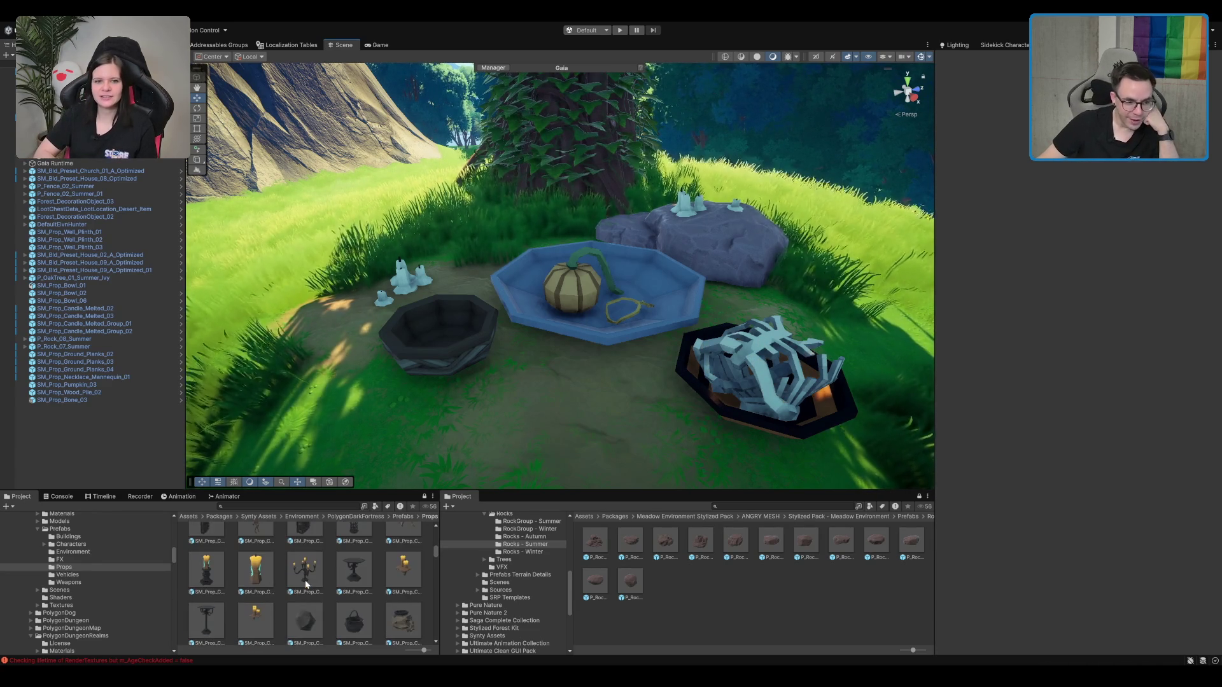
pyautogui.scroll(-1, 353, 580)
pyautogui.moveTo(430, 439)
pyautogui.mouseDown()
pyautogui.moveTo(536, 423)
pyautogui.moveTo(437, 240)
pyautogui.mouseUp()
pyautogui.scroll(2, 432, 248)
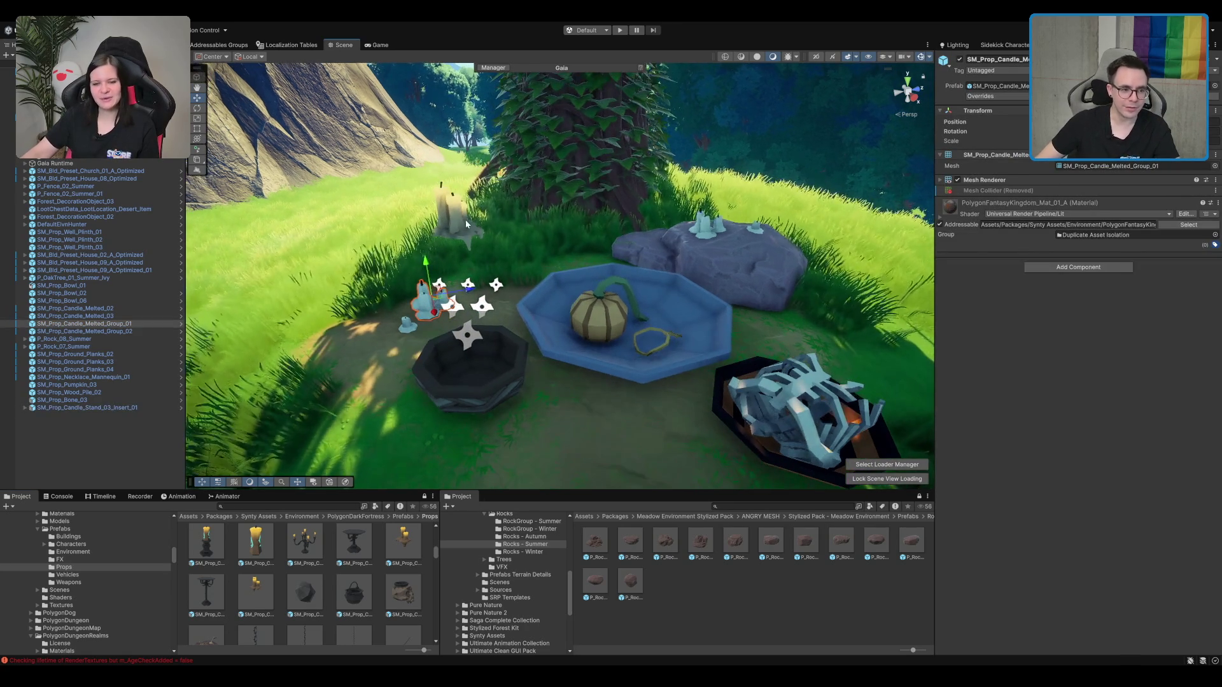
pyautogui.moveTo(459, 204); pyautogui.dragTo(465, 294)
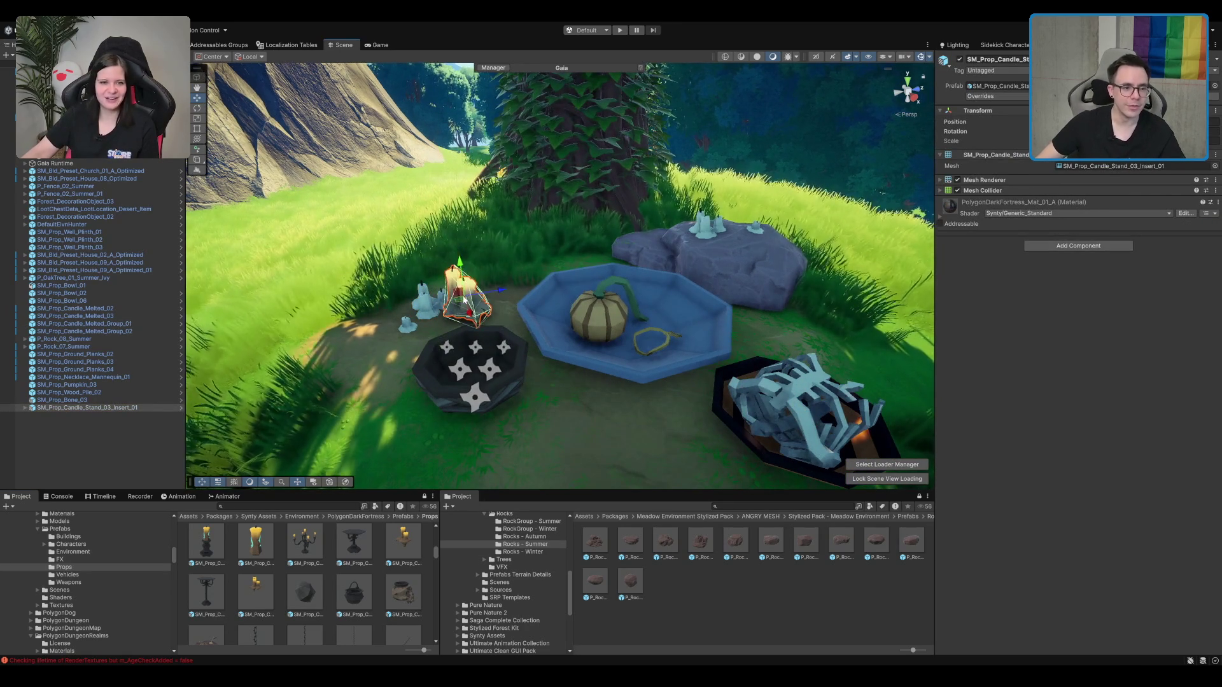
pyautogui.press('f')
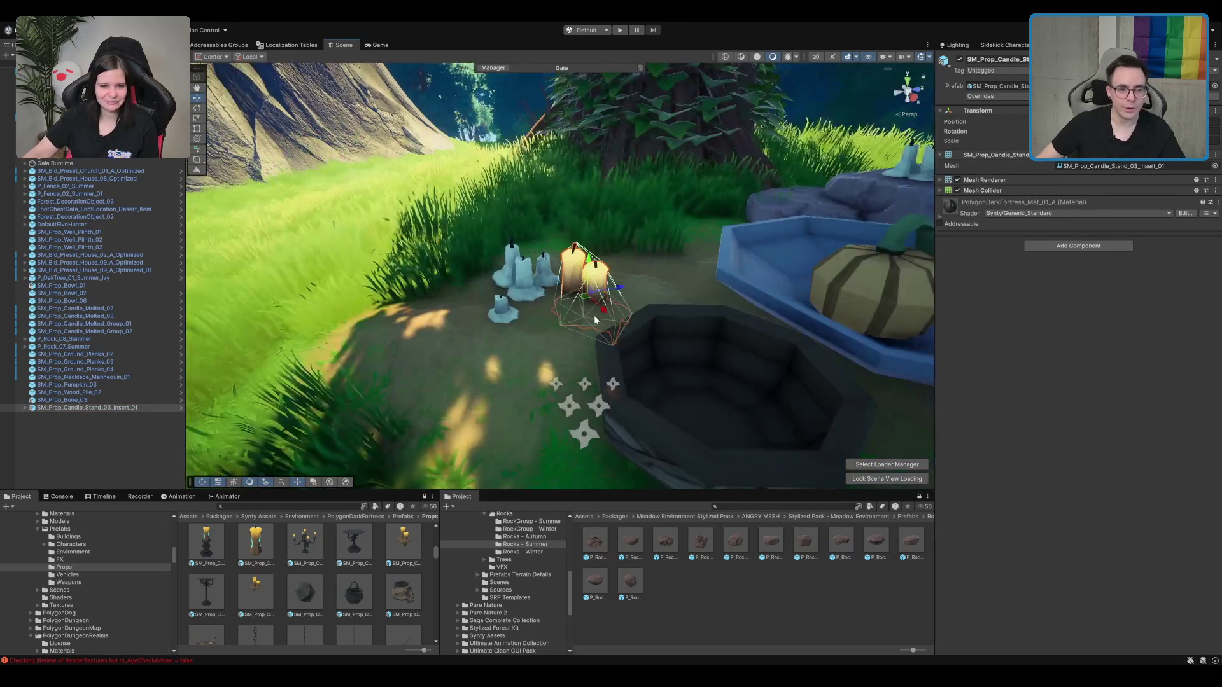
# Step: Move the candle stand among the blue candles, then pick out the candle insert on the rock
pyautogui.moveTo(586, 308)
pyautogui.mouseDown()
pyautogui.moveTo(522, 286)
pyautogui.moveTo(531, 252)
pyautogui.mouseUp()
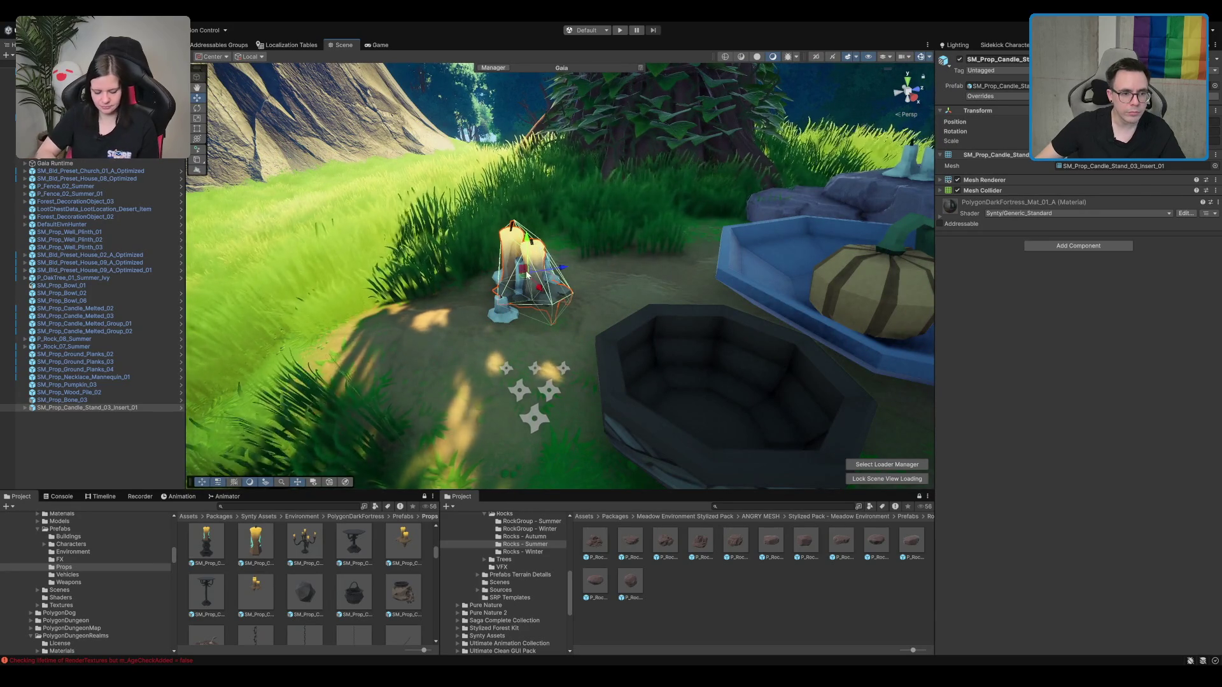
pyautogui.click(563, 265)
pyautogui.click(538, 274)
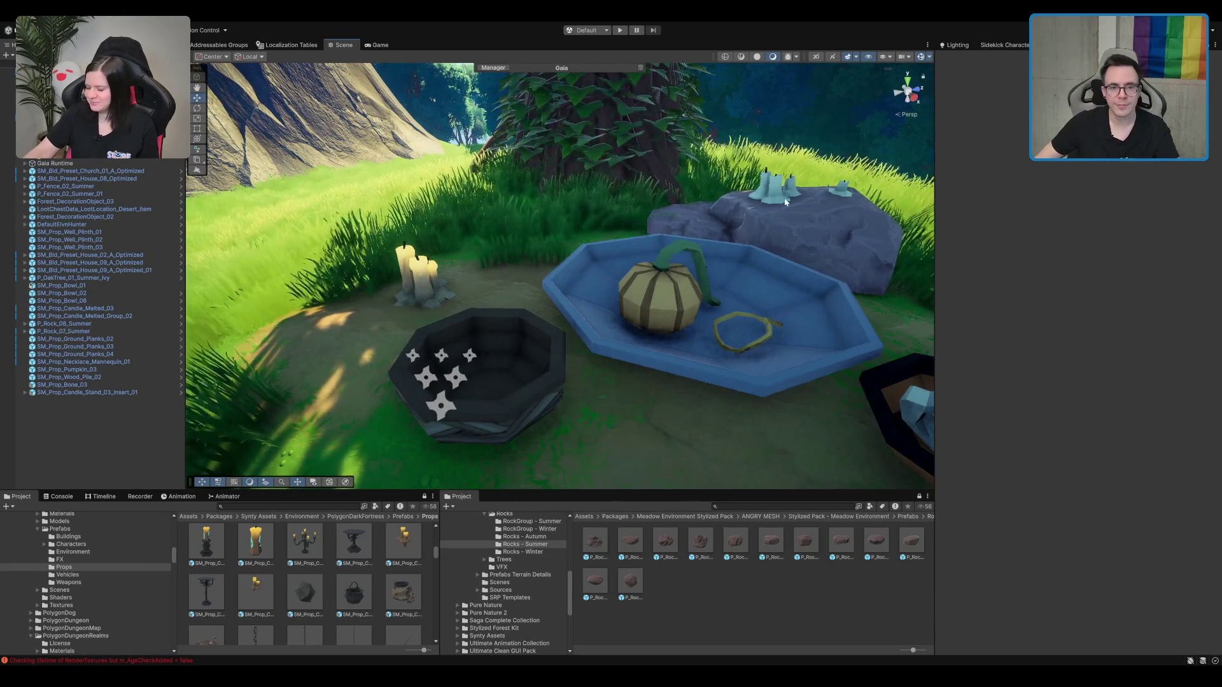
pyautogui.click(777, 203)
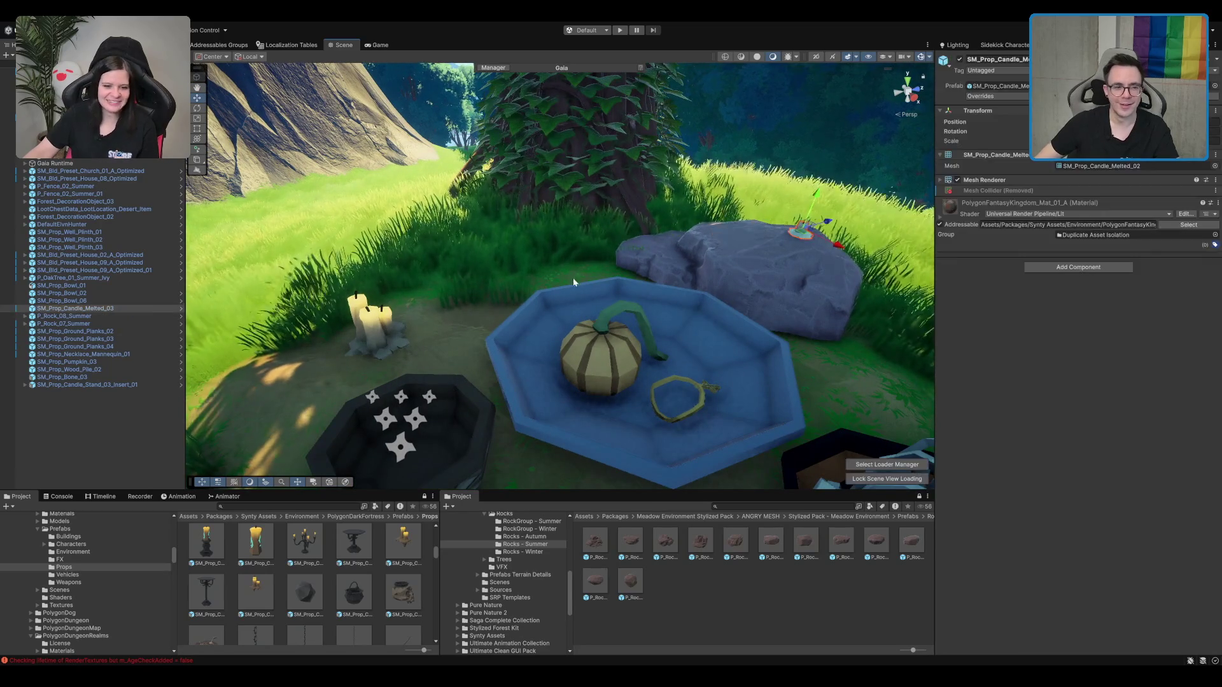
pyautogui.click(383, 332)
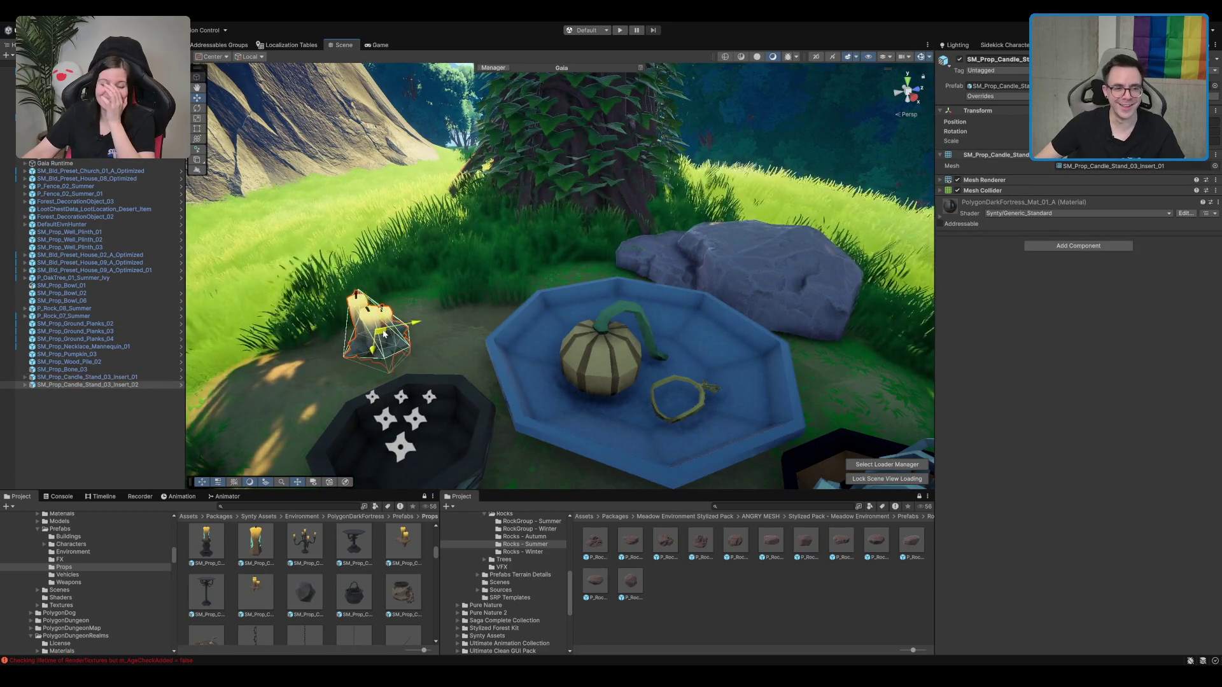
pyautogui.click(728, 272)
pyautogui.click(736, 235)
pyautogui.click(740, 231)
pyautogui.click(743, 229)
# Step: Raise the candle insert out of the rock and bring it forward and lower
pyautogui.moveTo(738, 233); pyautogui.dragTo(735, 194)
pyautogui.press('f')
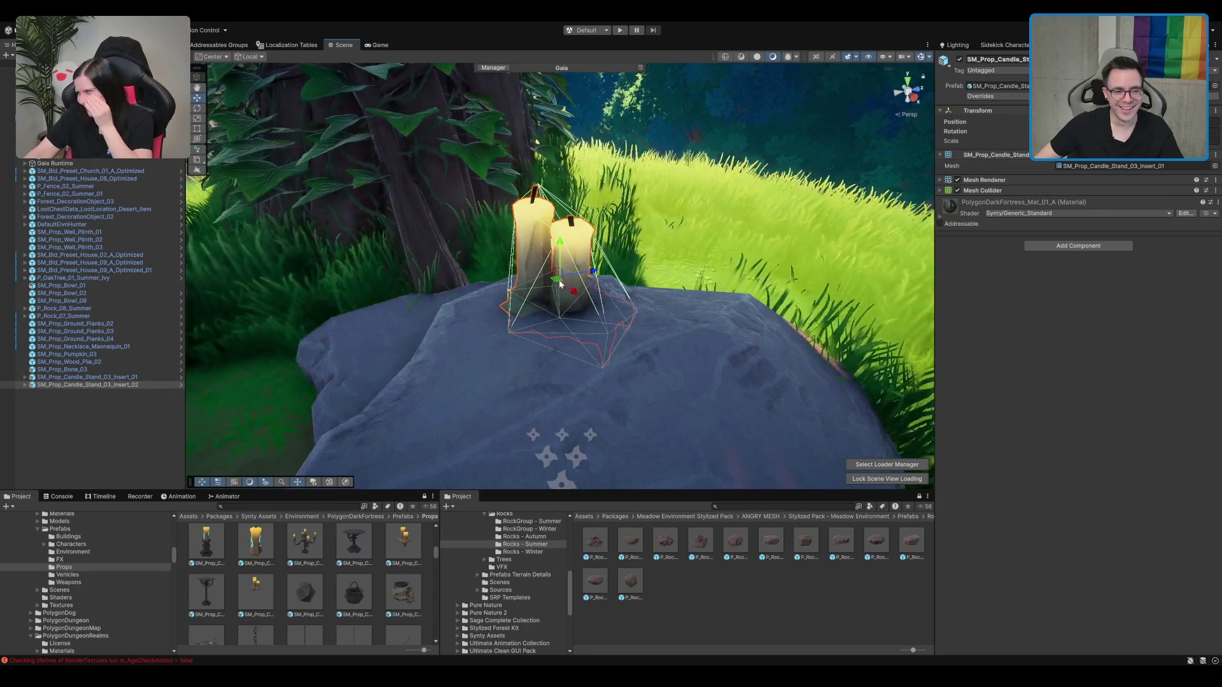
pyautogui.moveTo(559, 280); pyautogui.dragTo(455, 347)
pyautogui.press('e')
pyautogui.press('w')
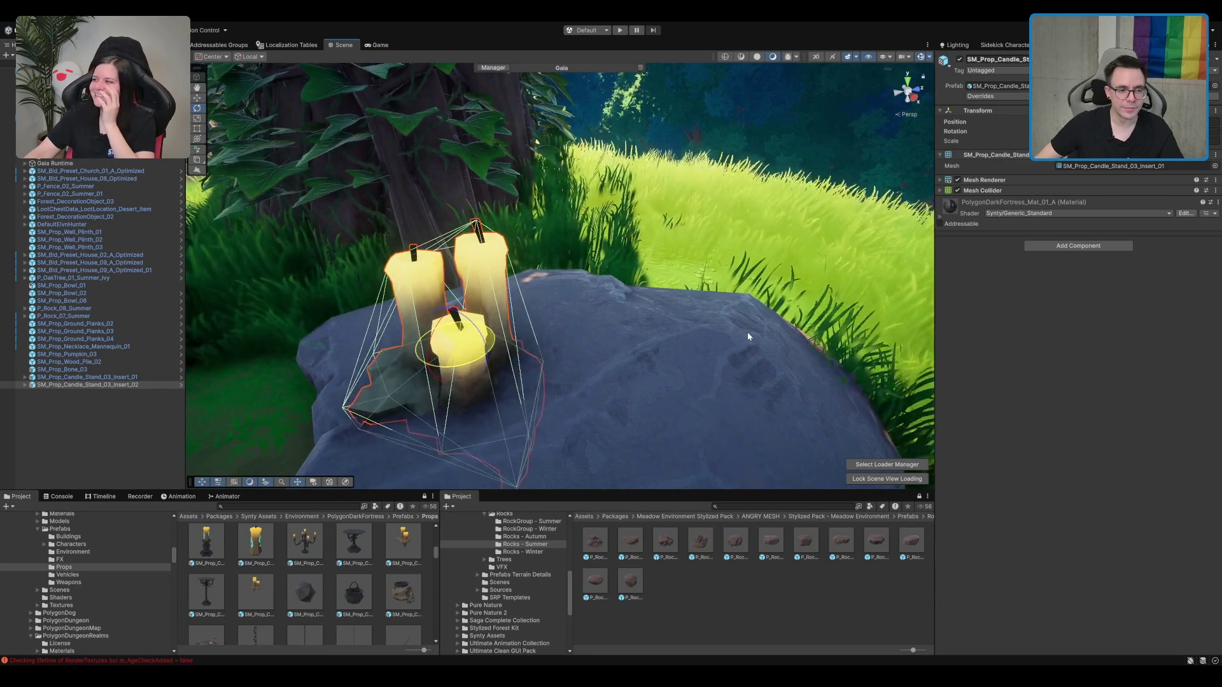
pyautogui.scroll(-3, 720, 327)
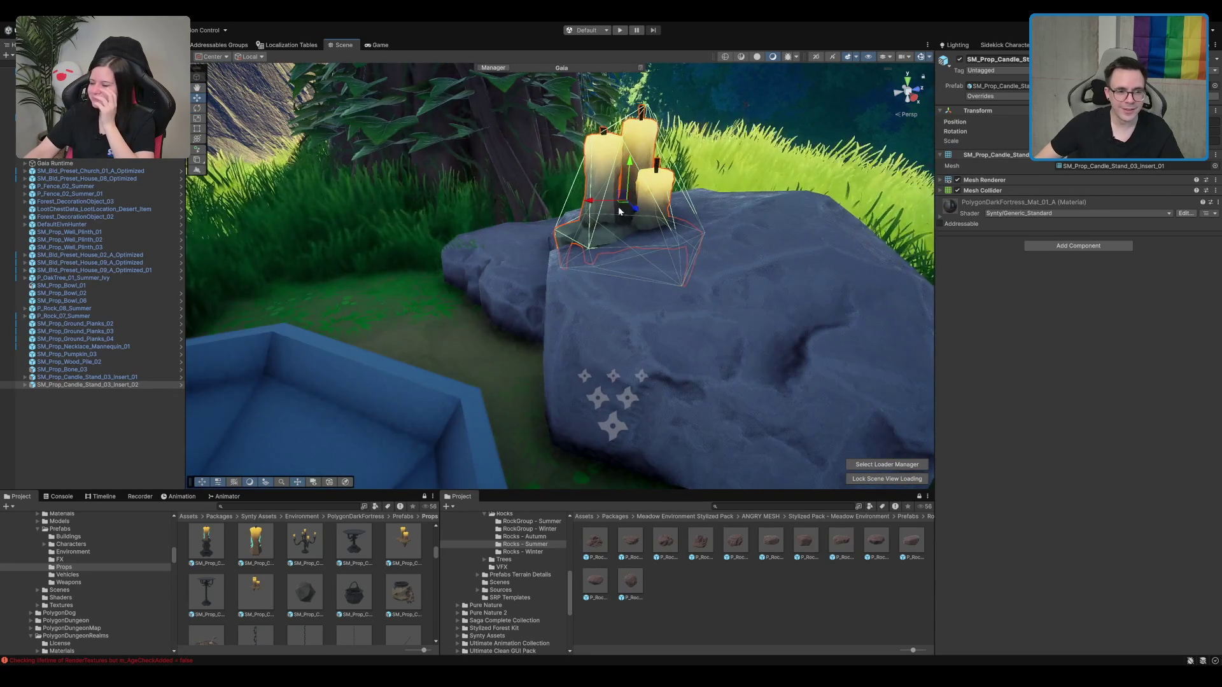
pyautogui.moveTo(624, 208)
pyautogui.mouseDown()
pyautogui.moveTo(631, 247)
pyautogui.moveTo(626, 234)
pyautogui.mouseUp()
pyautogui.scroll(-10, 623, 234)
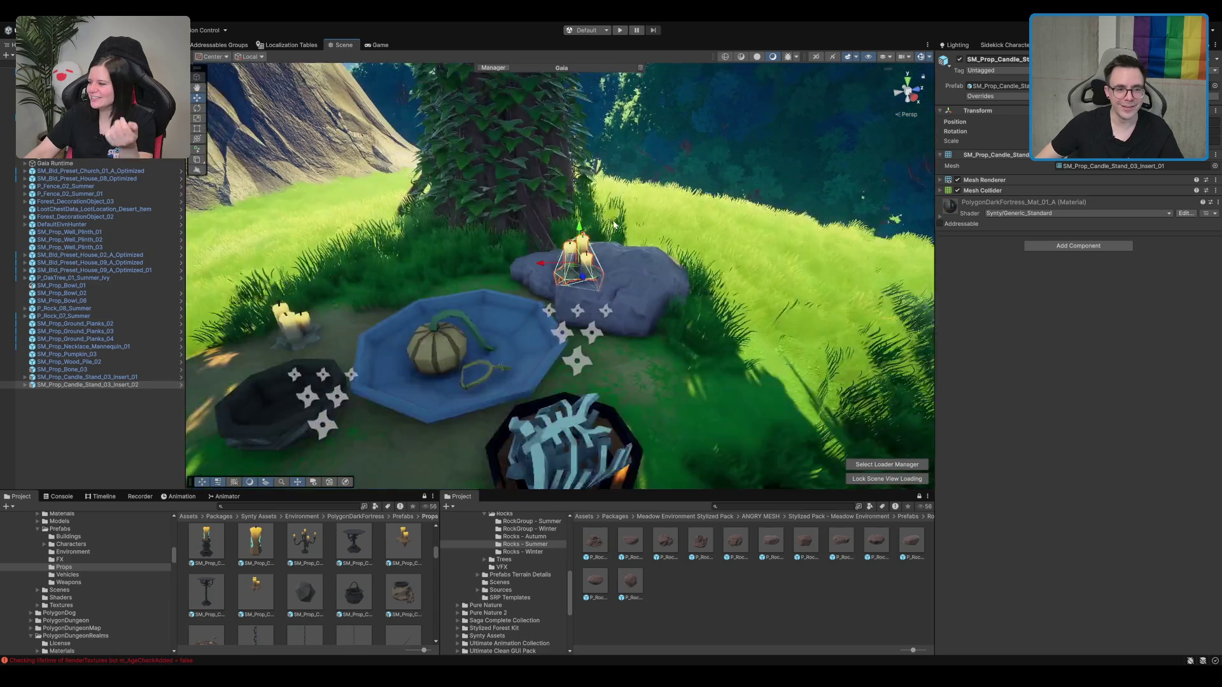
pyautogui.scroll(1, 273, 622)
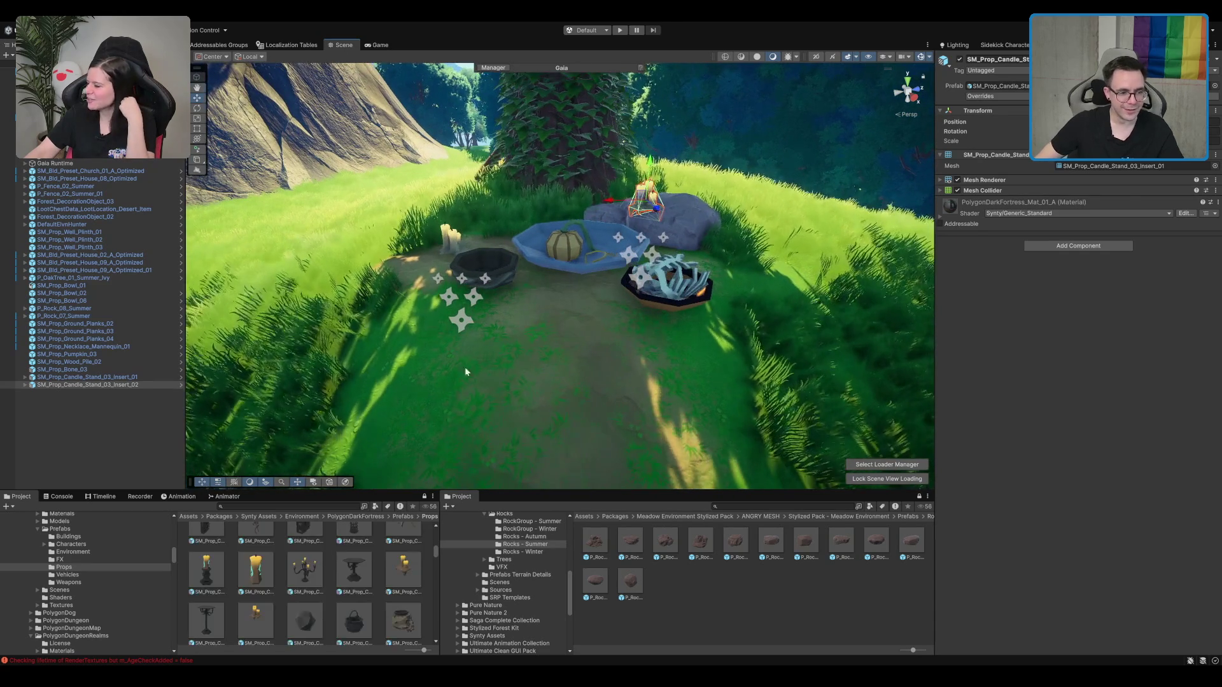
# Step: Add SM_Prop_Candle_Stand_02_Insert_01 on the grey rock and nudge it into place
pyautogui.moveTo(255, 620)
pyautogui.mouseDown()
pyautogui.moveTo(629, 245)
pyautogui.moveTo(611, 216)
pyautogui.mouseUp()
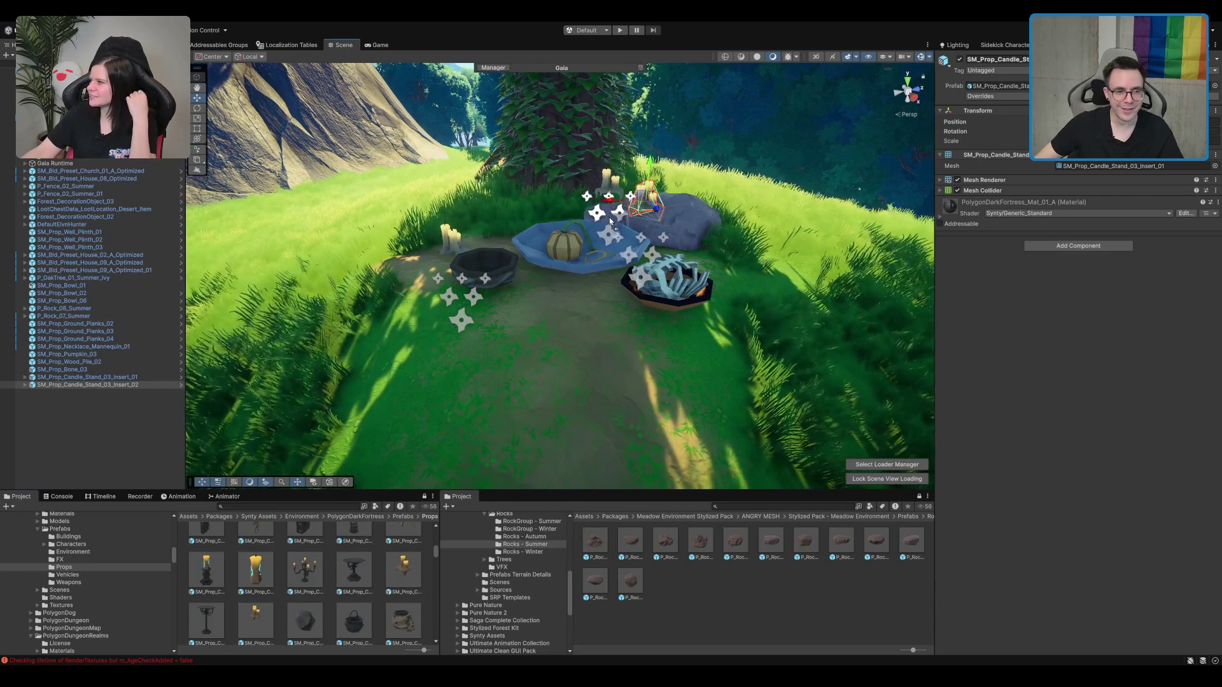
pyautogui.press('f')
pyautogui.scroll(-2, 579, 294)
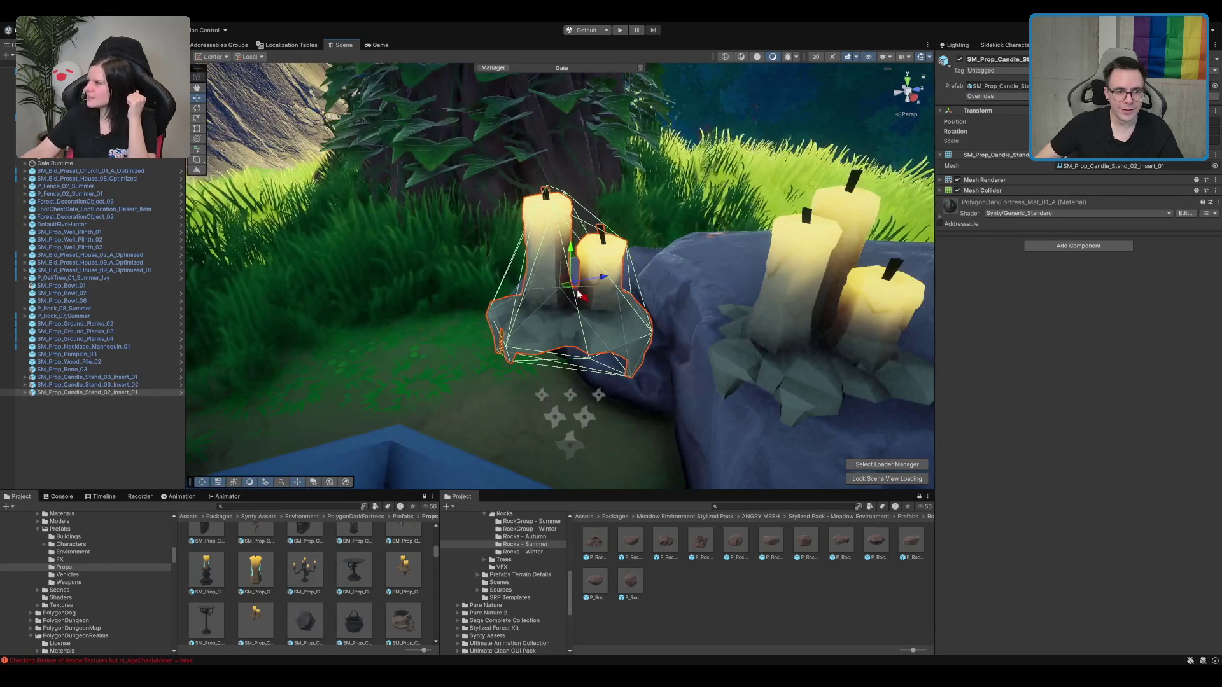
pyautogui.moveTo(569, 291)
pyautogui.mouseDown()
pyautogui.moveTo(641, 125)
pyautogui.moveTo(595, 238)
pyautogui.mouseUp()
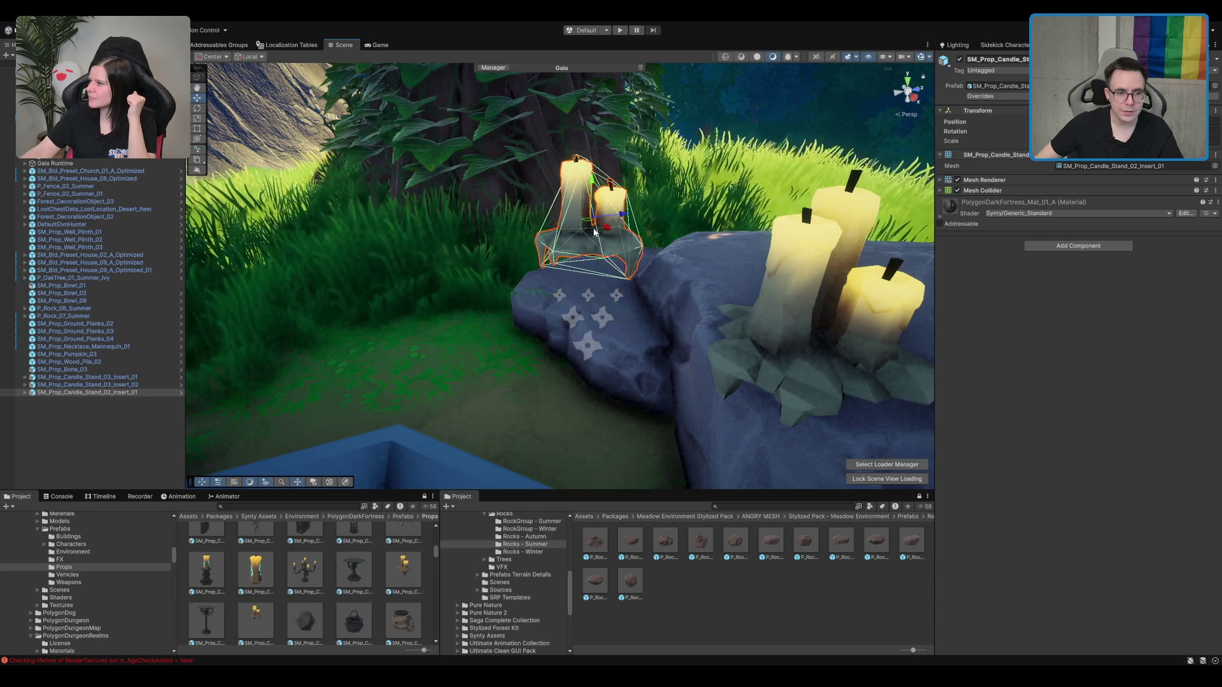
pyautogui.moveTo(592, 184)
pyautogui.mouseDown()
pyautogui.moveTo(580, 279)
pyautogui.moveTo(608, 298)
pyautogui.mouseUp()
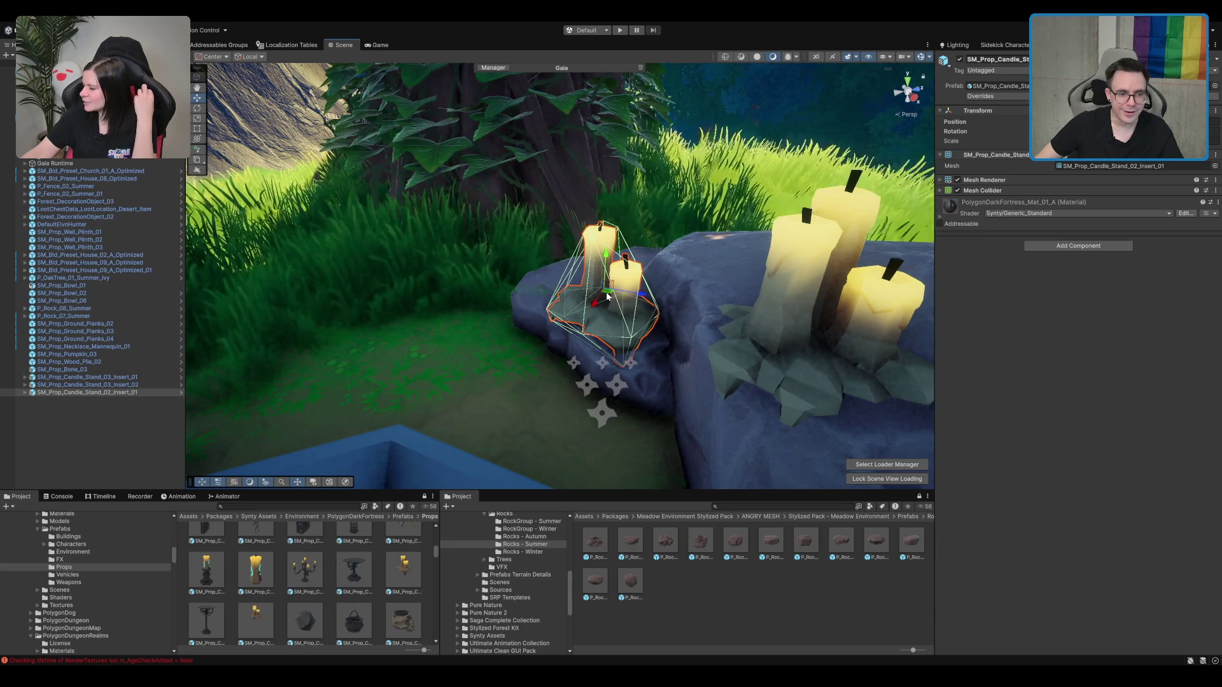
pyautogui.keyDown('shift'); pyautogui.click(109, 378); pyautogui.keyUp('shift')
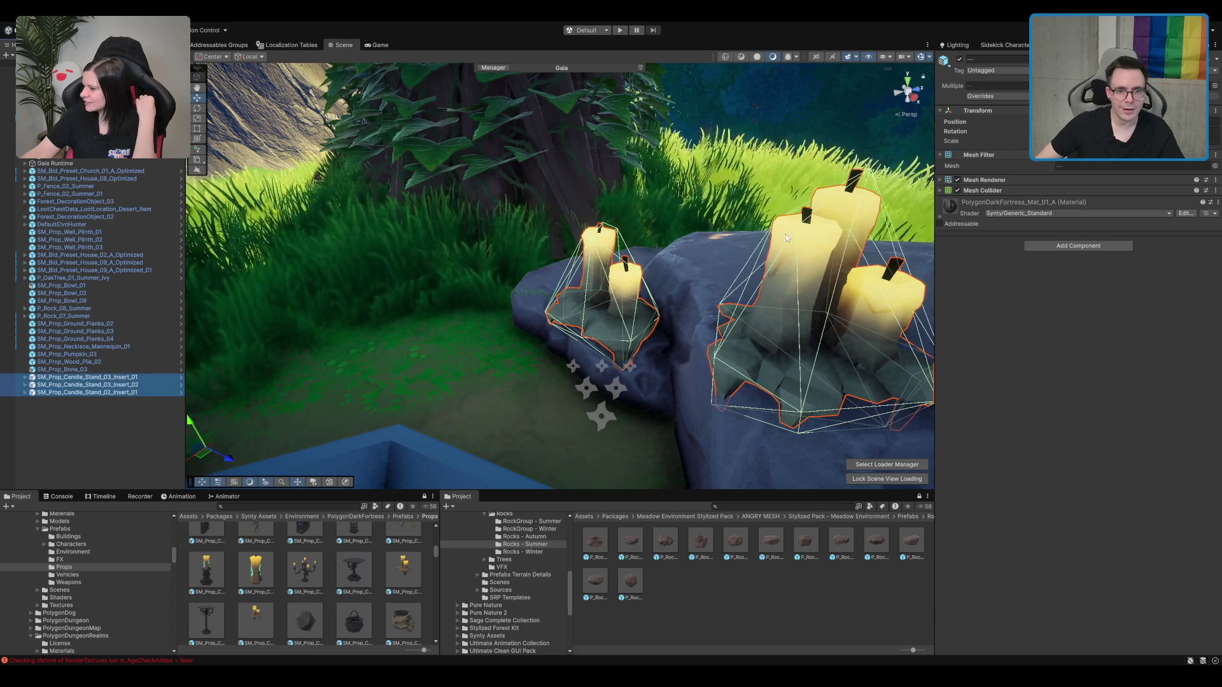
# Step: Remove the Mesh Collider component from the three selected candle stands
pyautogui.click(993, 196)
pyautogui.rightClick(1045, 189)
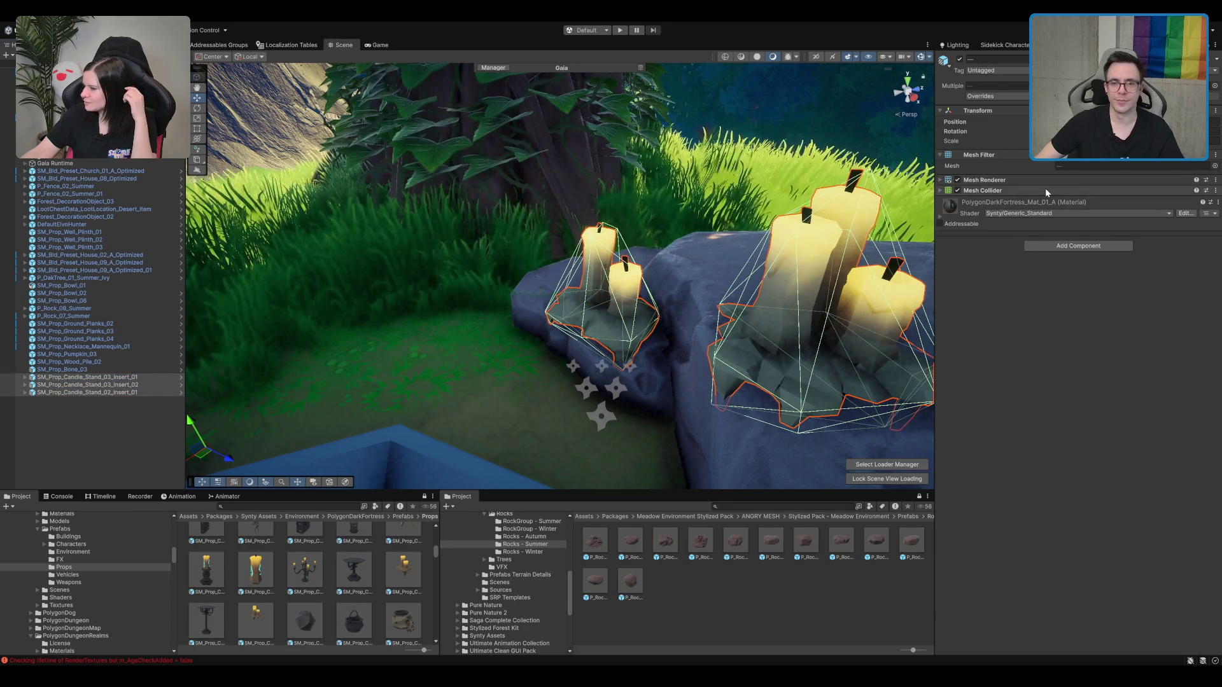
pyautogui.click(1060, 228)
pyautogui.scroll(-2, 605, 238)
pyautogui.scroll(-3, 606, 239)
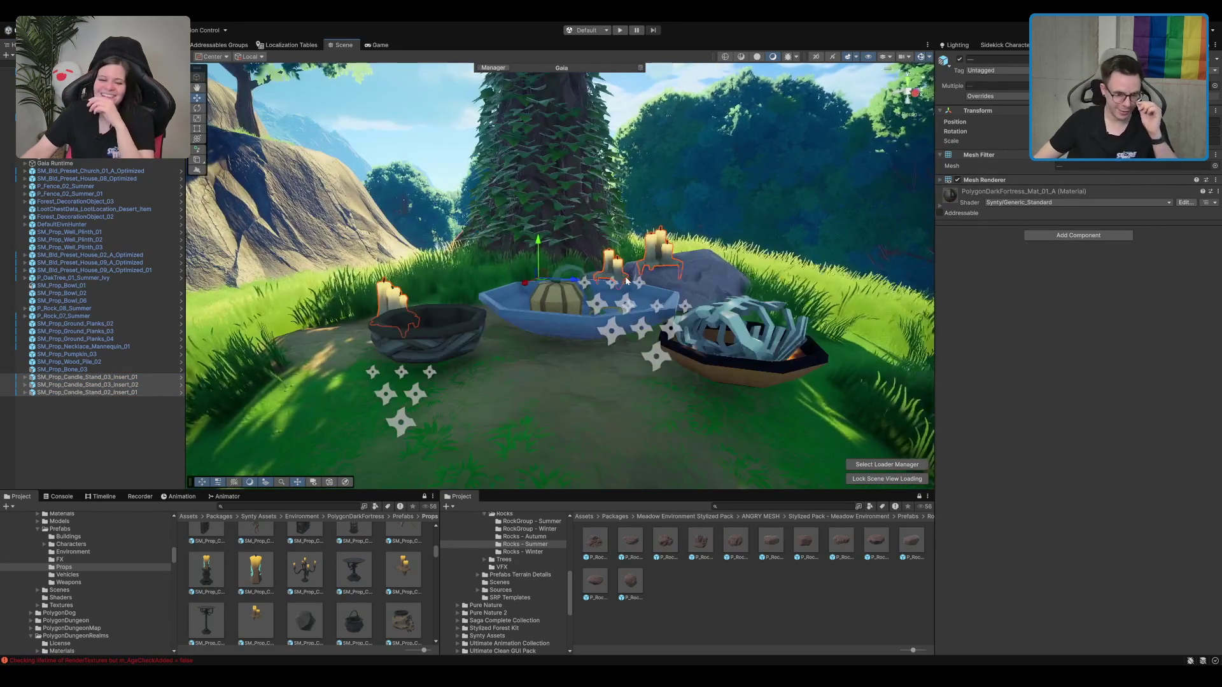
pyautogui.scroll(-1, 365, 585)
pyautogui.scroll(-3, 408, 595)
pyautogui.scroll(-3, 392, 607)
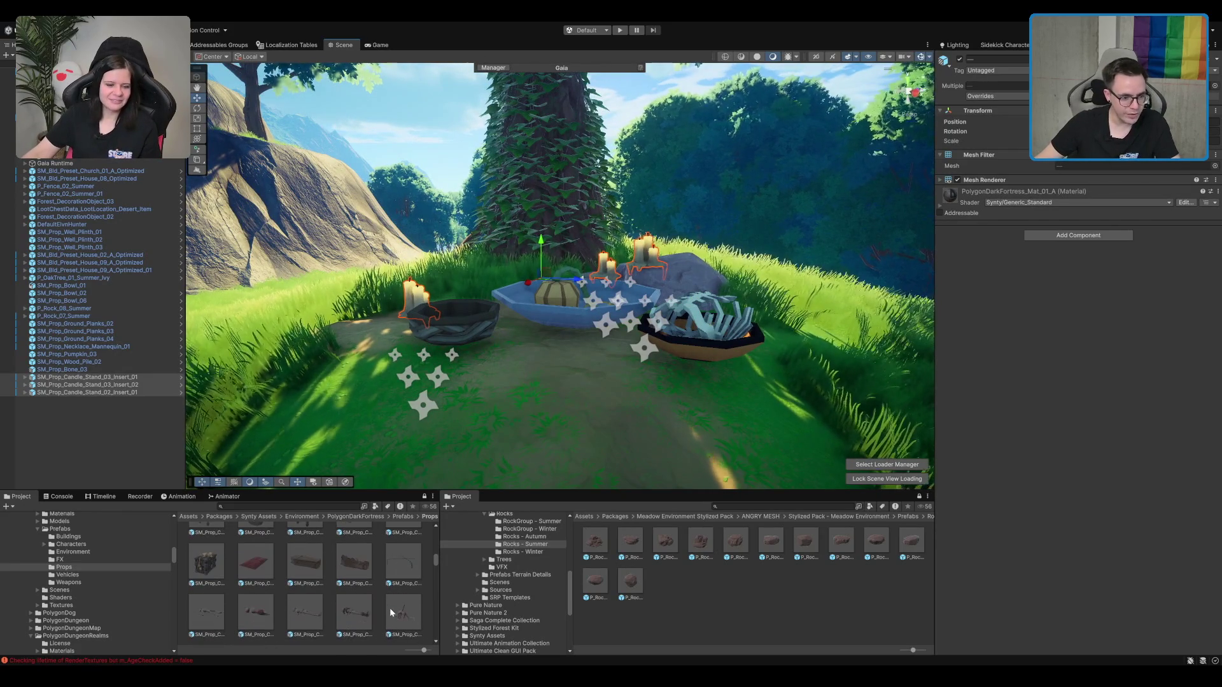
# Step: Drop the SM_Prop_Food_05 coal prop into the dark bowl
pyautogui.scroll(-3, 379, 608)
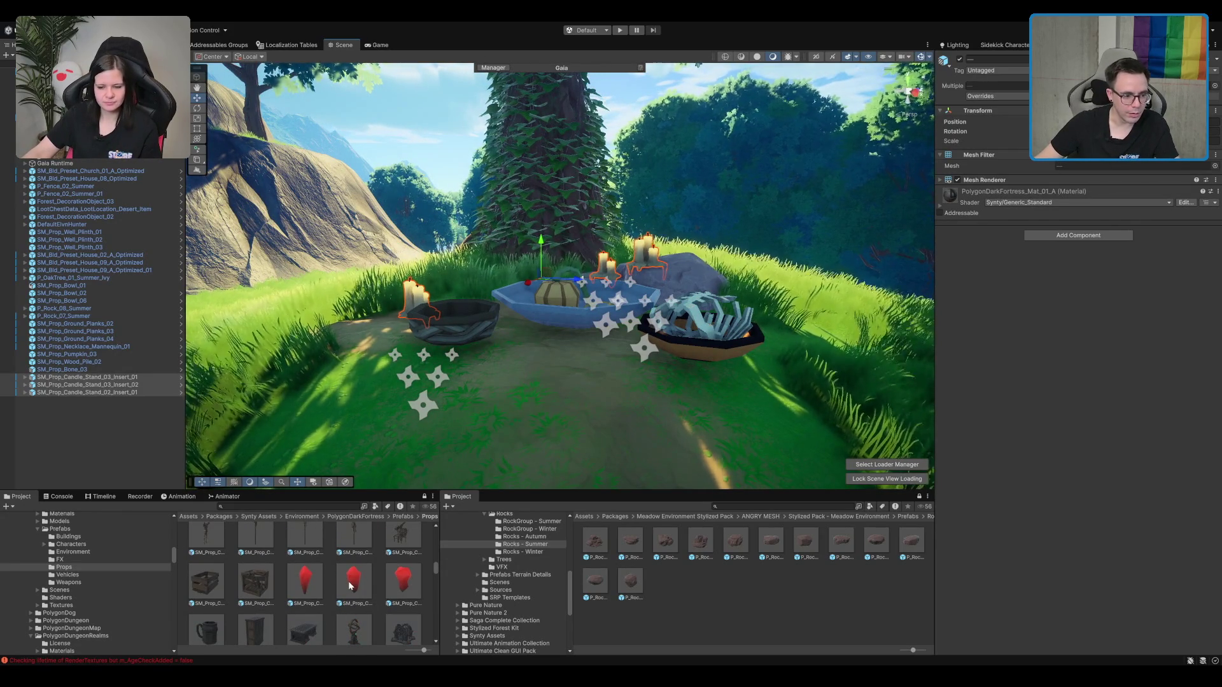
pyautogui.scroll(-3, 349, 591)
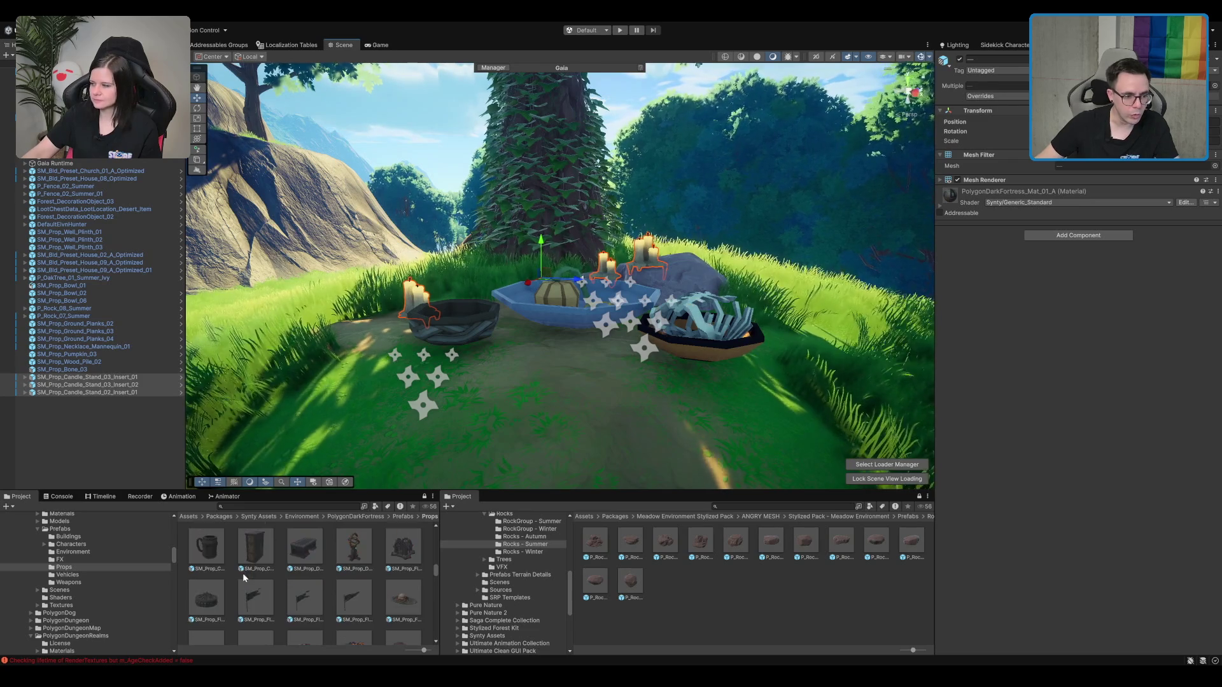
pyautogui.scroll(-1, 351, 614)
pyautogui.scroll(-1, 353, 607)
pyautogui.click(353, 597)
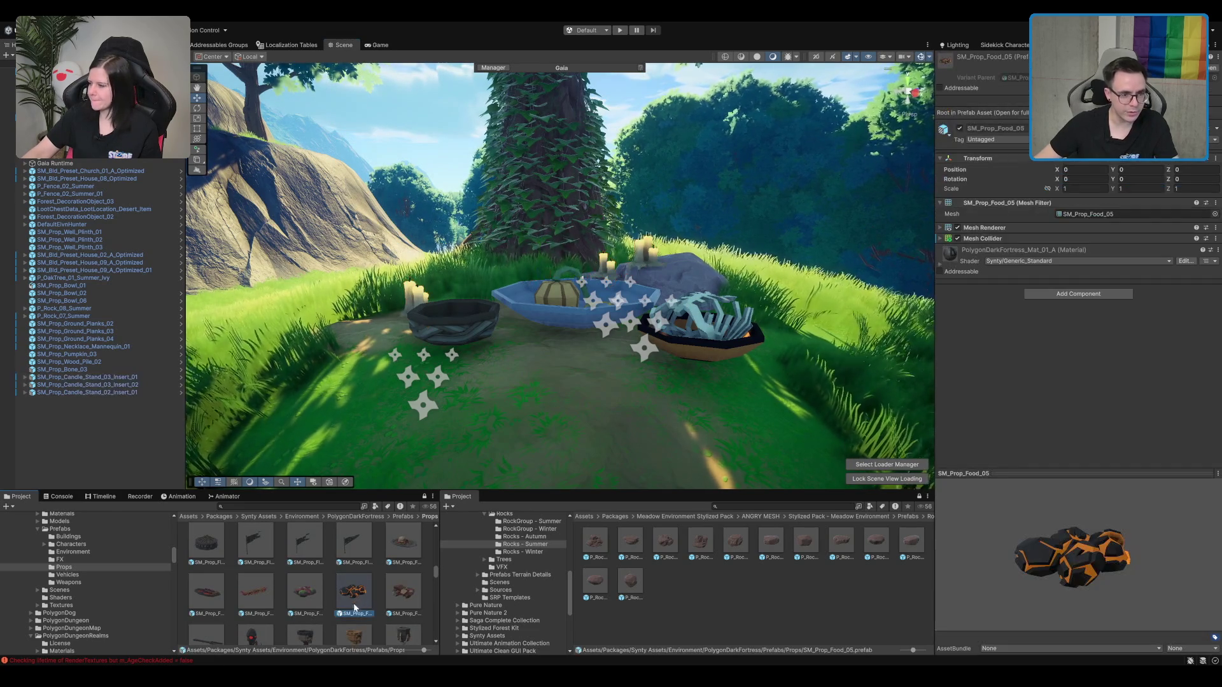
pyautogui.moveTo(462, 310); pyautogui.dragTo(464, 308)
pyautogui.press('f')
pyautogui.moveTo(544, 180)
pyautogui.mouseDown()
pyautogui.moveTo(591, 246)
pyautogui.moveTo(558, 221)
pyautogui.moveTo(562, 258)
pyautogui.mouseUp()
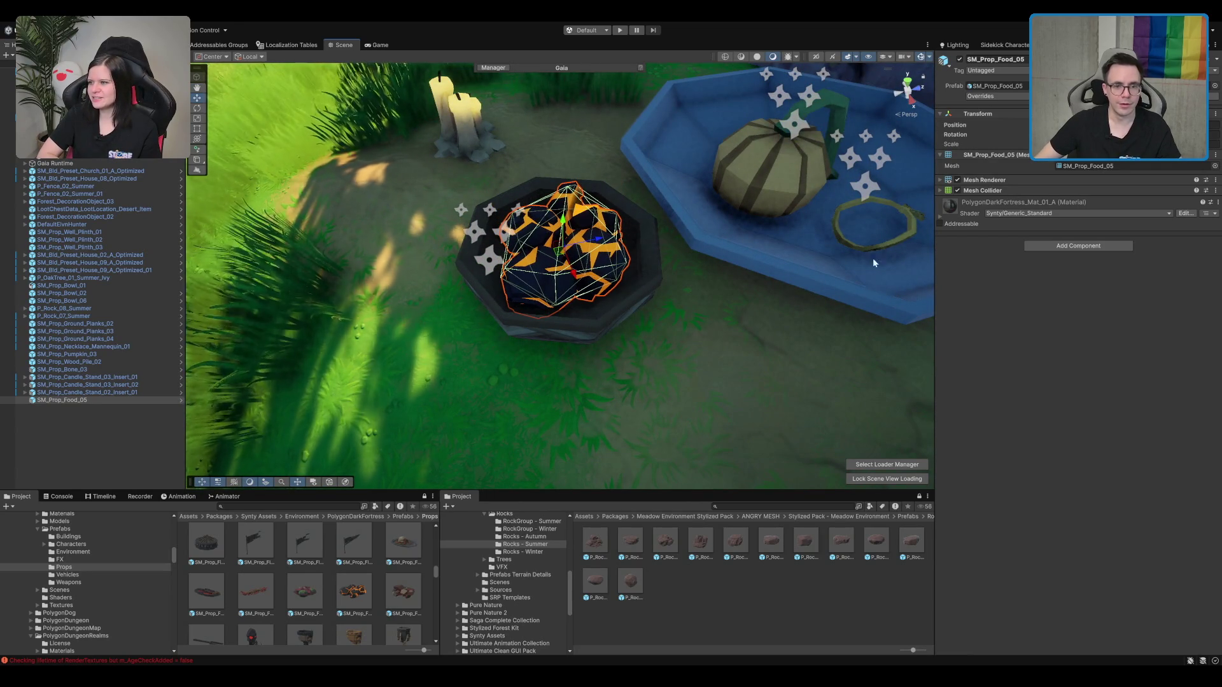
# Step: Remove the coal prop's Mesh Collider and deselect it
pyautogui.press('s')
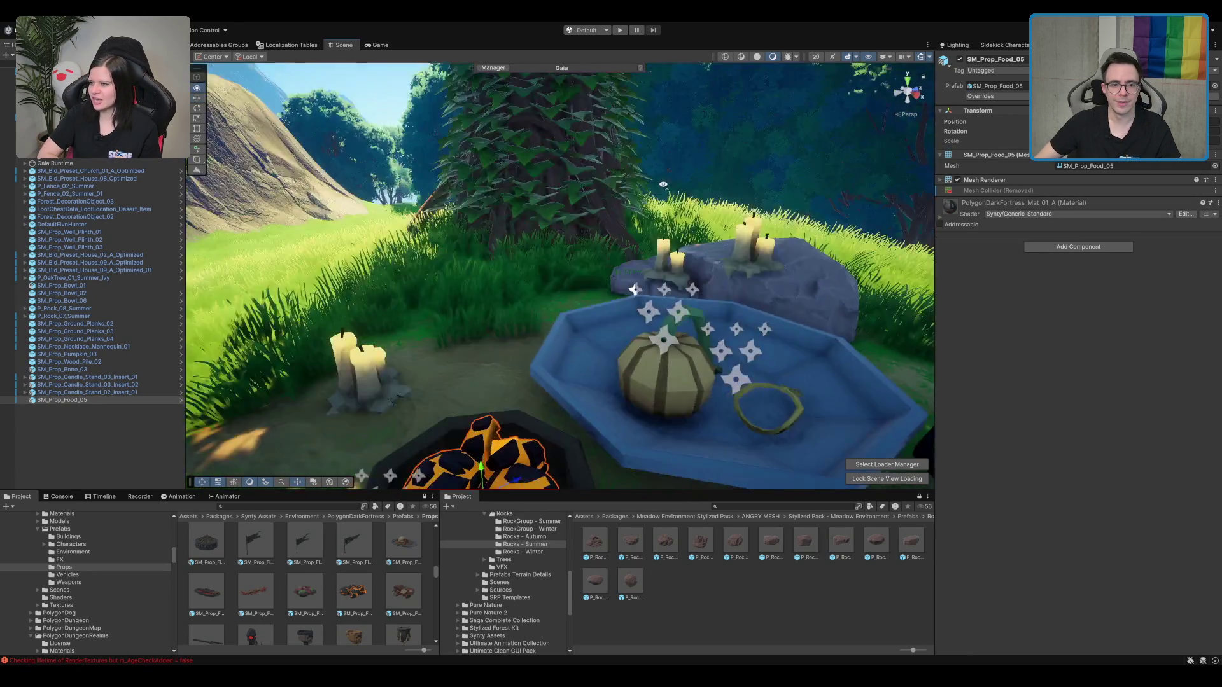
pyautogui.press('w')
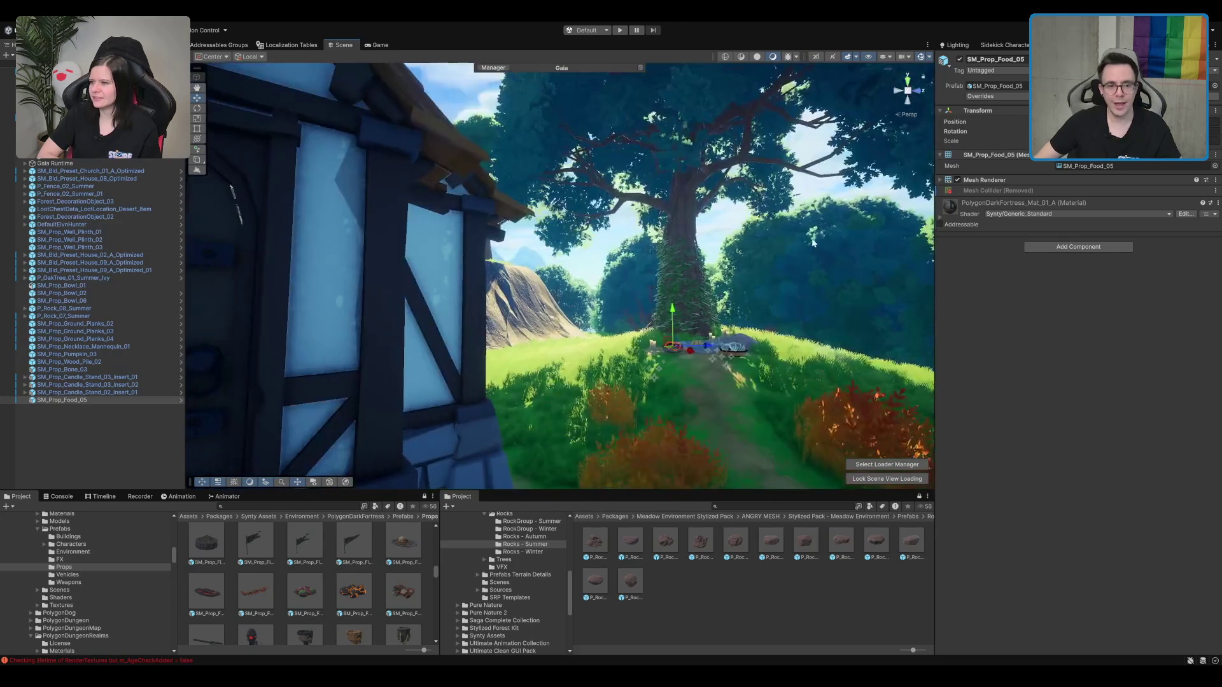
pyautogui.press('s')
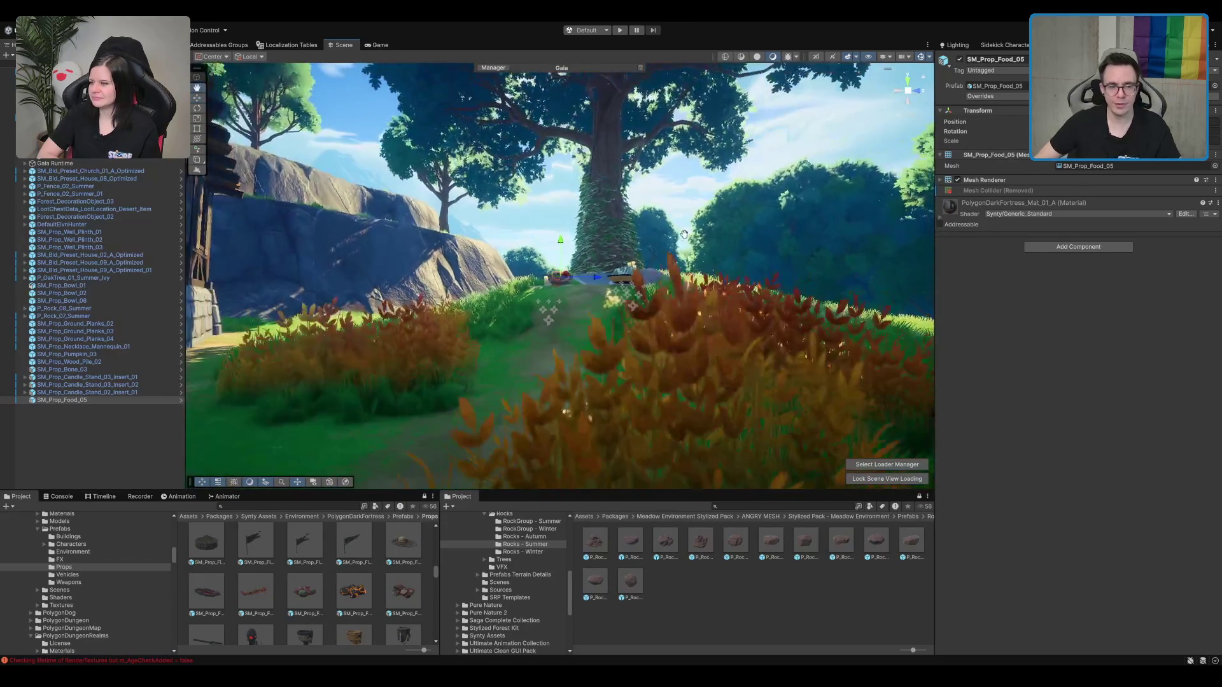
pyautogui.click(875, 203)
pyautogui.press('w')
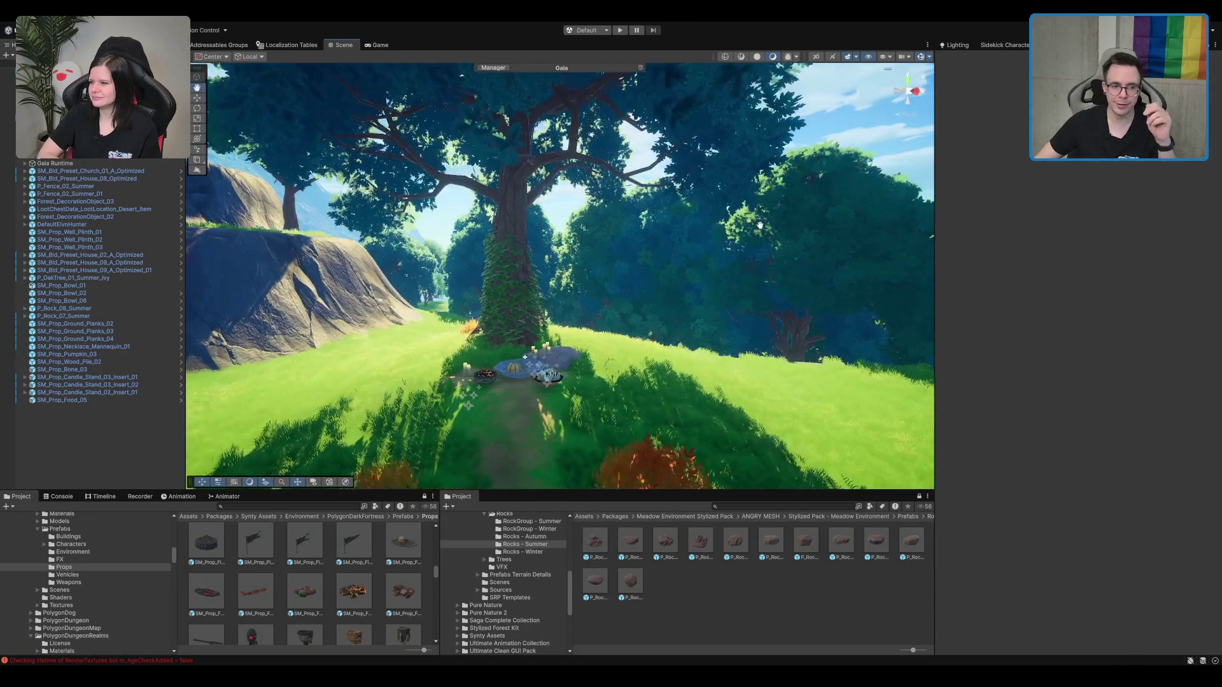
pyautogui.press('w')
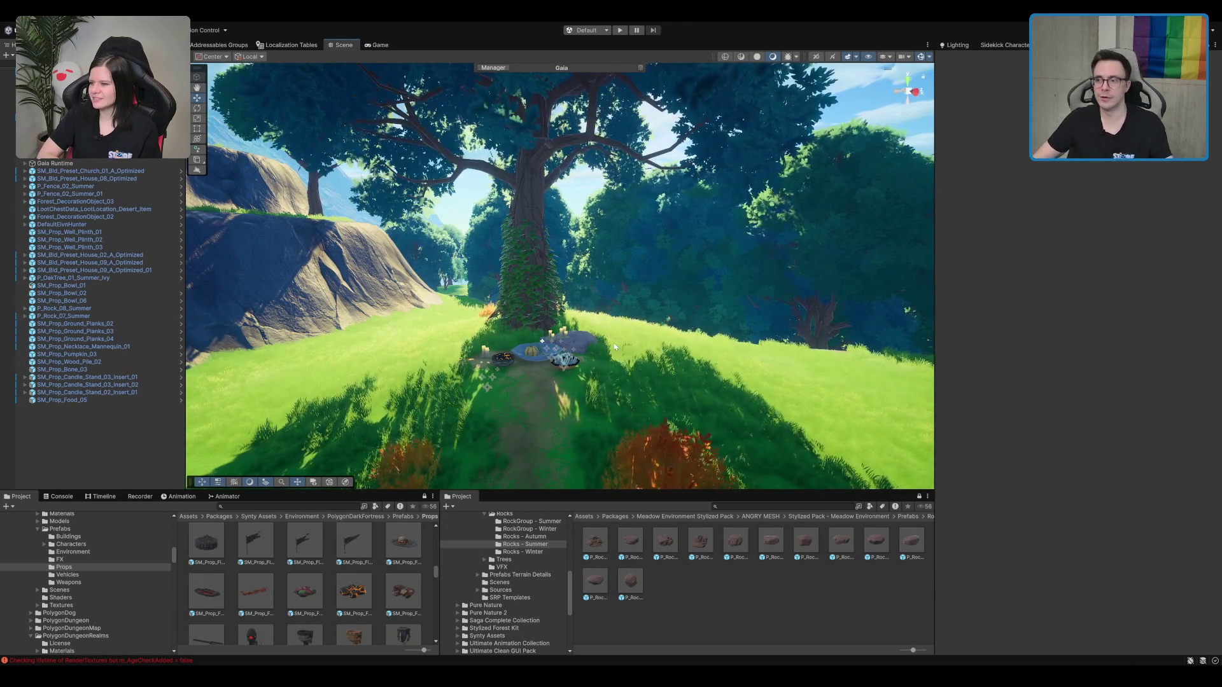
pyautogui.press('w')
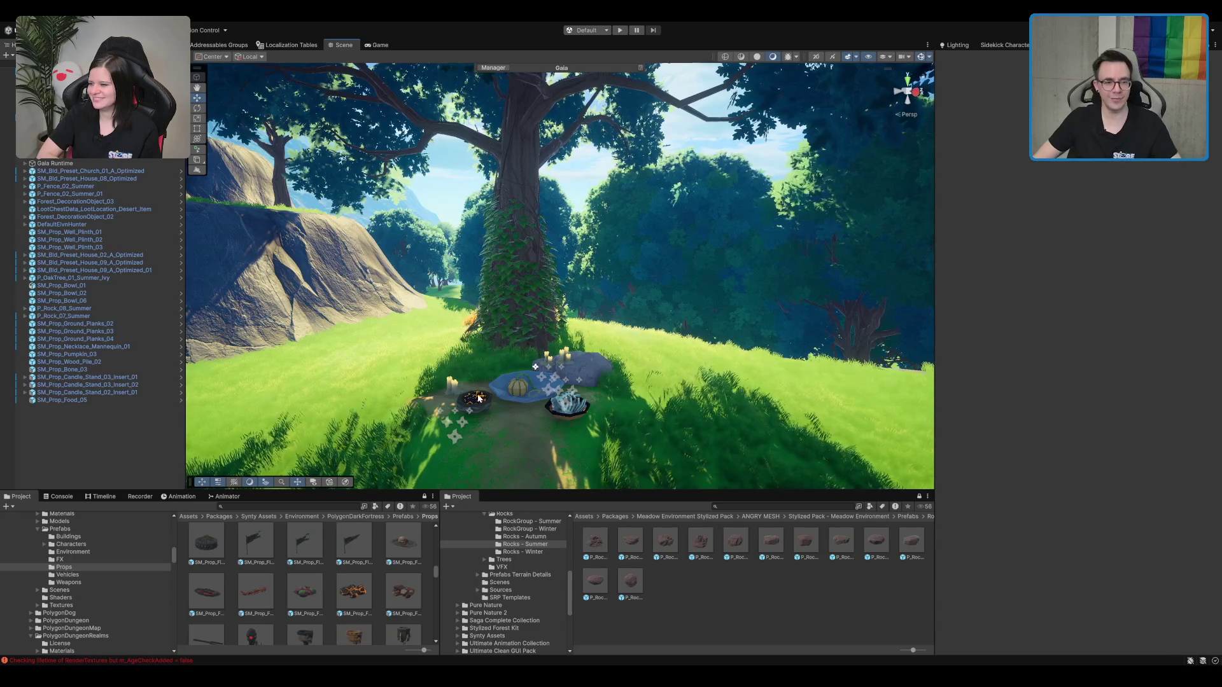
pyautogui.click(479, 398)
pyautogui.press('f')
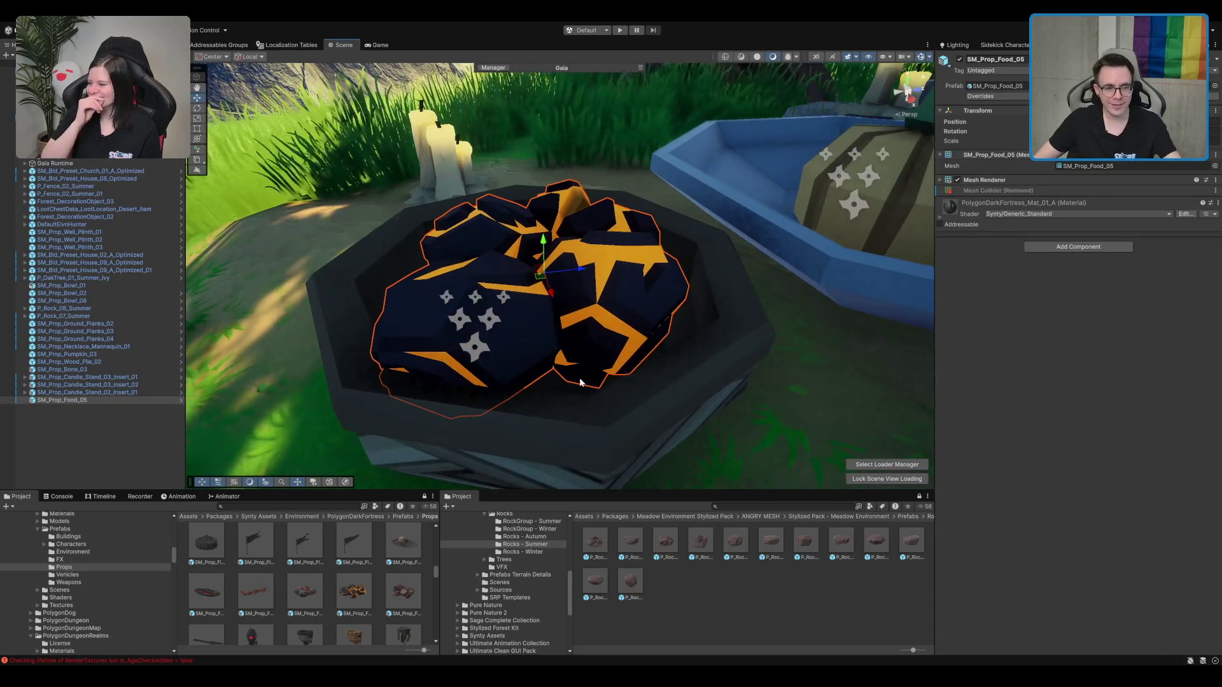
pyautogui.scroll(-2, 681, 273)
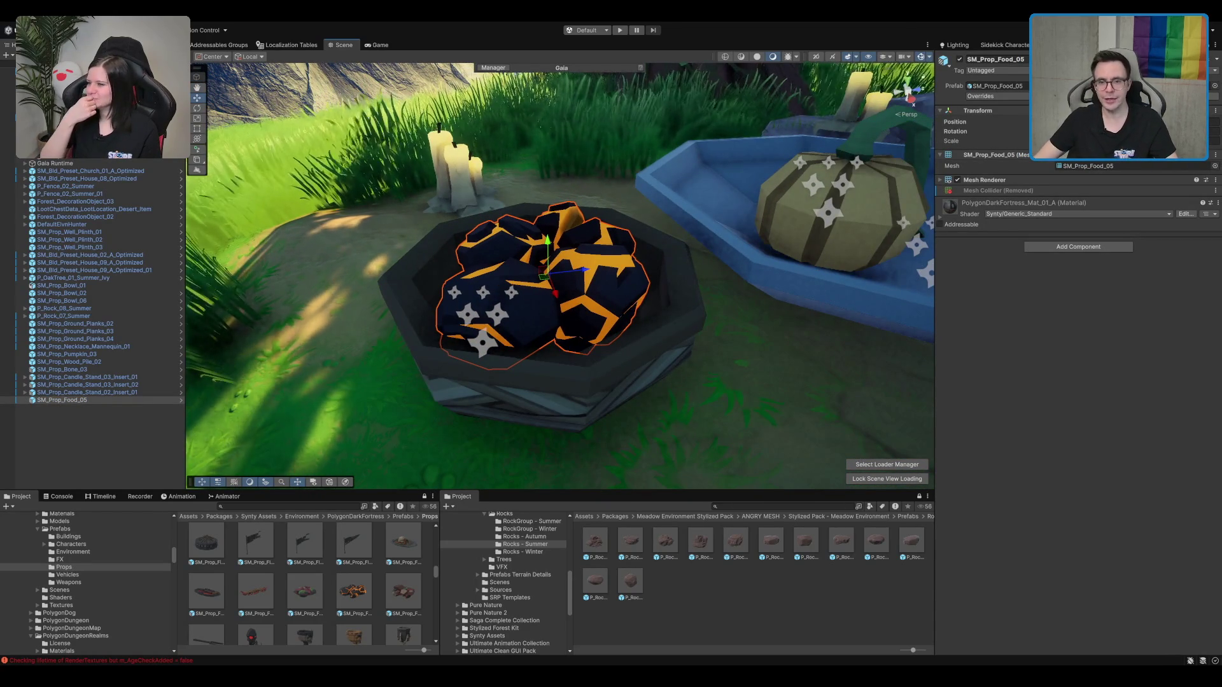
pyautogui.scroll(-2, 689, 277)
pyautogui.scroll(-2, 690, 276)
pyautogui.scroll(-3, 282, 628)
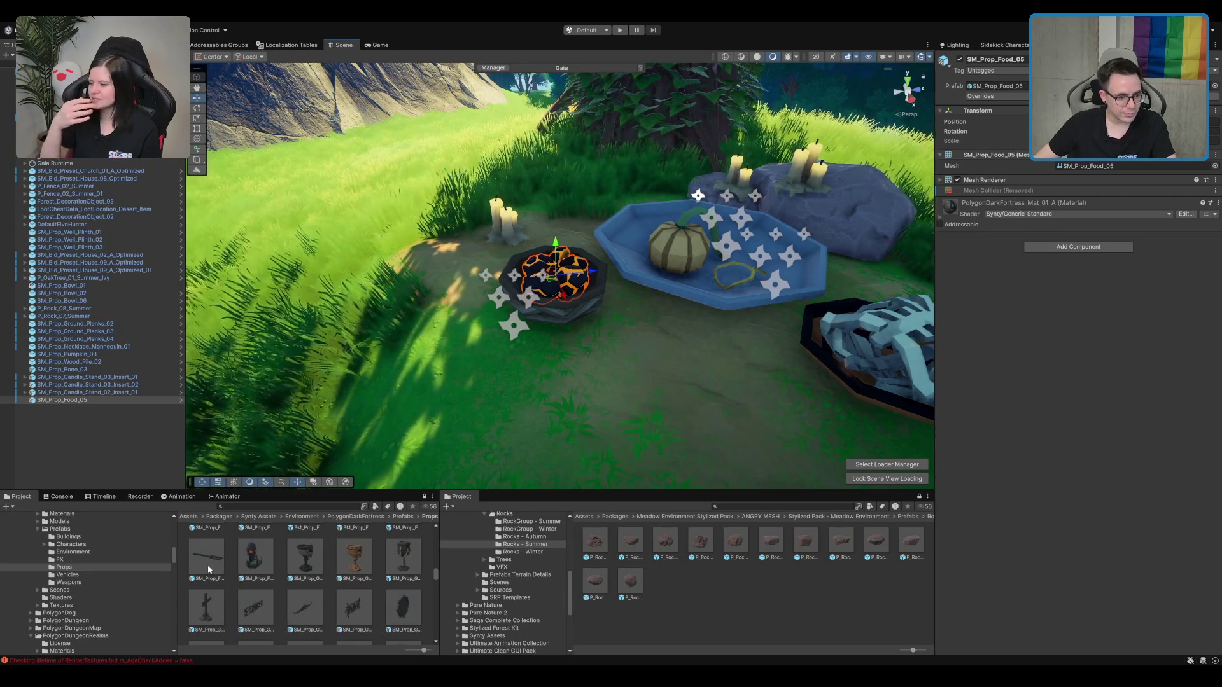
# Step: Place the SM_Prop_Grave_01 wooden cross in the grass beside the village house
pyautogui.moveTo(205, 598)
pyautogui.mouseDown()
pyautogui.moveTo(676, 407)
pyautogui.moveTo(636, 405)
pyautogui.mouseUp()
pyautogui.scroll(-5, 625, 408)
pyautogui.scroll(-3, 554, 384)
pyautogui.moveTo(554, 384)
pyautogui.mouseDown()
pyautogui.moveTo(560, 266)
pyautogui.moveTo(743, 270)
pyautogui.mouseUp()
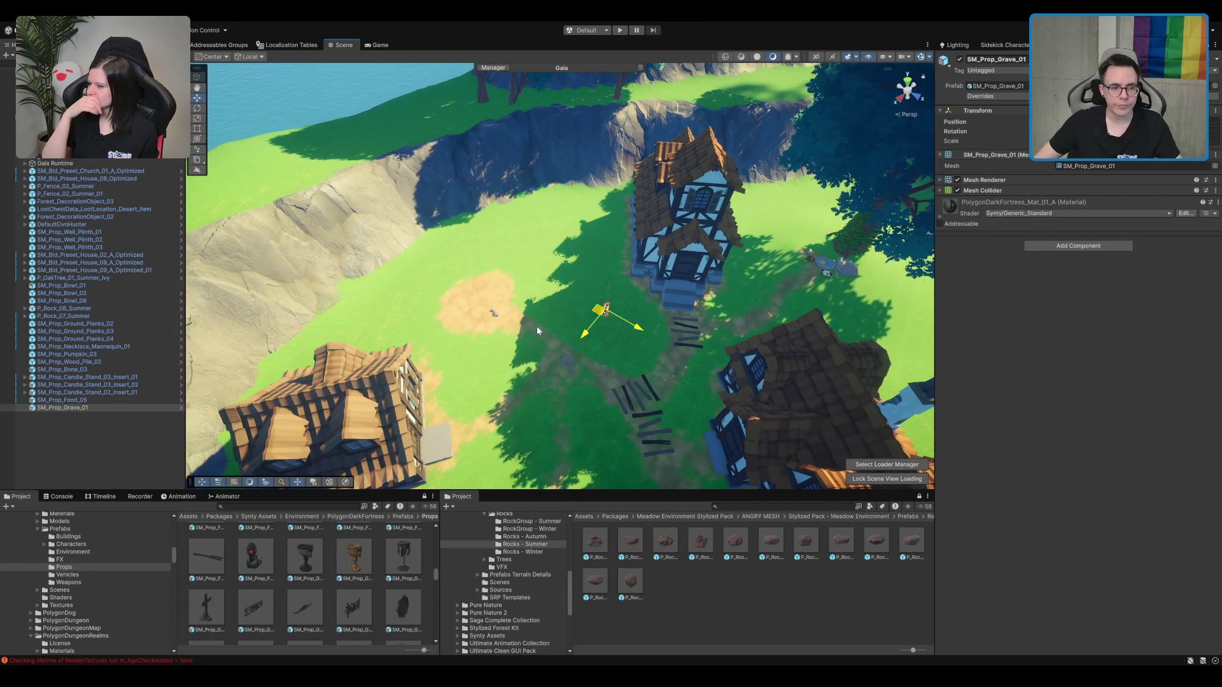
pyautogui.moveTo(428, 380)
pyautogui.mouseDown()
pyautogui.moveTo(664, 392)
pyautogui.moveTo(669, 343)
pyautogui.moveTo(516, 307)
pyautogui.moveTo(639, 308)
pyautogui.mouseUp()
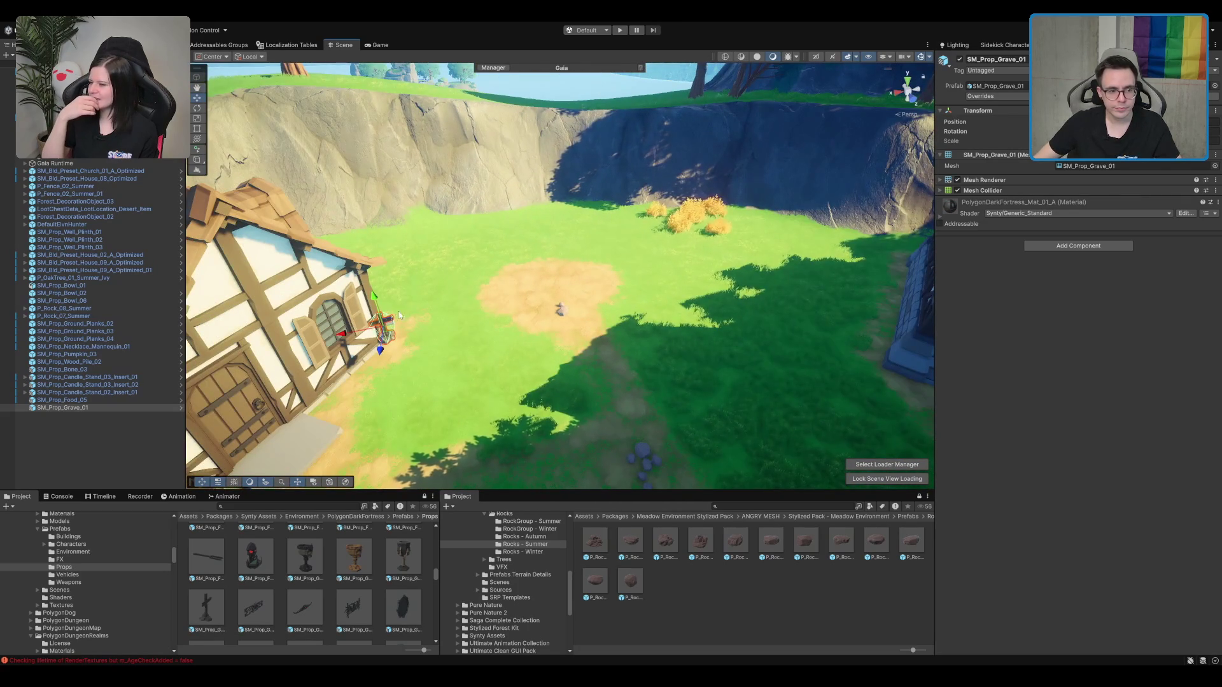
pyautogui.press('f')
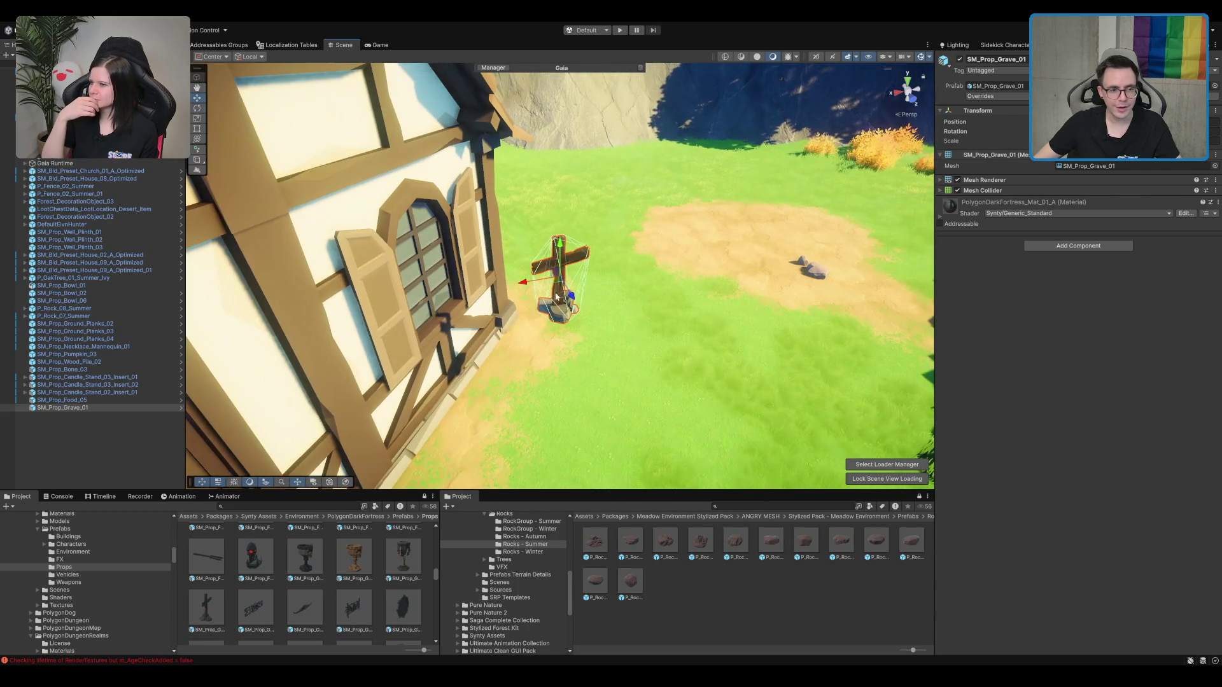
pyautogui.moveTo(927, 233); pyautogui.dragTo(469, 327)
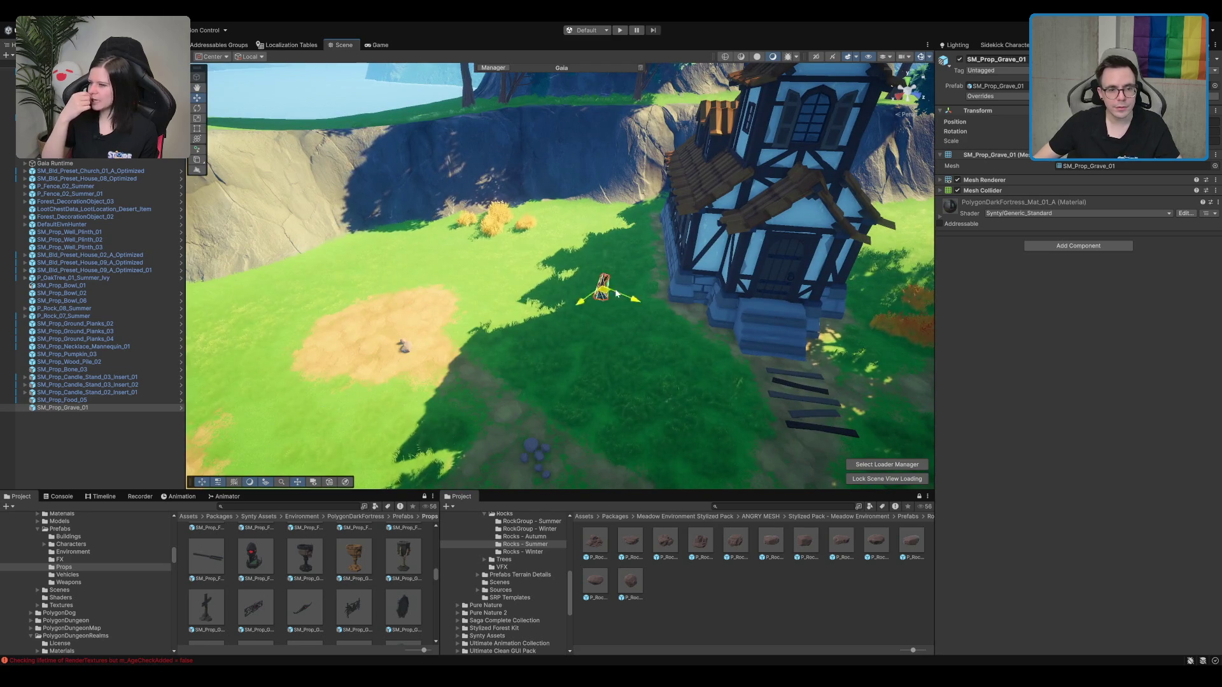
pyautogui.press('f')
pyautogui.press('e')
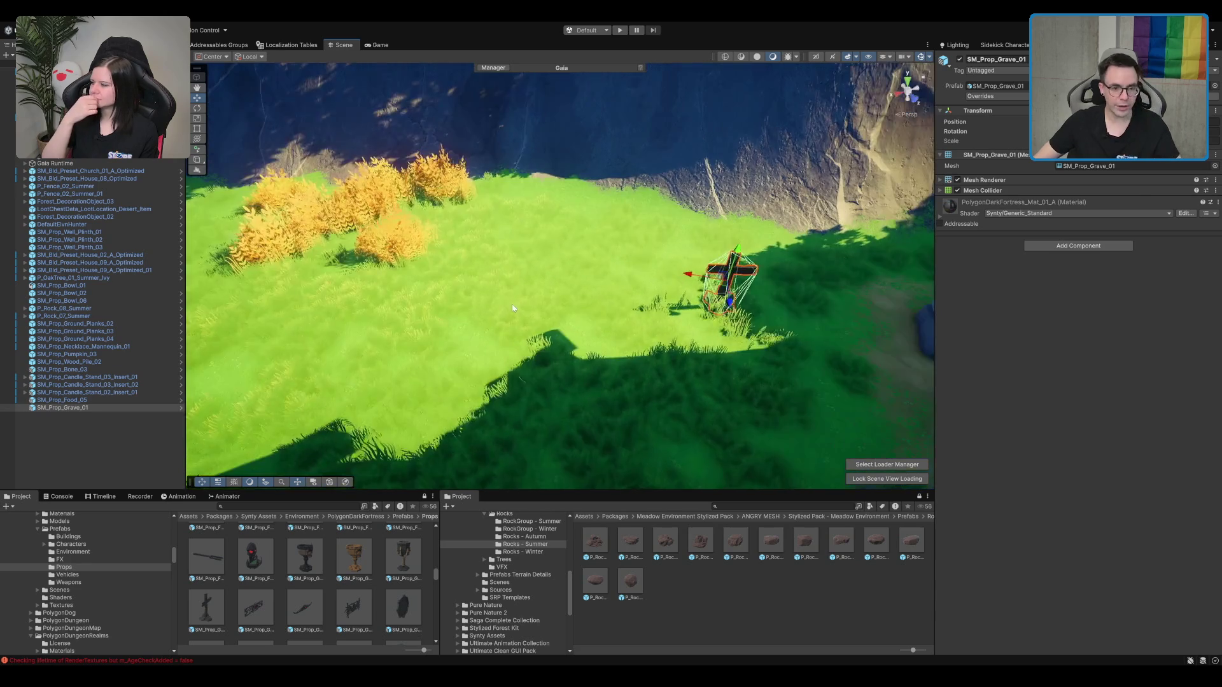
pyautogui.click(586, 304)
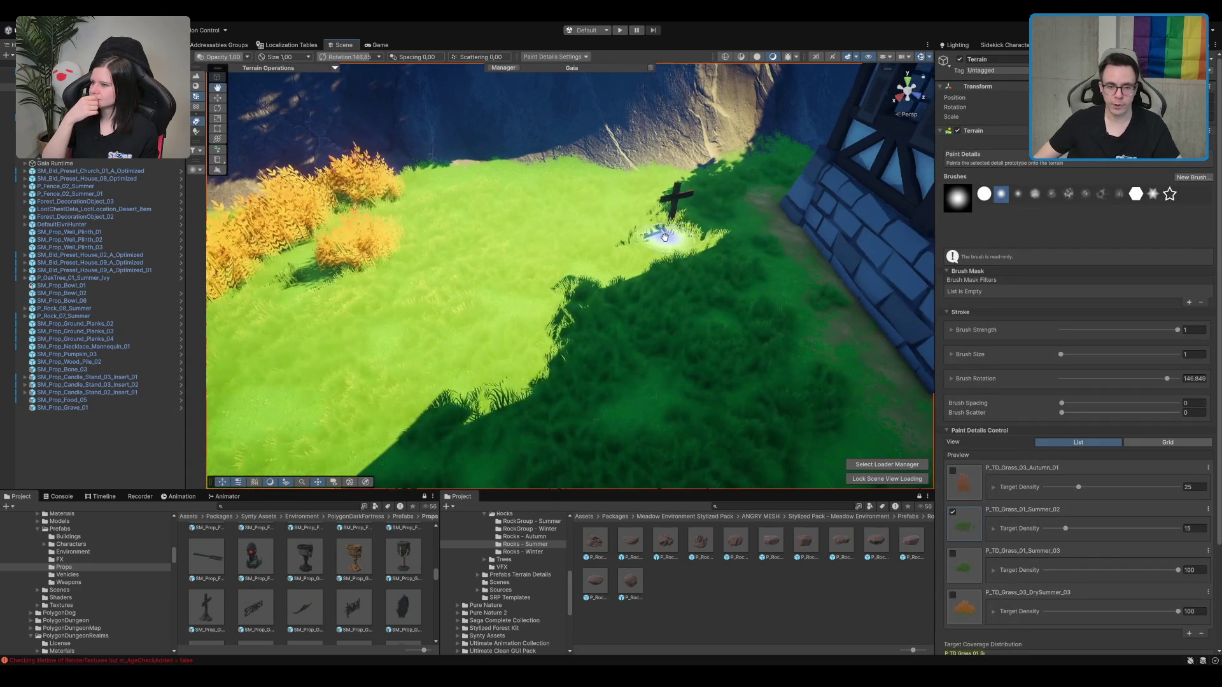
# Step: Move the grave cross back and to the right on the grass beside the house
pyautogui.click(662, 212)
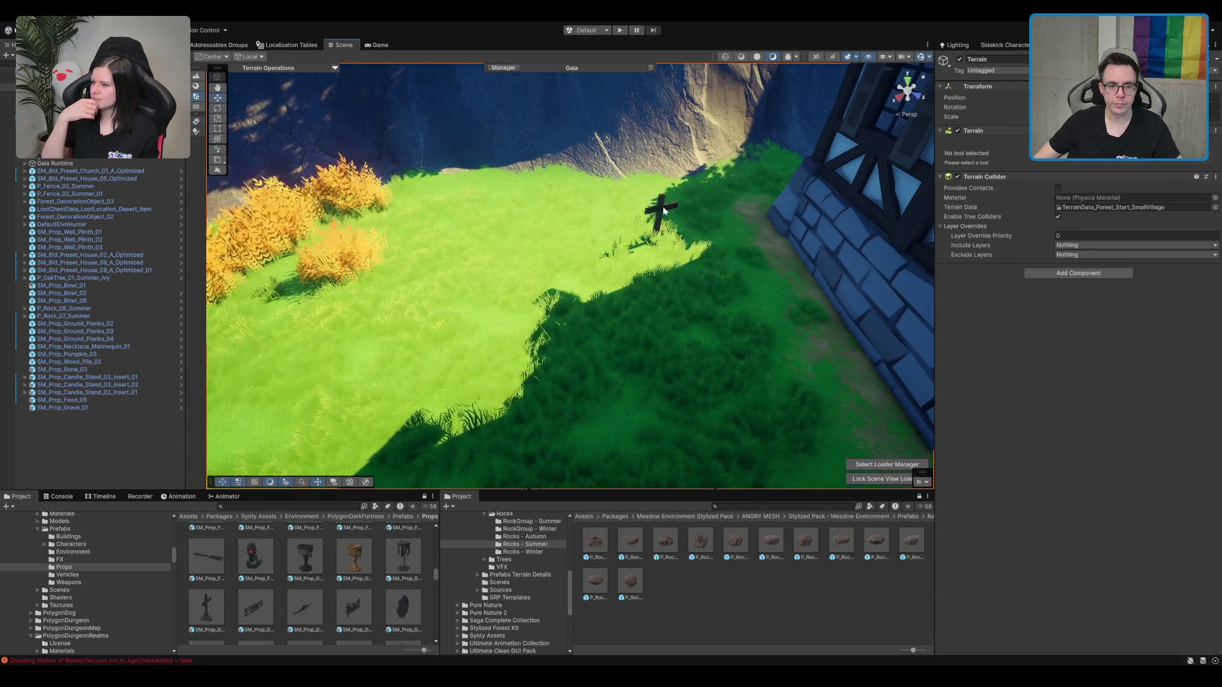
pyautogui.press('f')
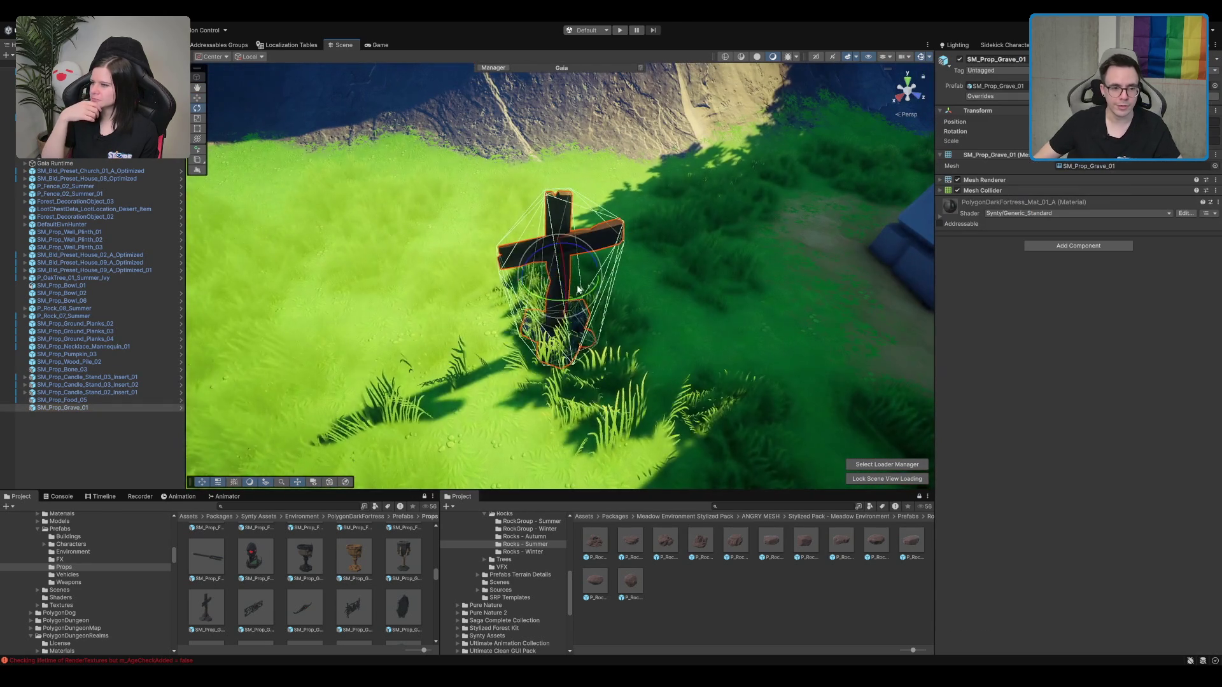
pyautogui.press('w')
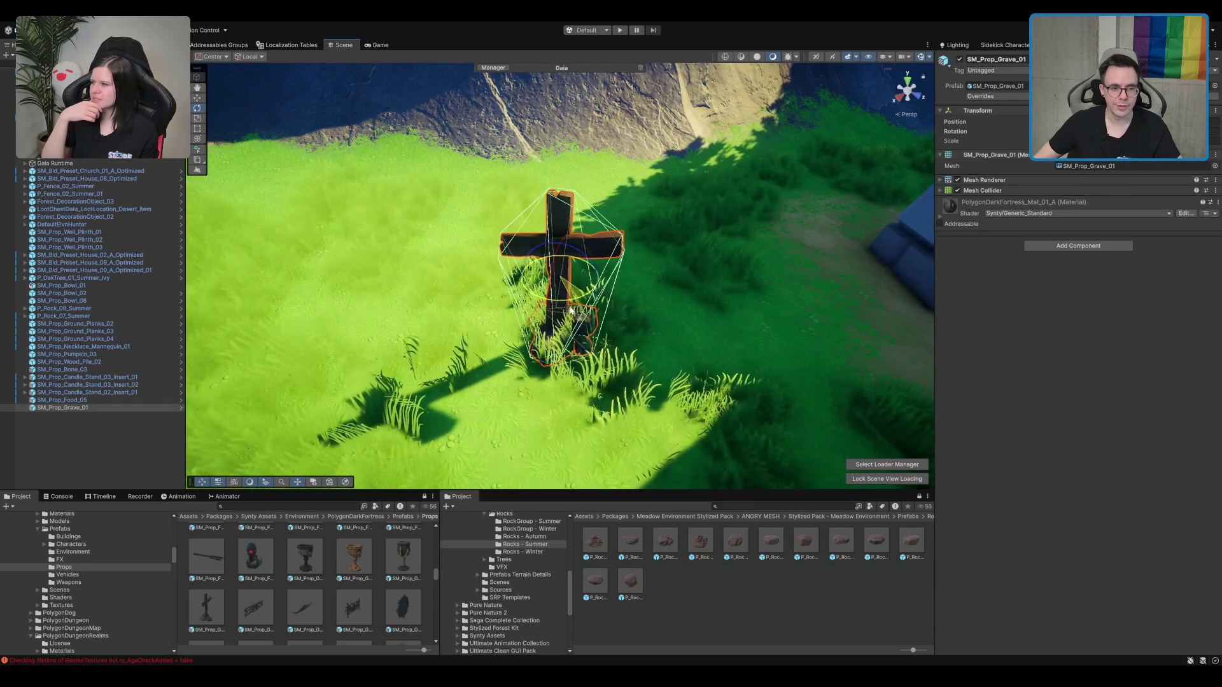
pyautogui.click(562, 278)
pyautogui.moveTo(562, 254); pyautogui.dragTo(616, 200)
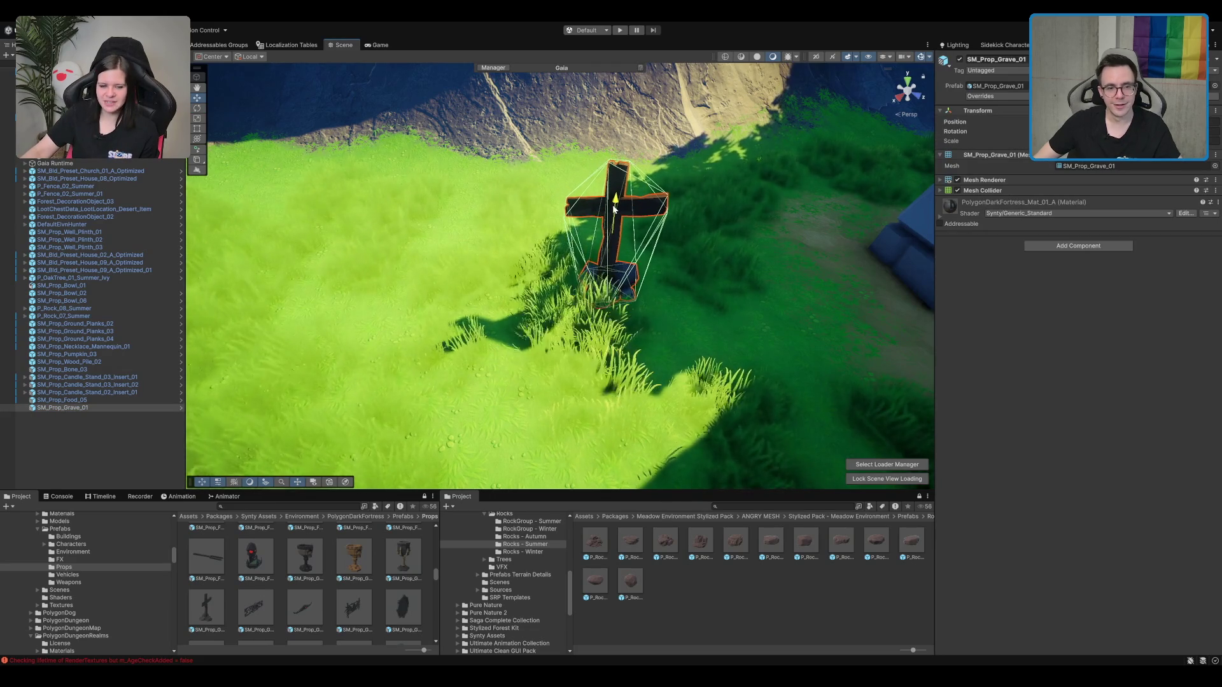
pyautogui.press('f')
pyautogui.moveTo(579, 340)
pyautogui.mouseDown()
pyautogui.moveTo(560, 331)
pyautogui.moveTo(602, 277)
pyautogui.moveTo(628, 280)
pyautogui.mouseUp()
# Step: Duplicate the grave cross to add a third to the row, and select the Terrain
pyautogui.hotkey('ctrl', 'd')
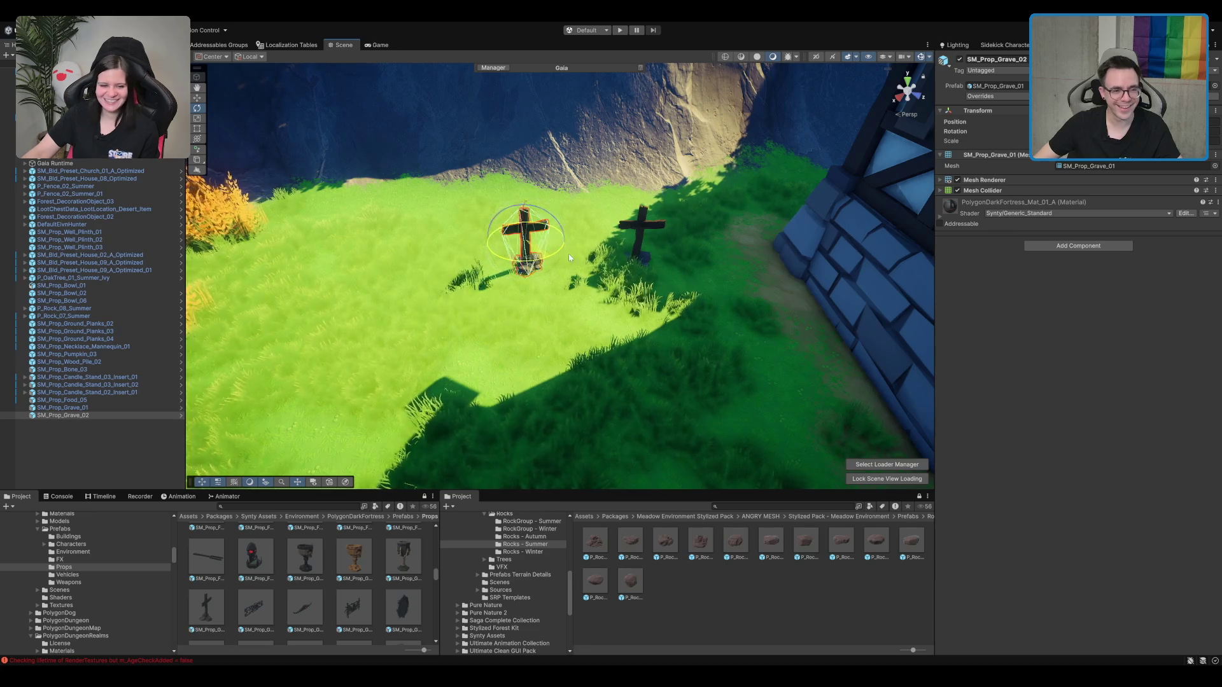
pyautogui.press('w')
pyautogui.moveTo(575, 228); pyautogui.dragTo(519, 253)
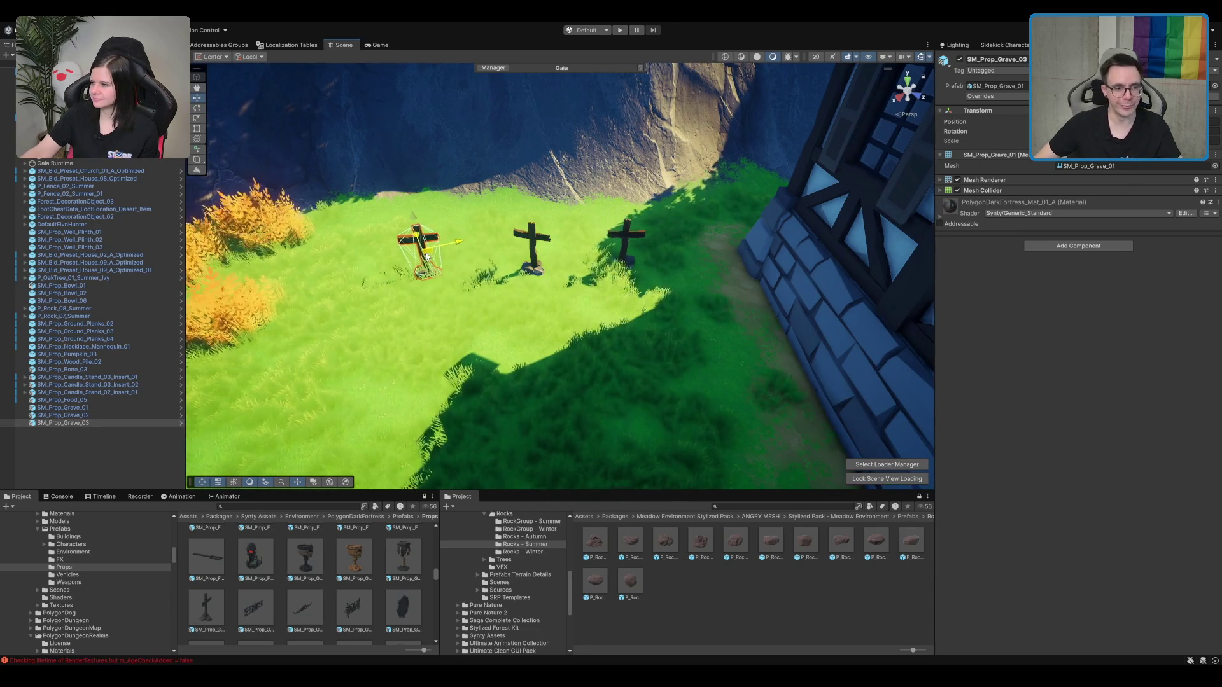
pyautogui.click(555, 306)
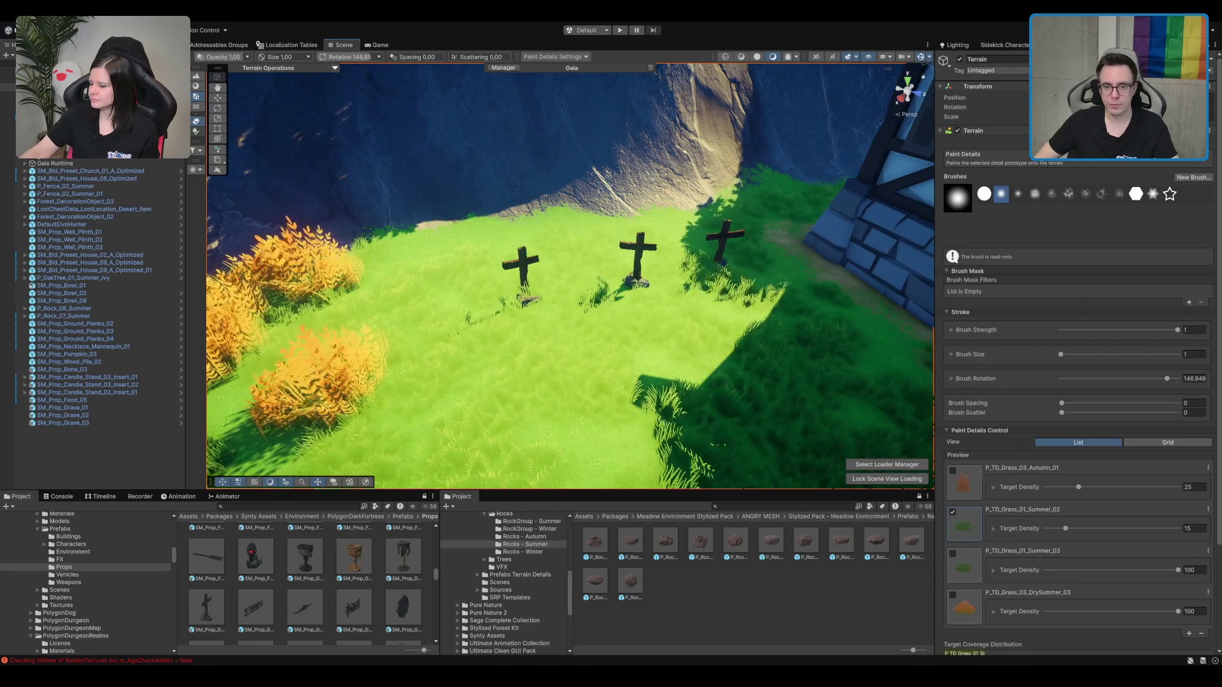
# Step: Switch the Terrain tool from Paint Details, via Paint Trees, to Paint Texture
pyautogui.click(196, 131)
pyautogui.click(196, 121)
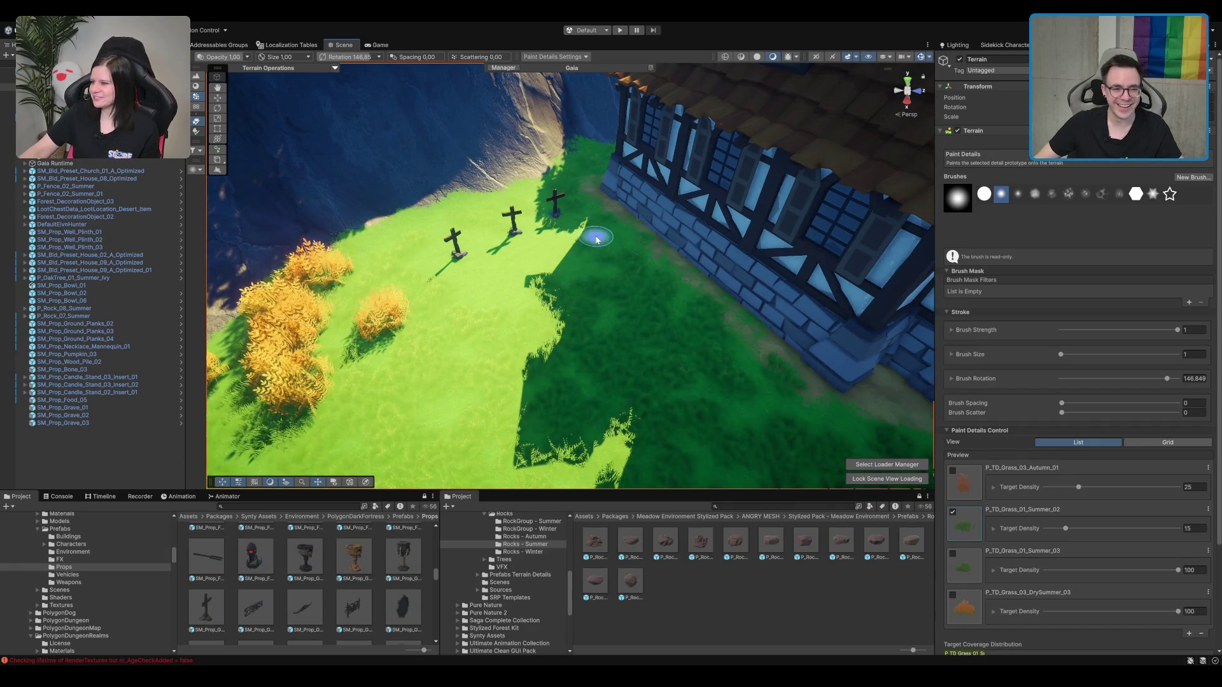
pyautogui.moveTo(551, 302)
pyautogui.mouseDown()
pyautogui.moveTo(511, 240)
pyautogui.moveTo(581, 314)
pyautogui.moveTo(516, 267)
pyautogui.mouseUp()
pyautogui.scroll(2, 519, 268)
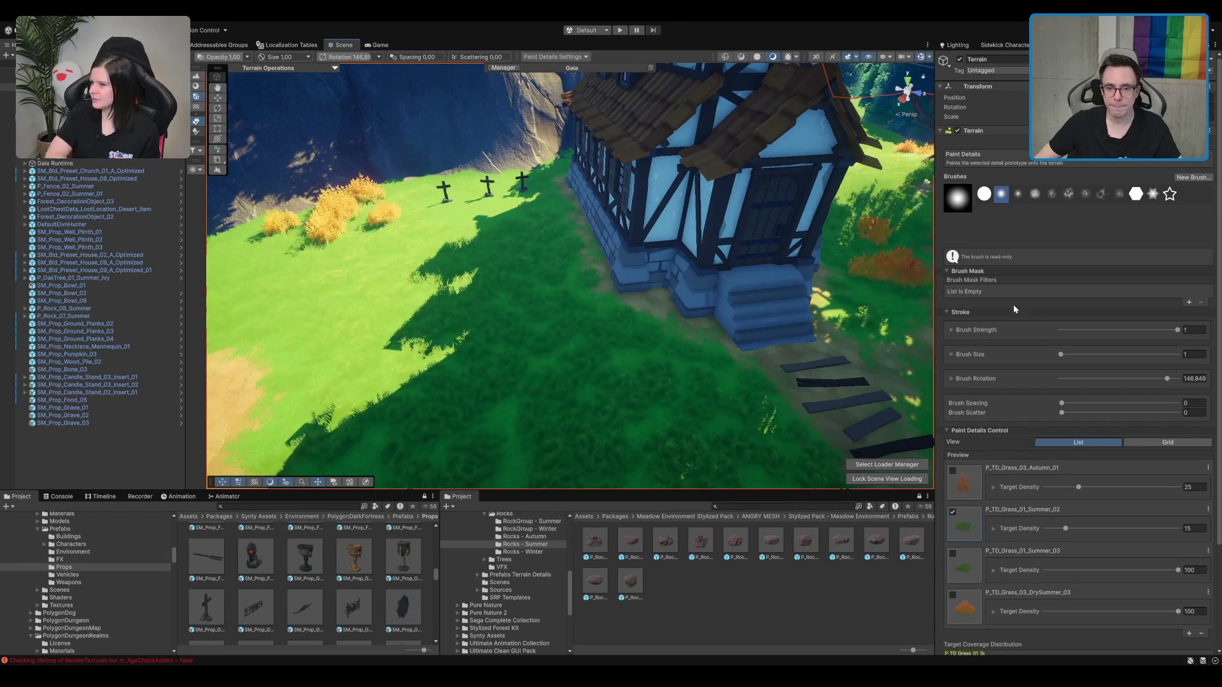
pyautogui.scroll(-2, 681, 226)
pyautogui.click(196, 86)
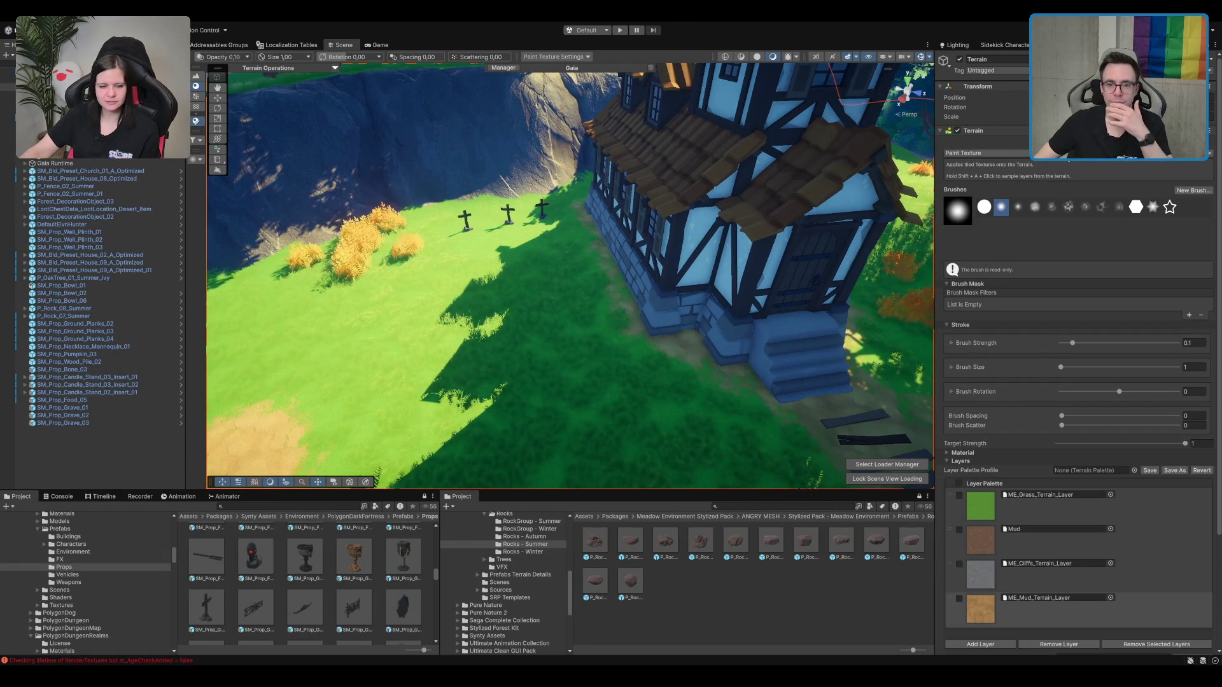
# Step: Zoom in over the grave crosses and pick the Mud terrain layer
pyautogui.scroll(5, 404, 240)
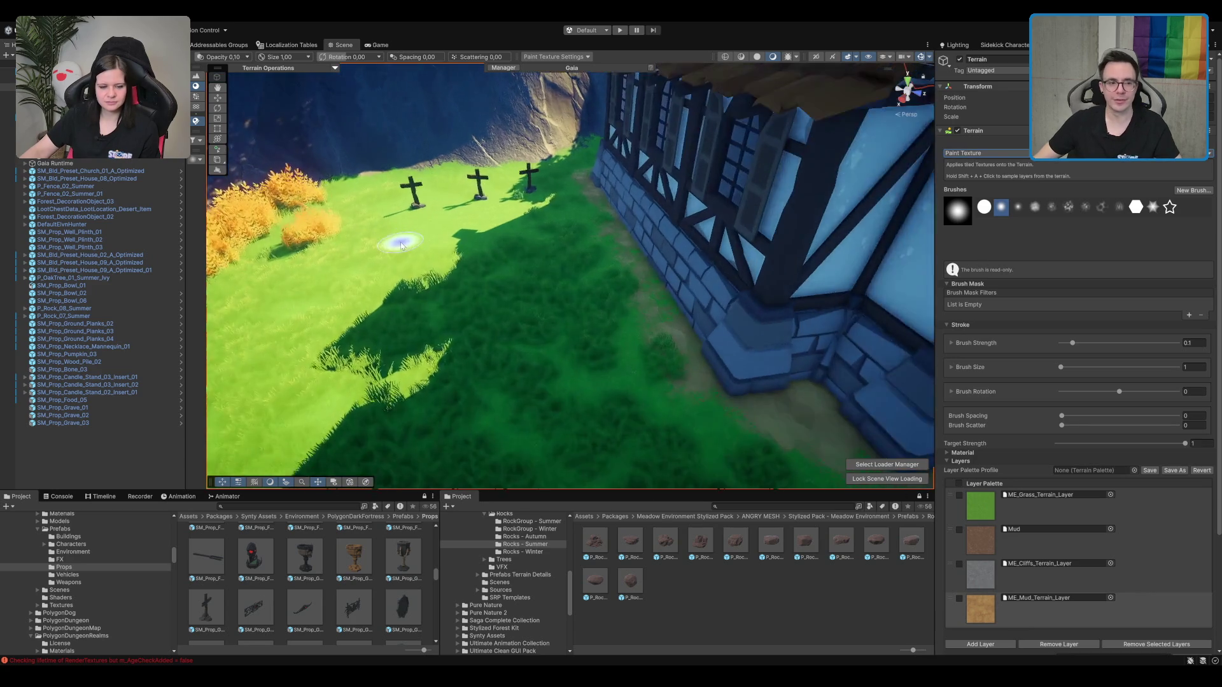
pyautogui.scroll(2, 628, 361)
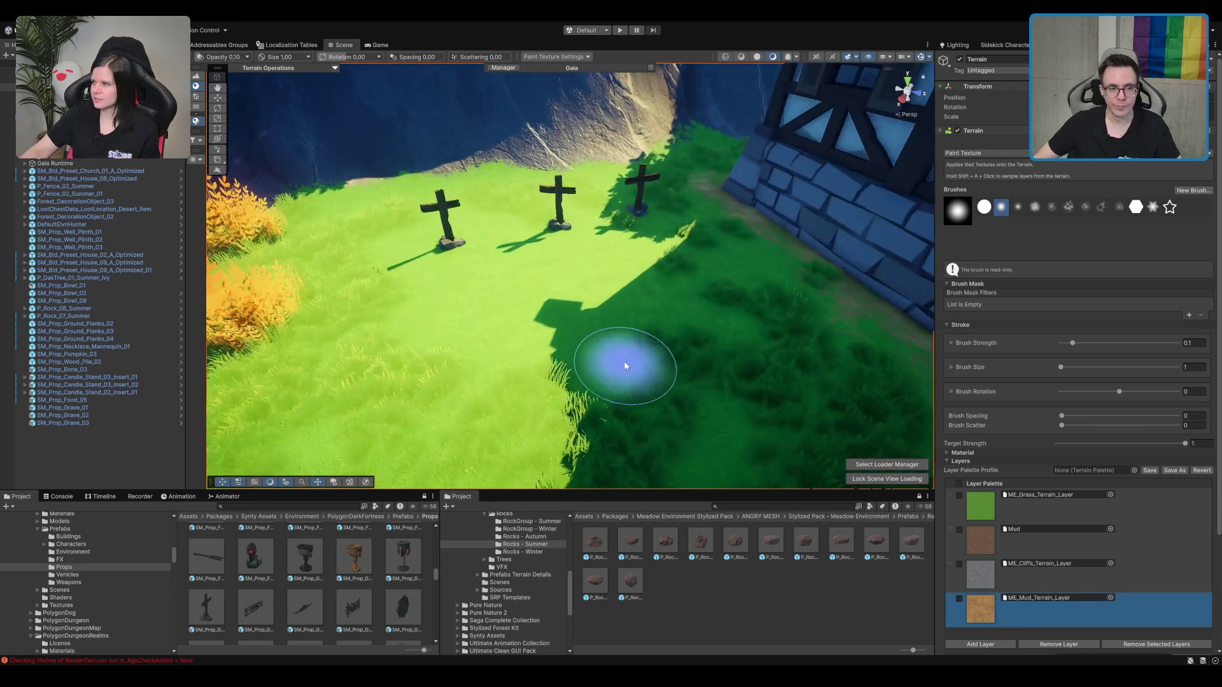
pyautogui.moveTo(464, 254); pyautogui.dragTo(445, 267)
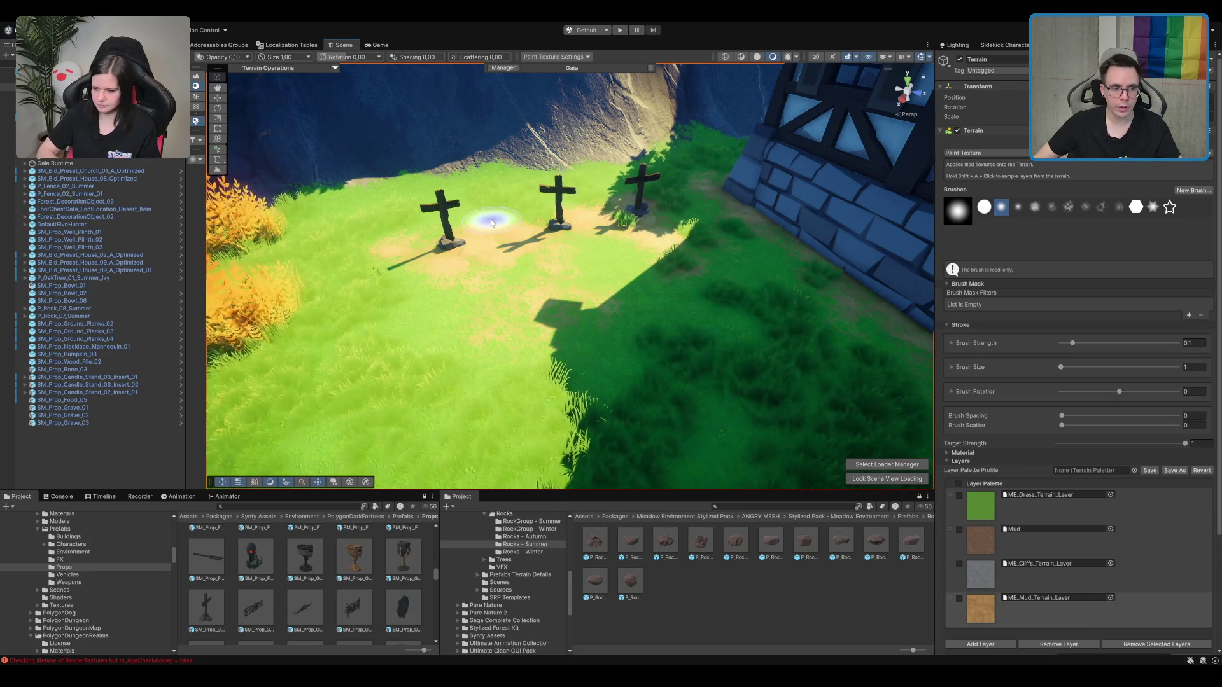
pyautogui.scroll(-5, 444, 191)
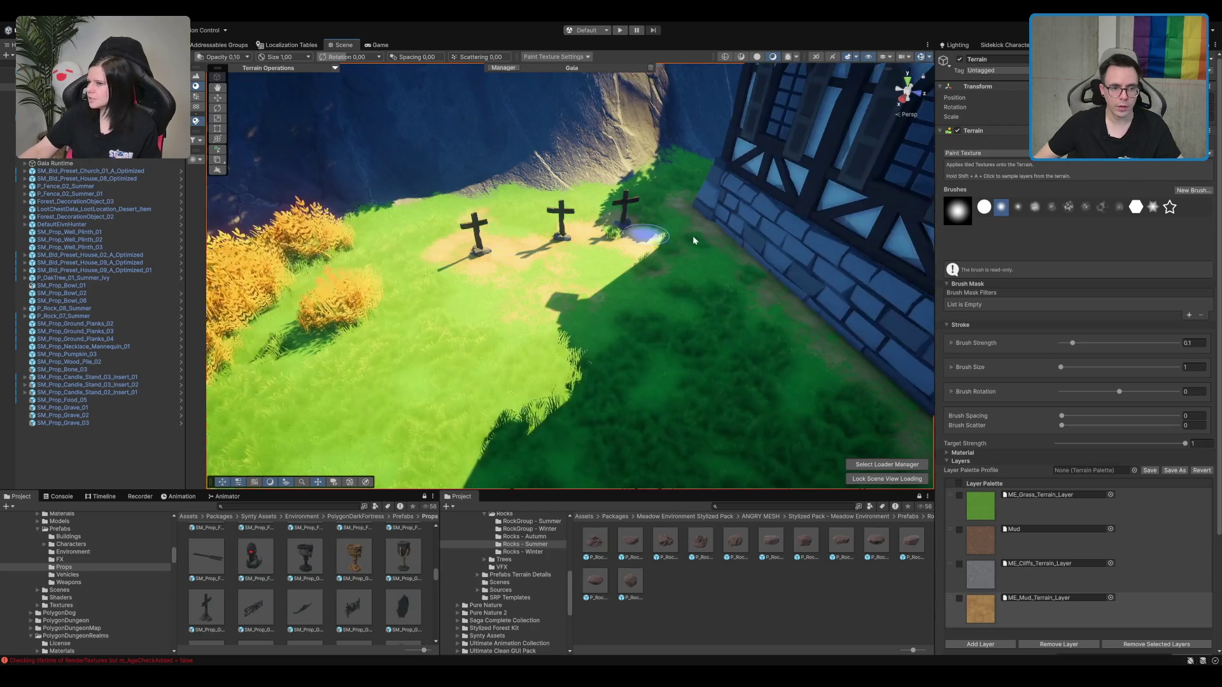
pyautogui.scroll(5, 642, 205)
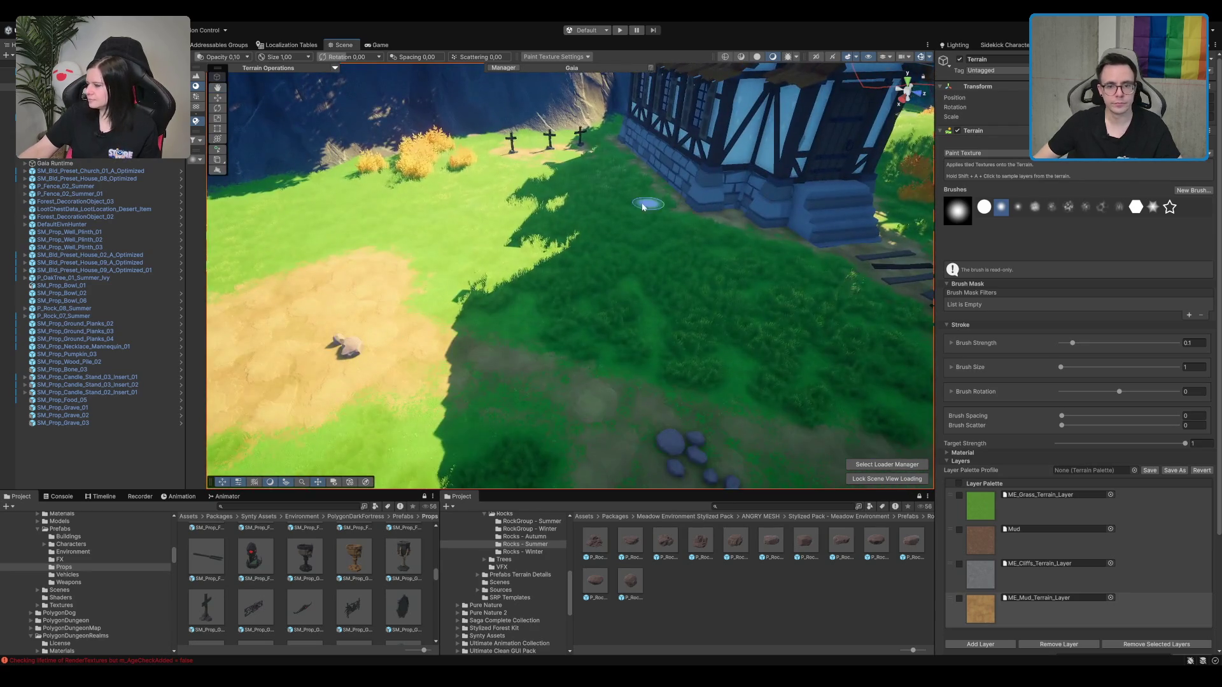
pyautogui.scroll(-5, 642, 205)
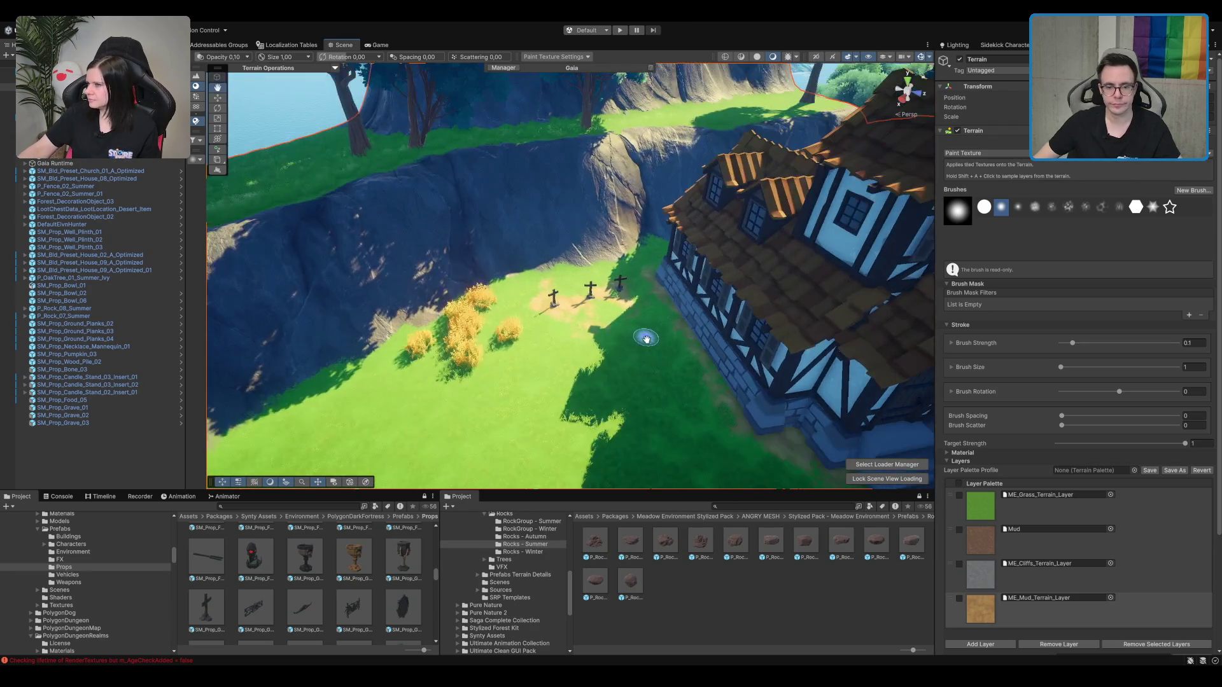
pyautogui.click(1056, 540)
pyautogui.scroll(5, 506, 358)
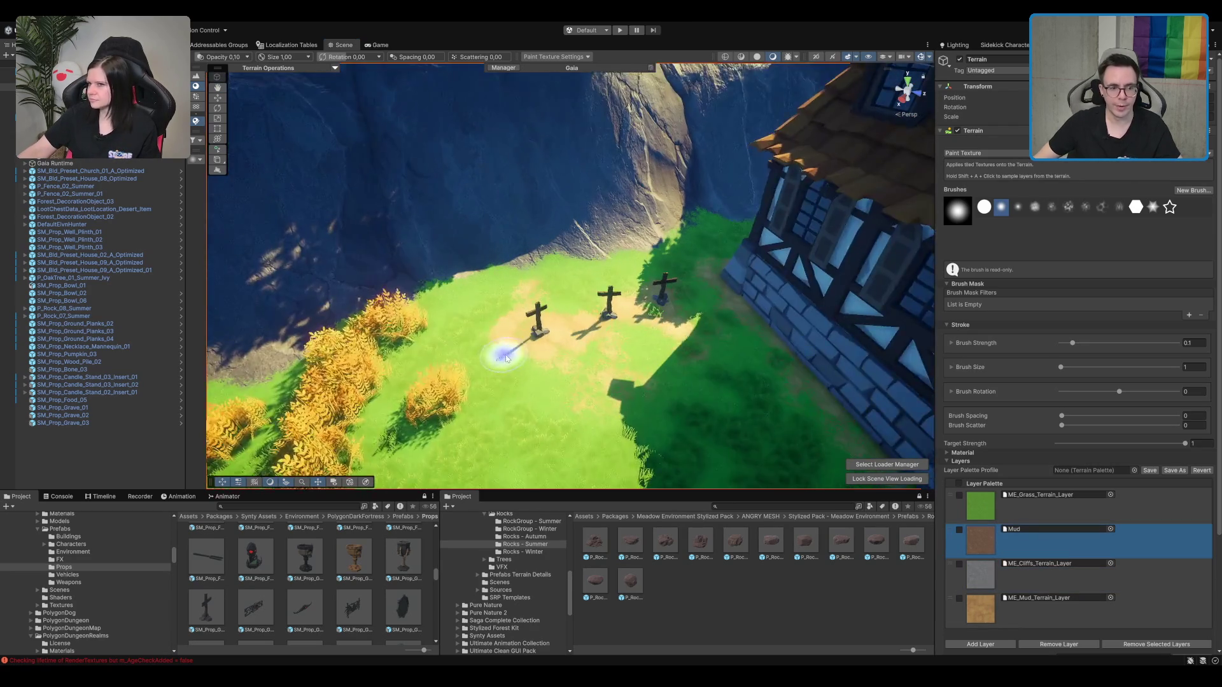
pyautogui.scroll(3, 515, 344)
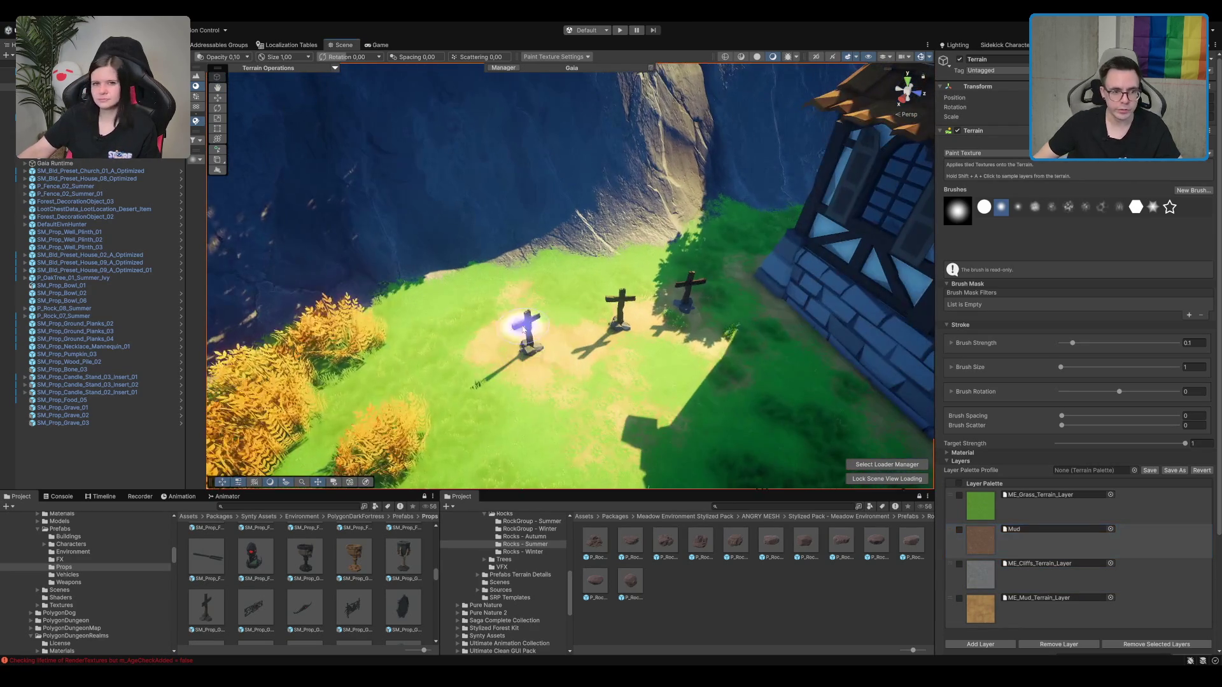
pyautogui.moveTo(632, 353); pyautogui.dragTo(624, 321)
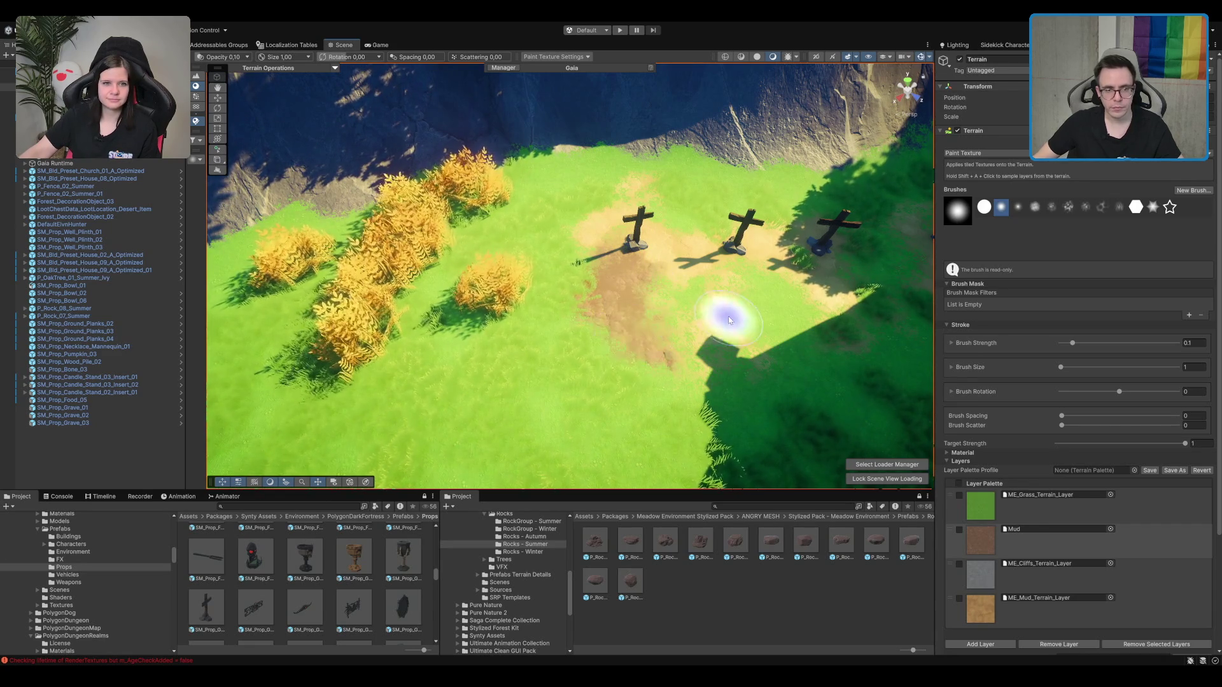
pyautogui.scroll(3, 697, 283)
pyautogui.scroll(-2, 697, 283)
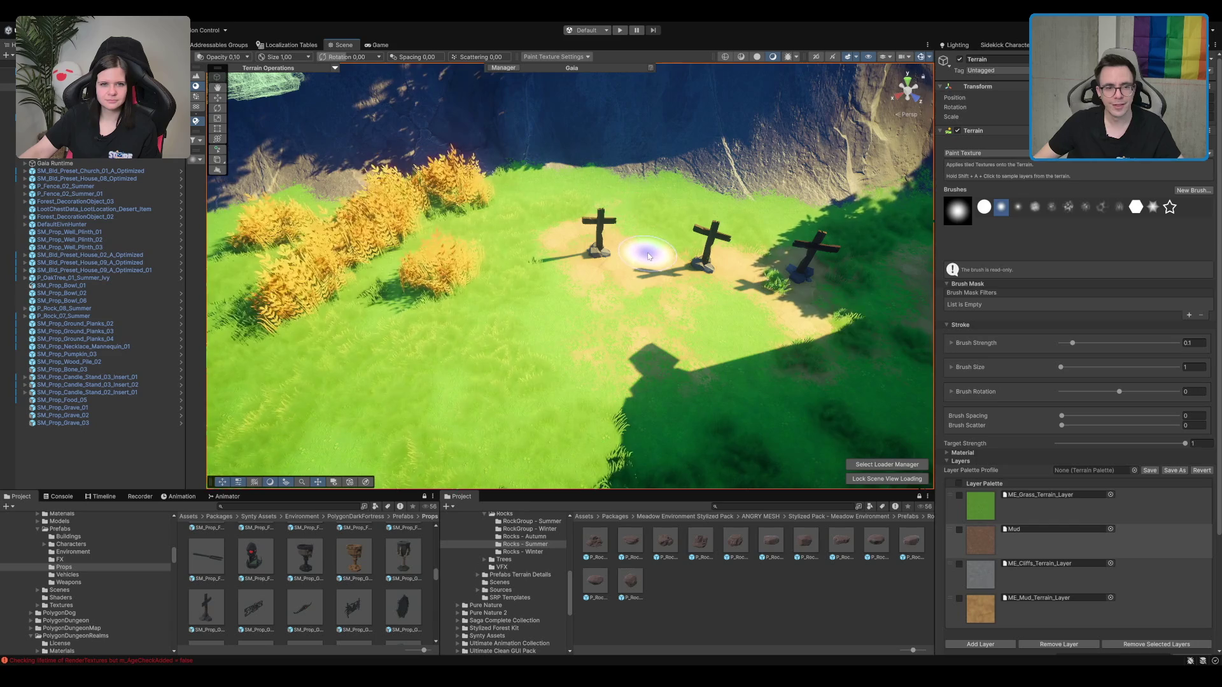
pyautogui.scroll(2, 647, 259)
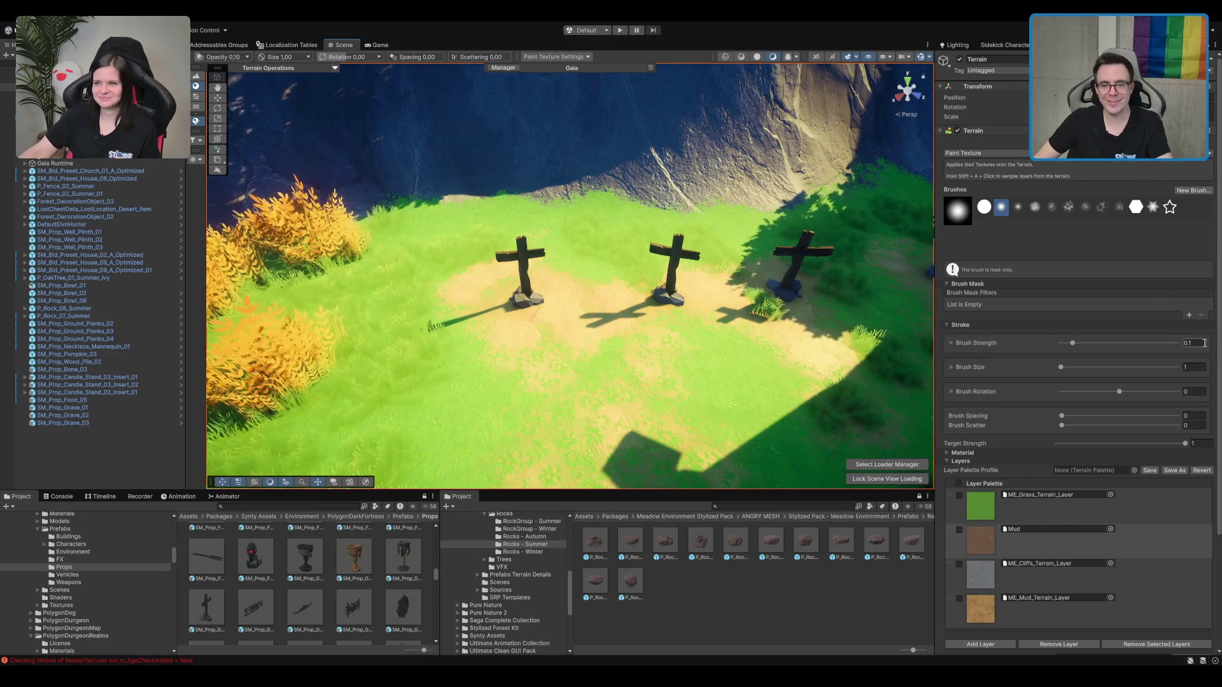
# Step: Set Brush Strength to 0.25 and dab mud at the left grave's base
pyautogui.press('BackSpace')
pyautogui.write('25')
pyautogui.press('Return')
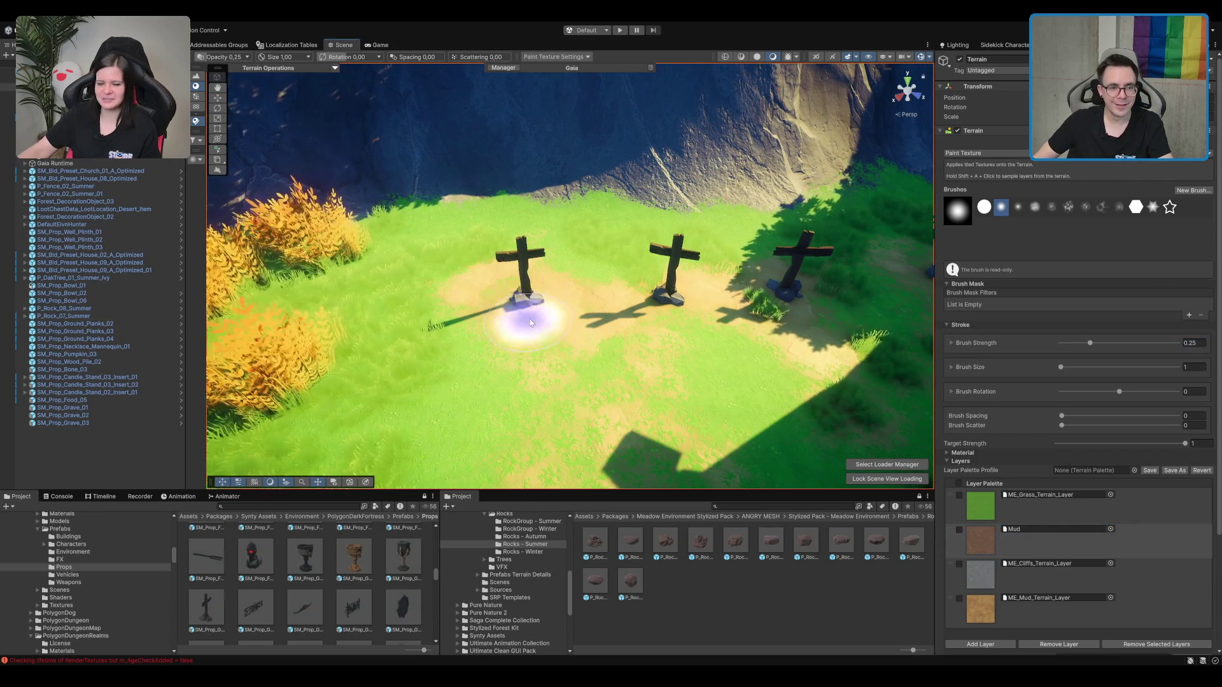
pyautogui.click(531, 299)
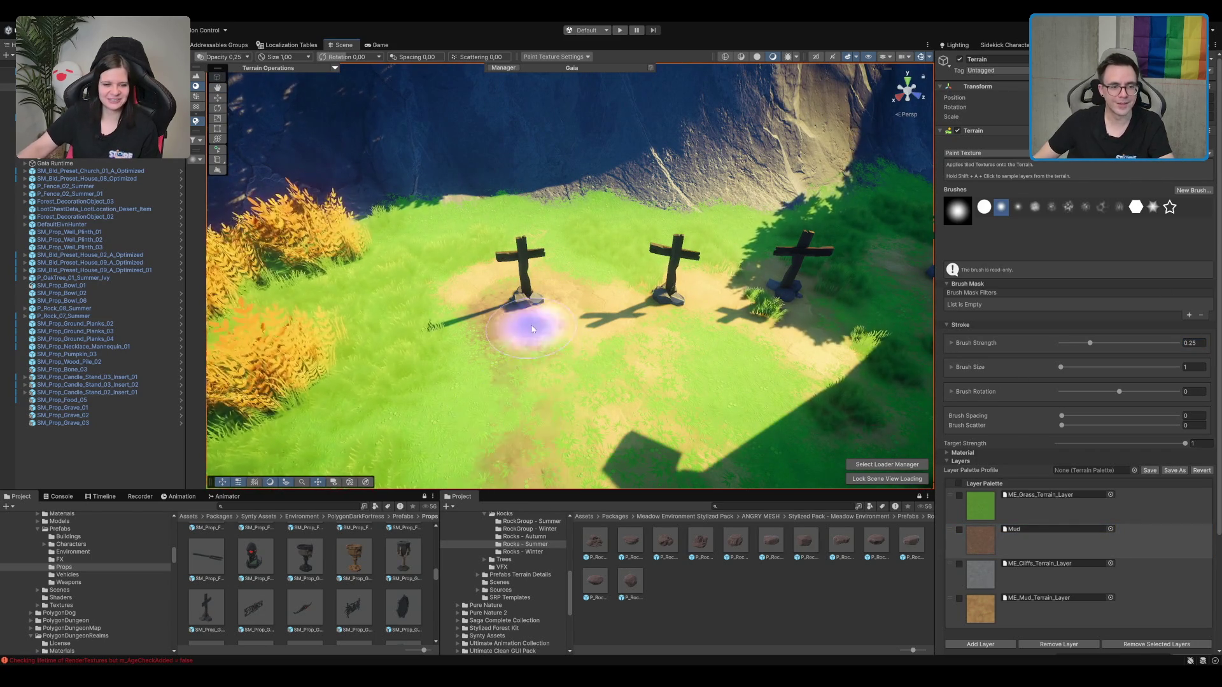
pyautogui.scroll(5, 532, 322)
pyautogui.scroll(-5, 668, 204)
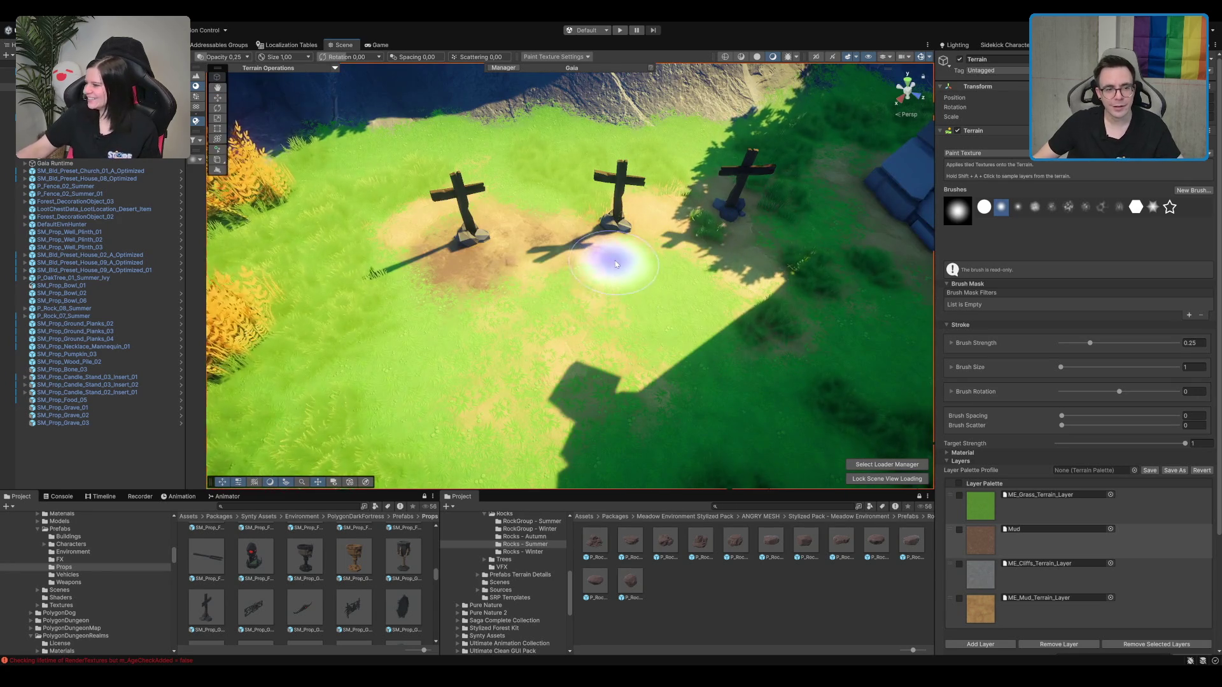
pyautogui.scroll(3, 629, 272)
pyautogui.scroll(3, 630, 274)
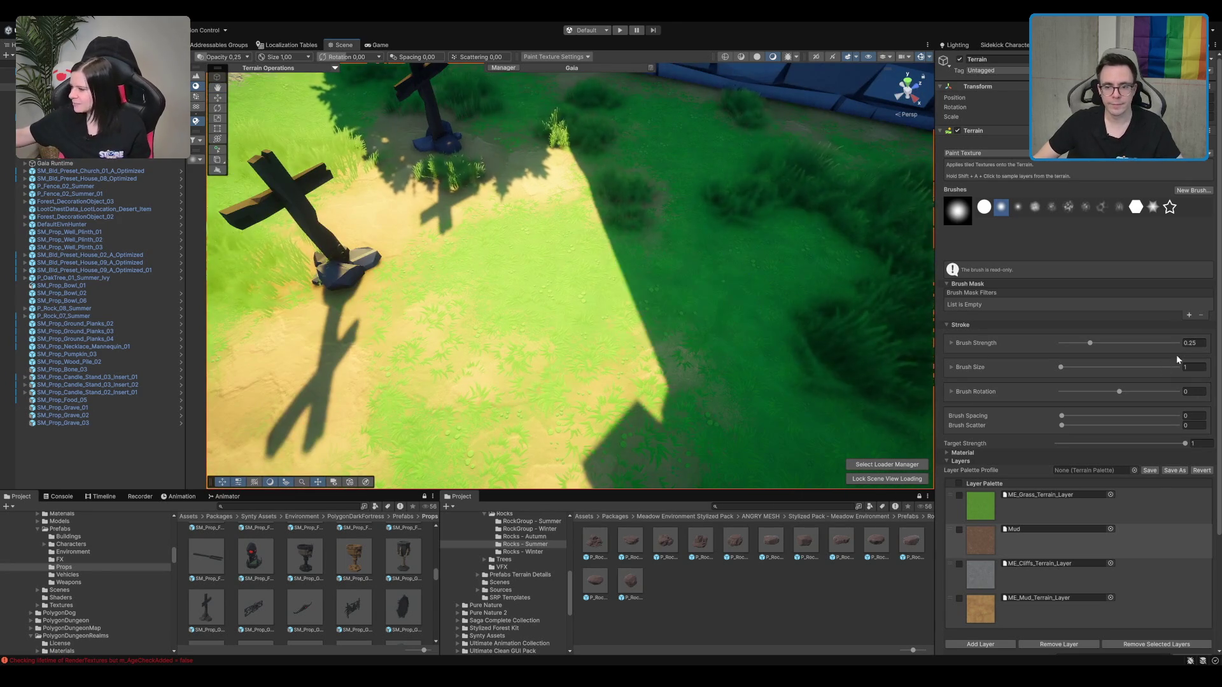
# Step: Raise Brush Strength to 1 and paint grass back over ground near the graves
pyautogui.write('1')
pyautogui.press('Return')
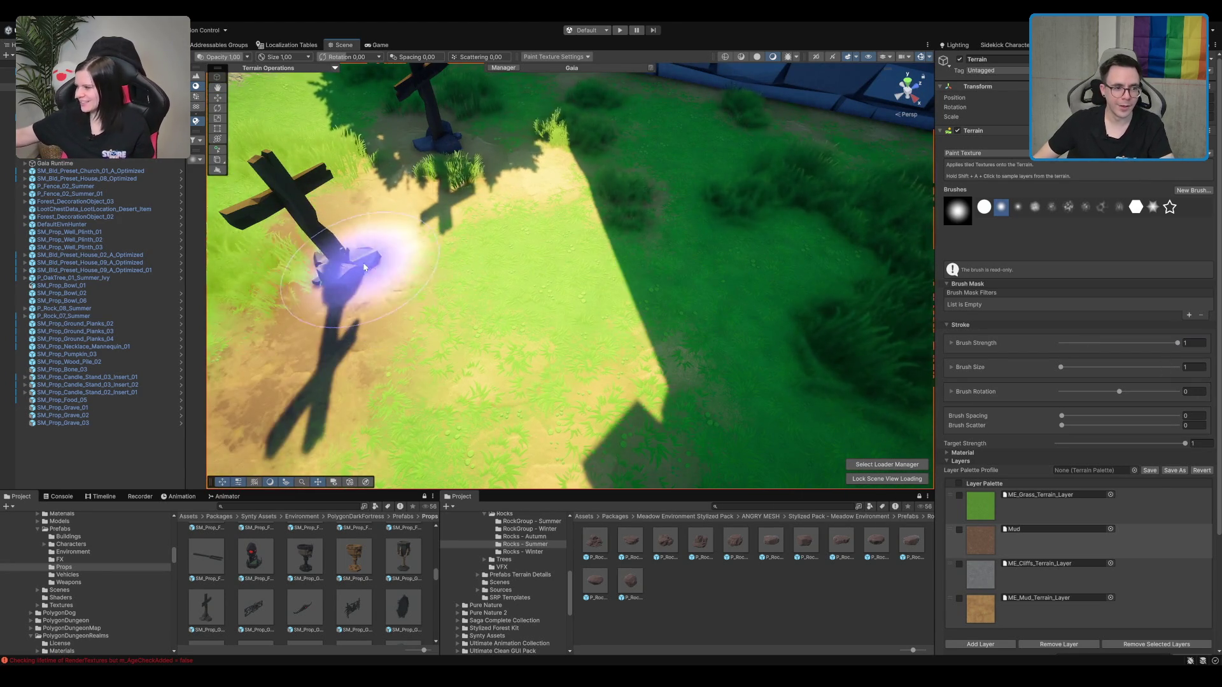
pyautogui.scroll(3, 375, 280)
pyautogui.scroll(-2, 375, 280)
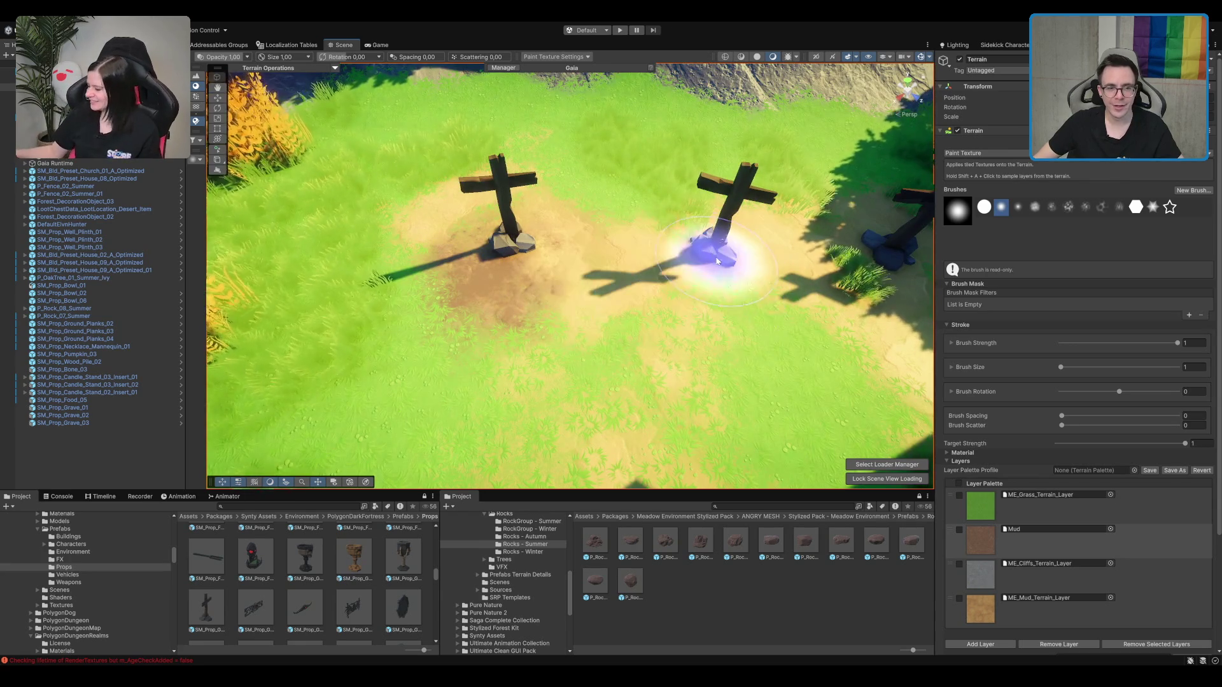
pyautogui.scroll(-2, 713, 376)
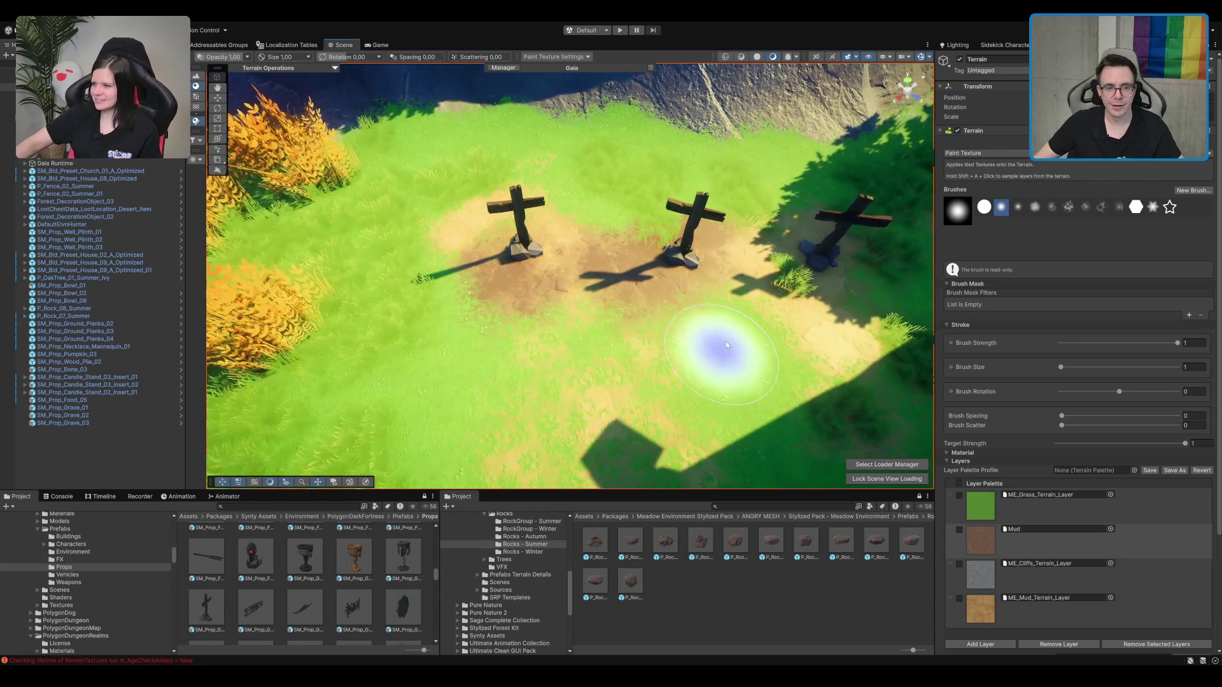
pyautogui.scroll(2, 714, 355)
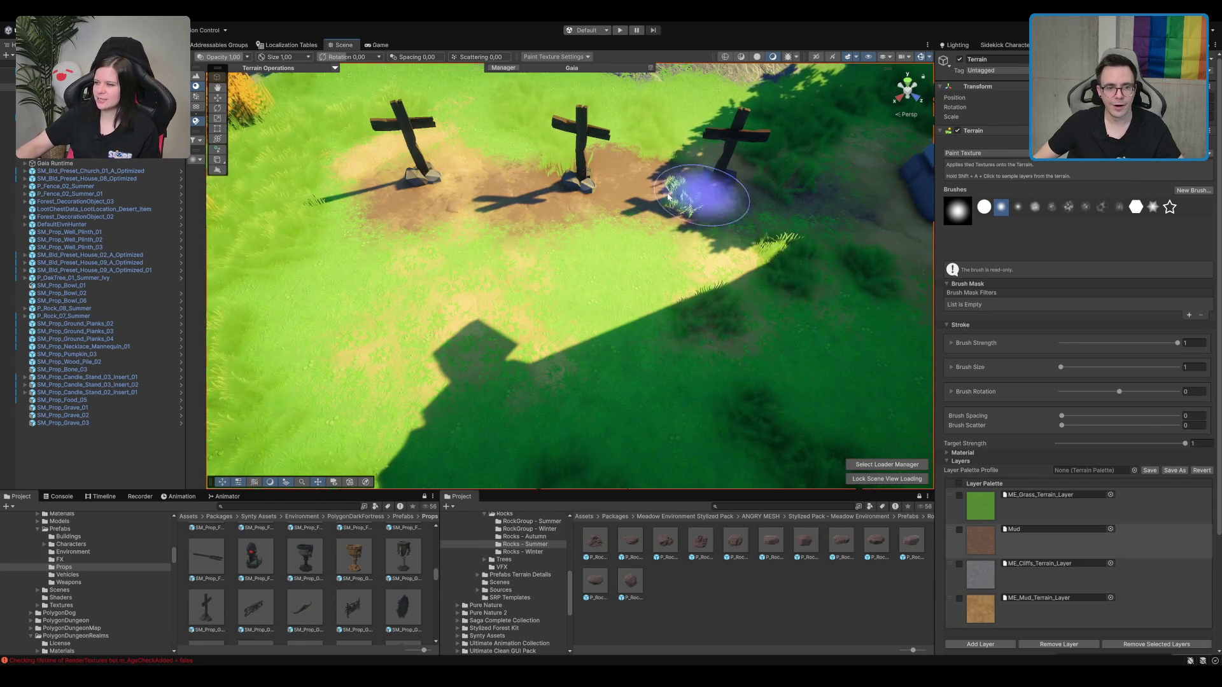
pyautogui.scroll(-2, 486, 180)
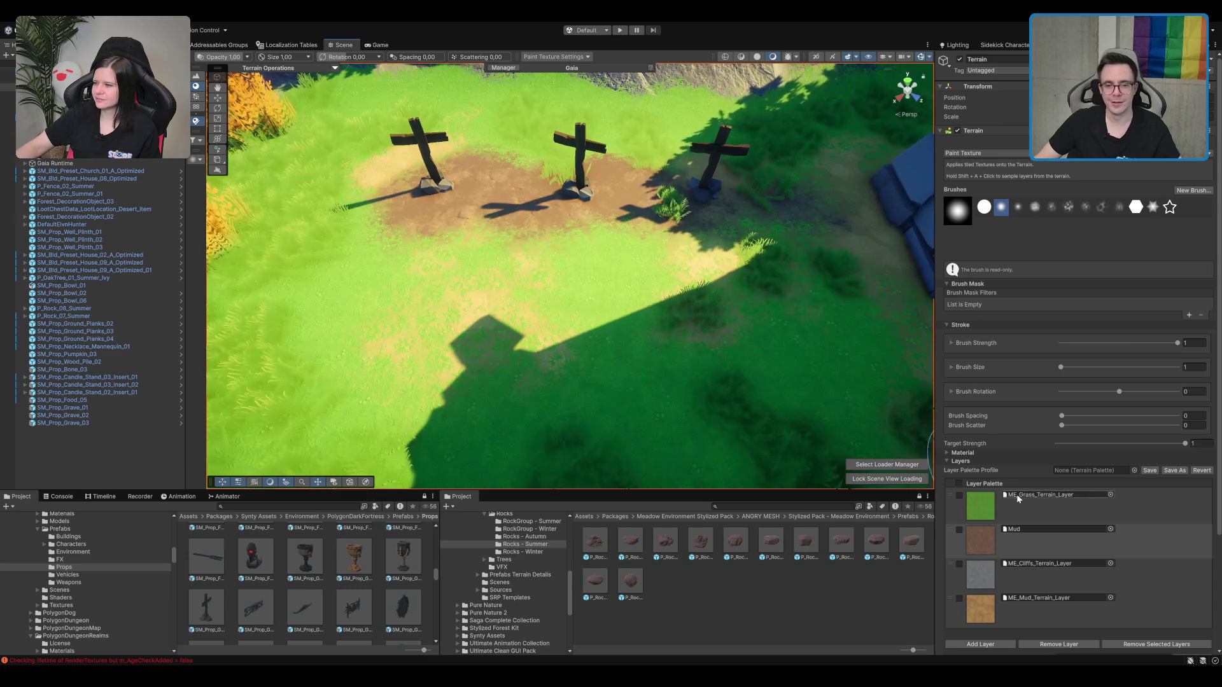
pyautogui.click(1050, 513)
pyautogui.moveTo(847, 231)
pyautogui.mouseDown()
pyautogui.moveTo(785, 284)
pyautogui.moveTo(823, 281)
pyautogui.mouseUp()
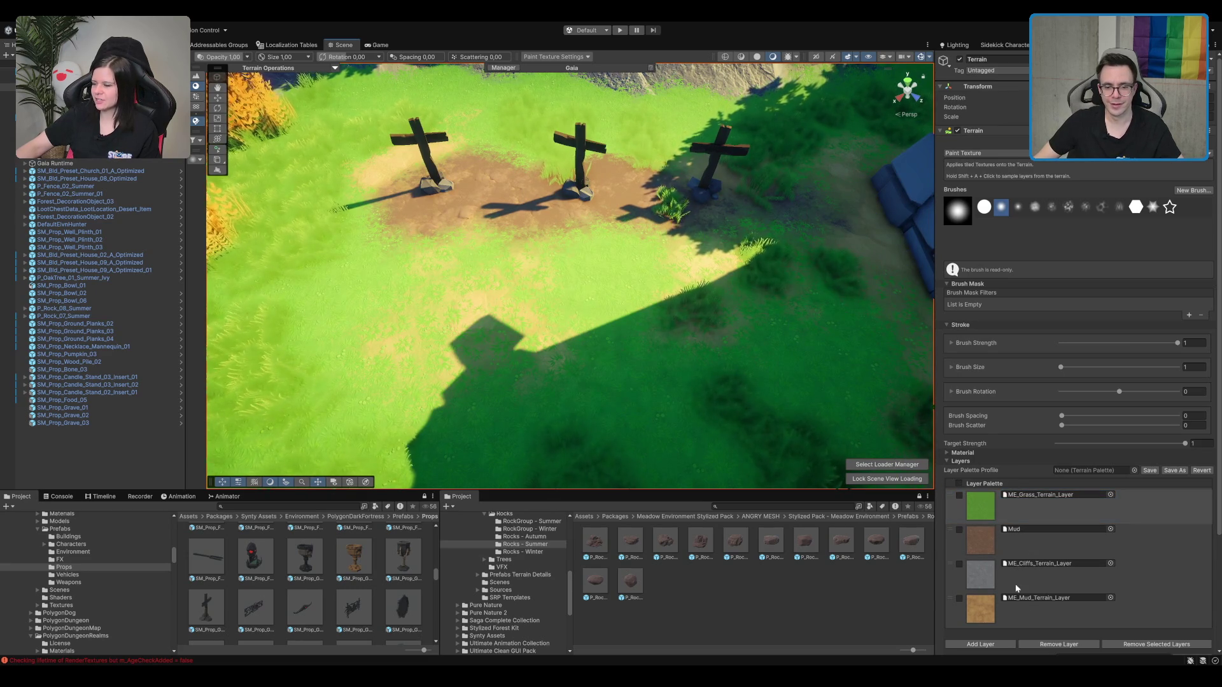
# Step: Reselect the Mud layer, pull the view toward the house wall, and return to the Move tool
pyautogui.click(1028, 606)
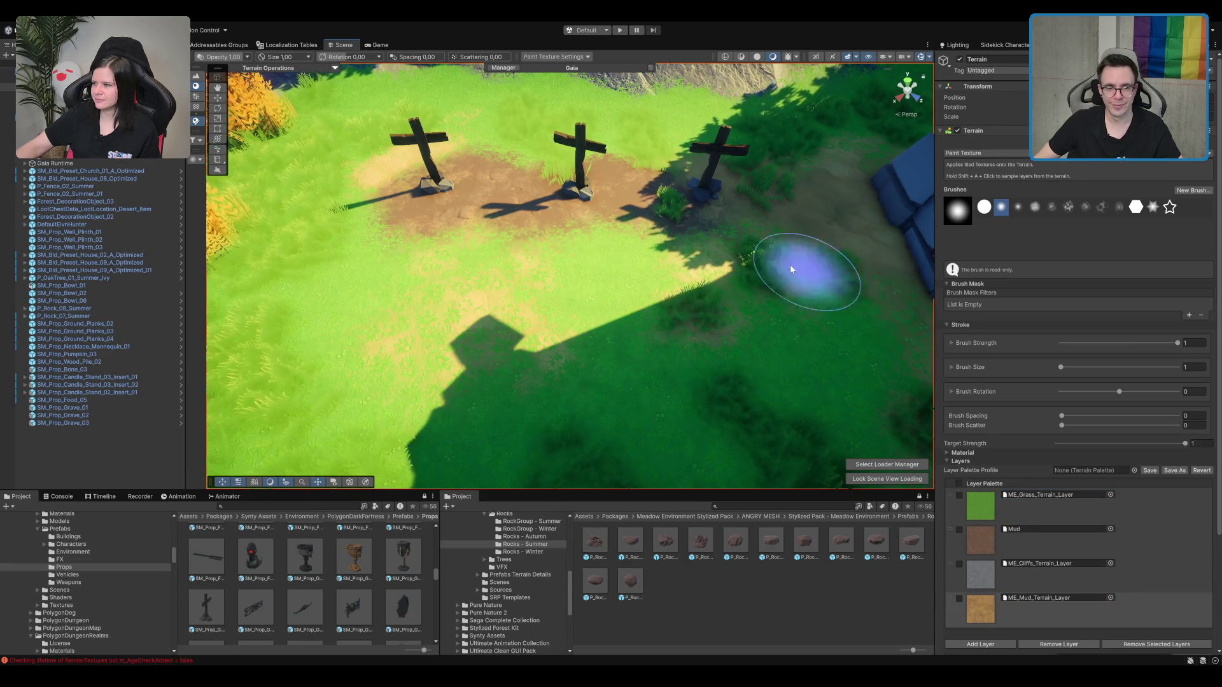
pyautogui.moveTo(703, 219); pyautogui.dragTo(828, 382)
pyautogui.moveTo(867, 436)
pyautogui.mouseDown()
pyautogui.moveTo(669, 309)
pyautogui.moveTo(556, 281)
pyautogui.moveTo(703, 295)
pyautogui.moveTo(706, 349)
pyautogui.moveTo(692, 324)
pyautogui.moveTo(580, 259)
pyautogui.moveTo(594, 163)
pyautogui.moveTo(595, 250)
pyautogui.moveTo(784, 281)
pyautogui.moveTo(791, 248)
pyautogui.mouseUp()
pyautogui.scroll(-5, 595, 251)
pyautogui.press('w')
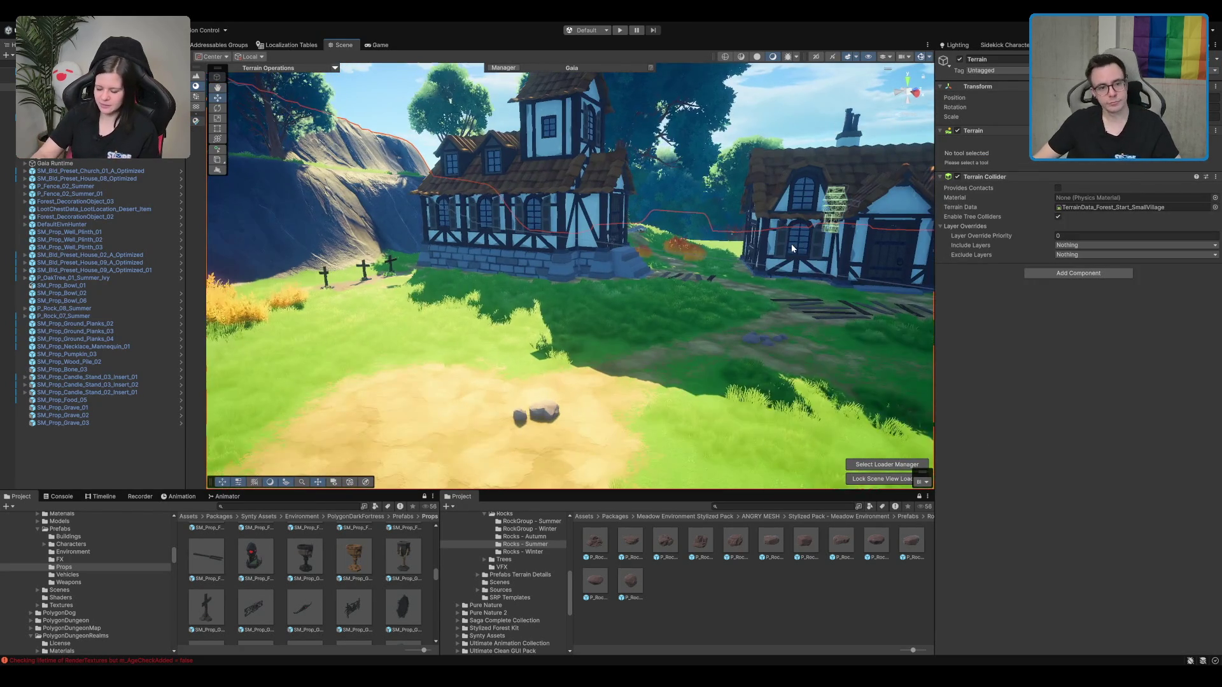
# Step: Select and frame the candle stand in the clearing near the village houses
pyautogui.moveTo(723, 218)
pyautogui.mouseDown()
pyautogui.moveTo(635, 277)
pyautogui.moveTo(541, 242)
pyautogui.moveTo(609, 261)
pyautogui.moveTo(605, 274)
pyautogui.mouseUp()
pyautogui.click(596, 270)
pyautogui.press('f')
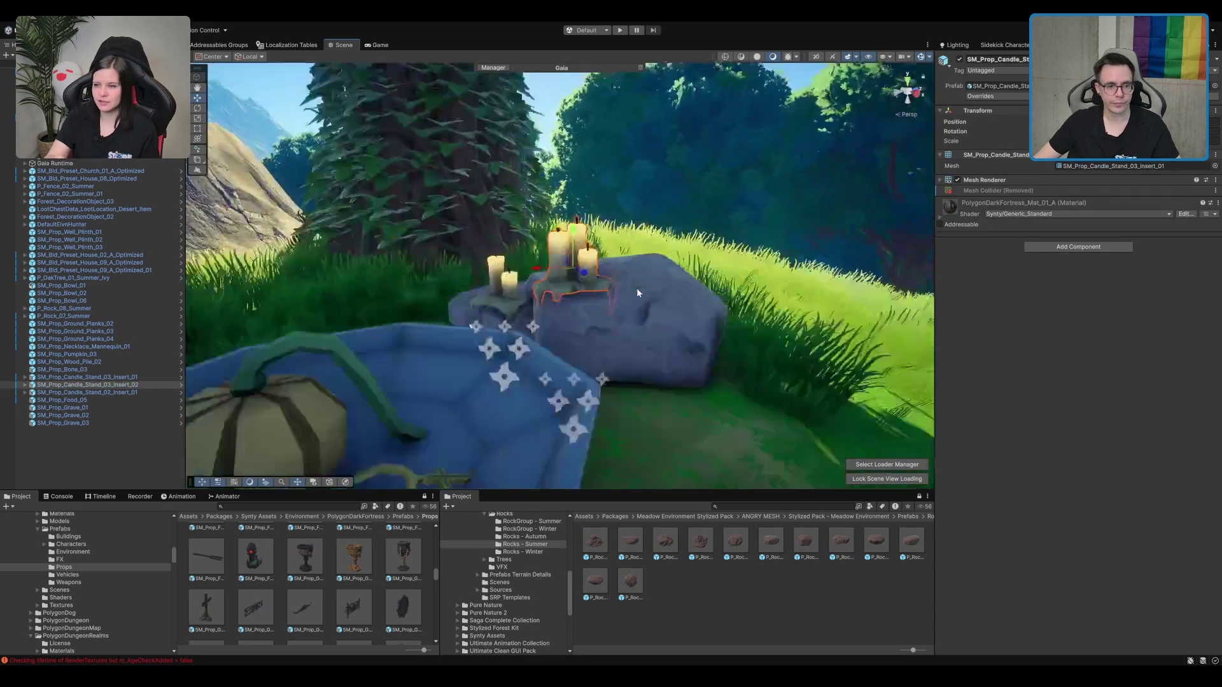
pyautogui.scroll(-5, 630, 292)
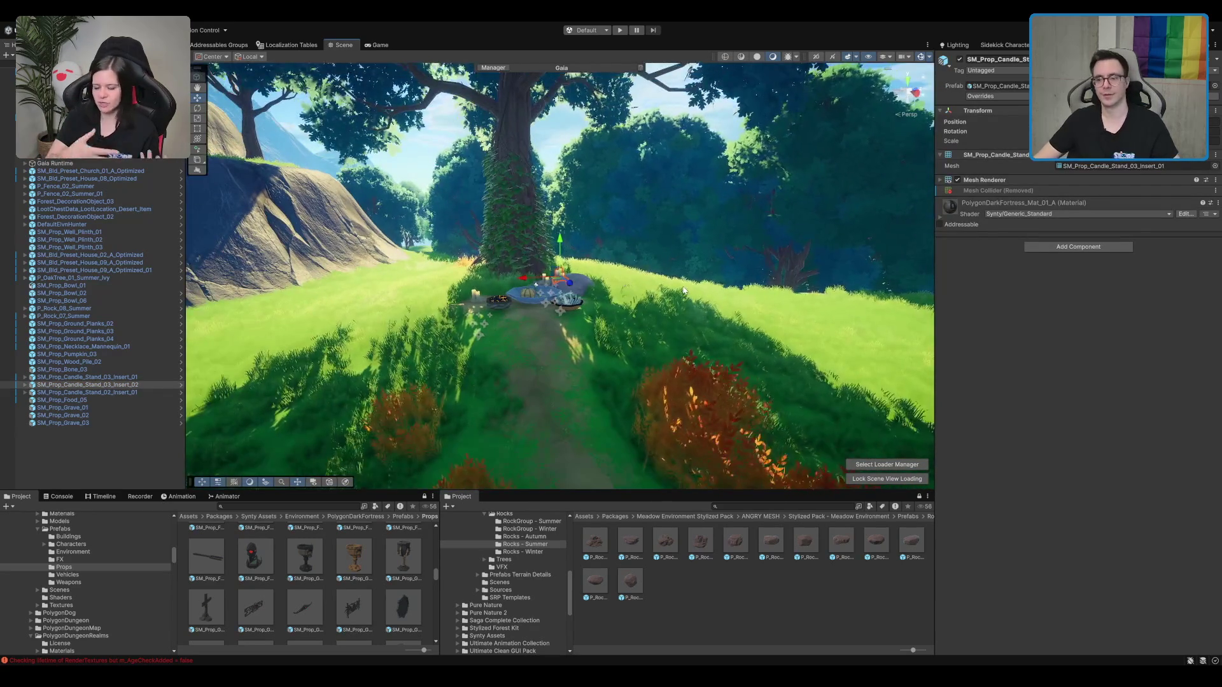
pyautogui.scroll(-3, 628, 284)
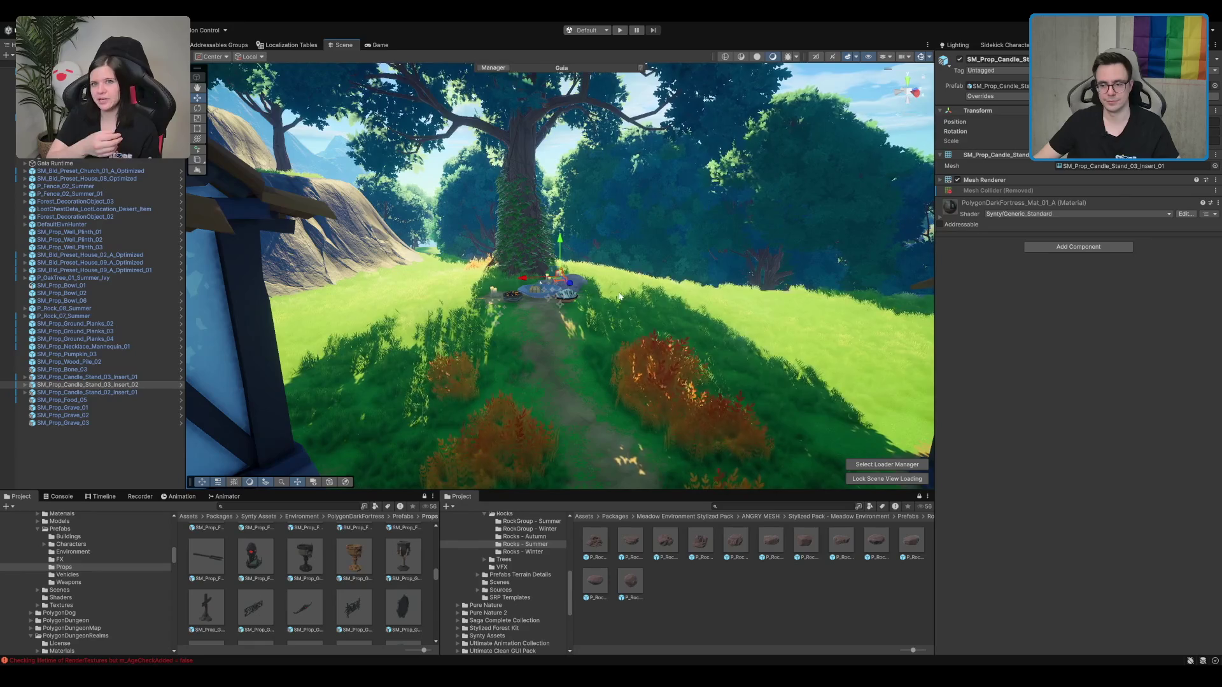
pyautogui.moveTo(660, 293); pyautogui.dragTo(305, 301)
# Step: Check the bowl beside the candles, then select the ground planks near the far house
pyautogui.click(726, 318)
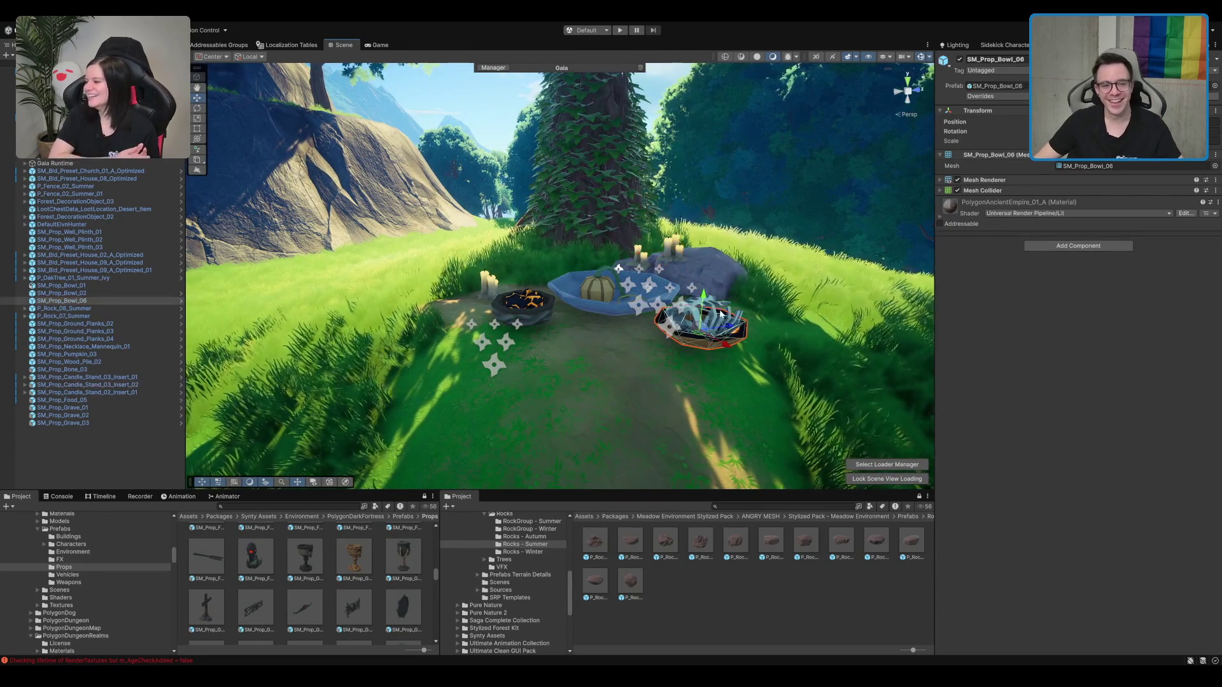
pyautogui.scroll(-10, 738, 291)
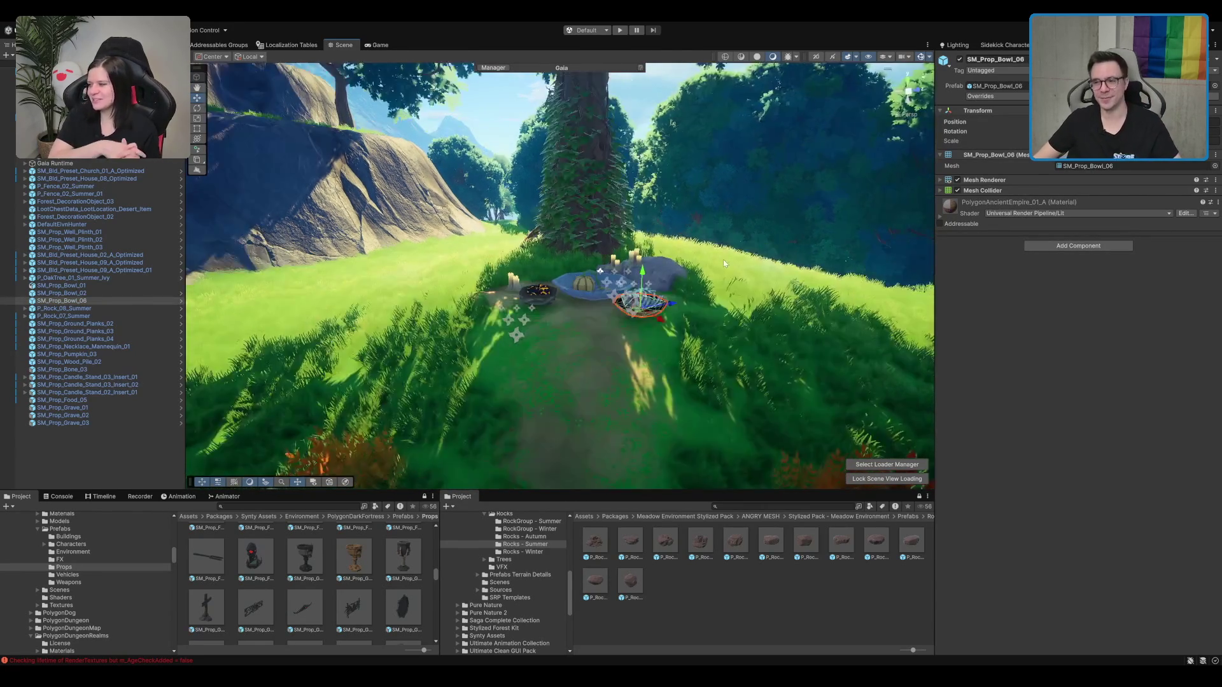
pyautogui.scroll(-5, 747, 261)
pyautogui.scroll(3, 630, 308)
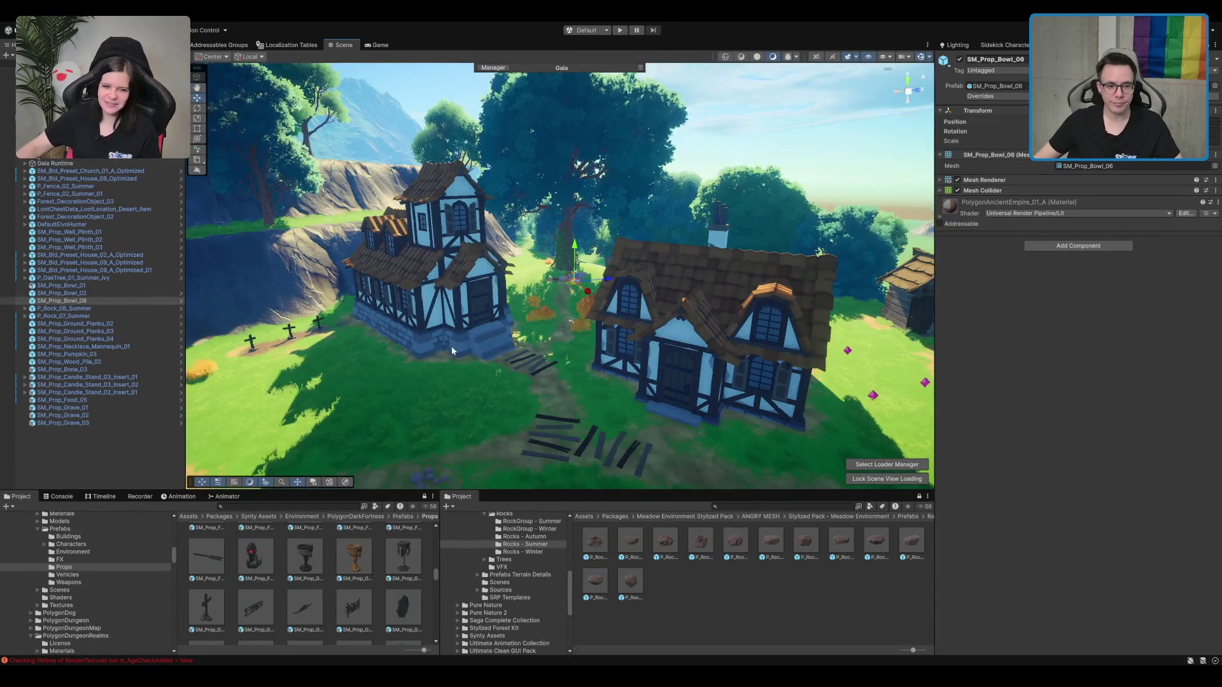
pyautogui.moveTo(452, 349)
pyautogui.mouseDown()
pyautogui.moveTo(730, 325)
pyautogui.moveTo(727, 311)
pyautogui.moveTo(665, 301)
pyautogui.moveTo(638, 236)
pyautogui.mouseUp()
pyautogui.click(646, 293)
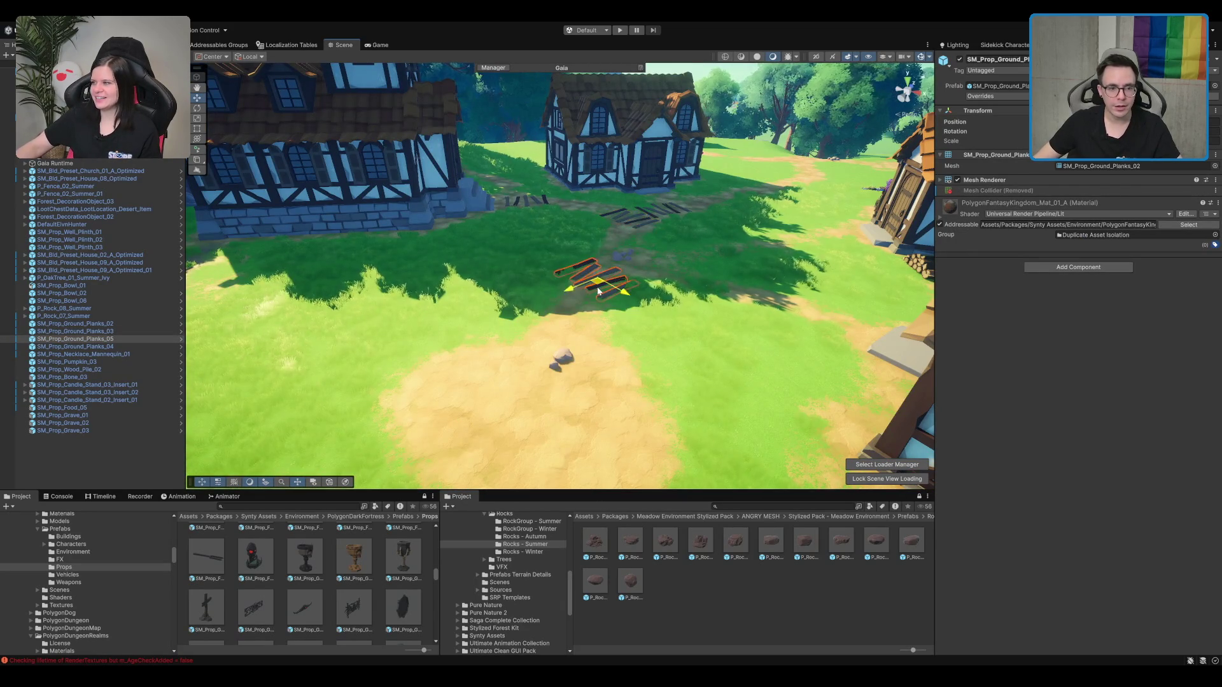
pyautogui.moveTo(613, 306); pyautogui.dragTo(579, 297)
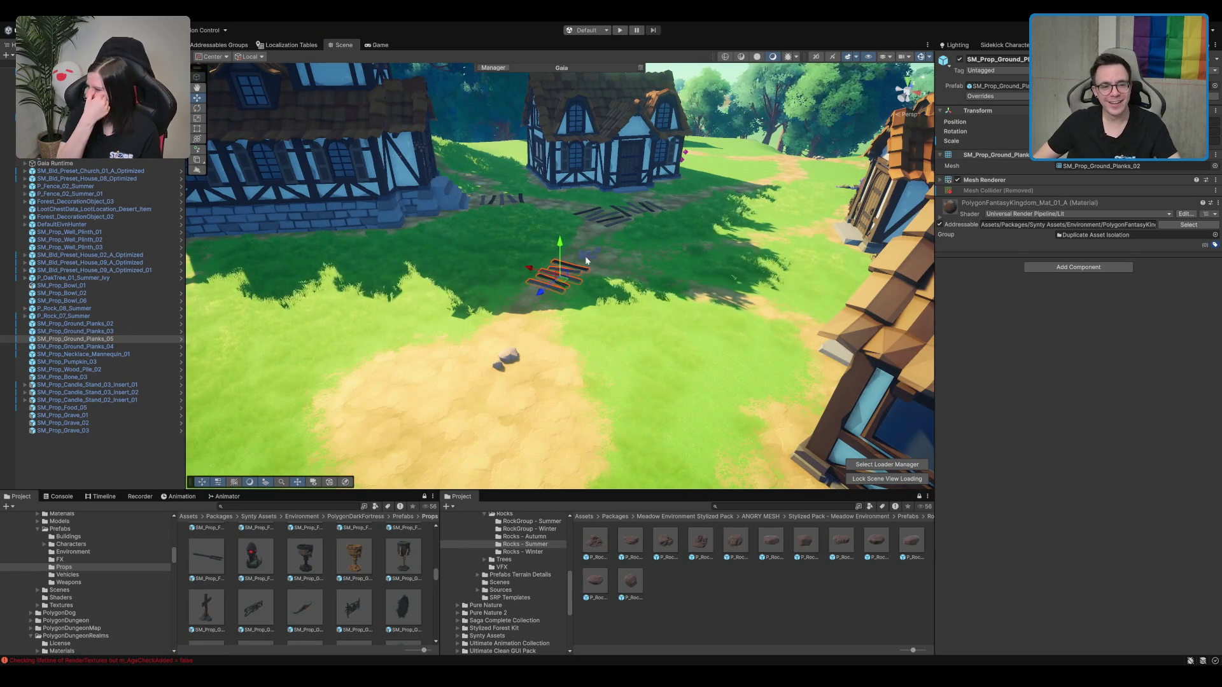
pyautogui.scroll(5, 573, 254)
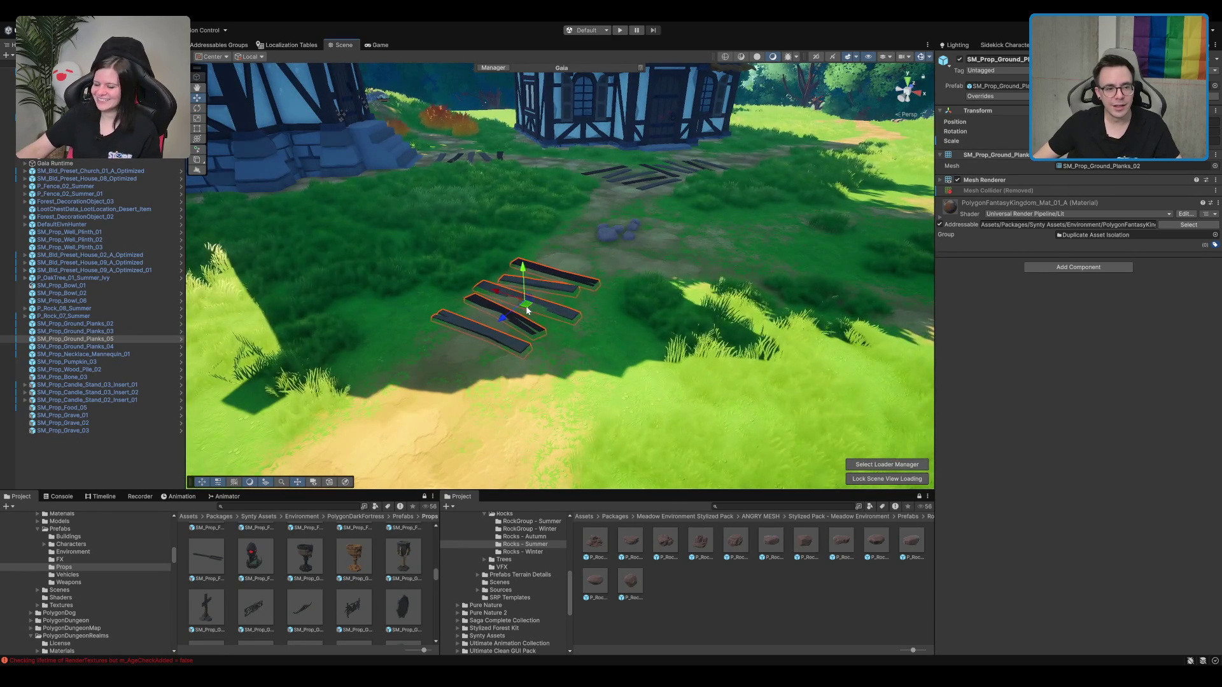
pyautogui.scroll(-10, 580, 254)
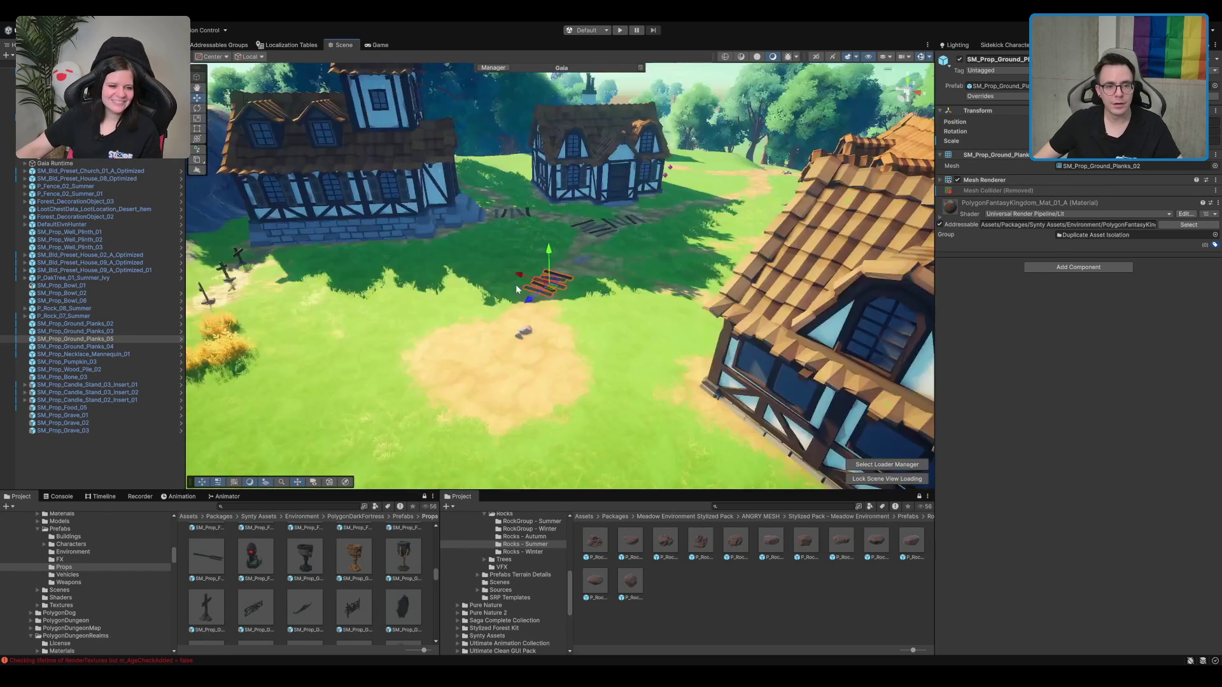
pyautogui.moveTo(687, 247); pyautogui.dragTo(824, 297)
pyautogui.click(768, 327)
pyautogui.press('f')
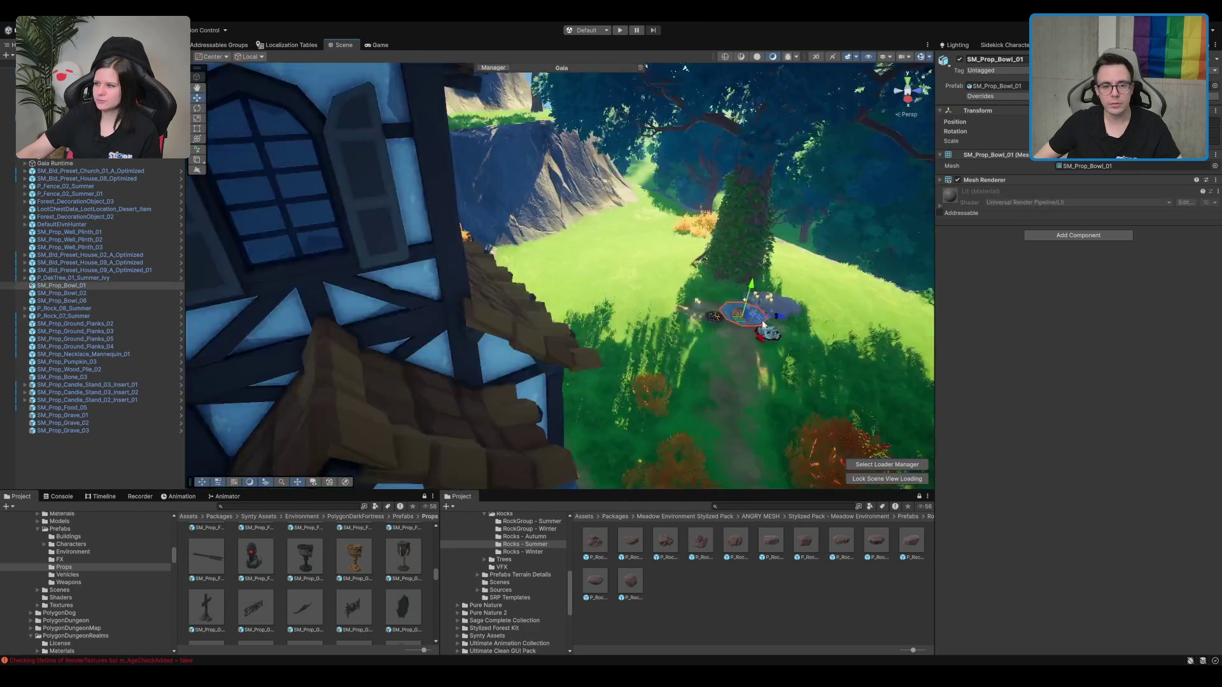
# Step: Remove the Mesh Collider component from the bone pile in the dark bowl
pyautogui.click(646, 349)
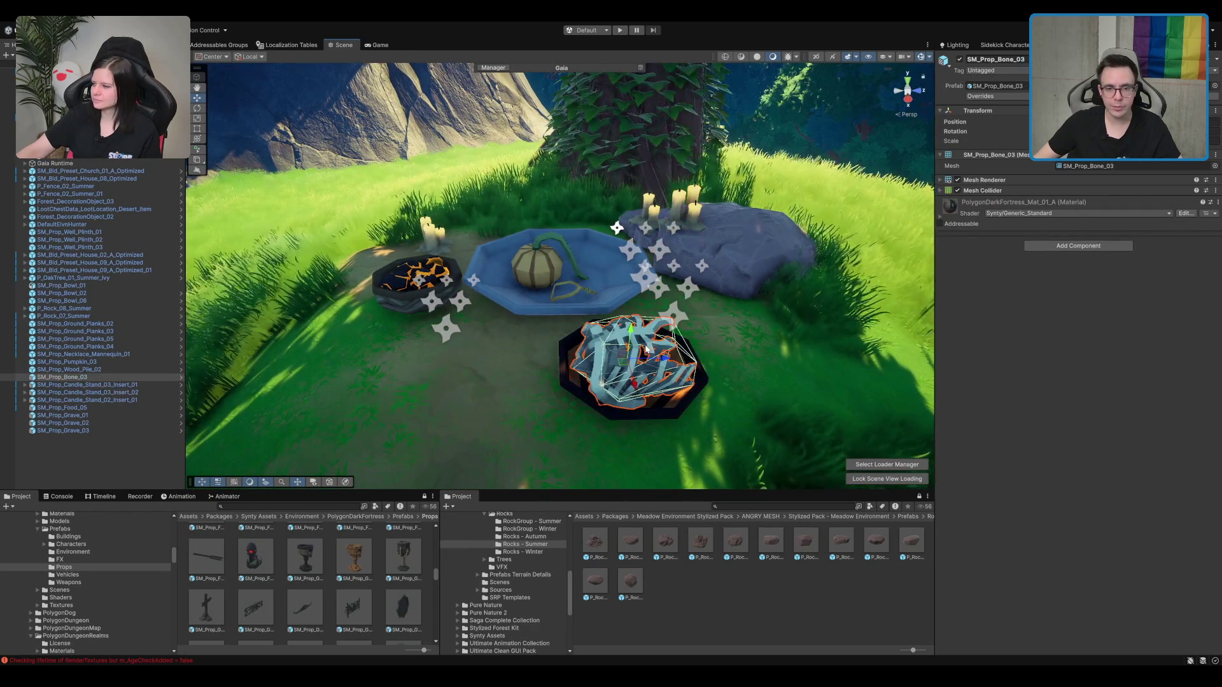
pyautogui.rightClick(1018, 190)
pyautogui.click(1074, 259)
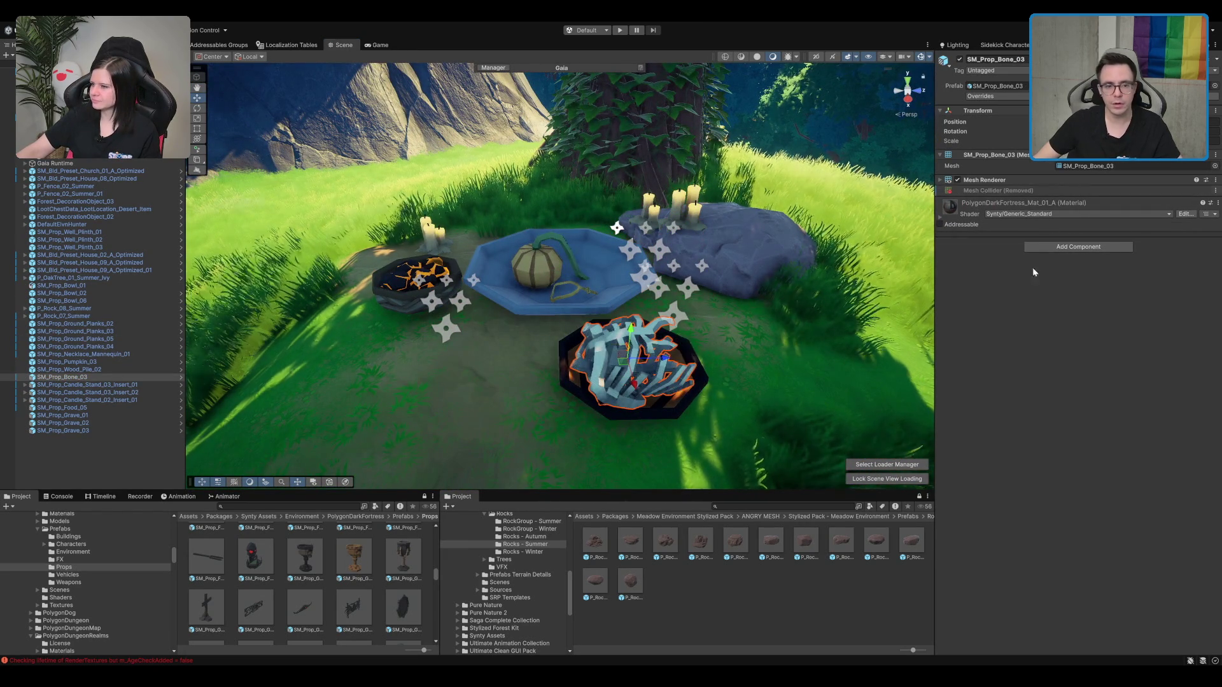
# Step: Inspect the pumpkin, the SM_Prop_Food_05 food prop and the candle stand insert
pyautogui.click(540, 275)
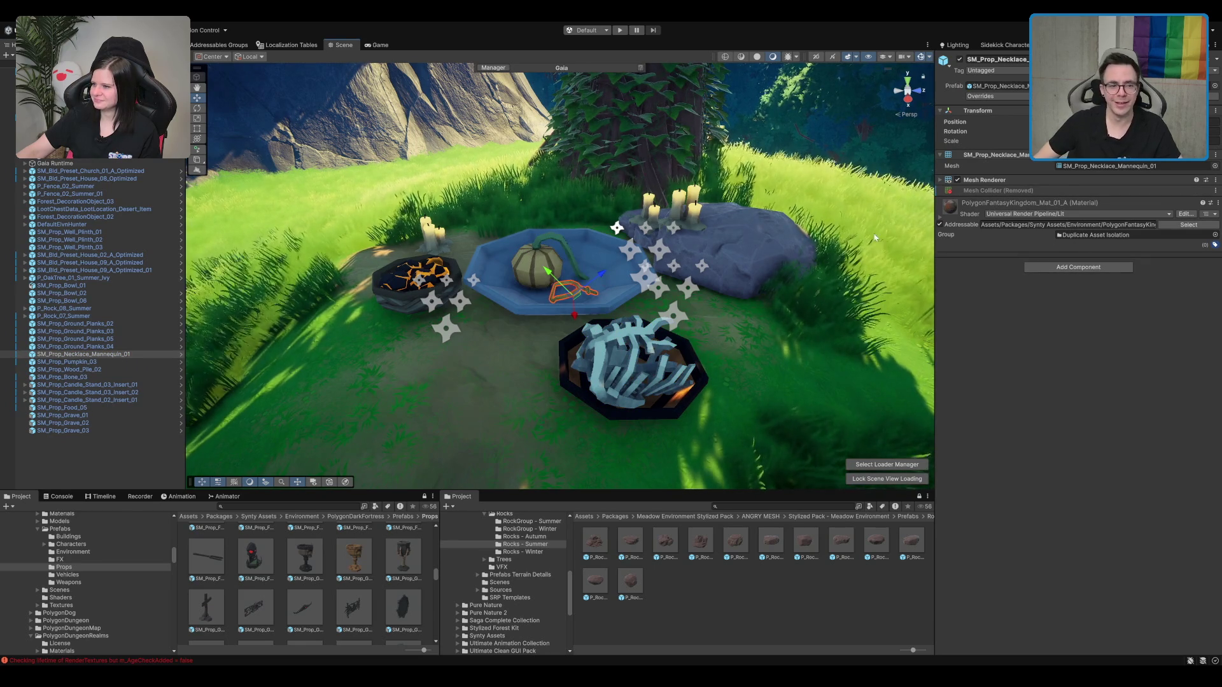
pyautogui.click(401, 280)
pyautogui.scroll(-5, 400, 280)
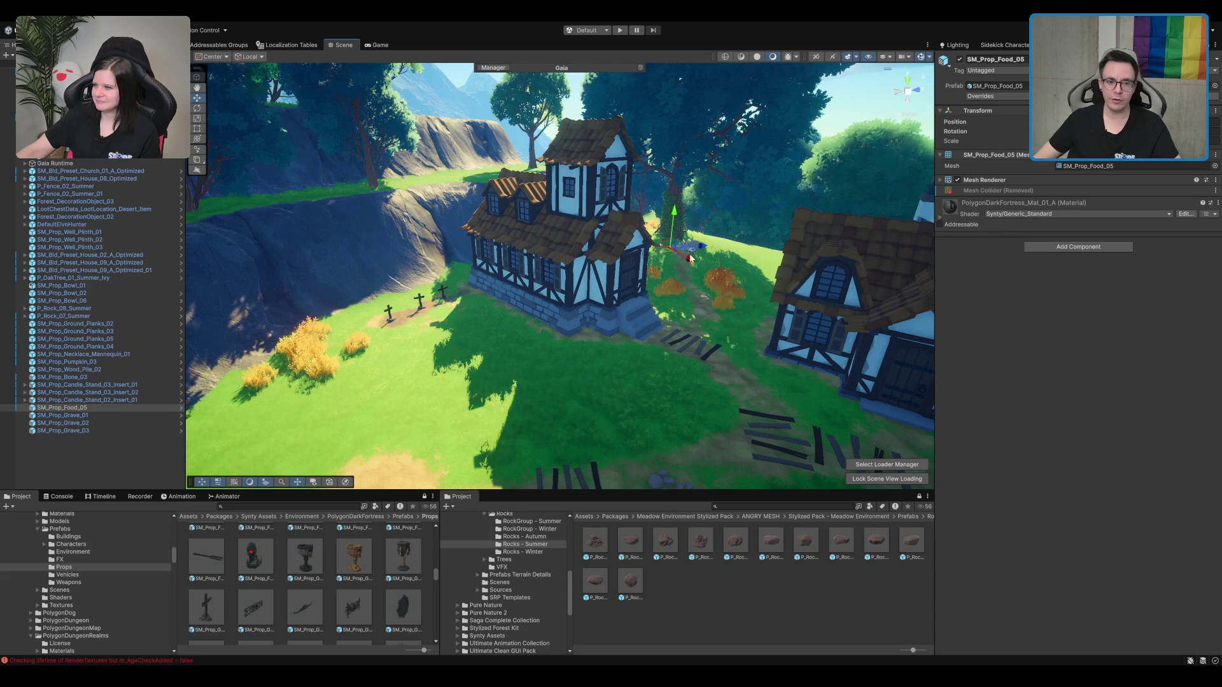
pyautogui.press('f')
pyautogui.click(602, 274)
pyautogui.moveTo(528, 289)
pyautogui.mouseDown()
pyautogui.moveTo(660, 339)
pyautogui.moveTo(604, 235)
pyautogui.mouseUp()
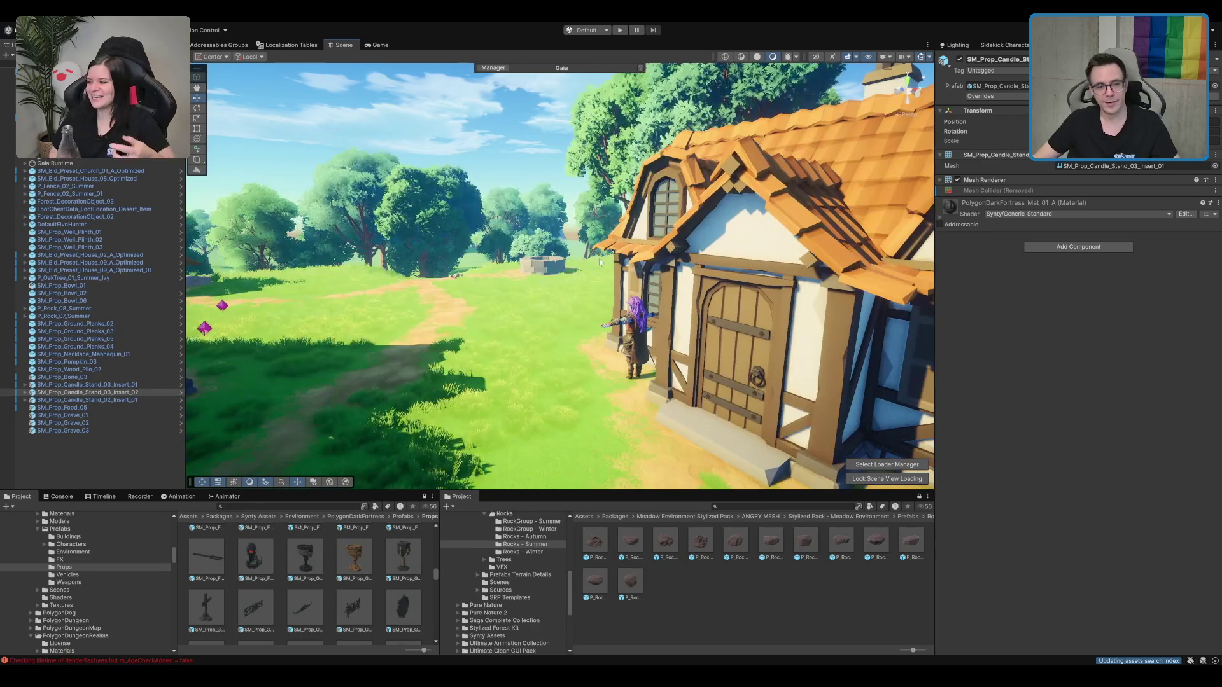
# Step: Check the DefaultElvnHunter character, the candle stand insert and the small candles on the rock
pyautogui.click(638, 337)
pyautogui.moveTo(639, 337); pyautogui.dragTo(529, 268)
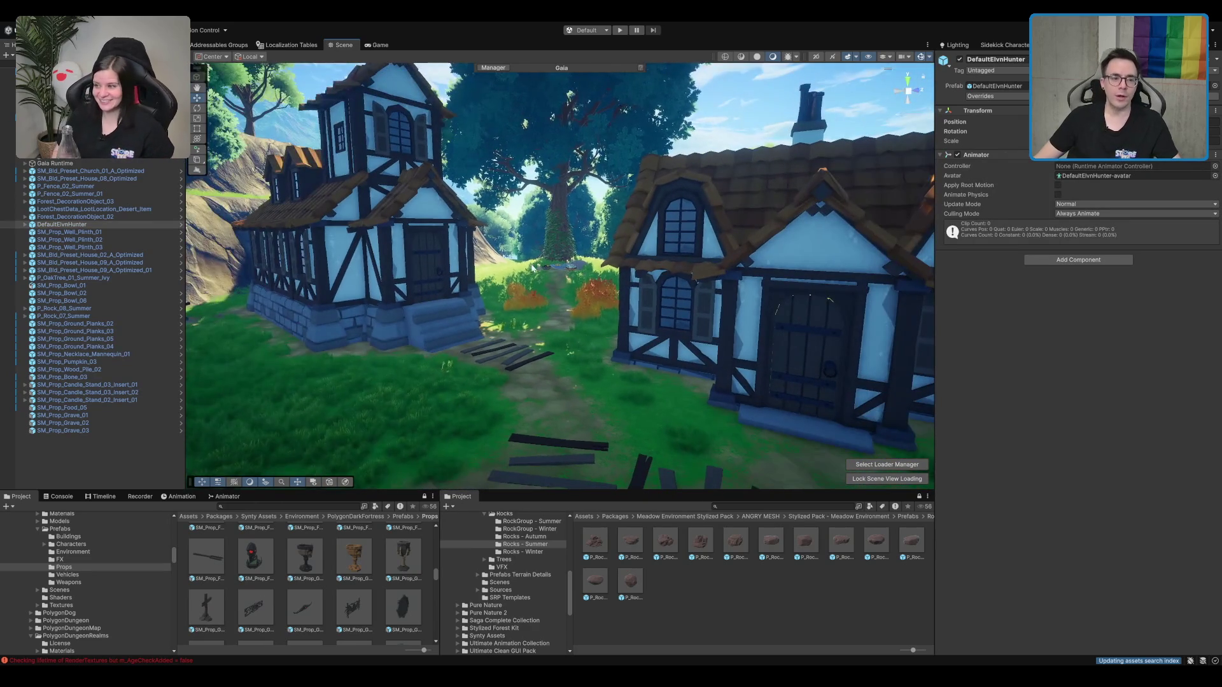
pyautogui.click(574, 271)
pyautogui.press('f')
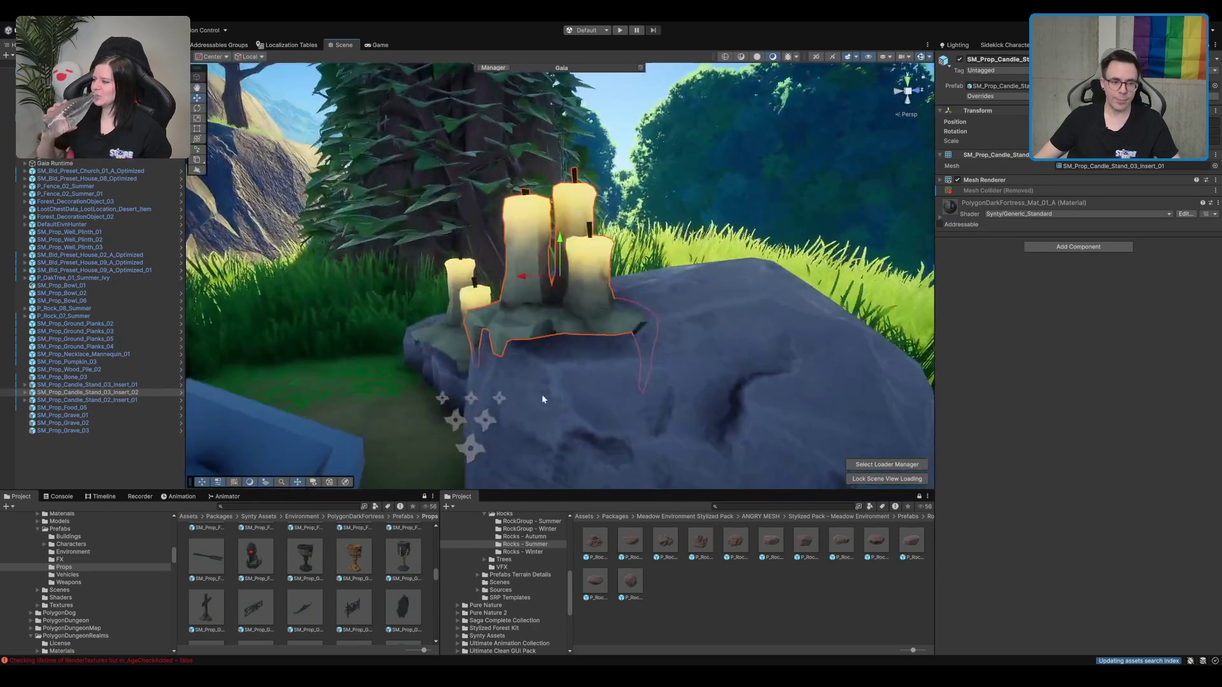
pyautogui.scroll(-5, 509, 365)
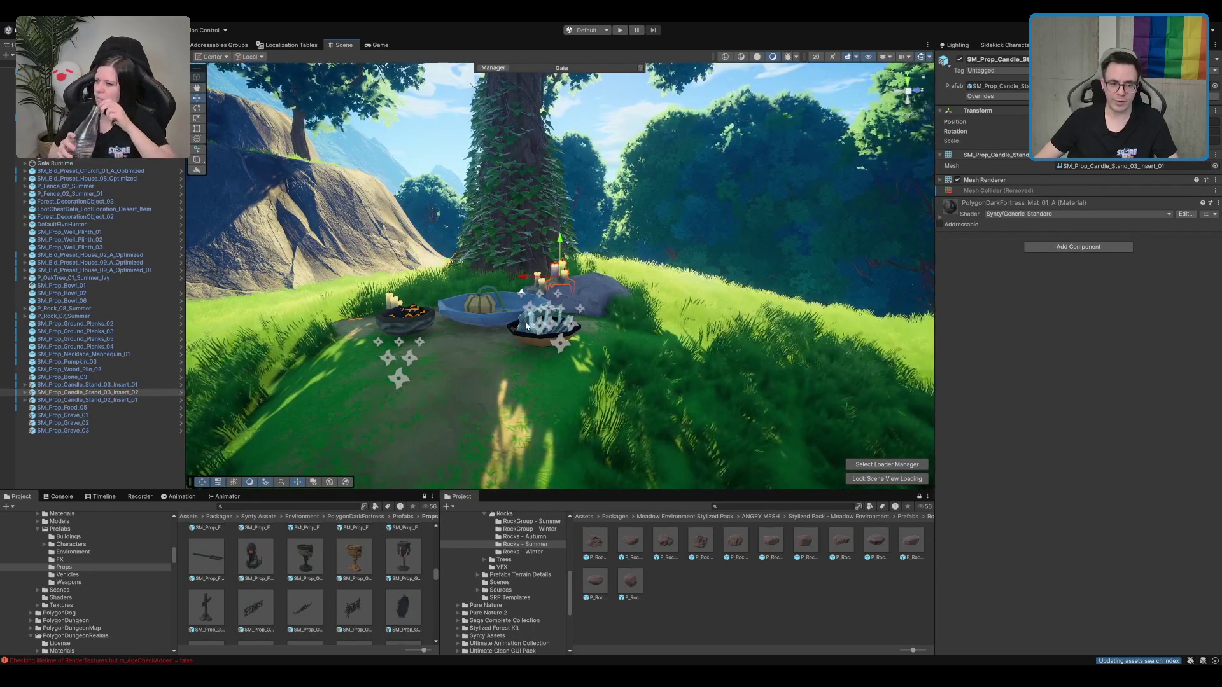
pyautogui.click(538, 279)
pyautogui.scroll(2, 526, 345)
pyautogui.scroll(2, 526, 346)
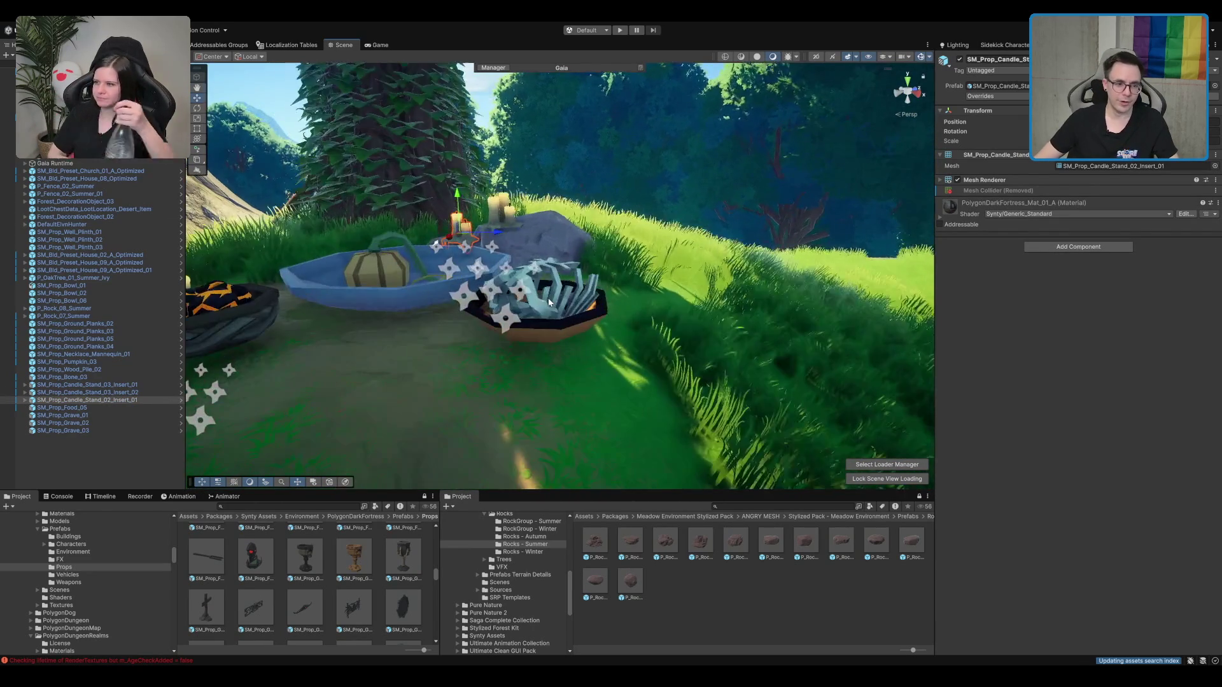
# Step: Reselect the bone pile and bring the view closer to the bowls
pyautogui.click(552, 303)
pyautogui.click(552, 302)
pyautogui.scroll(-5, 560, 296)
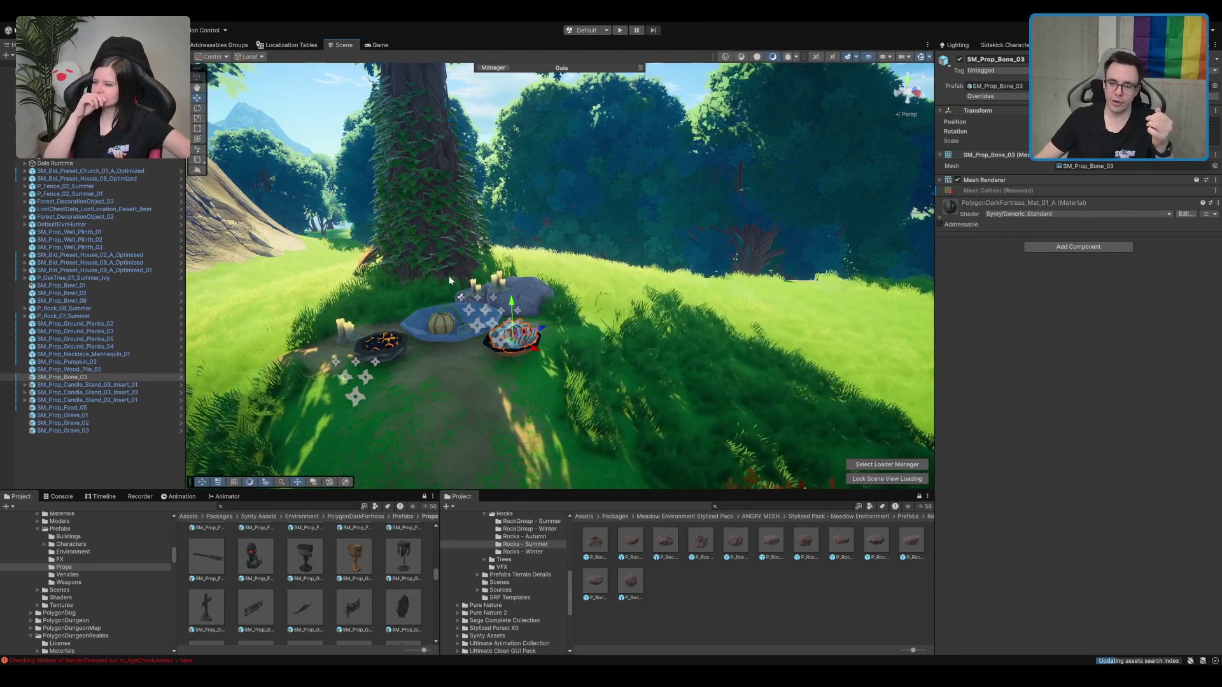
pyautogui.moveTo(448, 276)
pyautogui.mouseDown()
pyautogui.moveTo(533, 330)
pyautogui.moveTo(426, 319)
pyautogui.moveTo(679, 488)
pyautogui.moveTo(535, 341)
pyautogui.moveTo(547, 338)
pyautogui.moveTo(454, 291)
pyautogui.mouseUp()
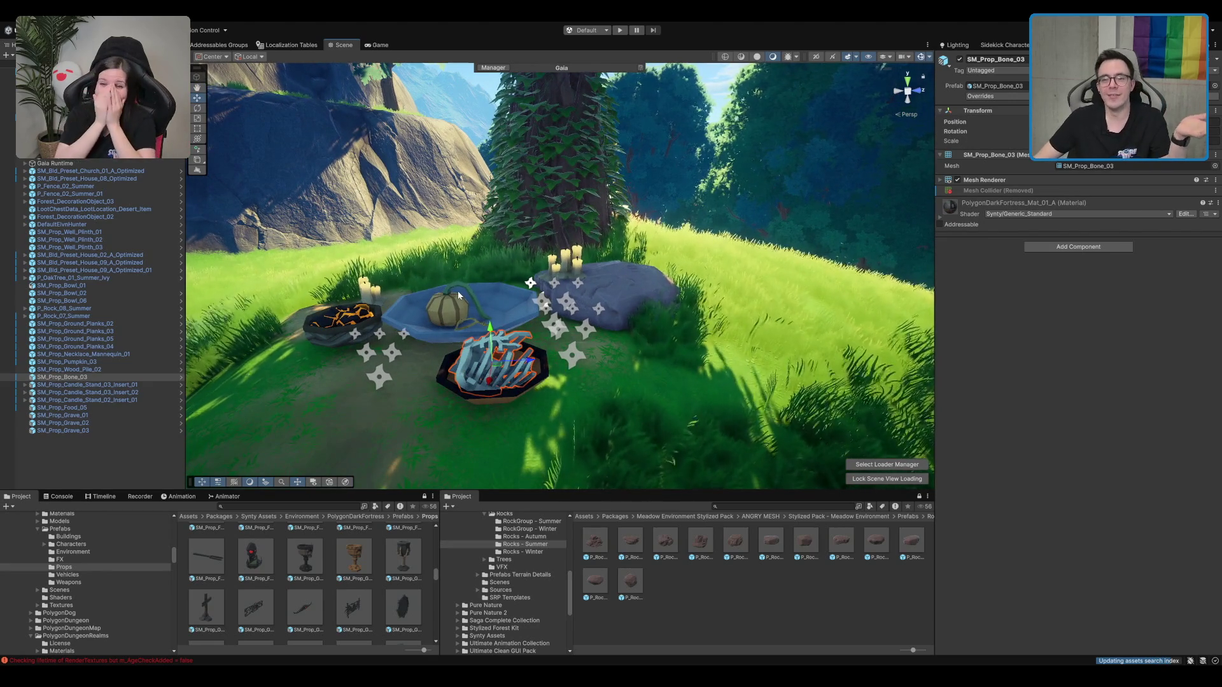
pyautogui.scroll(-2, 651, 281)
pyautogui.scroll(-6, 745, 359)
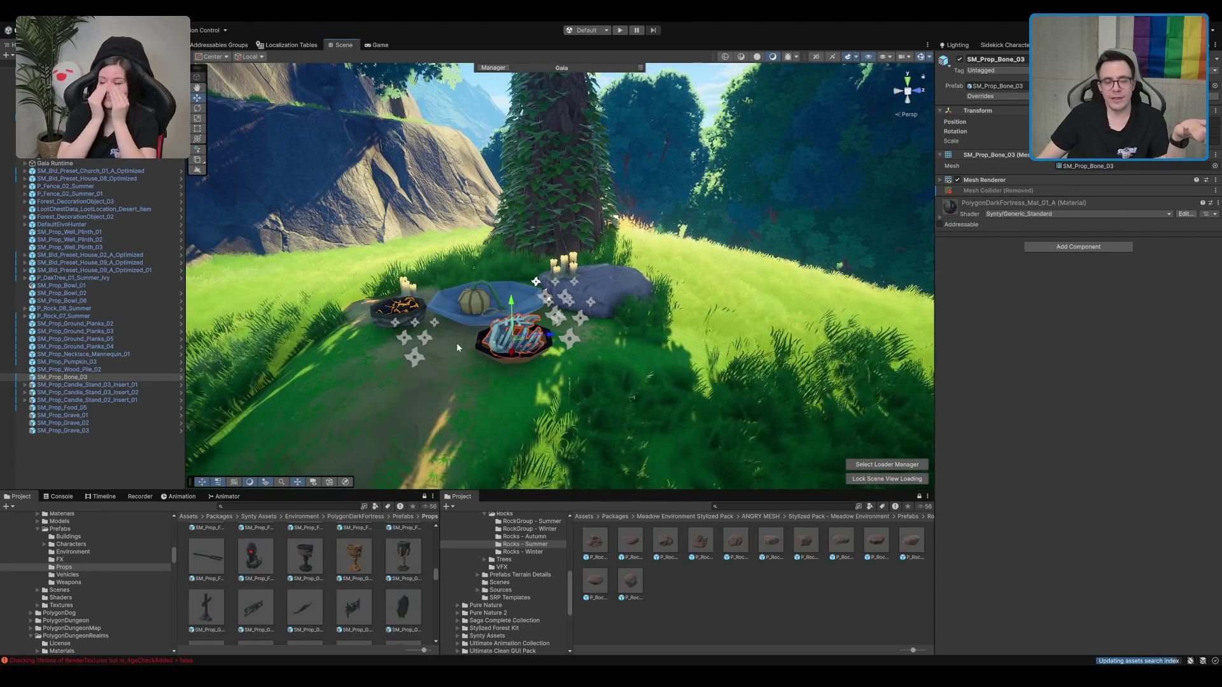
pyautogui.scroll(-5, 531, 313)
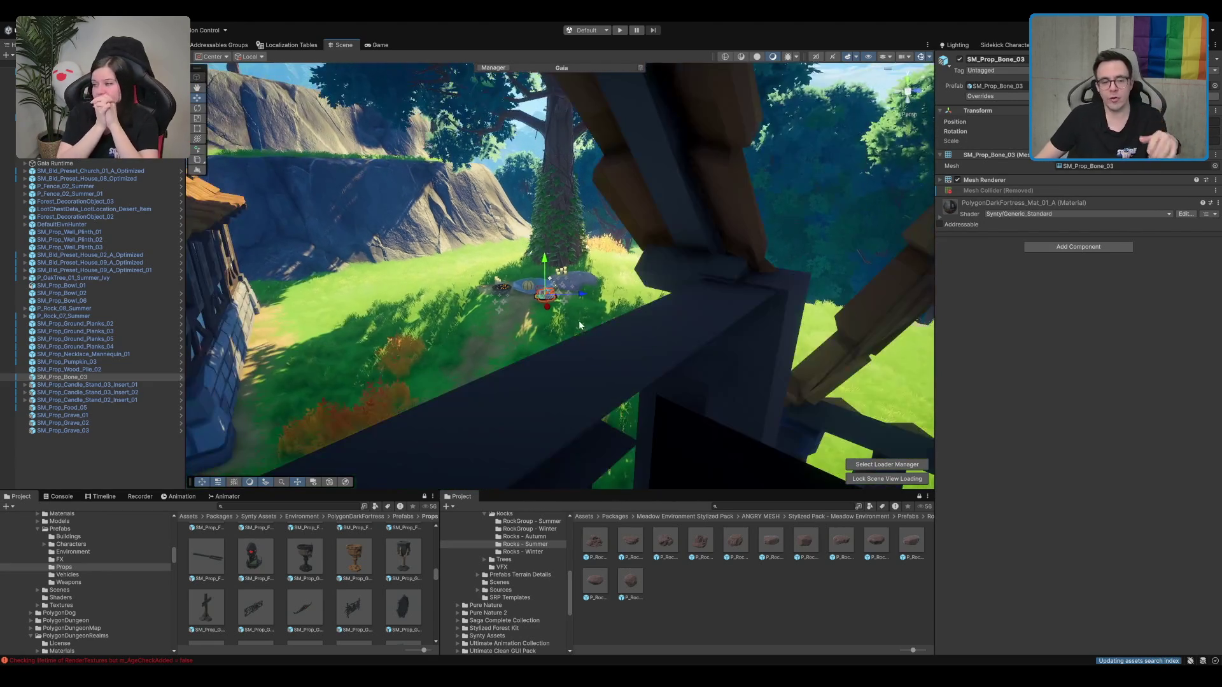
pyautogui.scroll(-10, 555, 294)
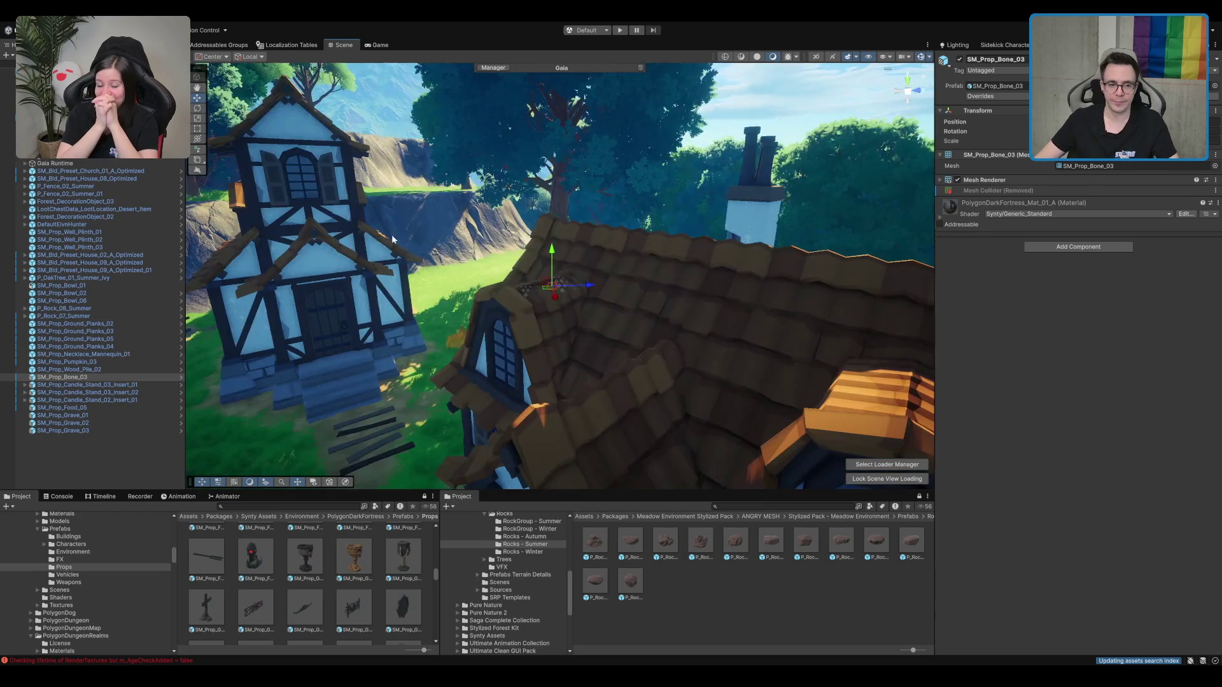
# Step: Frame SM_Prop_Grave_02 and orbit to look down over the three graves
pyautogui.doubleClick(63, 422)
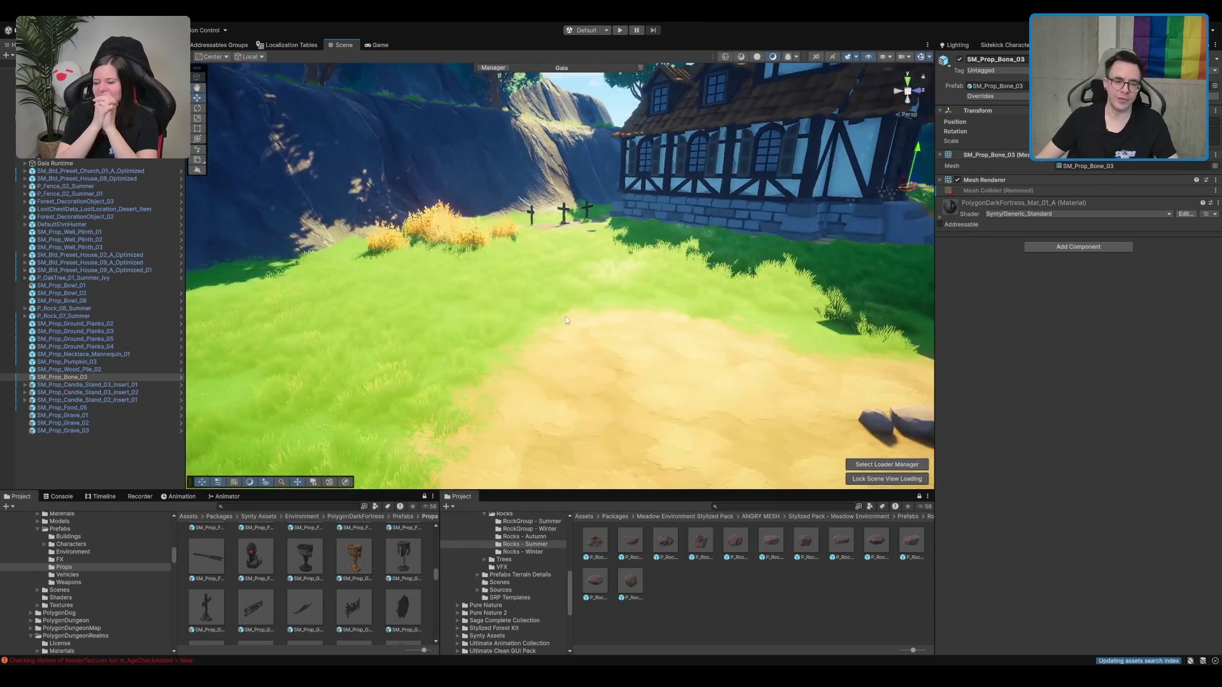
pyautogui.scroll(5, 705, 382)
pyautogui.scroll(-5, 705, 382)
pyautogui.moveTo(637, 356); pyautogui.dragTo(705, 381)
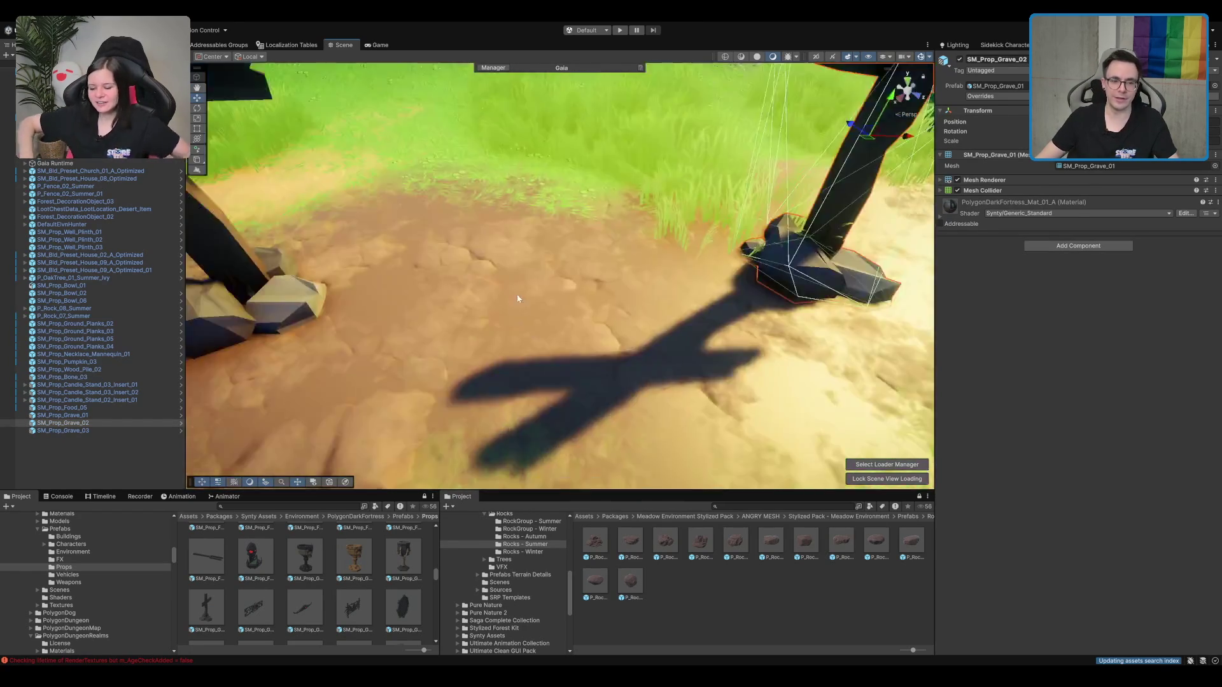
# Step: Brush a small Mud patch onto the grass below the graves, then return to Paint Details
pyautogui.click(705, 382)
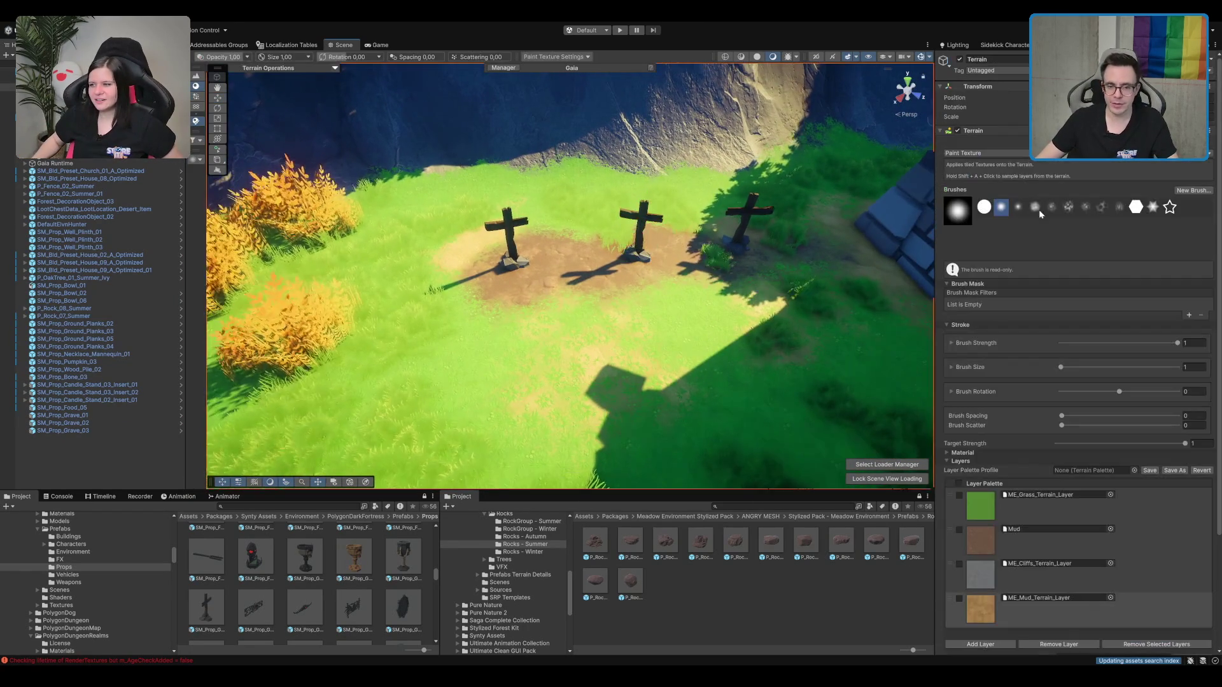
pyautogui.click(972, 532)
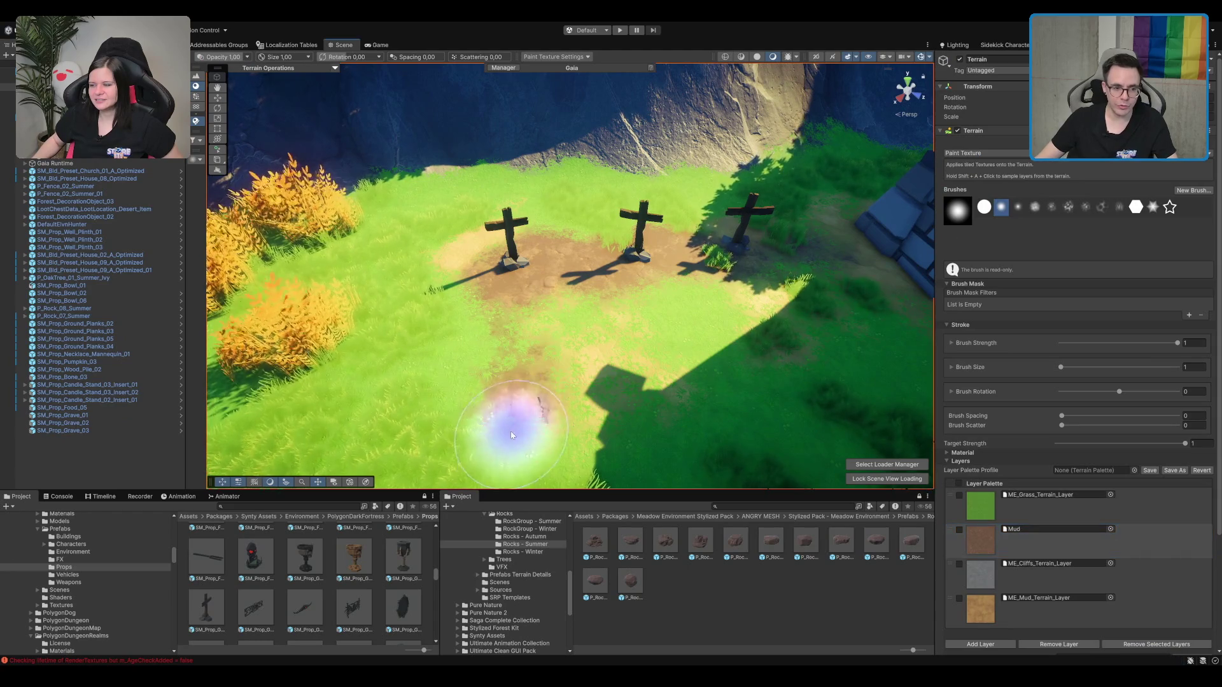
pyautogui.moveTo(505, 431); pyautogui.dragTo(536, 408)
pyautogui.scroll(3, 536, 404)
pyautogui.moveTo(564, 293)
pyautogui.mouseDown()
pyautogui.moveTo(564, 321)
pyautogui.moveTo(573, 285)
pyautogui.mouseUp()
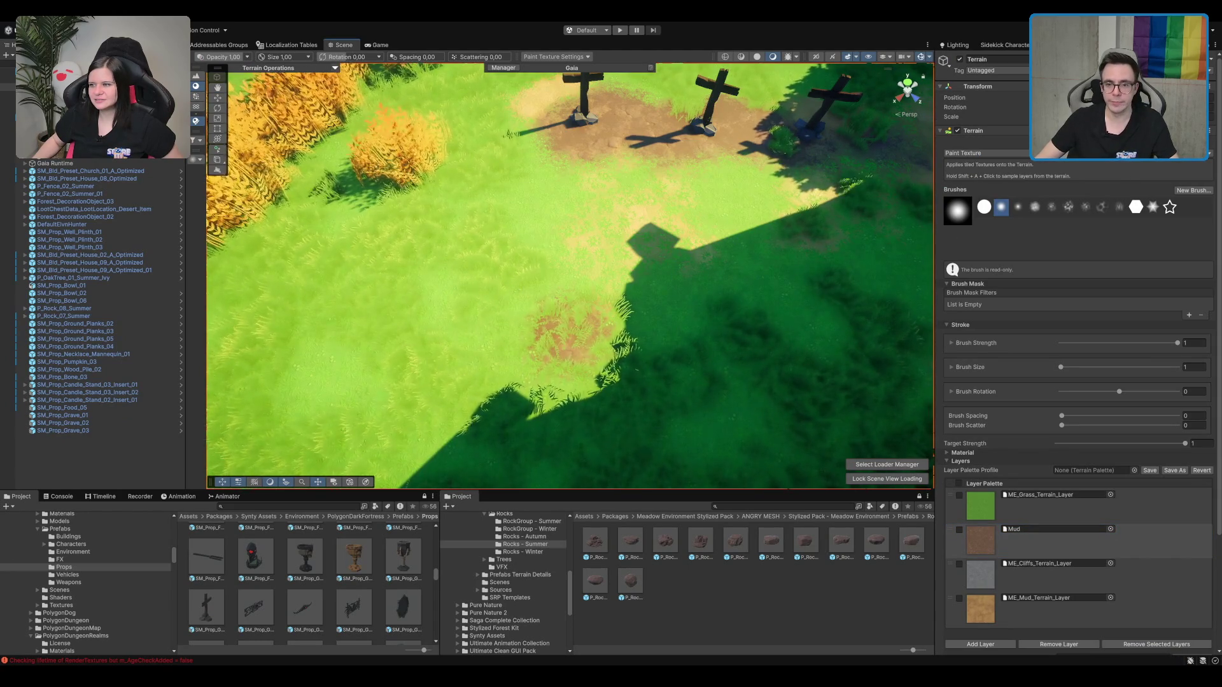
pyautogui.click(196, 131)
pyautogui.click(196, 121)
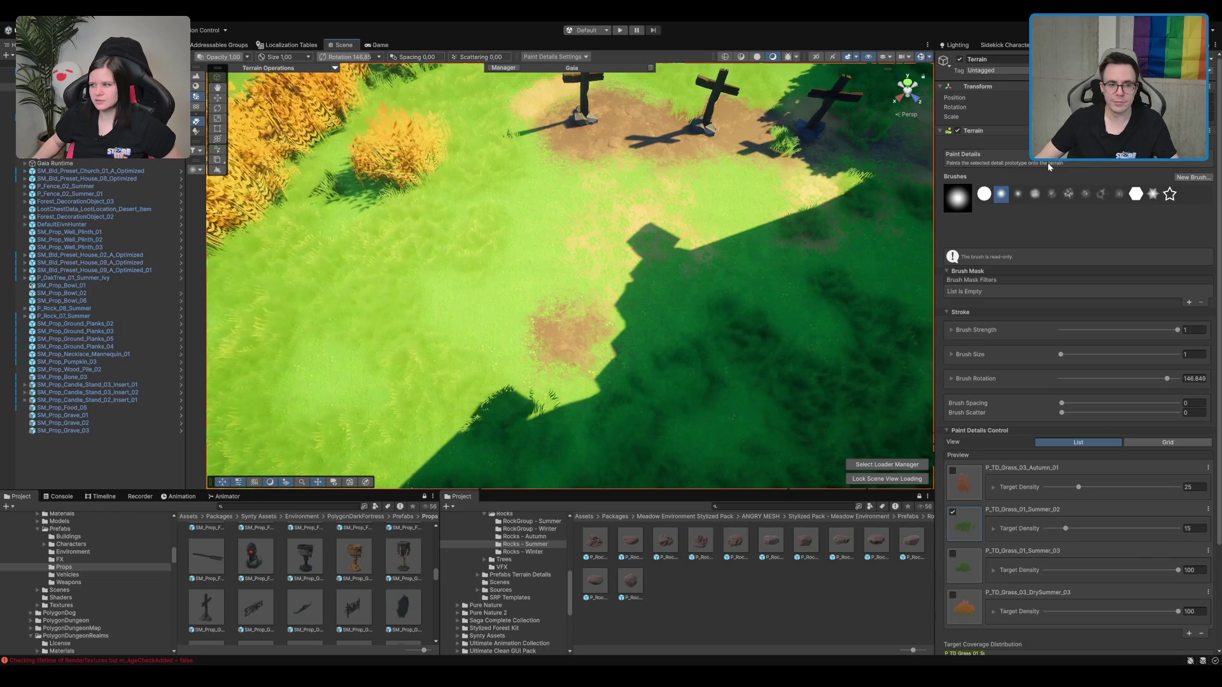
# Step: Scroll down to the P_TD_Grass_01_Summer_03 grass detail in the Terrain inspector
pyautogui.scroll(-3, 621, 293)
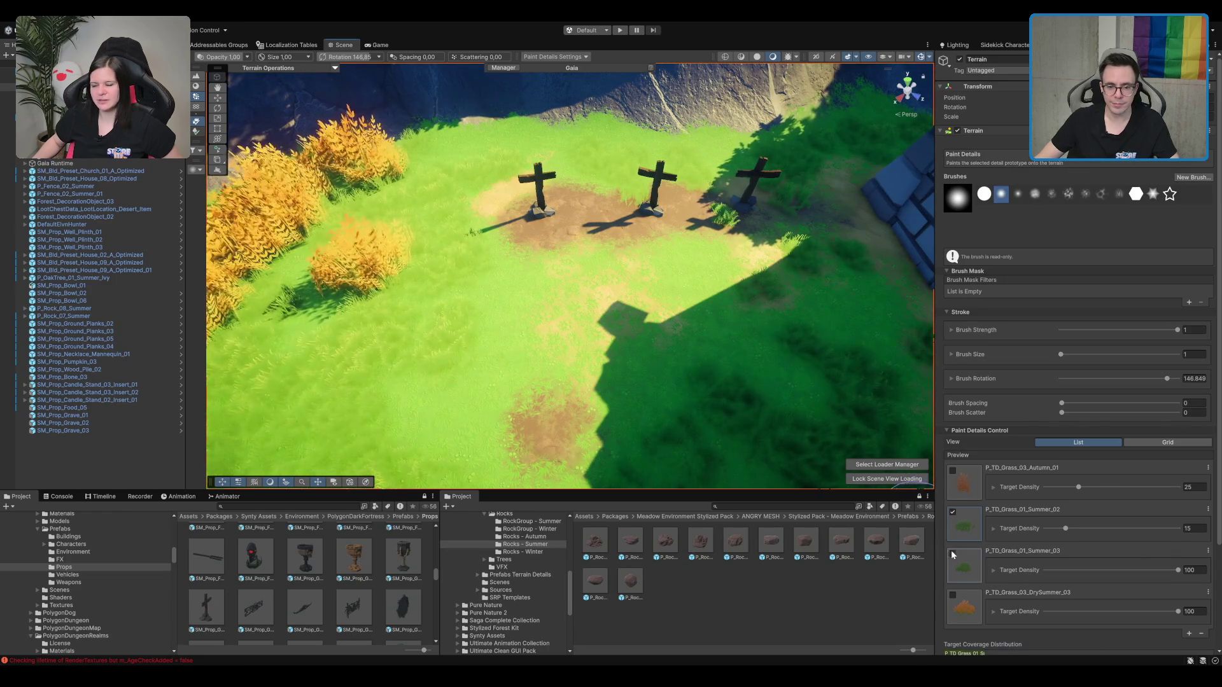
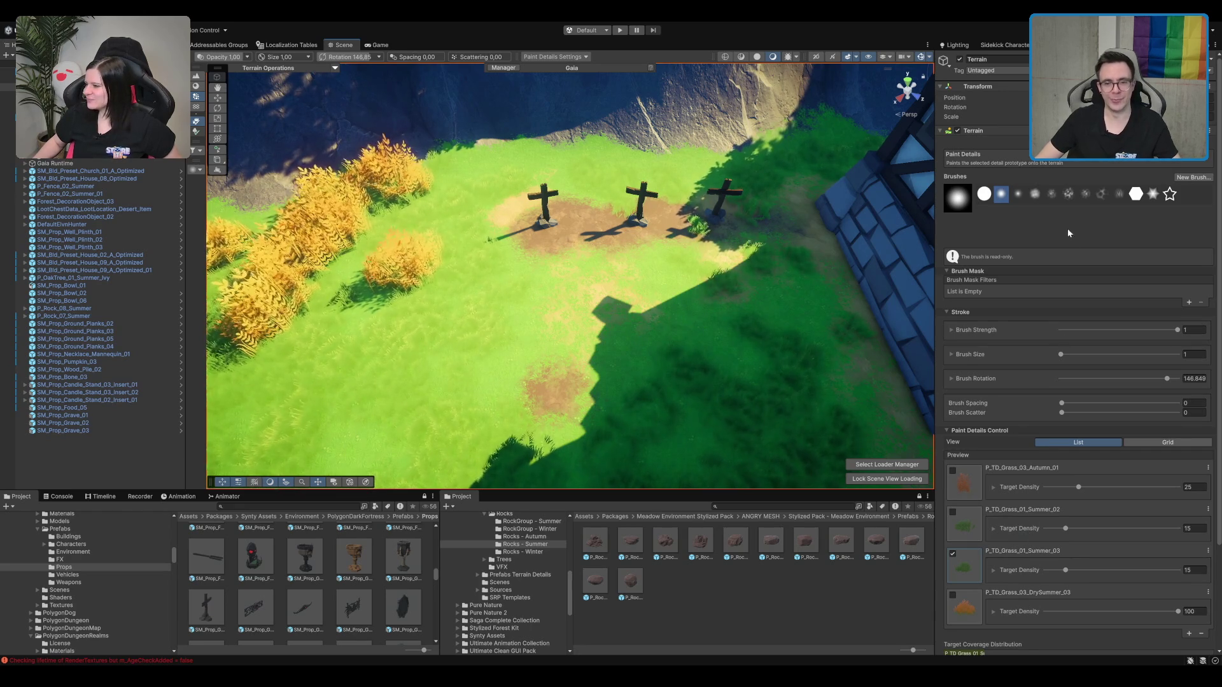
# Step: Switch the terrain tool to Paint Texture and select ME_Mud_Terrain_Layer in the Layer Palette
pyautogui.hotkey('ctrl', '2')
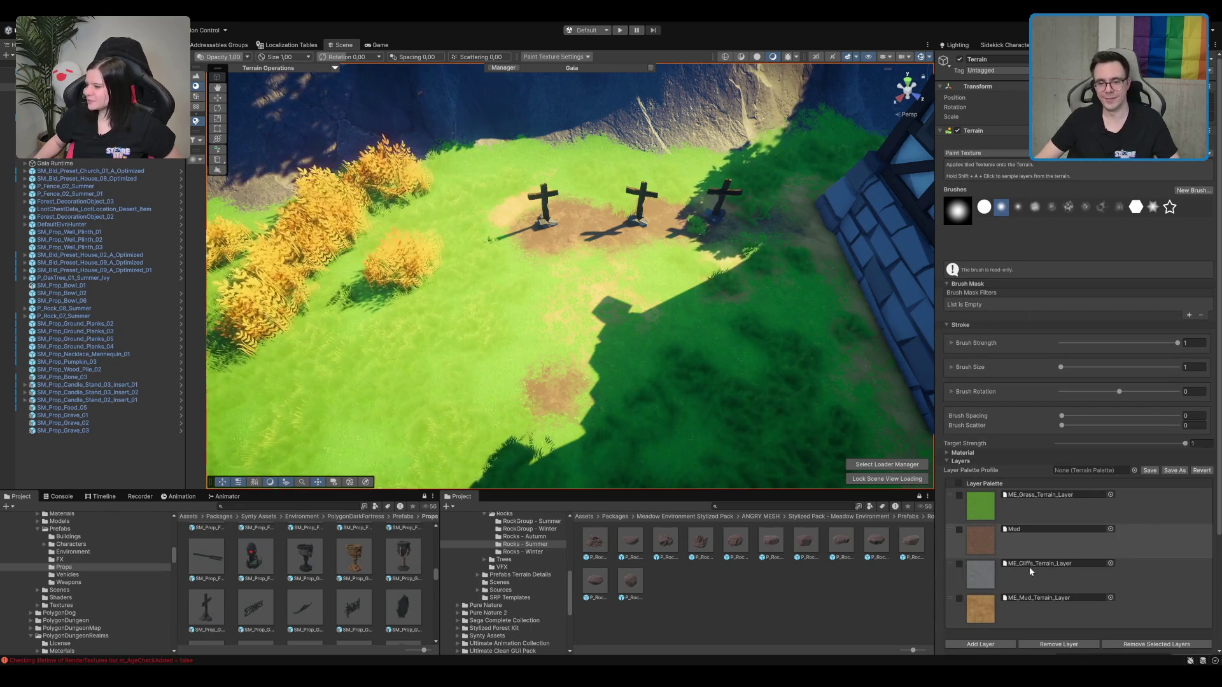
pyautogui.click(1031, 609)
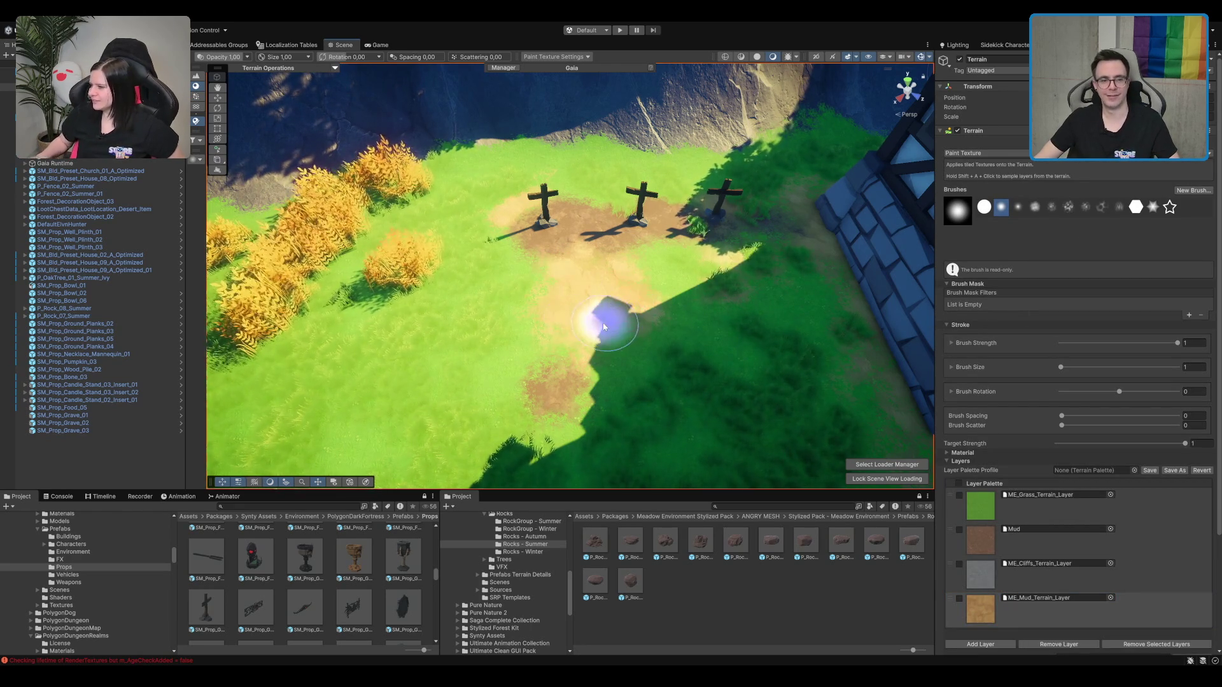
pyautogui.scroll(-3, 614, 321)
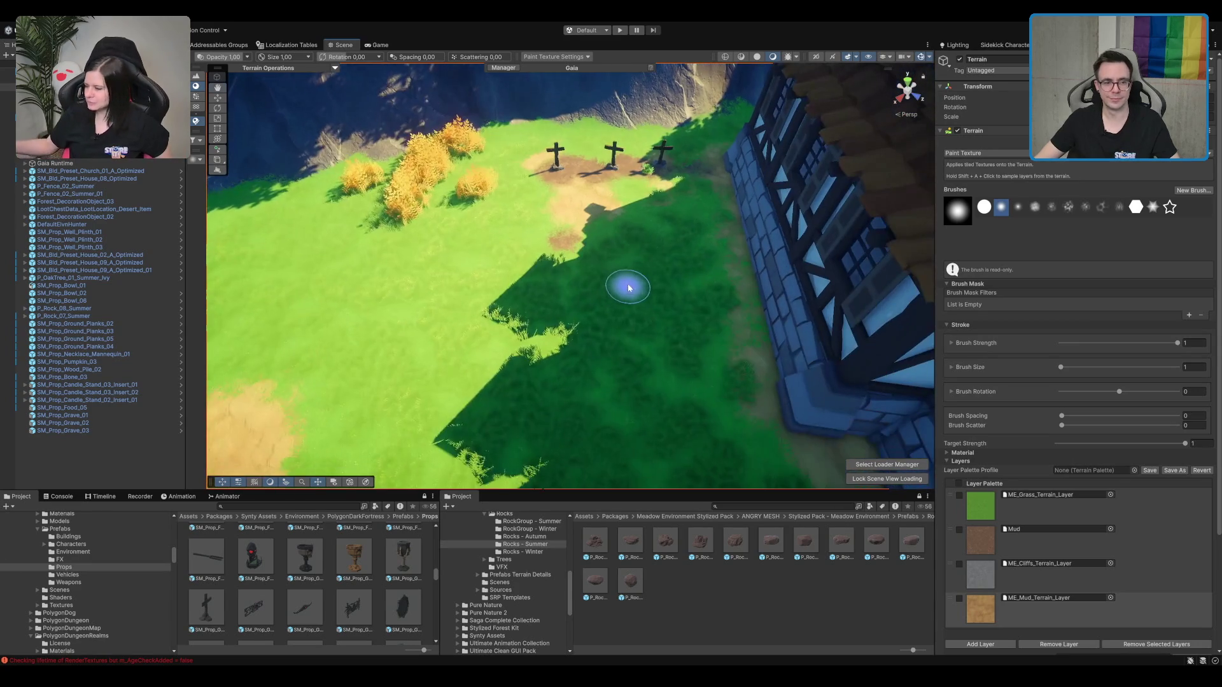
pyautogui.scroll(5, 632, 275)
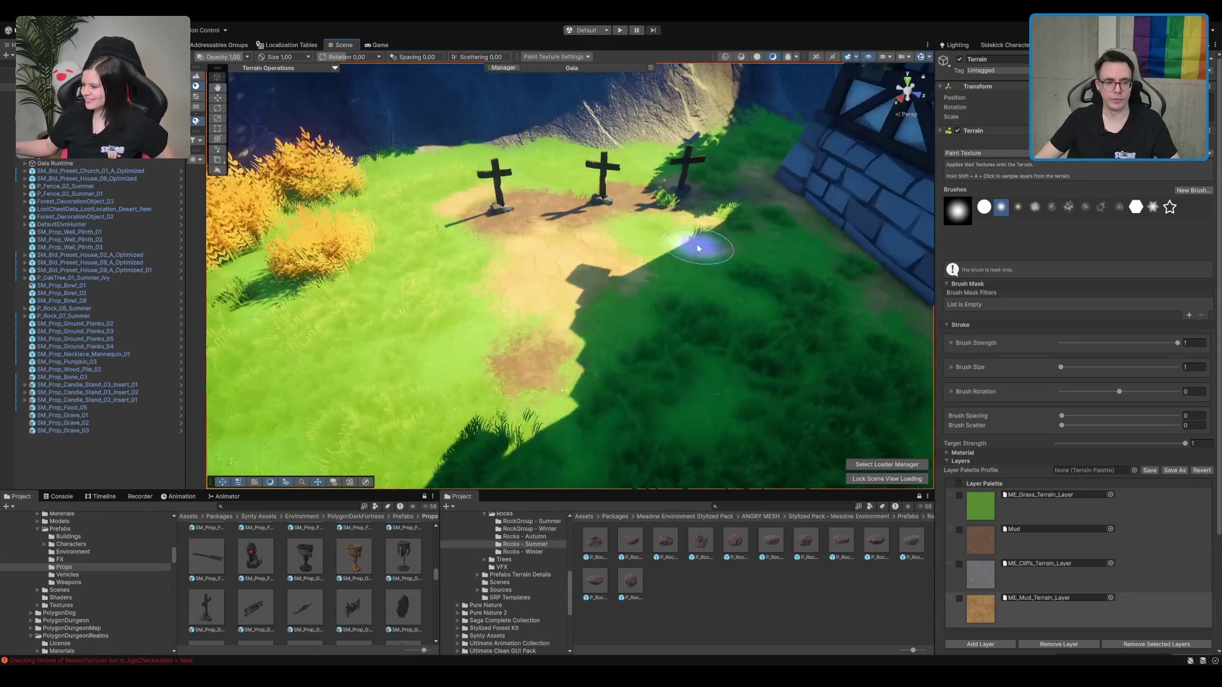
pyautogui.scroll(-2, 630, 316)
pyautogui.scroll(2, 595, 314)
pyautogui.scroll(-2, 650, 227)
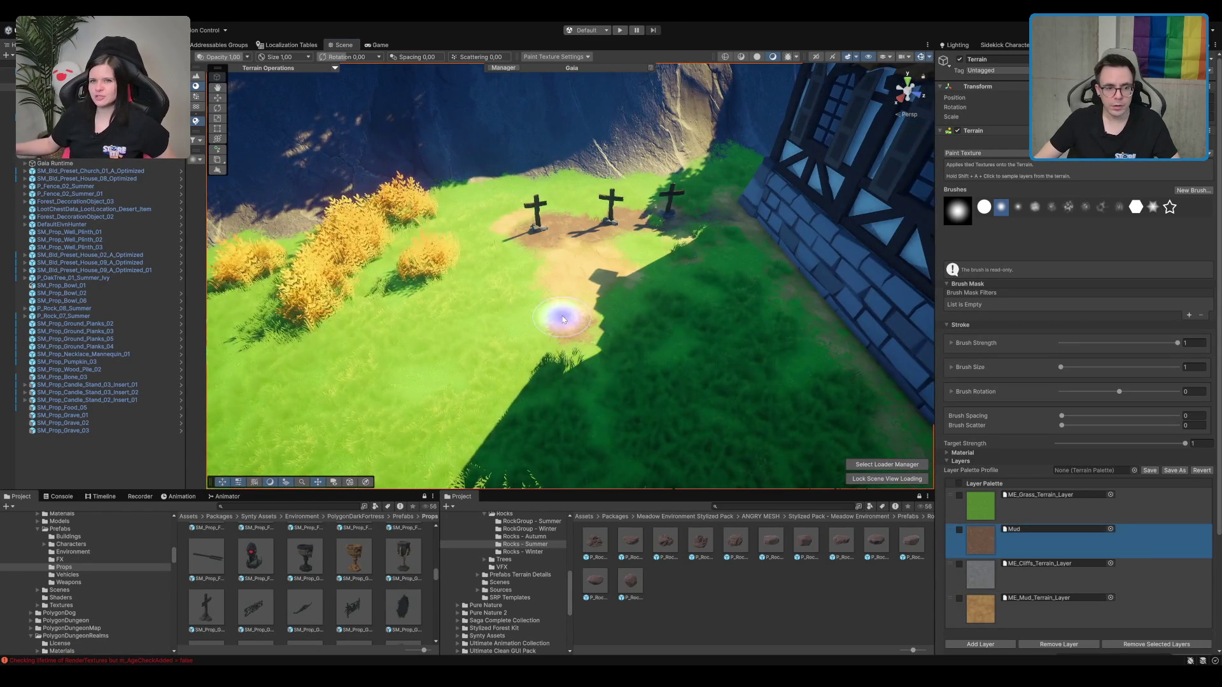
# Step: Pan the Scene view from the graves over to the house
pyautogui.click(553, 346)
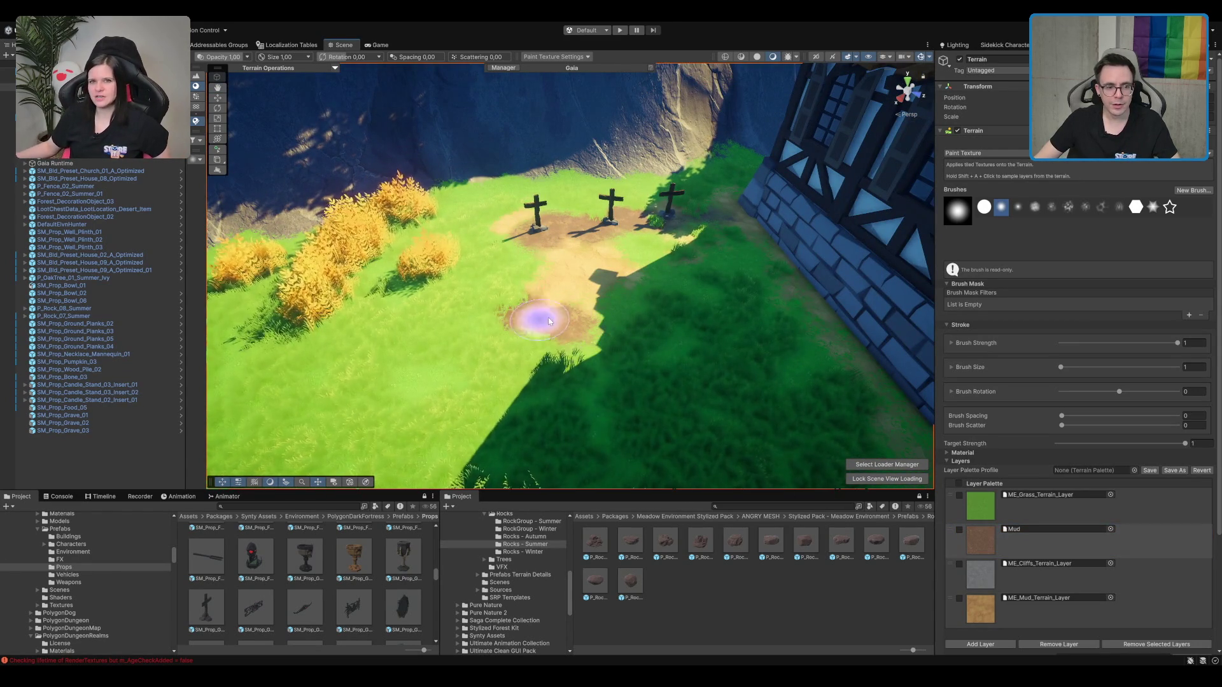
pyautogui.moveTo(580, 341)
pyautogui.mouseDown()
pyautogui.moveTo(653, 303)
pyautogui.moveTo(678, 326)
pyautogui.moveTo(704, 288)
pyautogui.moveTo(411, 335)
pyautogui.moveTo(595, 308)
pyautogui.moveTo(578, 339)
pyautogui.moveTo(660, 346)
pyautogui.mouseUp()
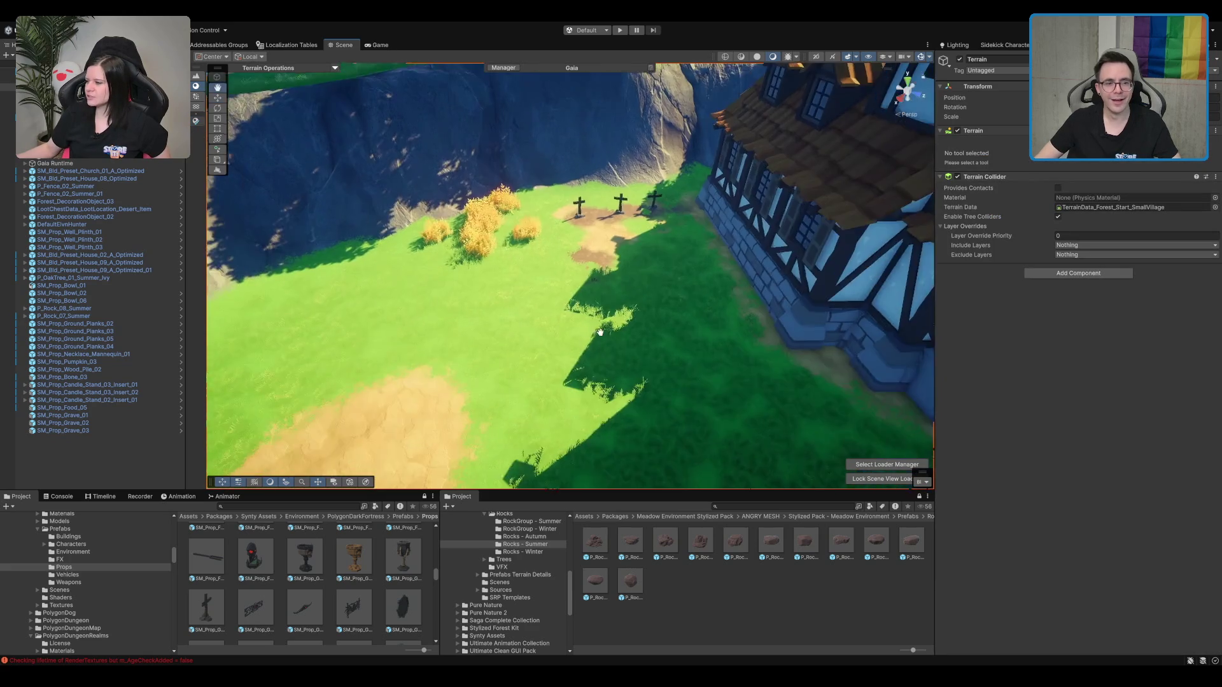
pyautogui.scroll(2, 659, 341)
pyautogui.scroll(-1, 518, 572)
pyautogui.scroll(-5, 383, 566)
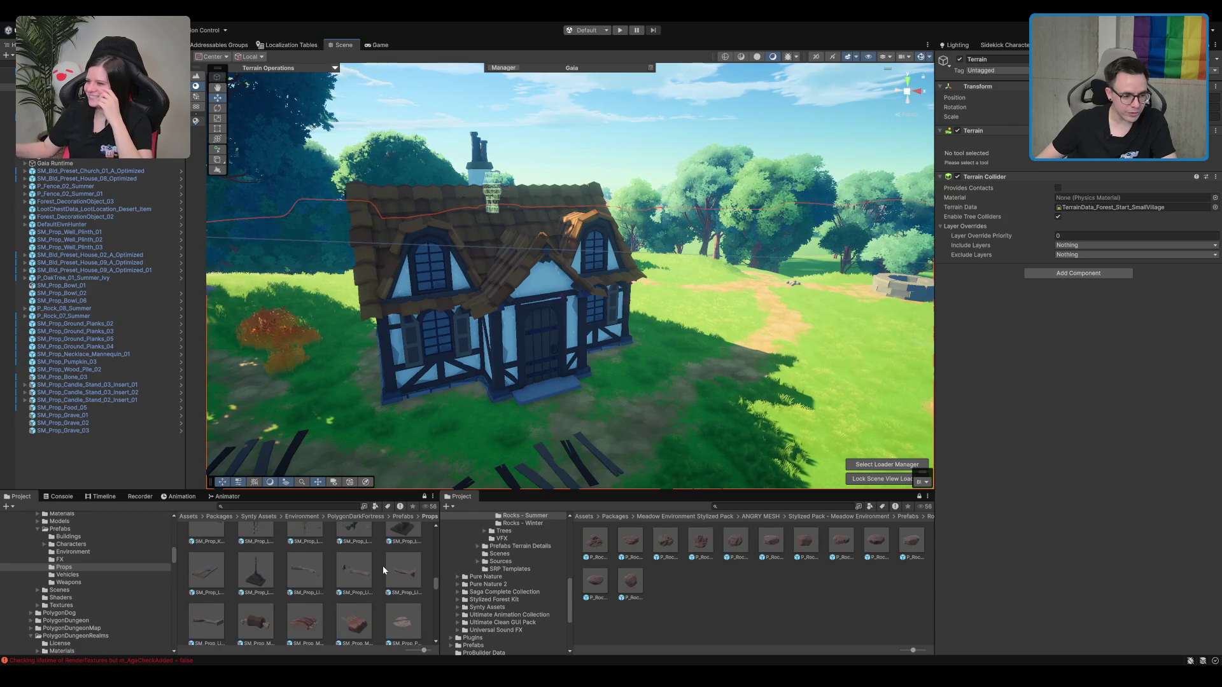
pyautogui.scroll(-5, 383, 567)
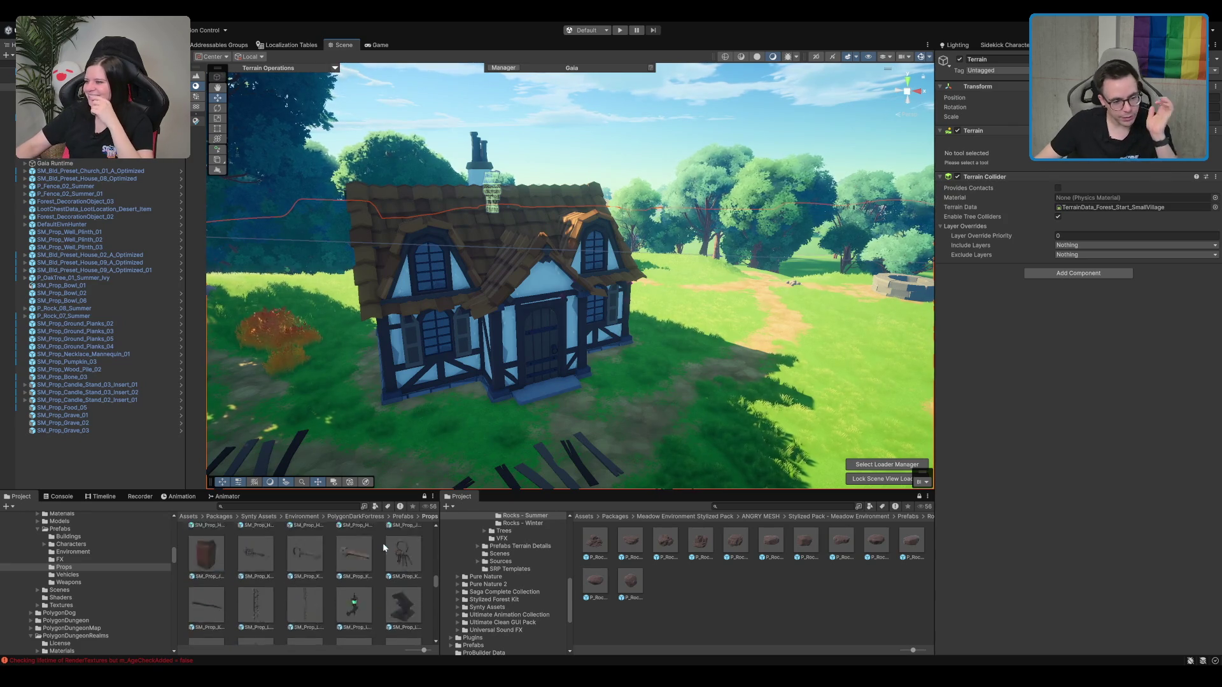
pyautogui.scroll(-3, 381, 543)
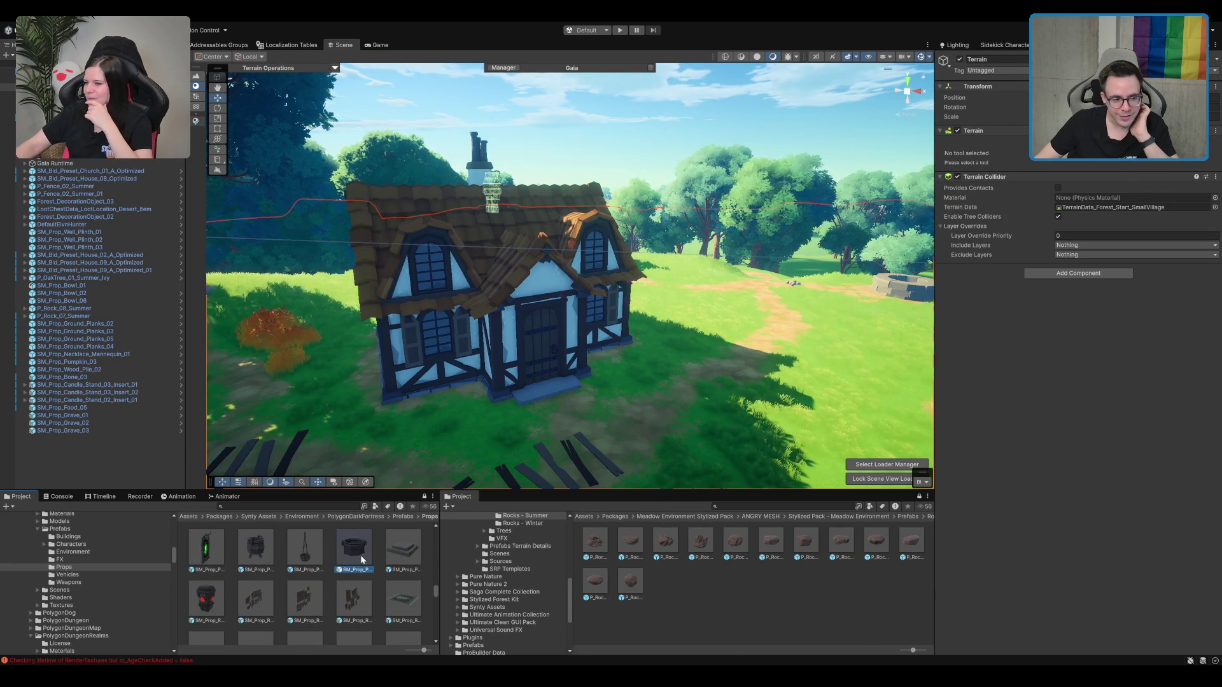
pyautogui.click(361, 555)
pyautogui.moveTo(723, 437); pyautogui.dragTo(668, 403)
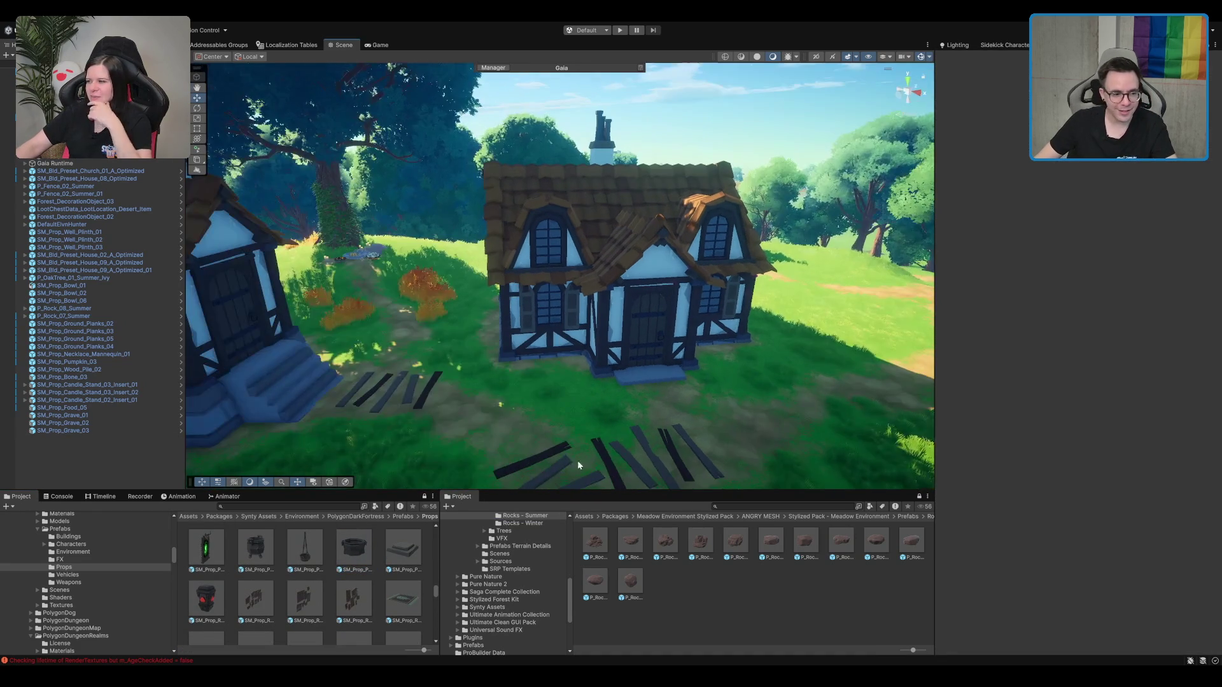
pyautogui.scroll(-1, 341, 571)
pyautogui.scroll(1, 347, 566)
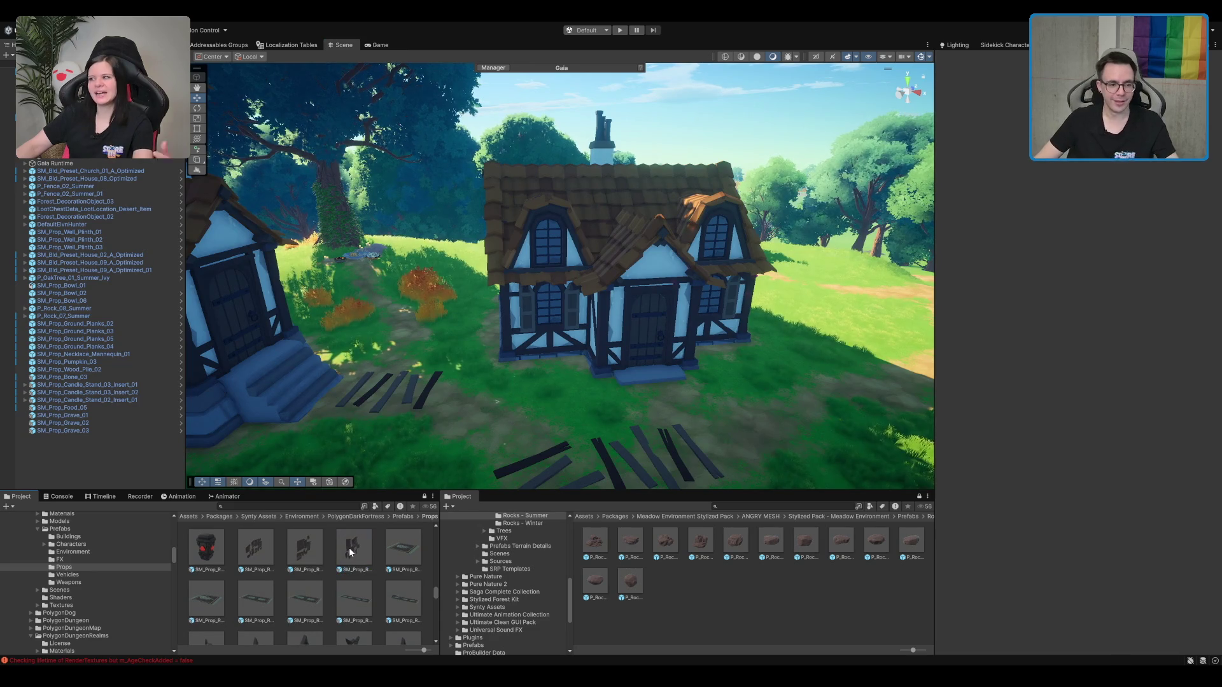
pyautogui.click(349, 563)
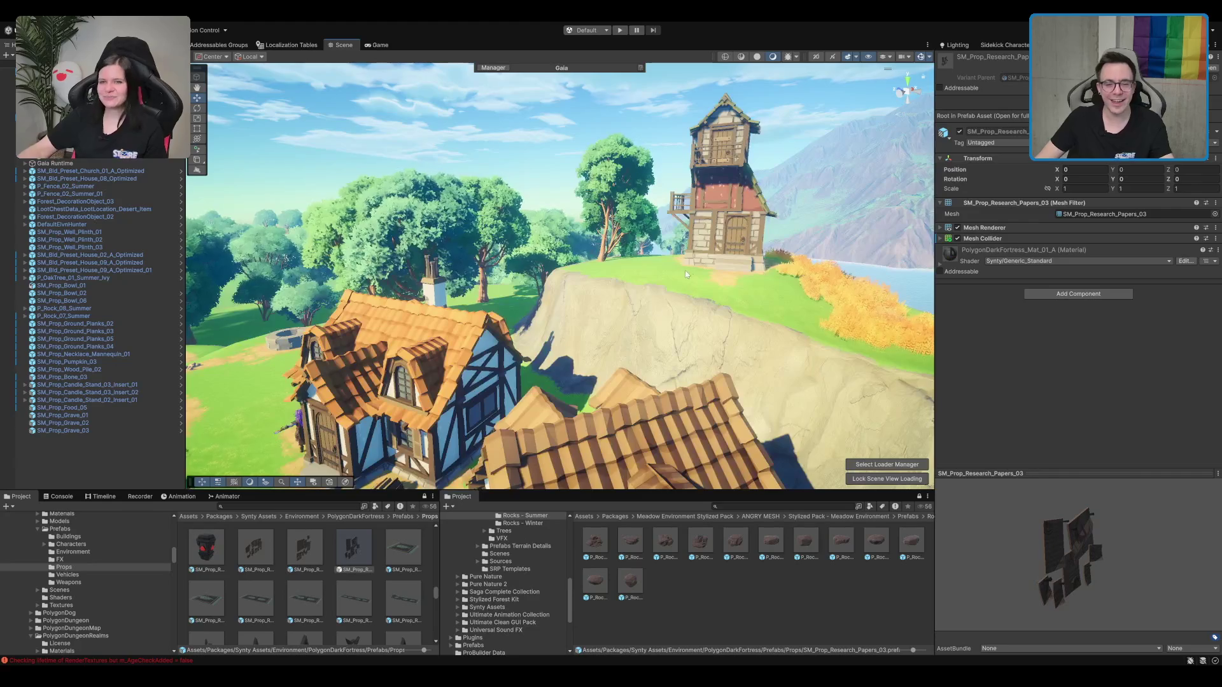
pyautogui.moveTo(686, 274)
pyautogui.mouseDown()
pyautogui.moveTo(660, 261)
pyautogui.moveTo(737, 253)
pyautogui.mouseUp()
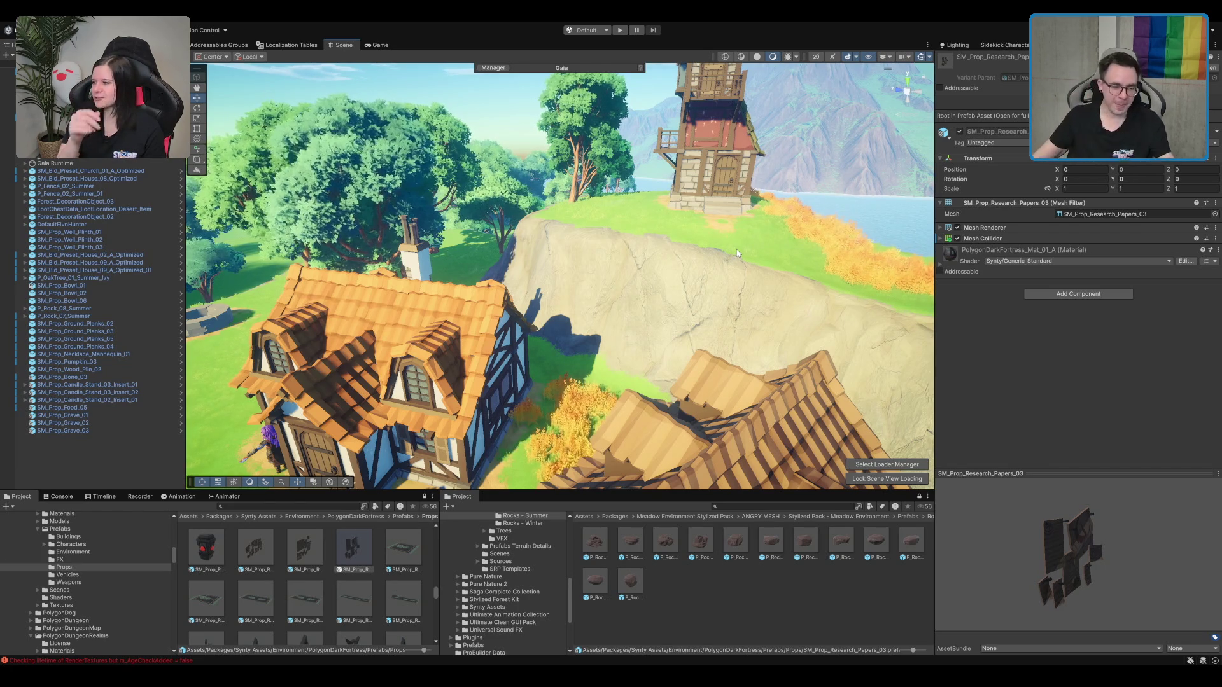
pyautogui.moveTo(736, 249)
pyautogui.mouseDown()
pyautogui.moveTo(629, 372)
pyautogui.moveTo(695, 299)
pyautogui.mouseUp()
pyautogui.click(717, 616)
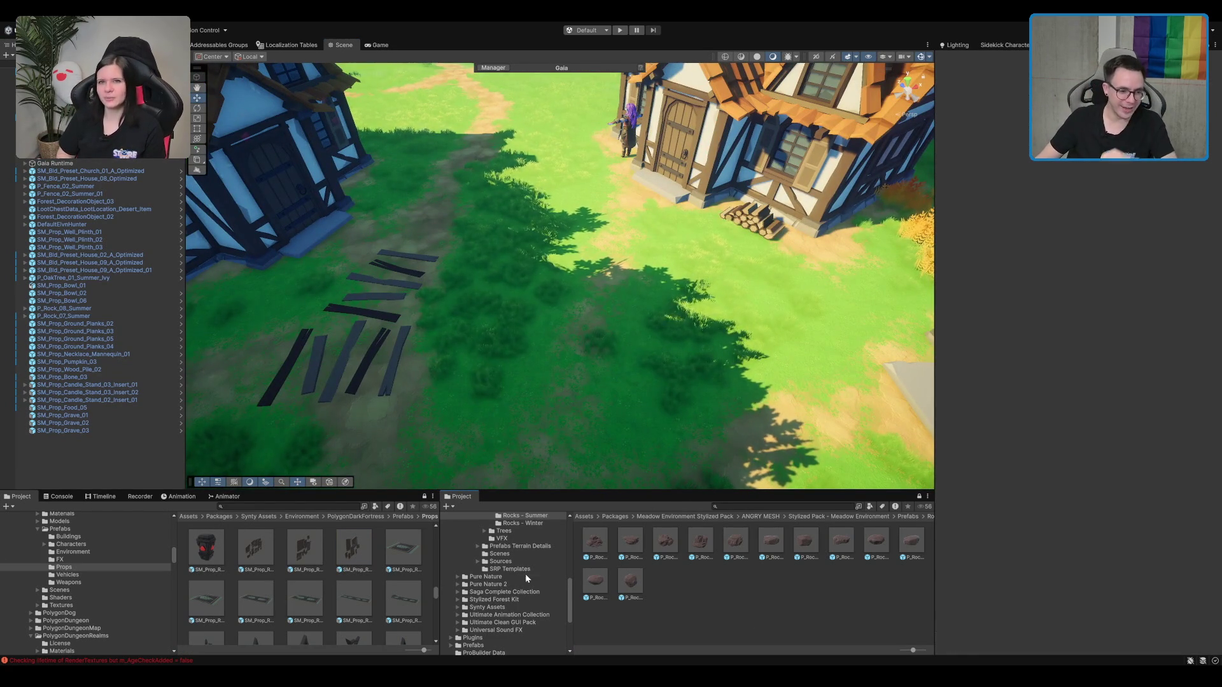
# Step: Search the Prefabs for 'barrel' and place a wooden barrel near the house door
pyautogui.scroll(2, 520, 524)
pyautogui.press('Left')
pyautogui.press('Left')
pyautogui.press('Left')
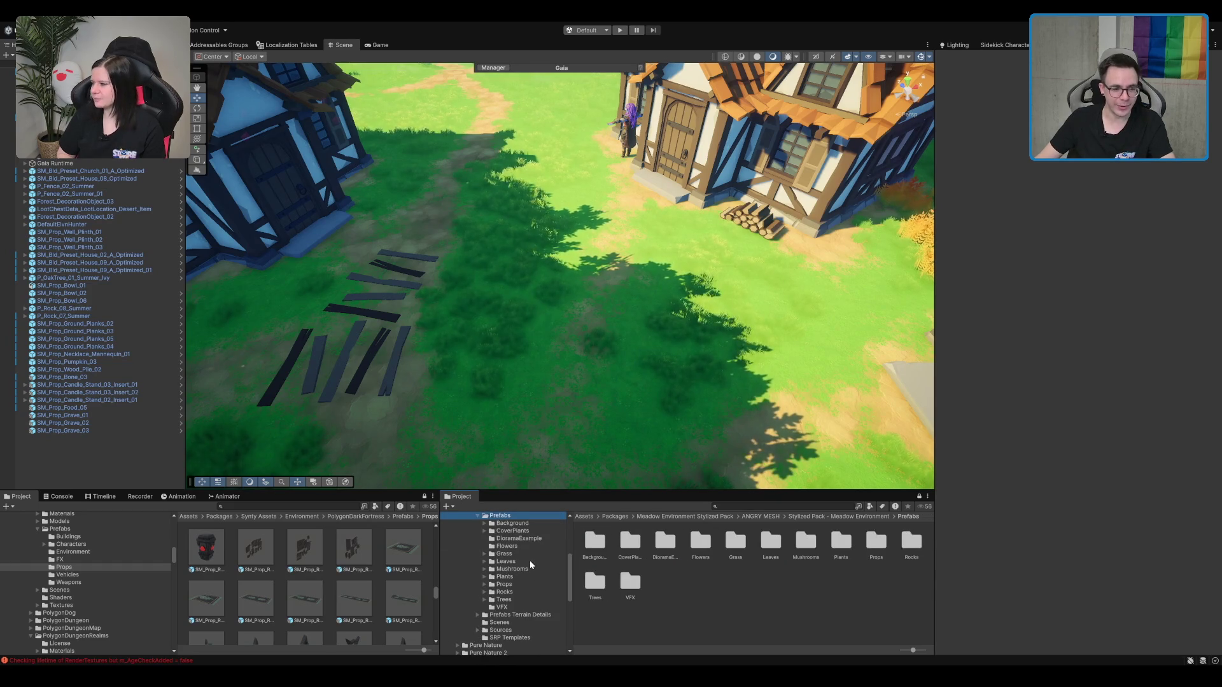
pyautogui.click(783, 504)
pyautogui.write('af')
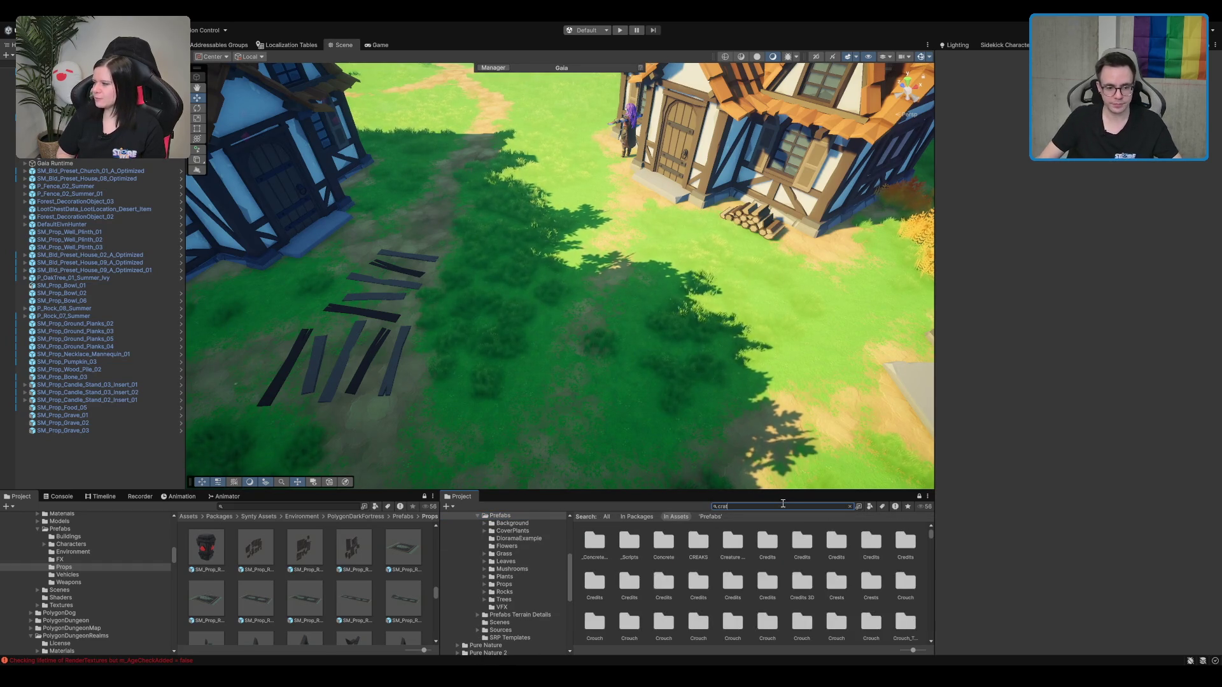
pyautogui.write('barrel')
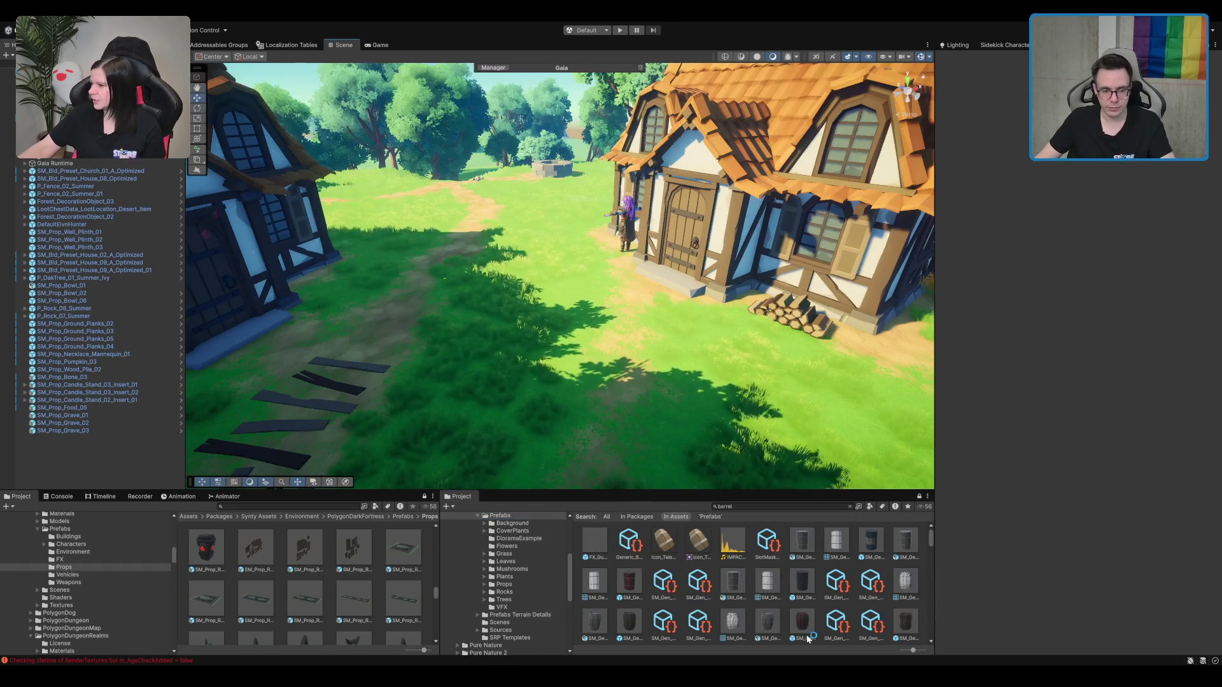
pyautogui.moveTo(629, 580); pyautogui.dragTo(691, 357)
pyautogui.hotkey('ctrl', 'z')
pyautogui.moveTo(629, 580)
pyautogui.mouseDown()
pyautogui.moveTo(662, 363)
pyautogui.moveTo(639, 303)
pyautogui.moveTo(325, 294)
pyautogui.moveTo(391, 233)
pyautogui.moveTo(343, 273)
pyautogui.moveTo(328, 267)
pyautogui.mouseUp()
pyautogui.press('f')
pyautogui.moveTo(522, 247)
pyautogui.mouseDown()
pyautogui.moveTo(450, 251)
pyautogui.moveTo(628, 284)
pyautogui.moveTo(432, 265)
pyautogui.moveTo(517, 304)
pyautogui.moveTo(578, 276)
pyautogui.moveTo(611, 293)
pyautogui.mouseUp()
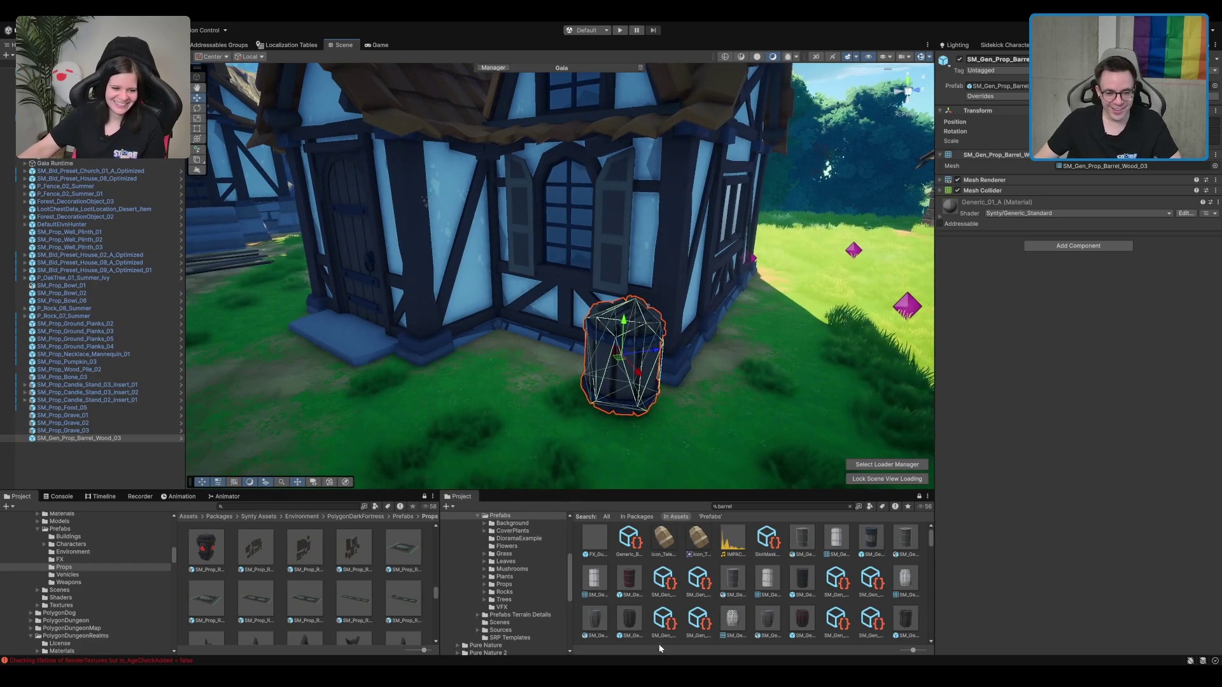
# Step: Add a second barrel and move it beside the first against the wall, then search for crates
pyautogui.moveTo(629, 625)
pyautogui.mouseDown()
pyautogui.moveTo(608, 468)
pyautogui.moveTo(529, 344)
pyautogui.mouseUp()
pyautogui.click(624, 379)
pyautogui.moveTo(620, 356); pyautogui.dragTo(437, 346)
pyautogui.scroll(-5, 780, 535)
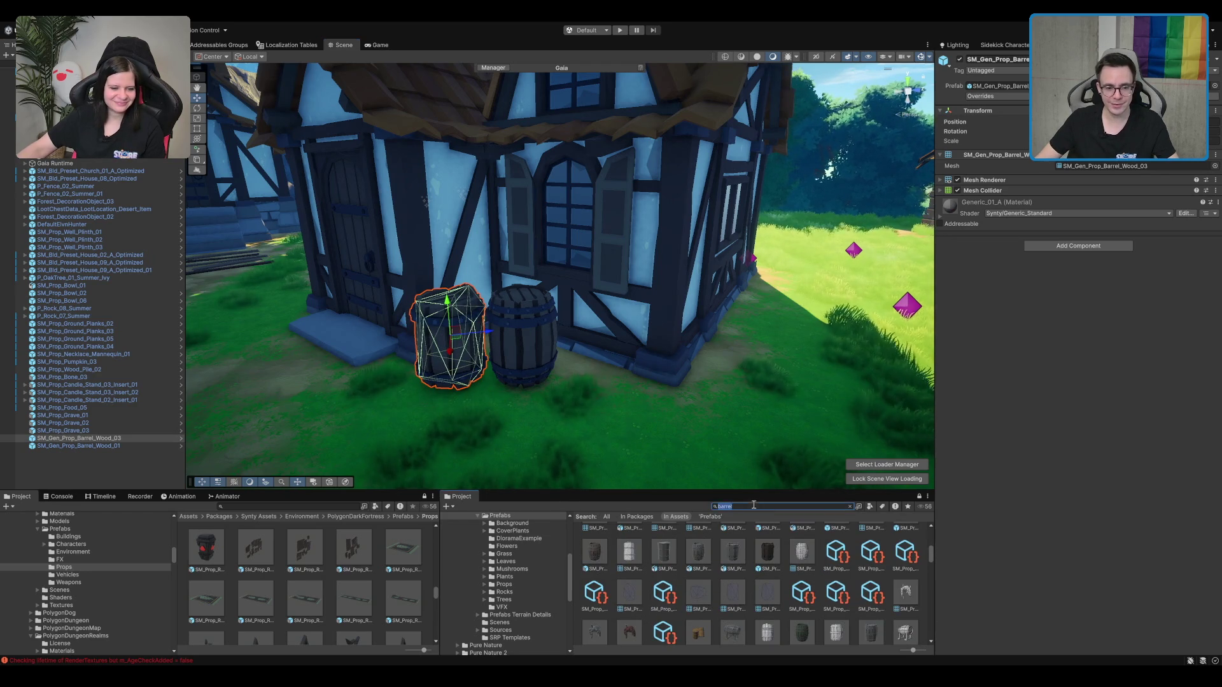
pyautogui.write('crate')
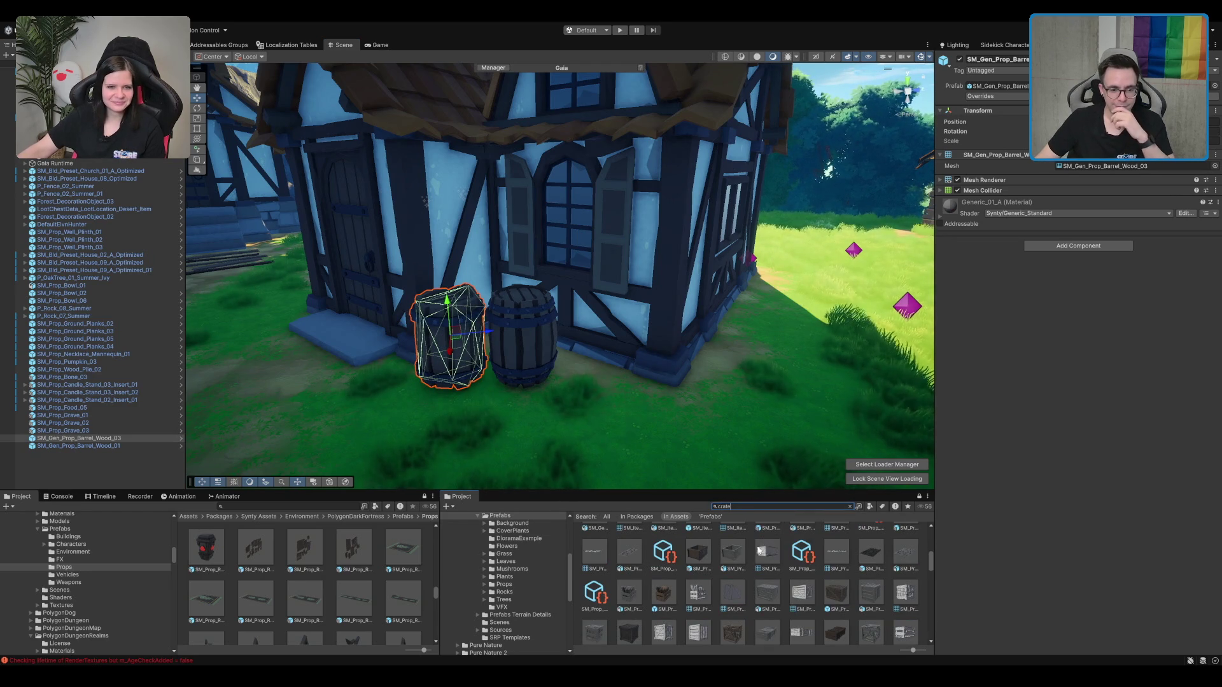
# Step: Place SM_Prop_Crate_01 beside the barrels, discarding the bread crate tried first
pyautogui.click(657, 599)
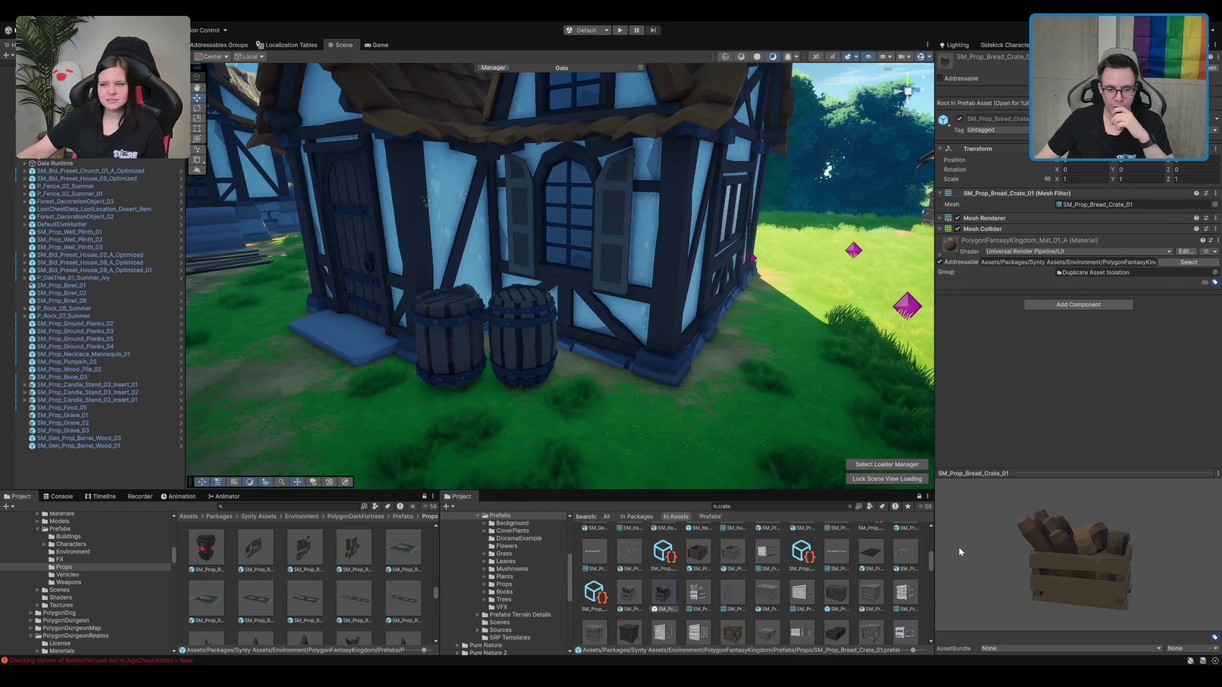
pyautogui.moveTo(664, 598)
pyautogui.mouseDown()
pyautogui.moveTo(547, 433)
pyautogui.moveTo(562, 473)
pyautogui.mouseUp()
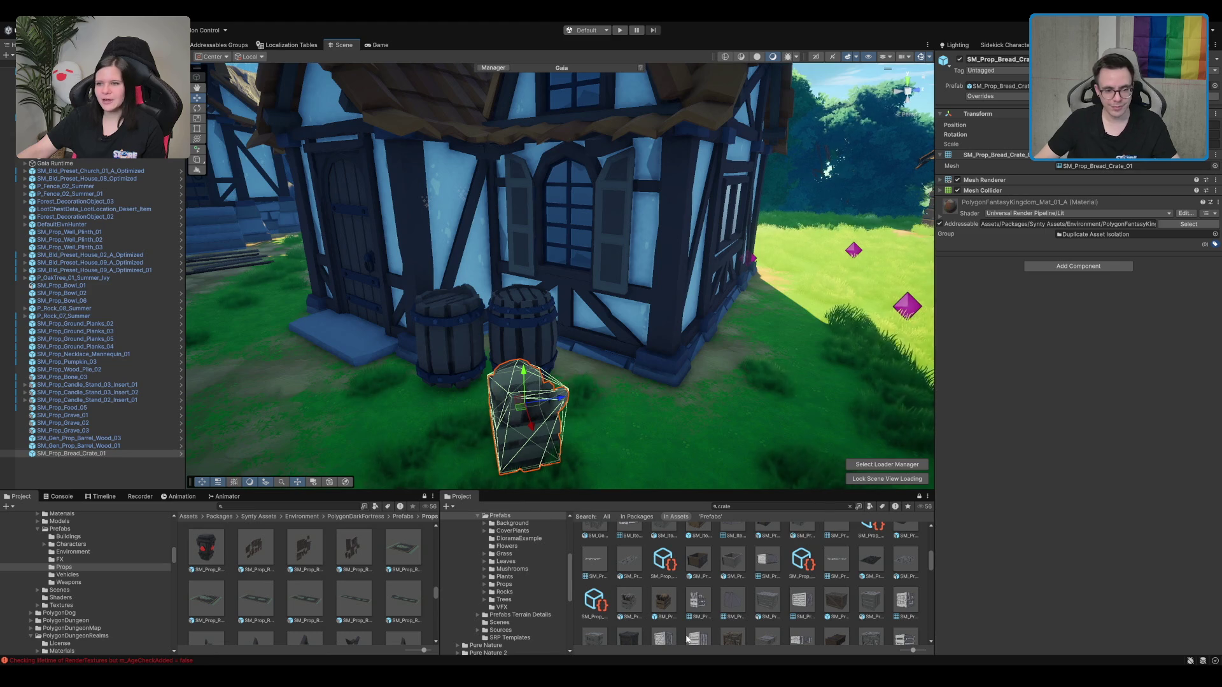
pyautogui.scroll(3, 660, 357)
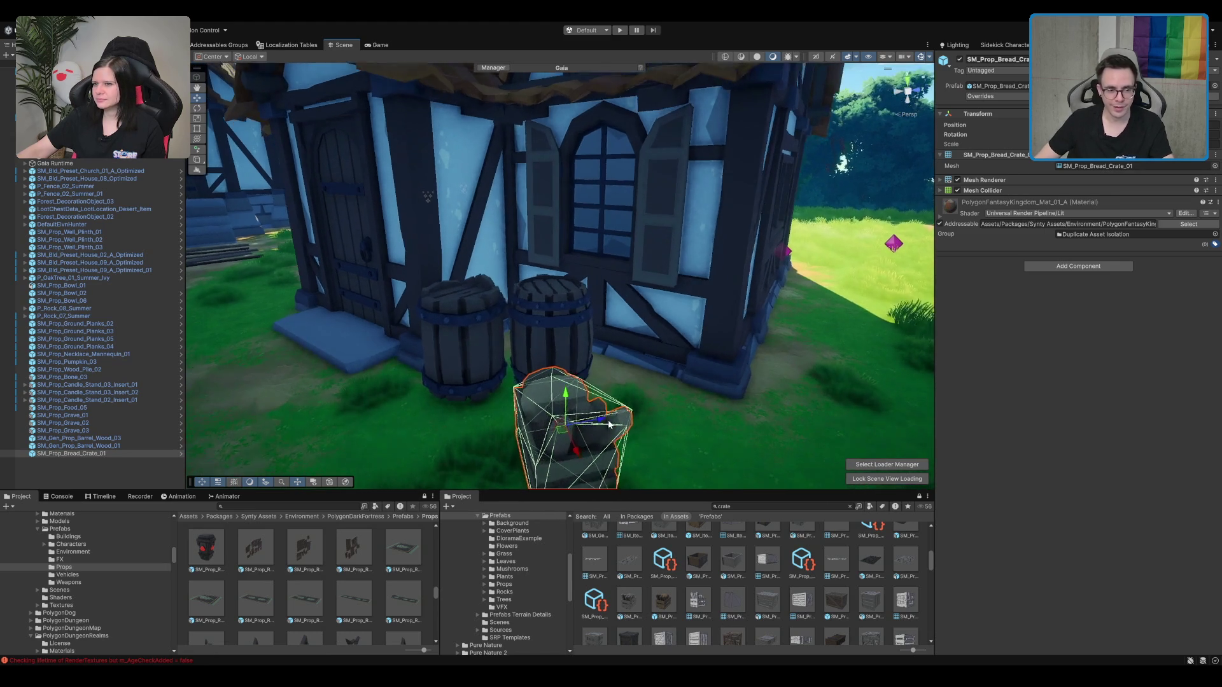
pyautogui.press('Delete')
pyautogui.scroll(-1, 768, 608)
pyautogui.moveTo(732, 534)
pyautogui.mouseDown()
pyautogui.moveTo(661, 394)
pyautogui.moveTo(738, 444)
pyautogui.mouseUp()
pyautogui.moveTo(842, 555)
pyautogui.mouseDown()
pyautogui.moveTo(639, 420)
pyautogui.moveTo(725, 375)
pyautogui.moveTo(715, 378)
pyautogui.mouseUp()
# Step: Shift the crate further right along the wall and select the terrain
pyautogui.press('w')
pyautogui.press('f')
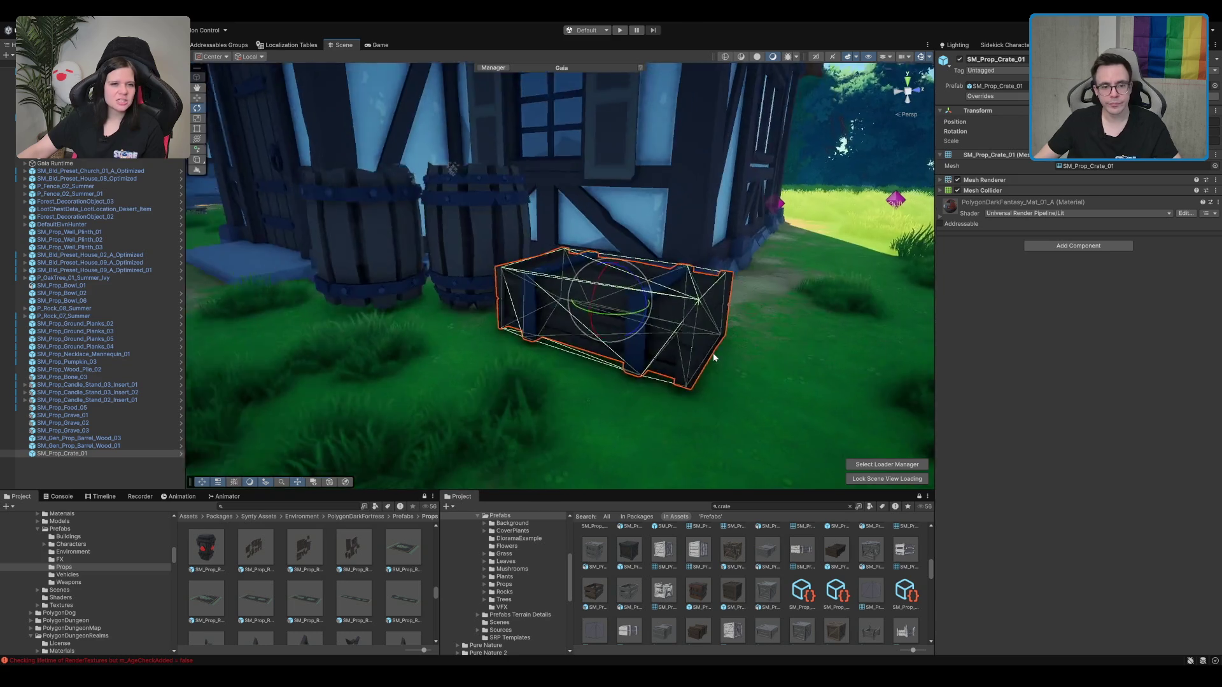
pyautogui.click(568, 278)
pyautogui.moveTo(560, 277)
pyautogui.mouseDown()
pyautogui.moveTo(605, 322)
pyautogui.moveTo(573, 272)
pyautogui.moveTo(593, 272)
pyautogui.mouseUp()
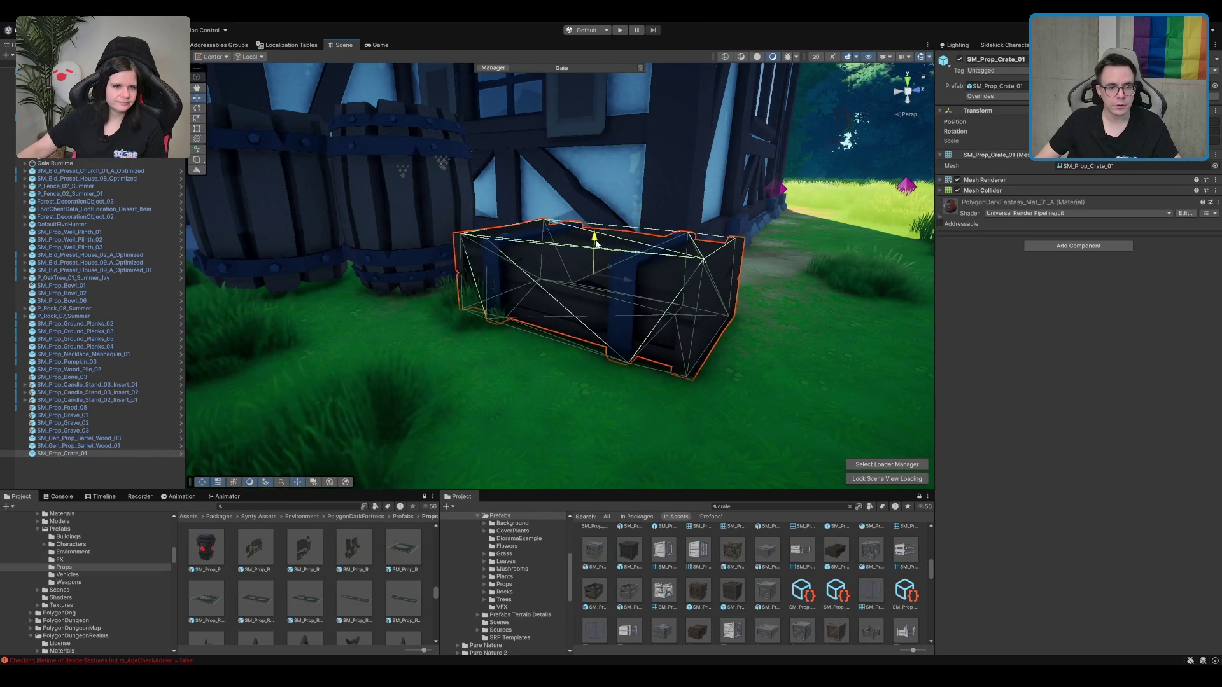
pyautogui.click(694, 392)
pyautogui.scroll(2, 694, 391)
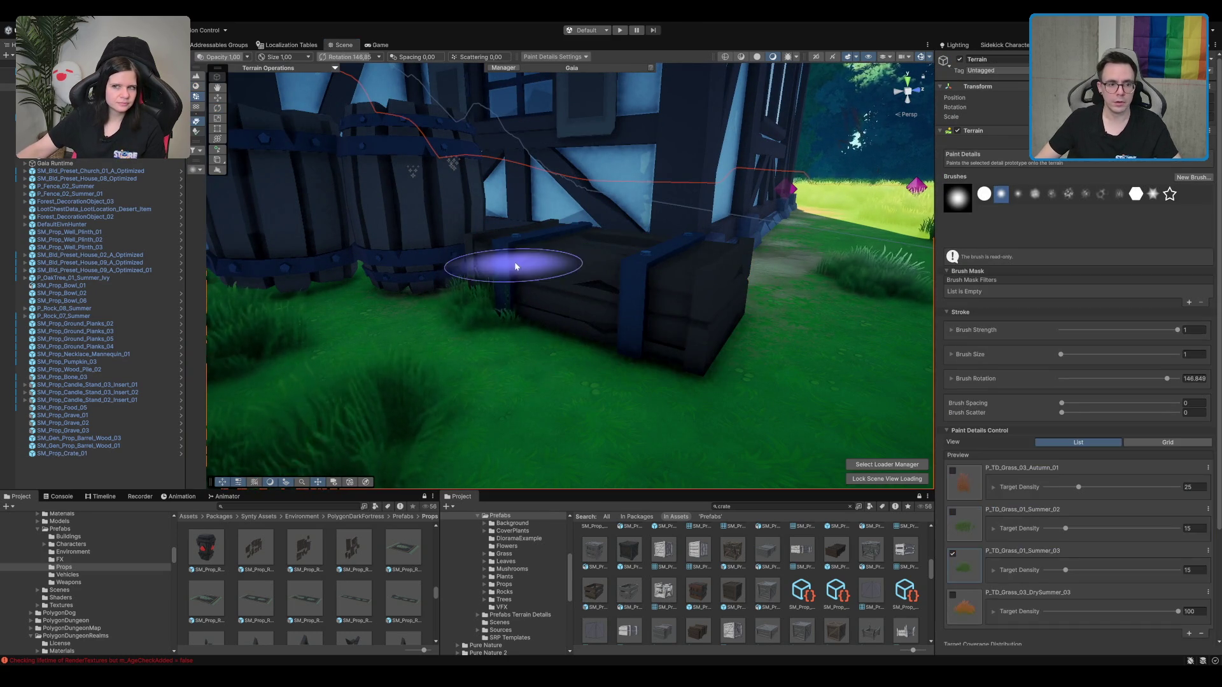
# Step: Paint grass detail clumps onto the terrain around the crate and barrels
pyautogui.press('F6')
pyautogui.scroll(-3, 508, 312)
pyautogui.moveTo(504, 295)
pyautogui.mouseDown()
pyautogui.moveTo(605, 445)
pyautogui.moveTo(731, 232)
pyautogui.moveTo(655, 185)
pyautogui.mouseUp()
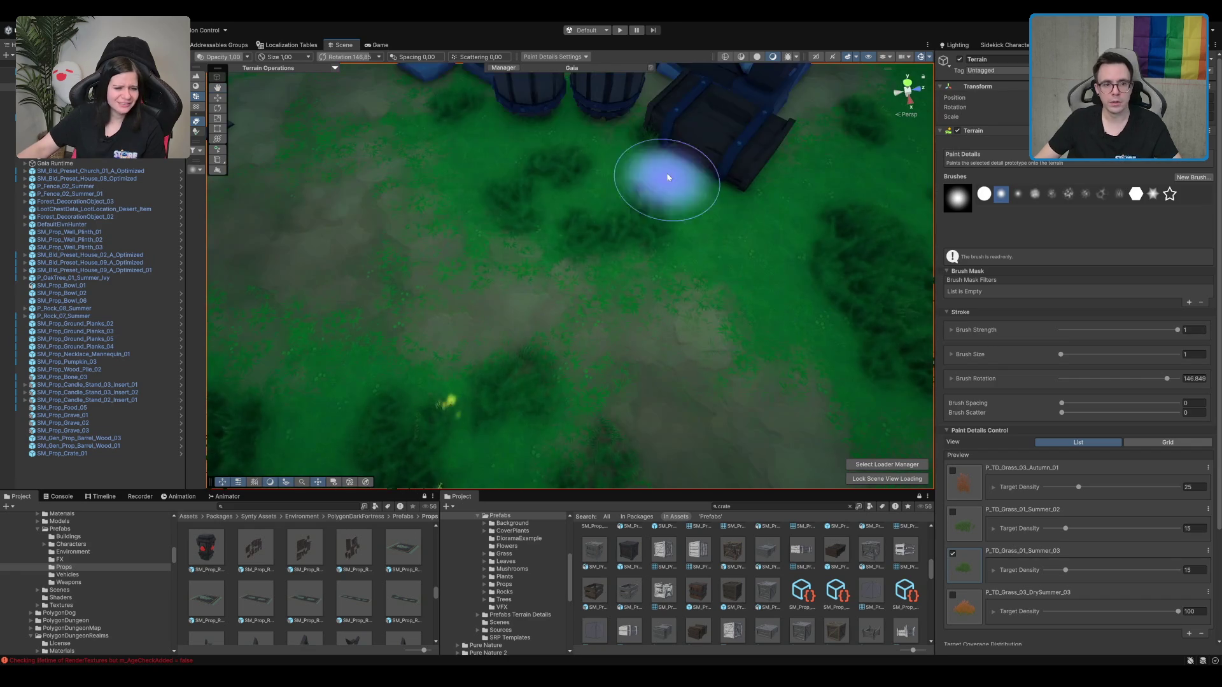
pyautogui.scroll(3, 682, 136)
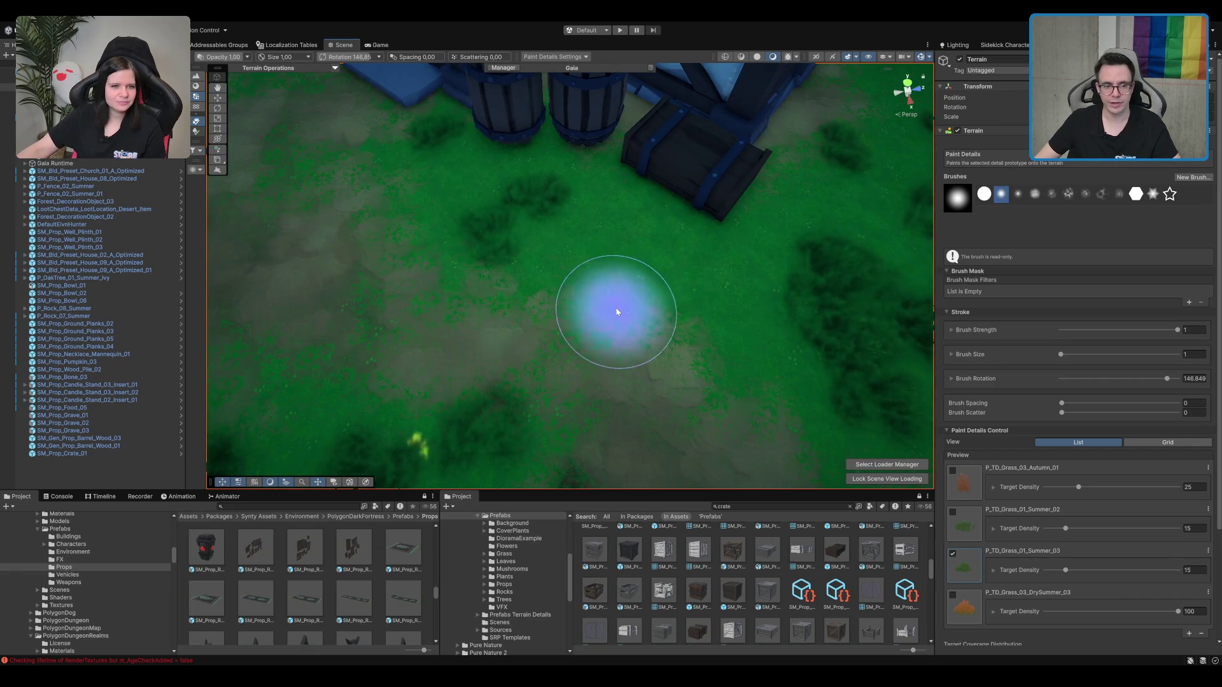
pyautogui.click(662, 337)
pyautogui.click(611, 254)
pyautogui.moveTo(653, 179)
pyautogui.mouseDown()
pyautogui.moveTo(681, 273)
pyautogui.moveTo(731, 316)
pyautogui.moveTo(664, 339)
pyautogui.mouseUp()
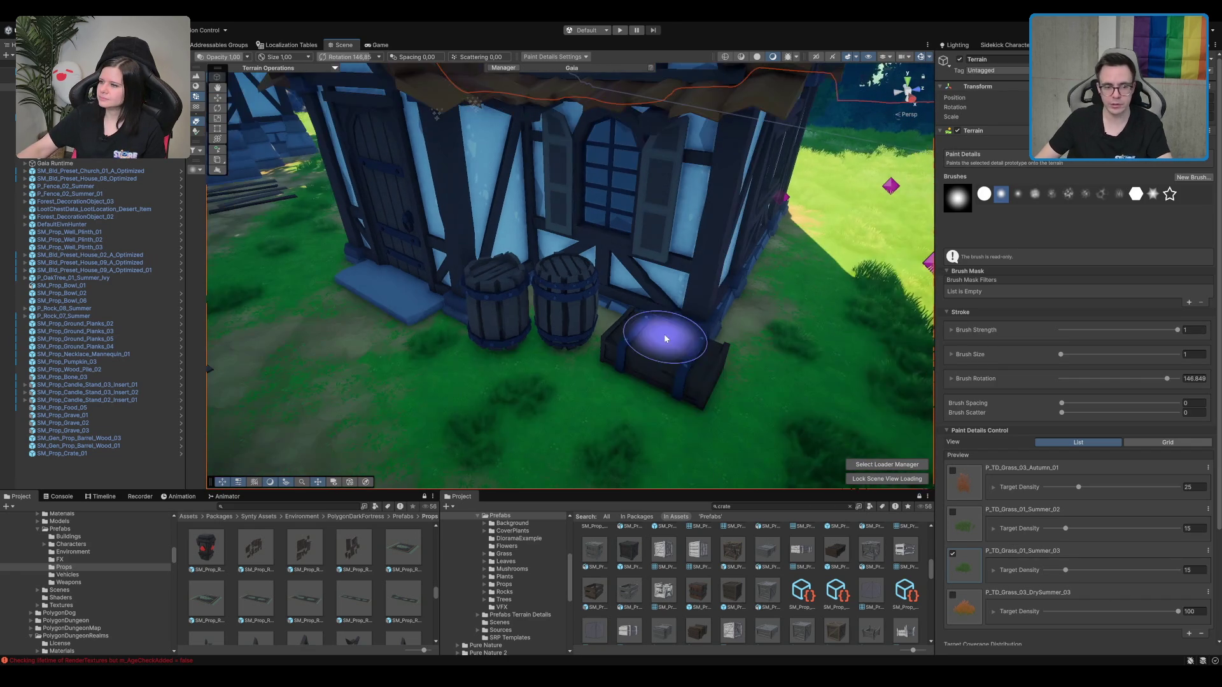
# Step: Switch to Paint Texture with ME_Mud_Terrain_Layer, then select and frame the barrel
pyautogui.hotkey('ctrl', '2')
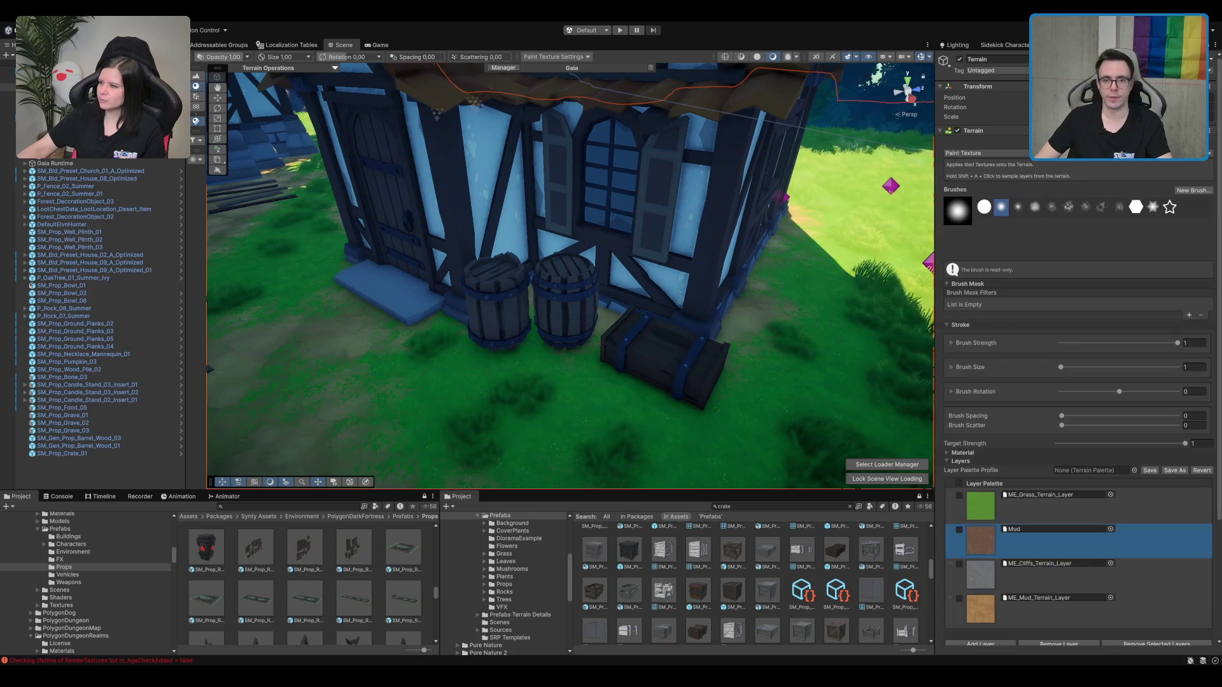
pyautogui.click(1044, 627)
pyautogui.moveTo(532, 347)
pyautogui.mouseDown()
pyautogui.moveTo(573, 331)
pyautogui.moveTo(581, 354)
pyautogui.moveTo(642, 296)
pyautogui.mouseUp()
pyautogui.click(602, 265)
pyautogui.press('f')
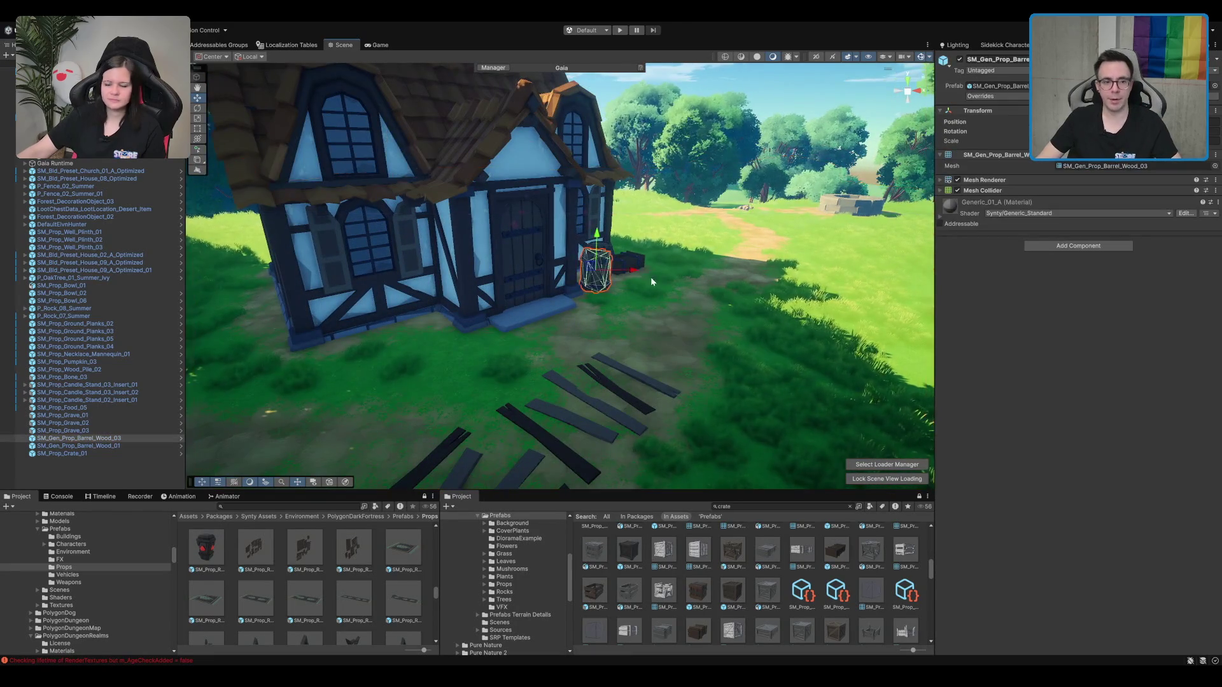
pyautogui.moveTo(719, 253)
pyautogui.mouseDown()
pyautogui.moveTo(620, 265)
pyautogui.moveTo(721, 293)
pyautogui.moveTo(697, 228)
pyautogui.moveTo(529, 212)
pyautogui.moveTo(573, 242)
pyautogui.moveTo(739, 258)
pyautogui.moveTo(388, 380)
pyautogui.moveTo(468, 367)
pyautogui.moveTo(402, 276)
pyautogui.moveTo(559, 347)
pyautogui.moveTo(519, 342)
pyautogui.moveTo(616, 347)
pyautogui.moveTo(538, 249)
pyautogui.moveTo(752, 235)
pyautogui.moveTo(690, 256)
pyautogui.moveTo(560, 211)
pyautogui.moveTo(605, 201)
pyautogui.moveTo(692, 299)
pyautogui.mouseUp()
pyautogui.click(643, 266)
pyautogui.press('f')
pyautogui.click(752, 235)
pyautogui.moveTo(590, 233)
pyautogui.mouseDown()
pyautogui.moveTo(604, 210)
pyautogui.moveTo(554, 322)
pyautogui.moveTo(649, 240)
pyautogui.moveTo(762, 174)
pyautogui.mouseUp()
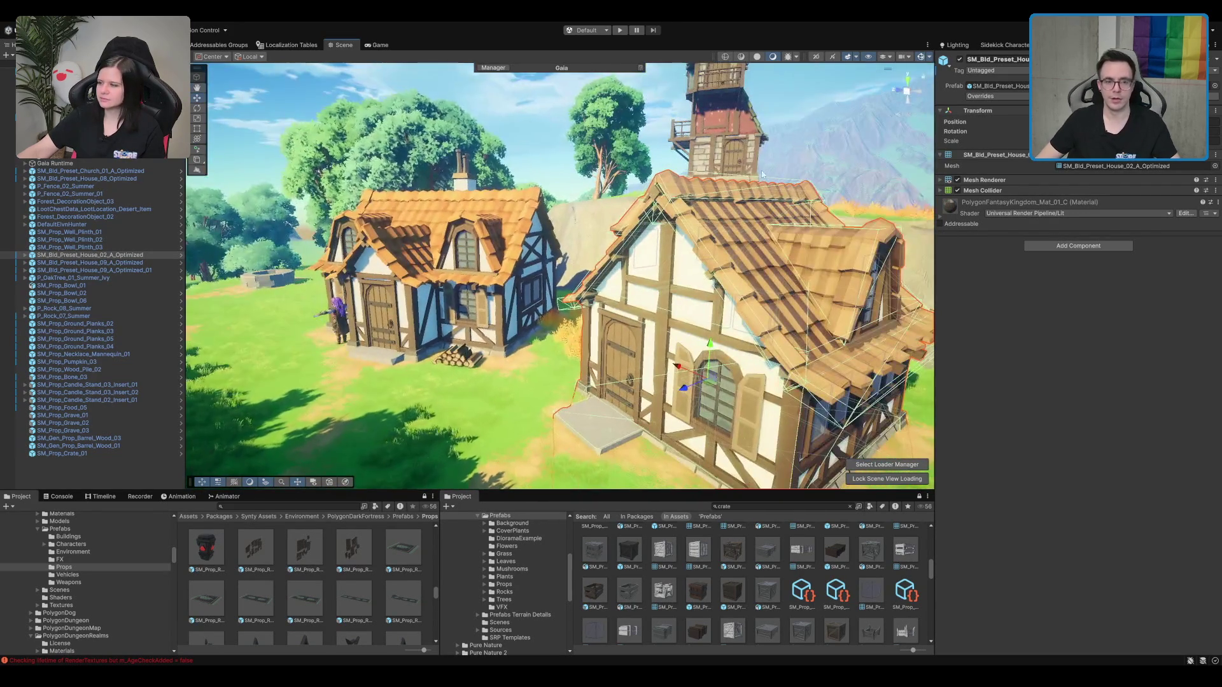
pyautogui.click(741, 135)
pyautogui.moveTo(742, 135); pyautogui.dragTo(714, 486)
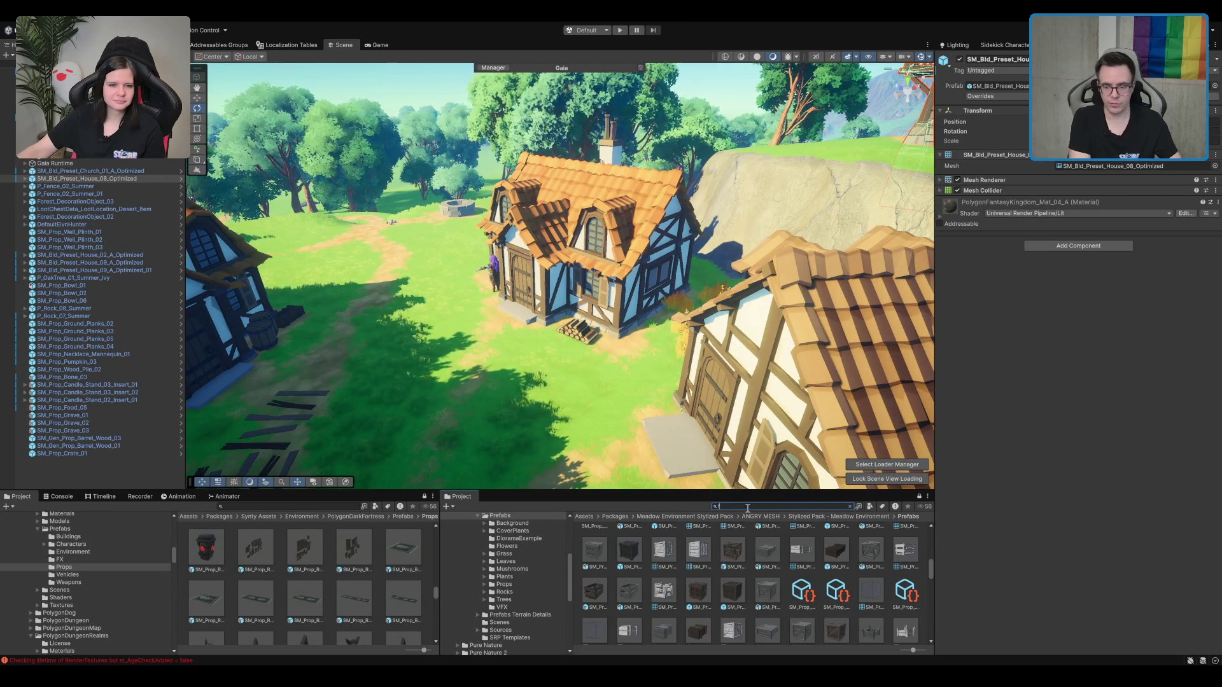
# Step: Search the Project for 'fence' and preview the bamboo and SM_Bld_Fence_Dobei_01 fences
pyautogui.write('fence')
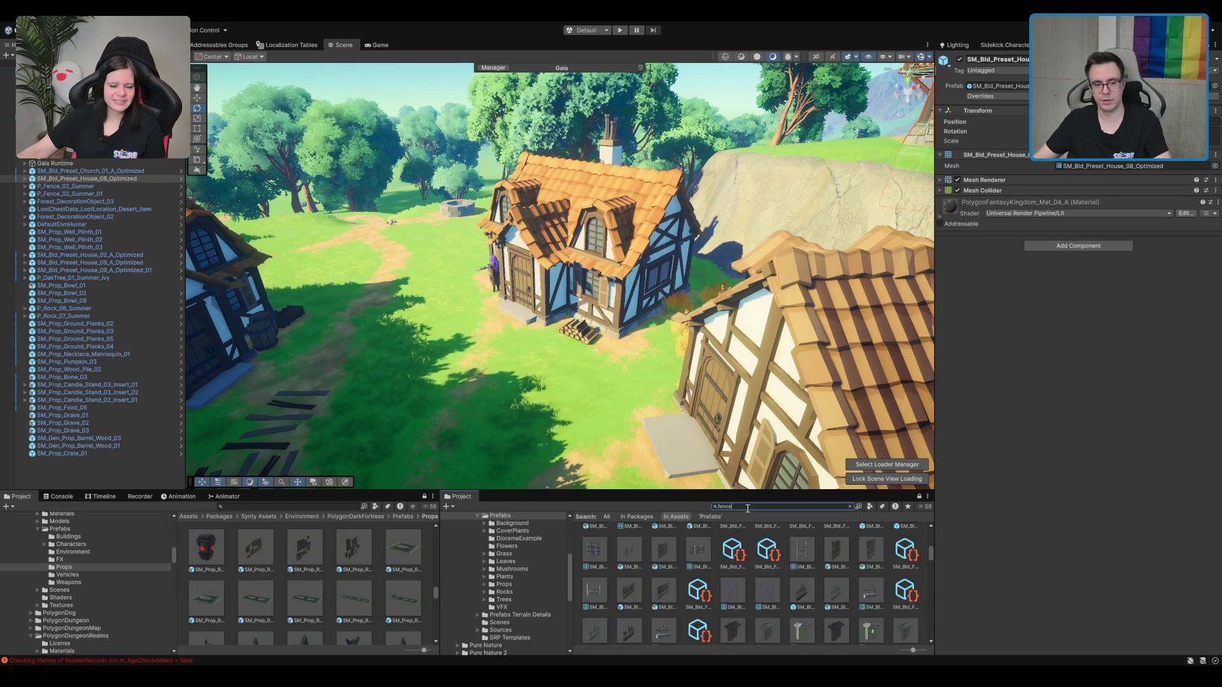
pyautogui.scroll(3, 701, 292)
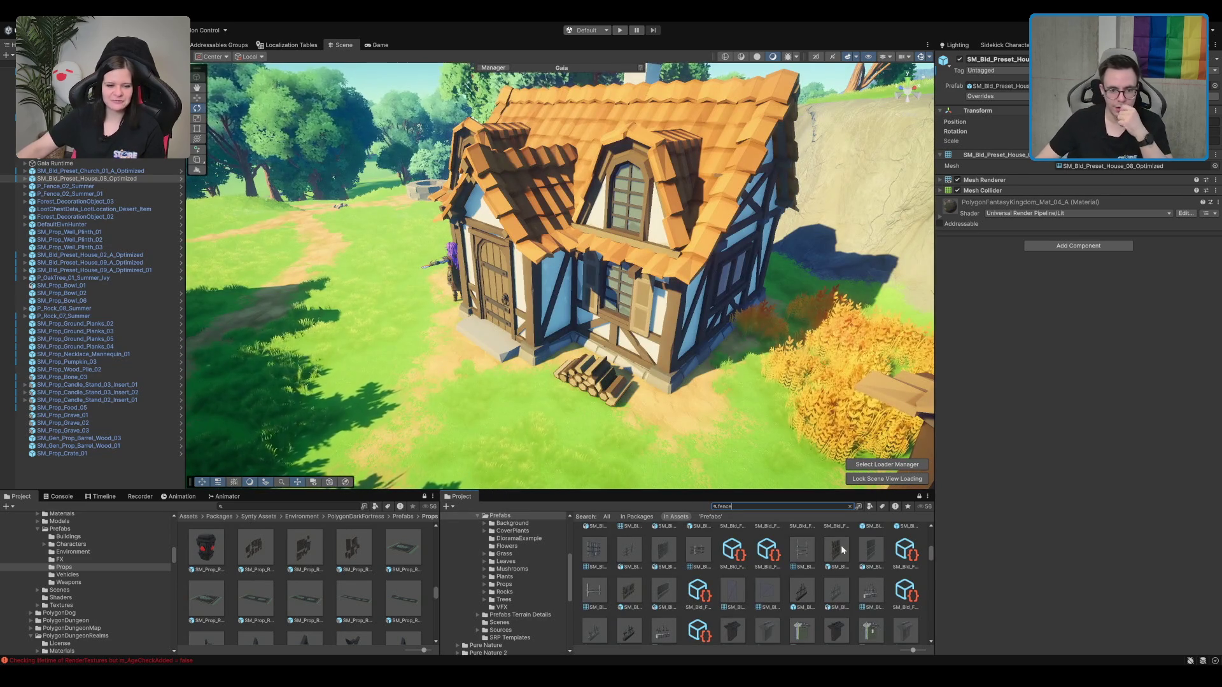
pyautogui.click(834, 565)
pyautogui.scroll(-1, 789, 573)
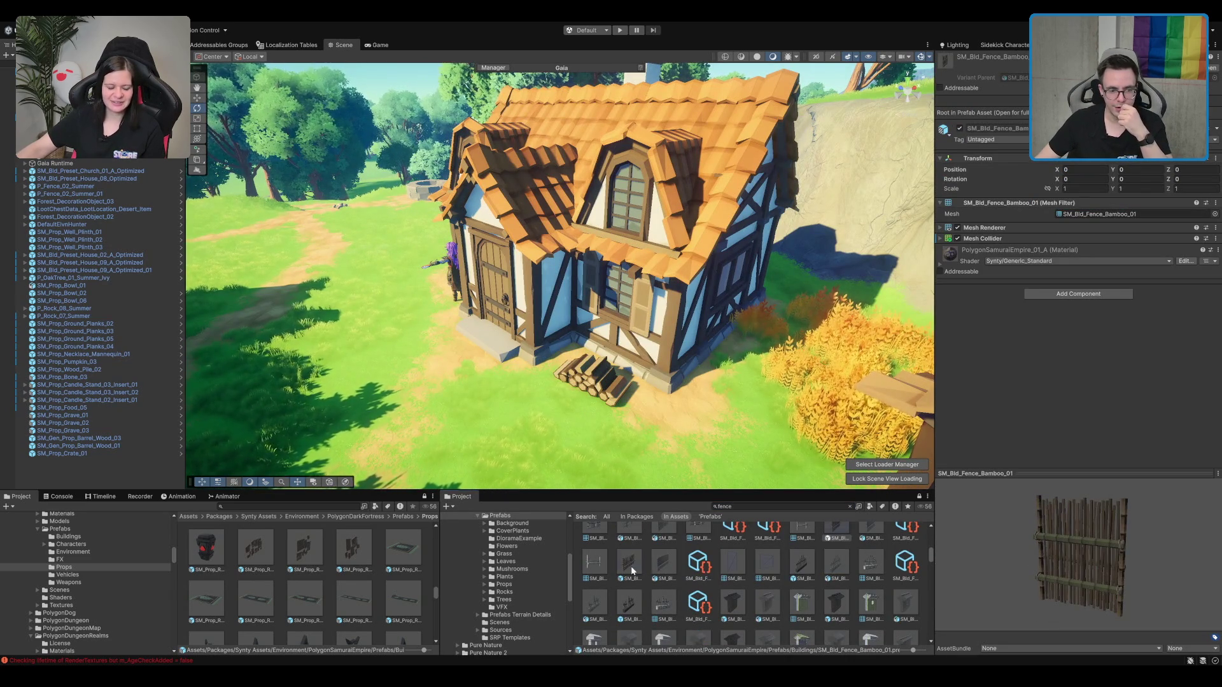
pyautogui.scroll(-1, 674, 576)
pyautogui.click(715, 583)
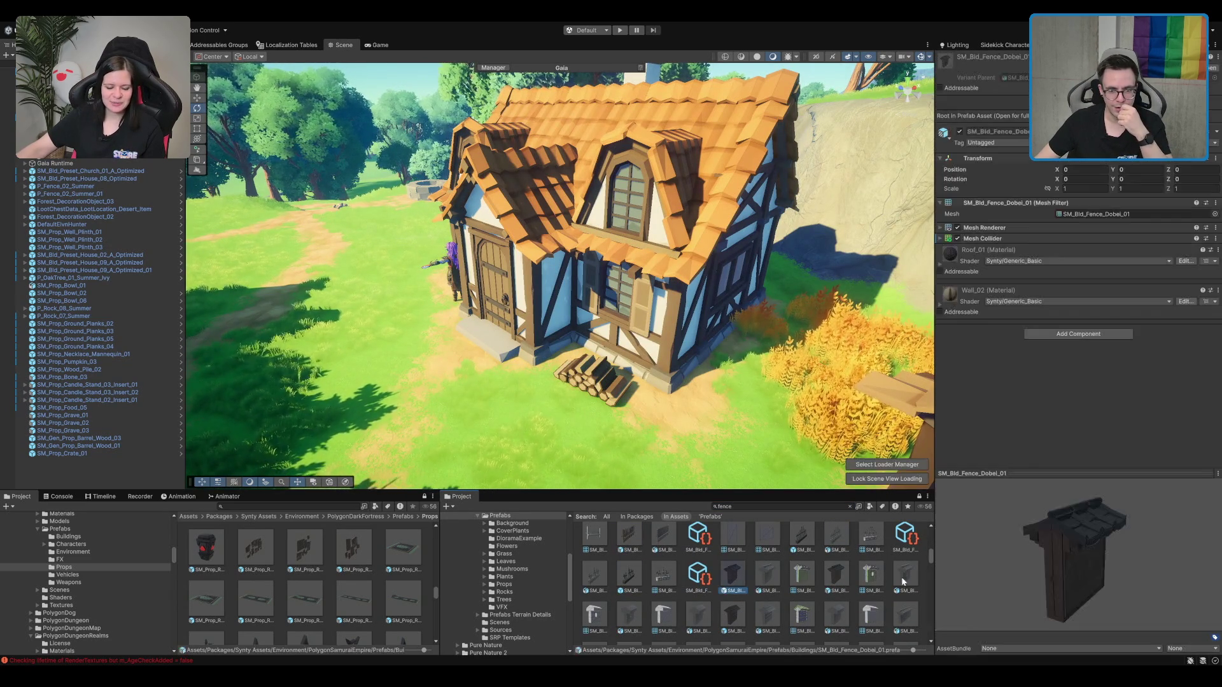
pyautogui.moveTo(945, 567)
pyautogui.mouseDown()
pyautogui.moveTo(994, 495)
pyautogui.moveTo(990, 518)
pyautogui.mouseUp()
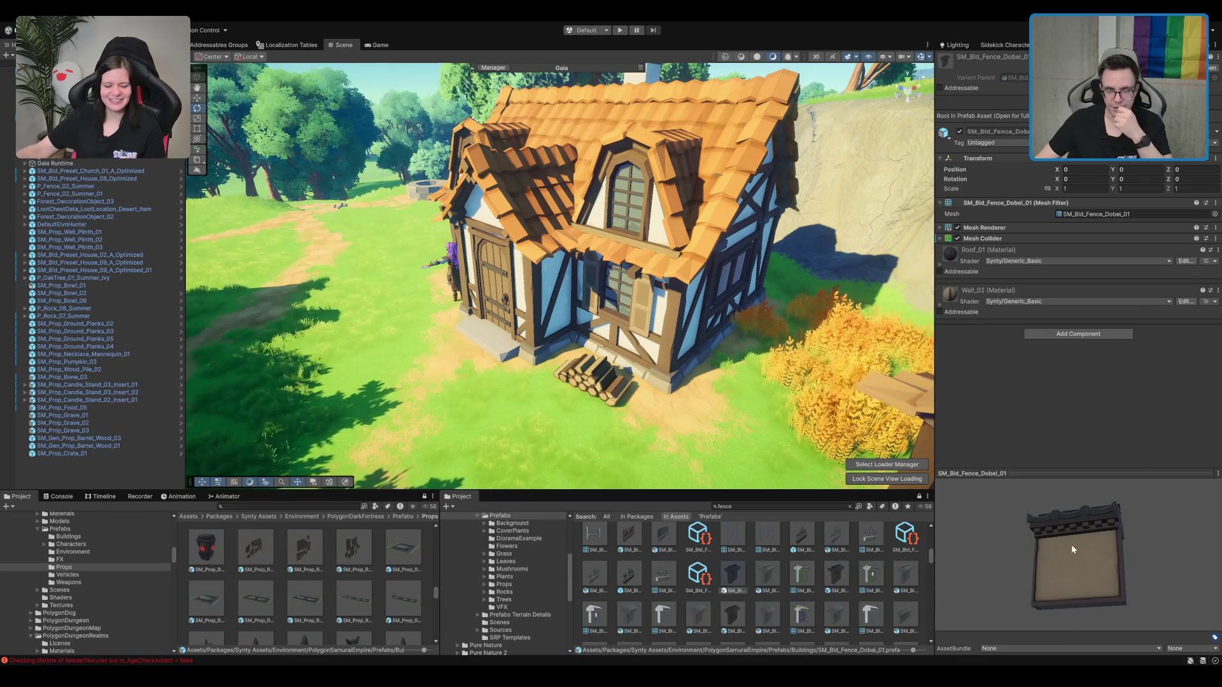
pyautogui.moveTo(1076, 547); pyautogui.dragTo(1047, 553)
# Step: Scroll through more results, preview the goblin fence, and select SM_Env_Fence_Wood_03
pyautogui.scroll(-1, 653, 578)
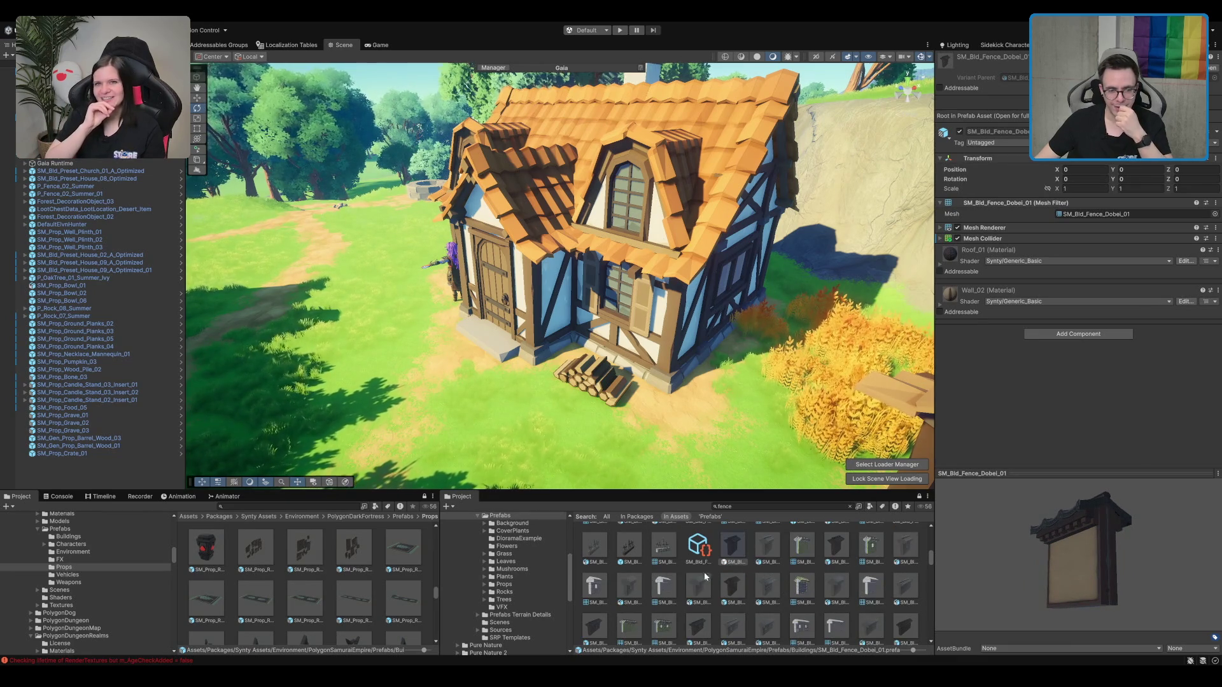
pyautogui.scroll(-3, 732, 573)
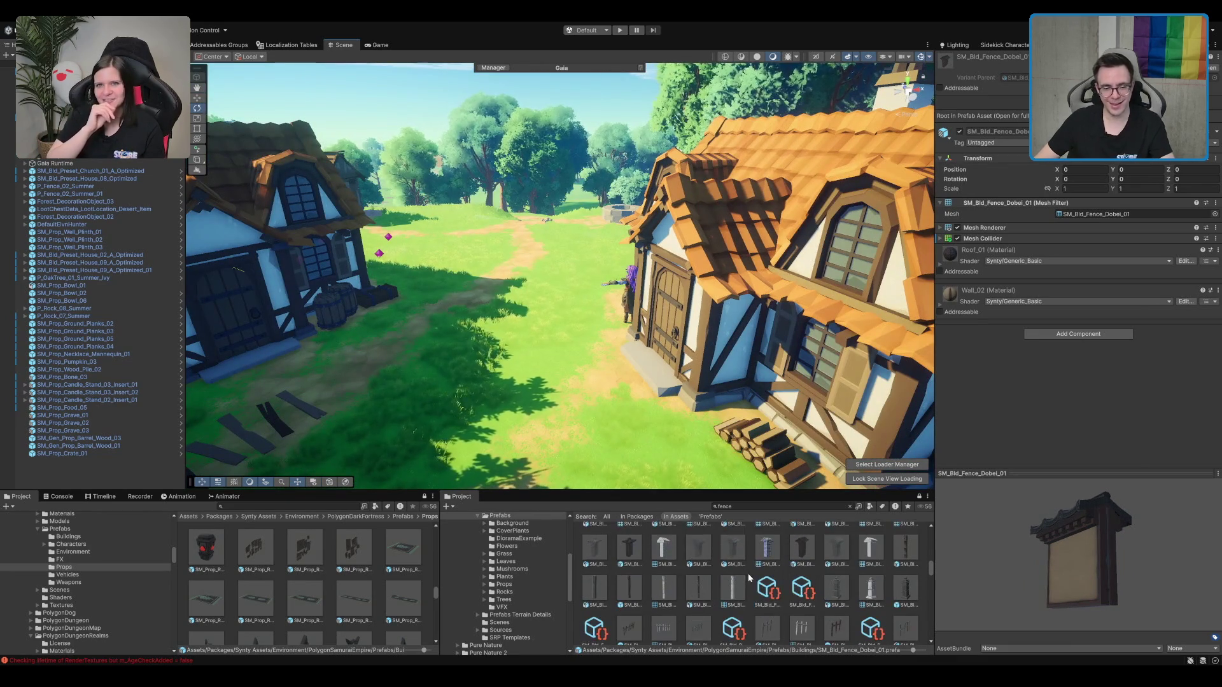
pyautogui.scroll(-1, 891, 615)
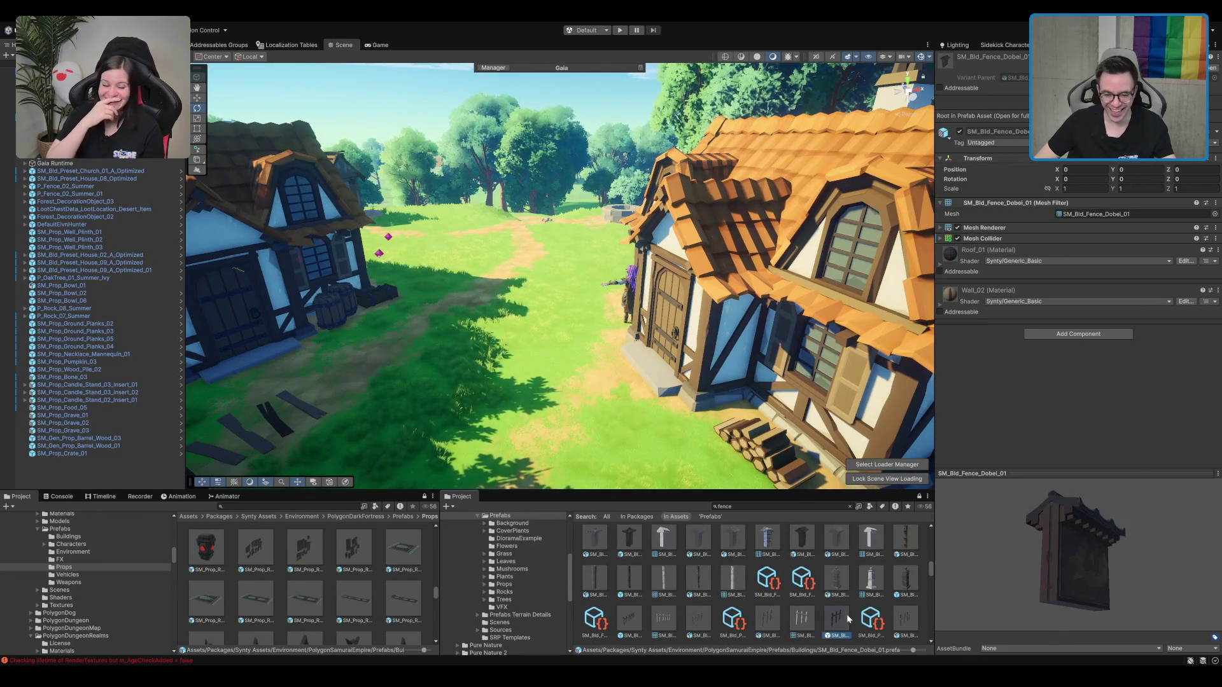
pyautogui.scroll(-1, 822, 598)
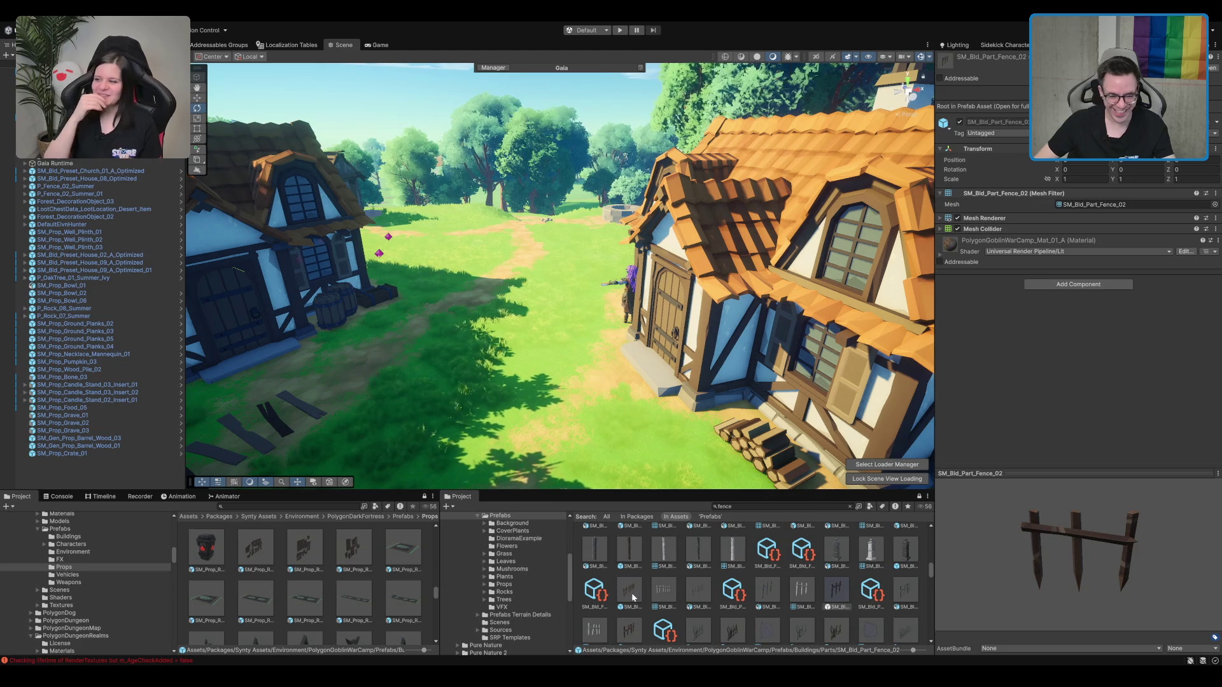
pyautogui.scroll(-1, 677, 627)
pyautogui.click(739, 628)
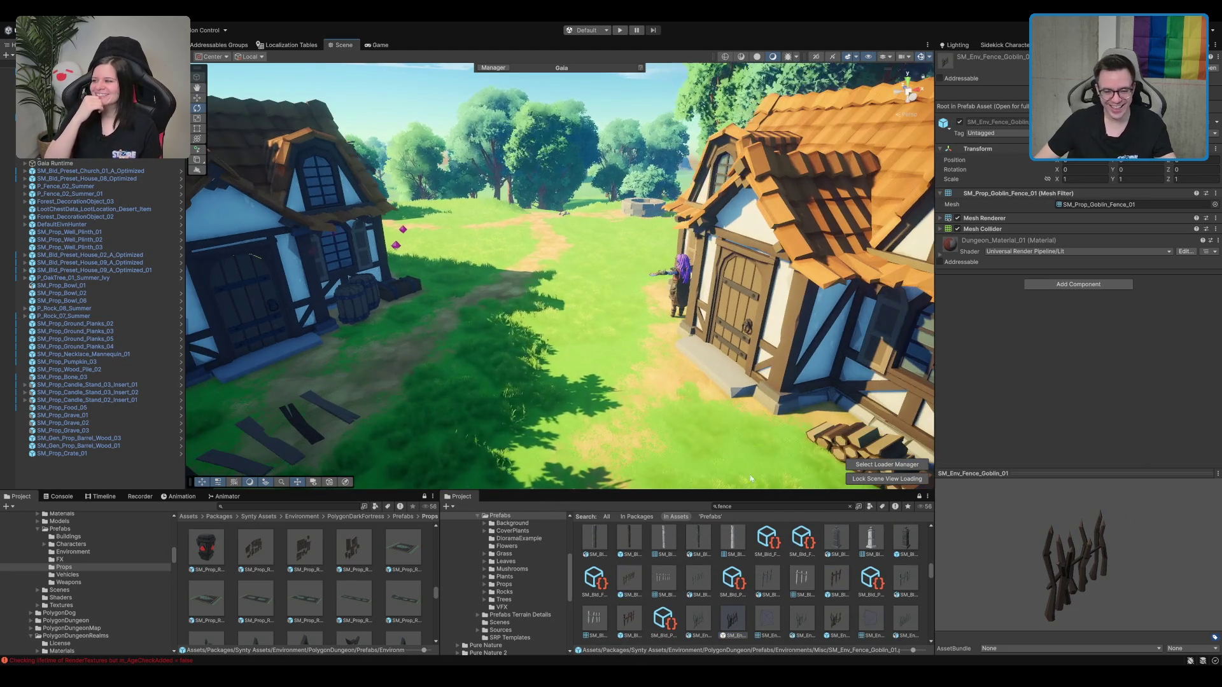
pyautogui.scroll(-3, 845, 575)
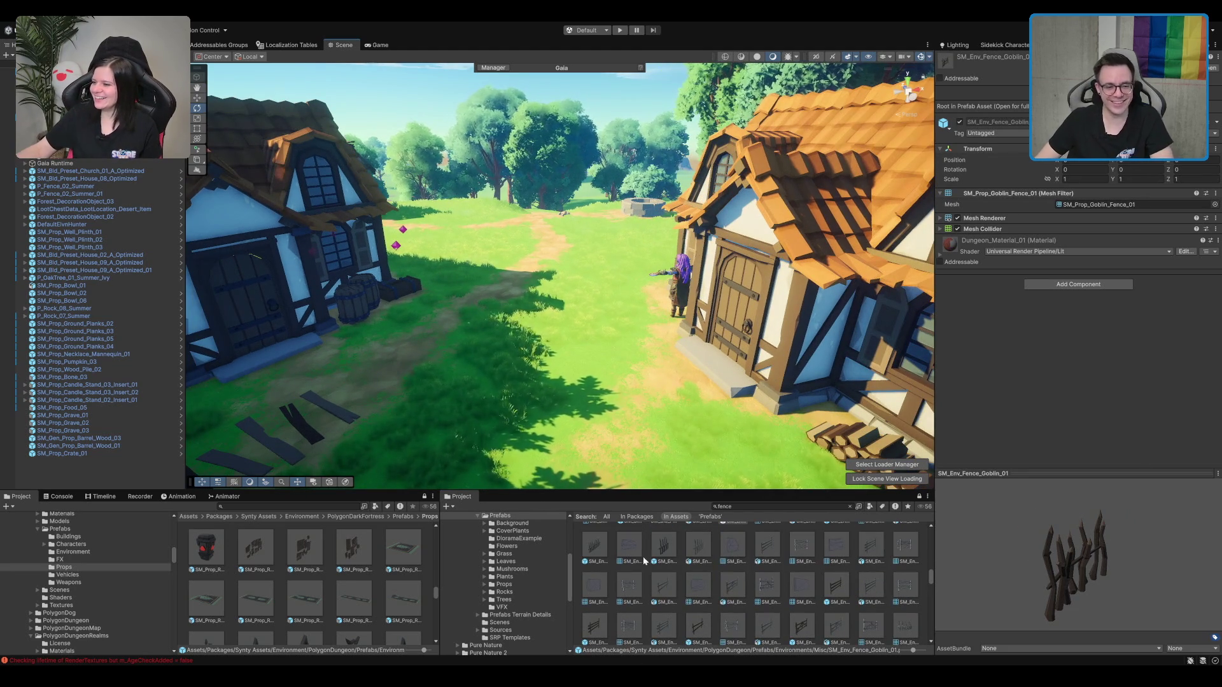
pyautogui.click(667, 584)
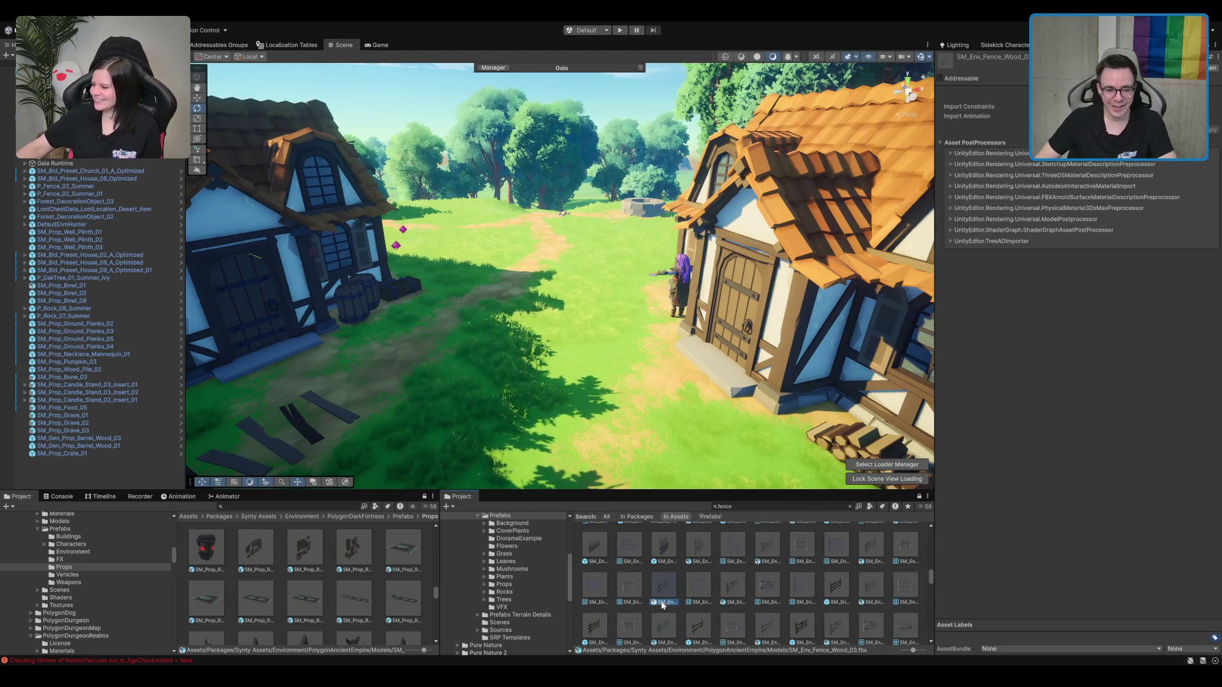
# Step: Try out several fence prefabs in the scene, including a gate and SM_Env_Fence_Wood_02, undoing each
pyautogui.moveTo(650, 576); pyautogui.dragTo(680, 406)
pyautogui.press('f')
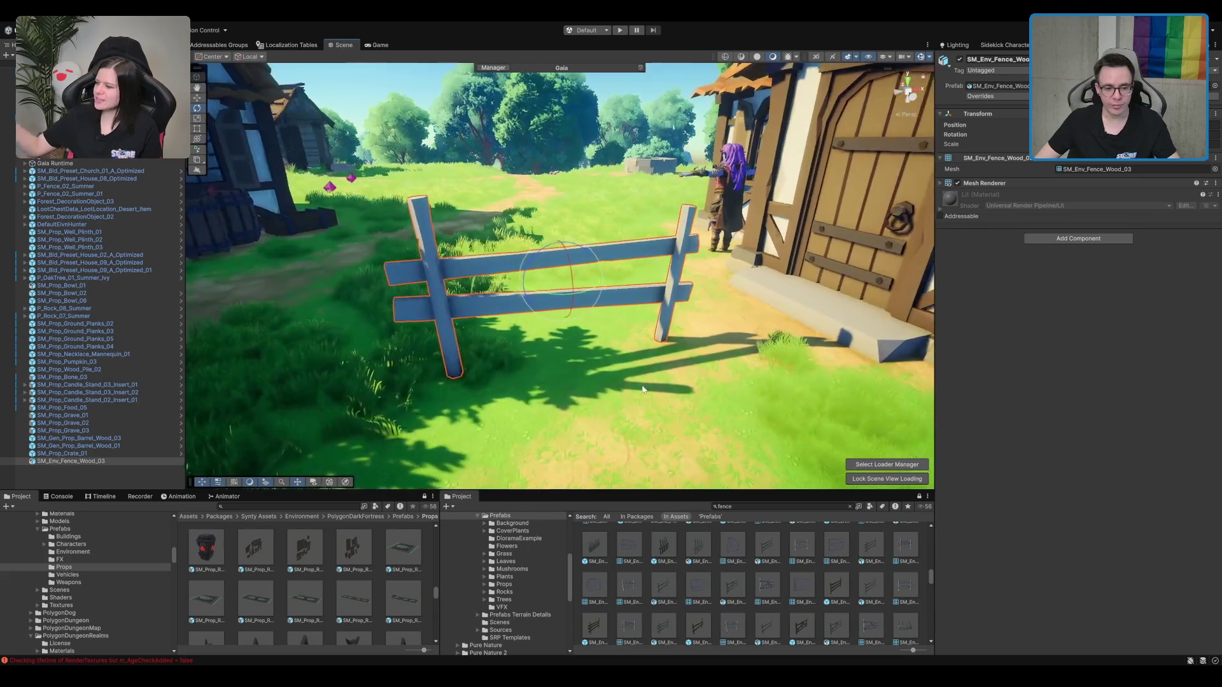
pyautogui.hotkey('ctrl', 'z')
pyautogui.moveTo(662, 585); pyautogui.dragTo(573, 407)
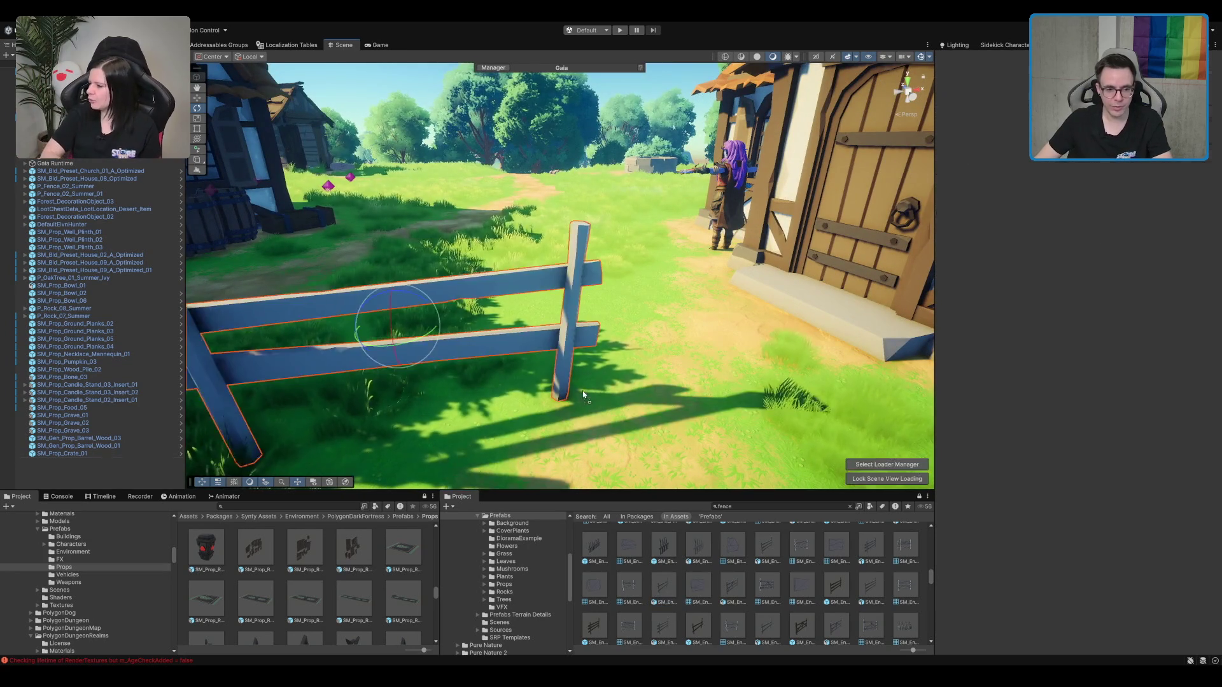
pyautogui.hotkey('ctrl', 'z')
pyautogui.scroll(1, 759, 545)
pyautogui.moveTo(767, 553)
pyautogui.mouseDown()
pyautogui.moveTo(547, 369)
pyautogui.moveTo(698, 351)
pyautogui.moveTo(766, 573)
pyautogui.mouseUp()
pyautogui.scroll(-1, 767, 573)
pyautogui.moveTo(802, 618)
pyautogui.mouseDown()
pyautogui.moveTo(681, 376)
pyautogui.moveTo(705, 313)
pyautogui.mouseUp()
pyautogui.hotkey('ctrl', 'z')
pyautogui.moveTo(628, 577)
pyautogui.mouseDown()
pyautogui.moveTo(407, 356)
pyautogui.moveTo(611, 359)
pyautogui.mouseUp()
pyautogui.scroll(-3, 603, 357)
pyautogui.hotkey('ctrl', 'z')
pyautogui.scroll(-1, 765, 611)
# Step: Place SM_Env_Fence_Wood_03, SM_Env_Fence_Wood_Gate_01 and SM_Env_Fence_Wood_01 as a gated fence by the house
pyautogui.moveTo(711, 602); pyautogui.dragTo(633, 402)
pyautogui.moveTo(819, 590); pyautogui.dragTo(752, 460)
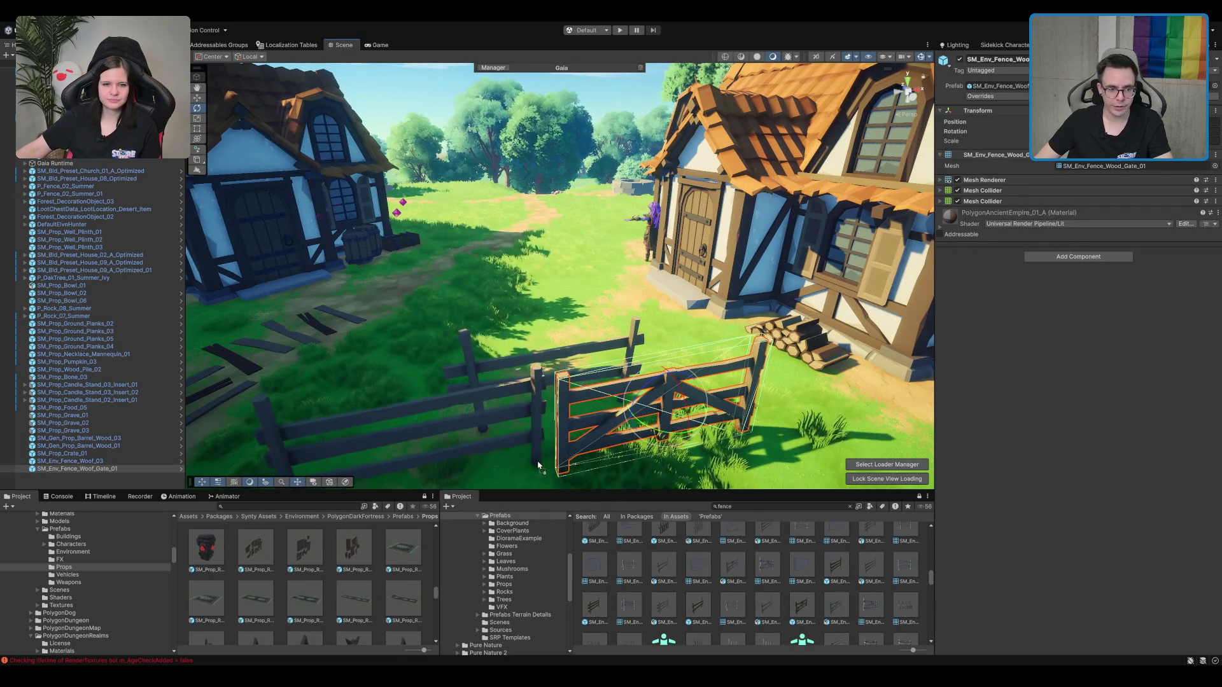
pyautogui.moveTo(594, 602); pyautogui.dragTo(540, 478)
pyautogui.scroll(3, 539, 446)
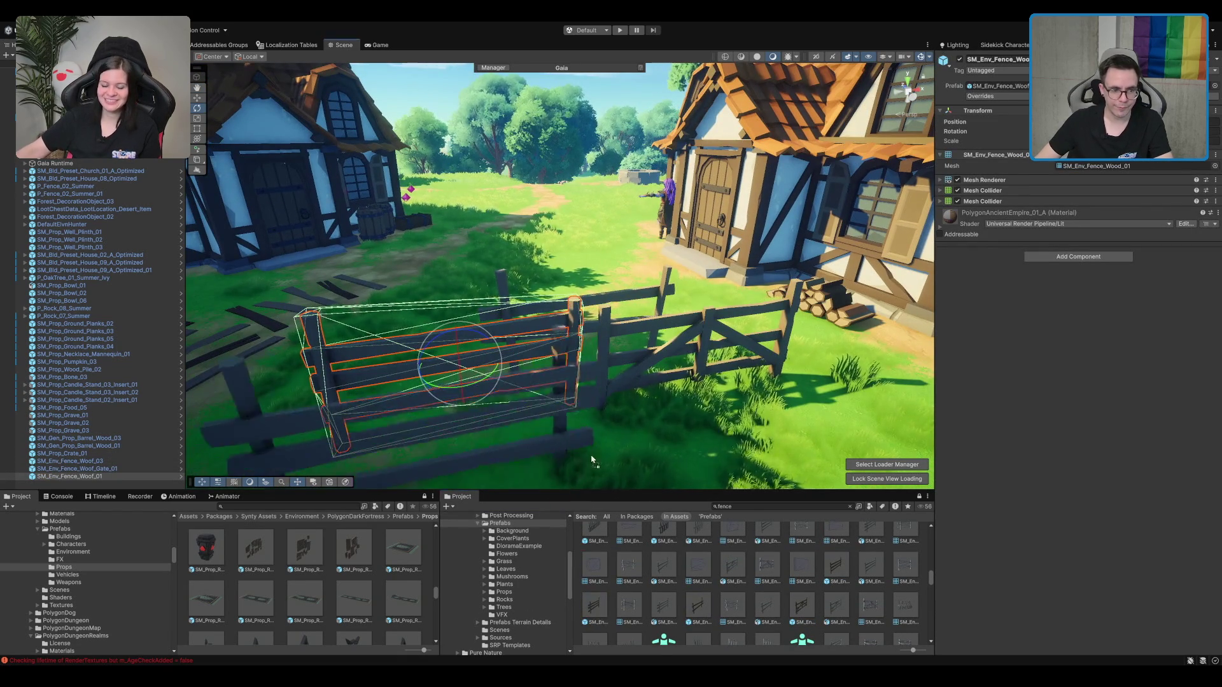
pyautogui.click(605, 444)
pyautogui.scroll(-2, 767, 552)
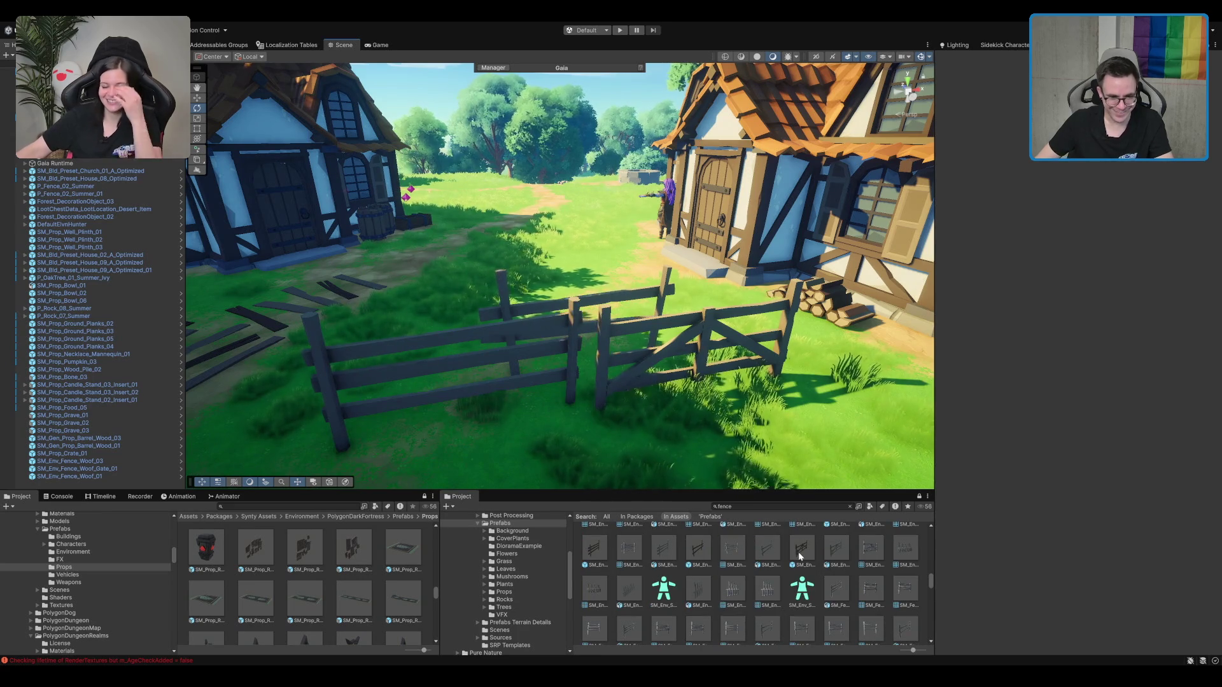
pyautogui.scroll(-2, 687, 583)
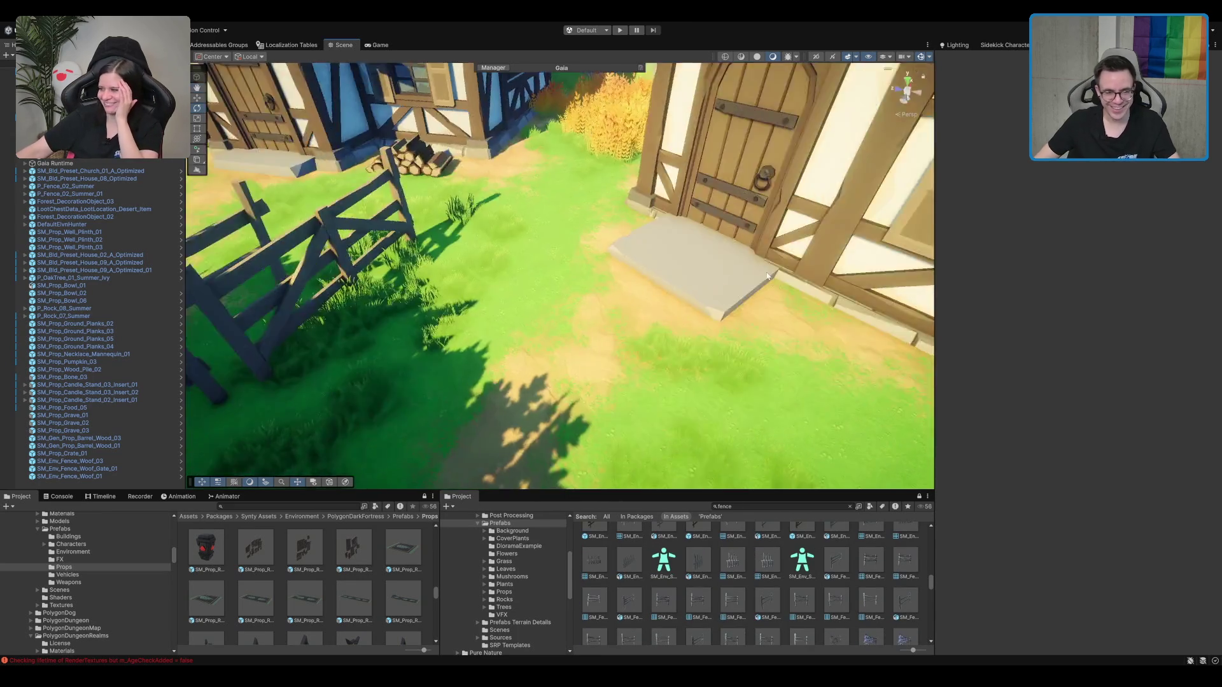
pyautogui.moveTo(767, 276)
pyautogui.mouseDown()
pyautogui.moveTo(725, 323)
pyautogui.moveTo(861, 245)
pyautogui.moveTo(688, 309)
pyautogui.mouseUp()
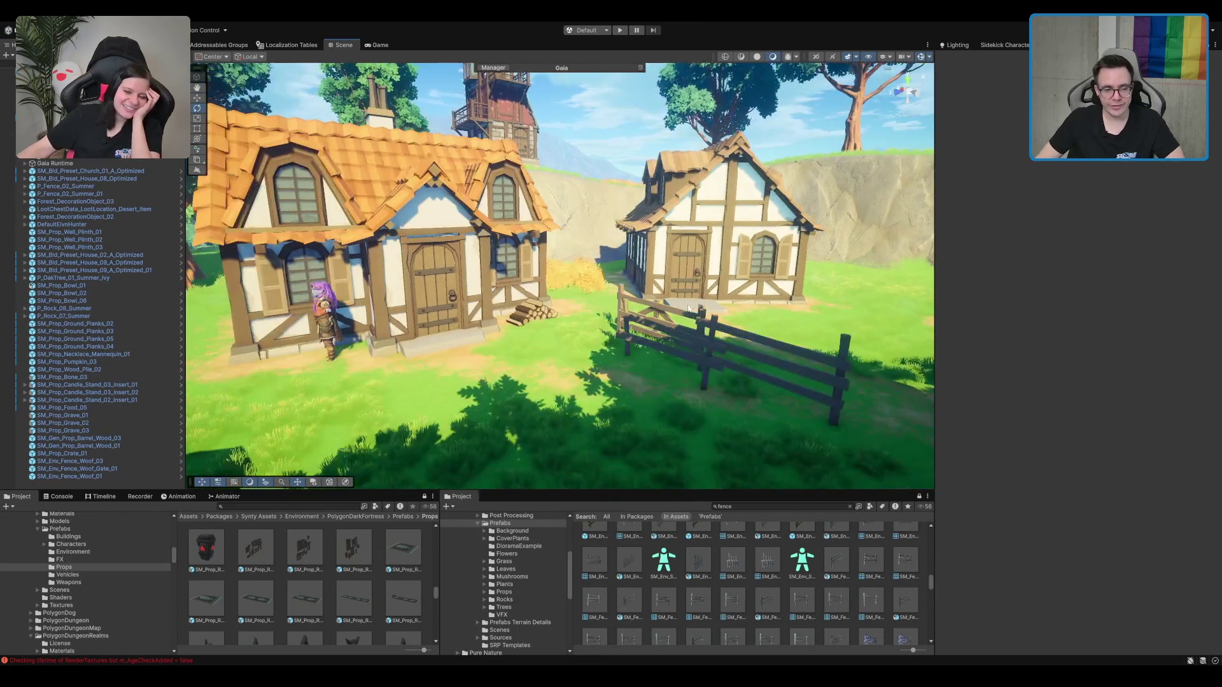
# Step: Move a fence section left across the grass and bring the background fence beside it
pyautogui.click(667, 332)
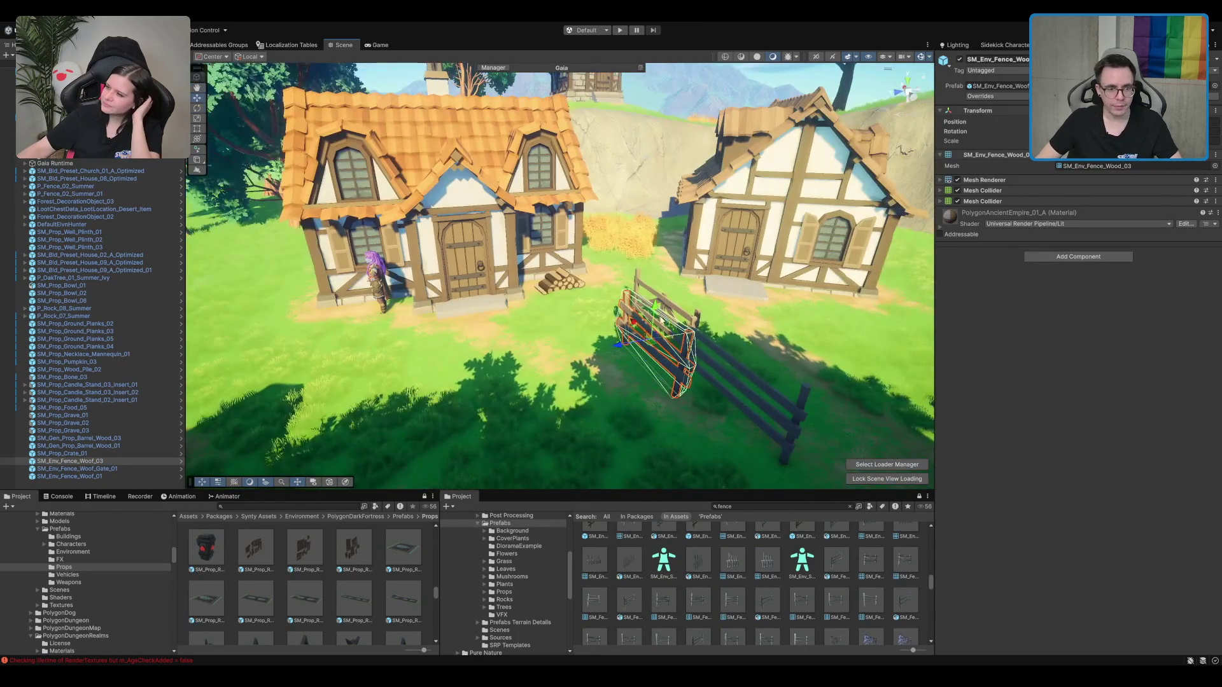
pyautogui.moveTo(649, 349); pyautogui.dragTo(231, 338)
pyautogui.moveTo(573, 312)
pyautogui.mouseDown()
pyautogui.moveTo(554, 266)
pyautogui.moveTo(468, 246)
pyautogui.moveTo(494, 250)
pyautogui.moveTo(493, 271)
pyautogui.moveTo(469, 219)
pyautogui.moveTo(680, 223)
pyautogui.moveTo(651, 234)
pyautogui.mouseUp()
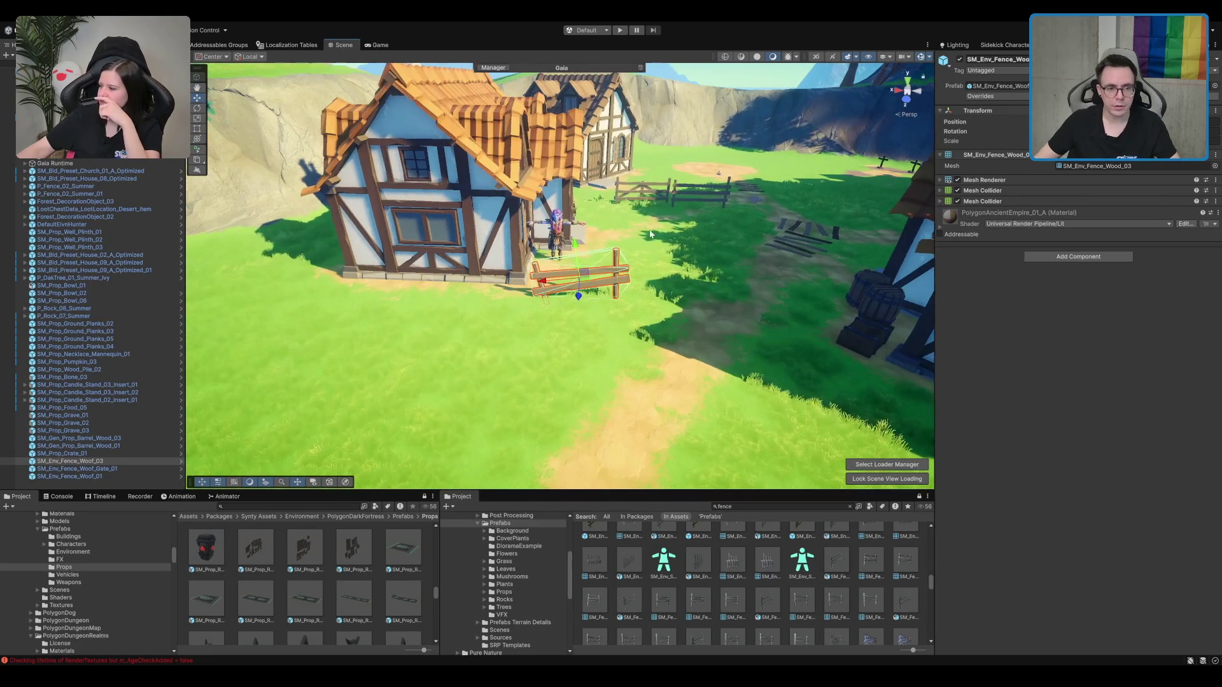
pyautogui.moveTo(592, 285)
pyautogui.mouseDown()
pyautogui.moveTo(570, 342)
pyautogui.moveTo(584, 315)
pyautogui.moveTo(560, 300)
pyautogui.mouseUp()
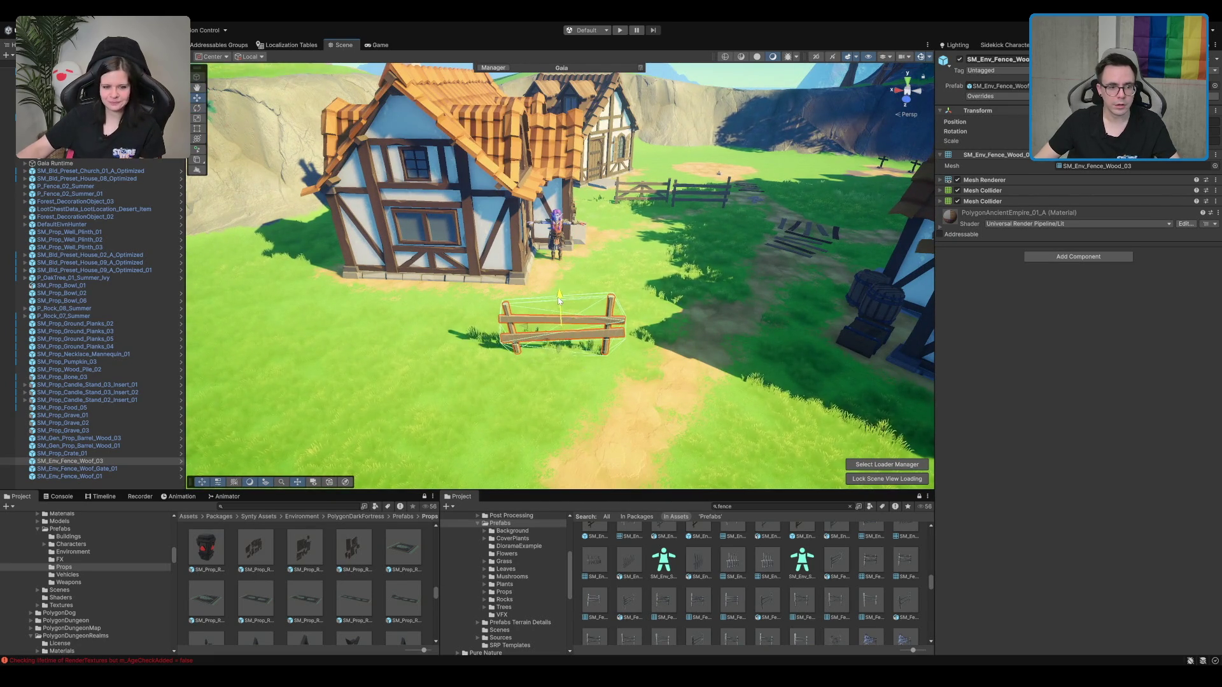
pyautogui.click(644, 193)
pyautogui.moveTo(635, 196); pyautogui.dragTo(419, 333)
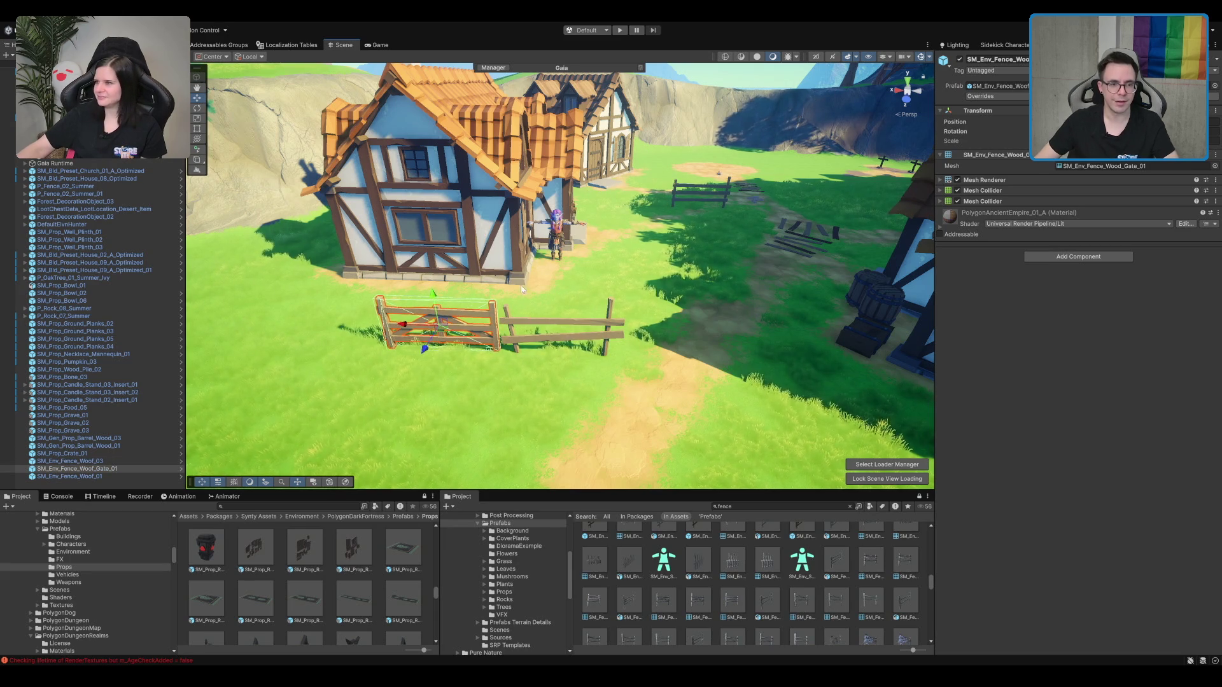
pyautogui.hotkey('ctrl', 'z')
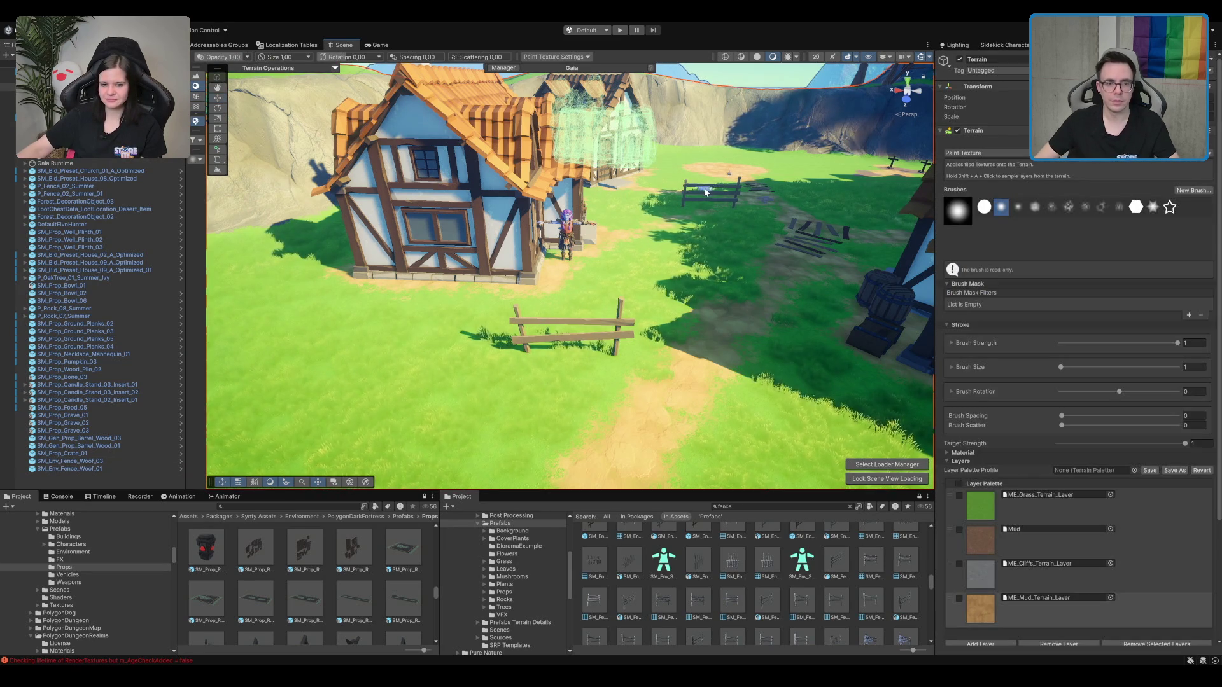
pyautogui.click(705, 190)
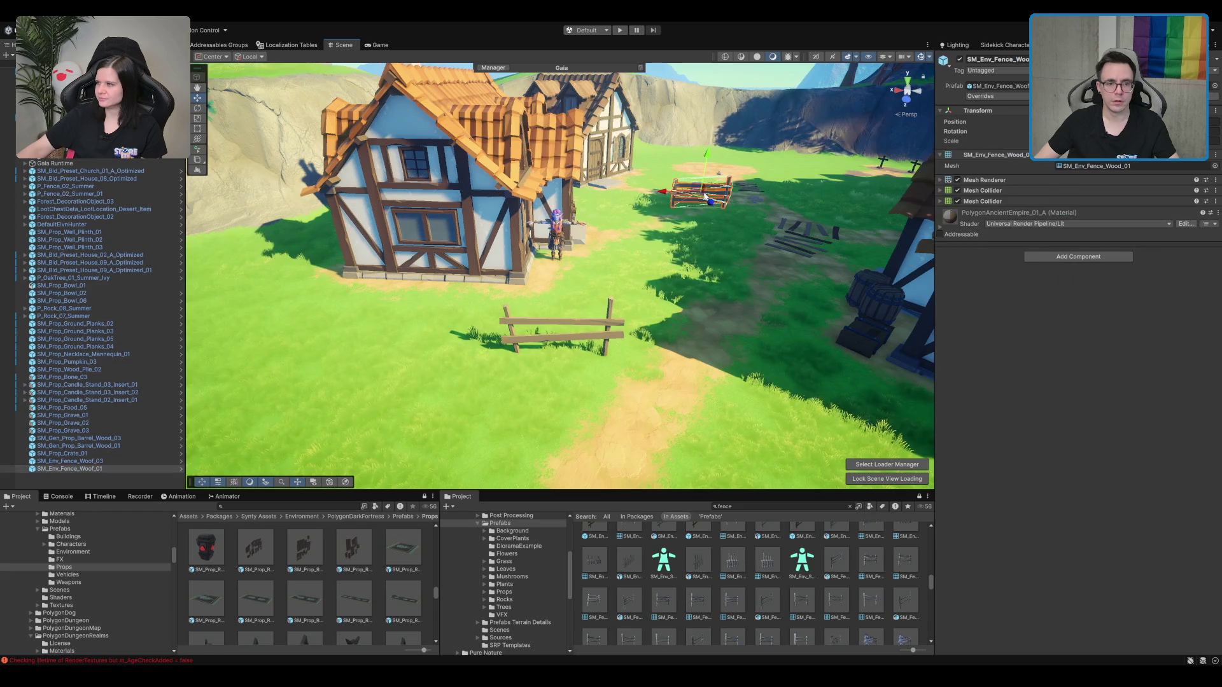
pyautogui.moveTo(700, 200); pyautogui.dragTo(402, 337)
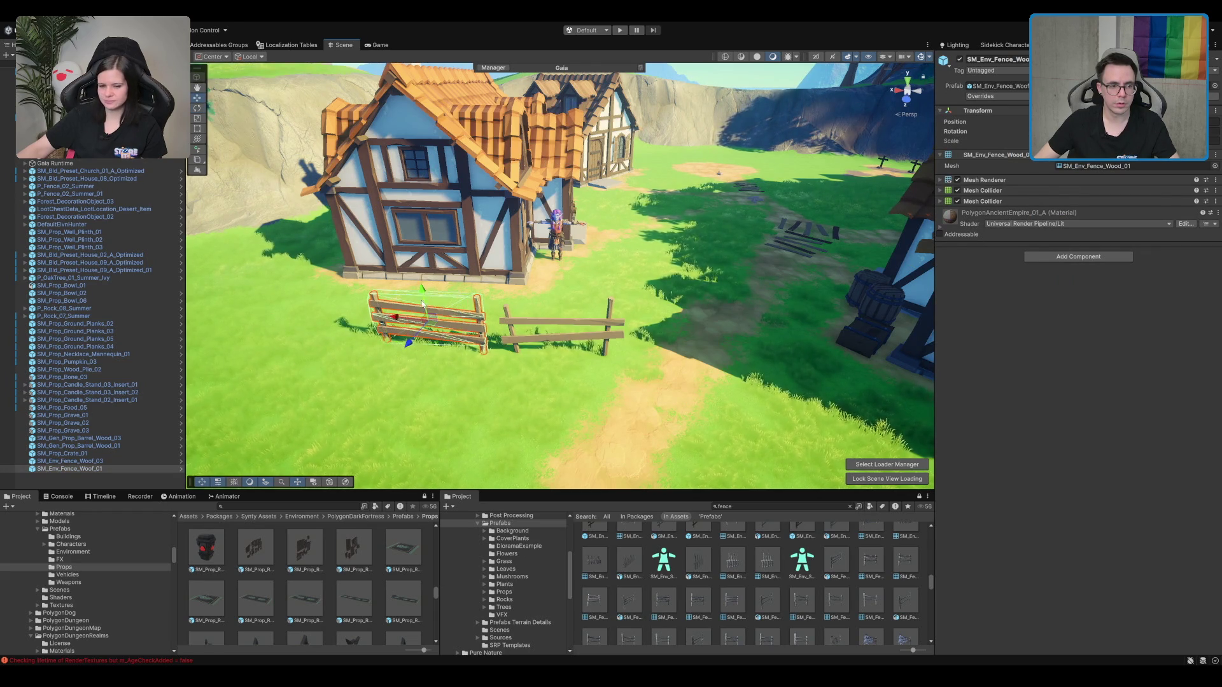
# Step: Duplicate a fence section, move the copy beside the house, and turn it toward the camera
pyautogui.click(521, 327)
pyautogui.hotkey('ctrl', 'd')
pyautogui.moveTo(568, 332); pyautogui.dragTo(290, 310)
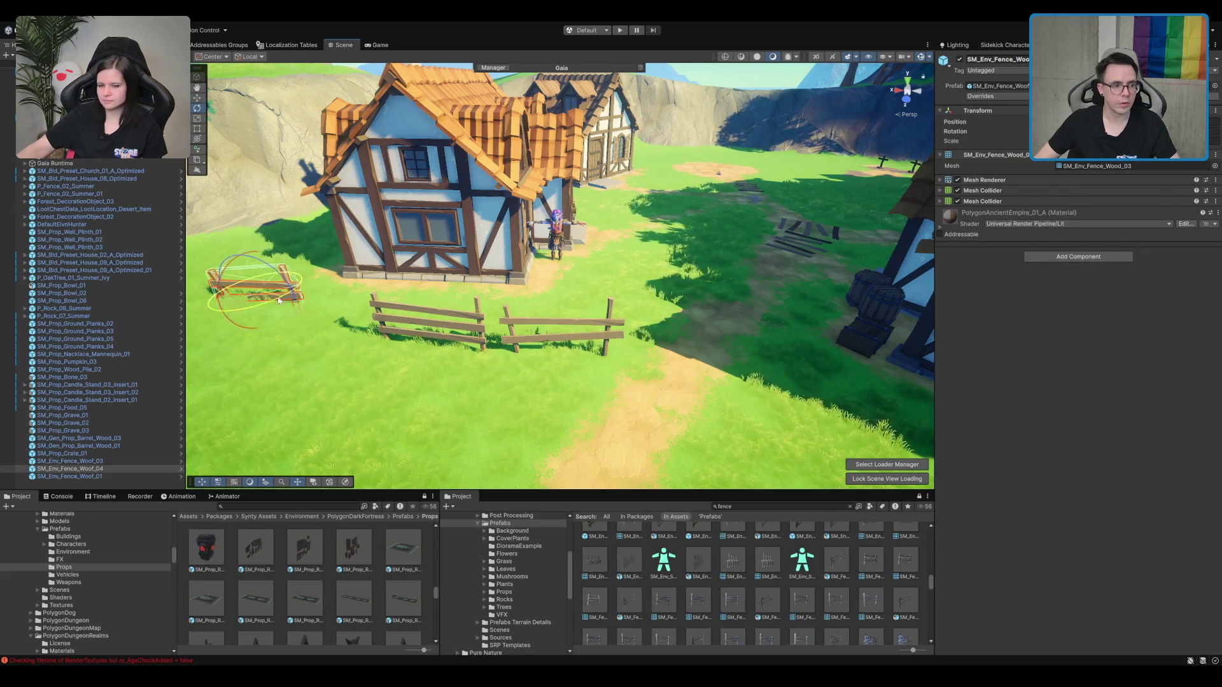
pyautogui.press('f')
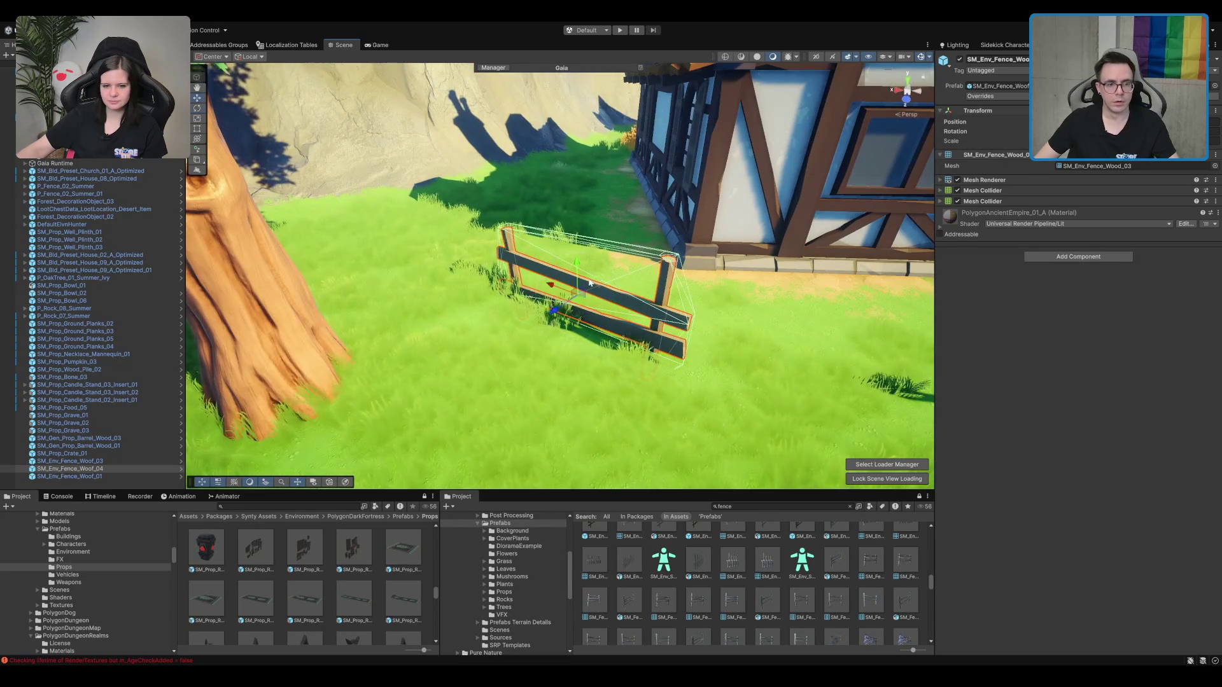
pyautogui.moveTo(589, 282); pyautogui.dragTo(571, 253)
pyautogui.press('w')
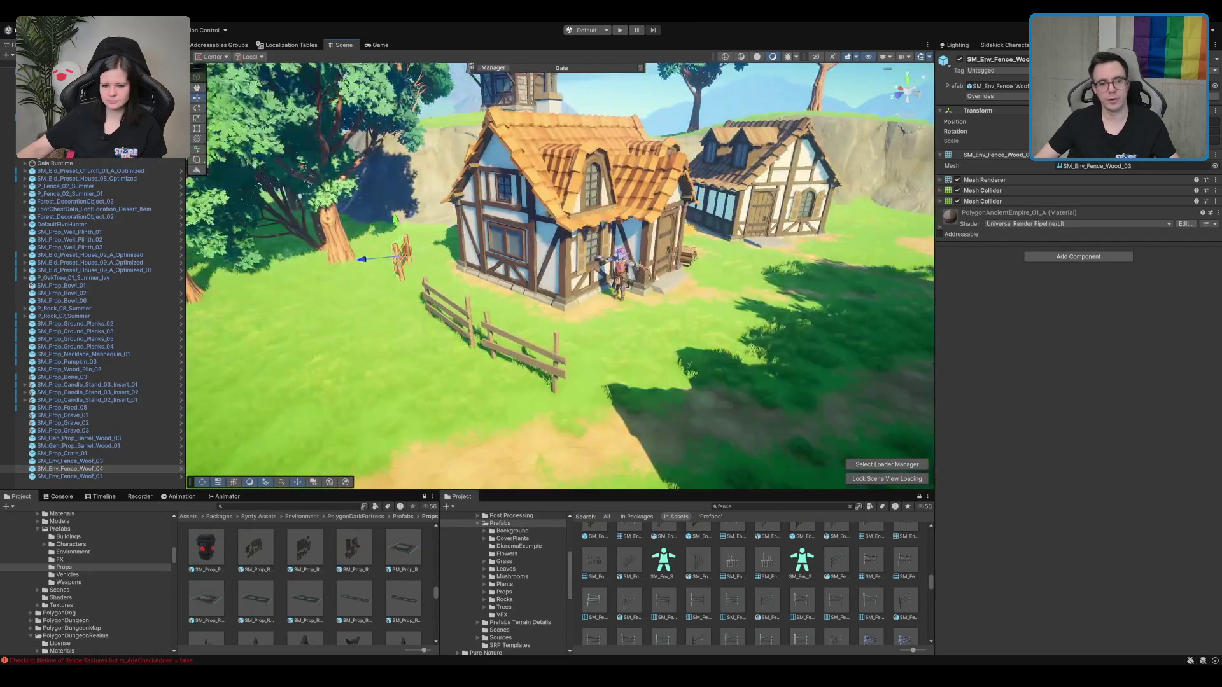
pyautogui.moveTo(682, 300)
pyautogui.mouseDown()
pyautogui.moveTo(599, 311)
pyautogui.moveTo(623, 289)
pyautogui.moveTo(616, 264)
pyautogui.mouseUp()
# Step: Rotate the lower-left and middle fence sections slightly to align the fence line
pyautogui.click(604, 276)
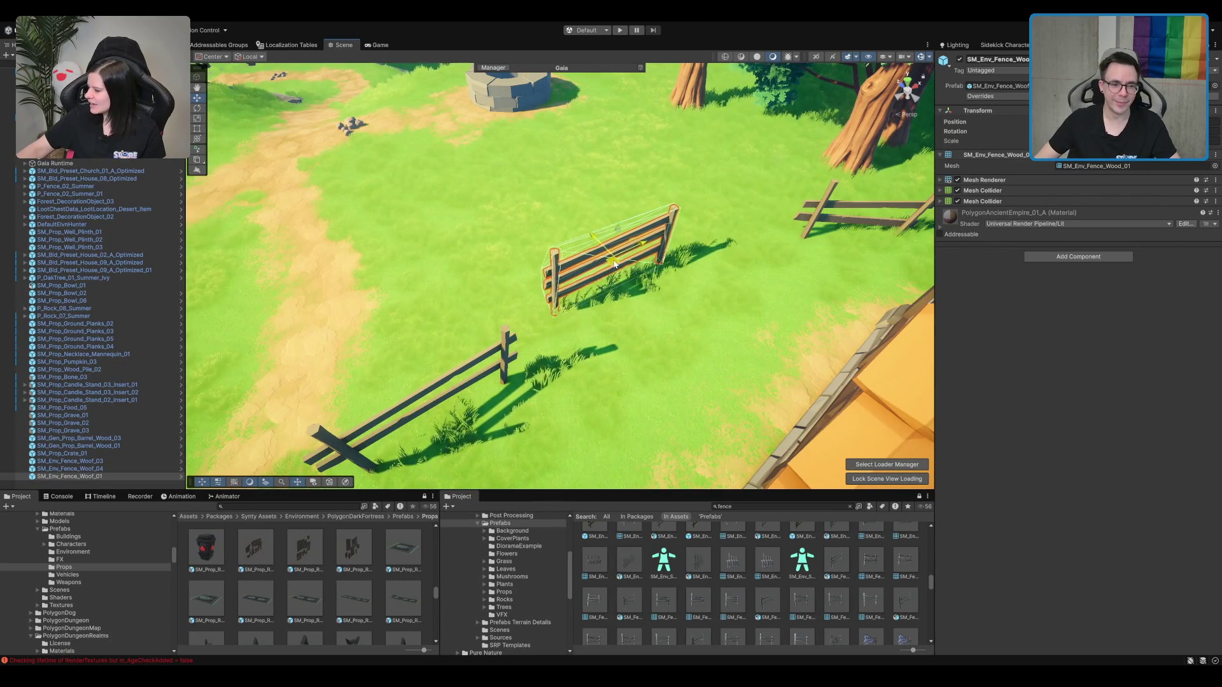
pyautogui.click(500, 389)
pyautogui.moveTo(442, 427)
pyautogui.mouseDown()
pyautogui.moveTo(466, 422)
pyautogui.moveTo(438, 341)
pyautogui.mouseUp()
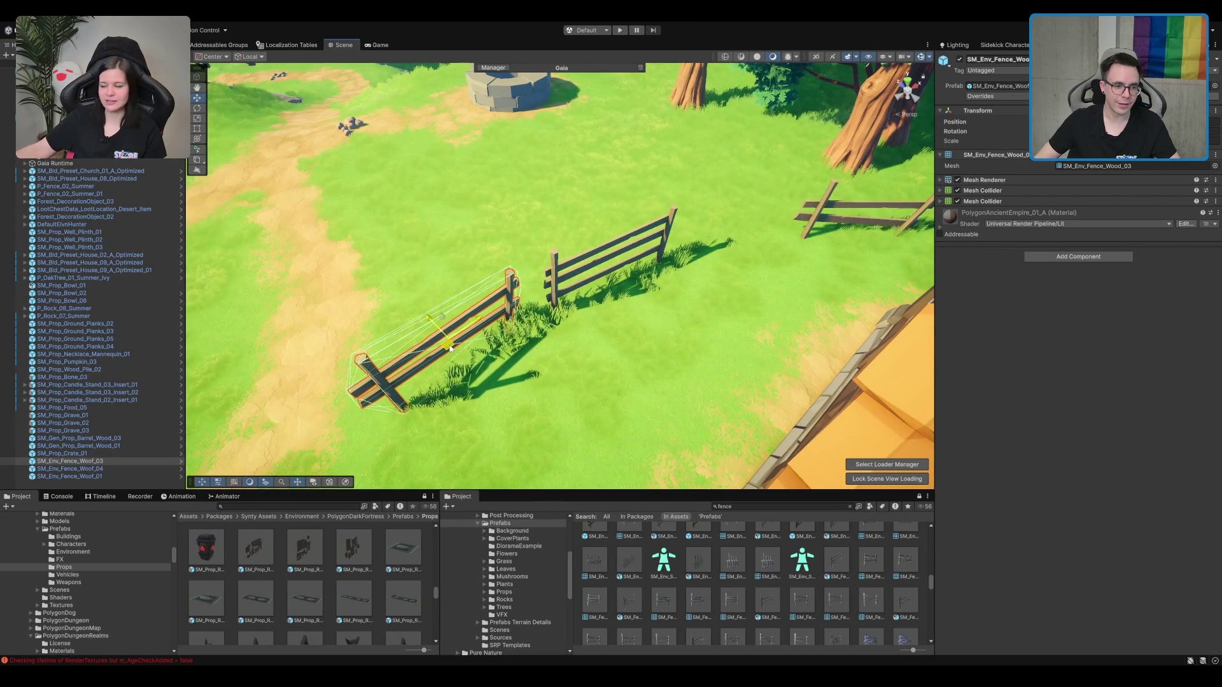
pyautogui.click(575, 247)
pyautogui.press('e')
pyautogui.moveTo(601, 280)
pyautogui.mouseDown()
pyautogui.moveTo(610, 290)
pyautogui.moveTo(601, 257)
pyautogui.moveTo(573, 318)
pyautogui.moveTo(449, 388)
pyautogui.moveTo(495, 257)
pyautogui.moveTo(551, 241)
pyautogui.mouseUp()
pyautogui.scroll(-5, 611, 273)
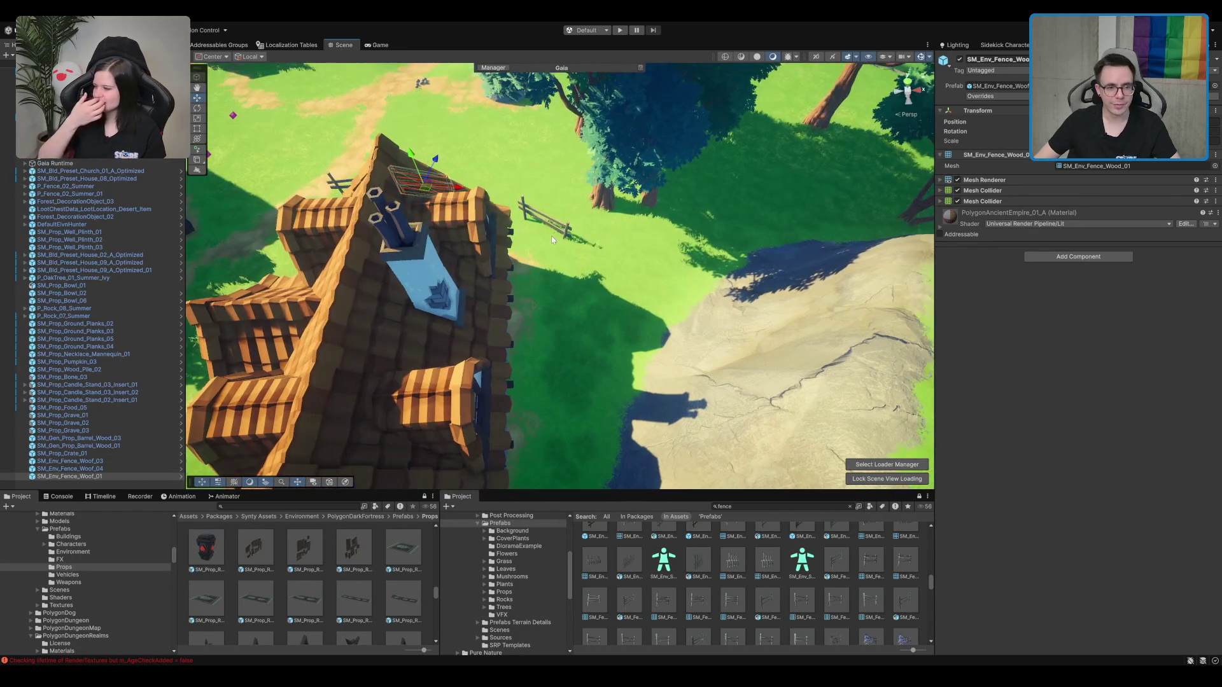
# Step: Add another fence piece by the roof, move it clear of the original, and select the terrain
pyautogui.click(568, 229)
pyautogui.press('e')
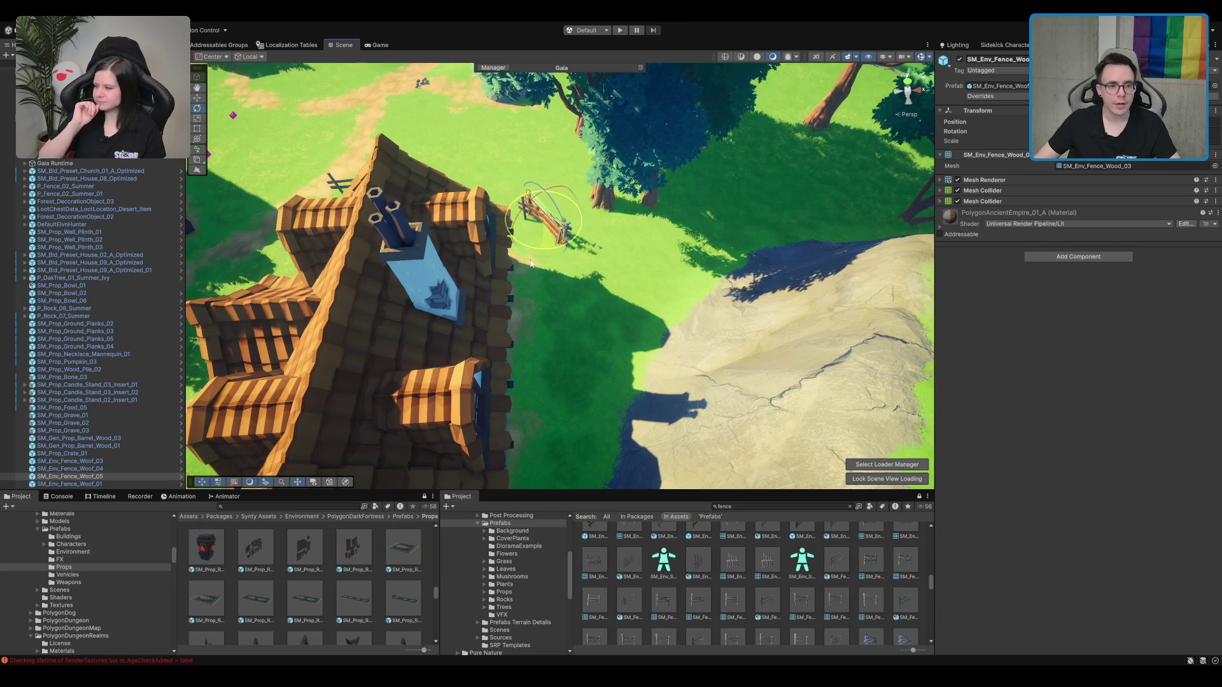
pyautogui.press('w')
pyautogui.moveTo(547, 224)
pyautogui.mouseDown()
pyautogui.moveTo(580, 287)
pyautogui.moveTo(627, 299)
pyautogui.moveTo(616, 312)
pyautogui.mouseUp()
pyautogui.click(592, 366)
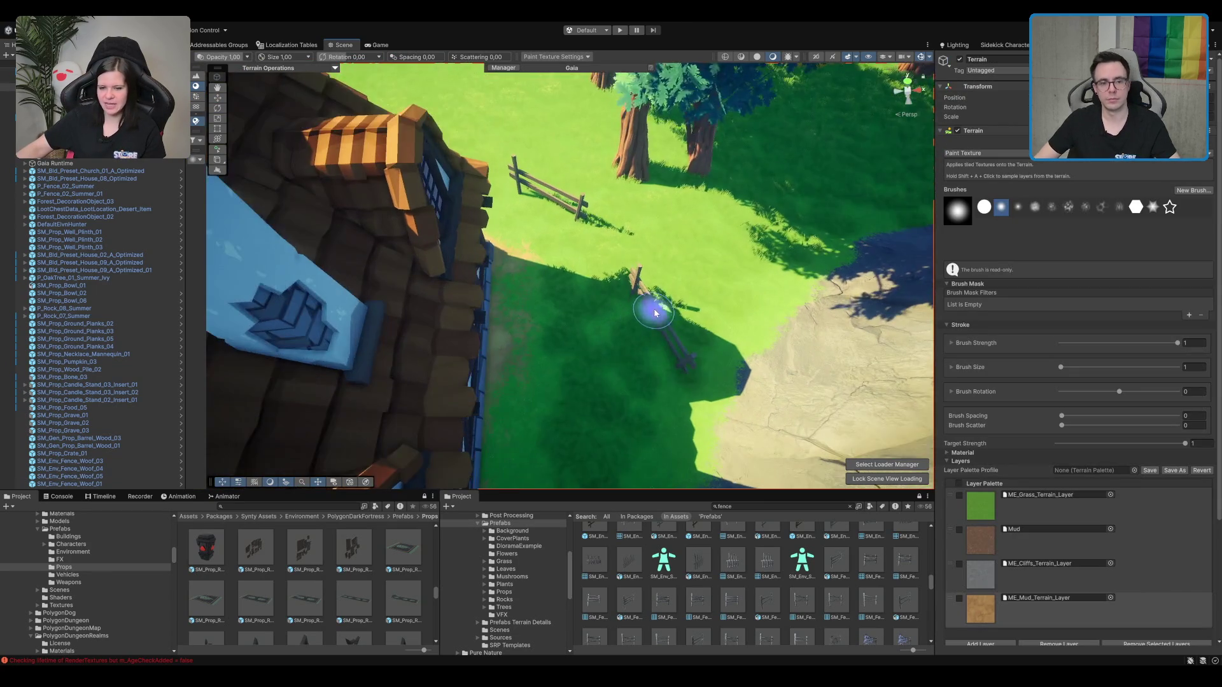
# Step: Pick the Mud layer, switch to grass detail painting, and move in close to the fences
pyautogui.click(1017, 607)
pyautogui.scroll(3, 636, 309)
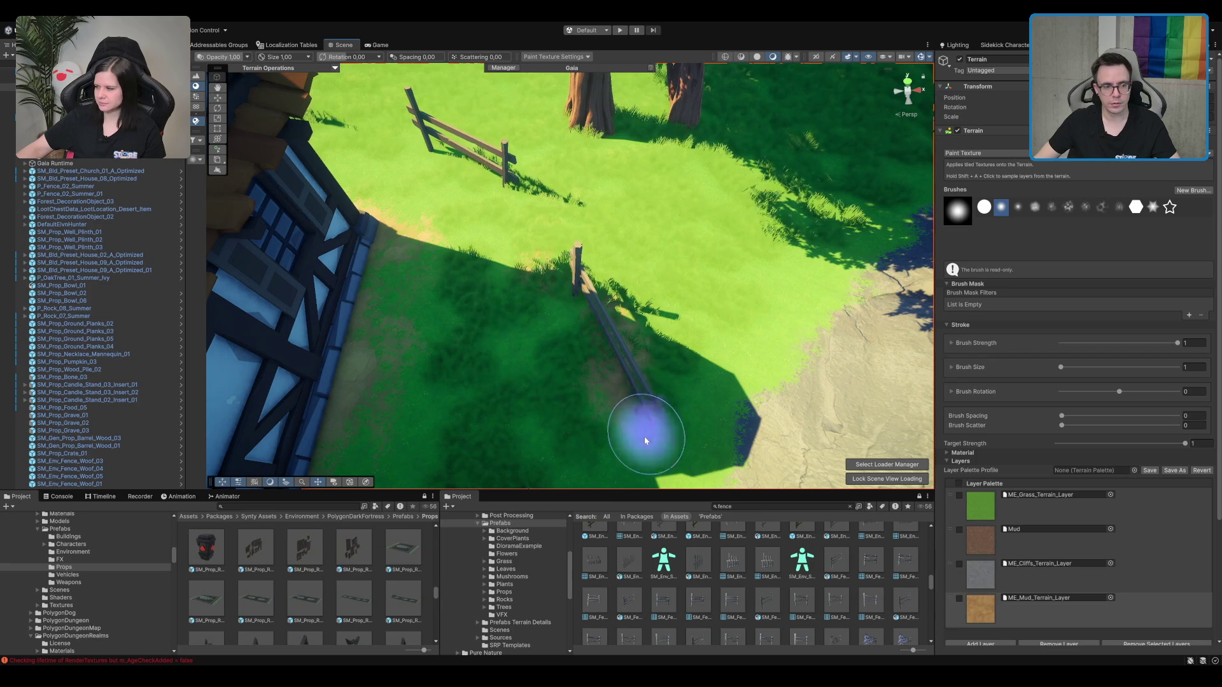
pyautogui.moveTo(388, 136)
pyautogui.mouseDown()
pyautogui.moveTo(679, 274)
pyautogui.moveTo(632, 291)
pyautogui.moveTo(694, 289)
pyautogui.moveTo(662, 273)
pyautogui.moveTo(637, 339)
pyautogui.mouseUp()
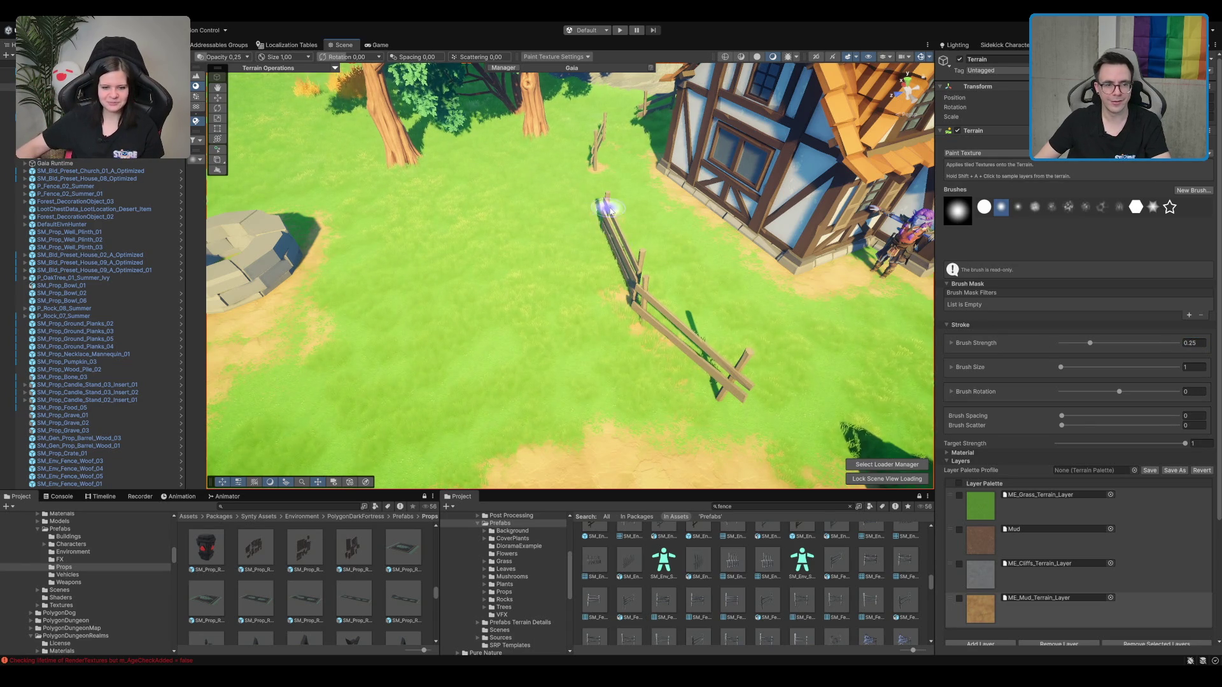
pyautogui.press('d')
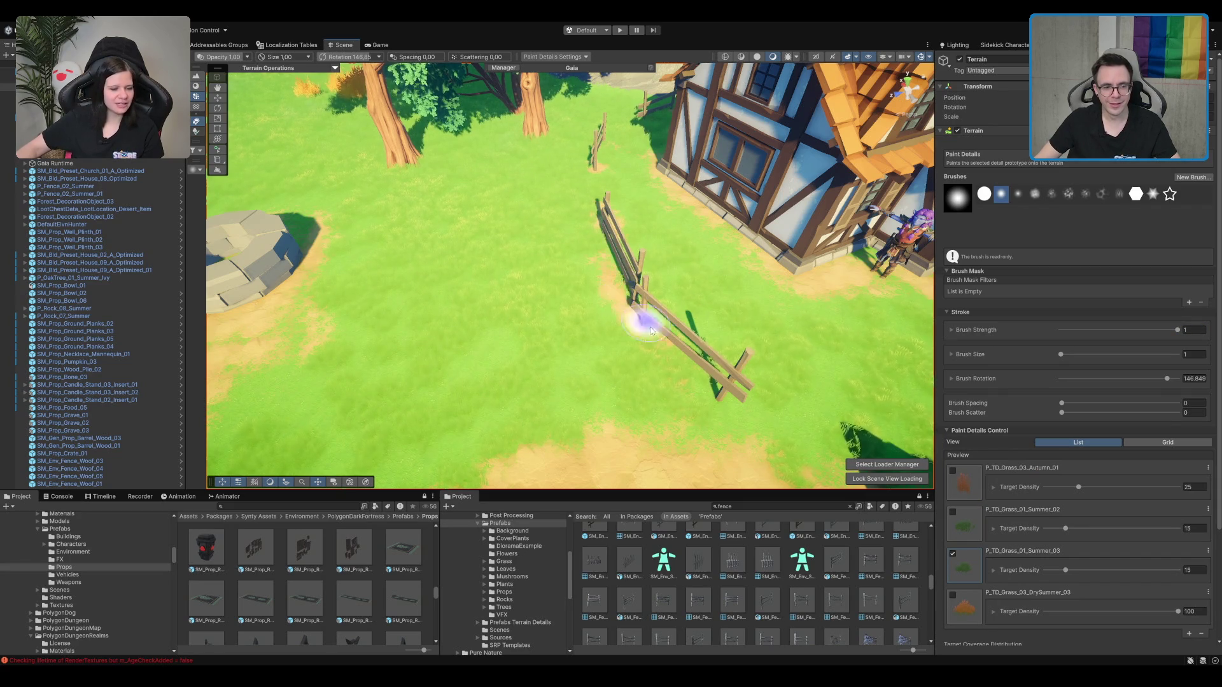
pyautogui.moveTo(726, 394)
pyautogui.mouseDown()
pyautogui.moveTo(777, 265)
pyautogui.moveTo(612, 282)
pyautogui.mouseUp()
pyautogui.moveTo(571, 329)
pyautogui.mouseDown()
pyautogui.moveTo(518, 300)
pyautogui.moveTo(743, 320)
pyautogui.moveTo(595, 305)
pyautogui.mouseUp()
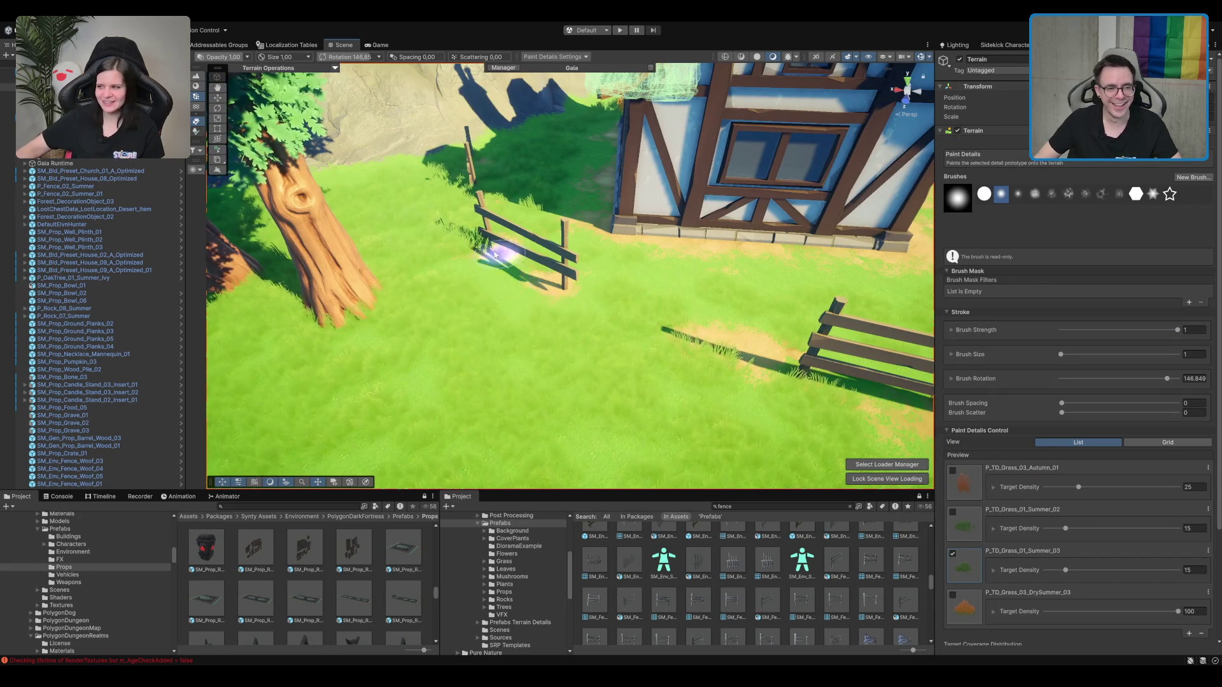
pyautogui.moveTo(500, 257); pyautogui.dragTo(573, 274)
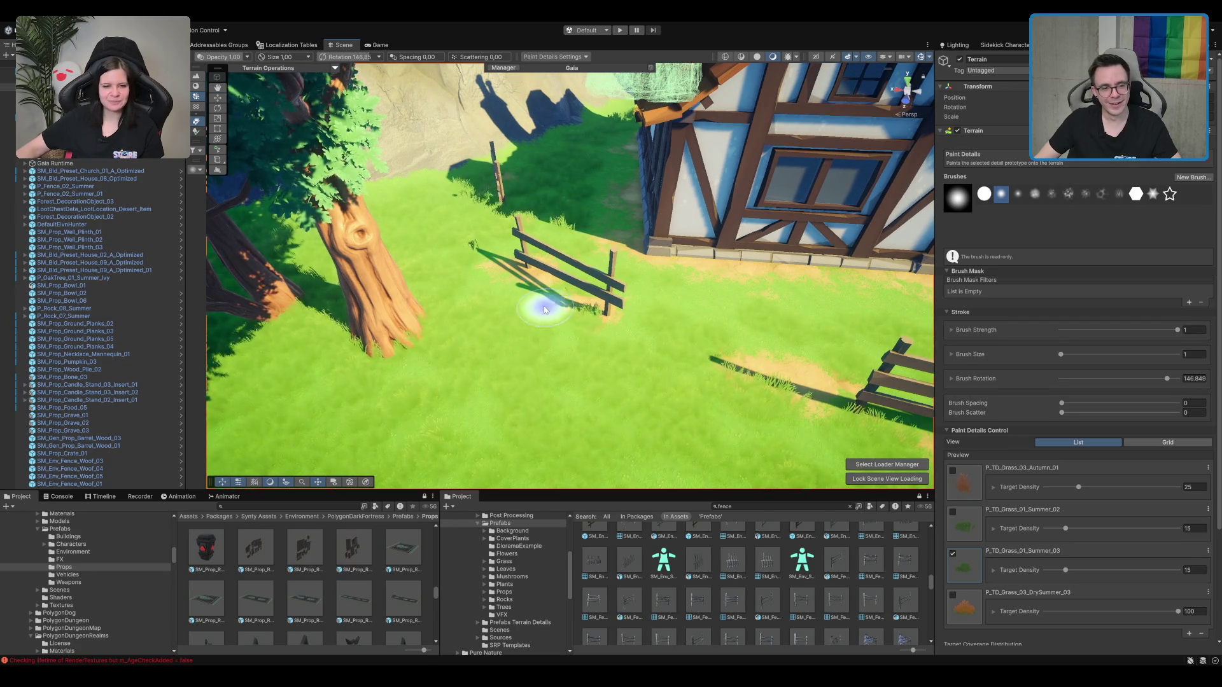
pyautogui.moveTo(750, 363); pyautogui.dragTo(377, 294)
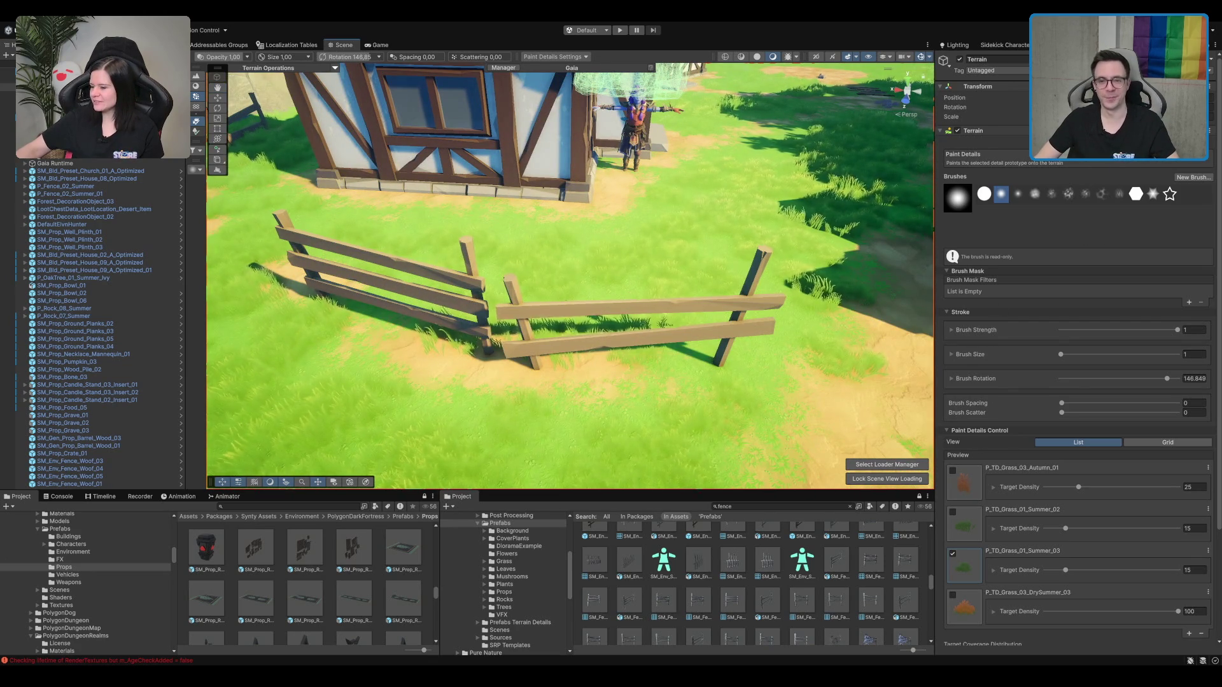
# Step: Return to Paint Texture, choose the Mud then grass layer, and leave terrain painting
pyautogui.click(1058, 141)
pyautogui.click(1026, 625)
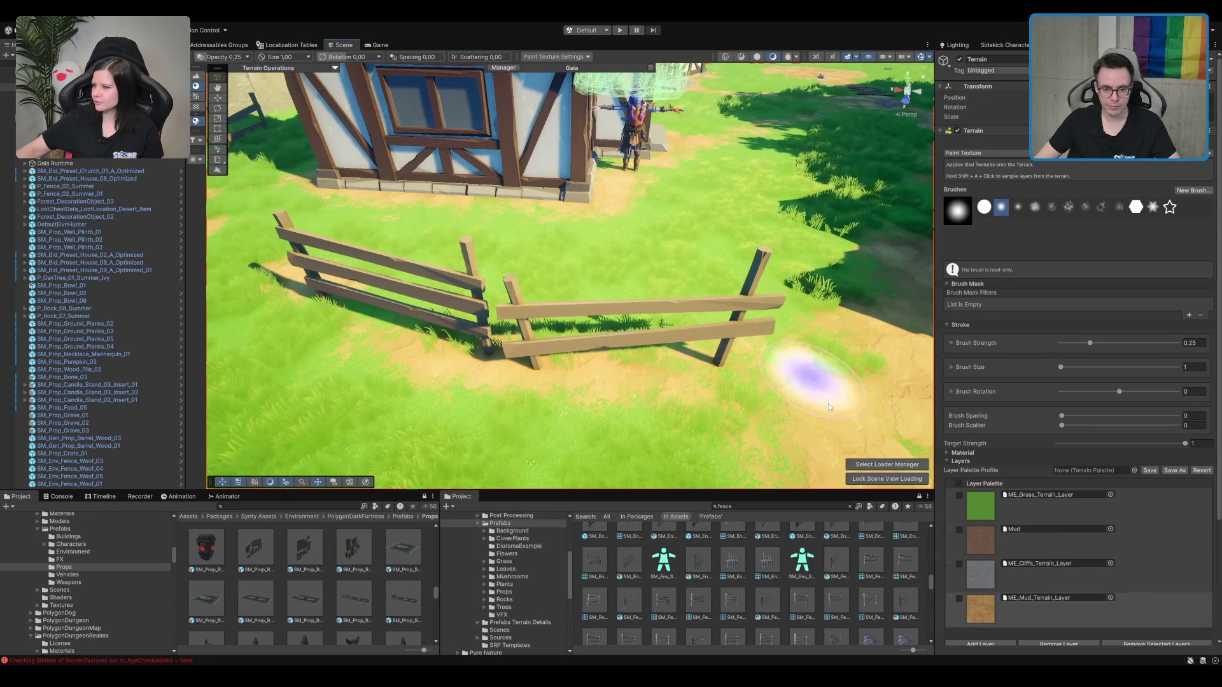
pyautogui.click(989, 513)
pyautogui.scroll(5, 704, 374)
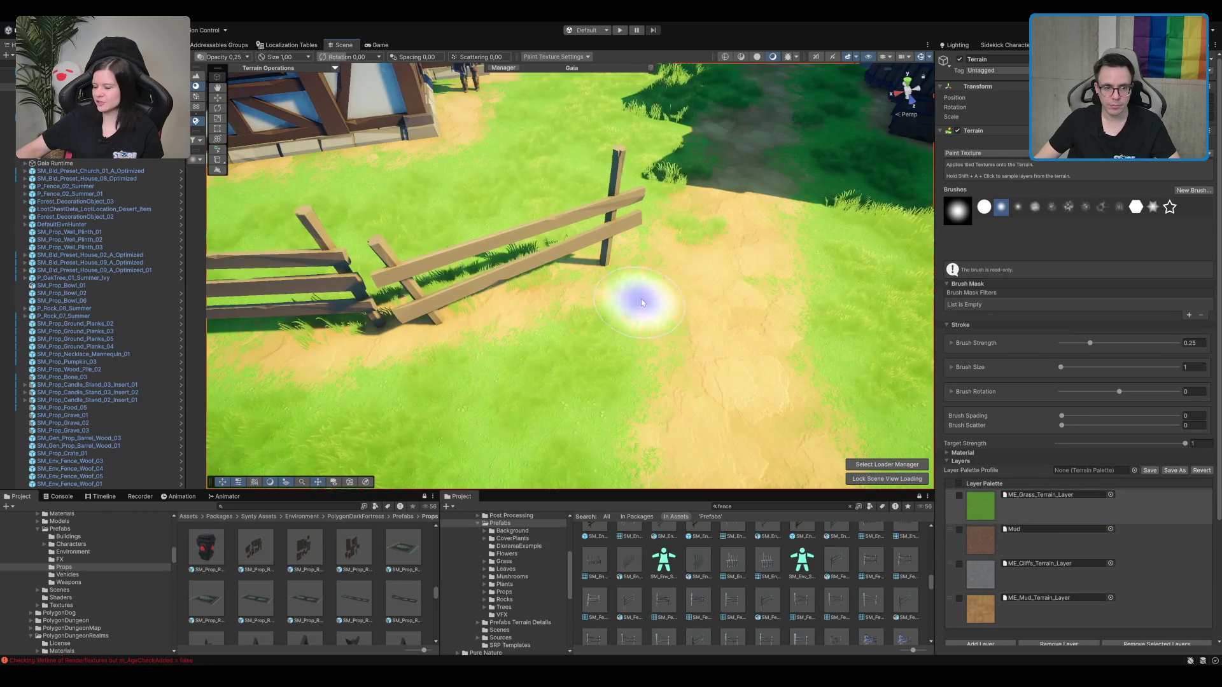
pyautogui.scroll(-8, 654, 281)
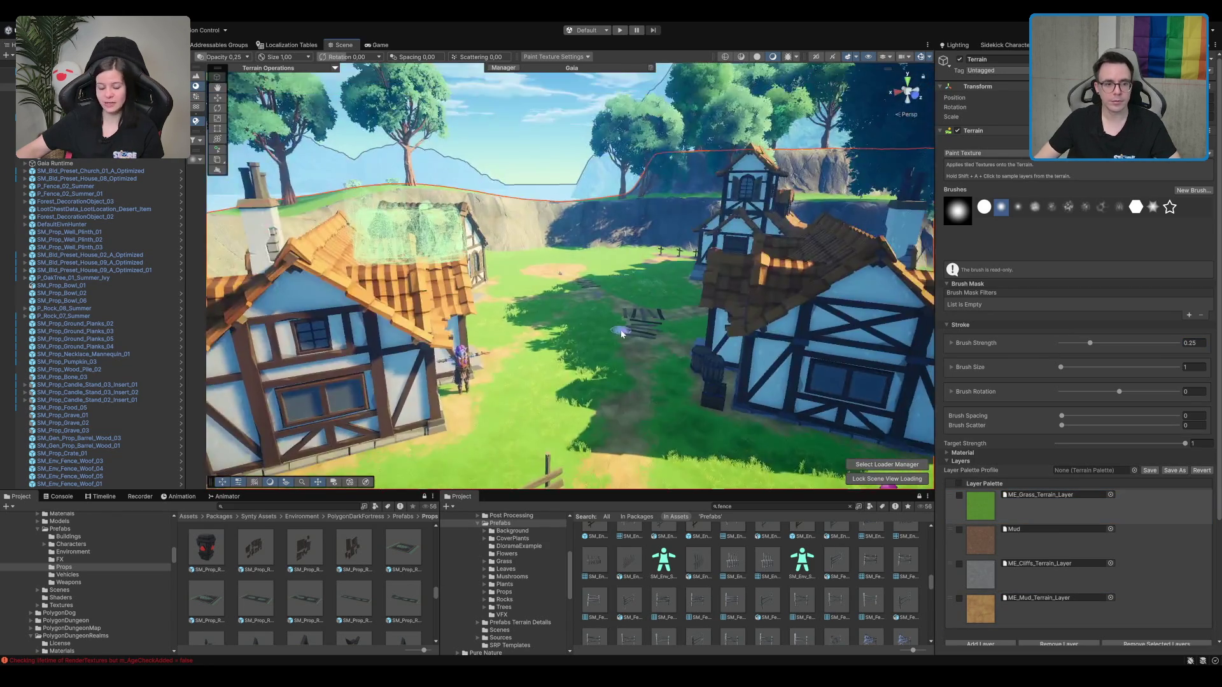
pyautogui.scroll(-5, 622, 333)
pyautogui.scroll(4, 696, 227)
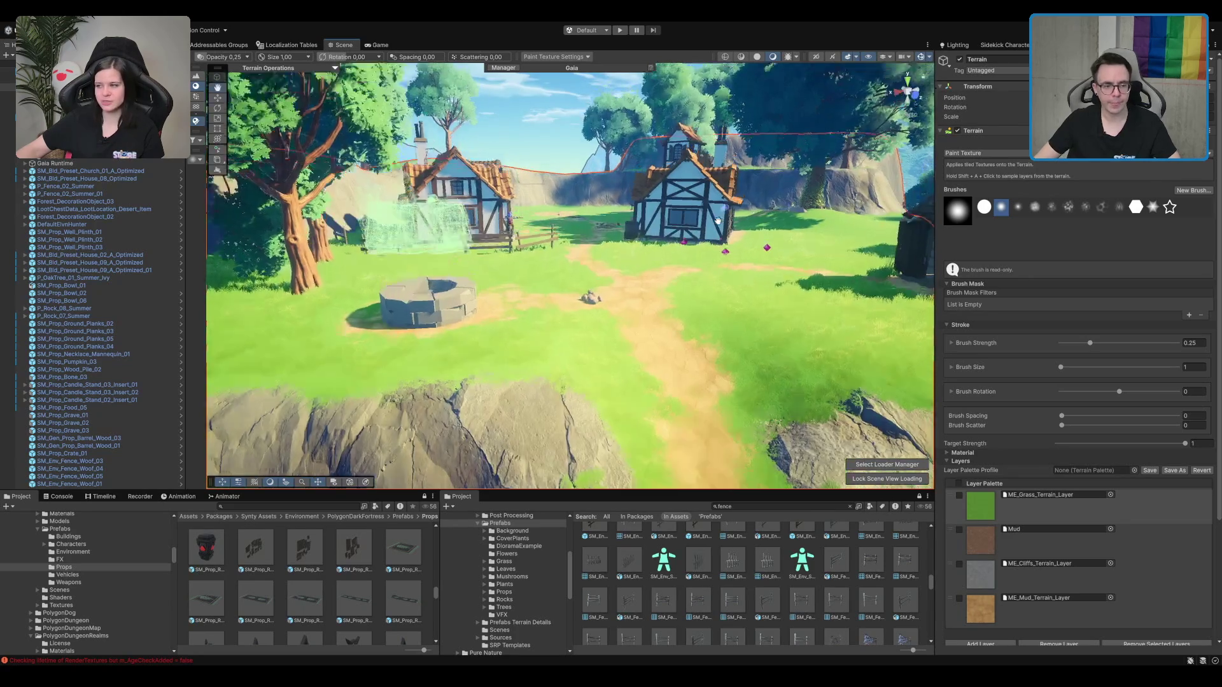
pyautogui.press('w')
pyautogui.scroll(-4, 696, 227)
pyautogui.scroll(4, 578, 293)
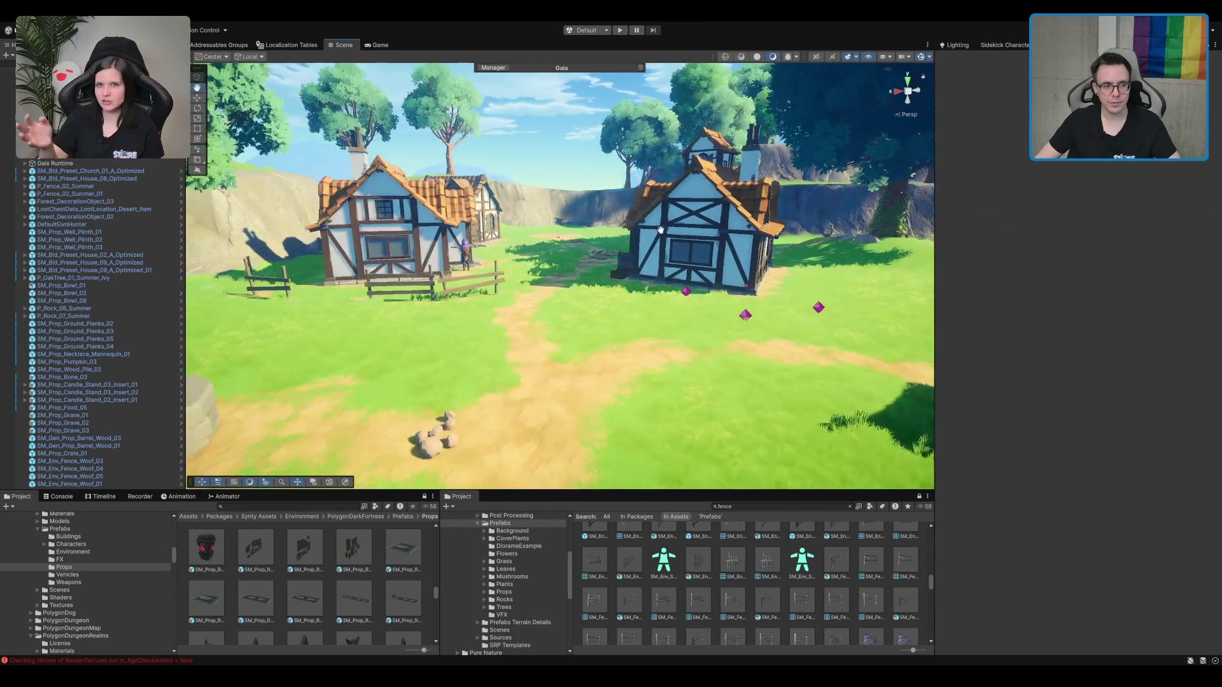
pyautogui.moveTo(578, 292)
pyautogui.mouseDown()
pyautogui.moveTo(530, 367)
pyautogui.moveTo(563, 246)
pyautogui.moveTo(422, 267)
pyautogui.moveTo(439, 281)
pyautogui.moveTo(392, 186)
pyautogui.moveTo(716, 280)
pyautogui.moveTo(763, 322)
pyautogui.mouseUp()
# Step: Duplicate the fence piece, angle it diagonally along the grass edge, and slide it down-left
pyautogui.click(431, 161)
pyautogui.hotkey('ctrl', 'd')
pyautogui.press('f')
pyautogui.moveTo(597, 306); pyautogui.dragTo(522, 330)
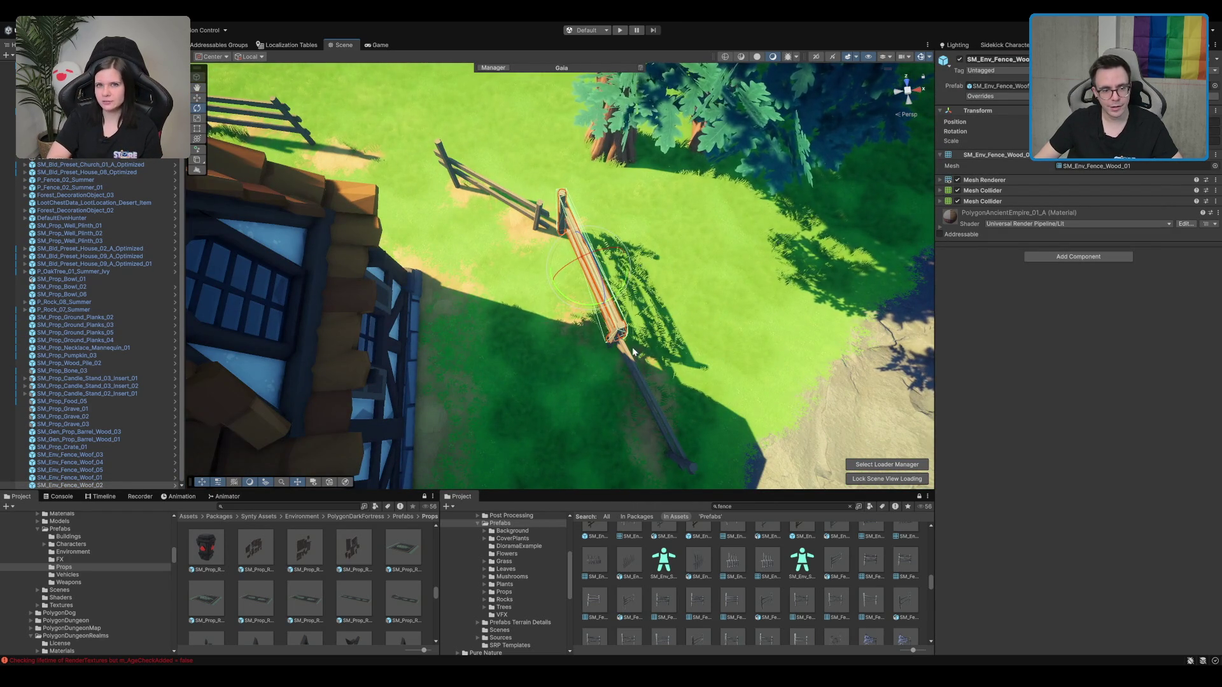
pyautogui.press('w')
pyautogui.moveTo(593, 278)
pyautogui.mouseDown()
pyautogui.moveTo(583, 307)
pyautogui.moveTo(539, 184)
pyautogui.moveTo(548, 161)
pyautogui.mouseUp()
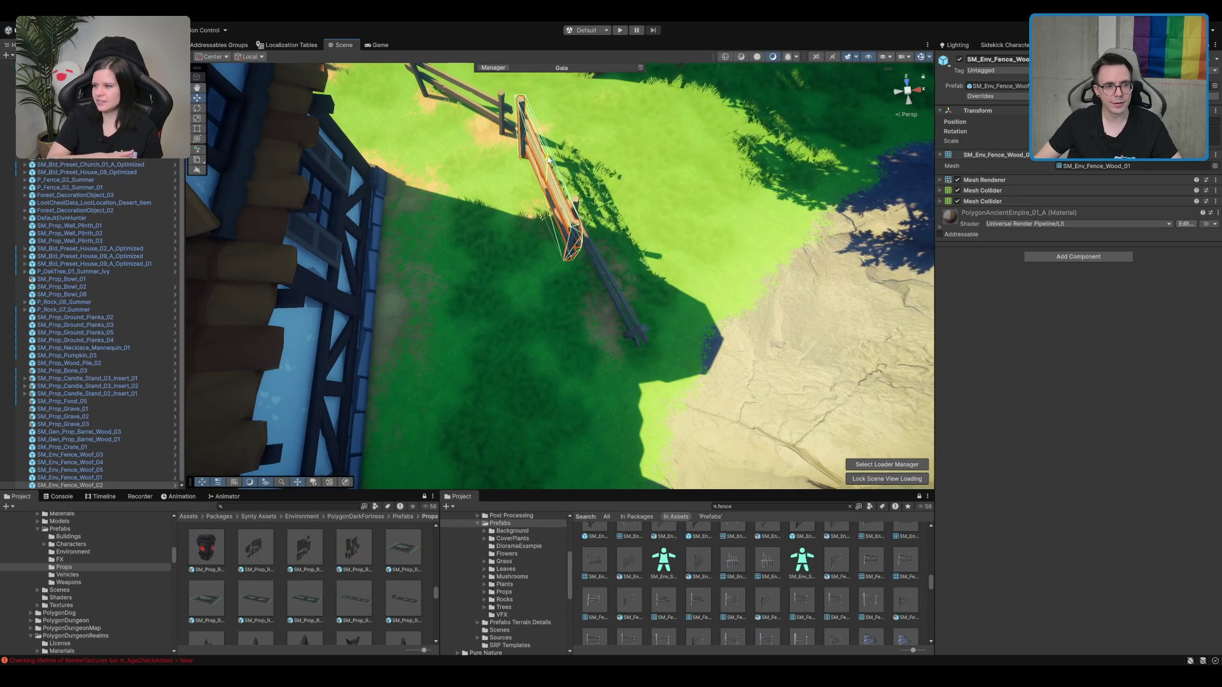
# Step: Move the lower fence piece down-left to continue the fence line
pyautogui.click(603, 272)
pyautogui.press('f')
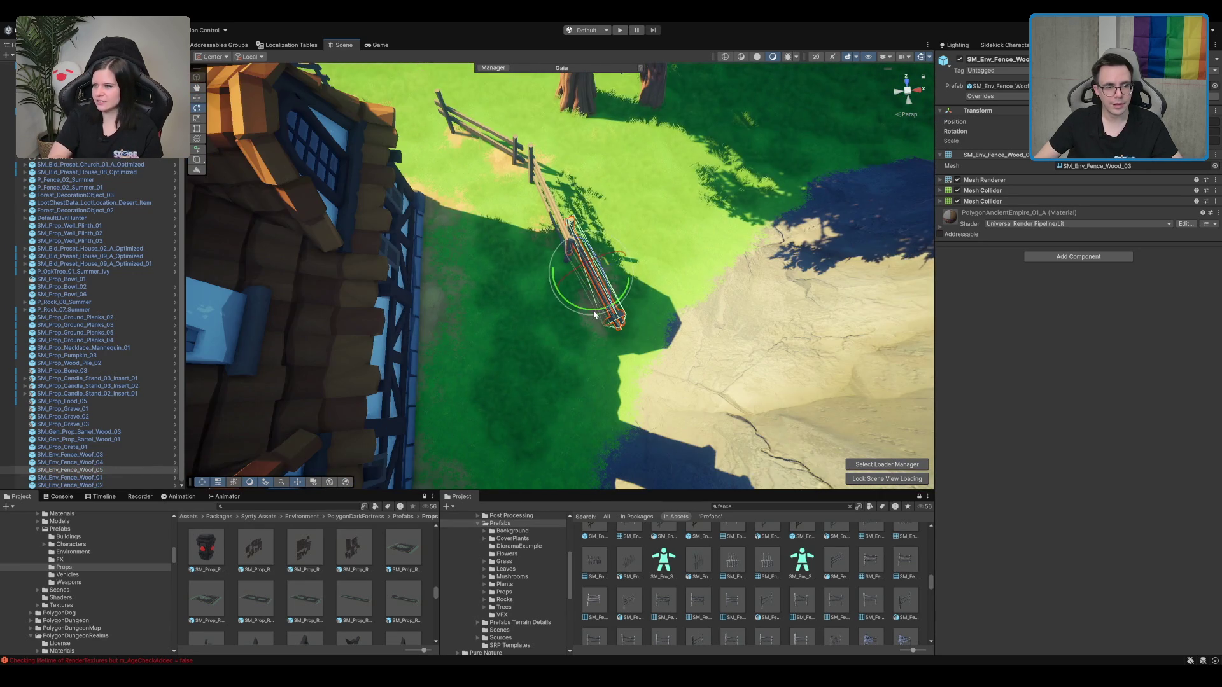
pyautogui.moveTo(589, 283); pyautogui.dragTo(577, 336)
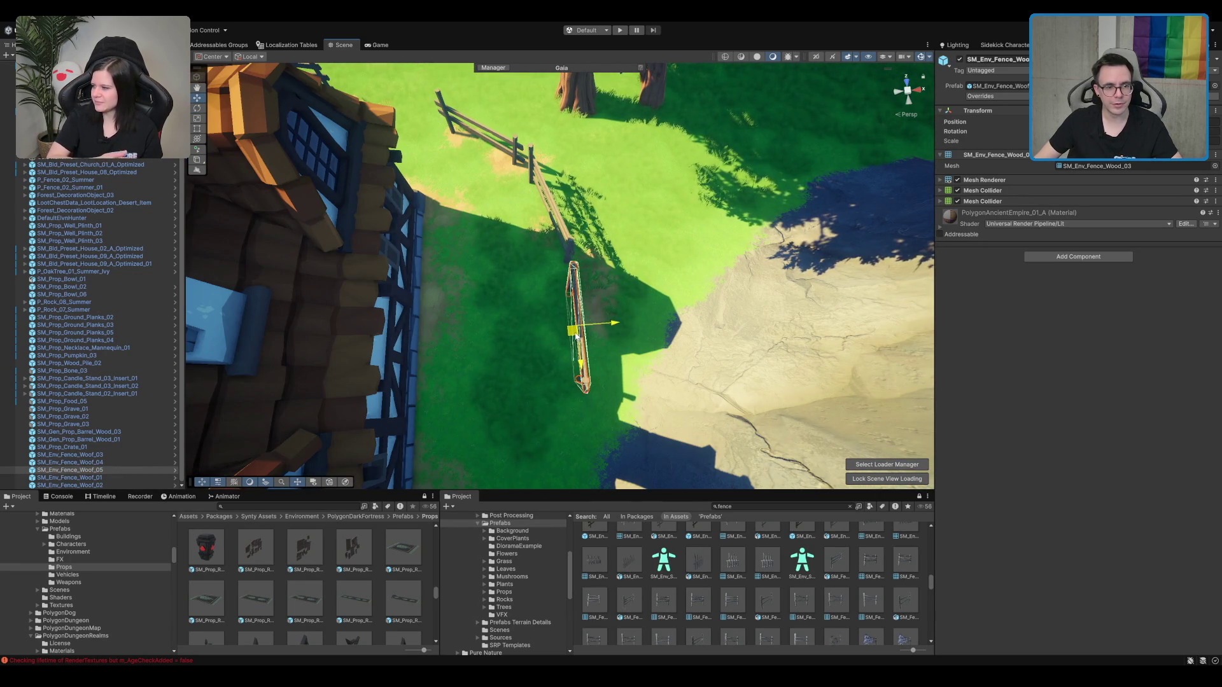
# Step: Select the terrain and pick ME_Mud_Terrain_Layer for texture painting
pyautogui.scroll(2, 611, 319)
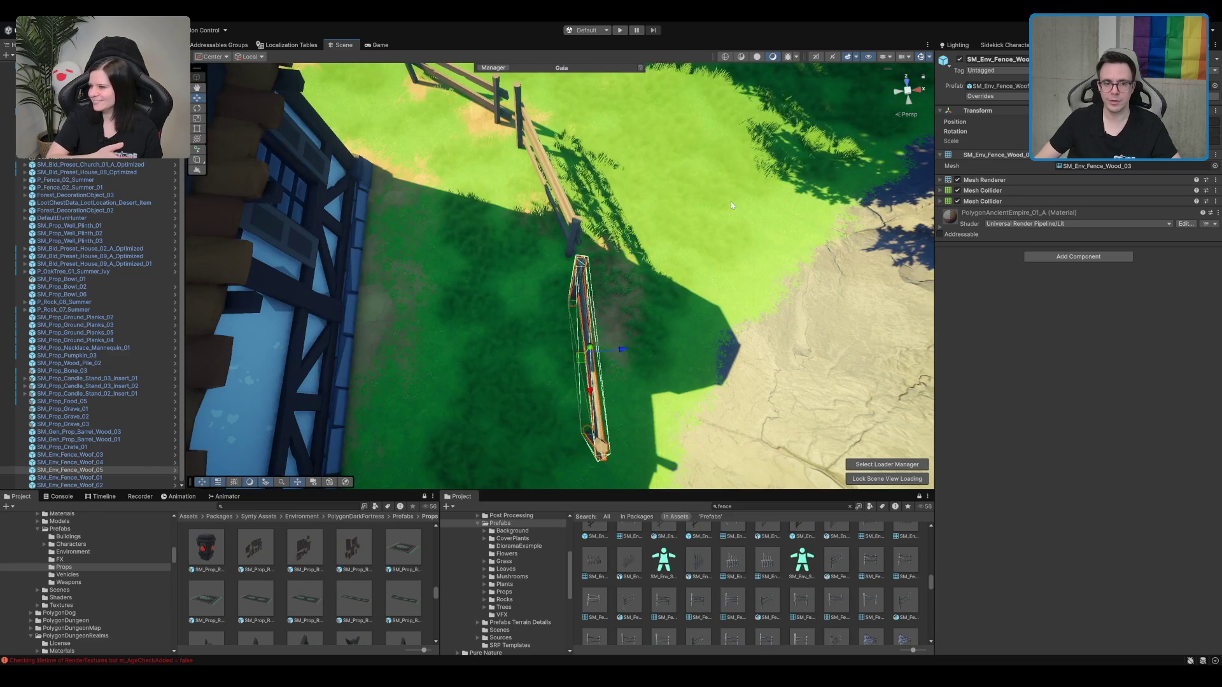
pyautogui.click(750, 196)
pyautogui.click(1026, 608)
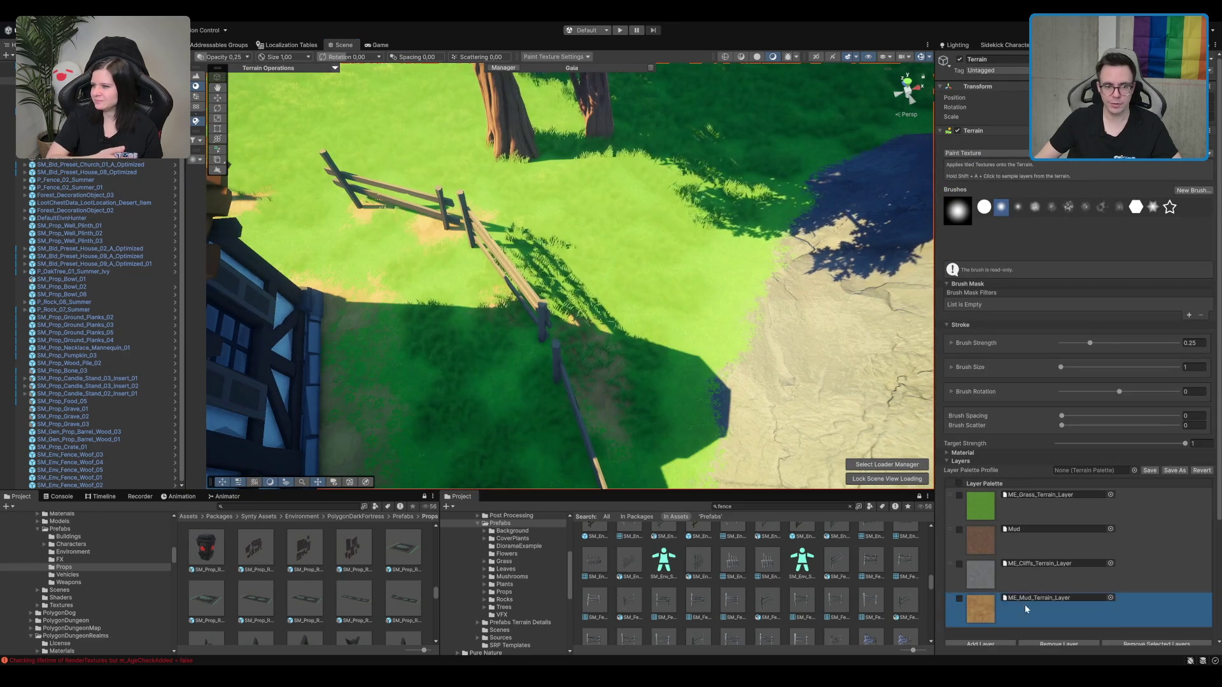
# Step: Pick ME_Grass_Terrain_Layer and switch to painting grass details along the fence
pyautogui.moveTo(572, 286); pyautogui.dragTo(600, 354)
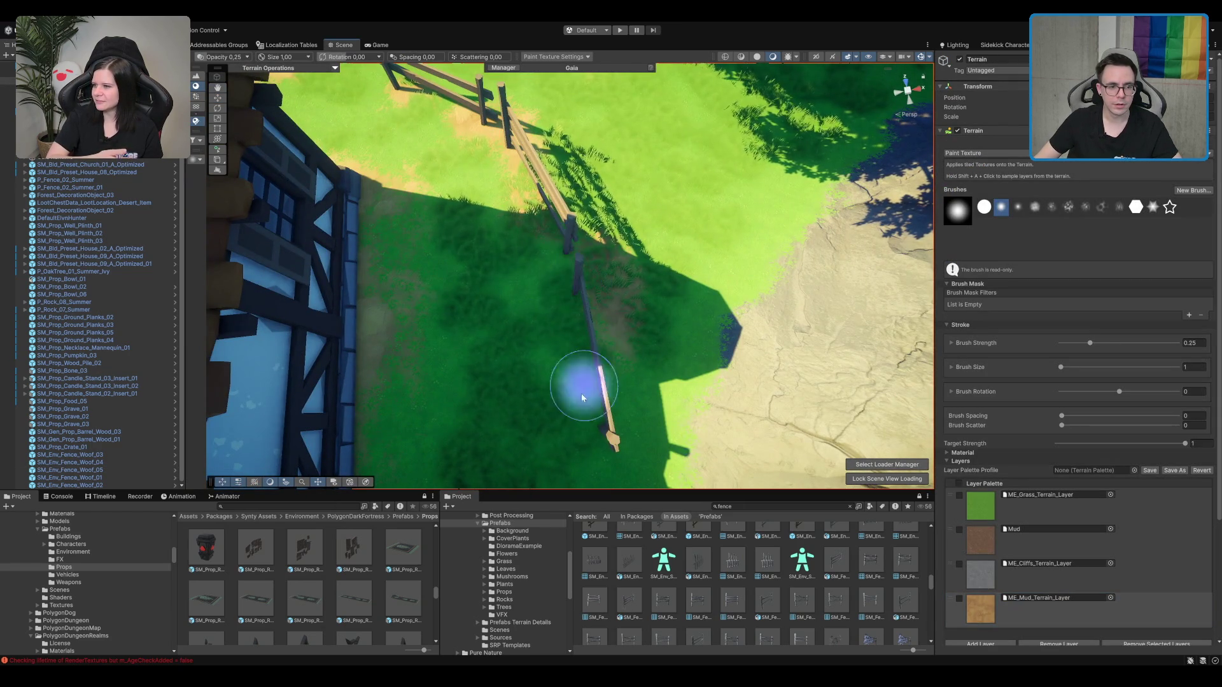
pyautogui.click(1018, 507)
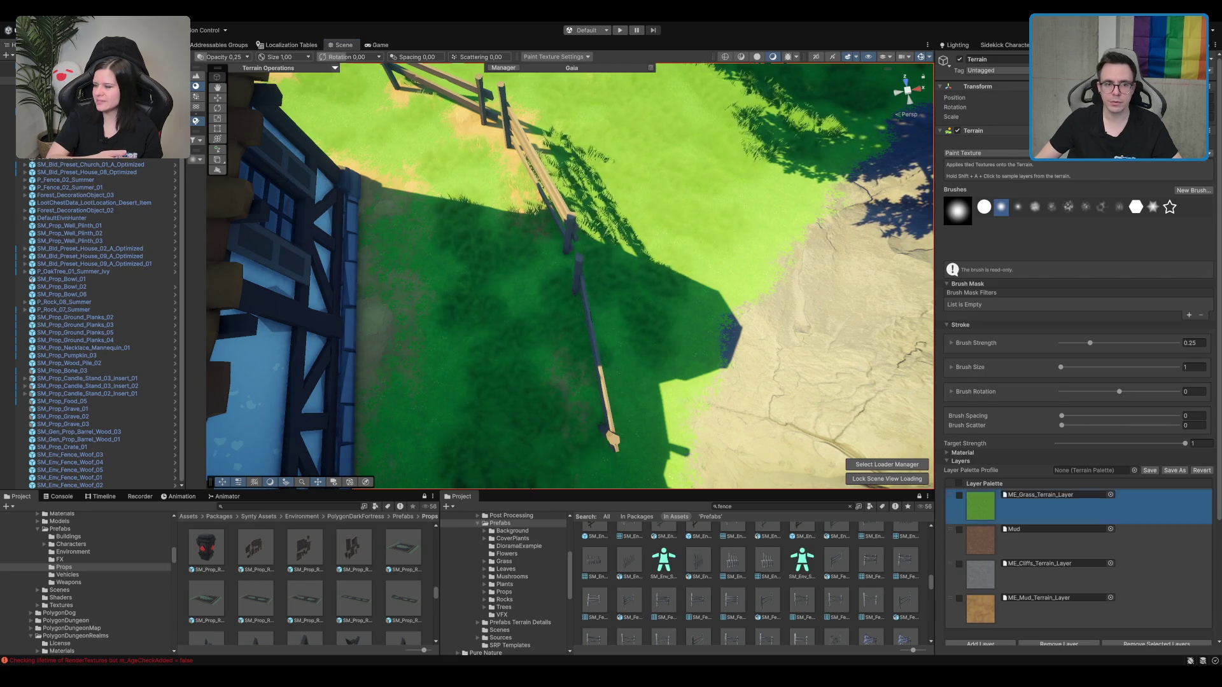
pyautogui.hotkey('shift', 'F6')
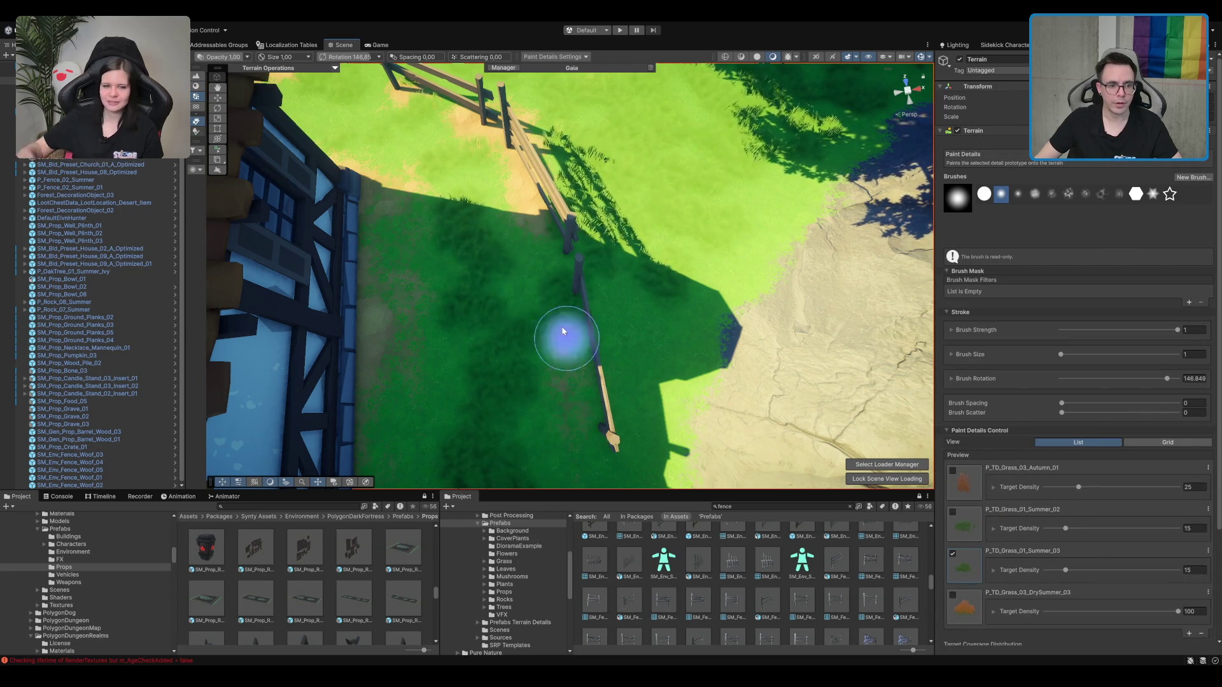
# Step: Return to texture painting with ME_Mud_Terrain_Layer and brush mud along the fence base
pyautogui.hotkey('shift', 'F5')
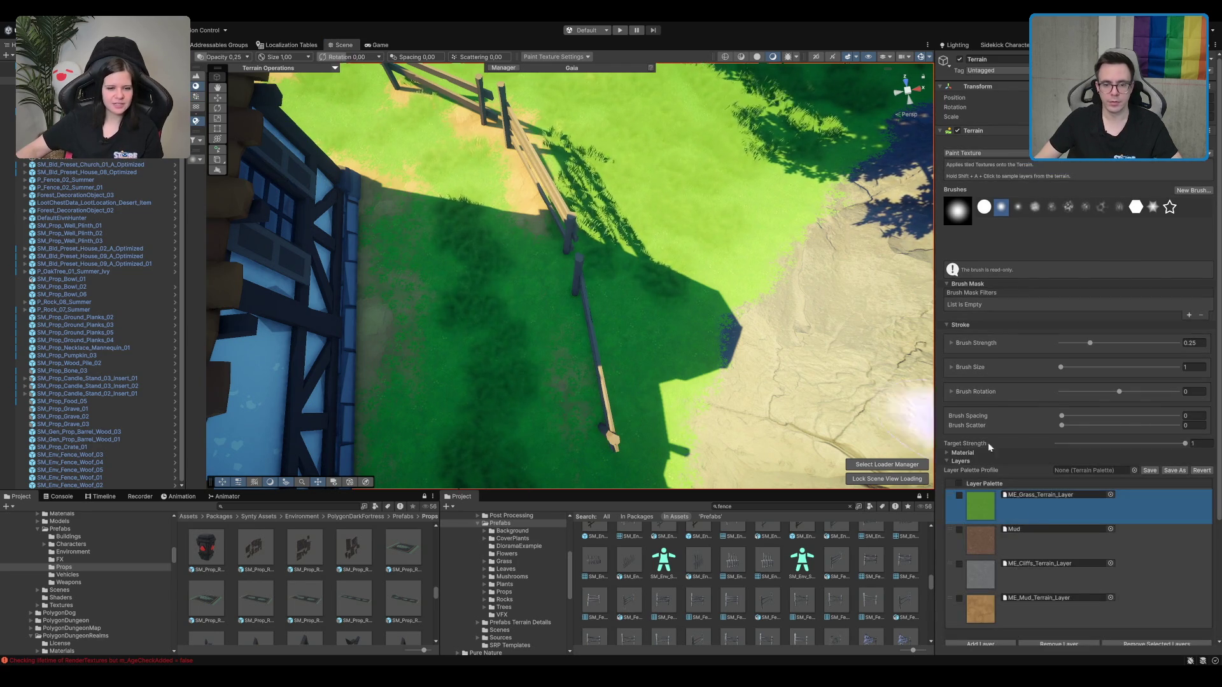
pyautogui.click(1047, 618)
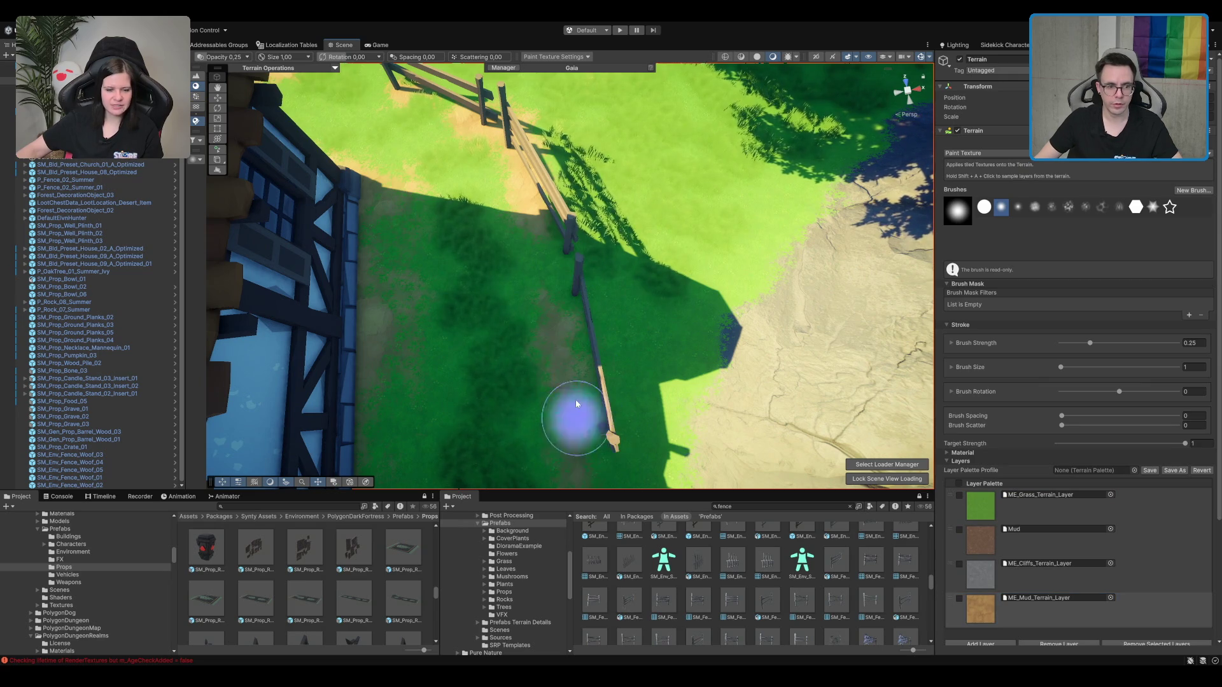
pyautogui.scroll(-5, 501, 331)
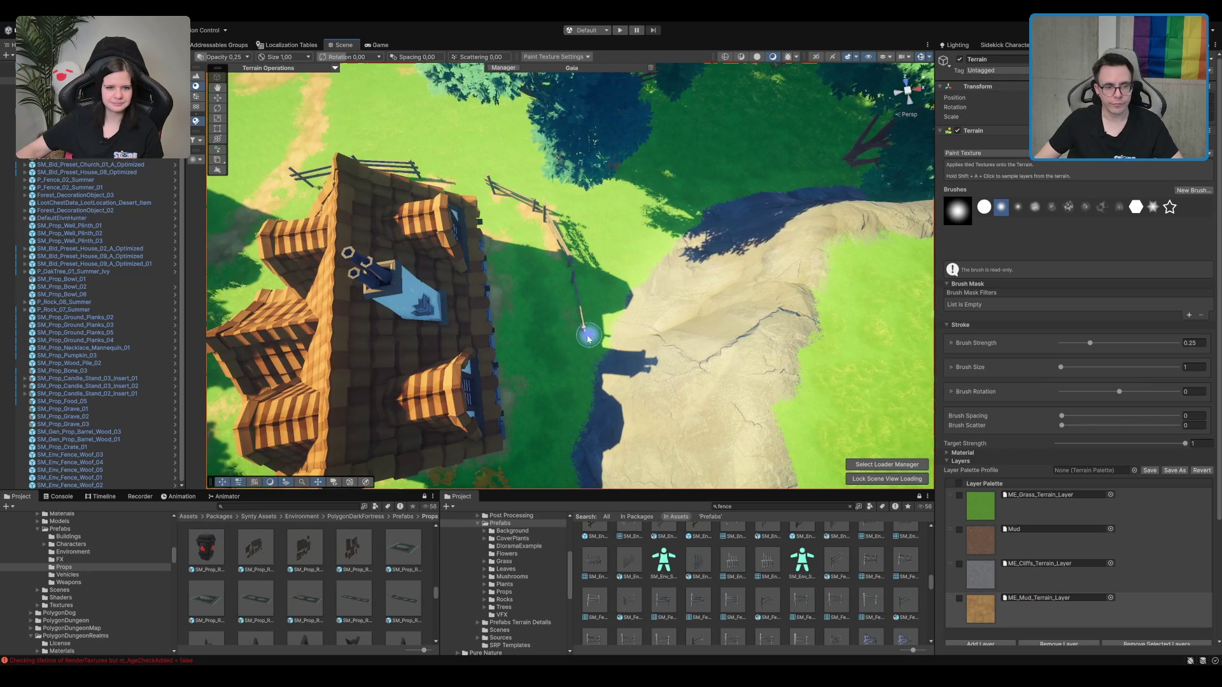
pyautogui.scroll(10, 588, 340)
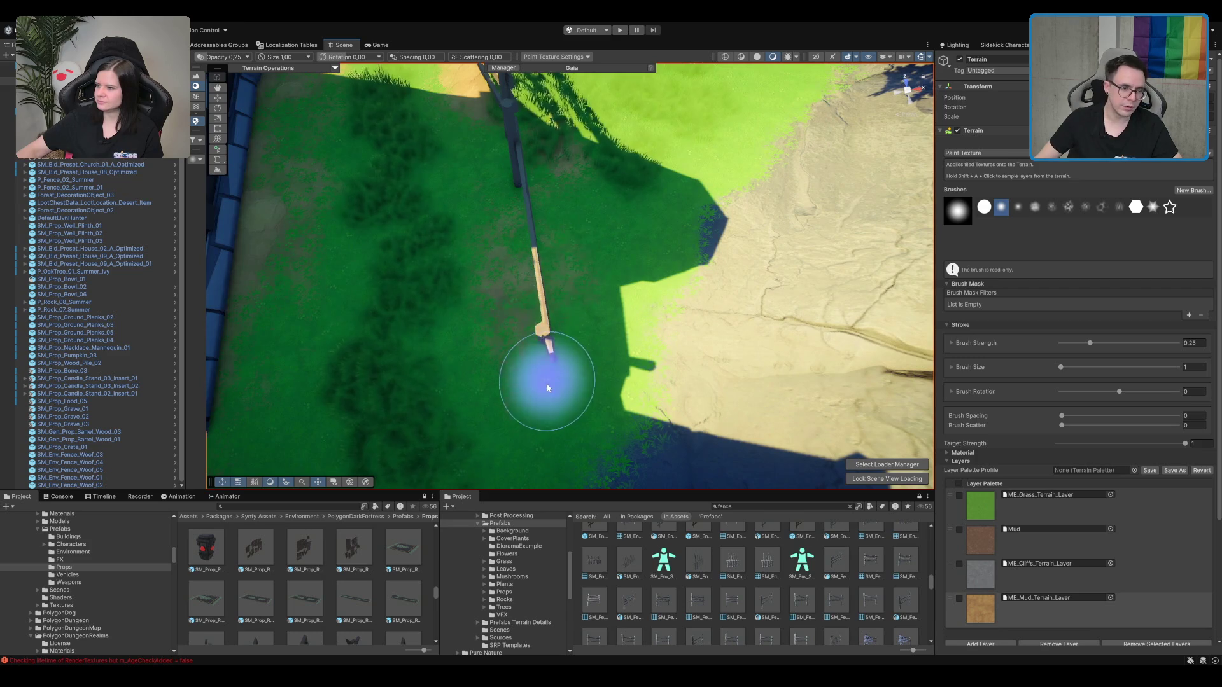
pyautogui.scroll(2, 575, 238)
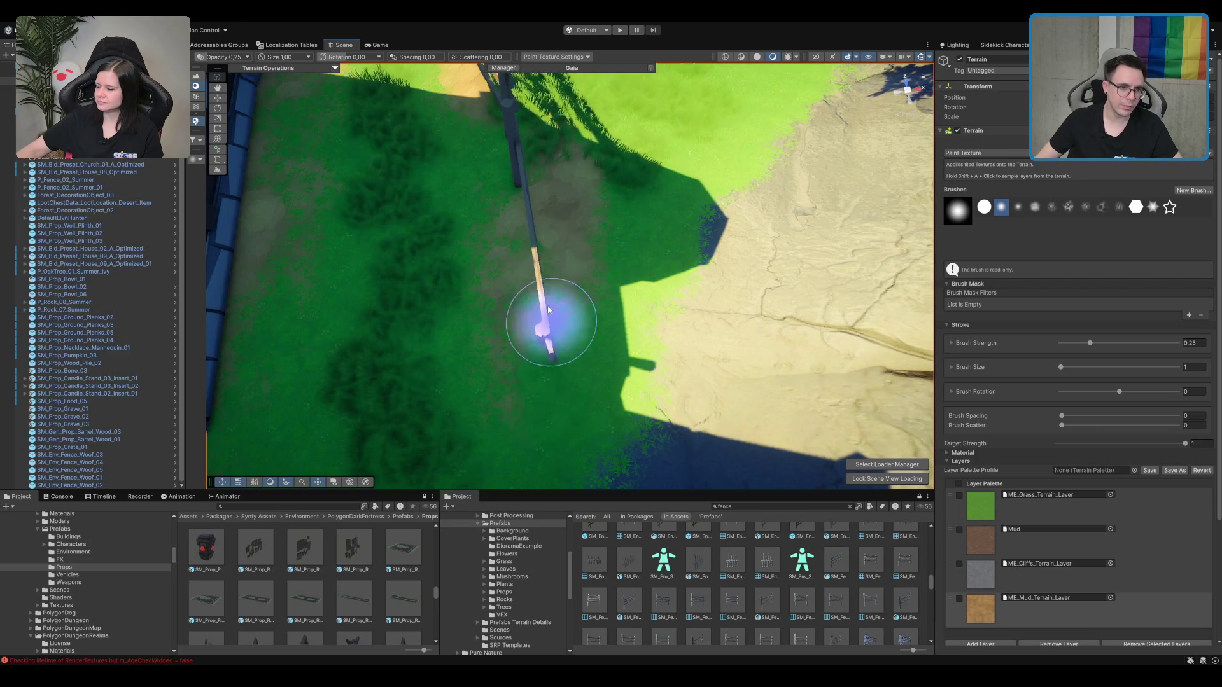
pyautogui.scroll(-10, 545, 355)
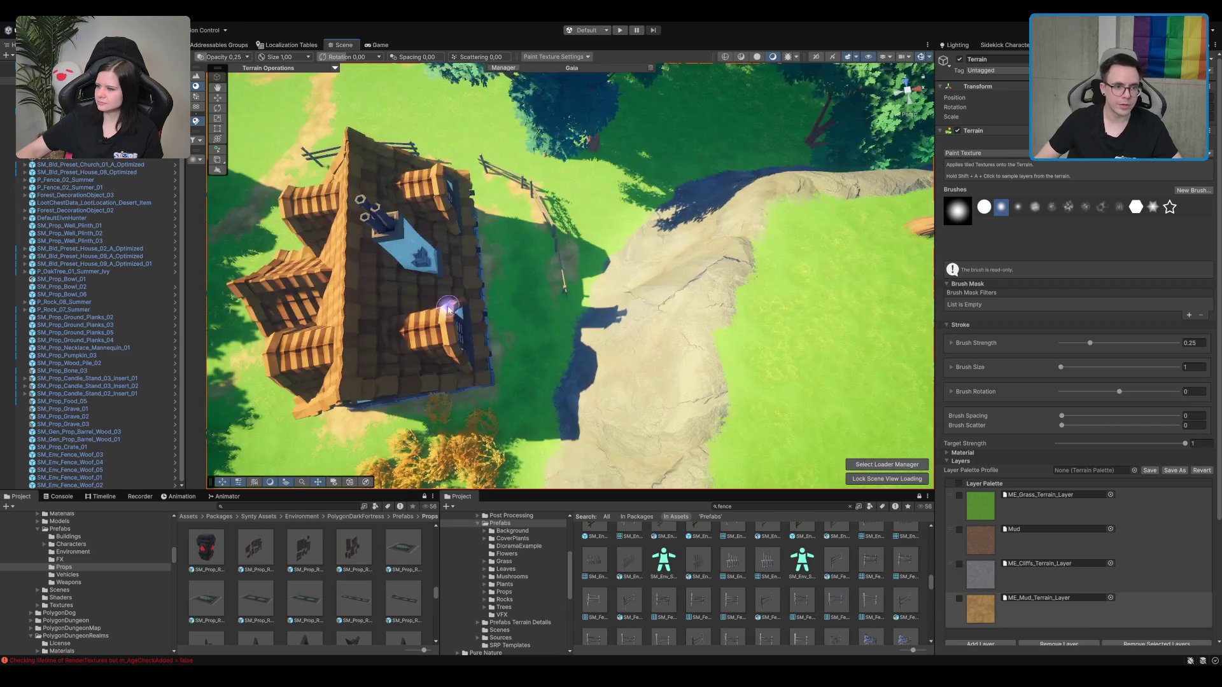
pyautogui.moveTo(448, 310); pyautogui.dragTo(628, 271)
# Step: Switch to the Move tool, then select and frame the hunter character among the houses
pyautogui.press('w')
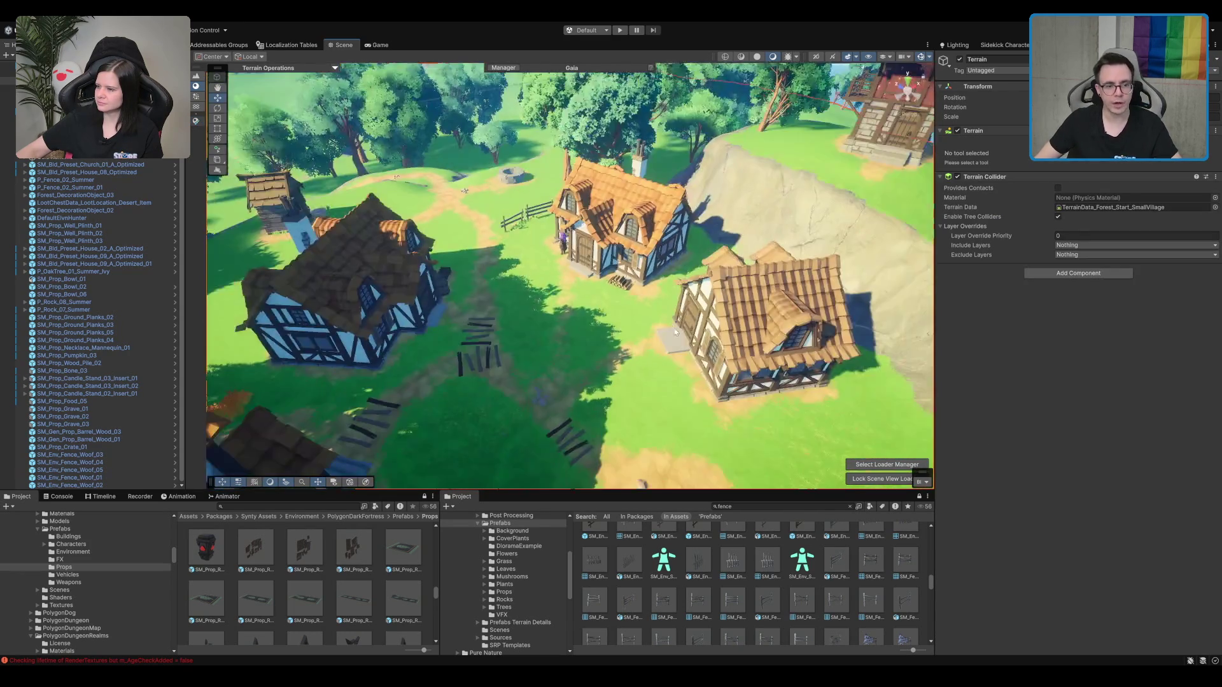
pyautogui.scroll(5, 672, 326)
pyautogui.moveTo(672, 326)
pyautogui.keyDown('alt'); pyautogui.mouseDown()
pyautogui.moveTo(767, 328)
pyautogui.moveTo(700, 257)
pyautogui.moveTo(807, 211)
pyautogui.moveTo(763, 242)
pyautogui.moveTo(739, 292)
pyautogui.mouseUp(); pyautogui.keyUp('alt')
pyautogui.click(738, 261)
pyautogui.moveTo(630, 428)
pyautogui.keyDown('alt'); pyautogui.mouseDown()
pyautogui.moveTo(616, 339)
pyautogui.moveTo(789, 288)
pyautogui.moveTo(763, 321)
pyautogui.moveTo(512, 256)
pyautogui.moveTo(712, 195)
pyautogui.mouseUp(); pyautogui.keyUp('alt')
pyautogui.press('f')
# Step: Inspect the house on the right and the grave crosses near the path
pyautogui.click(720, 191)
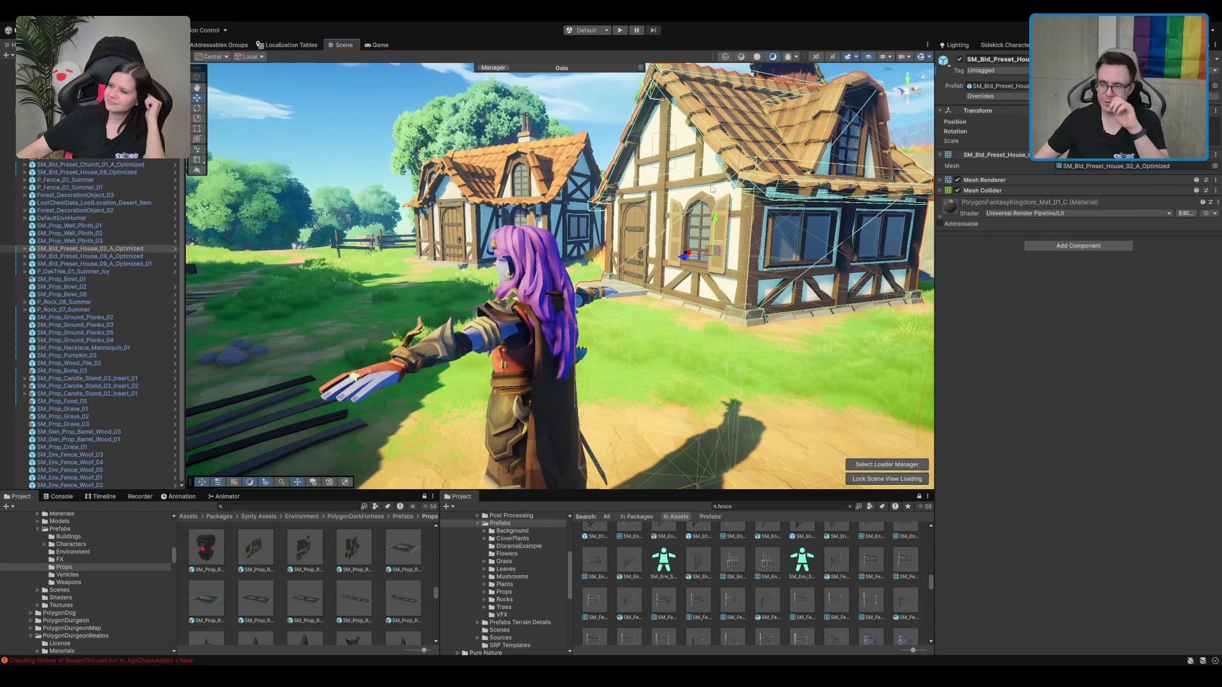
pyautogui.moveTo(733, 189)
pyautogui.keyDown('alt'); pyautogui.mouseDown()
pyautogui.moveTo(792, 250)
pyautogui.moveTo(522, 268)
pyautogui.moveTo(521, 236)
pyautogui.mouseUp(); pyautogui.keyUp('alt')
pyautogui.moveTo(437, 255); pyautogui.dragTo(437, 252)
pyautogui.click(418, 255)
pyautogui.press('f')
pyautogui.scroll(-5, 693, 298)
pyautogui.moveTo(637, 266)
pyautogui.mouseDown()
pyautogui.moveTo(509, 255)
pyautogui.moveTo(587, 195)
pyautogui.moveTo(575, 233)
pyautogui.mouseUp()
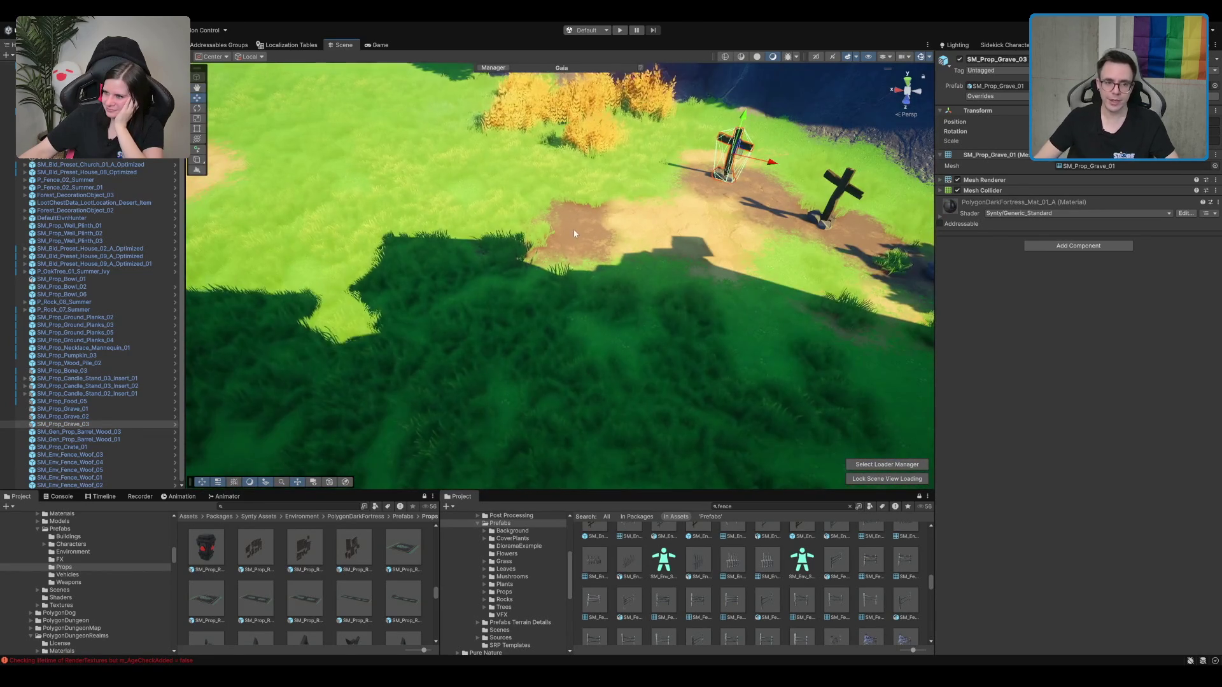
pyautogui.moveTo(468, 240)
pyautogui.mouseDown()
pyautogui.moveTo(547, 252)
pyautogui.moveTo(784, 242)
pyautogui.moveTo(717, 236)
pyautogui.moveTo(683, 276)
pyautogui.mouseUp()
# Step: Move the DefaultElvnHunter up the dirt path toward the orange-roofed house
pyautogui.click(683, 276)
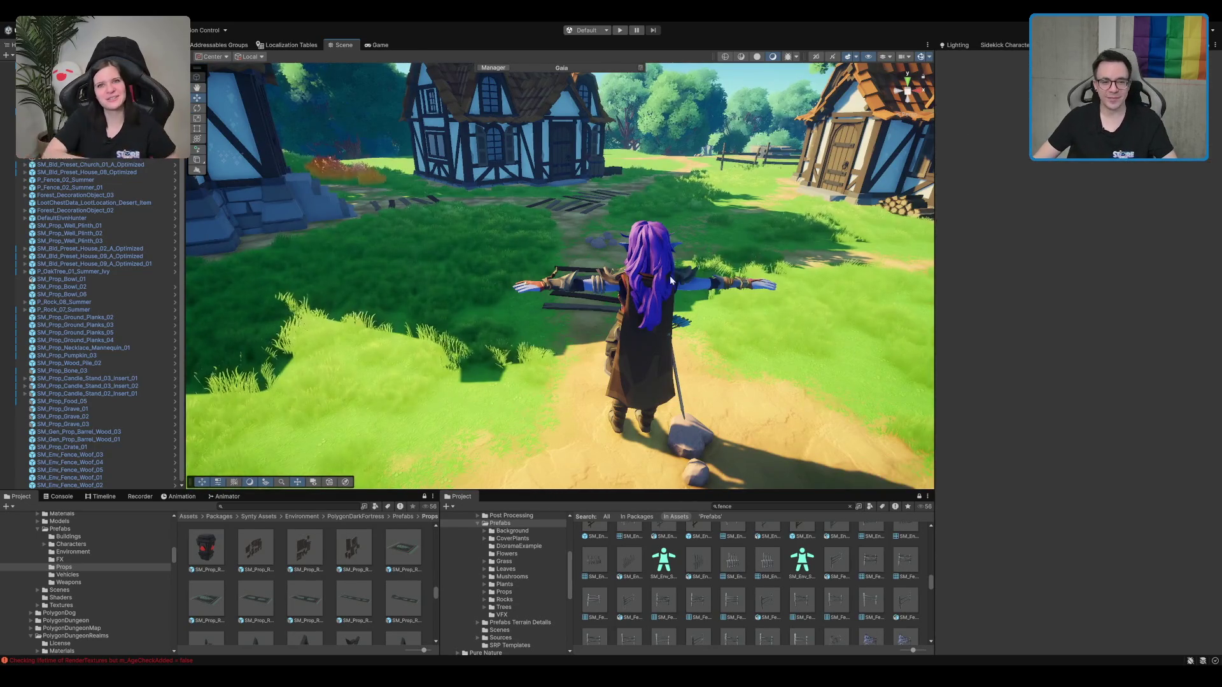
pyautogui.moveTo(660, 322)
pyautogui.mouseDown()
pyautogui.moveTo(593, 170)
pyautogui.moveTo(720, 216)
pyautogui.moveTo(649, 145)
pyautogui.mouseUp()
pyautogui.press('f')
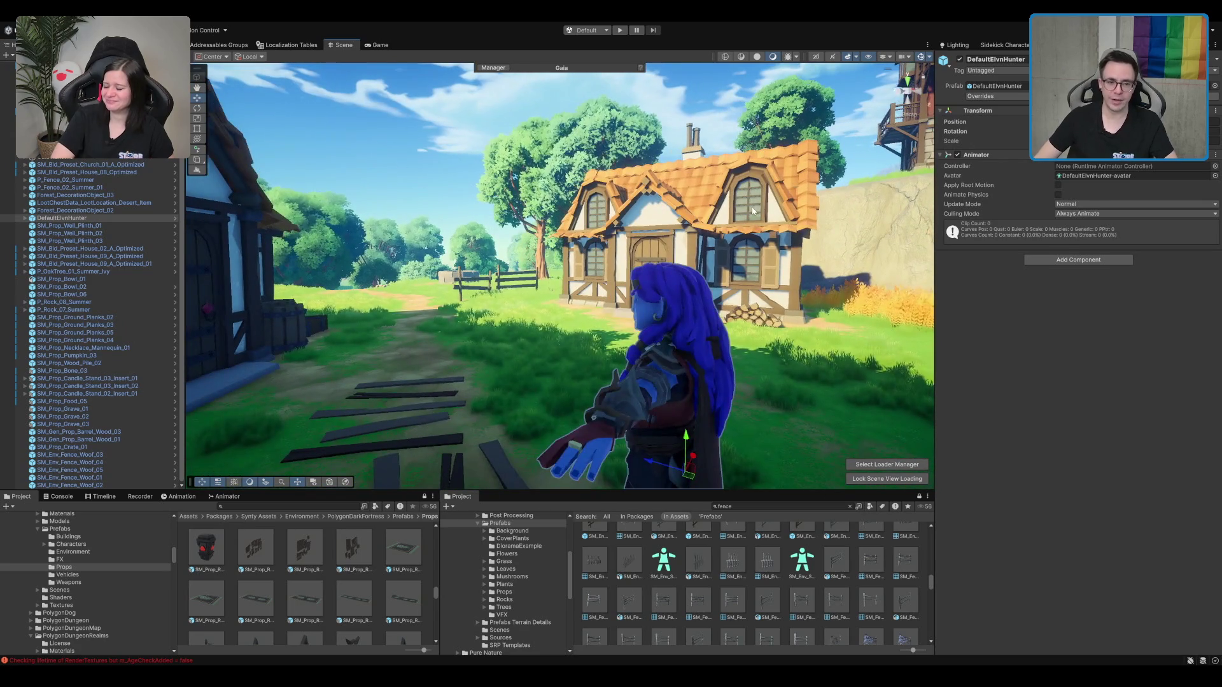
pyautogui.click(752, 209)
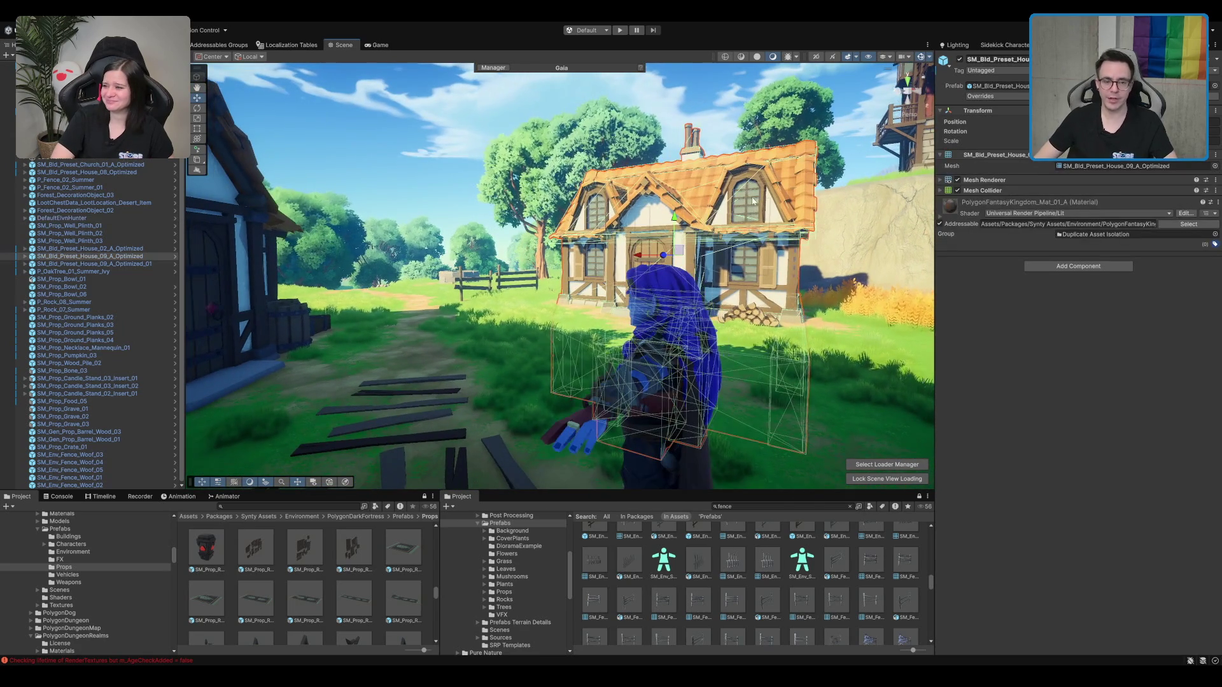
pyautogui.moveTo(748, 208); pyautogui.dragTo(785, 252)
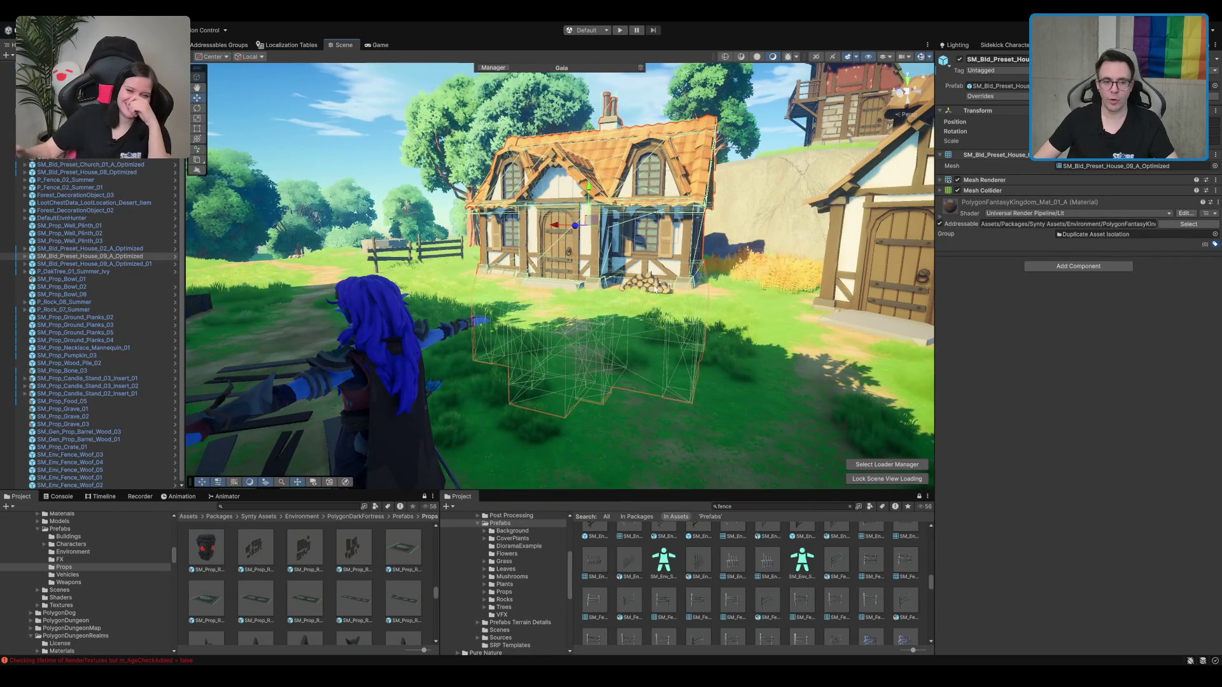
pyautogui.click(655, 288)
pyautogui.press('f')
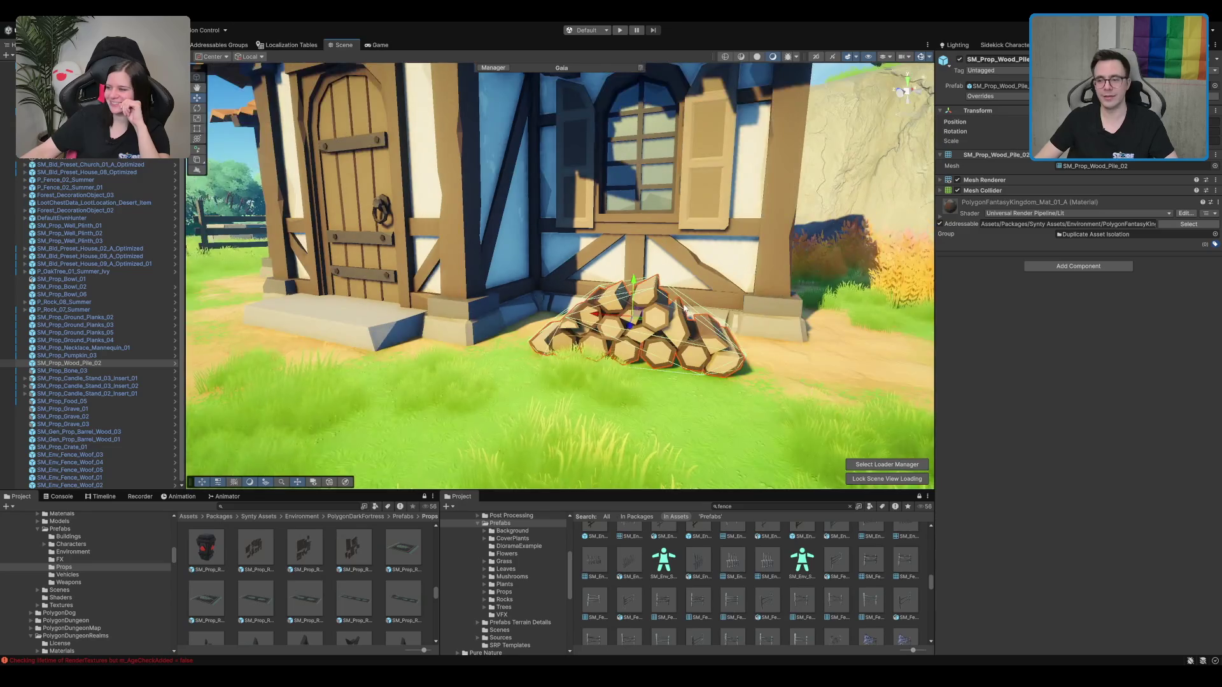
pyautogui.scroll(-10, 686, 310)
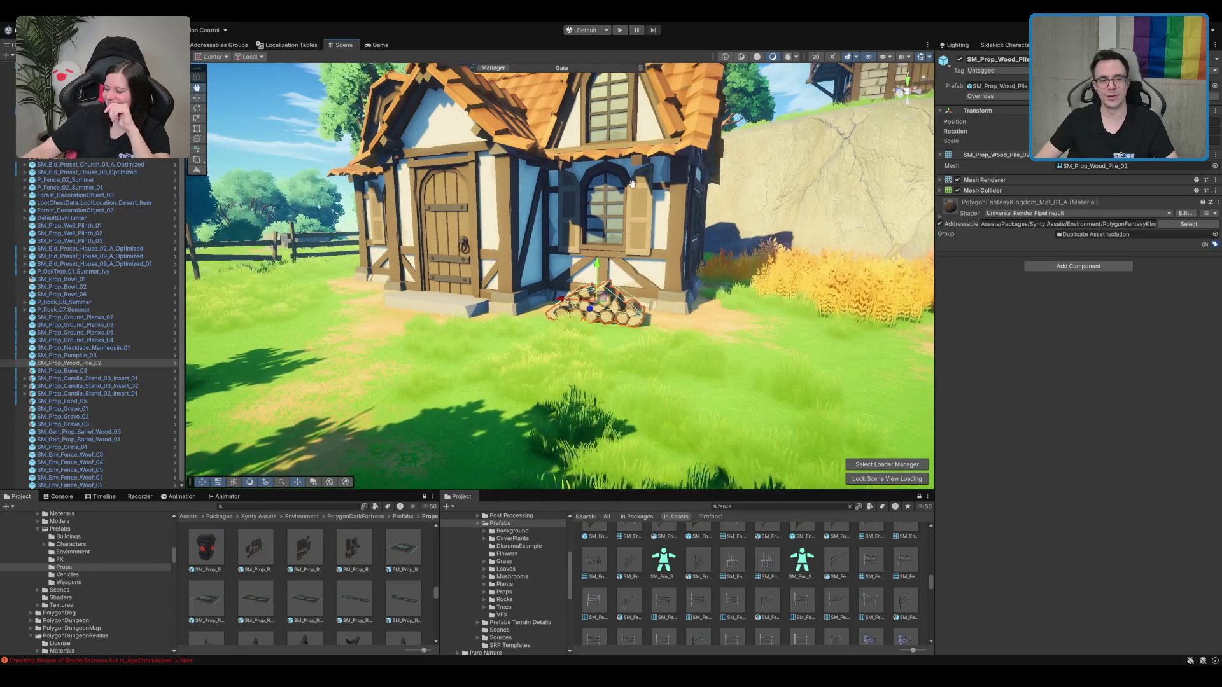
pyautogui.moveTo(632, 183); pyautogui.dragTo(667, 274)
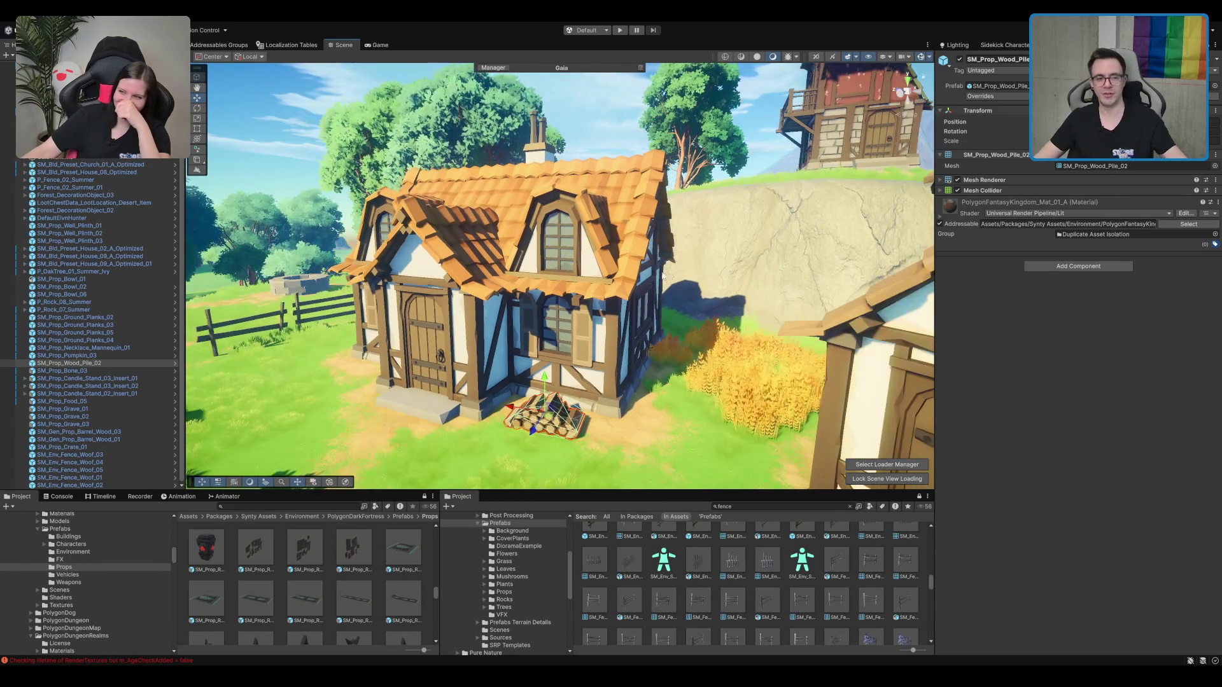
pyautogui.moveTo(549, 347); pyautogui.dragTo(678, 304)
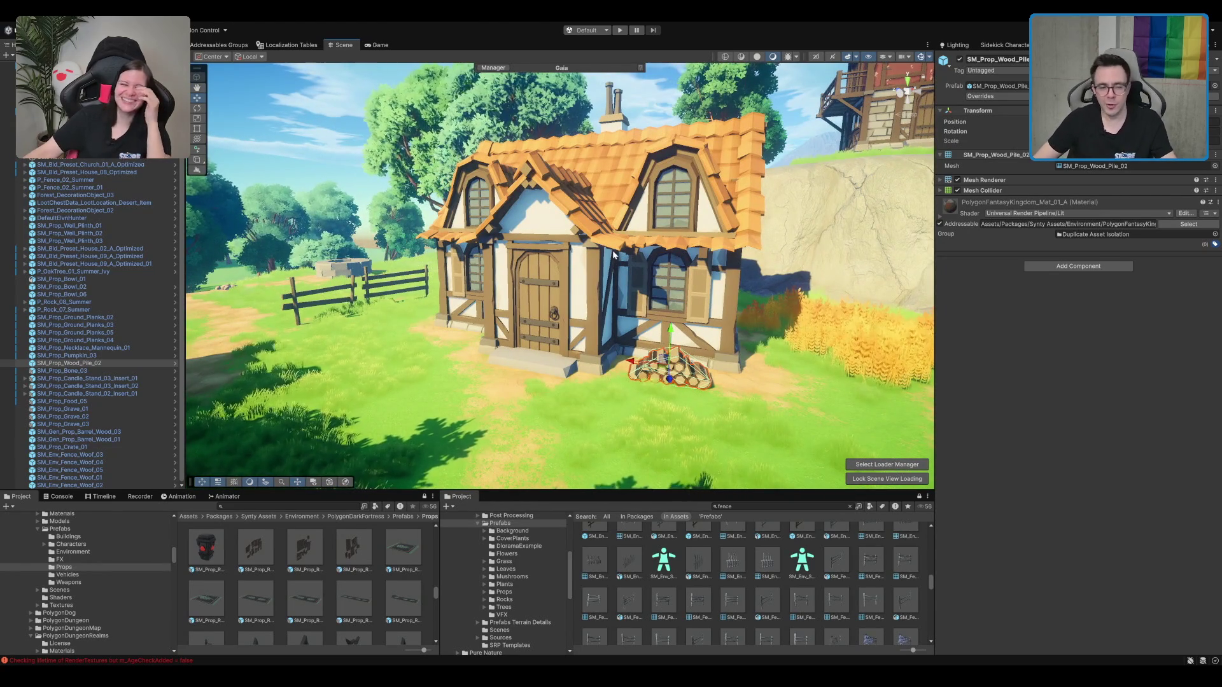
pyautogui.moveTo(694, 201)
pyautogui.mouseDown()
pyautogui.moveTo(479, 261)
pyautogui.moveTo(501, 249)
pyautogui.moveTo(670, 269)
pyautogui.moveTo(570, 286)
pyautogui.mouseUp()
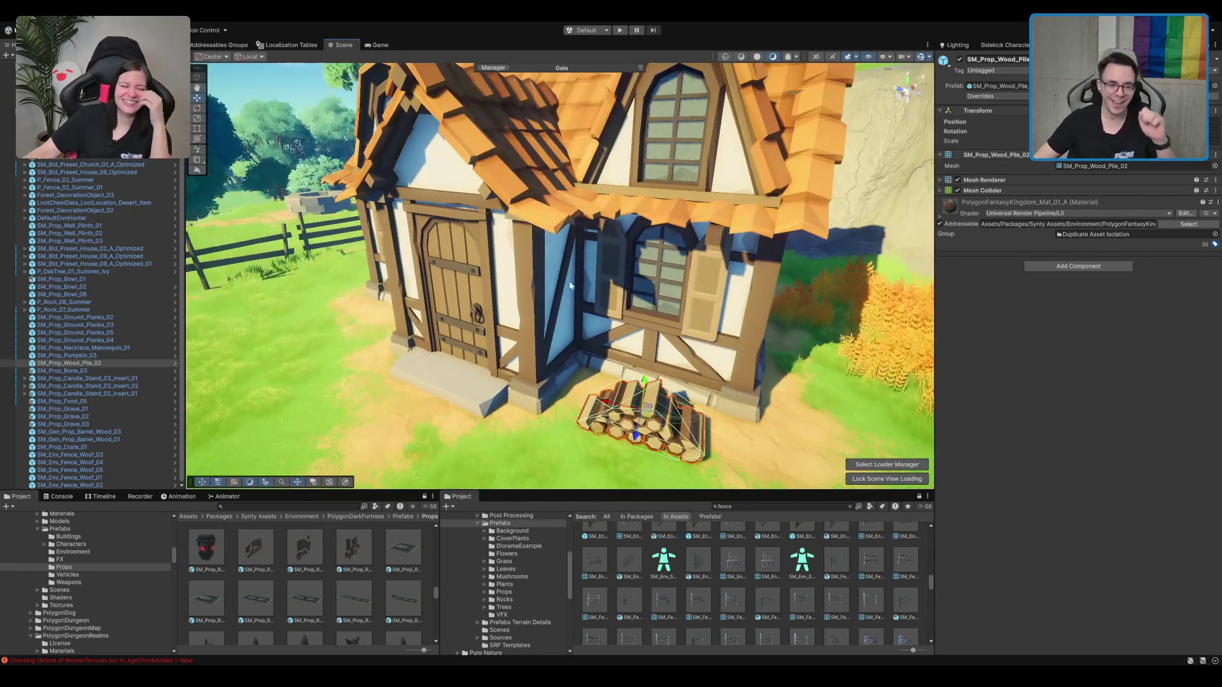
pyautogui.click(482, 309)
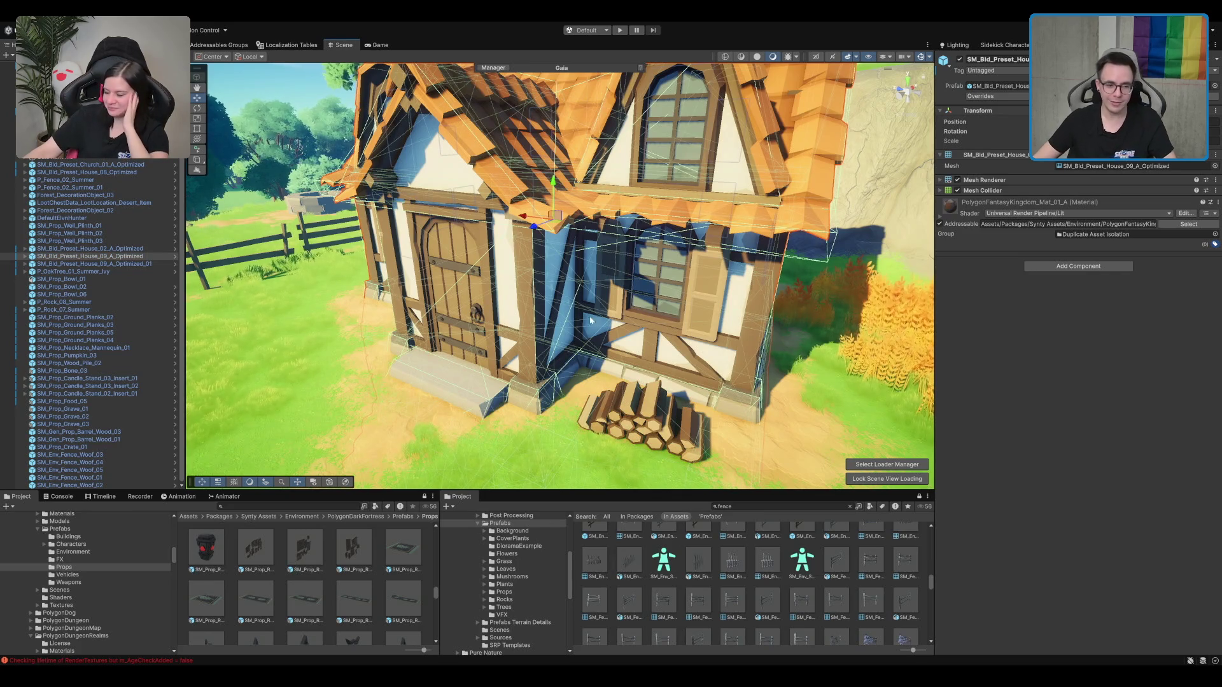
pyautogui.press('f')
pyautogui.scroll(4, 698, 237)
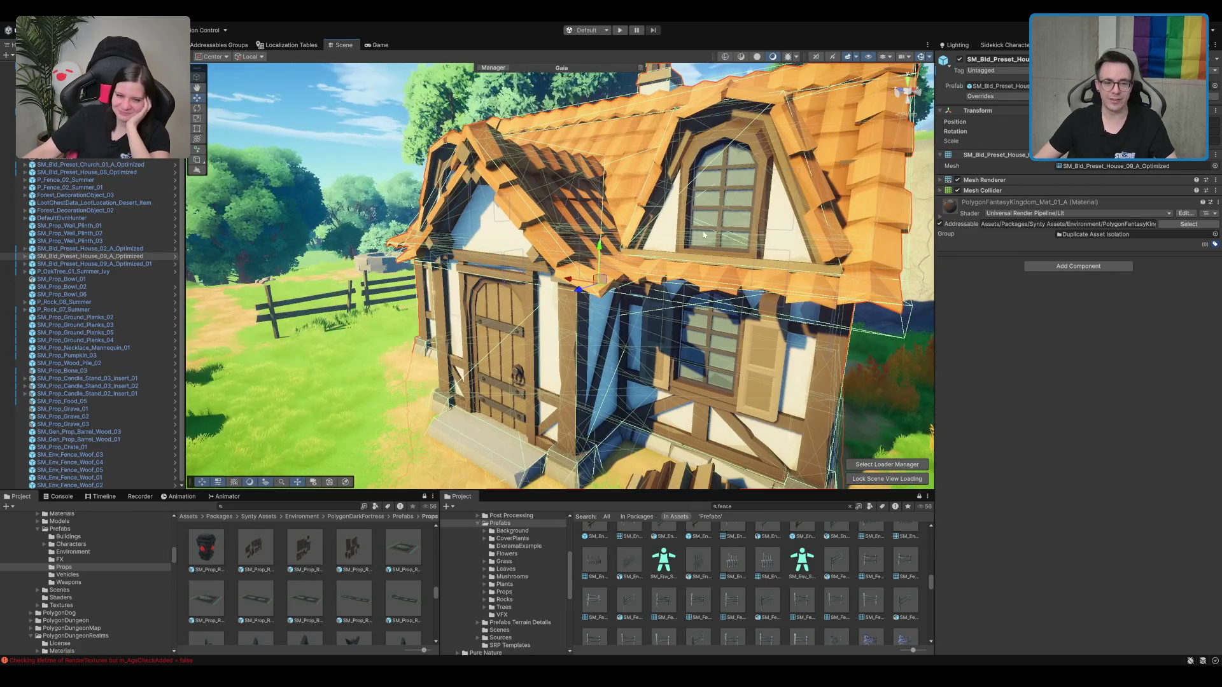
pyautogui.scroll(-5, 698, 238)
pyautogui.hotkey('shift', 'd')
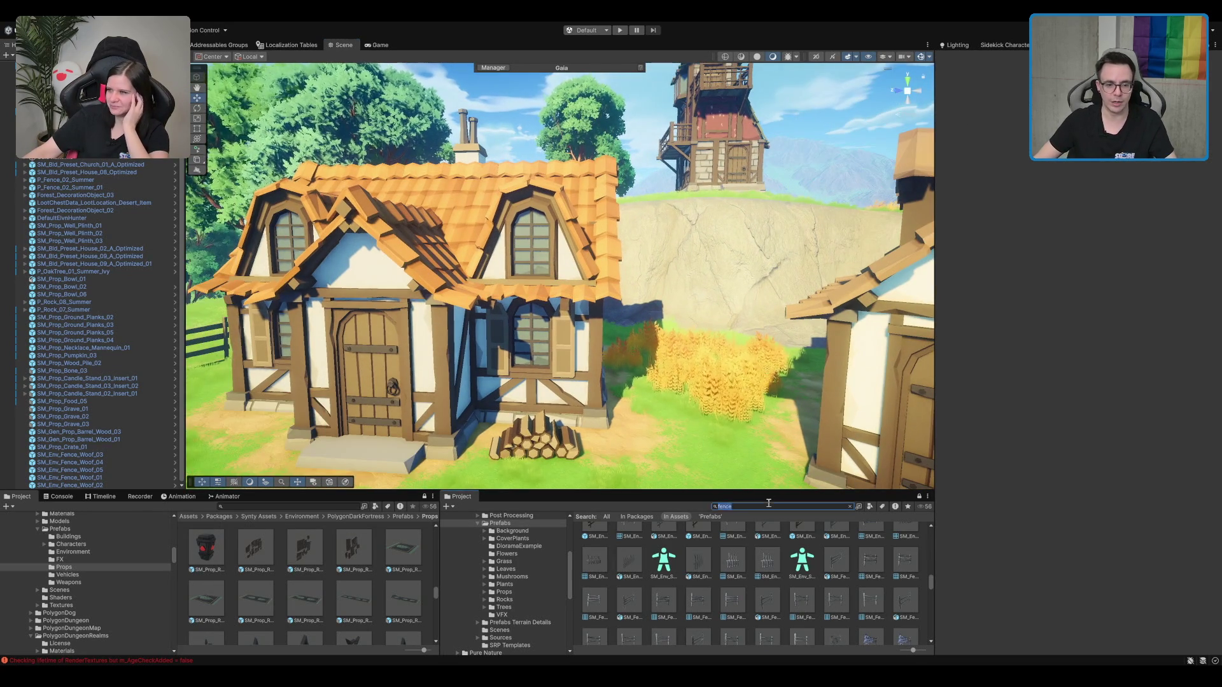
# Step: Fly between the village houses and frame the ivy-covered oak tree
pyautogui.moveTo(602, 234); pyautogui.dragTo(423, 323)
pyautogui.moveTo(661, 309)
pyautogui.mouseDown()
pyautogui.moveTo(480, 324)
pyautogui.moveTo(719, 337)
pyautogui.moveTo(687, 256)
pyautogui.mouseUp()
pyautogui.scroll(-5, 687, 256)
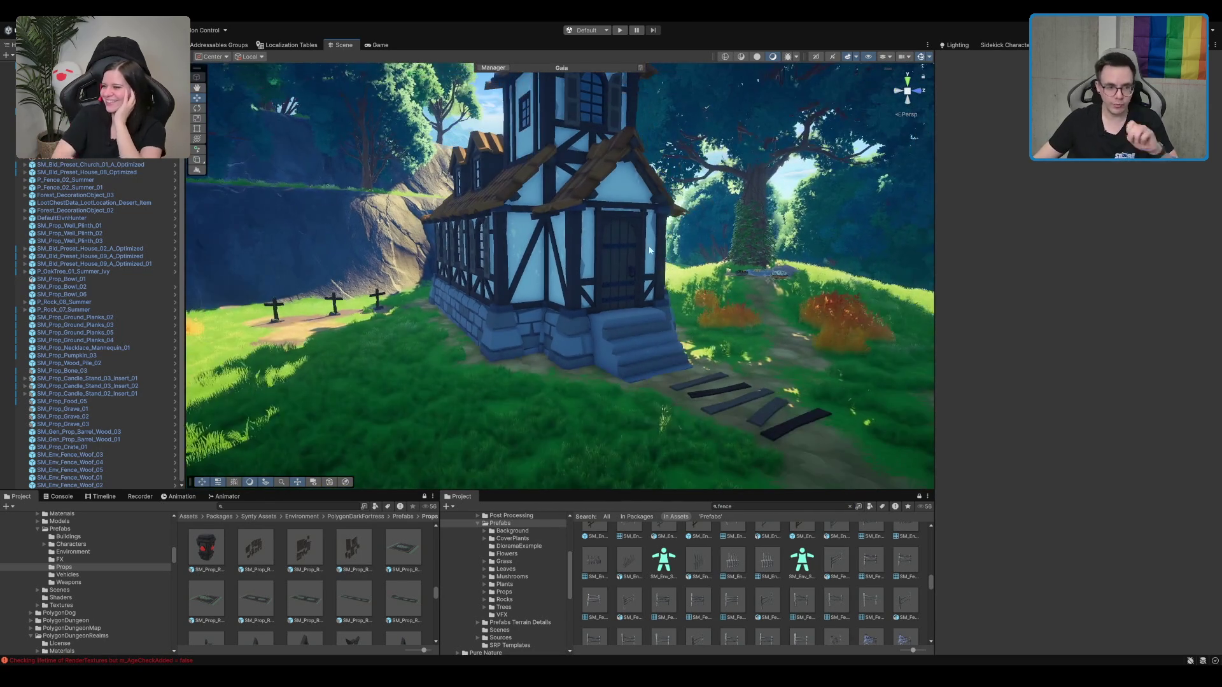
pyautogui.moveTo(543, 269)
pyautogui.mouseDown()
pyautogui.moveTo(632, 236)
pyautogui.moveTo(606, 244)
pyautogui.mouseUp()
pyautogui.click(597, 232)
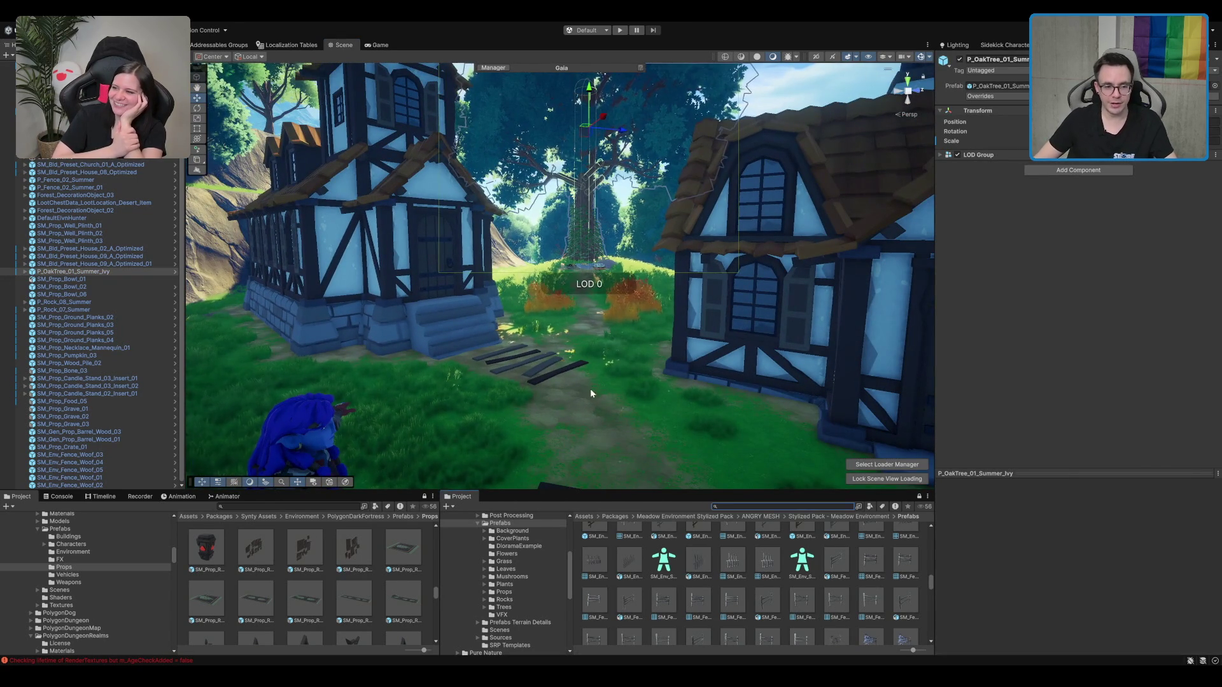
pyautogui.press('f')
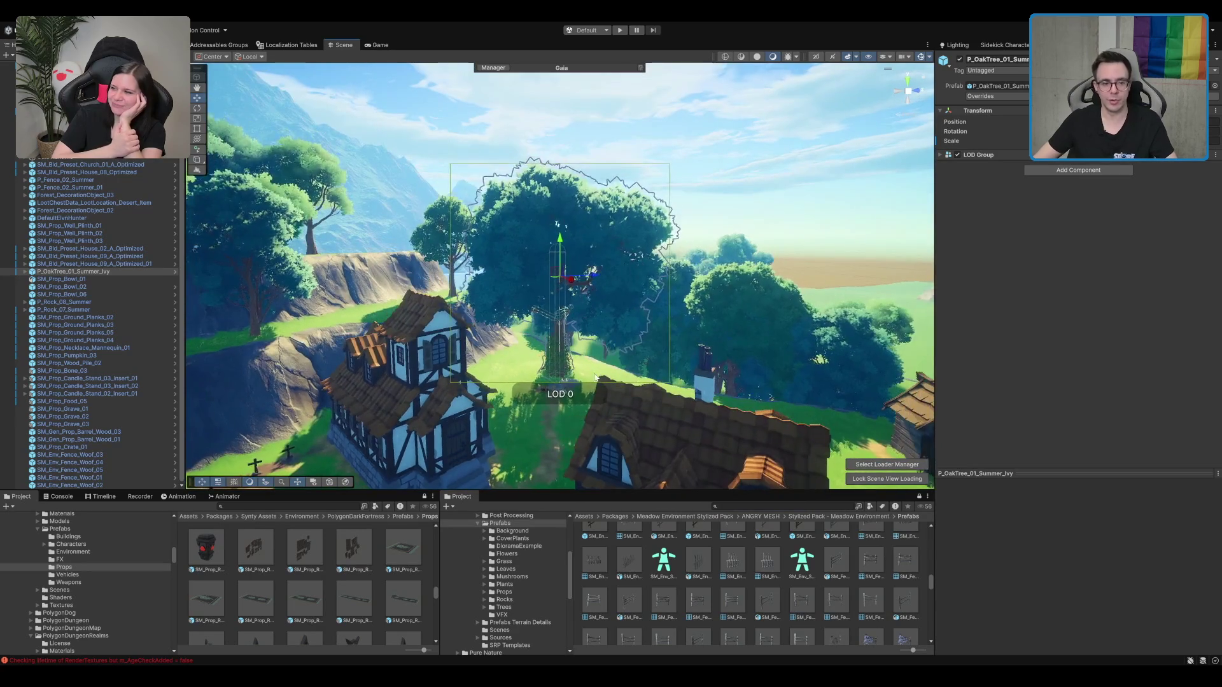
# Step: Descend to ground level by the oak trunk and orbit around the candle-lit picnic props
pyautogui.moveTo(570, 337); pyautogui.dragTo(661, 138)
pyautogui.press('w')
pyautogui.click(702, 173)
pyautogui.scroll(5, 700, 178)
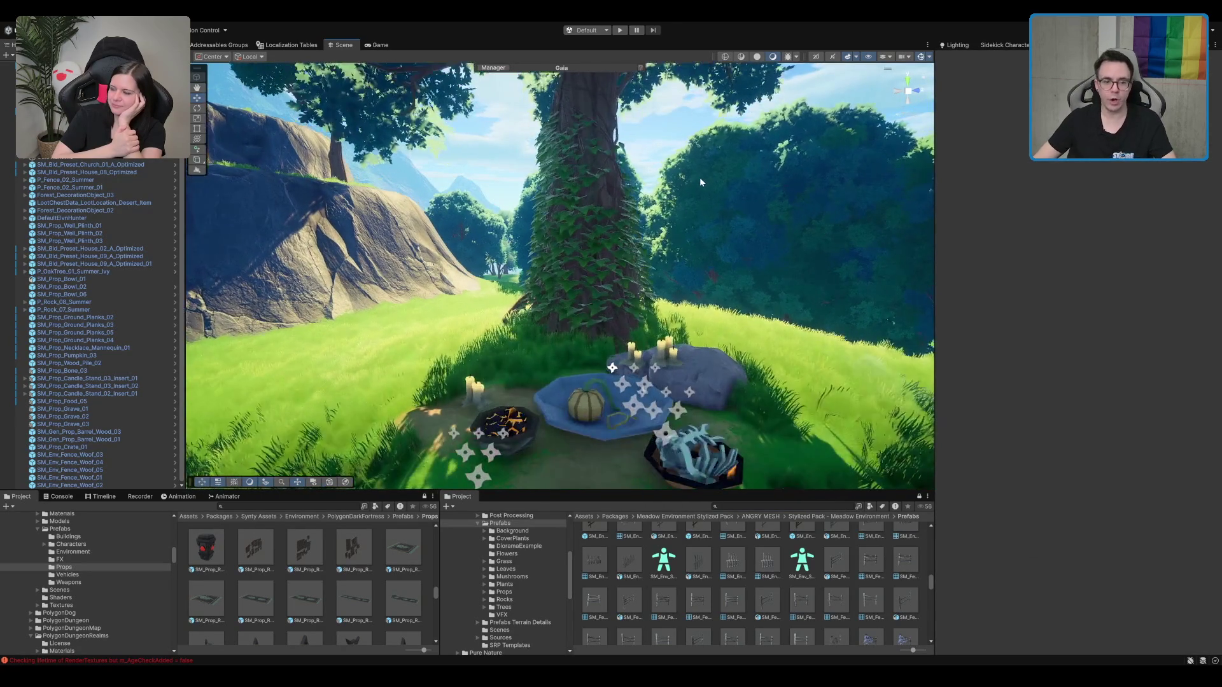
pyautogui.scroll(-5, 700, 177)
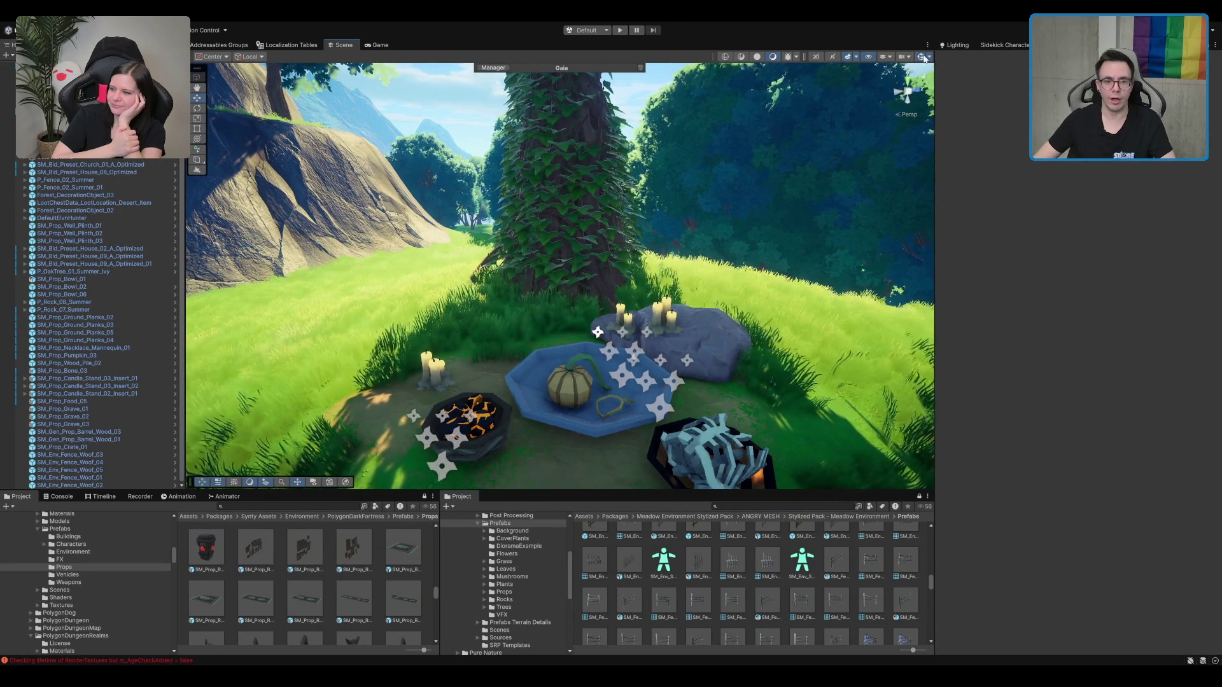
pyautogui.moveTo(728, 234)
pyautogui.mouseDown()
pyautogui.moveTo(674, 150)
pyautogui.moveTo(726, 279)
pyautogui.mouseUp()
pyautogui.scroll(-2, 738, 324)
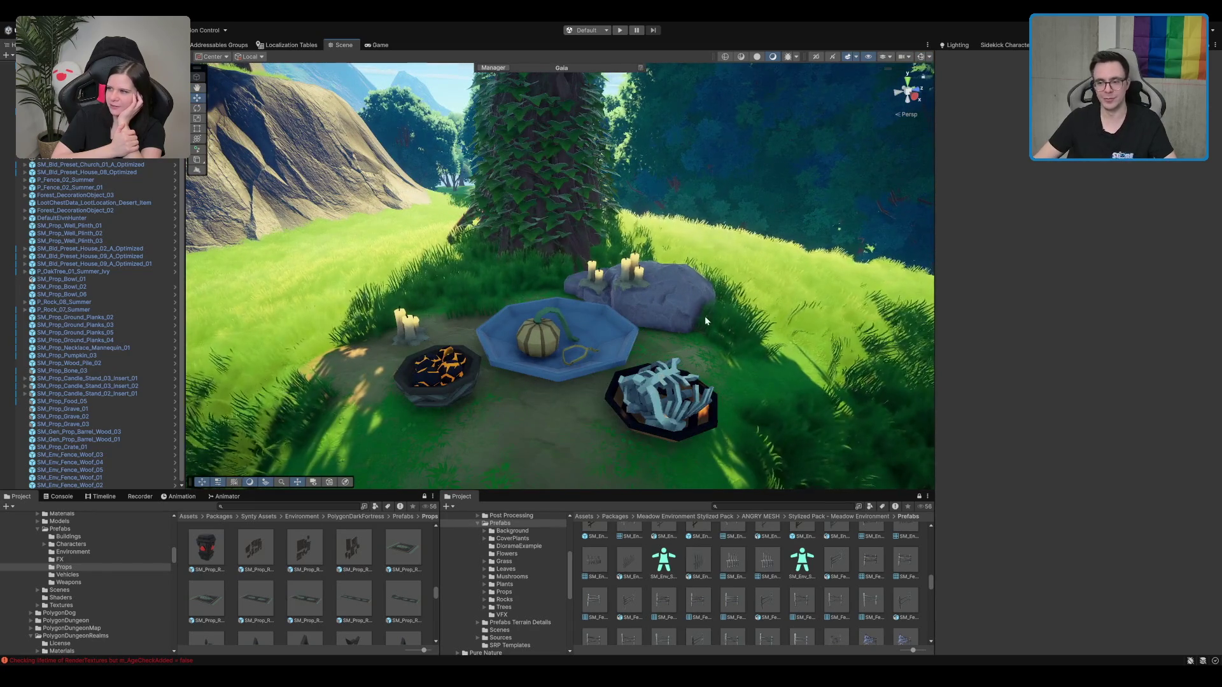
pyautogui.scroll(2, 656, 311)
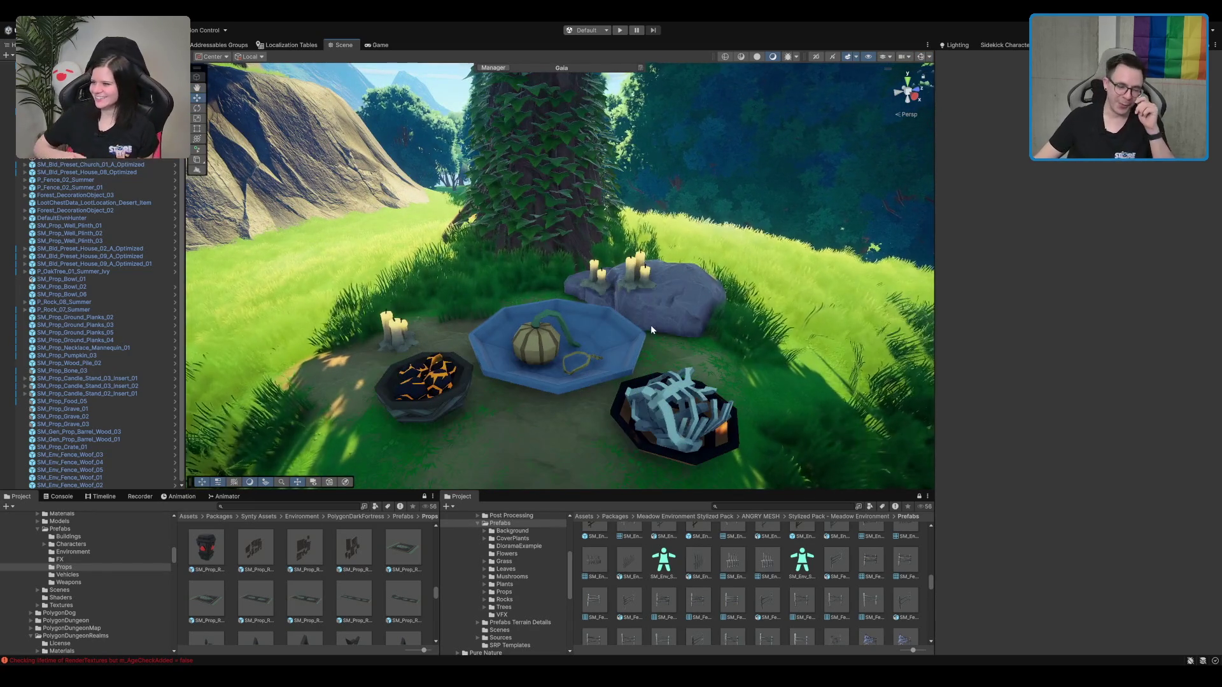
pyautogui.moveTo(713, 291); pyautogui.dragTo(697, 287)
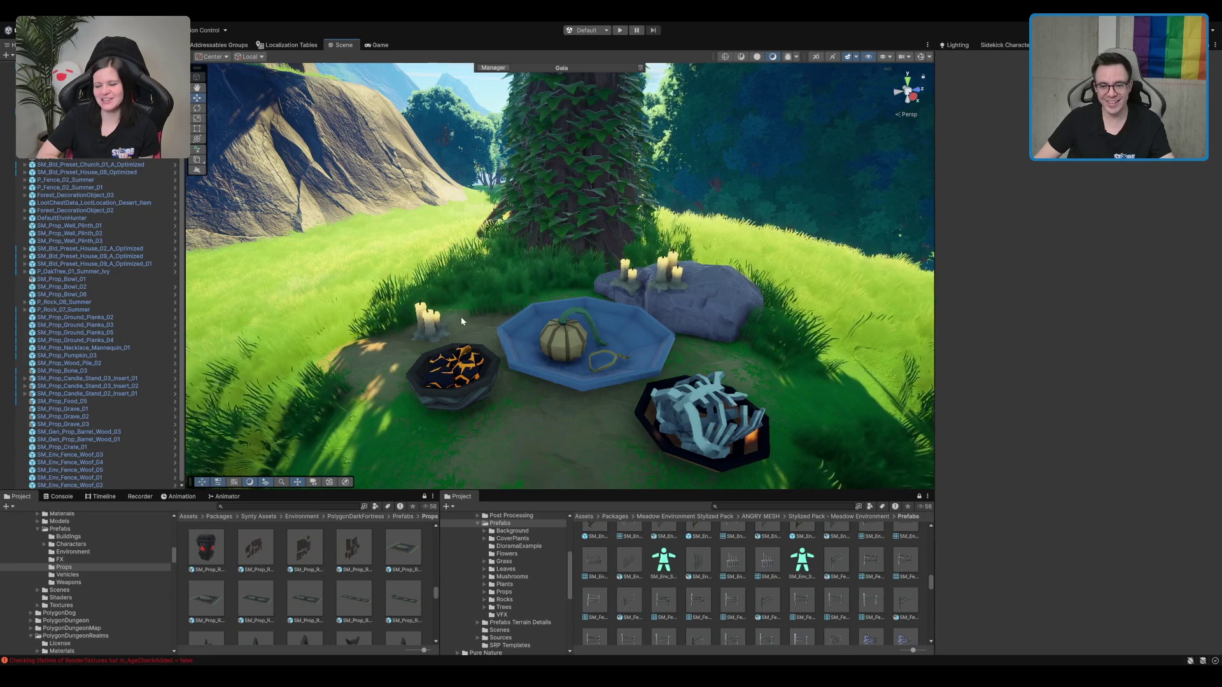
pyautogui.scroll(2, 625, 287)
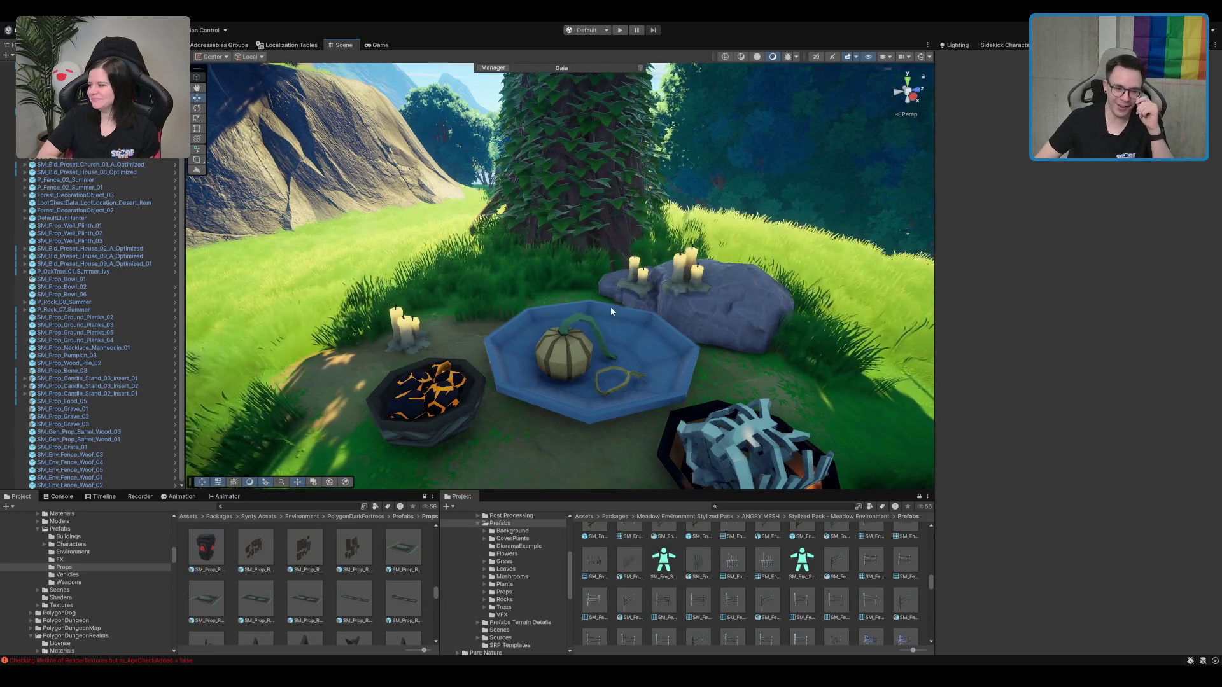
pyautogui.moveTo(624, 338); pyautogui.dragTo(588, 362)
pyautogui.click(588, 363)
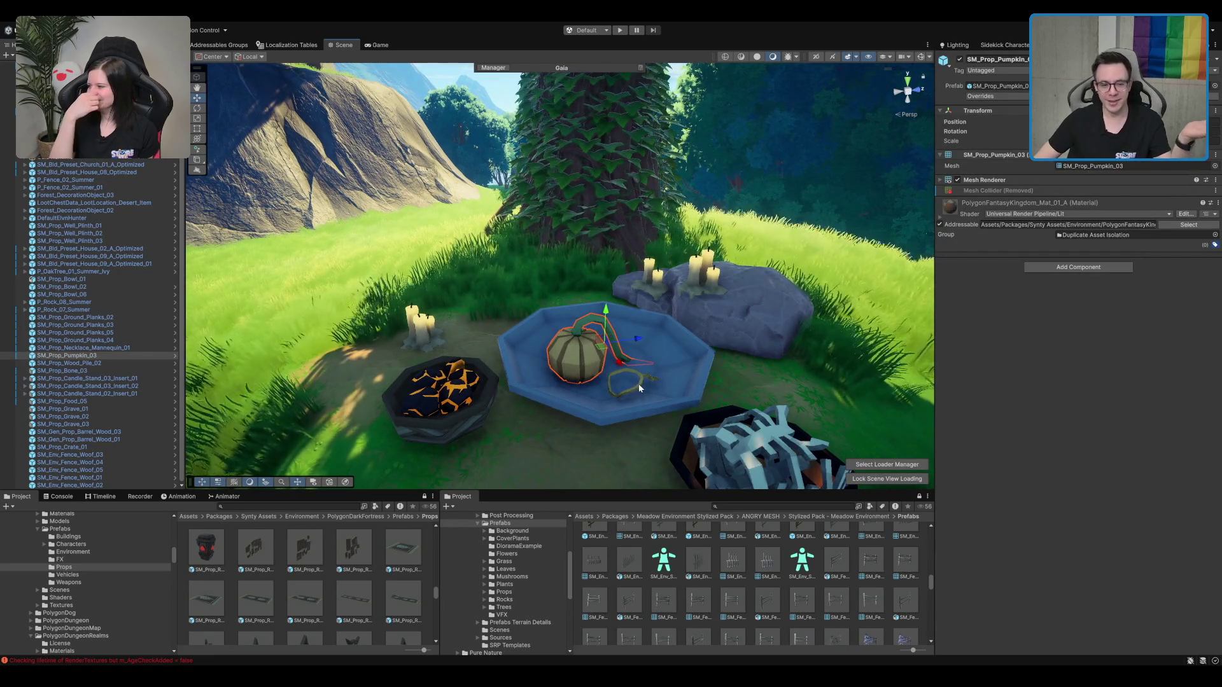
pyautogui.click(639, 383)
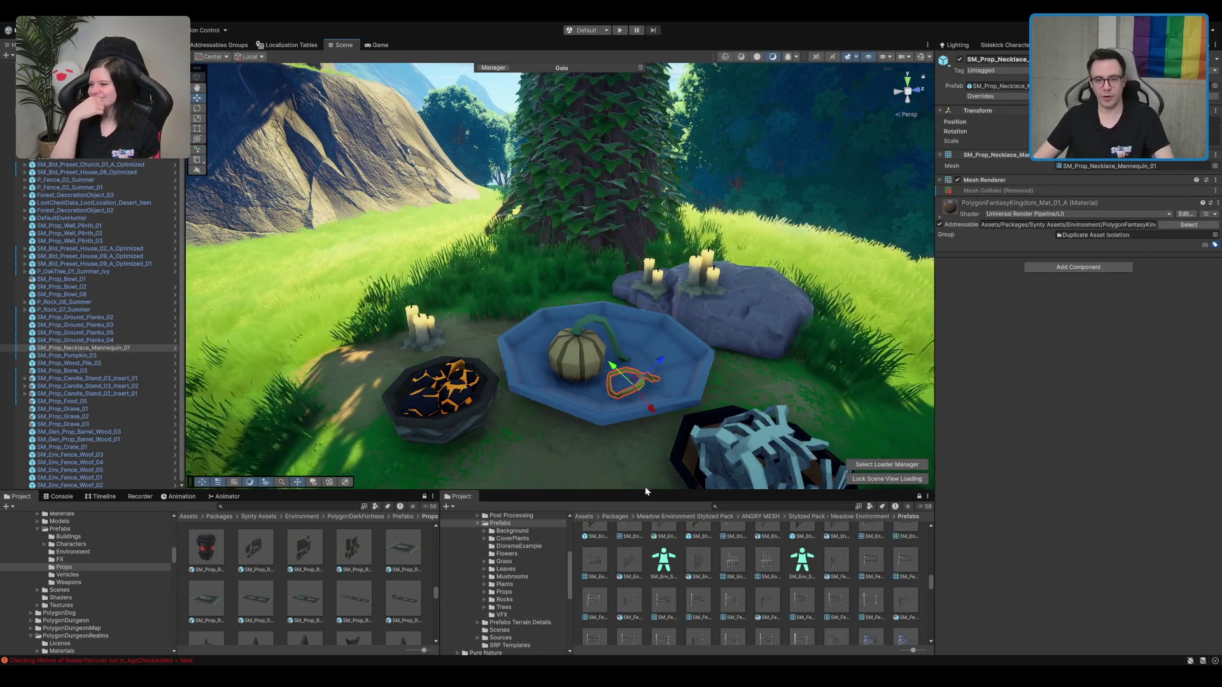
pyautogui.click(465, 376)
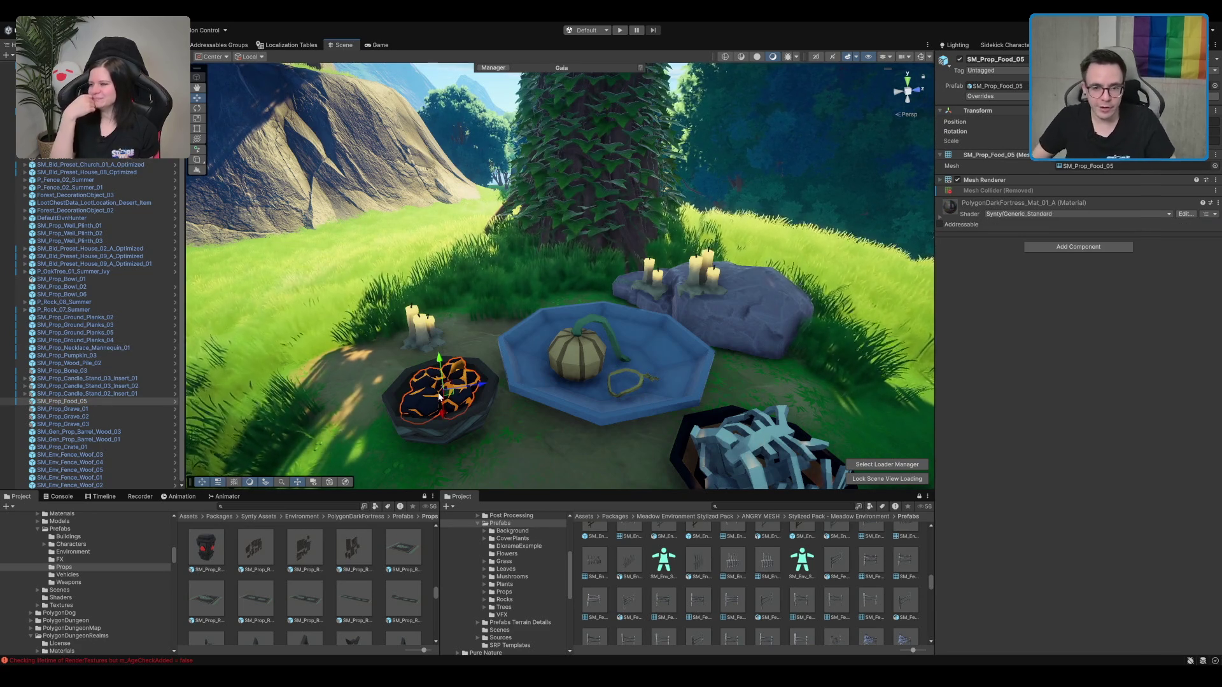
pyautogui.moveTo(596, 366); pyautogui.dragTo(607, 312)
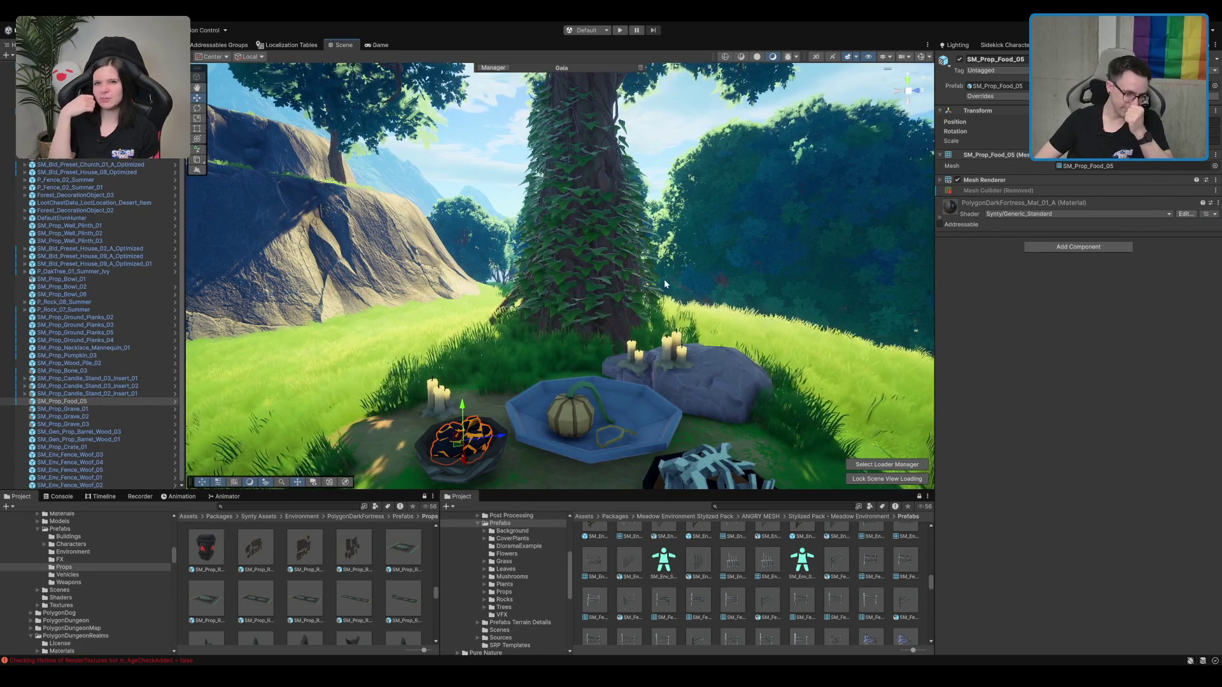
pyautogui.scroll(3, 700, 312)
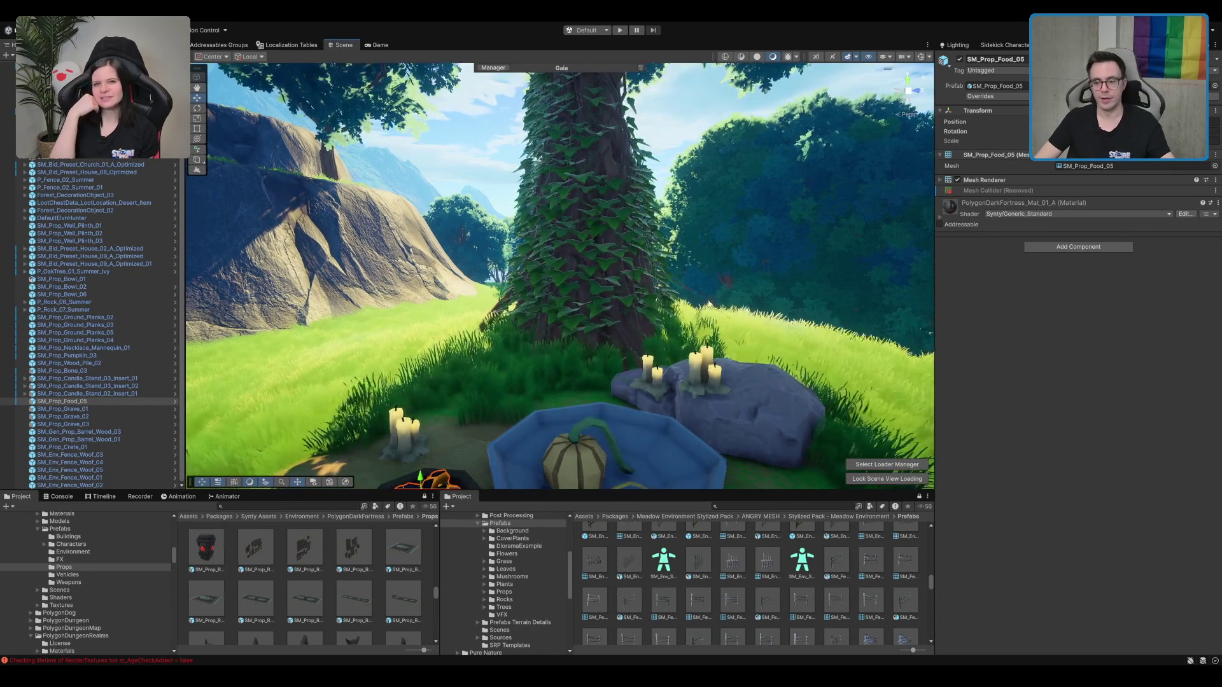
pyautogui.moveTo(742, 179); pyautogui.dragTo(582, 287)
pyautogui.moveTo(637, 197); pyautogui.dragTo(529, 201)
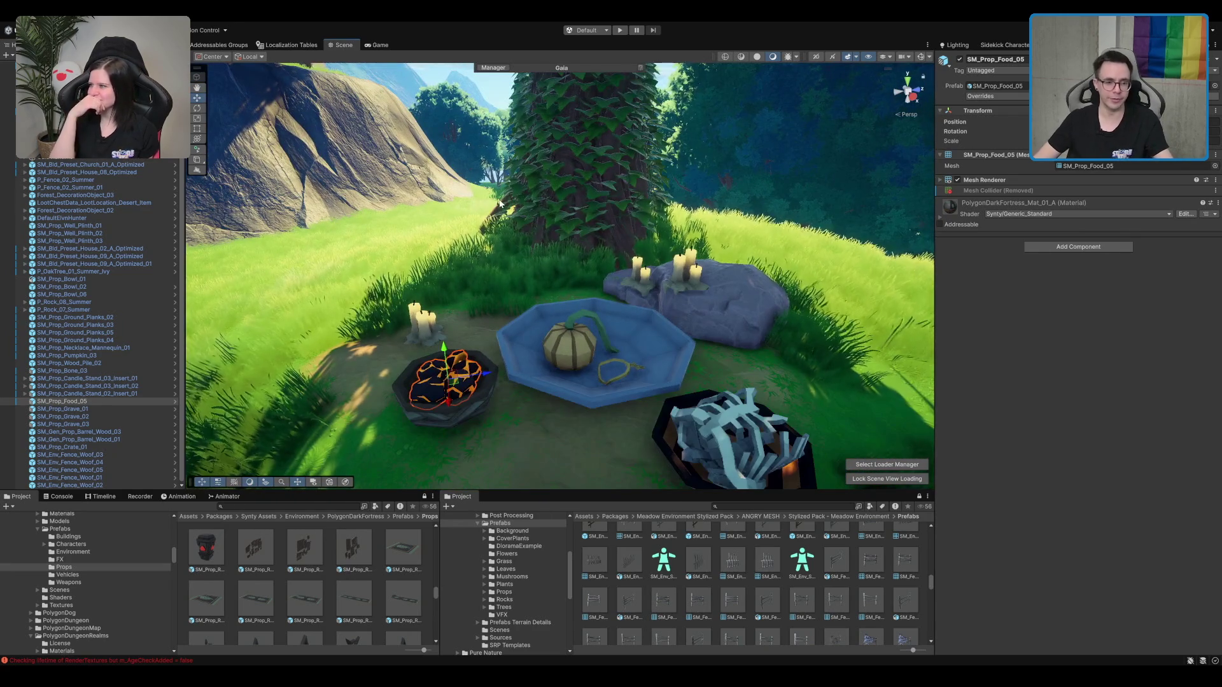
pyautogui.moveTo(607, 288)
pyautogui.mouseDown()
pyautogui.moveTo(612, 315)
pyautogui.moveTo(659, 301)
pyautogui.mouseUp()
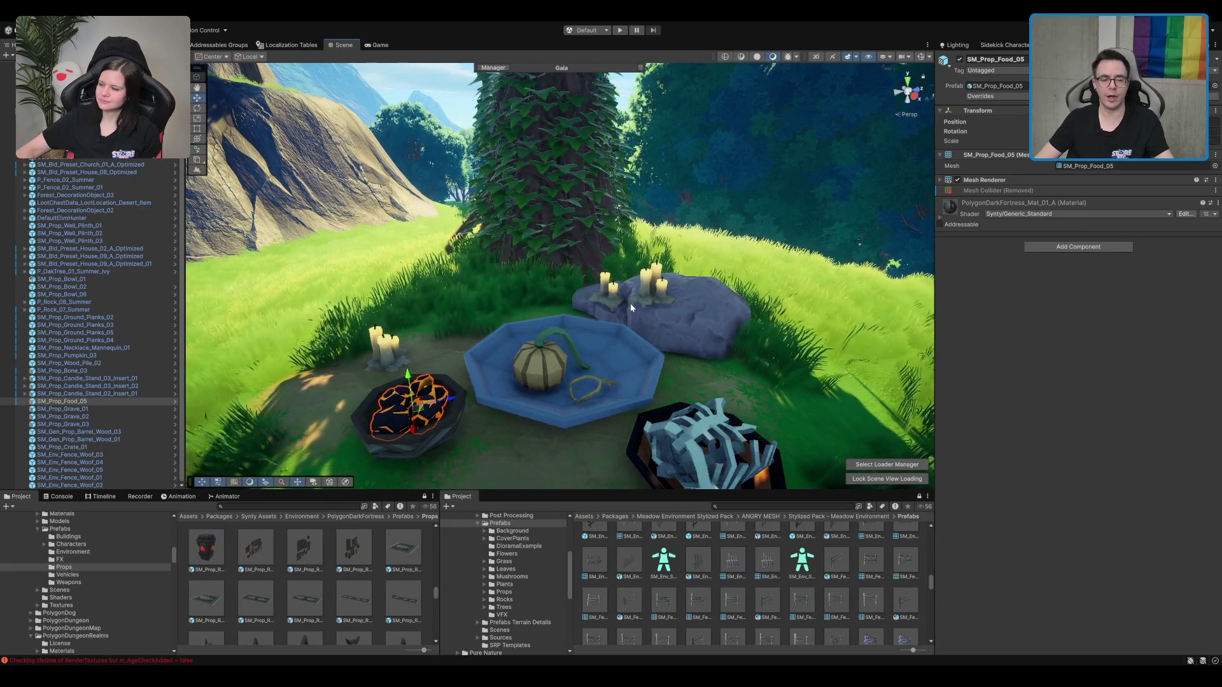
pyautogui.moveTo(635, 311)
pyautogui.mouseDown()
pyautogui.moveTo(659, 258)
pyautogui.moveTo(692, 243)
pyautogui.moveTo(666, 277)
pyautogui.mouseUp()
pyautogui.click(699, 304)
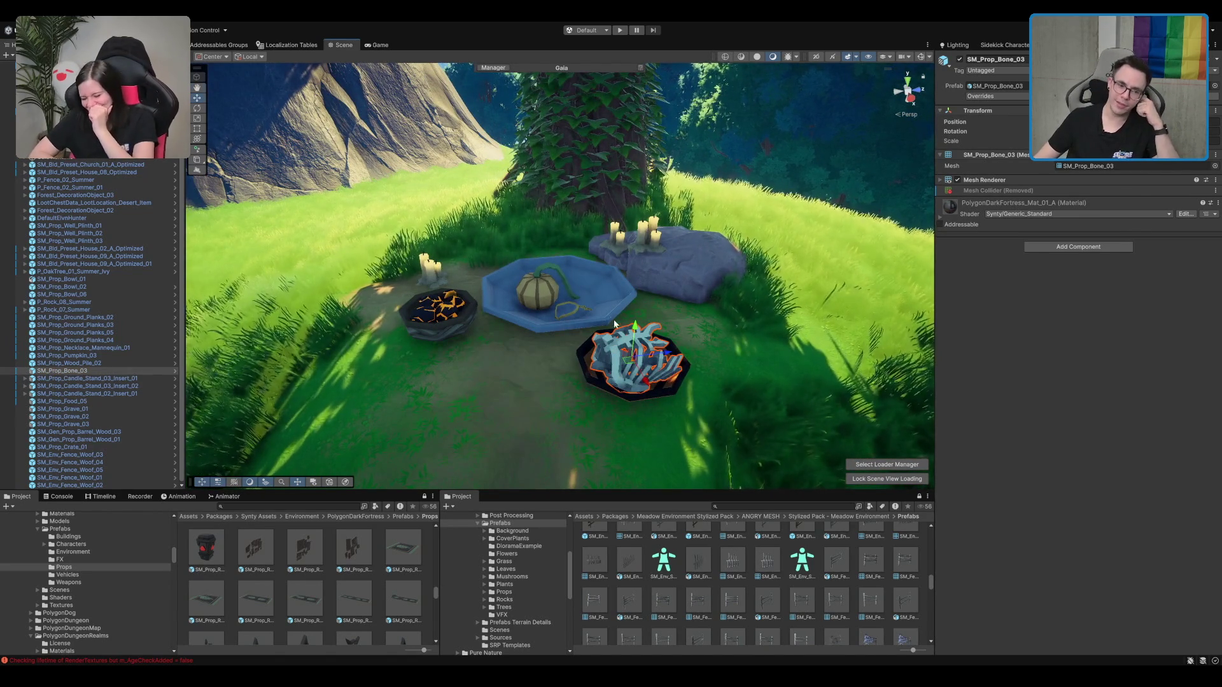
pyautogui.moveTo(625, 417); pyautogui.dragTo(748, 219)
pyautogui.moveTo(702, 186)
pyautogui.mouseDown()
pyautogui.moveTo(498, 314)
pyautogui.moveTo(541, 319)
pyautogui.moveTo(586, 345)
pyautogui.moveTo(654, 452)
pyautogui.moveTo(583, 347)
pyautogui.mouseUp()
pyautogui.scroll(2, 505, 298)
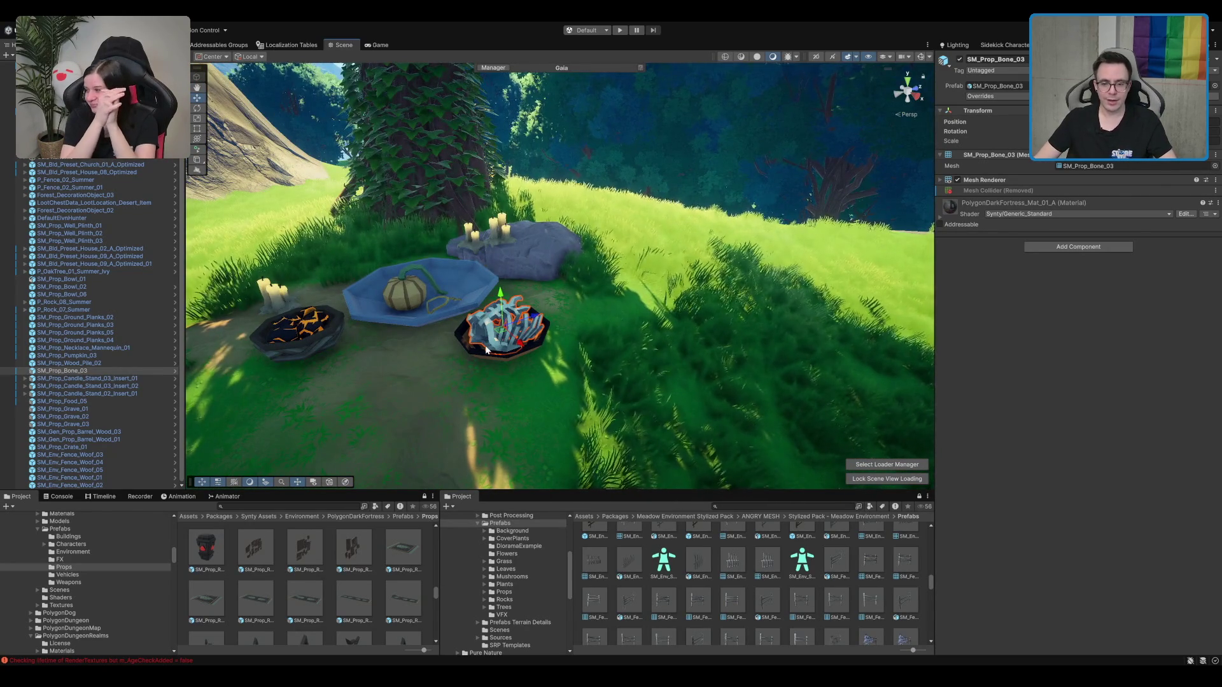
pyautogui.moveTo(486, 337); pyautogui.dragTo(507, 300)
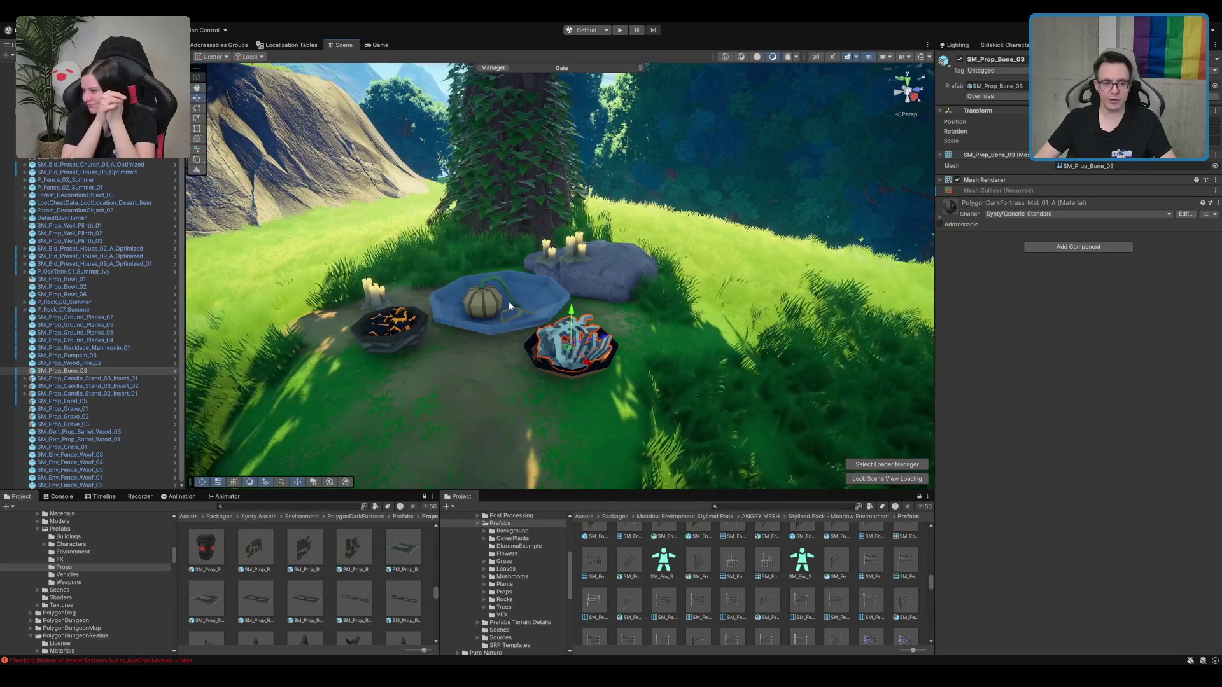
pyautogui.moveTo(554, 421)
pyautogui.mouseDown()
pyautogui.moveTo(569, 363)
pyautogui.moveTo(524, 326)
pyautogui.moveTo(586, 291)
pyautogui.mouseUp()
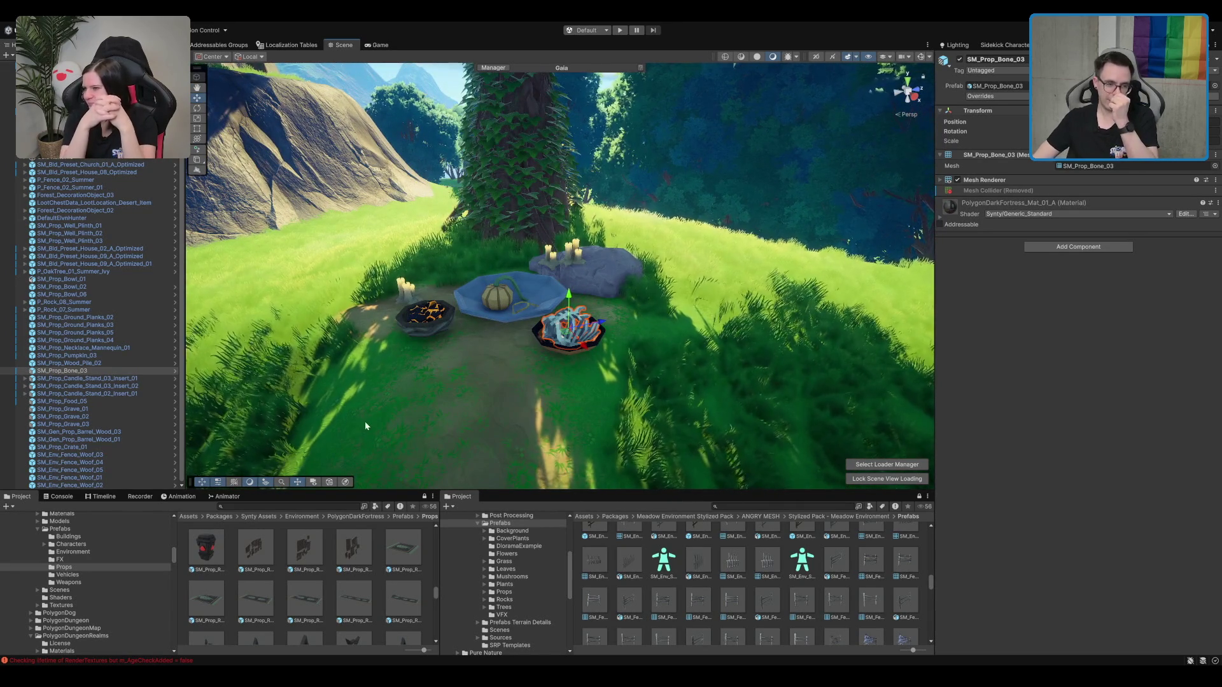
pyautogui.moveTo(308, 430); pyautogui.dragTo(311, 434)
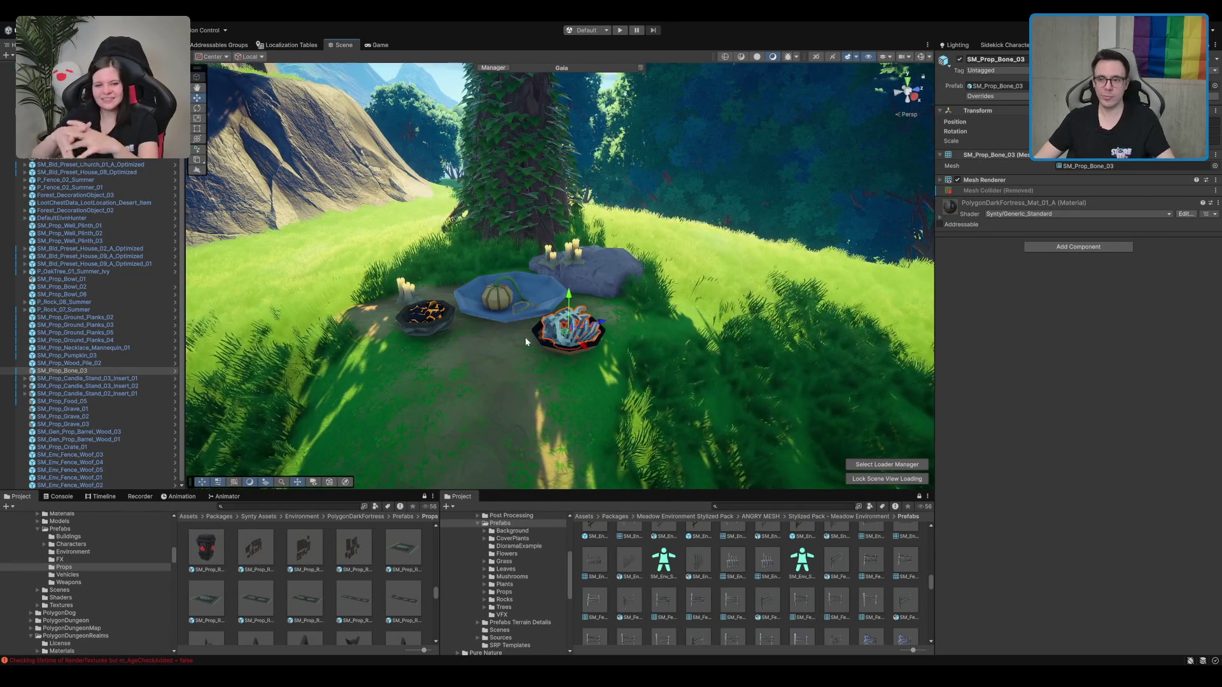
pyautogui.moveTo(525, 337); pyautogui.dragTo(524, 307)
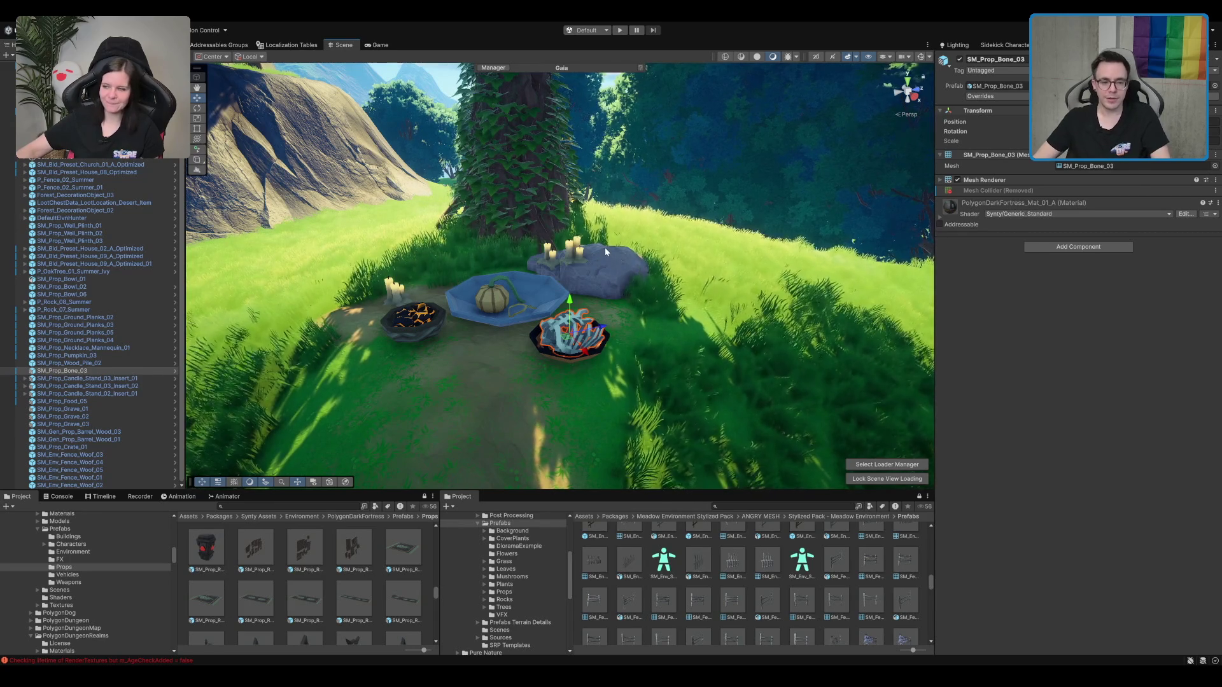
pyautogui.moveTo(605, 249)
pyautogui.mouseDown()
pyautogui.moveTo(617, 345)
pyautogui.moveTo(625, 311)
pyautogui.mouseUp()
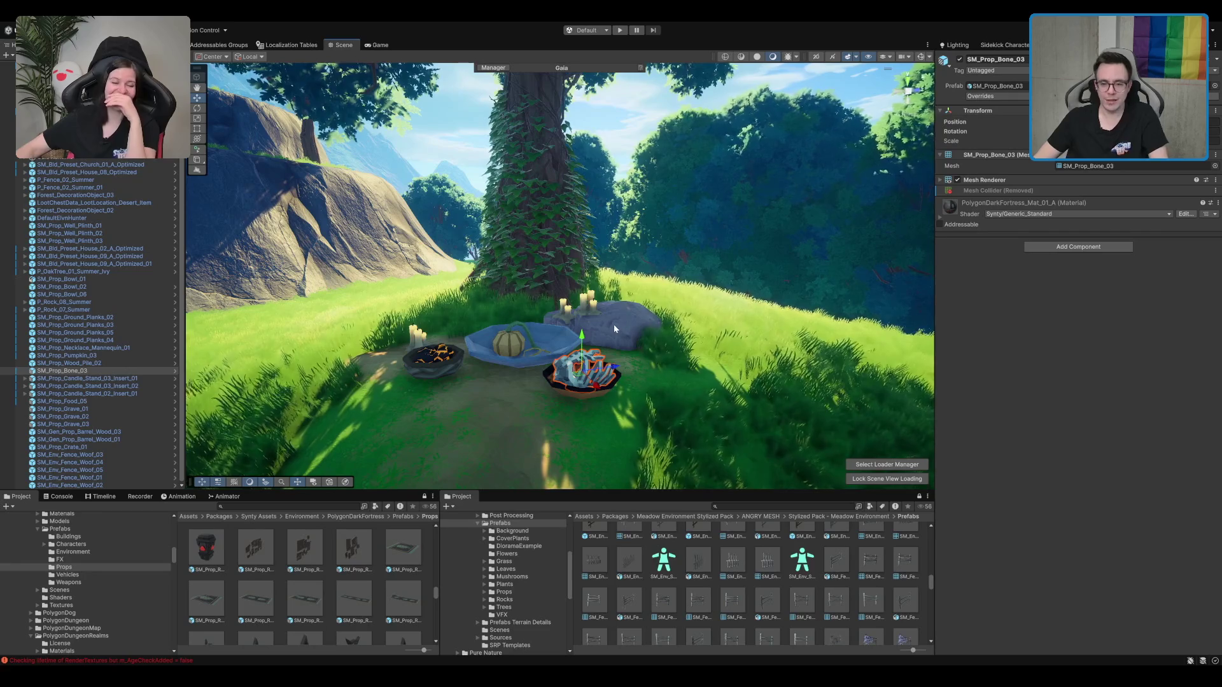
pyautogui.scroll(-10, 590, 359)
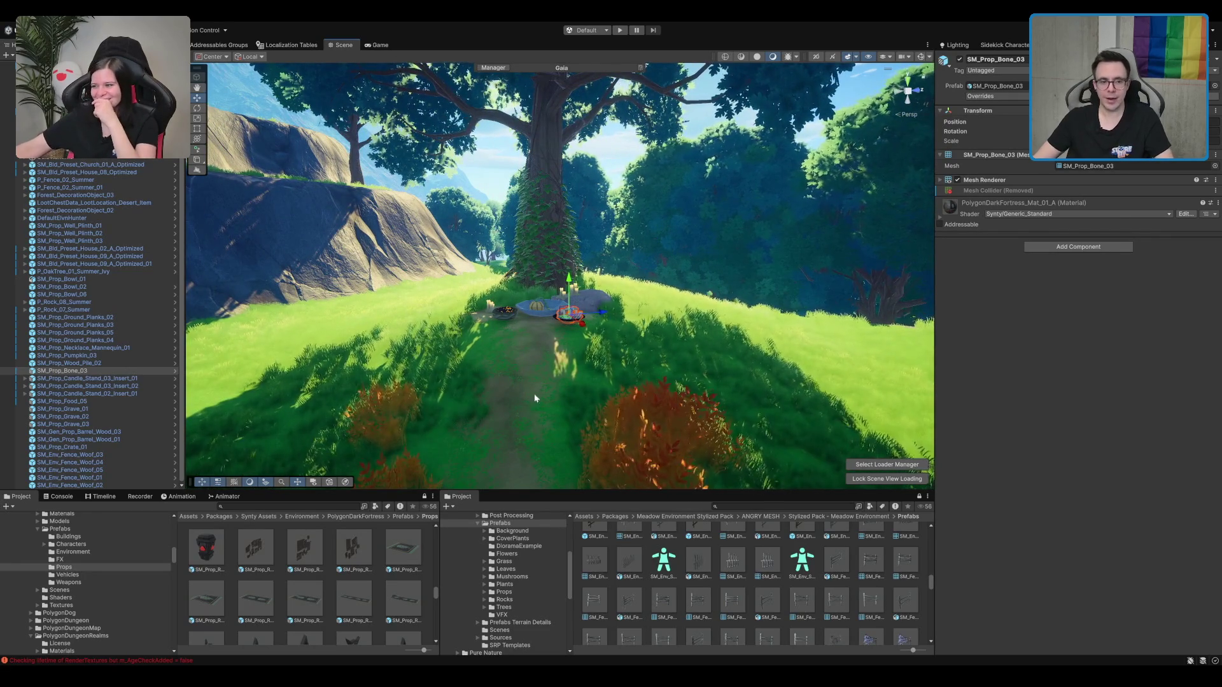
pyautogui.scroll(10, 594, 308)
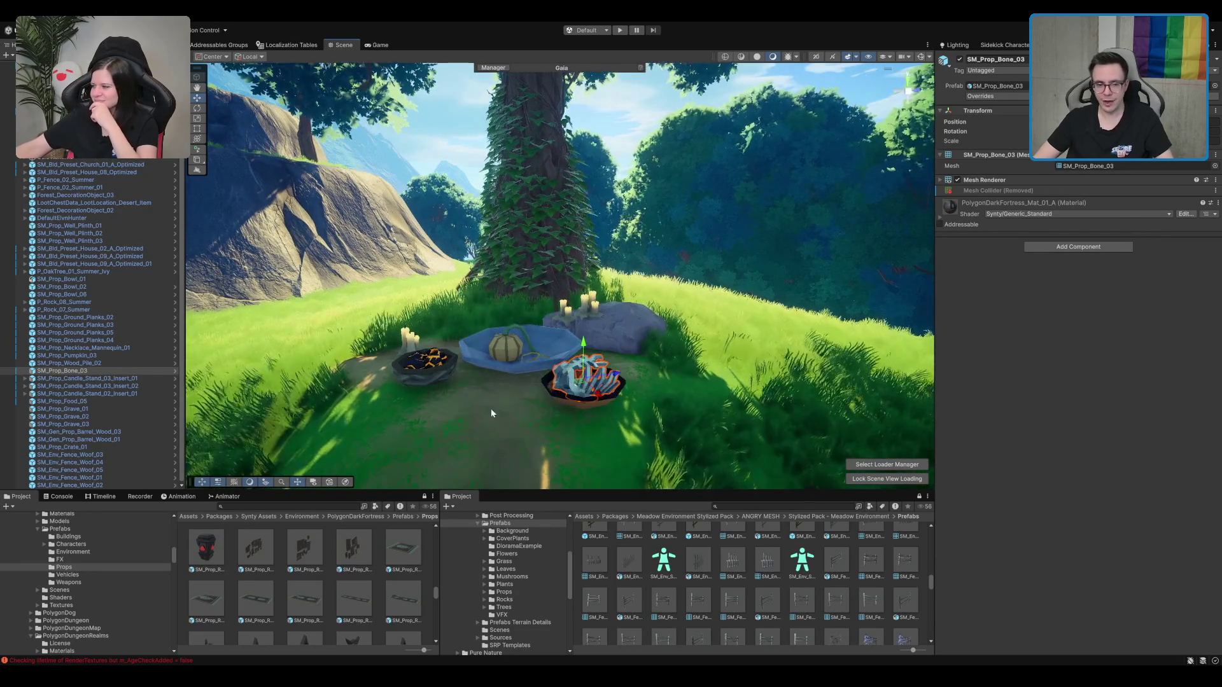
pyautogui.scroll(-10, 605, 330)
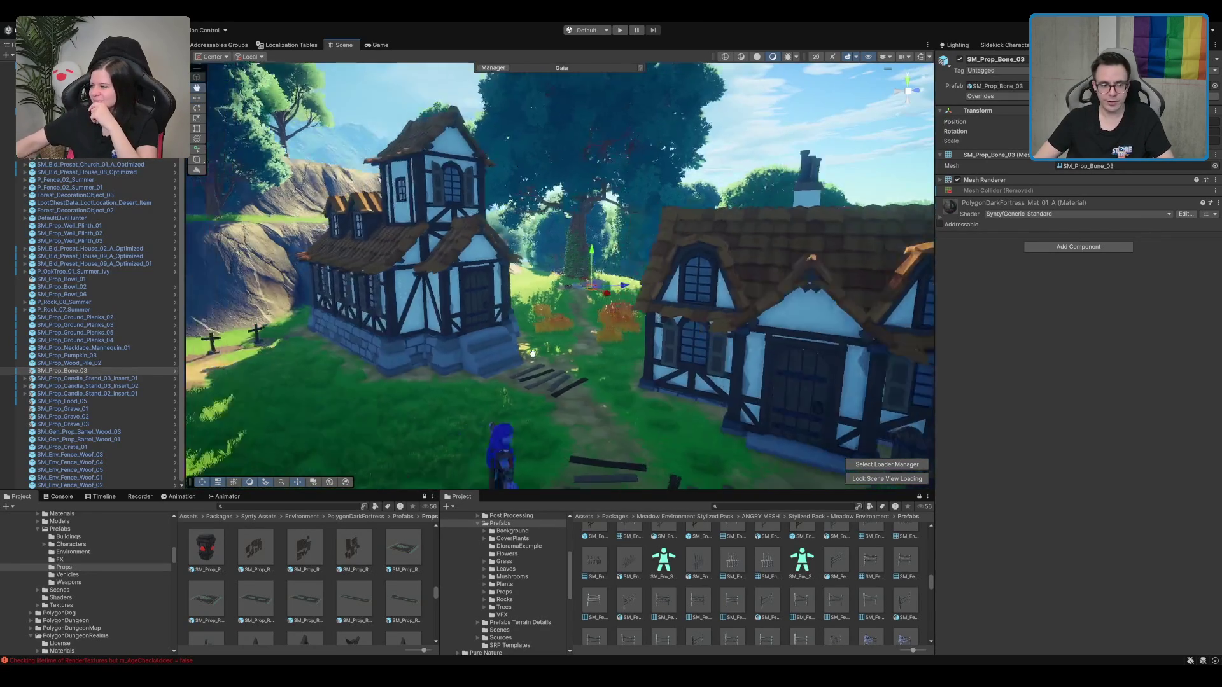
pyautogui.scroll(10, 597, 357)
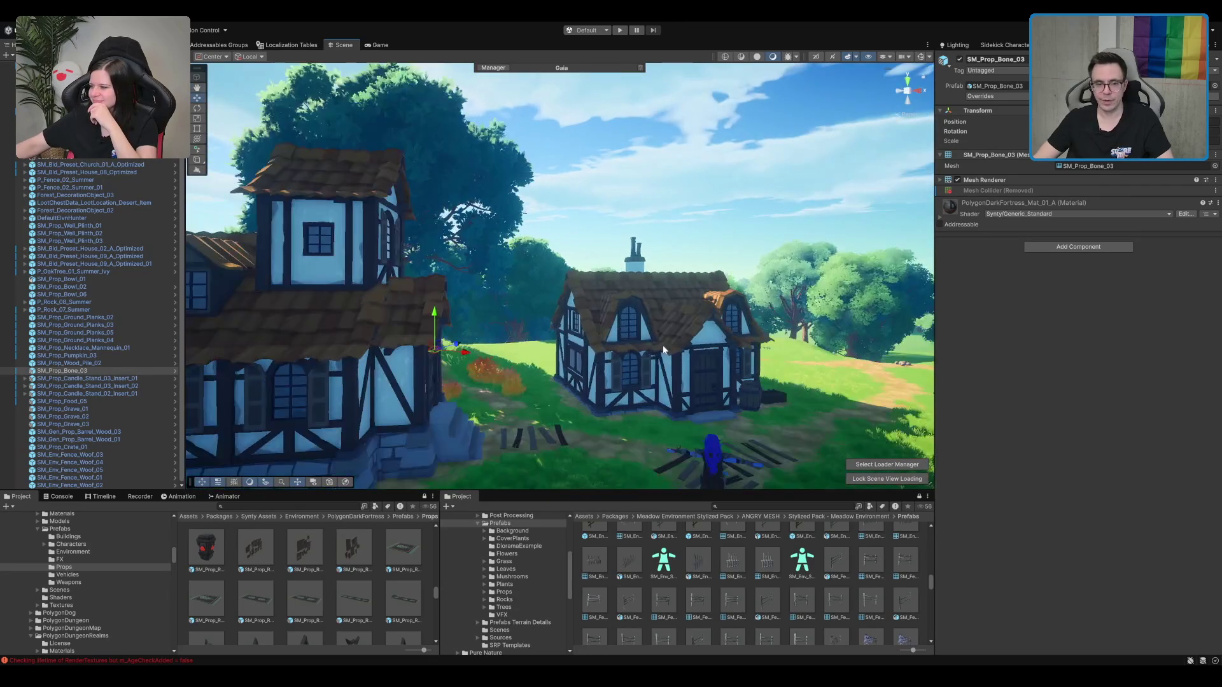
pyautogui.scroll(-10, 564, 358)
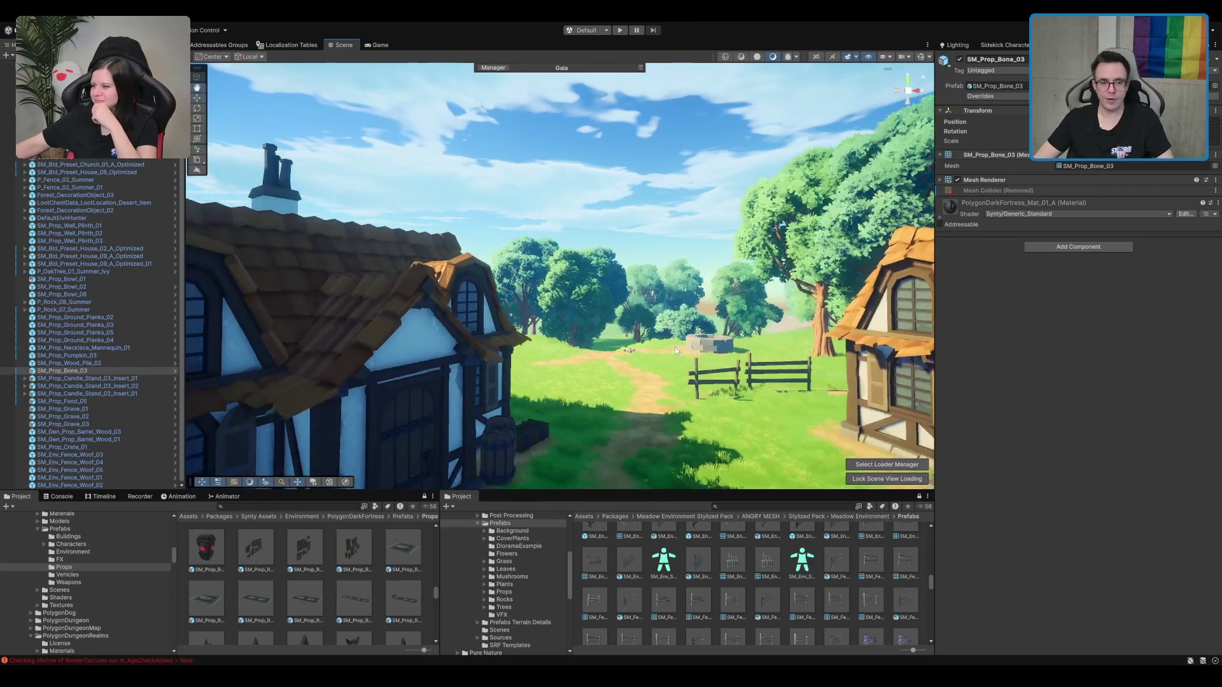
pyautogui.scroll(5, 770, 321)
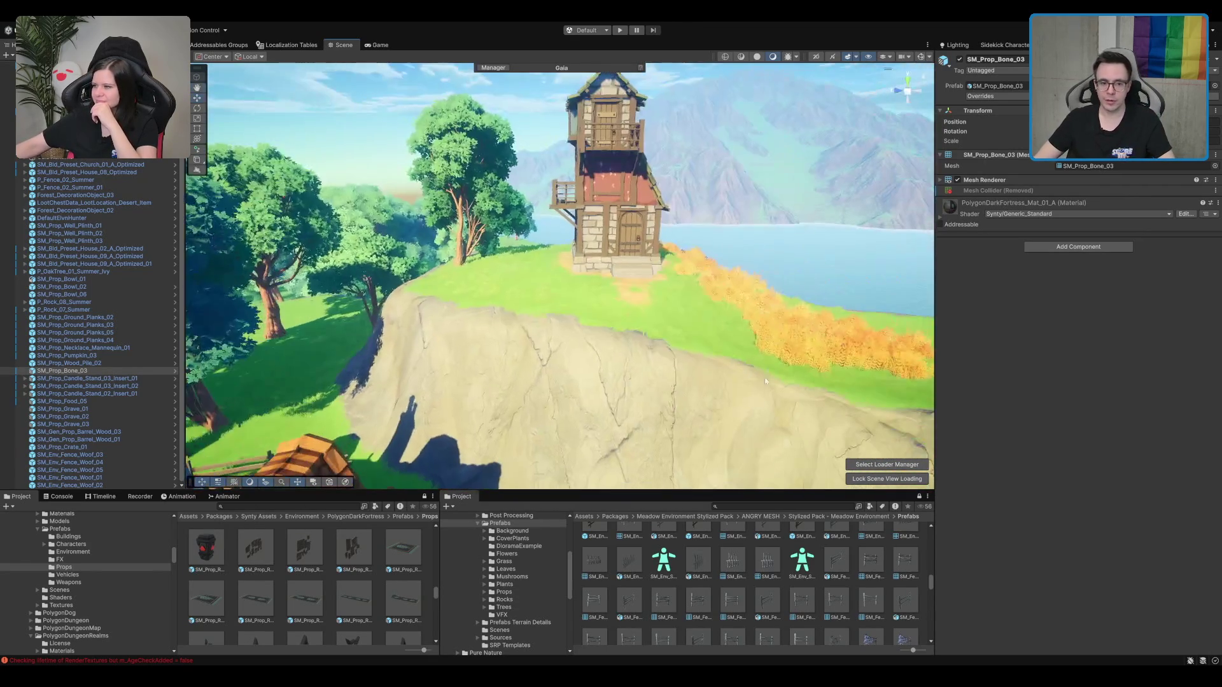
pyautogui.moveTo(617, 331)
pyautogui.mouseDown()
pyautogui.moveTo(968, 308)
pyautogui.moveTo(764, 297)
pyautogui.moveTo(566, 306)
pyautogui.moveTo(640, 246)
pyautogui.mouseUp()
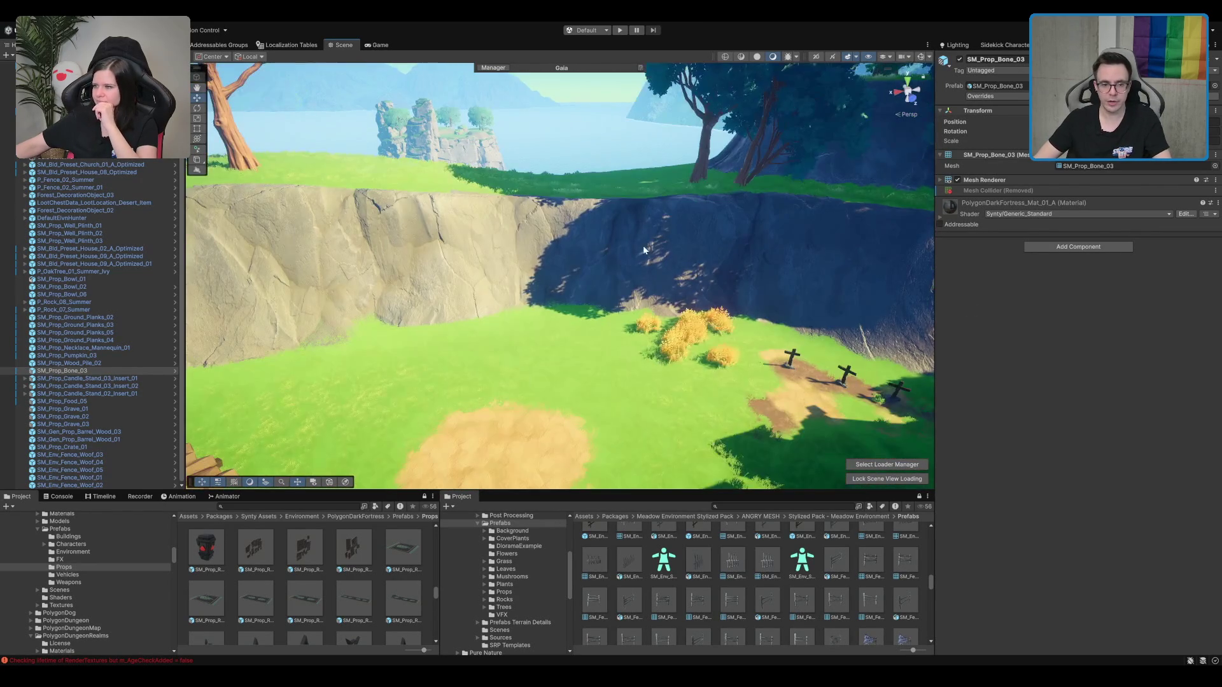
pyautogui.moveTo(500, 338)
pyautogui.mouseDown()
pyautogui.moveTo(363, 300)
pyautogui.moveTo(675, 238)
pyautogui.moveTo(628, 290)
pyautogui.moveTo(526, 314)
pyautogui.moveTo(604, 230)
pyautogui.moveTo(660, 264)
pyautogui.mouseUp()
# Step: Select the terrain and paint a ME_Mud_Terrain_Layer patch onto the grass
pyautogui.click(731, 206)
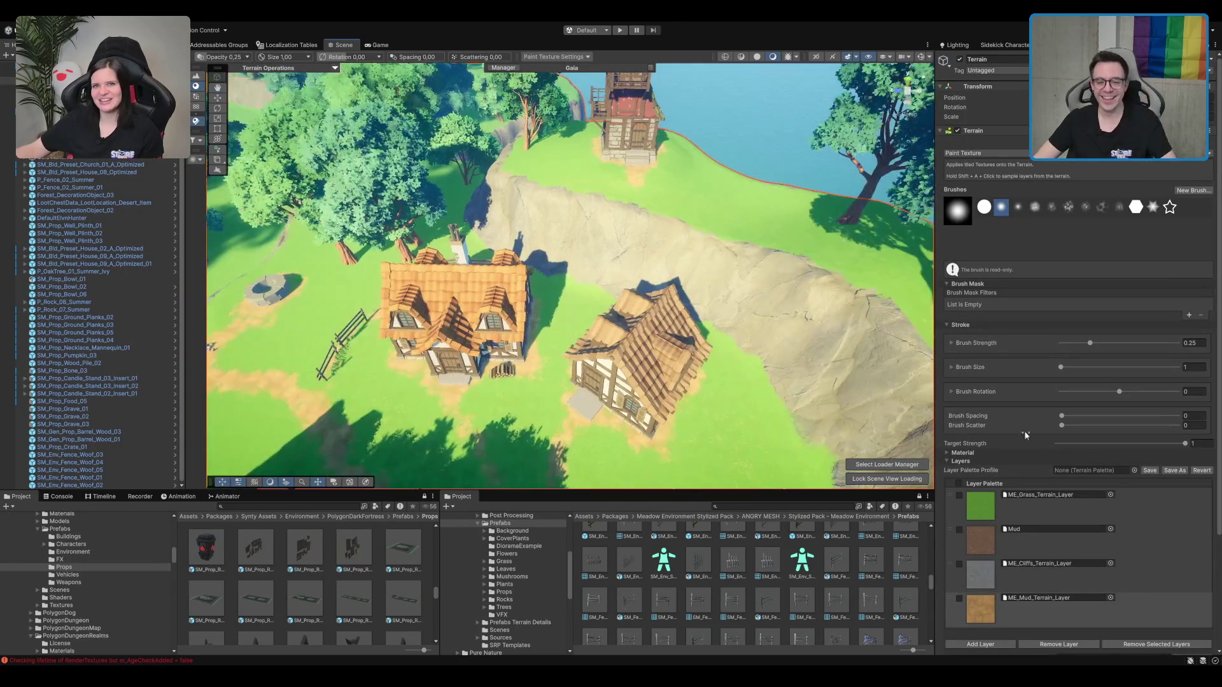
pyautogui.click(1039, 601)
pyautogui.scroll(3, 704, 305)
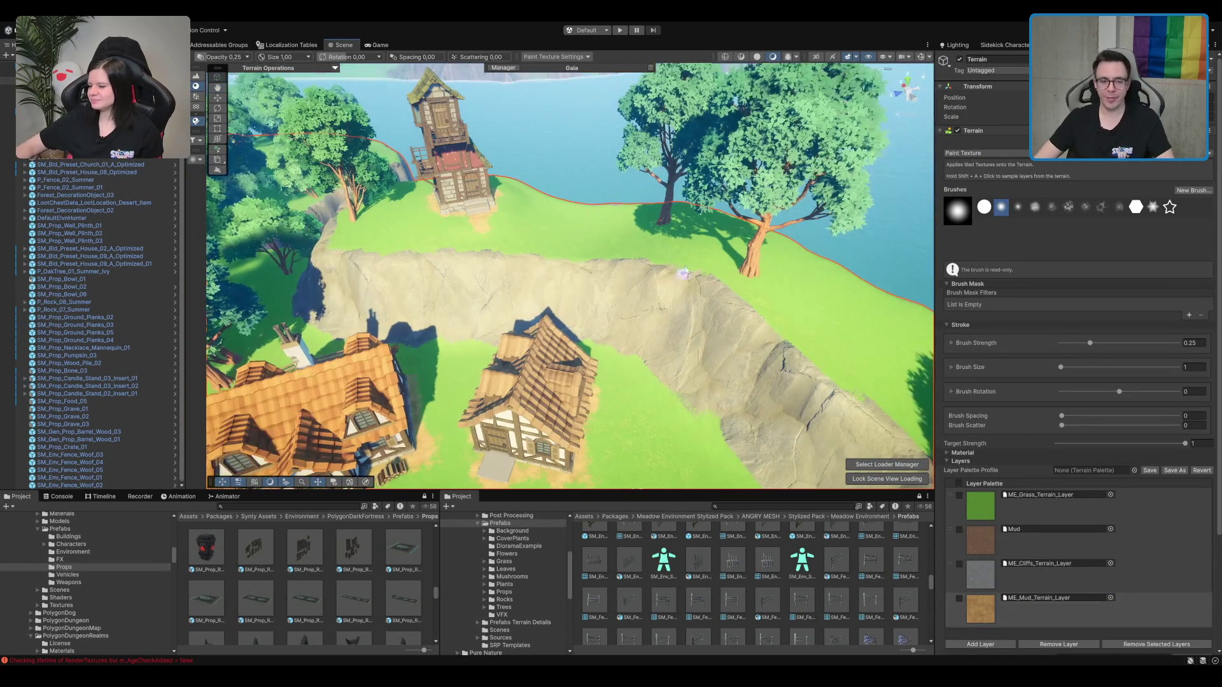
pyautogui.scroll(5, 633, 227)
pyautogui.moveTo(522, 299); pyautogui.dragTo(574, 313)
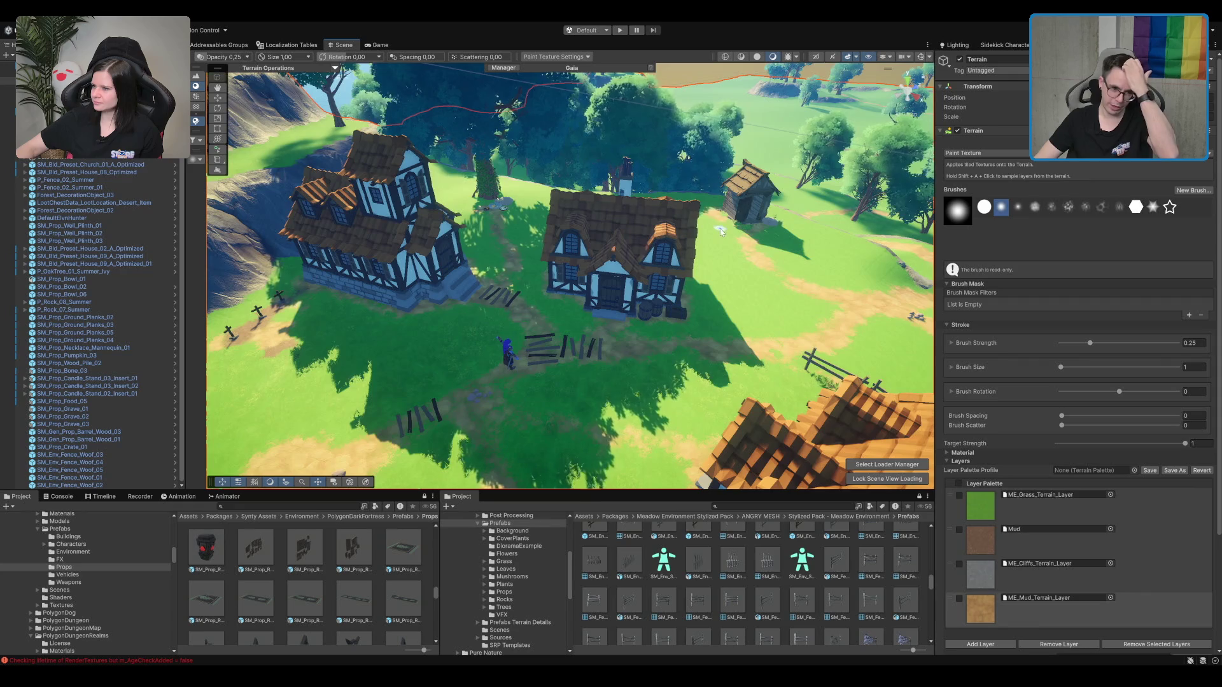
pyautogui.scroll(5, 693, 318)
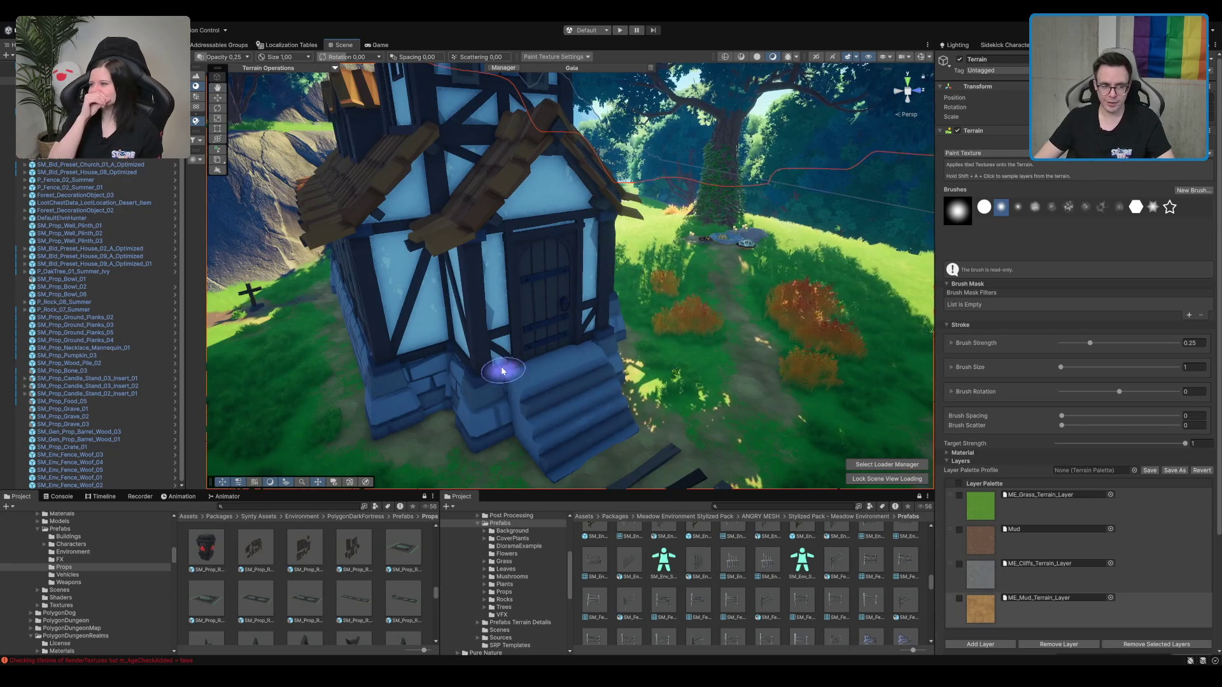
pyautogui.scroll(-3, 502, 362)
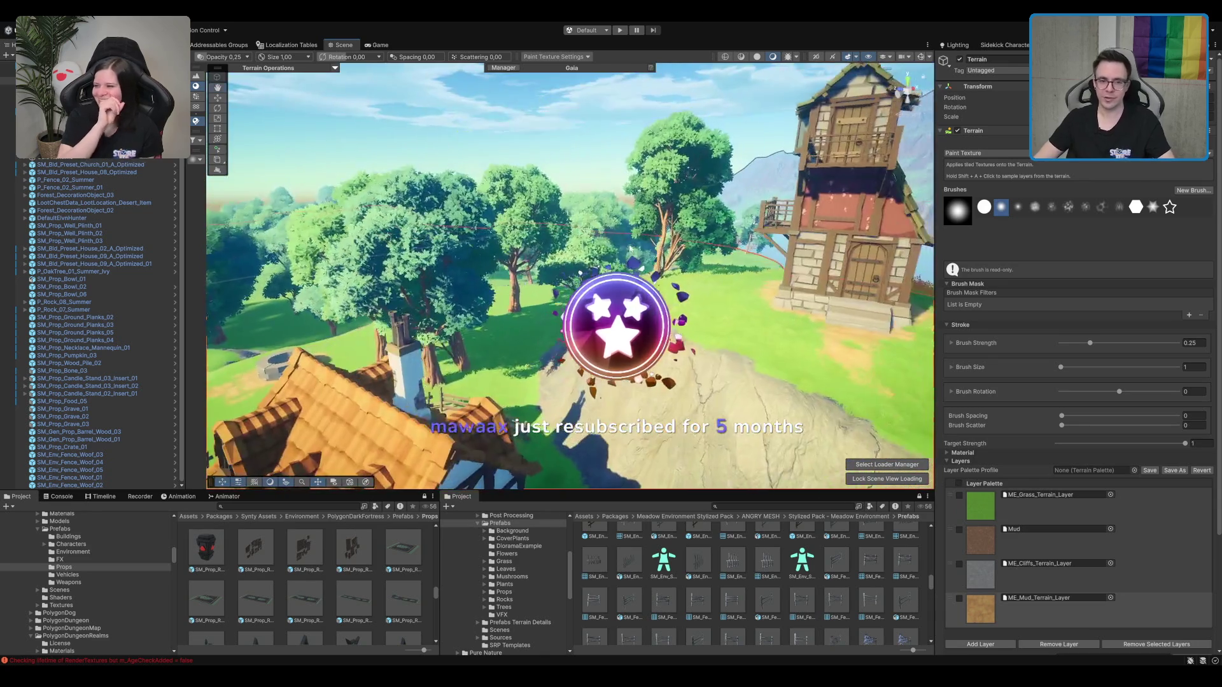
pyautogui.moveTo(630, 248)
pyautogui.mouseDown()
pyautogui.moveTo(573, 223)
pyautogui.moveTo(491, 237)
pyautogui.moveTo(539, 201)
pyautogui.moveTo(474, 317)
pyautogui.mouseUp()
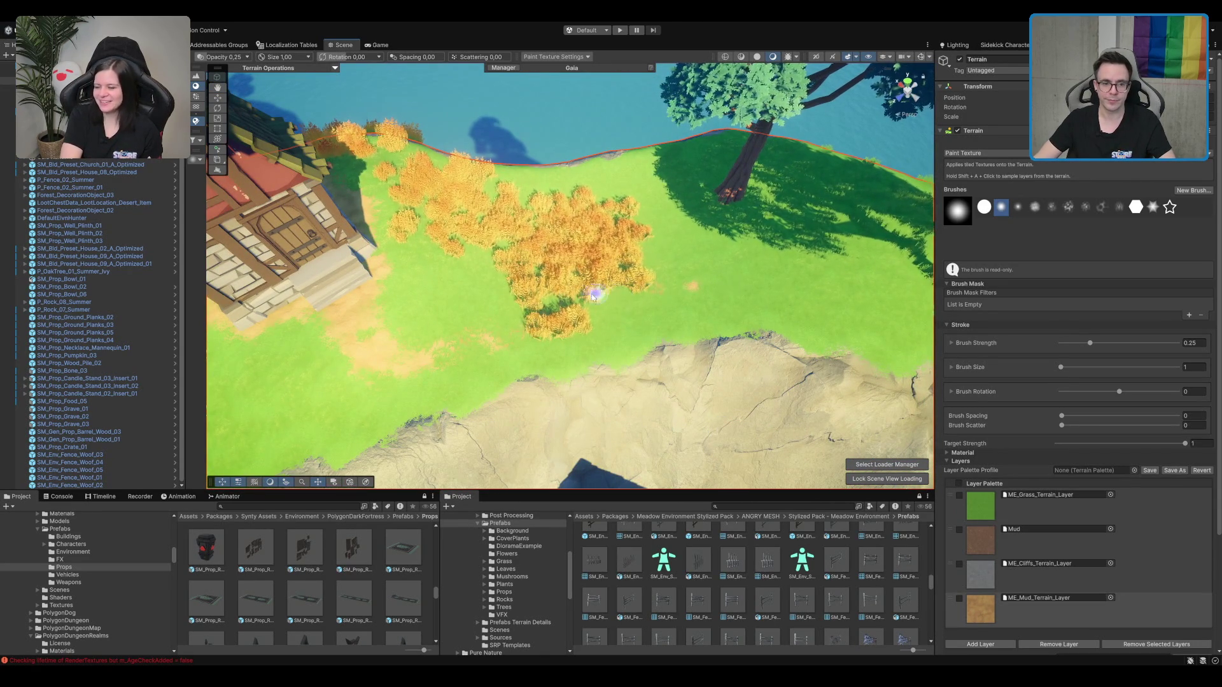
pyautogui.moveTo(801, 264)
pyautogui.mouseDown()
pyautogui.moveTo(761, 253)
pyautogui.moveTo(581, 314)
pyautogui.mouseUp()
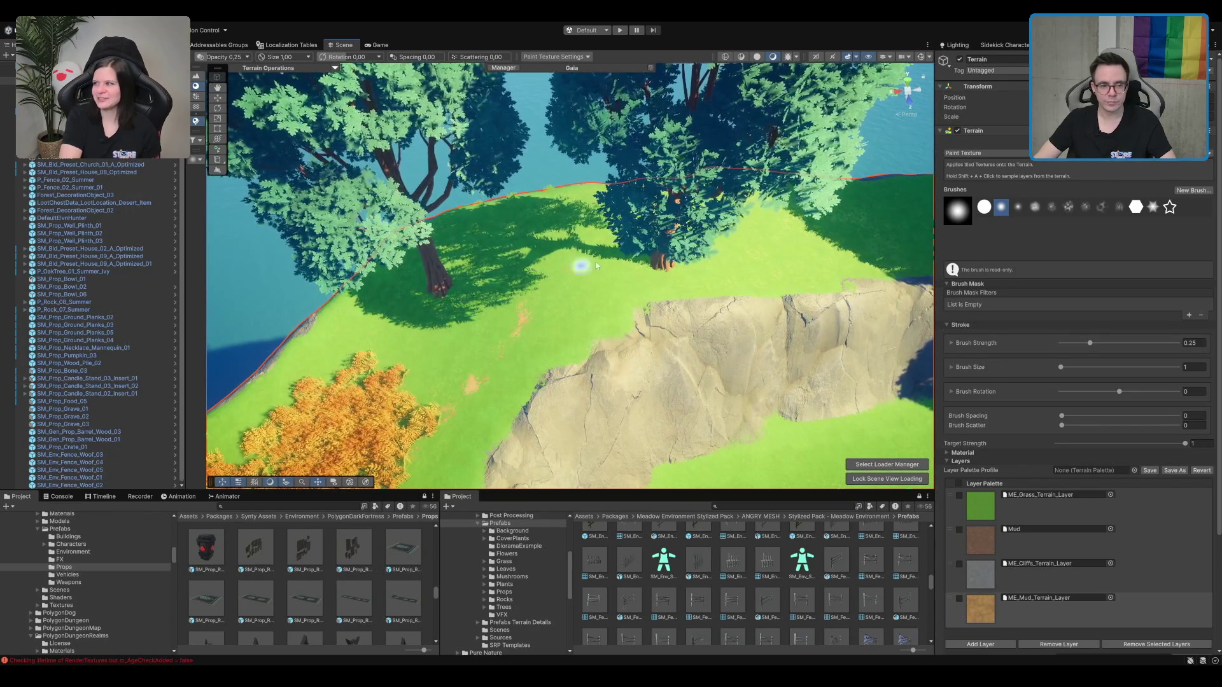
# Step: Set the brush size to 3 and switch to painting grass details
pyautogui.click(1188, 367)
pyautogui.write('3')
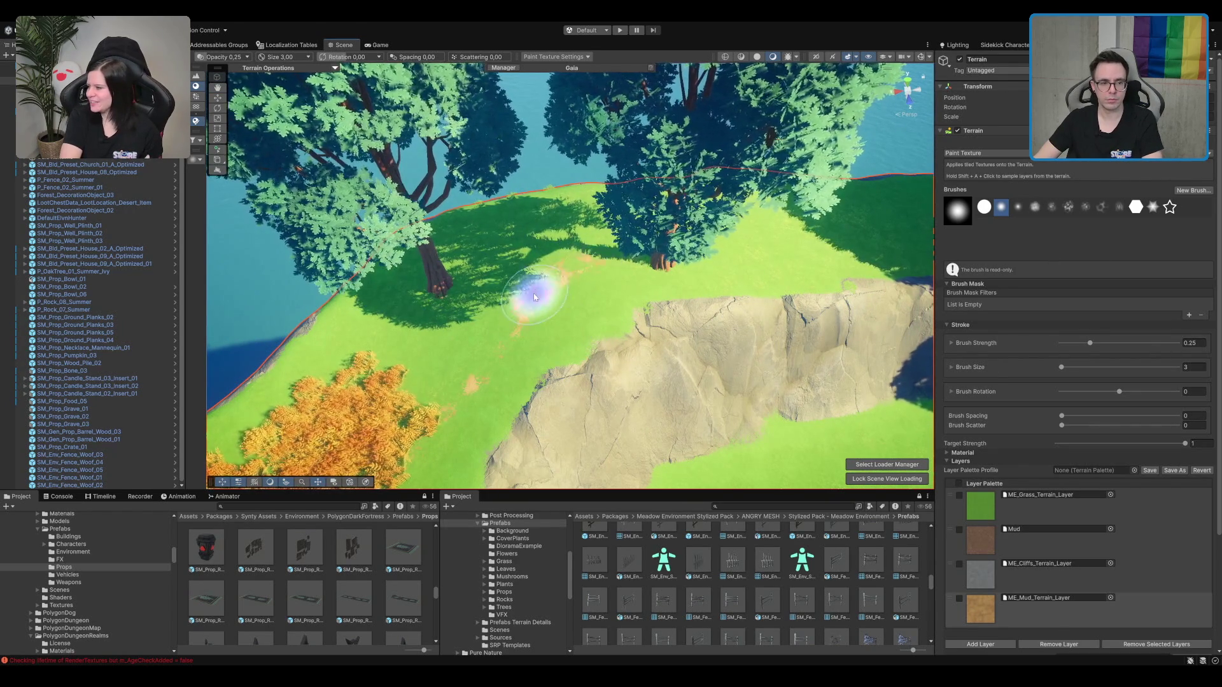
pyautogui.moveTo(774, 250); pyautogui.dragTo(606, 297)
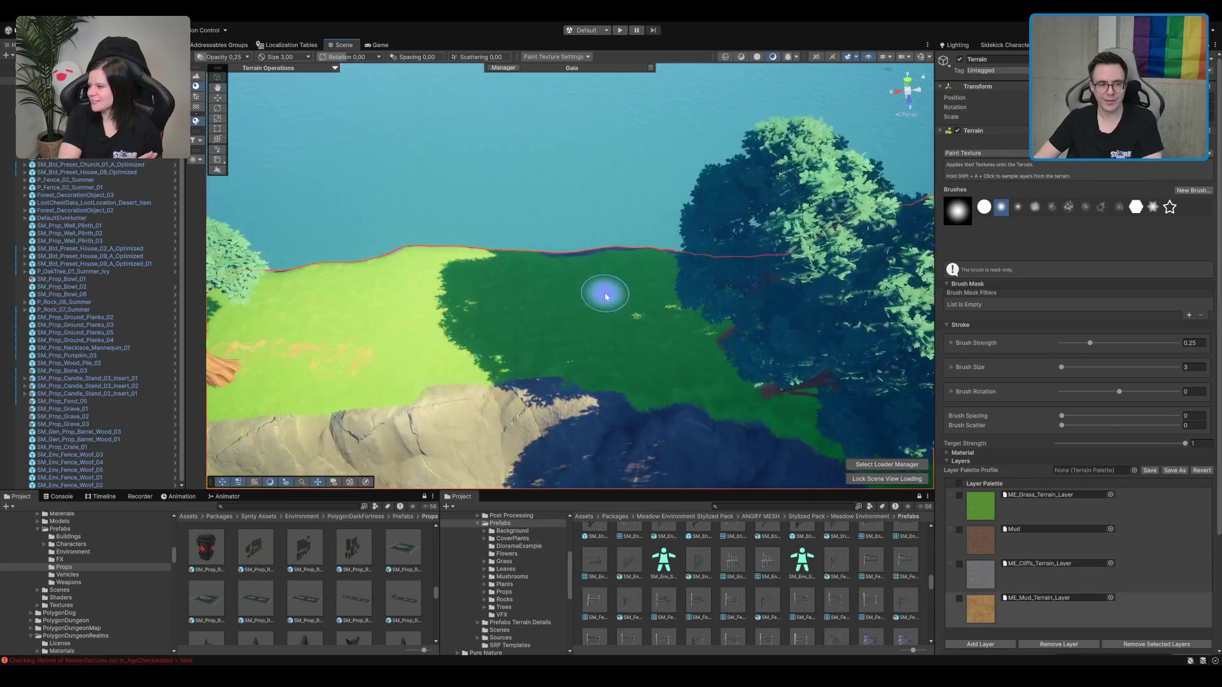
pyautogui.moveTo(548, 322); pyautogui.dragTo(572, 299)
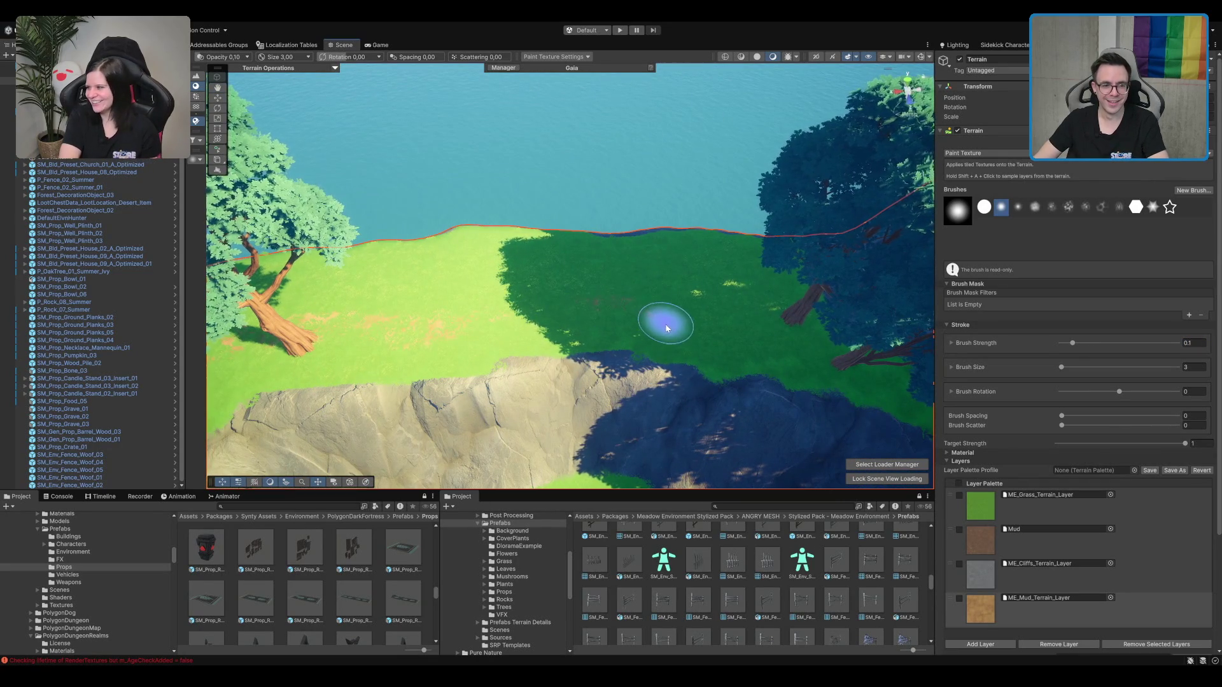
pyautogui.moveTo(477, 327)
pyautogui.mouseDown()
pyautogui.moveTo(521, 251)
pyautogui.moveTo(722, 204)
pyautogui.moveTo(665, 300)
pyautogui.mouseUp()
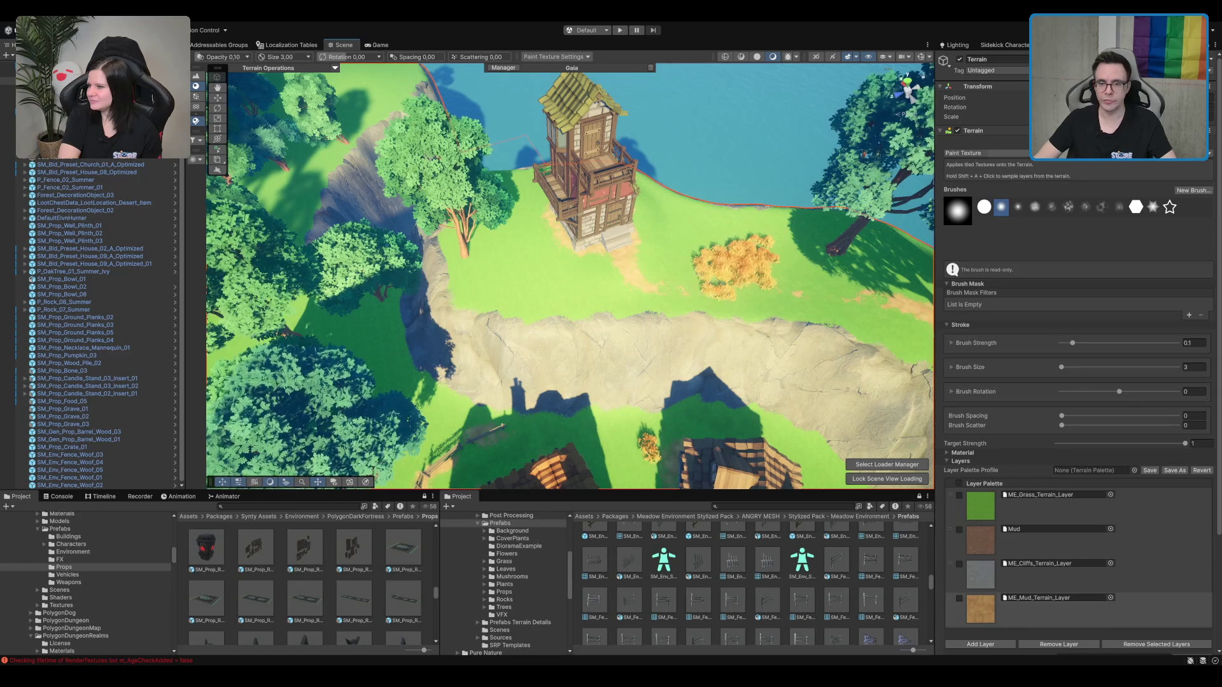
pyautogui.click(1075, 159)
pyautogui.scroll(5, 476, 270)
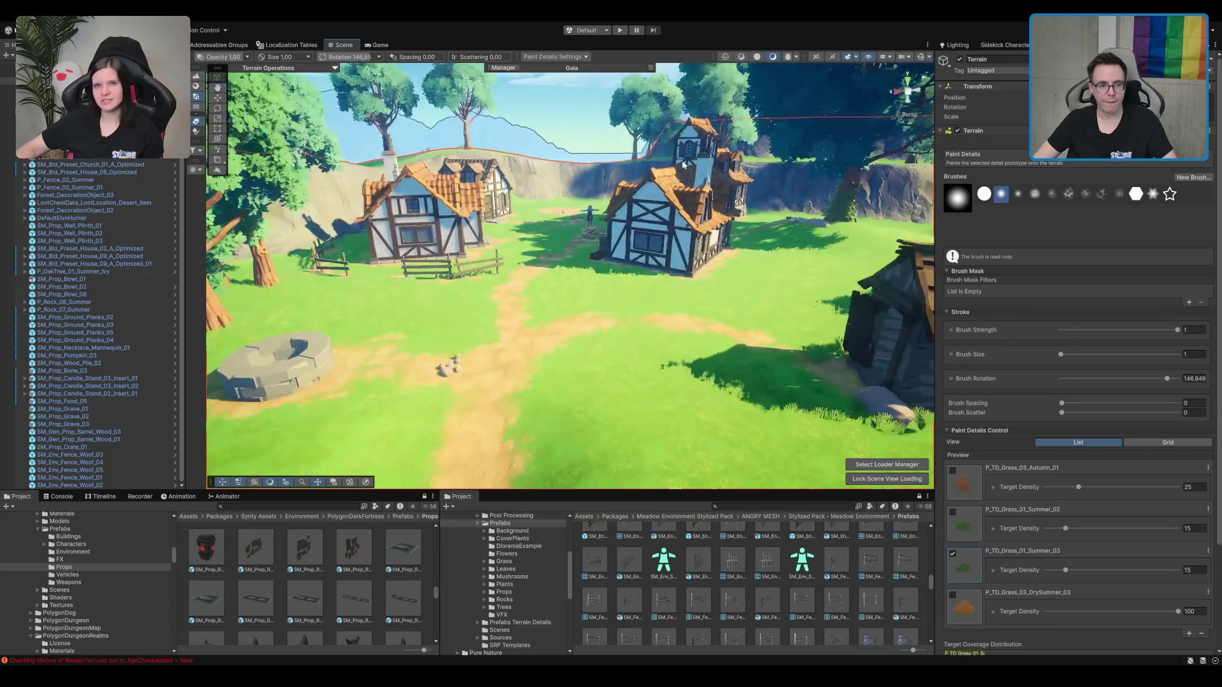
# Step: Exit terrain painting, fly around the half-timbered house, and frame the SM_Prop_Well_Plinth_01 well
pyautogui.press('w')
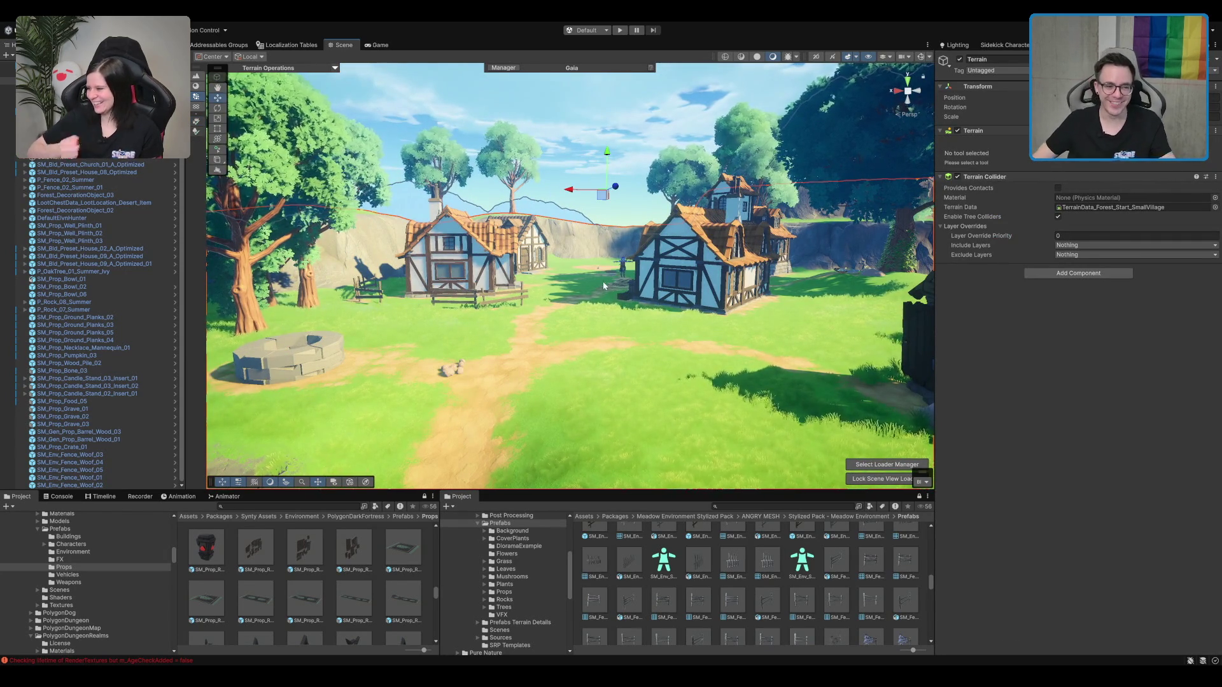
pyautogui.press('w')
pyautogui.scroll(1, 701, 293)
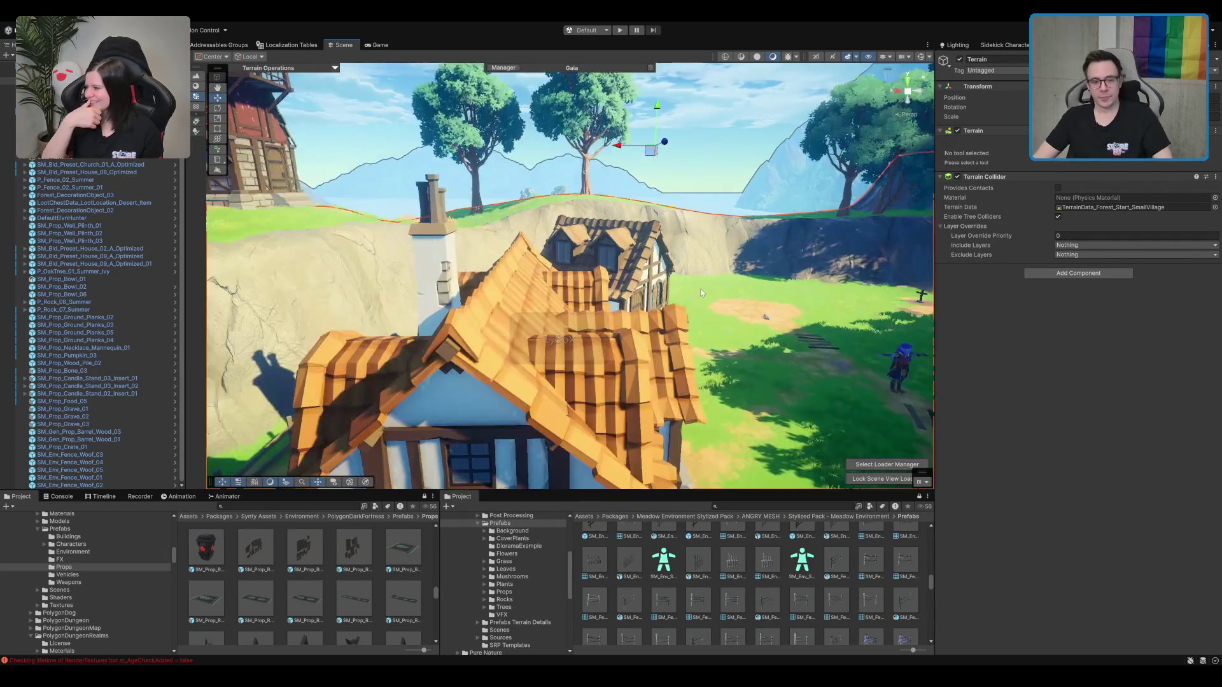
pyautogui.moveTo(701, 292); pyautogui.dragTo(811, 311)
pyautogui.moveTo(636, 296)
pyautogui.mouseDown()
pyautogui.moveTo(482, 315)
pyautogui.moveTo(625, 344)
pyautogui.moveTo(619, 364)
pyautogui.moveTo(661, 170)
pyautogui.moveTo(701, 218)
pyautogui.moveTo(789, 169)
pyautogui.moveTo(617, 275)
pyautogui.moveTo(658, 262)
pyautogui.moveTo(647, 292)
pyautogui.moveTo(521, 333)
pyautogui.moveTo(591, 333)
pyautogui.mouseUp()
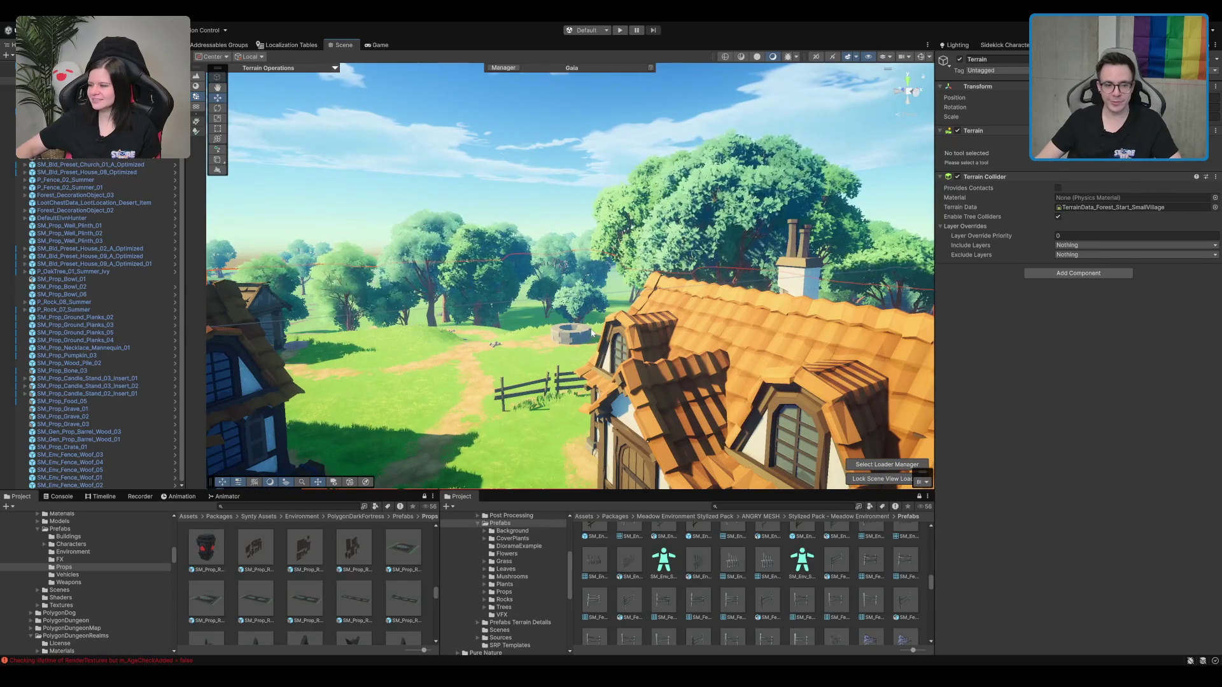
pyautogui.click(592, 332)
pyautogui.press('f')
pyautogui.moveTo(597, 273)
pyautogui.mouseDown()
pyautogui.moveTo(540, 272)
pyautogui.moveTo(602, 260)
pyautogui.moveTo(532, 343)
pyautogui.moveTo(671, 222)
pyautogui.mouseUp()
pyautogui.click(672, 223)
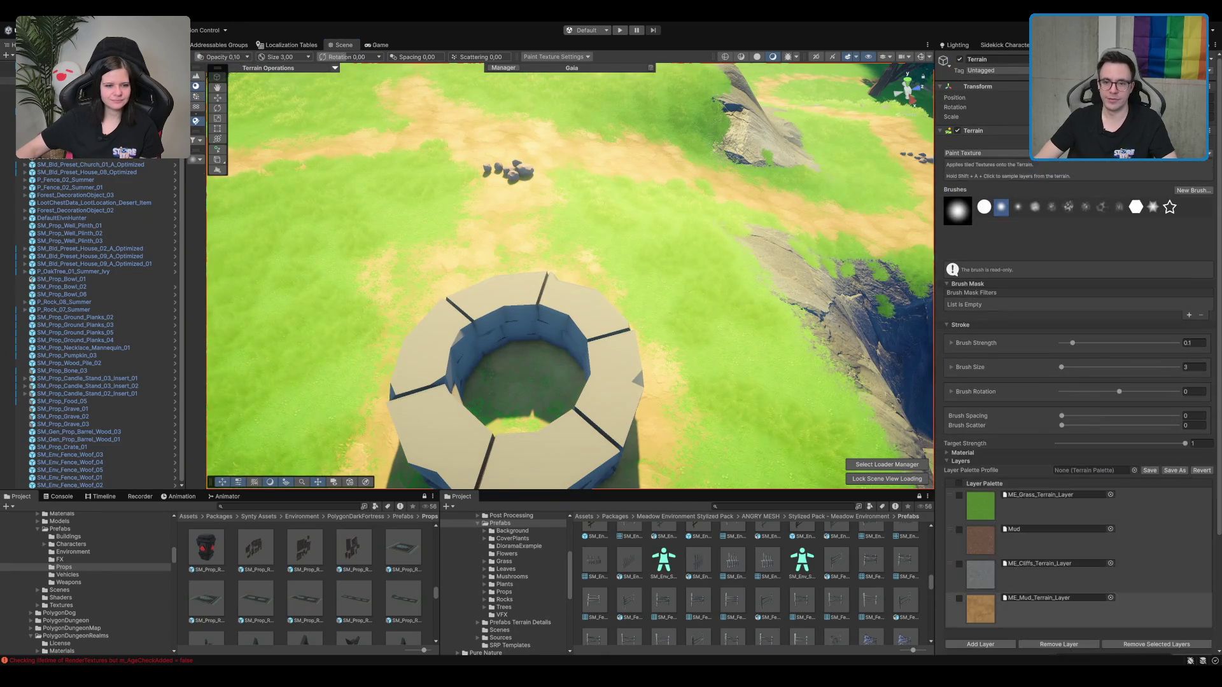
# Step: Paint a hole under the well, then undo the oversized result
pyautogui.click(1054, 159)
pyautogui.click(1056, 142)
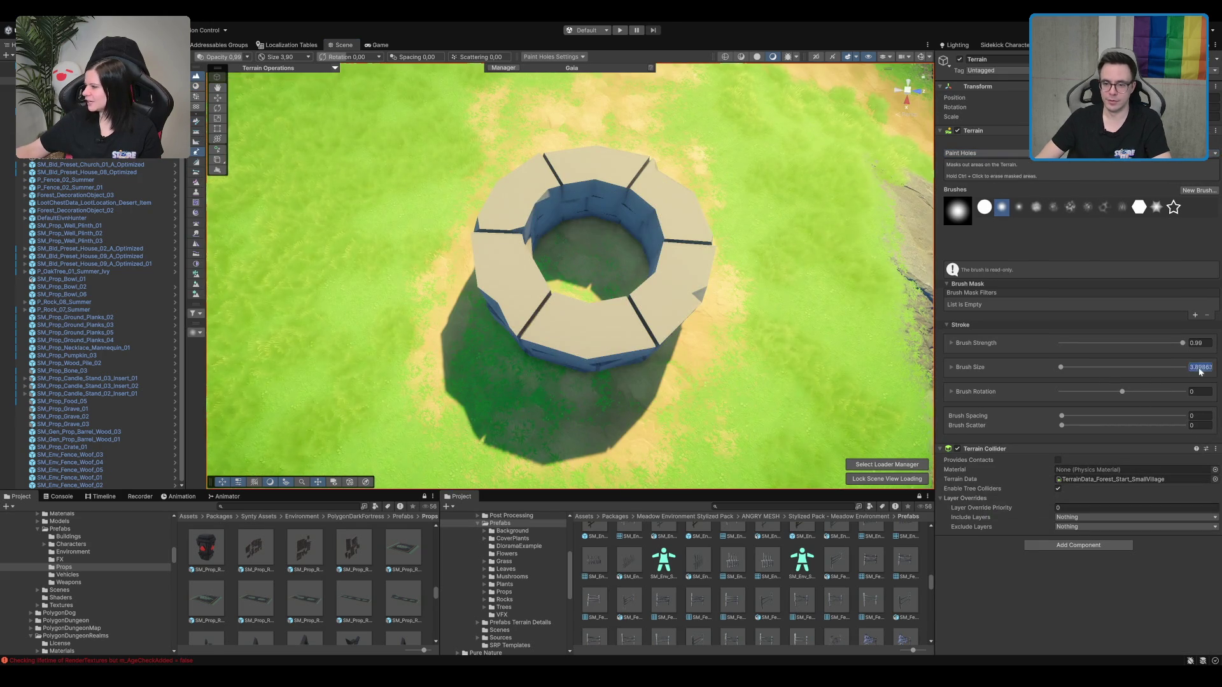
pyautogui.click(583, 248)
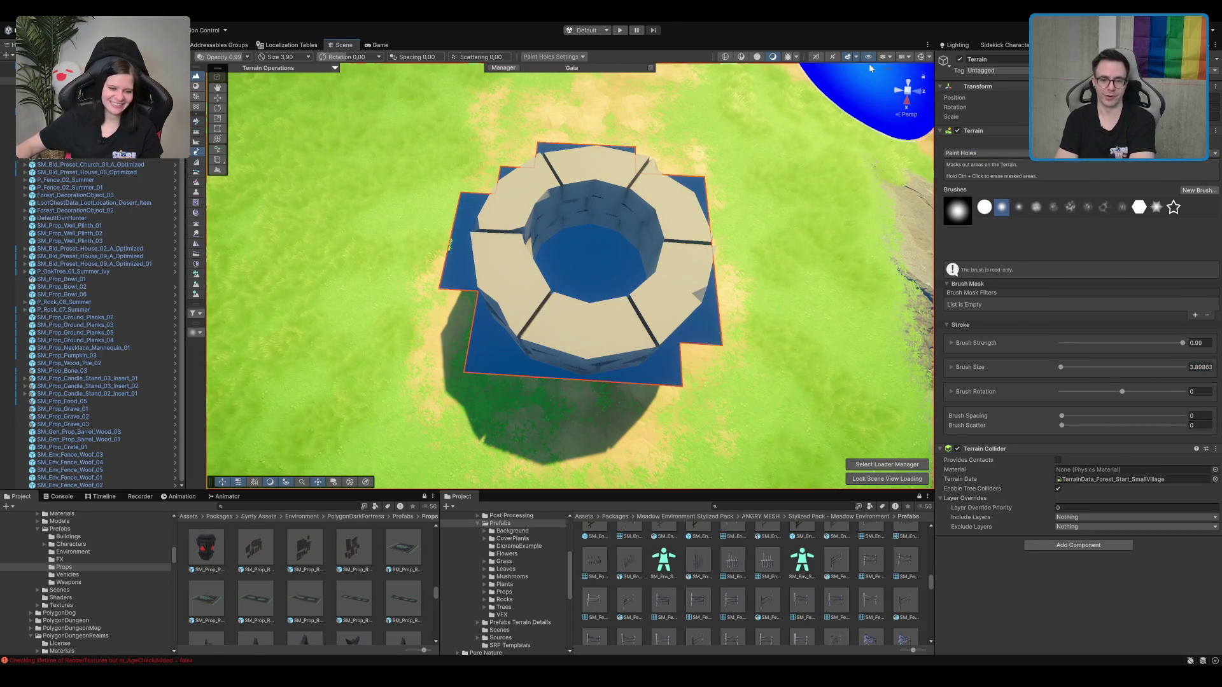
pyautogui.hotkey('ctrl', 'z')
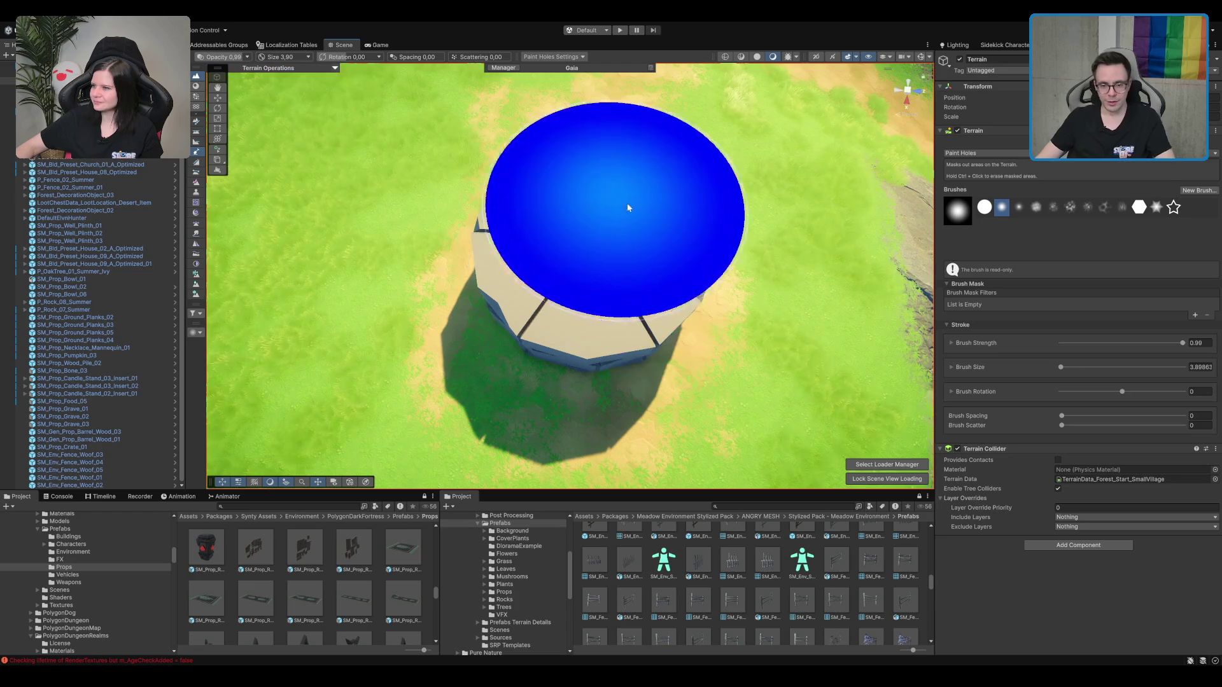
# Step: Reduce the brush size to 2 then 1, paint the hole inside the well ring, and deselect the terrain
pyautogui.click(1018, 369)
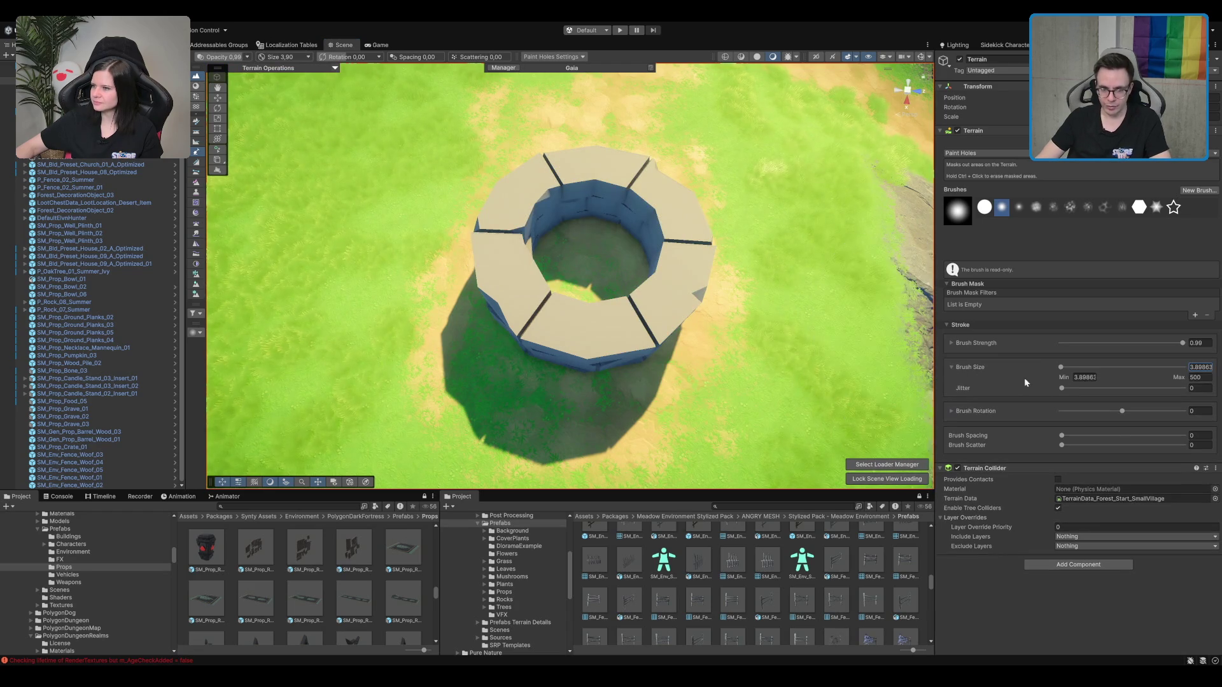
pyautogui.press('Return')
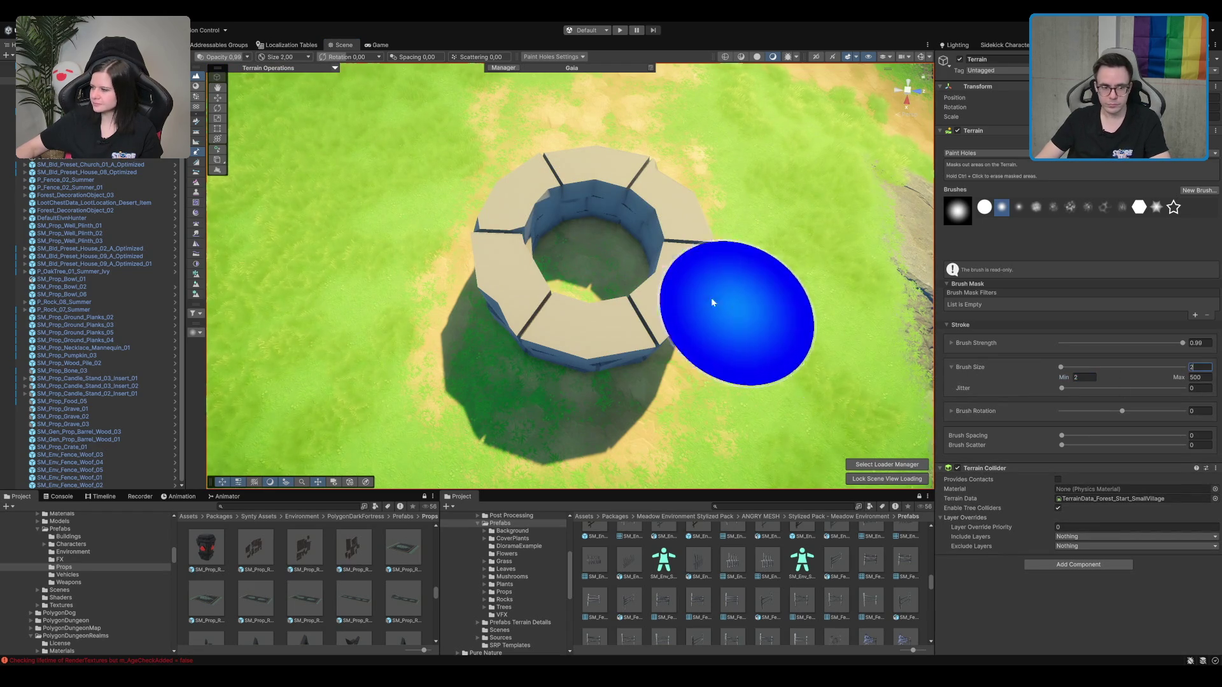
pyautogui.moveTo(629, 238)
pyautogui.mouseDown()
pyautogui.moveTo(628, 264)
pyautogui.moveTo(564, 265)
pyautogui.moveTo(551, 219)
pyautogui.mouseUp()
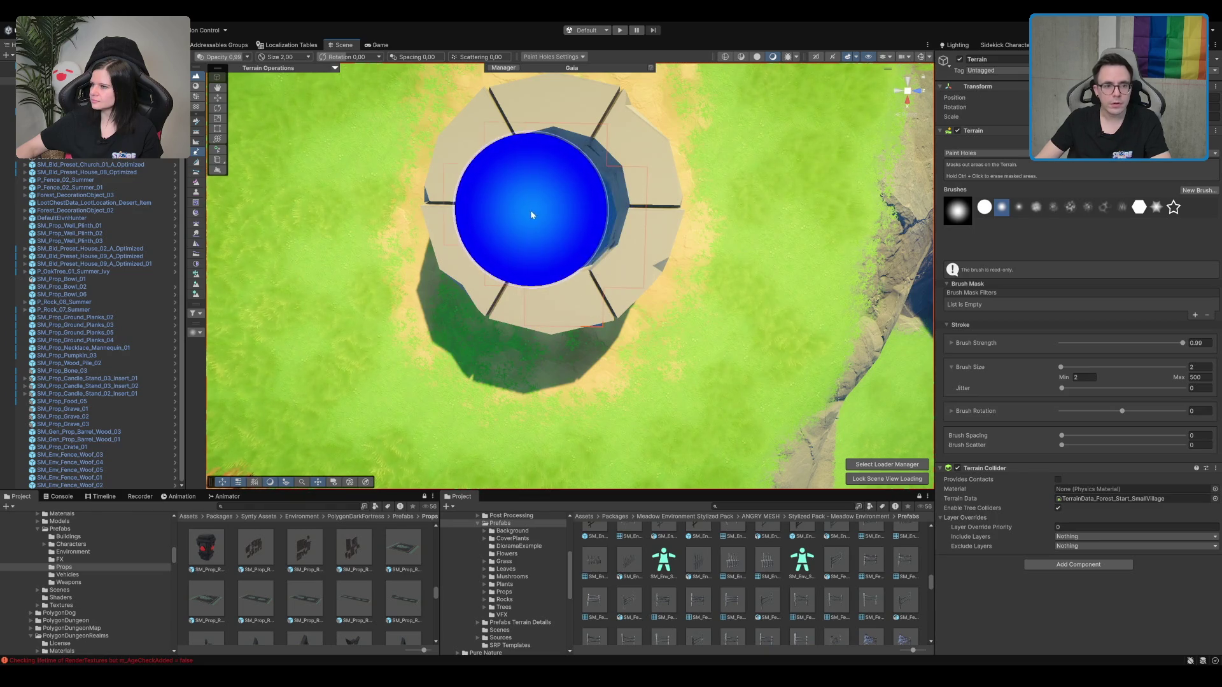
pyautogui.scroll(-3, 681, 241)
pyautogui.moveTo(690, 224)
pyautogui.mouseDown()
pyautogui.moveTo(689, 173)
pyautogui.moveTo(725, 194)
pyautogui.moveTo(708, 245)
pyautogui.moveTo(687, 232)
pyautogui.mouseUp()
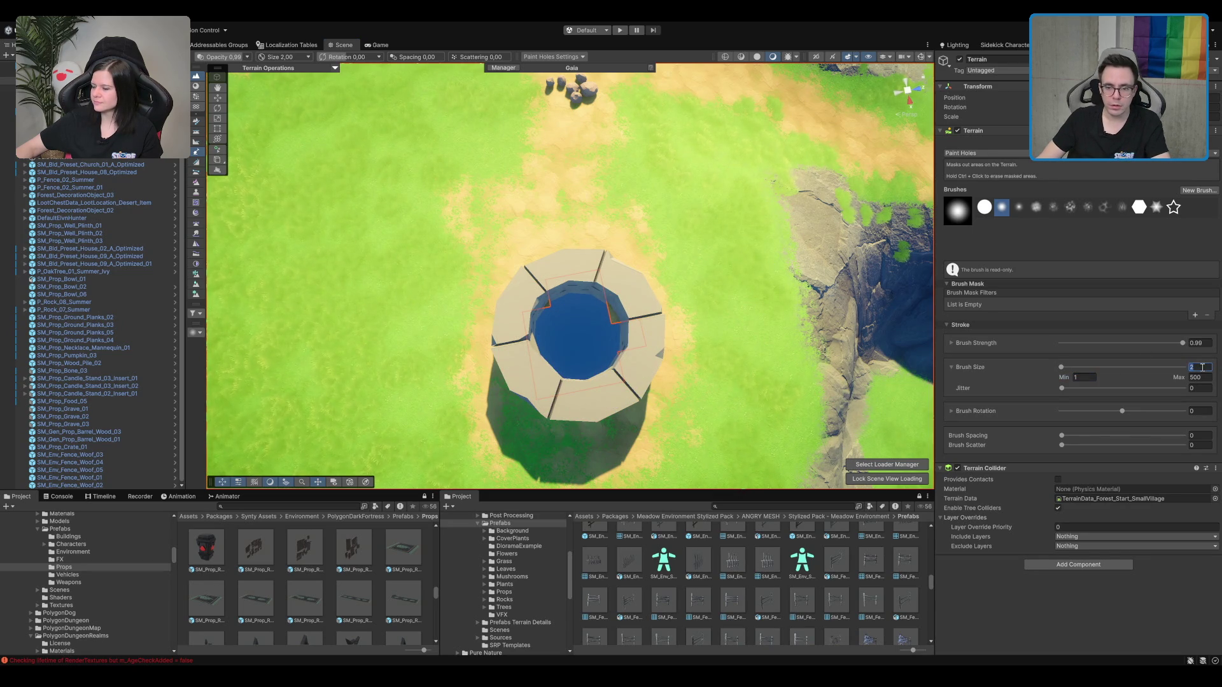
pyautogui.write('1')
pyautogui.click(621, 327)
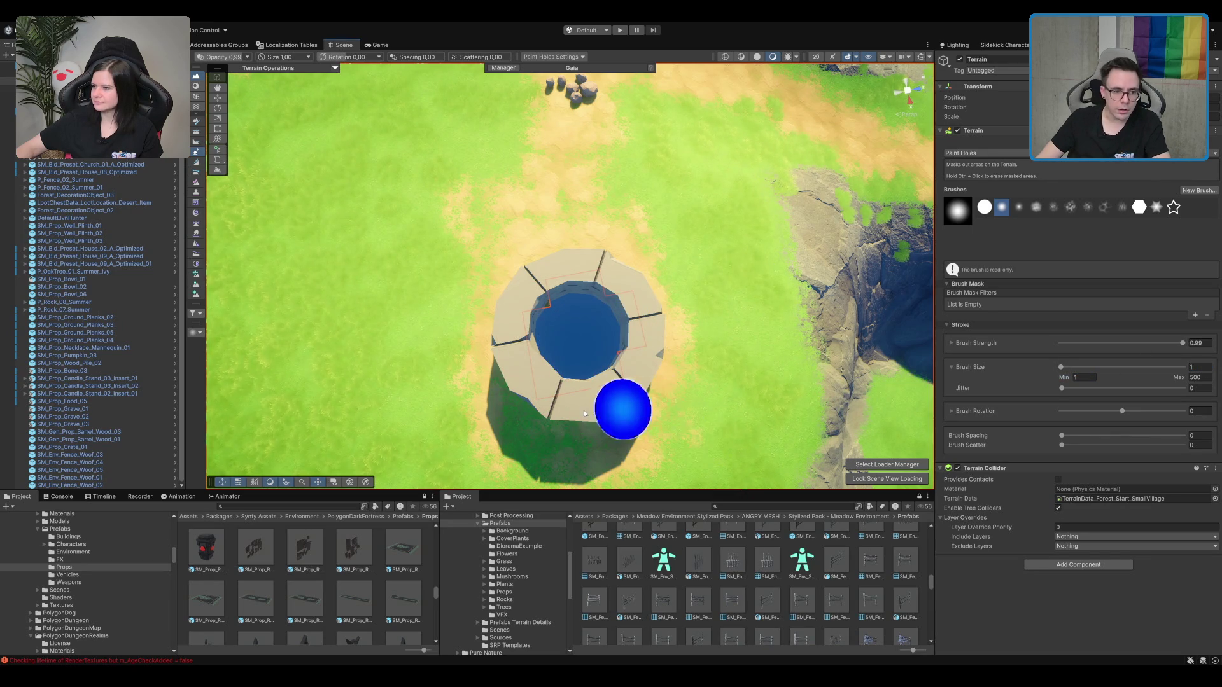
pyautogui.keyDown('ctrl'); pyautogui.click(533, 404); pyautogui.keyUp('ctrl')
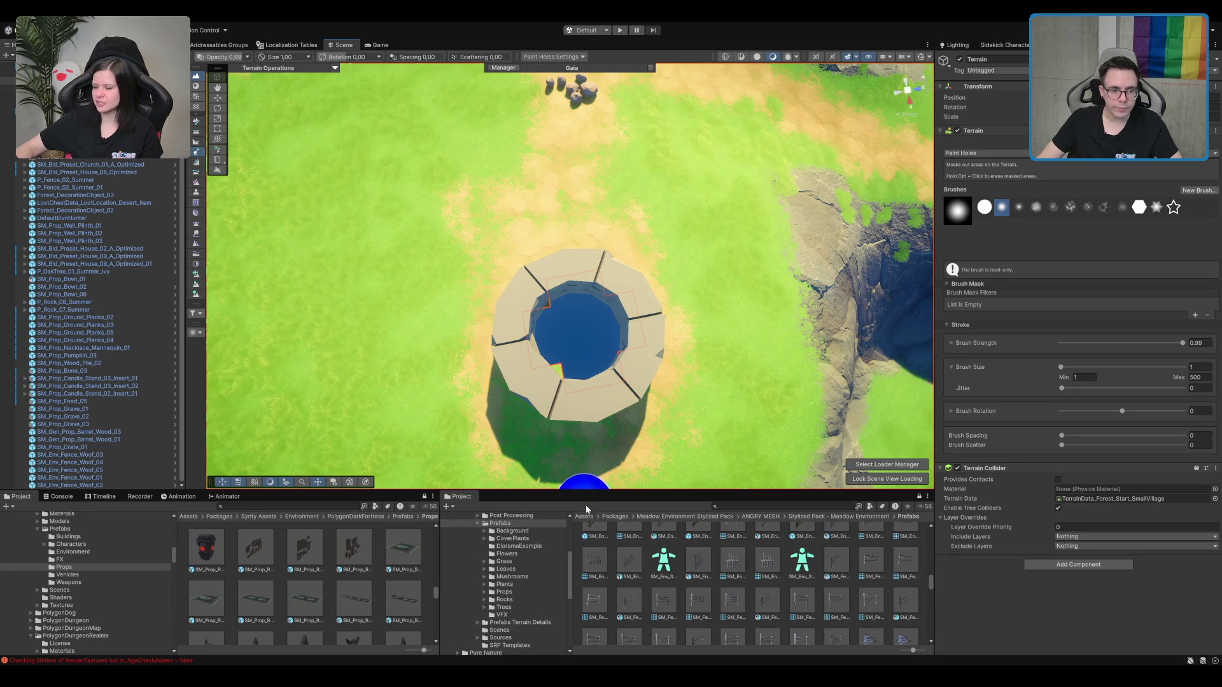
pyautogui.hotkey('shift', 'd')
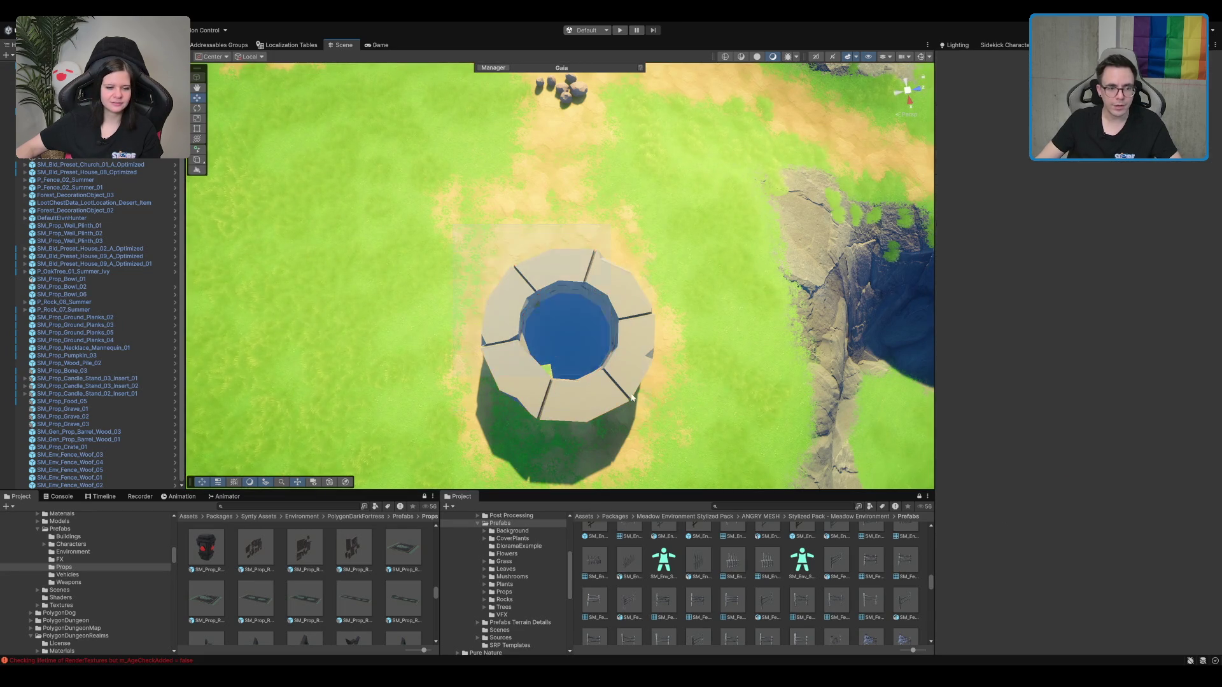
pyautogui.click(609, 372)
pyautogui.press('f')
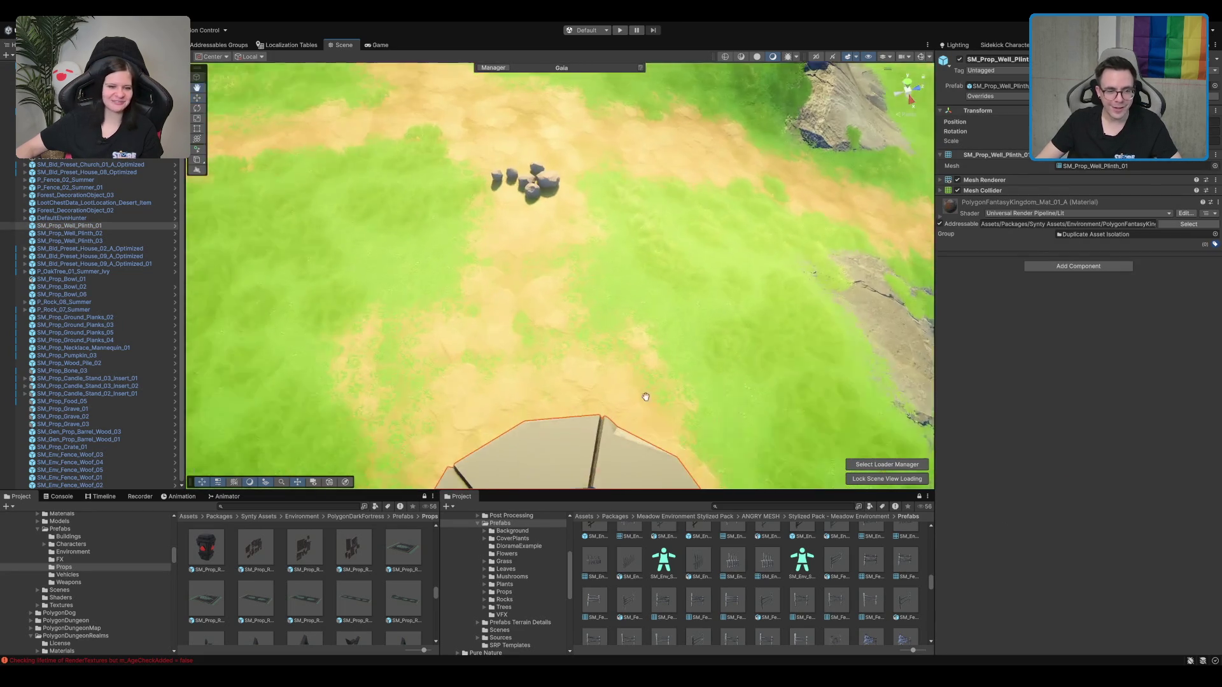
pyautogui.keyDown('shift'); pyautogui.click(565, 277); pyautogui.keyUp('shift')
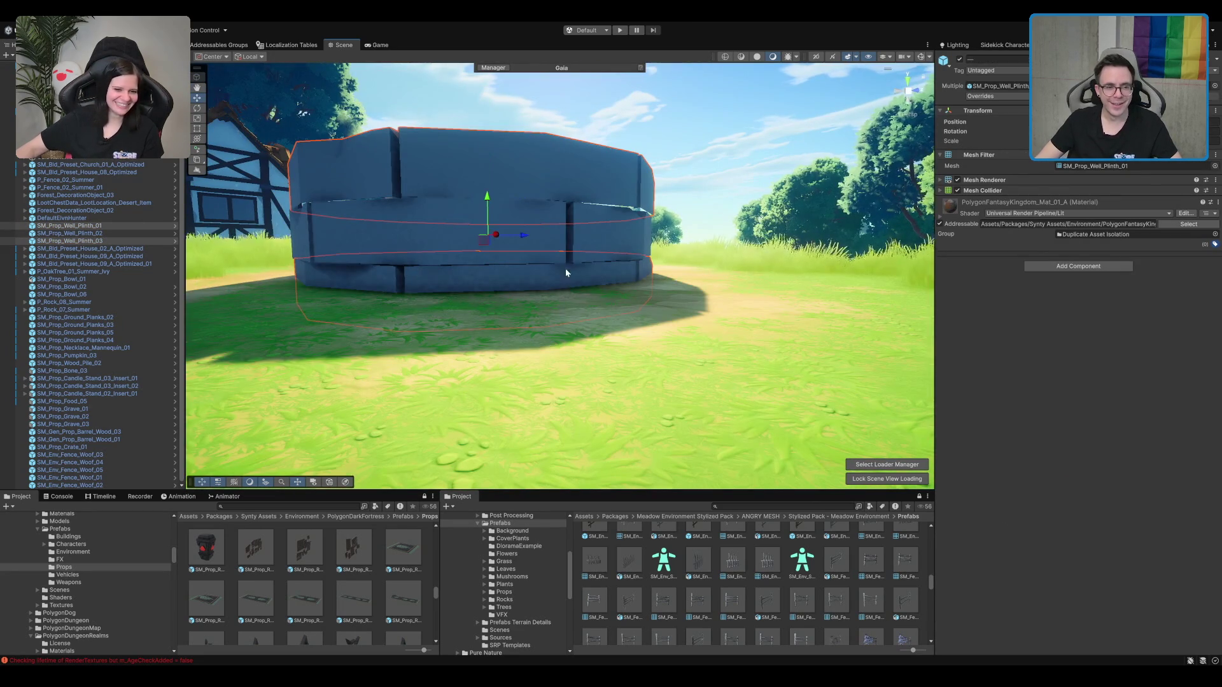
pyautogui.moveTo(631, 223)
pyautogui.mouseDown()
pyautogui.moveTo(666, 133)
pyautogui.moveTo(626, 250)
pyautogui.moveTo(581, 282)
pyautogui.moveTo(573, 255)
pyautogui.moveTo(595, 274)
pyautogui.moveTo(584, 260)
pyautogui.mouseUp()
pyautogui.click(857, 285)
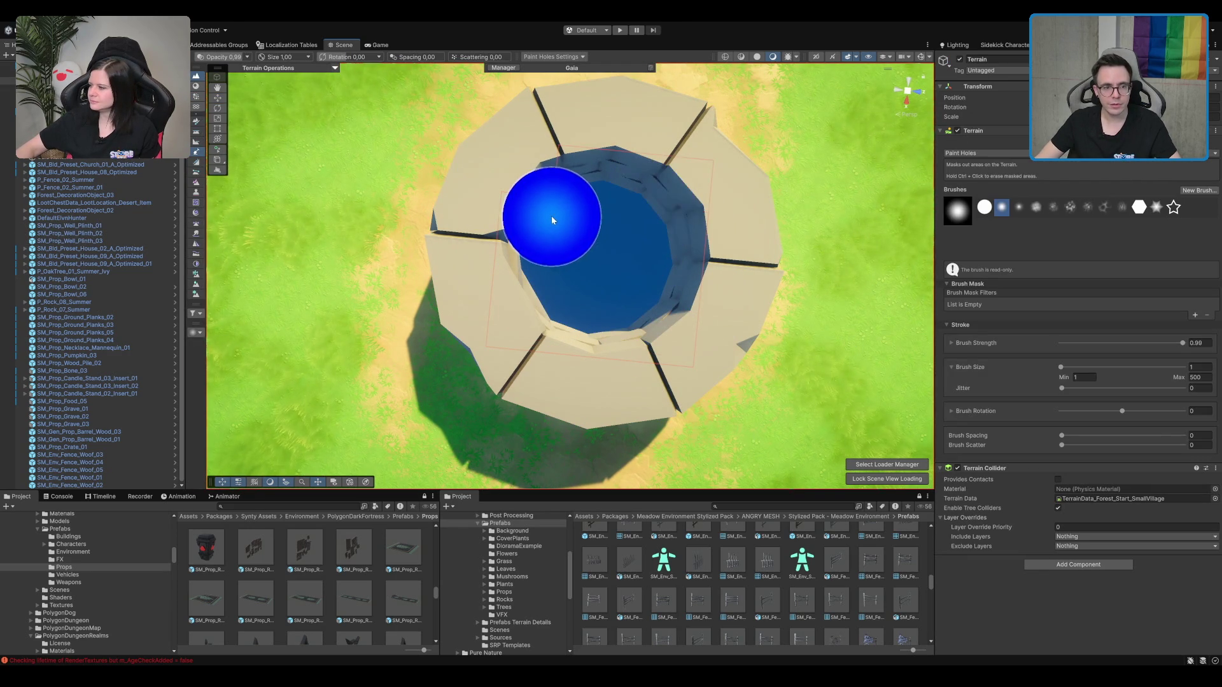
pyautogui.press('q')
pyautogui.moveTo(564, 231)
pyautogui.mouseDown()
pyautogui.moveTo(623, 278)
pyautogui.moveTo(639, 277)
pyautogui.mouseUp()
pyautogui.scroll(-3, 643, 280)
pyautogui.scroll(3, 684, 242)
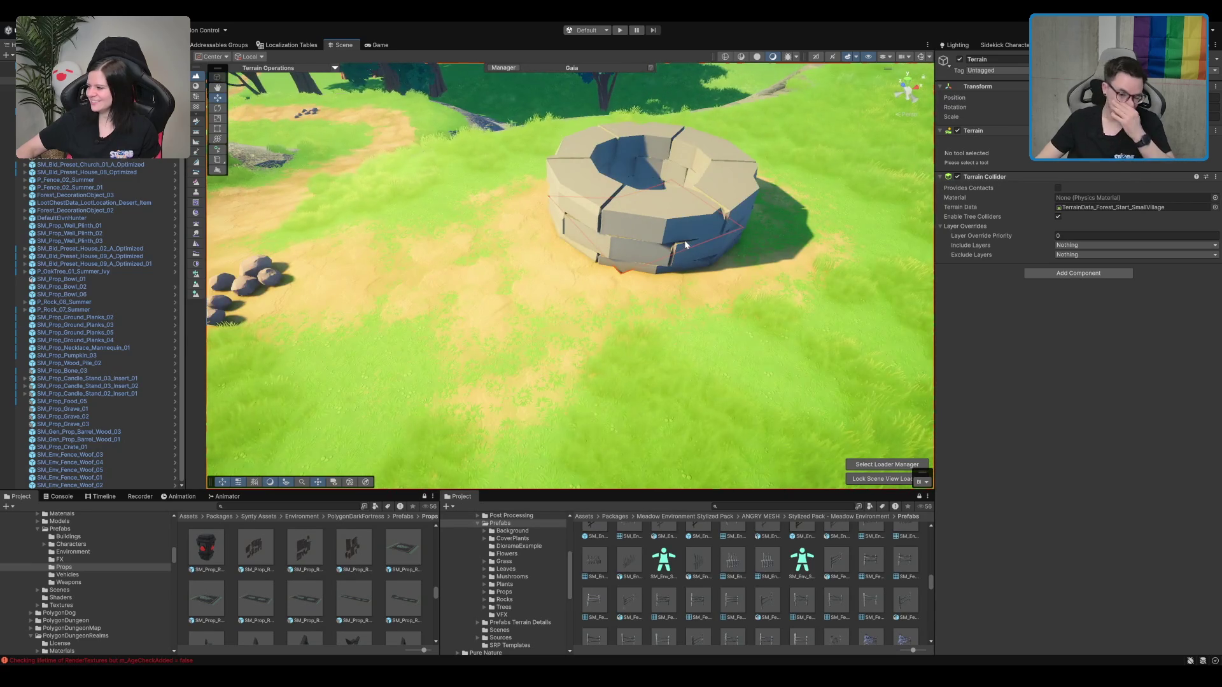
pyautogui.press('w')
pyautogui.click(694, 245)
pyautogui.scroll(2, 687, 267)
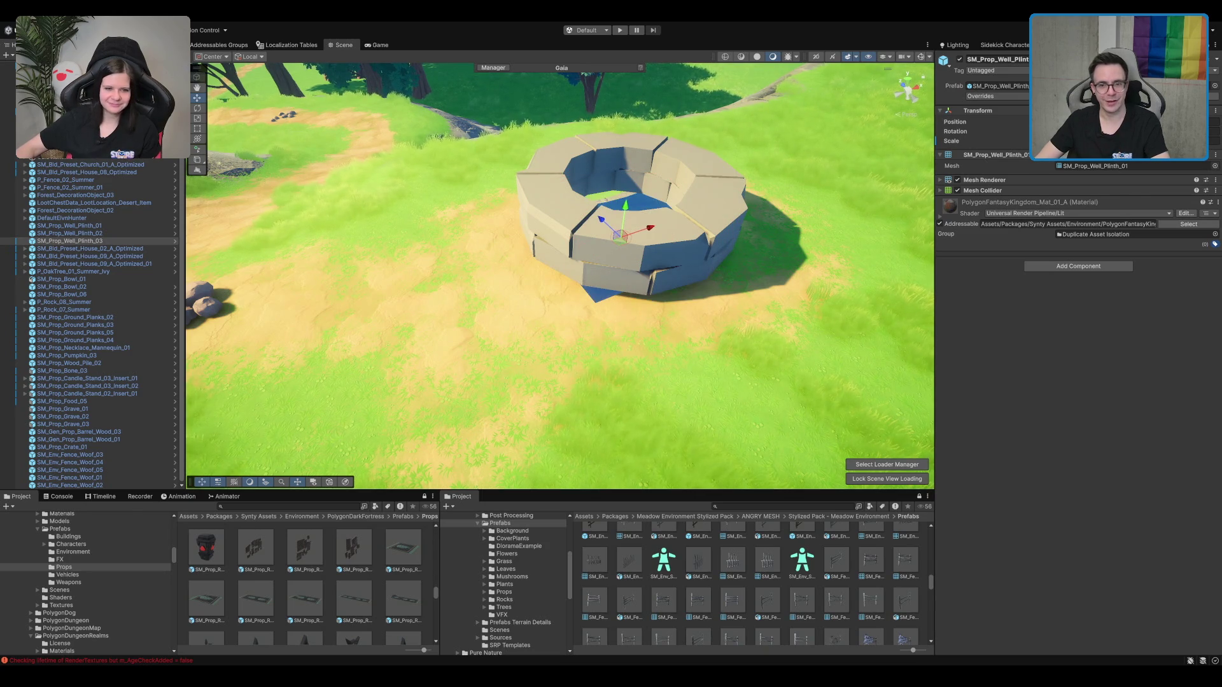
pyautogui.scroll(5, 676, 196)
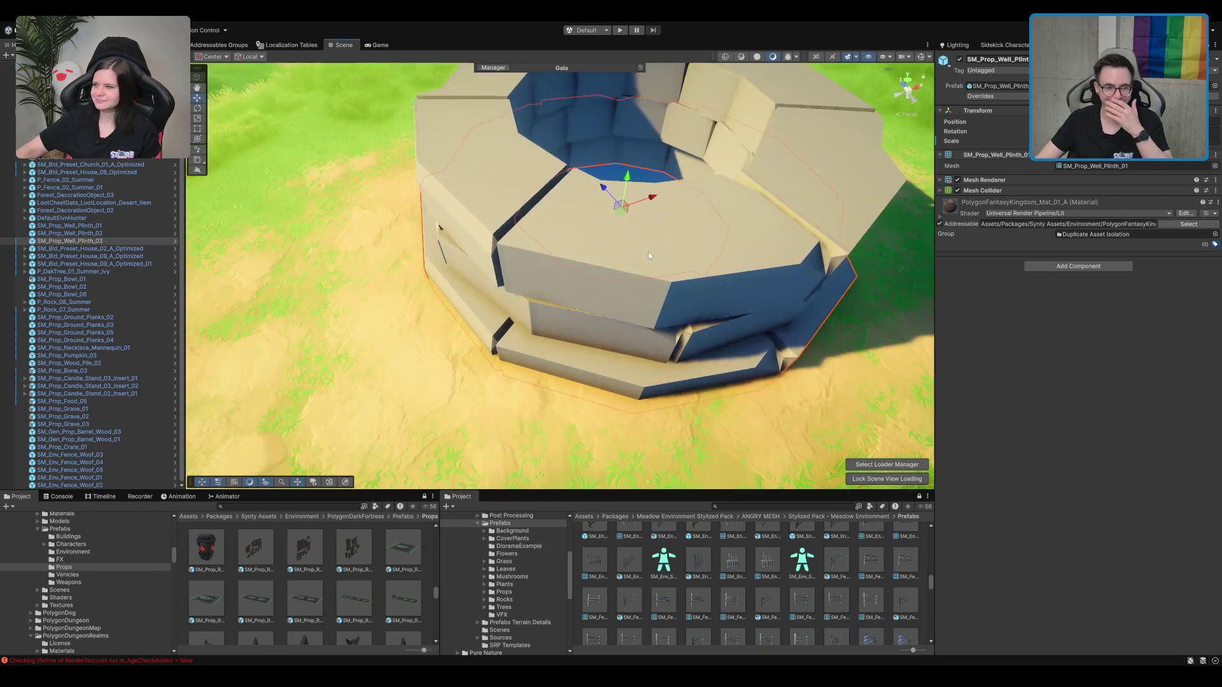
pyautogui.scroll(-5, 648, 253)
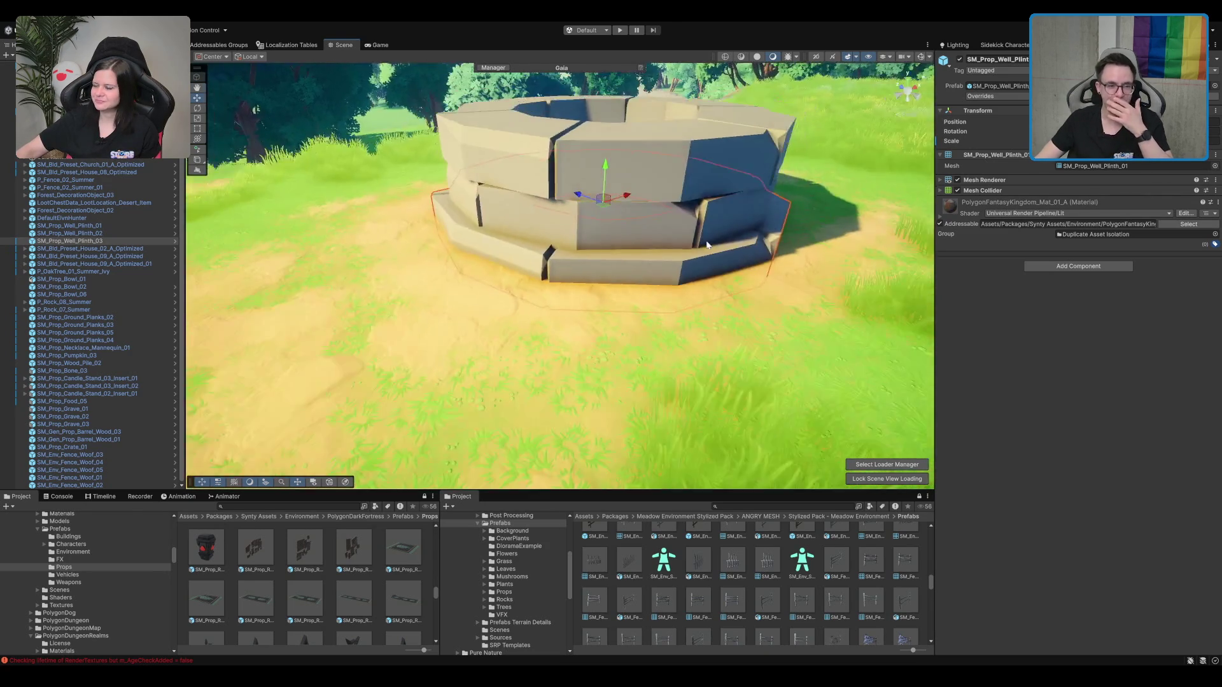
pyautogui.click(659, 195)
pyautogui.press('f')
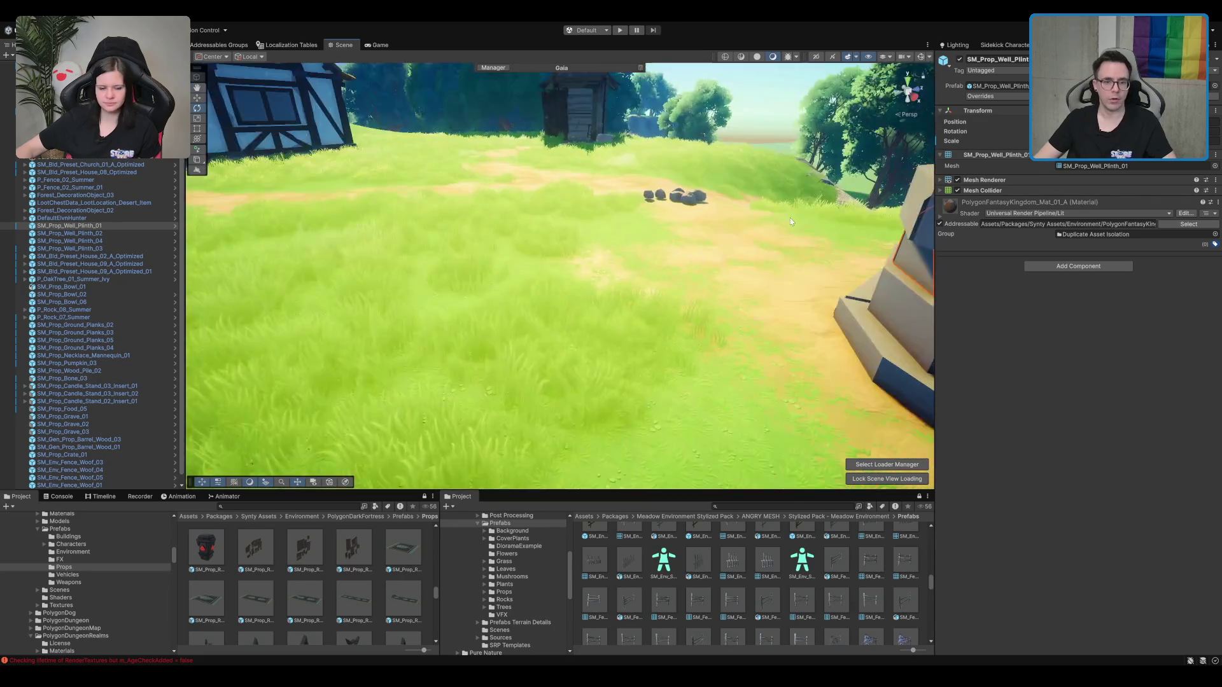
# Step: Switch to the Rotate tool for the copied well ring and pull the view out over the village
pyautogui.press('e')
pyautogui.scroll(-5, 531, 237)
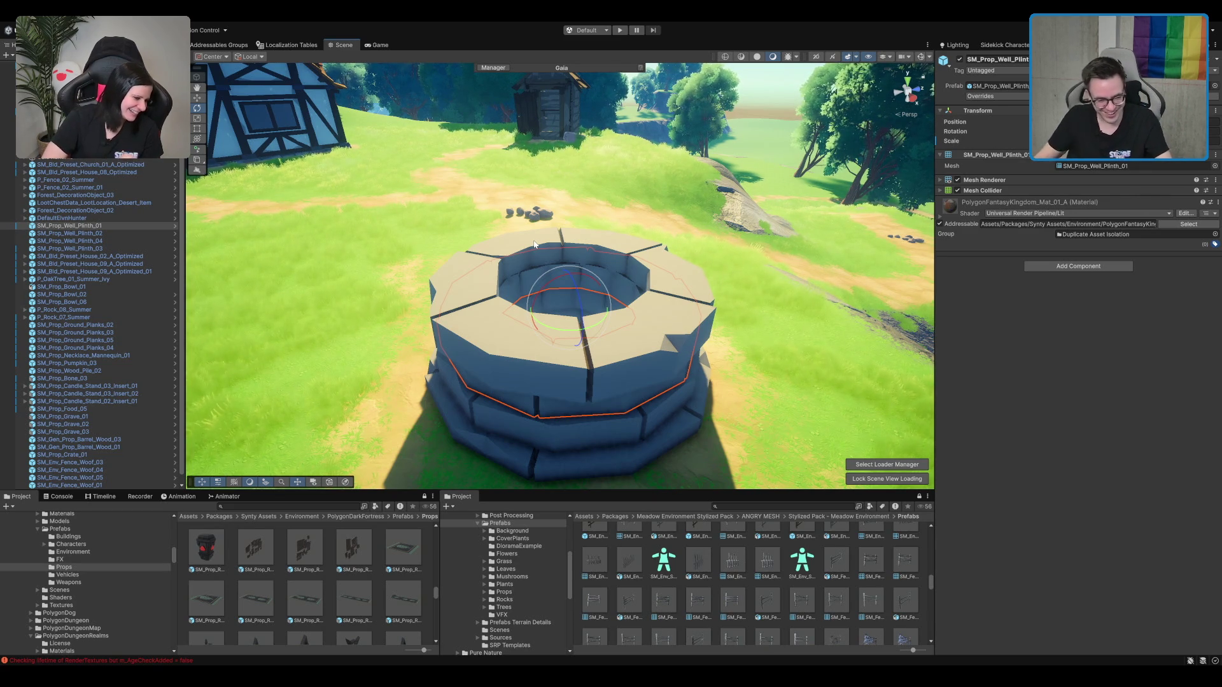
pyautogui.scroll(-10, 375, 259)
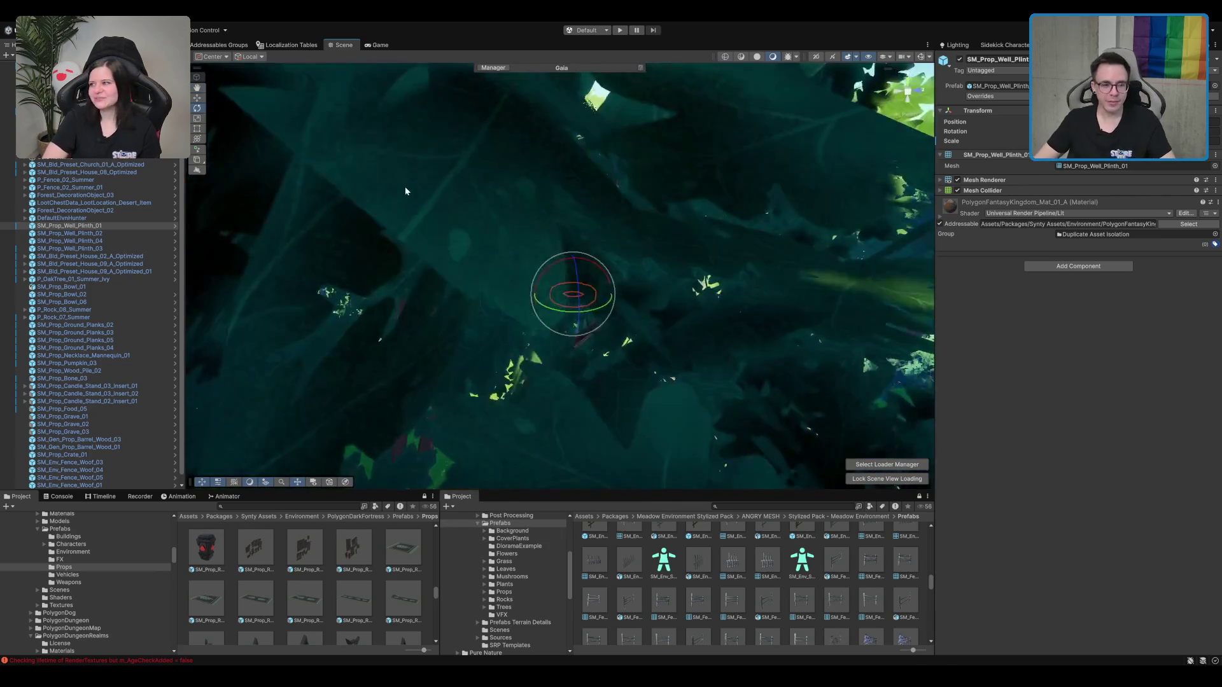
pyautogui.moveTo(405, 191)
pyautogui.mouseDown()
pyautogui.moveTo(589, 308)
pyautogui.moveTo(688, 292)
pyautogui.moveTo(734, 255)
pyautogui.moveTo(524, 273)
pyautogui.moveTo(541, 273)
pyautogui.moveTo(645, 367)
pyautogui.moveTo(661, 312)
pyautogui.moveTo(497, 228)
pyautogui.moveTo(661, 198)
pyautogui.mouseUp()
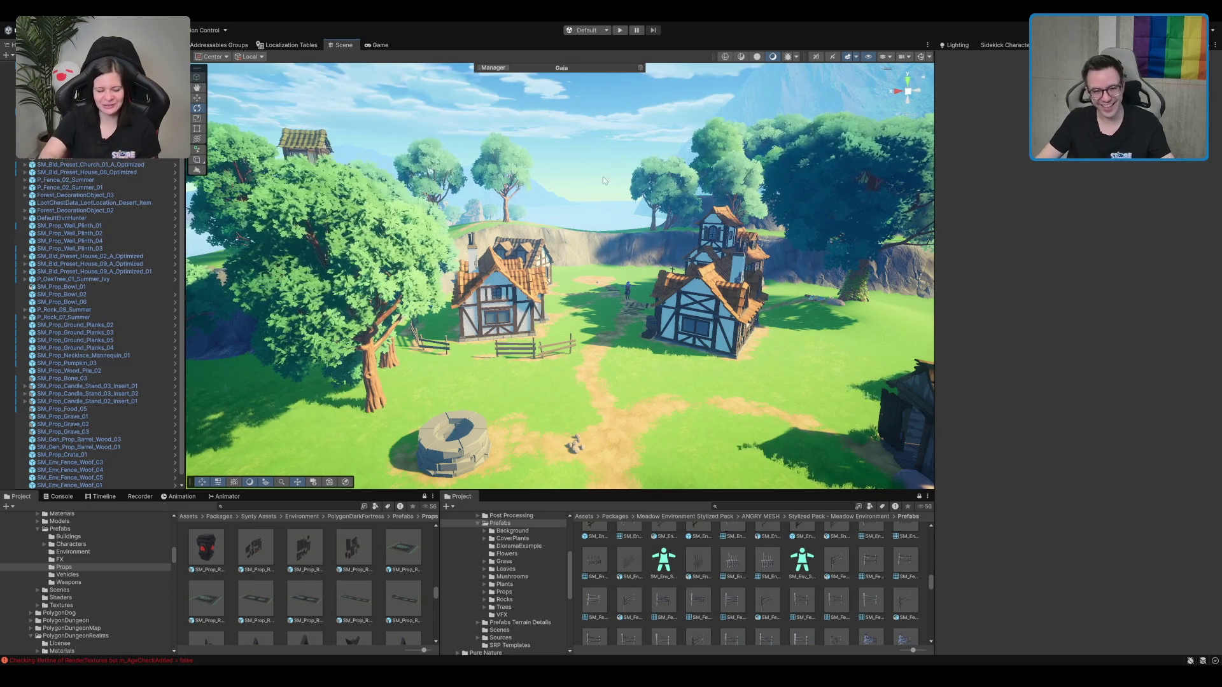
# Step: Navigate back to the well and select one of its stone plinth rings
pyautogui.scroll(10, 602, 286)
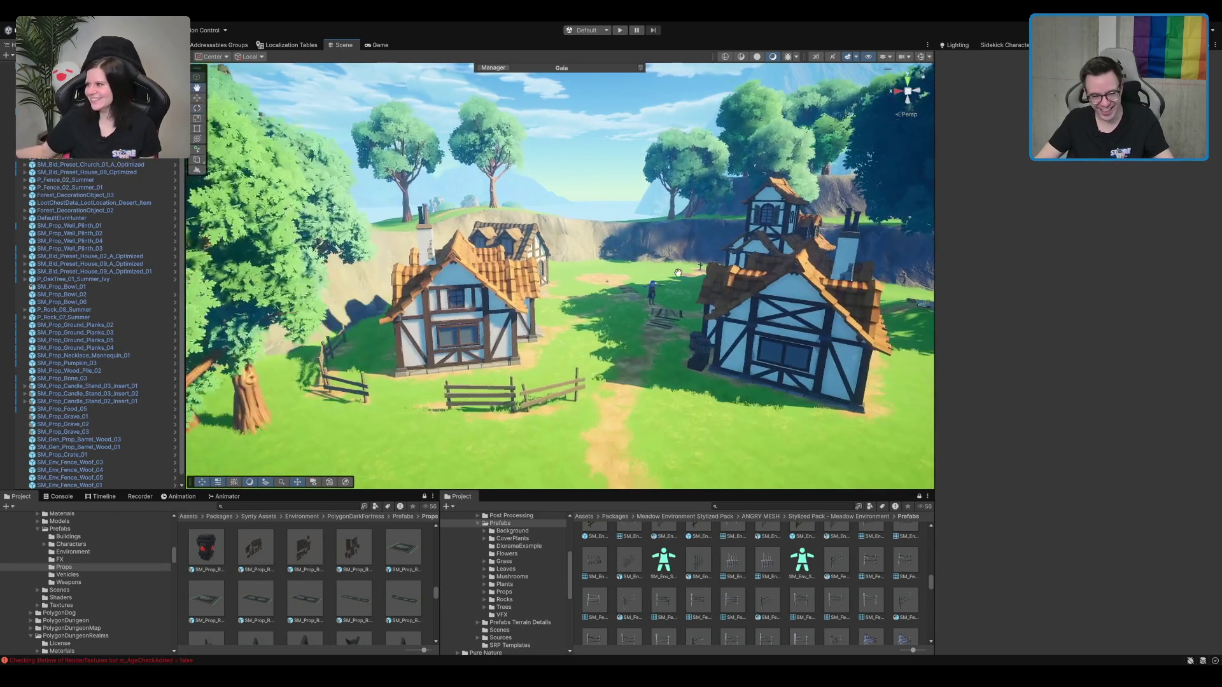
pyautogui.scroll(-10, 653, 294)
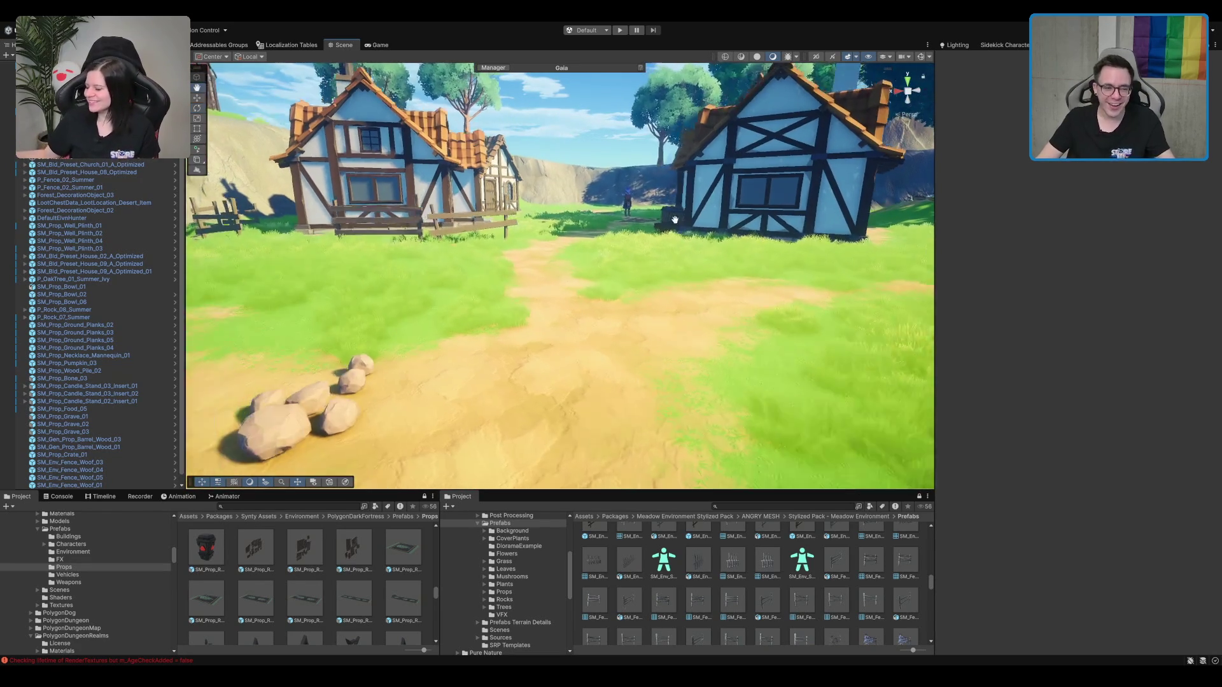
pyautogui.click(503, 295)
pyautogui.press('w')
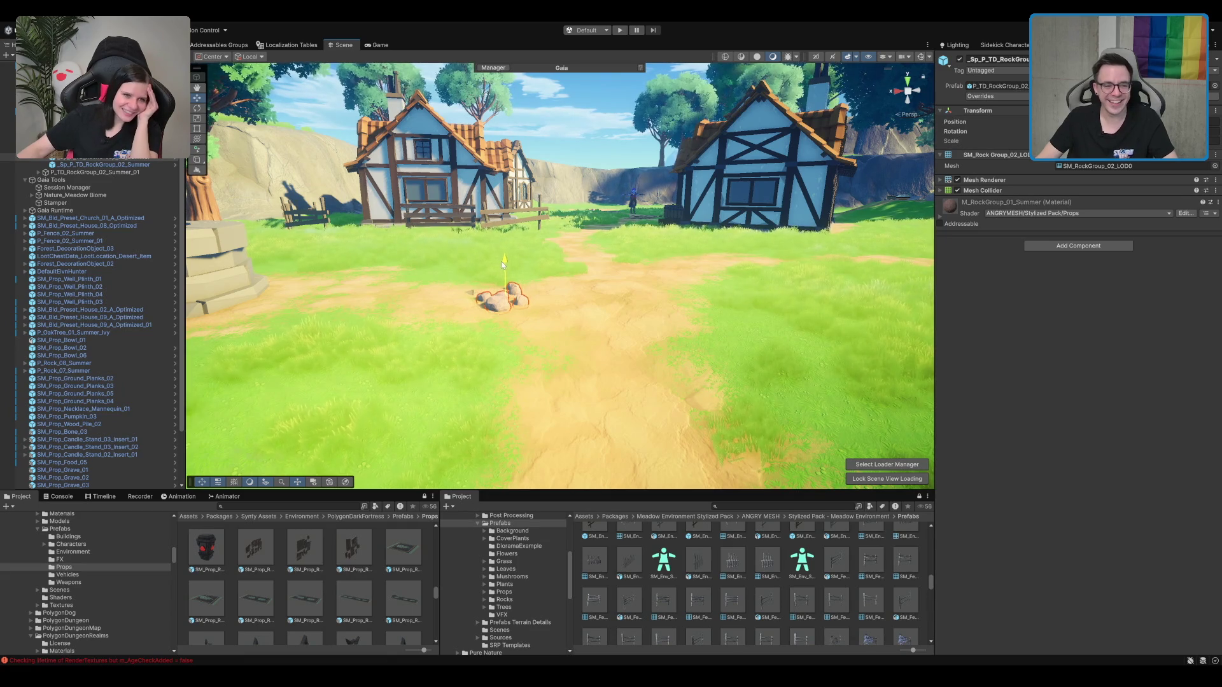
pyautogui.click(500, 262)
pyautogui.moveTo(500, 263)
pyautogui.mouseDown()
pyautogui.moveTo(606, 237)
pyautogui.moveTo(602, 253)
pyautogui.mouseUp()
pyautogui.scroll(10, 602, 253)
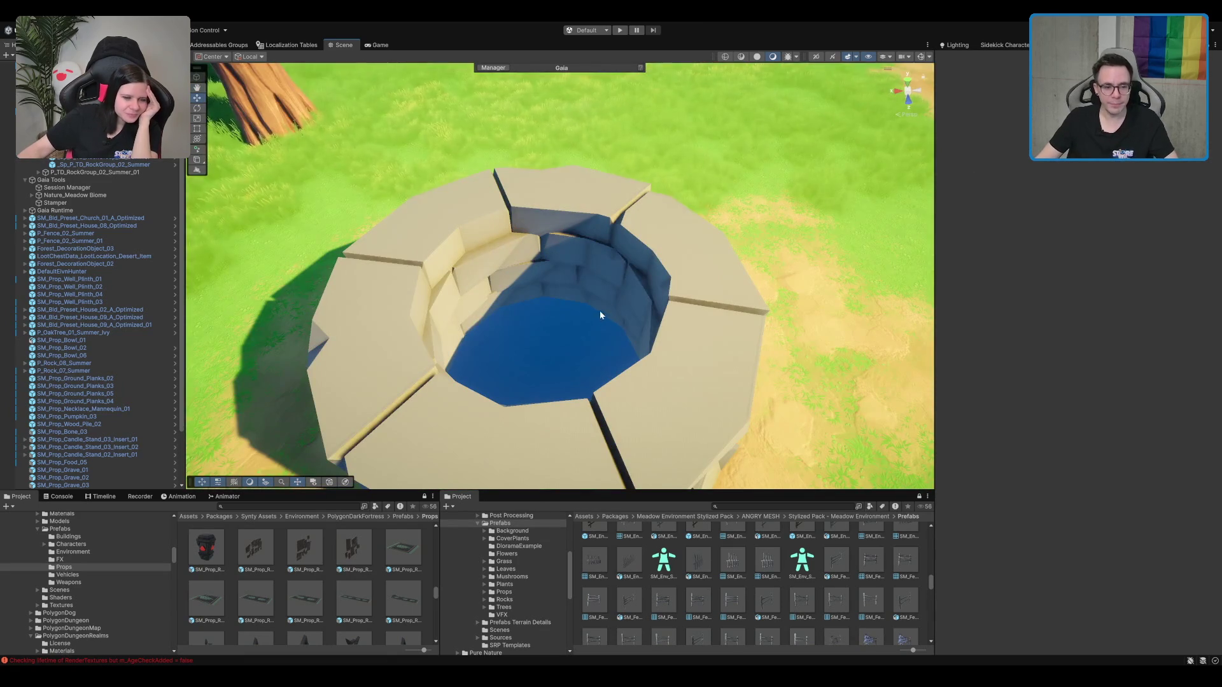
pyautogui.click(596, 312)
pyautogui.moveTo(605, 303)
pyautogui.mouseDown()
pyautogui.moveTo(618, 350)
pyautogui.moveTo(567, 301)
pyautogui.mouseUp()
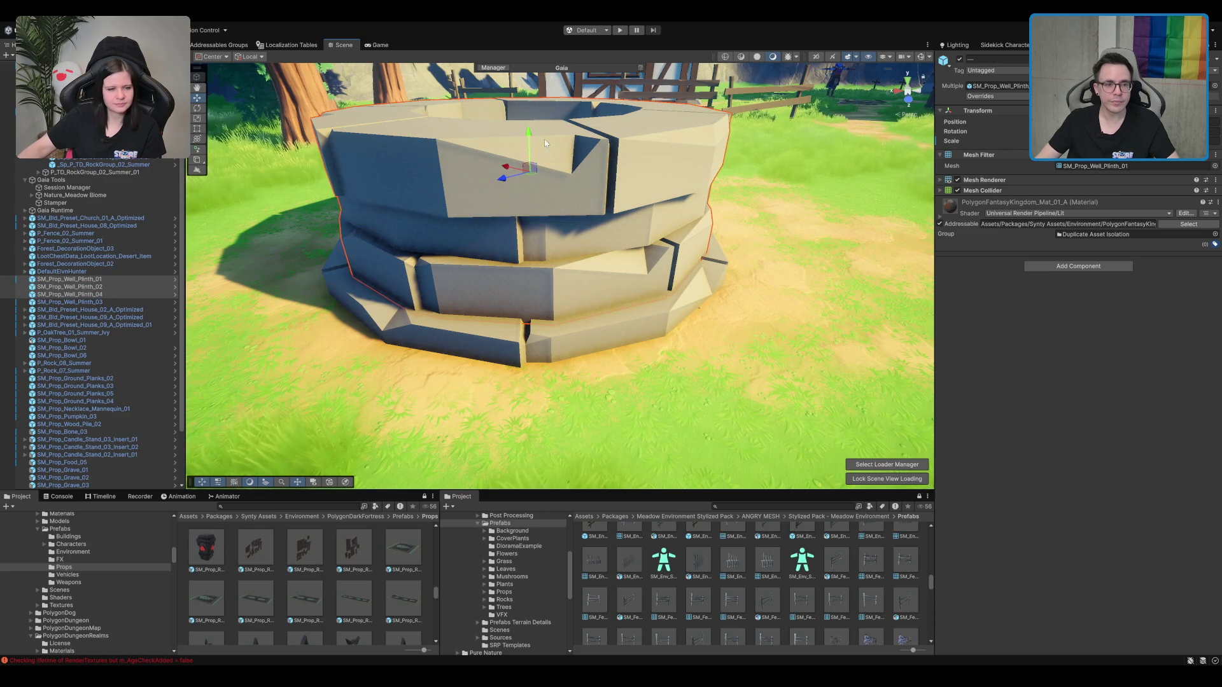
# Step: Duplicate the three plinth rings and move the copies lower into the shaft
pyautogui.hotkey('ctrl', 'd')
pyautogui.moveTo(593, 316)
pyautogui.mouseDown()
pyautogui.moveTo(590, 217)
pyautogui.moveTo(509, 253)
pyautogui.moveTo(521, 255)
pyautogui.moveTo(509, 337)
pyautogui.moveTo(512, 327)
pyautogui.mouseUp()
pyautogui.hotkey('ctrl', 'd')
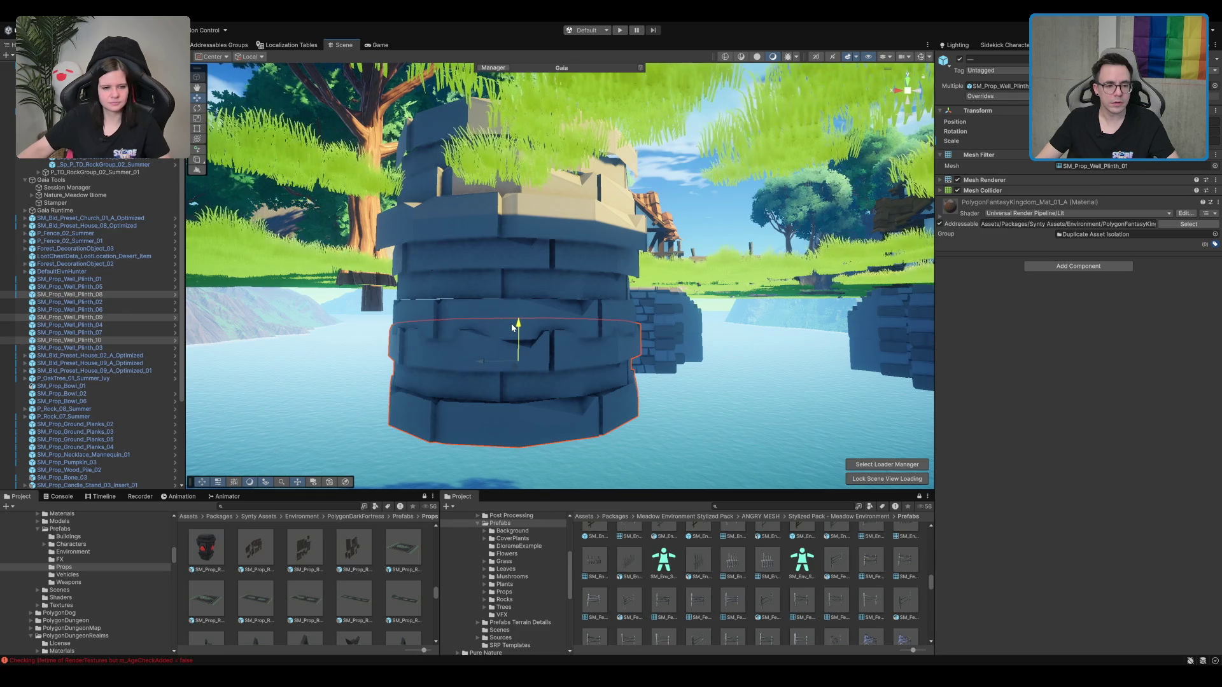
pyautogui.hotkey('ctrl', 'z')
pyautogui.click(555, 369)
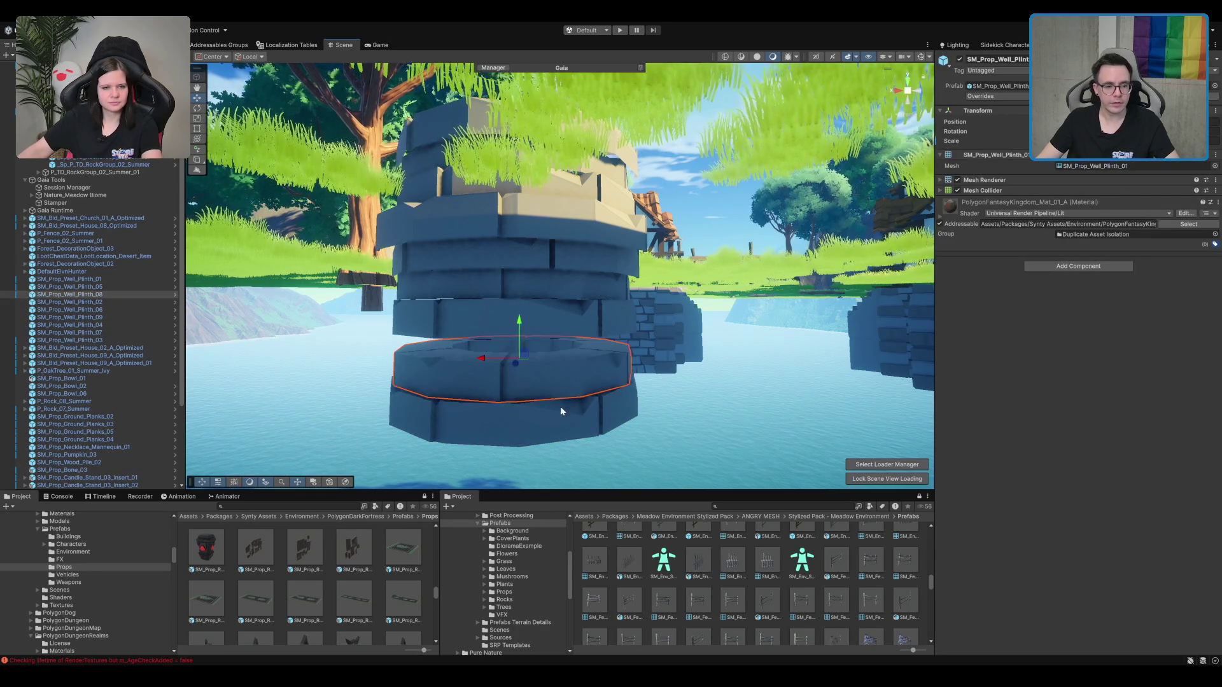
pyautogui.moveTo(520, 368)
pyautogui.mouseDown()
pyautogui.moveTo(515, 319)
pyautogui.moveTo(516, 372)
pyautogui.moveTo(534, 315)
pyautogui.mouseUp()
pyautogui.hotkey('ctrl', 'd')
# Step: Duplicate the lowest ring again to extend the shaft below the terrain surface
pyautogui.scroll(5, 535, 315)
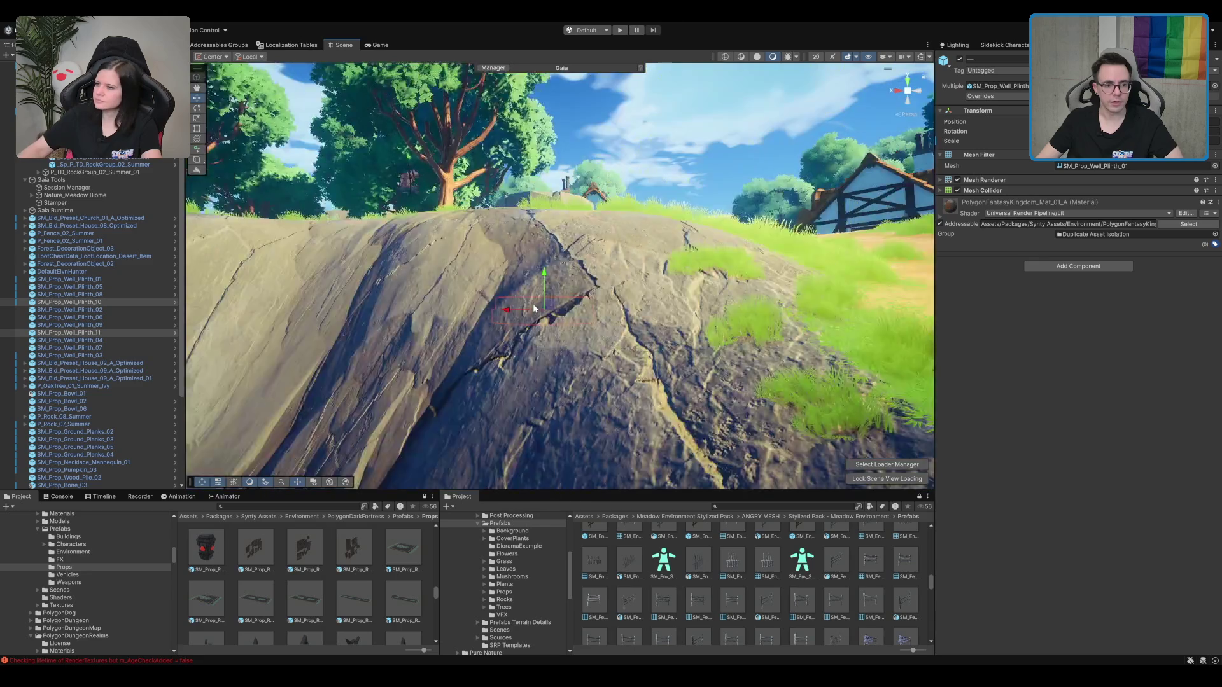
pyautogui.press('f')
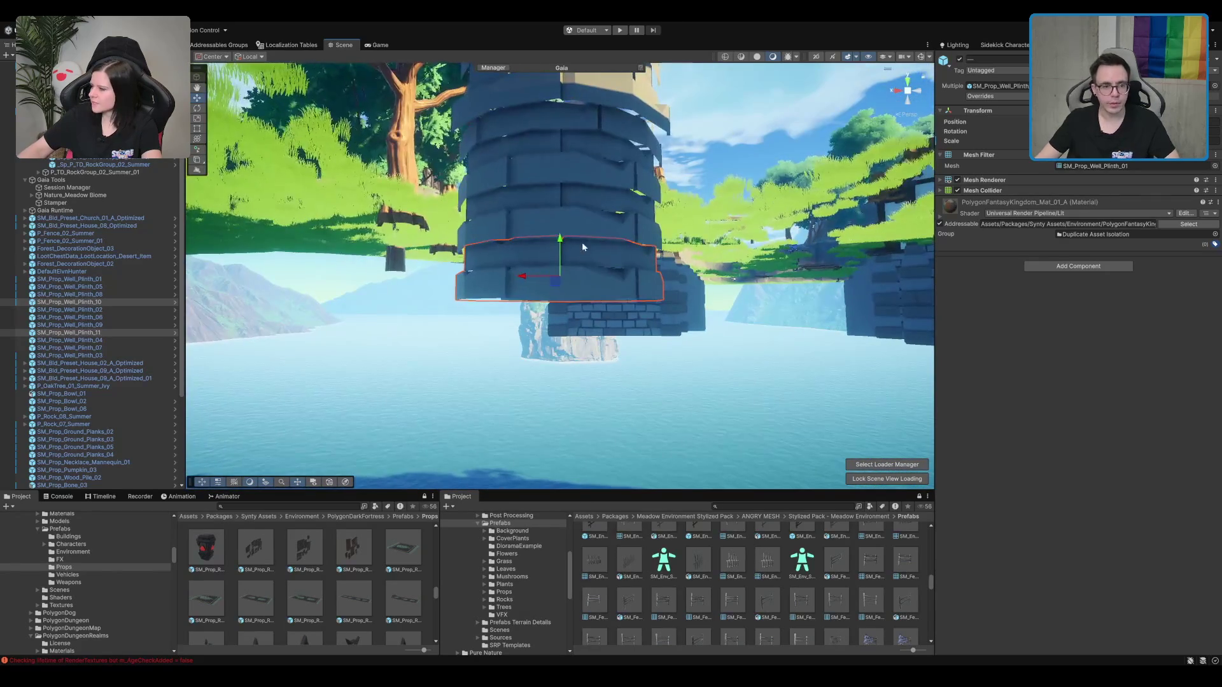
pyautogui.hotkey('ctrl', 'd')
pyautogui.moveTo(560, 240)
pyautogui.mouseDown()
pyautogui.moveTo(560, 324)
pyautogui.moveTo(624, 233)
pyautogui.moveTo(588, 280)
pyautogui.moveTo(523, 307)
pyautogui.moveTo(614, 269)
pyautogui.moveTo(618, 235)
pyautogui.moveTo(633, 317)
pyautogui.moveTo(518, 300)
pyautogui.moveTo(633, 251)
pyautogui.moveTo(610, 247)
pyautogui.mouseUp()
pyautogui.hotkey('ctrl', 'd')
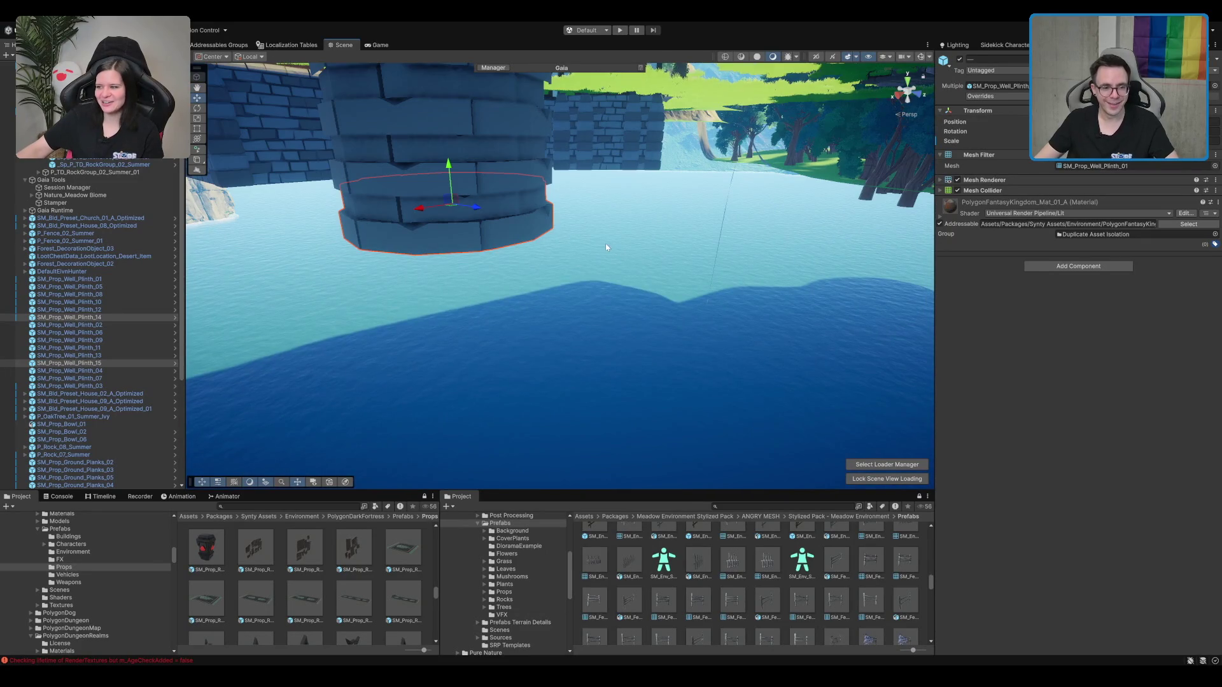
pyautogui.scroll(-3, 612, 236)
pyautogui.scroll(-2, 610, 252)
pyautogui.moveTo(610, 257)
pyautogui.mouseDown()
pyautogui.moveTo(703, 329)
pyautogui.moveTo(605, 307)
pyautogui.mouseUp()
pyautogui.click(600, 306)
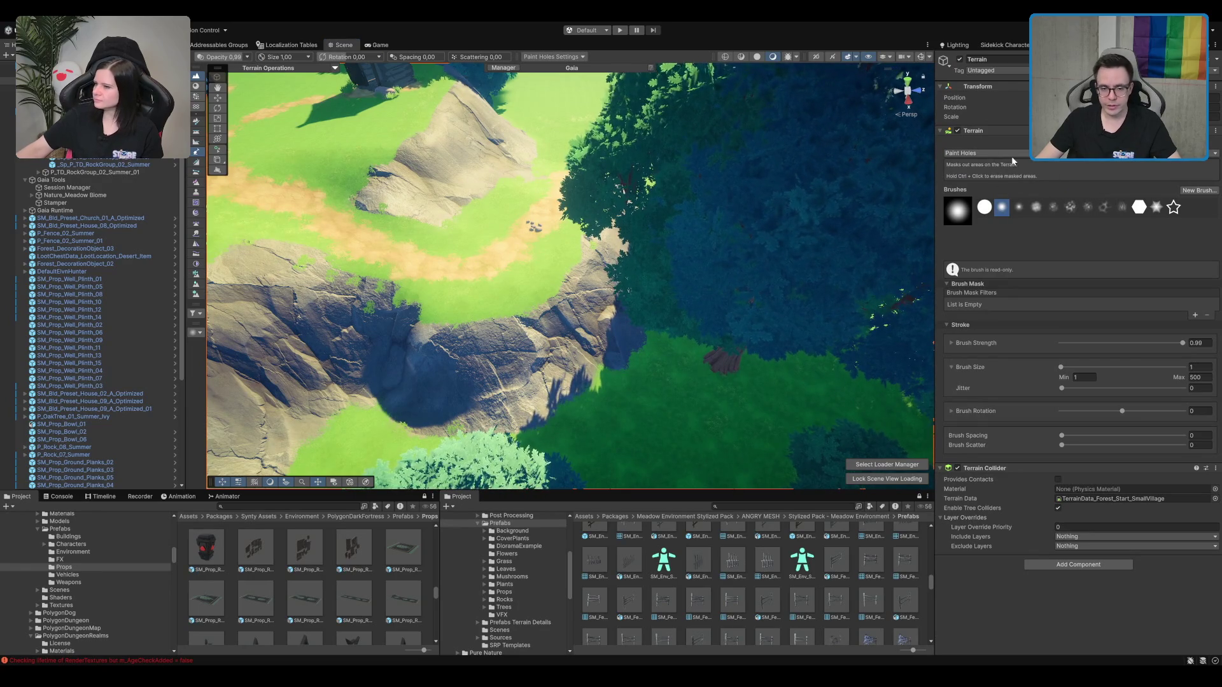
# Step: Choose Paint Trees with the Tree_08 prototype and orbit over the cliff and dirt path
pyautogui.click(1071, 146)
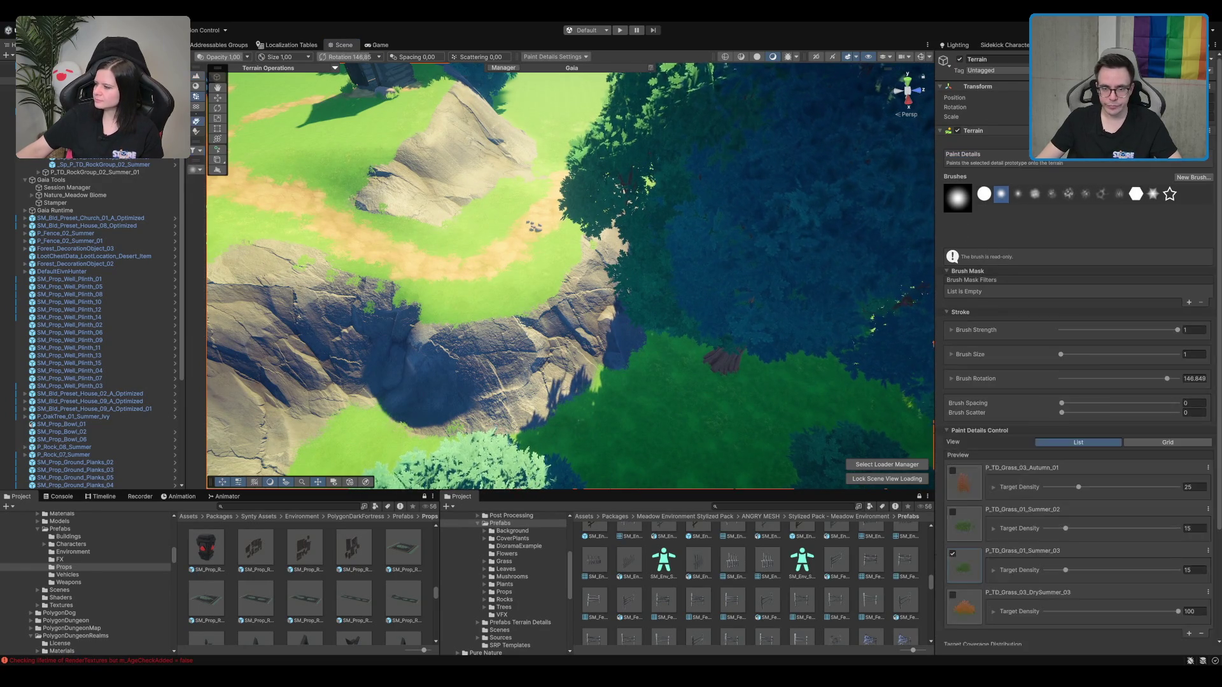
pyautogui.click(1014, 217)
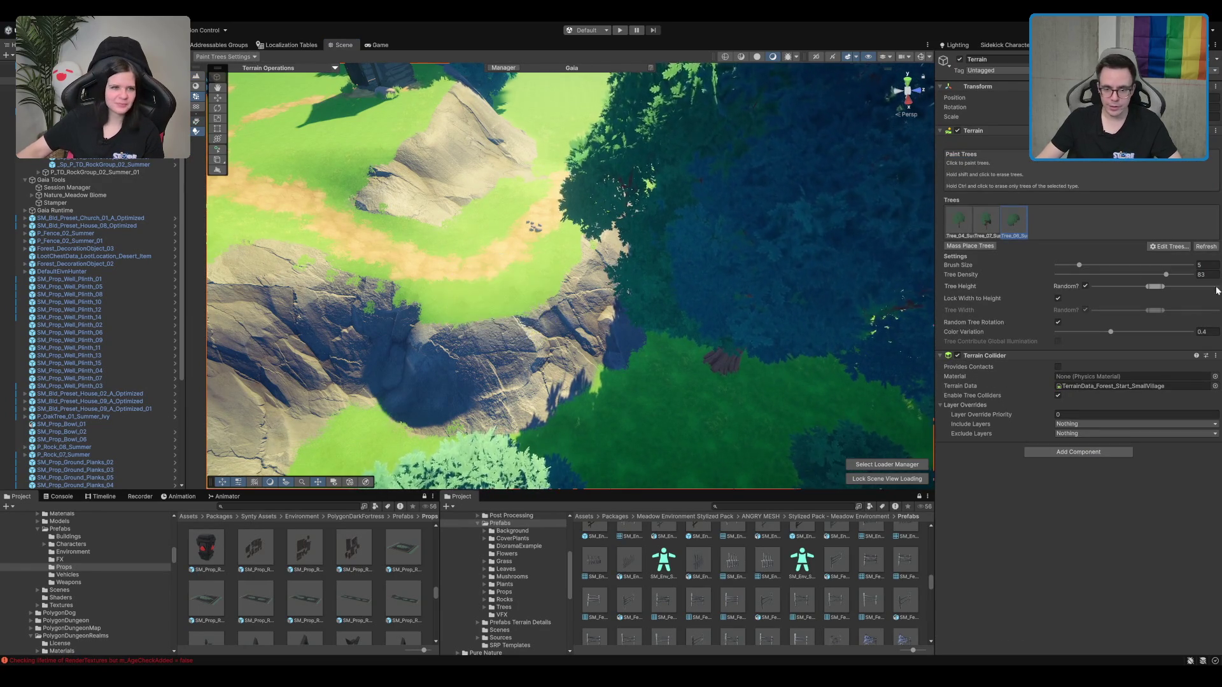
pyautogui.moveTo(552, 254); pyautogui.dragTo(514, 352)
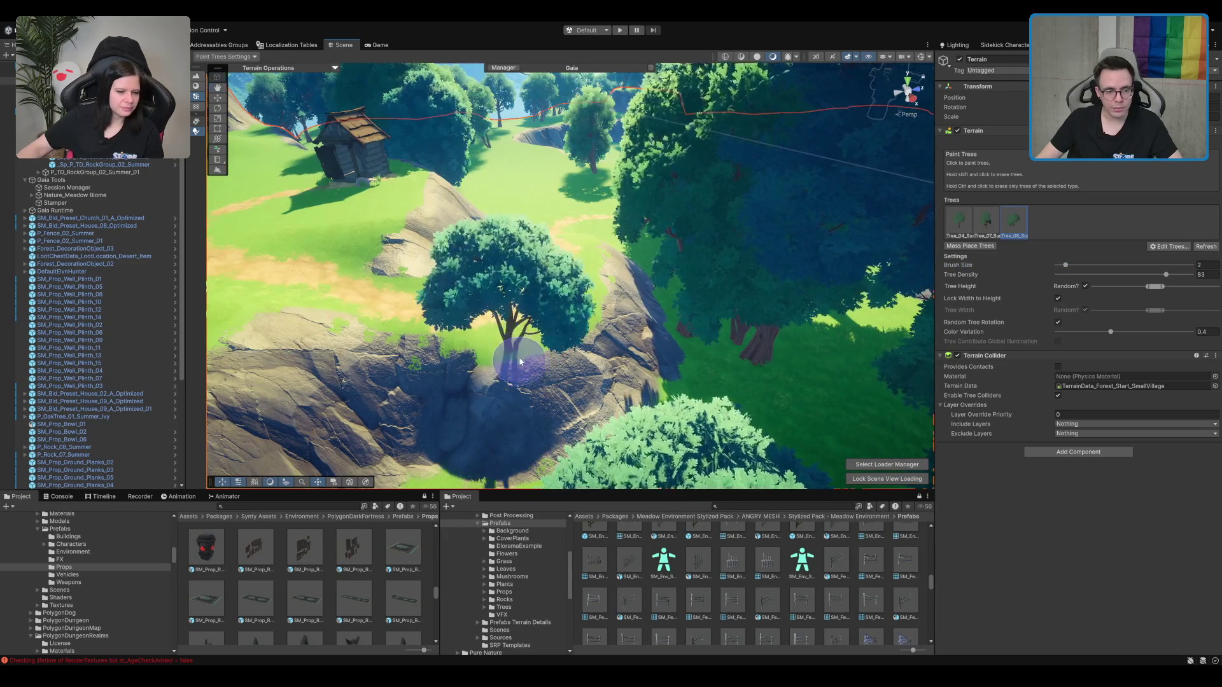
pyautogui.scroll(10, 519, 362)
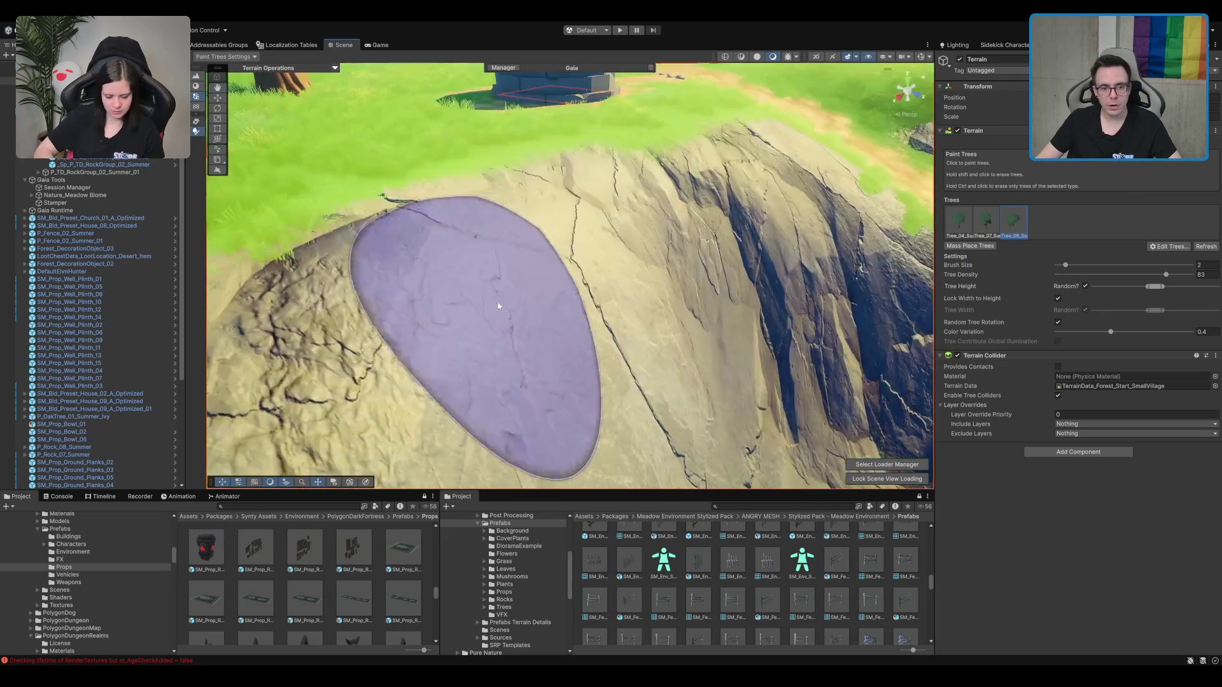
pyautogui.moveTo(498, 306)
pyautogui.mouseDown()
pyautogui.moveTo(623, 273)
pyautogui.moveTo(655, 287)
pyautogui.moveTo(651, 315)
pyautogui.moveTo(917, 204)
pyautogui.mouseUp()
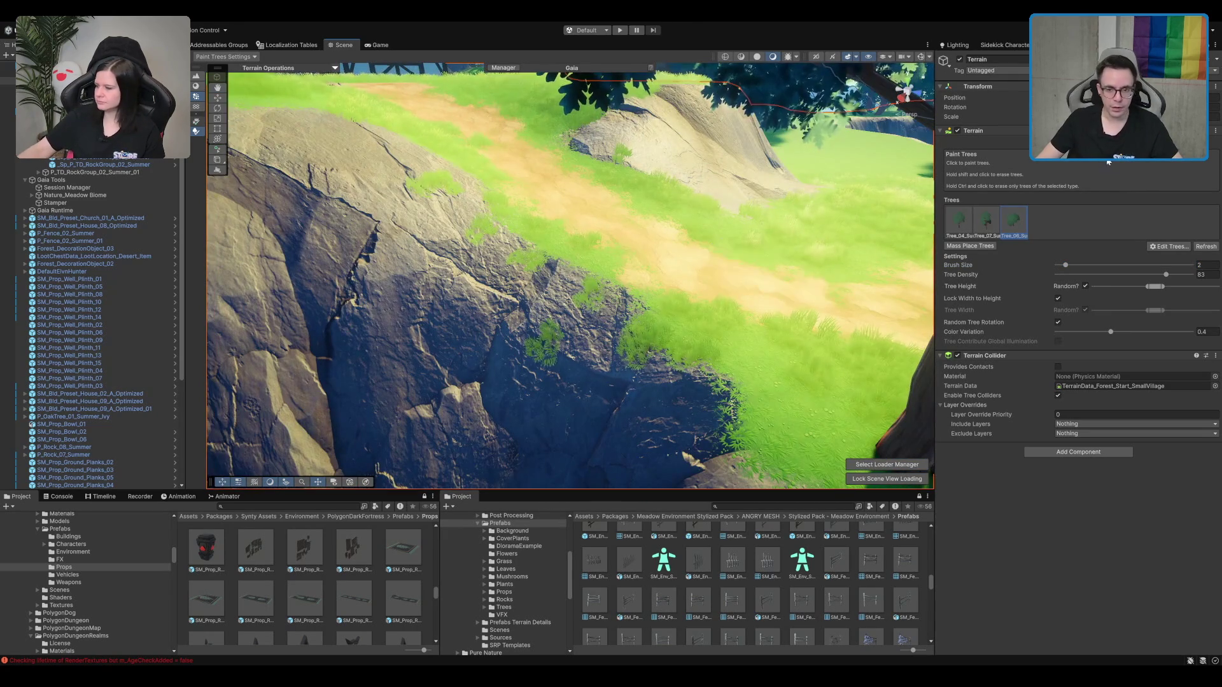
# Step: Switch the terrain tool to Paint Details for grass
pyautogui.press('F6')
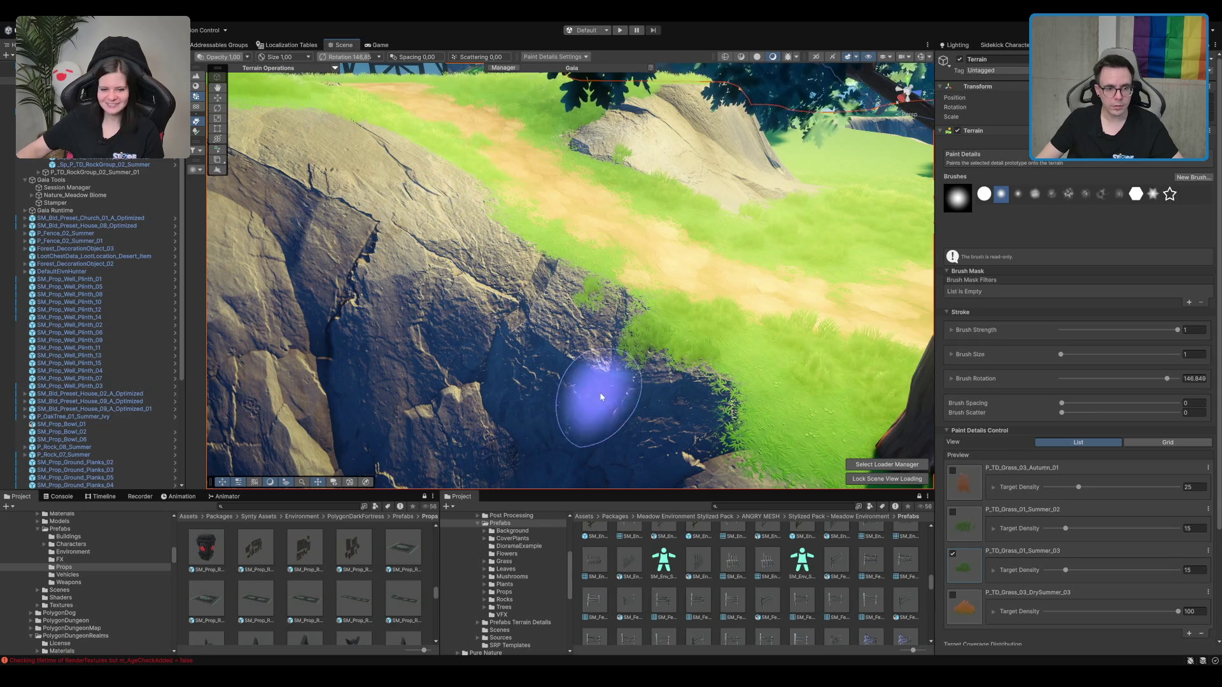
pyautogui.moveTo(665, 394)
pyautogui.mouseDown()
pyautogui.moveTo(716, 322)
pyautogui.moveTo(700, 327)
pyautogui.moveTo(757, 300)
pyautogui.moveTo(698, 259)
pyautogui.moveTo(635, 244)
pyautogui.moveTo(702, 234)
pyautogui.moveTo(638, 201)
pyautogui.moveTo(636, 130)
pyautogui.moveTo(579, 261)
pyautogui.moveTo(655, 210)
pyautogui.moveTo(665, 184)
pyautogui.mouseUp()
pyautogui.press('w')
pyautogui.click(635, 278)
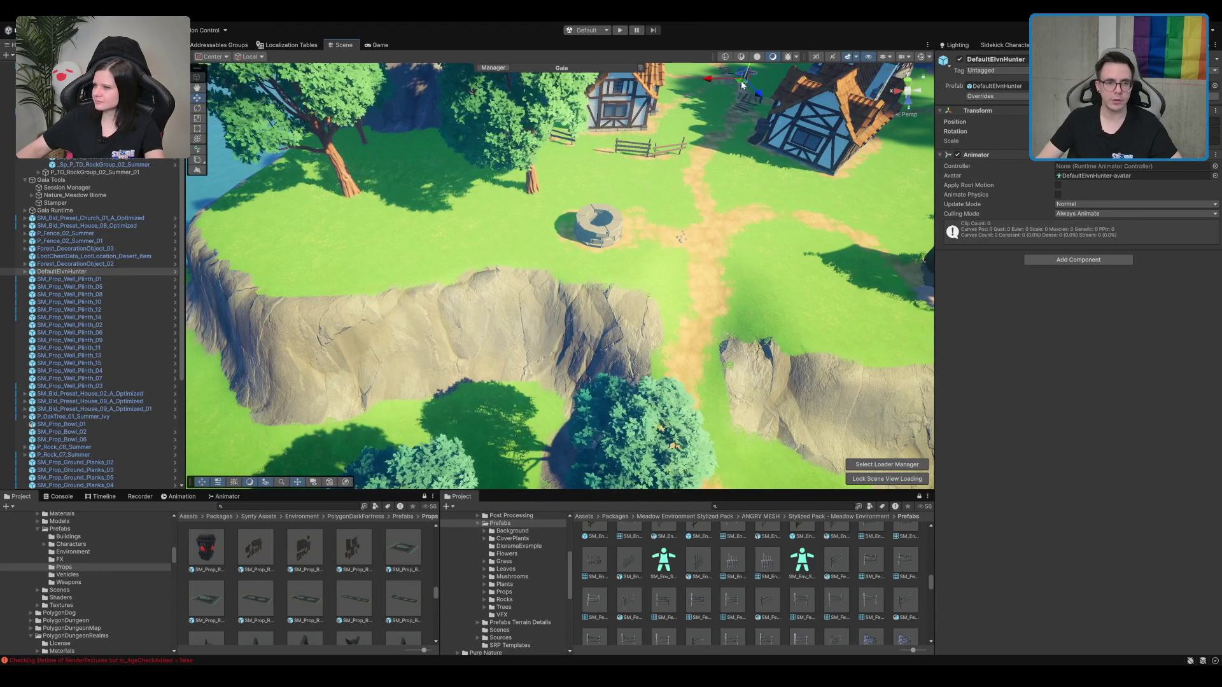
pyautogui.click(516, 376)
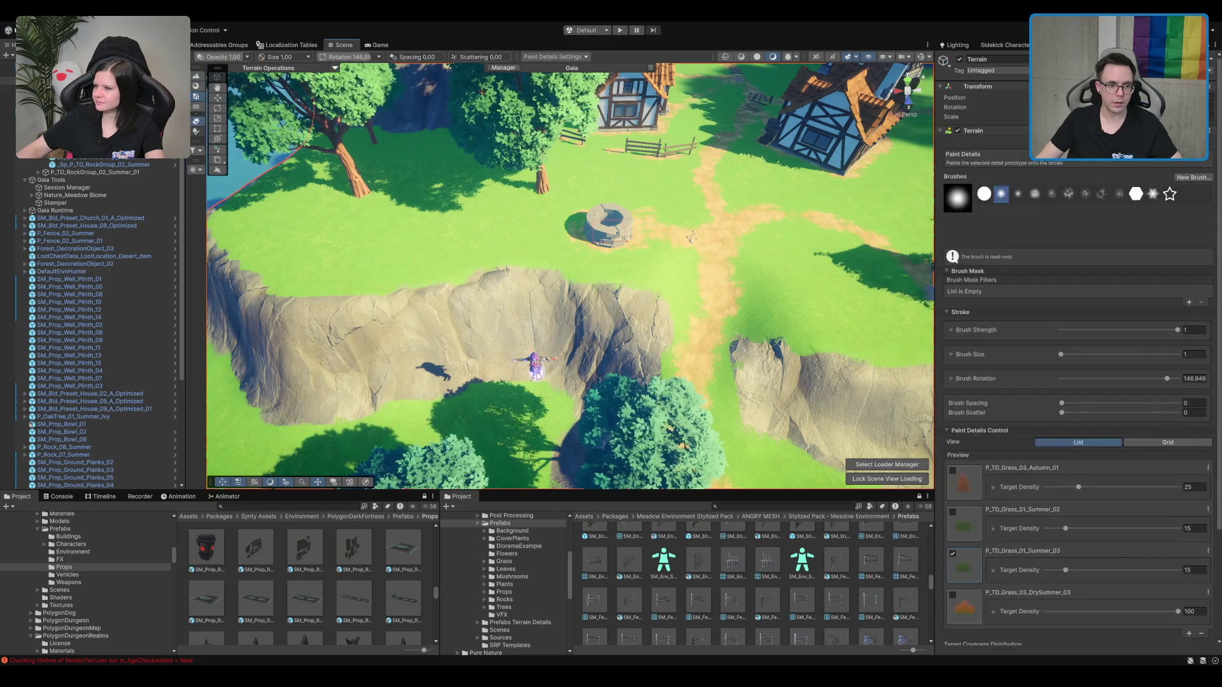
pyautogui.click(535, 351)
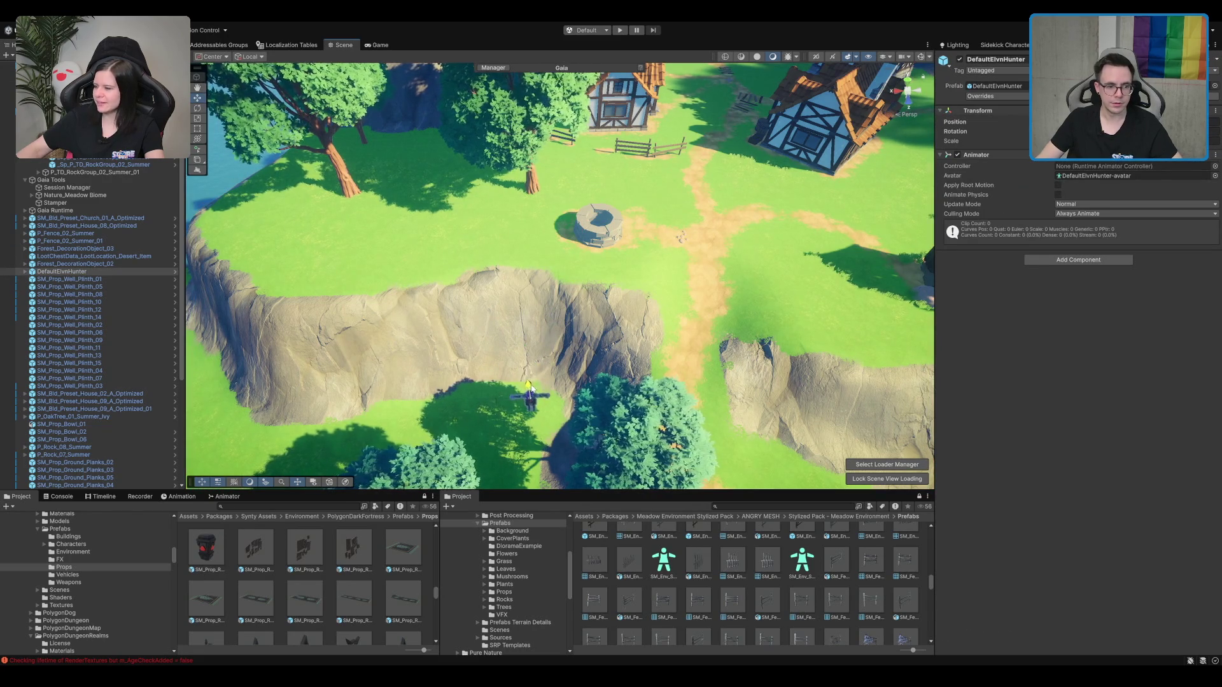
pyautogui.press('f')
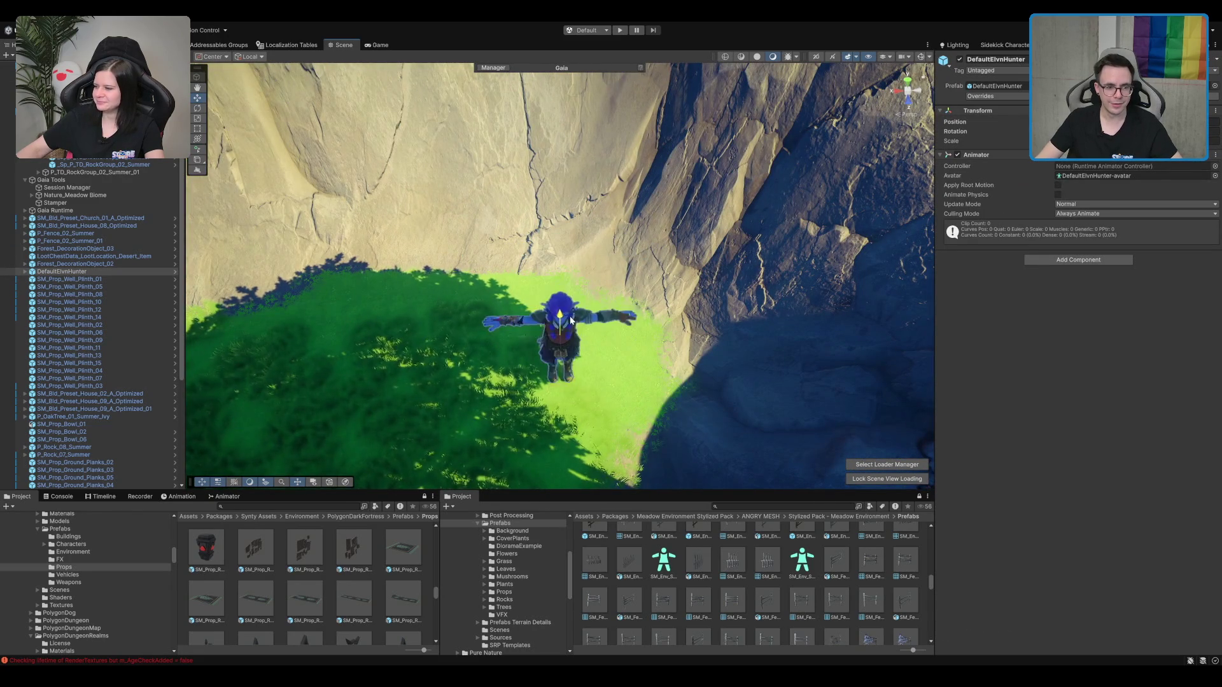
pyautogui.moveTo(561, 336)
pyautogui.mouseDown()
pyautogui.moveTo(589, 337)
pyautogui.moveTo(699, 115)
pyautogui.mouseUp()
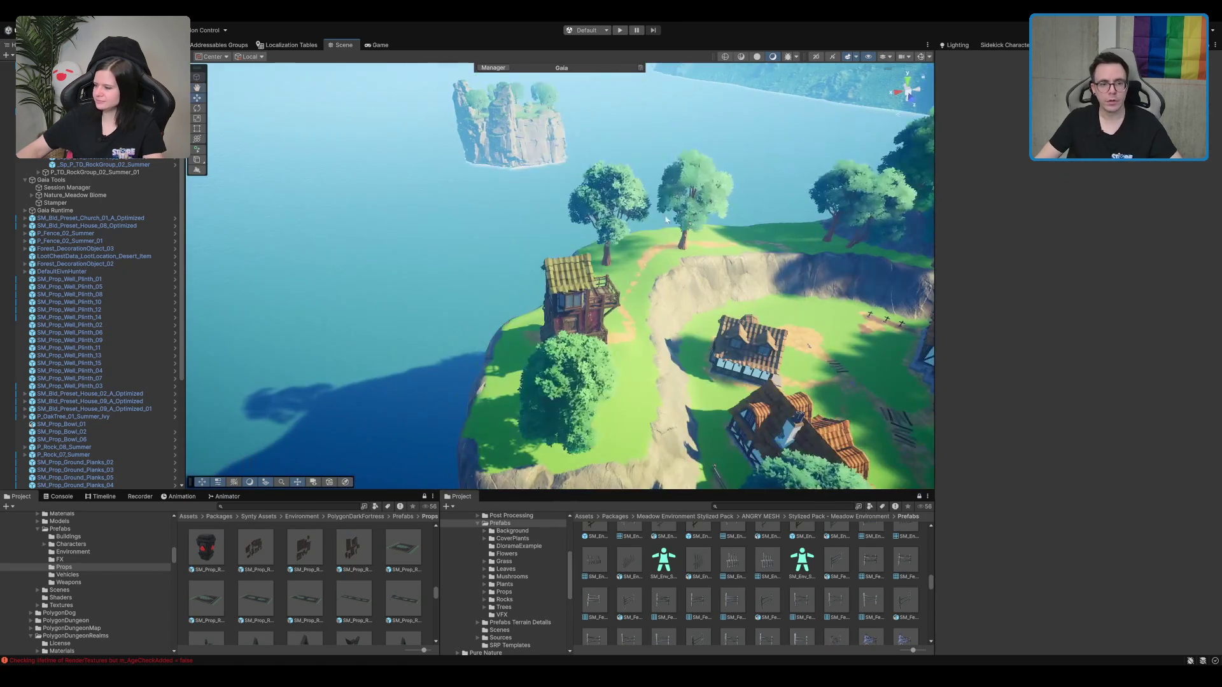
pyautogui.scroll(15, 559, 275)
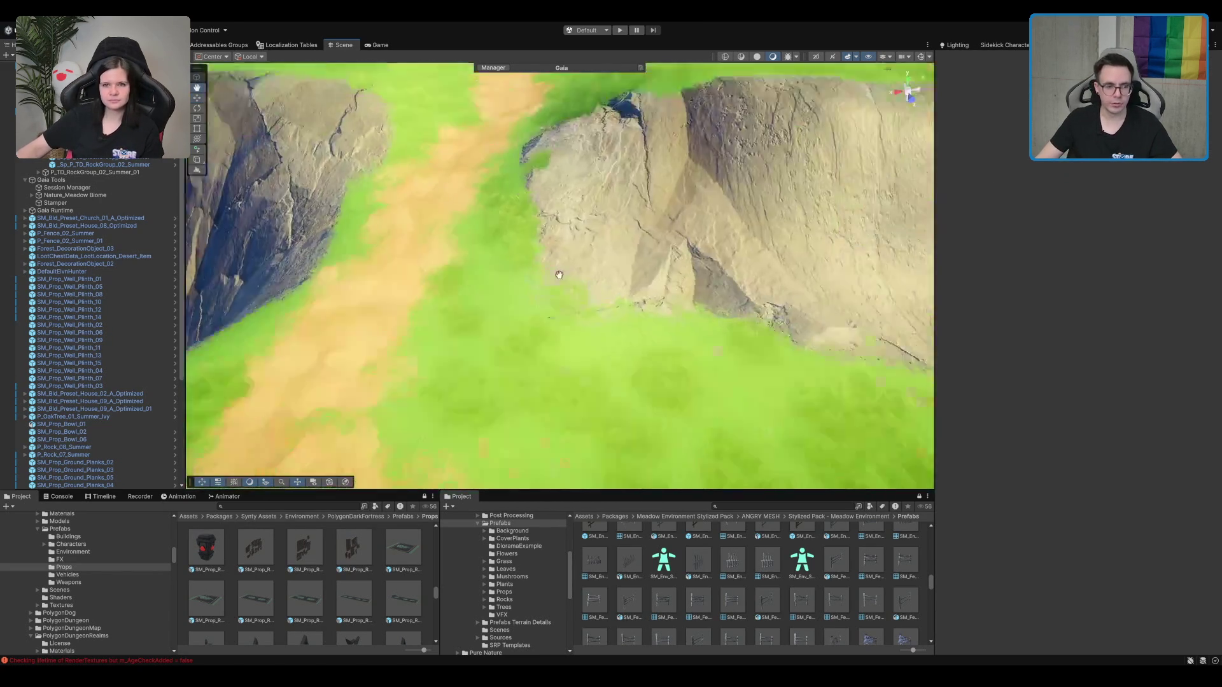
pyautogui.scroll(10, 559, 275)
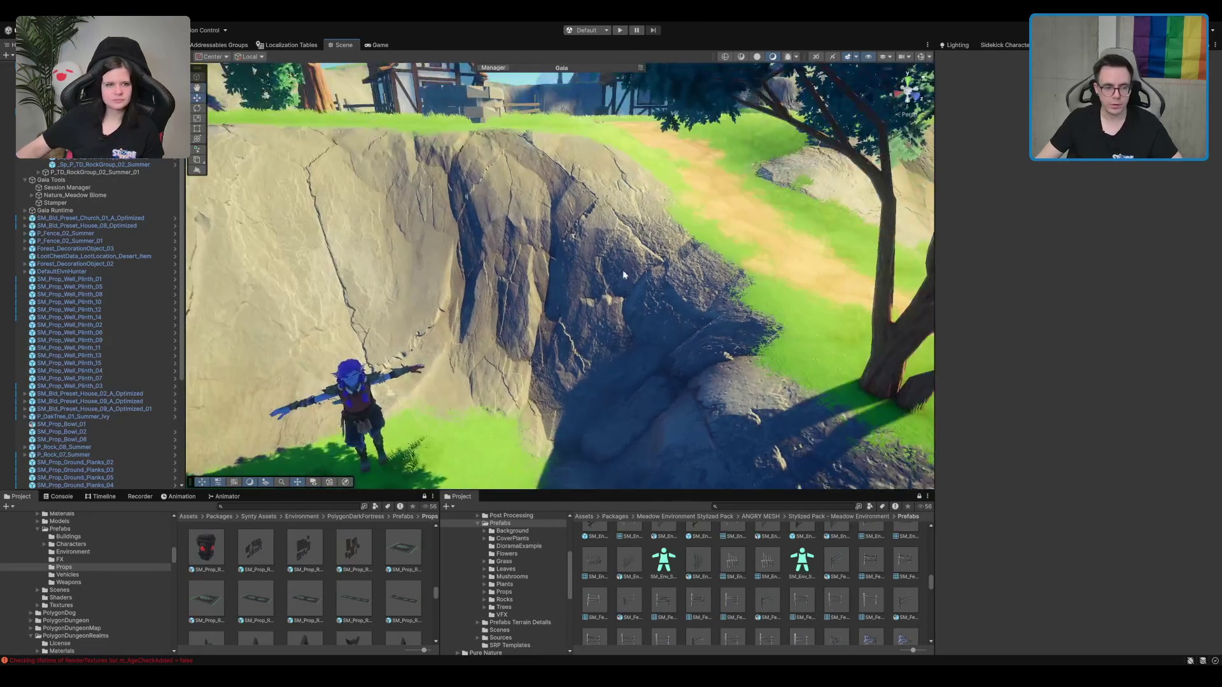
pyautogui.scroll(5, 464, 230)
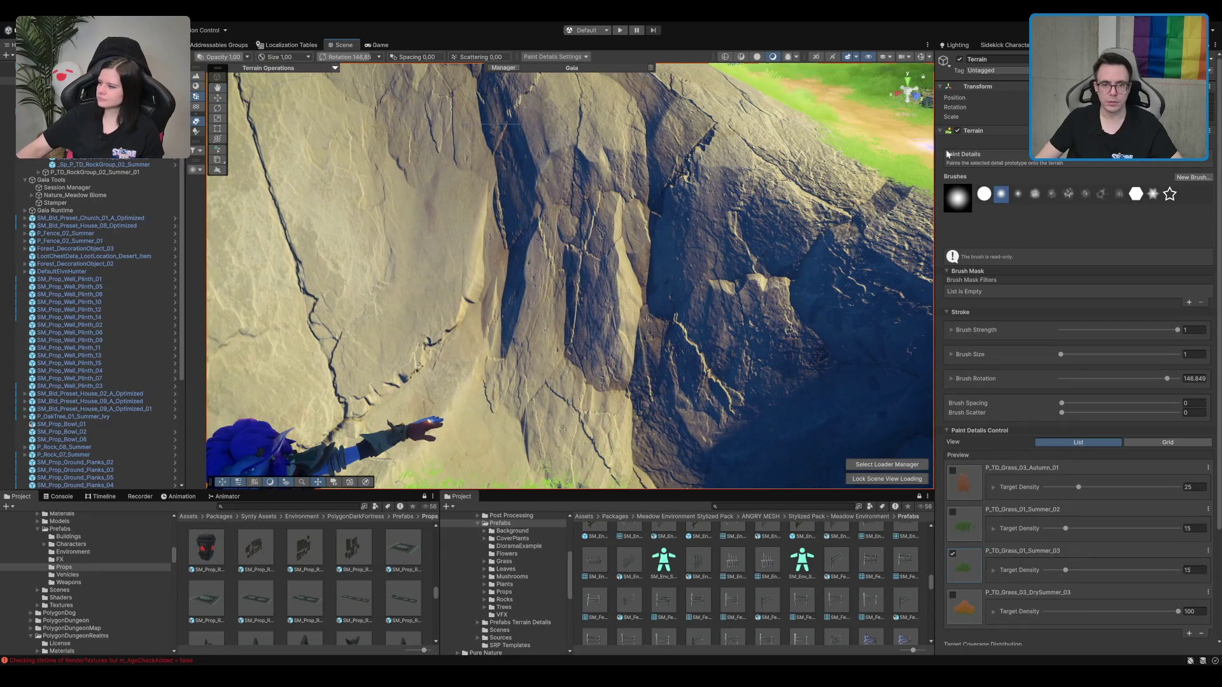
pyautogui.click(196, 151)
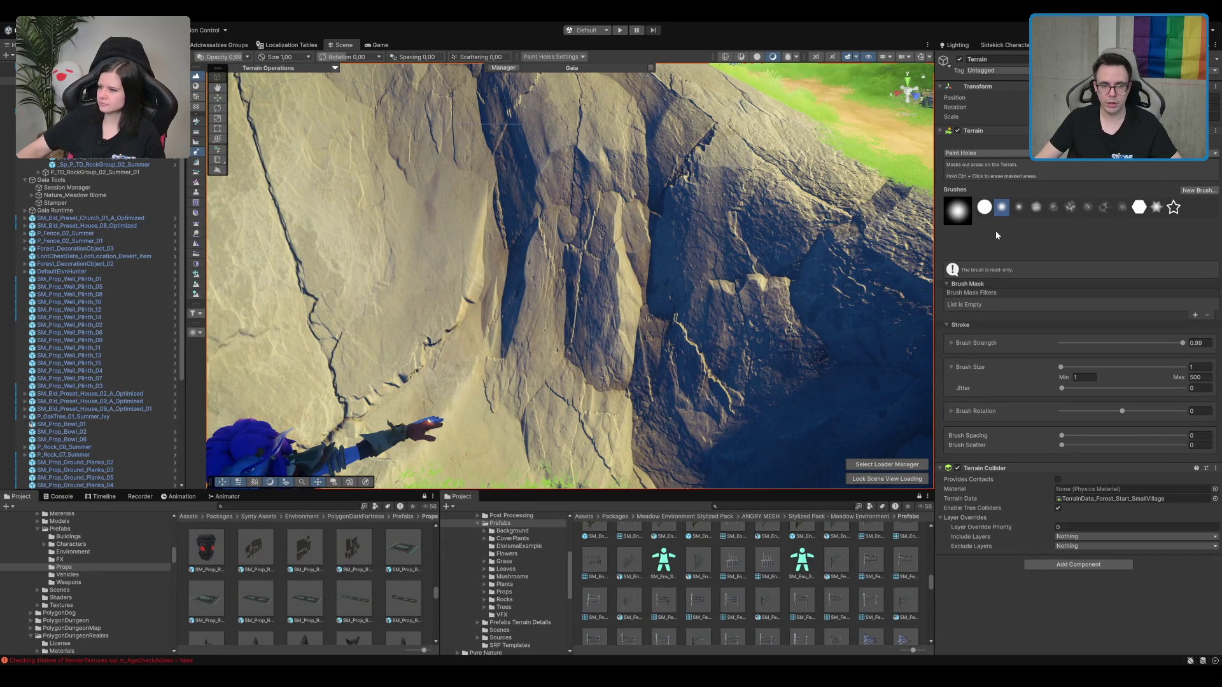
# Step: Paint a hole through the cliff around the elf character, extending it right and downward
pyautogui.scroll(-5, 537, 261)
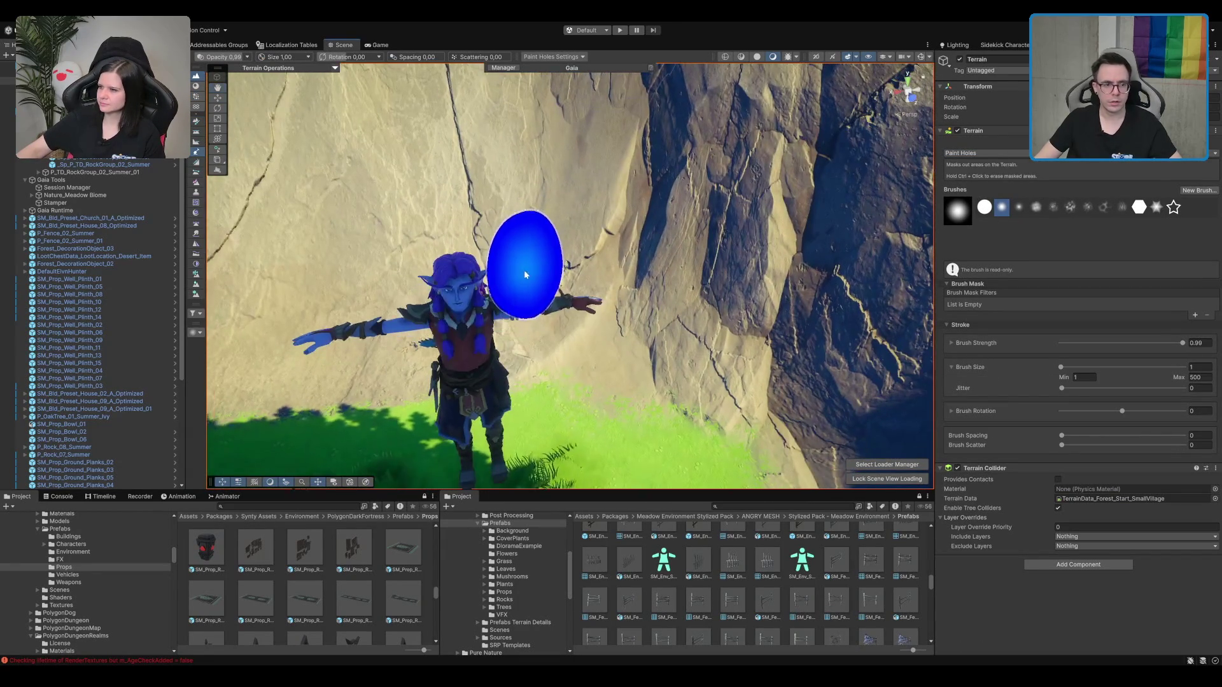
pyautogui.moveTo(525, 274)
pyautogui.mouseDown()
pyautogui.moveTo(404, 308)
pyautogui.moveTo(445, 334)
pyautogui.moveTo(341, 341)
pyautogui.moveTo(458, 267)
pyautogui.moveTo(462, 152)
pyautogui.moveTo(543, 272)
pyautogui.moveTo(679, 158)
pyautogui.moveTo(603, 281)
pyautogui.moveTo(516, 153)
pyautogui.moveTo(382, 218)
pyautogui.moveTo(499, 185)
pyautogui.mouseUp()
pyautogui.moveTo(555, 226)
pyautogui.mouseDown()
pyautogui.moveTo(581, 242)
pyautogui.moveTo(581, 395)
pyautogui.moveTo(590, 356)
pyautogui.mouseUp()
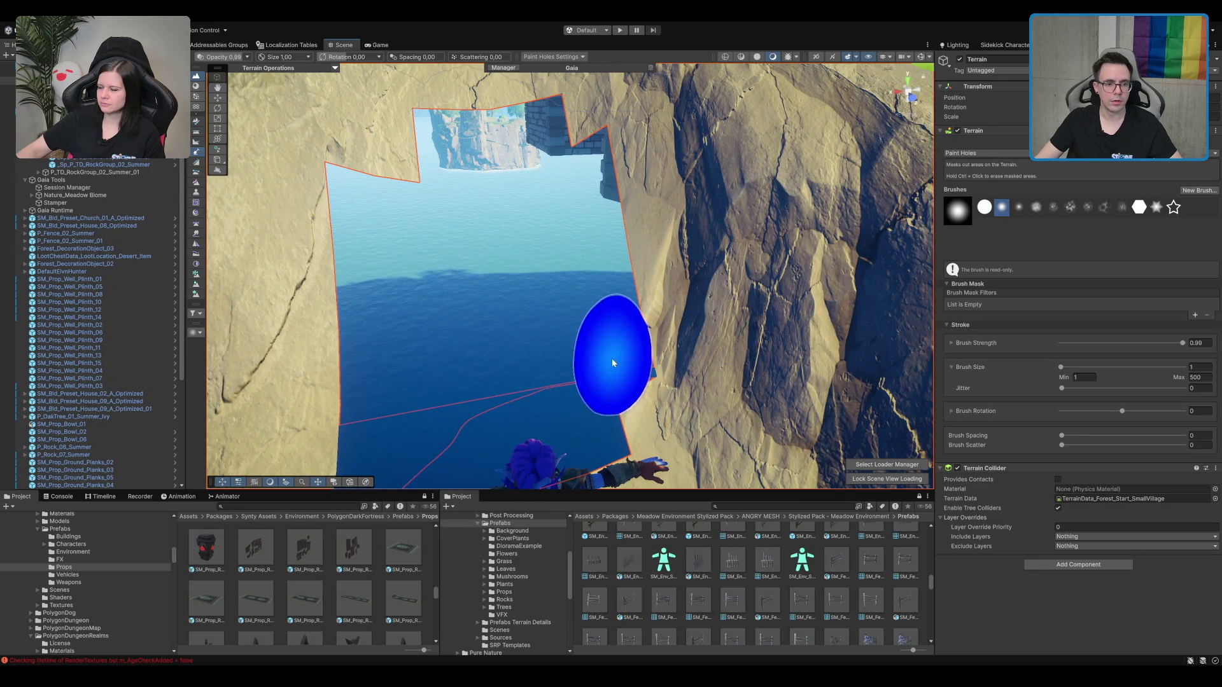
# Step: Delete a stone well plinth piece next to the cliff hole
pyautogui.scroll(-5, 611, 357)
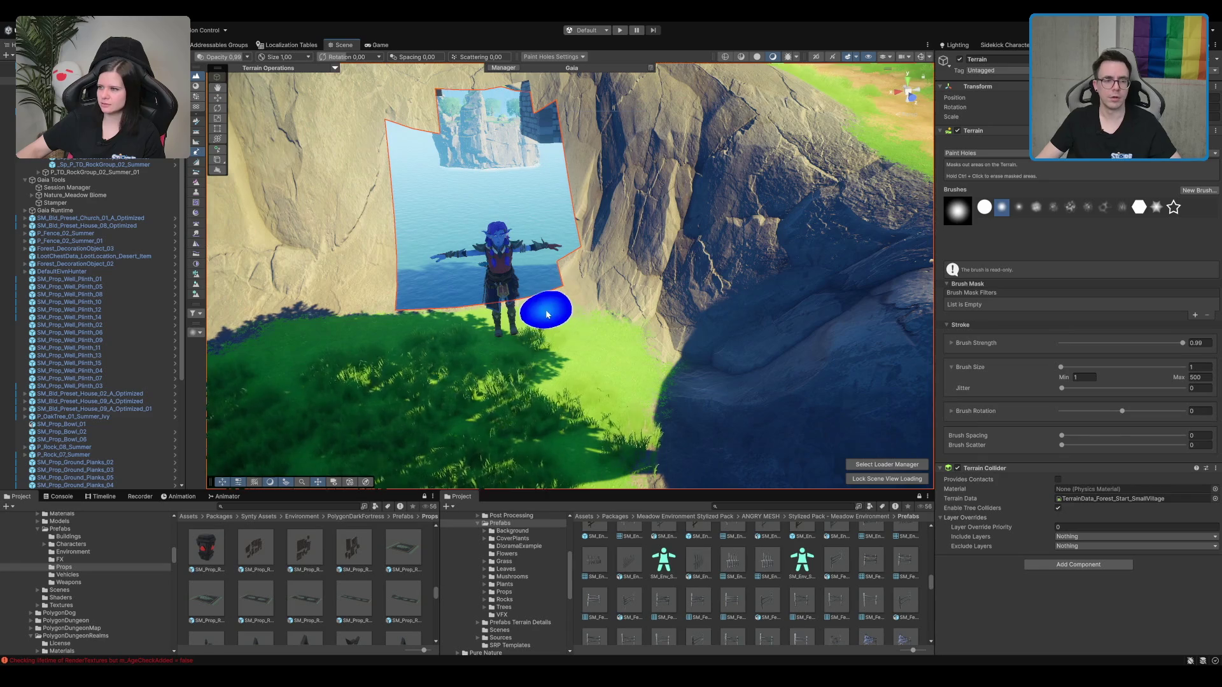
pyautogui.scroll(5, 547, 314)
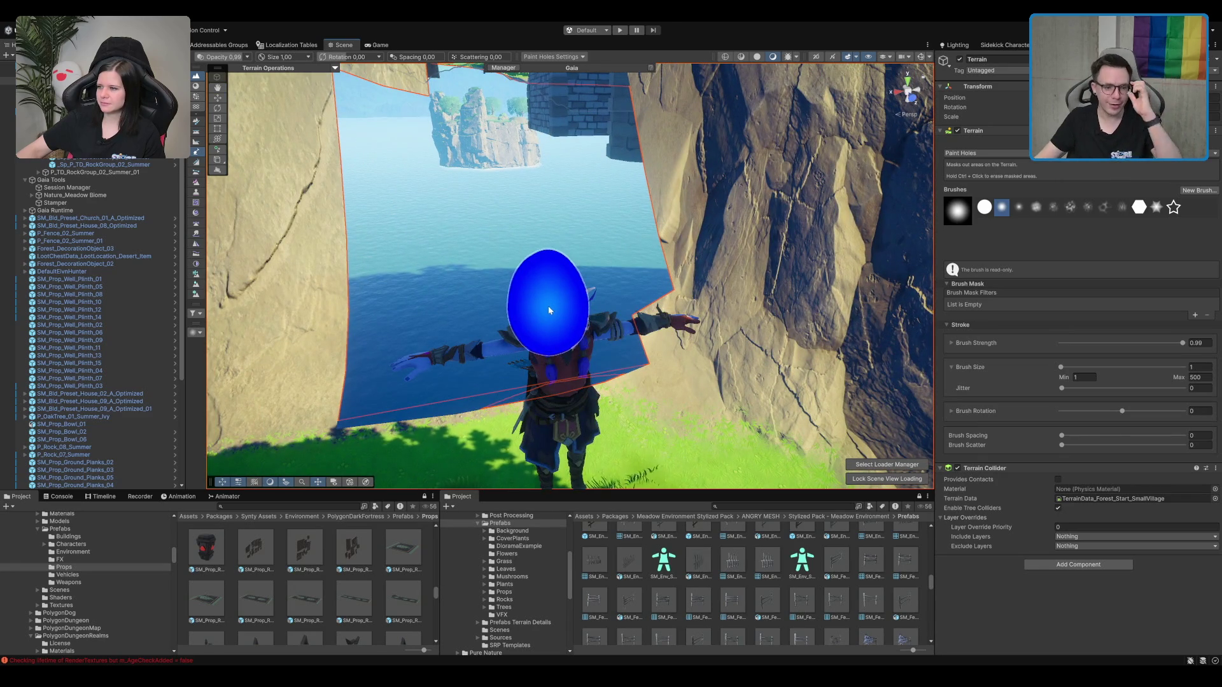
pyautogui.scroll(-5, 550, 311)
pyautogui.scroll(5, 573, 273)
pyautogui.moveTo(573, 273)
pyautogui.mouseDown()
pyautogui.moveTo(712, 221)
pyautogui.moveTo(739, 180)
pyautogui.moveTo(756, 180)
pyautogui.moveTo(731, 186)
pyautogui.moveTo(703, 232)
pyautogui.mouseUp()
pyautogui.click(612, 205)
pyautogui.press('Delete')
# Step: Undo the accidental Terrain deletion and select the tower's lower plinth ring
pyautogui.click(601, 210)
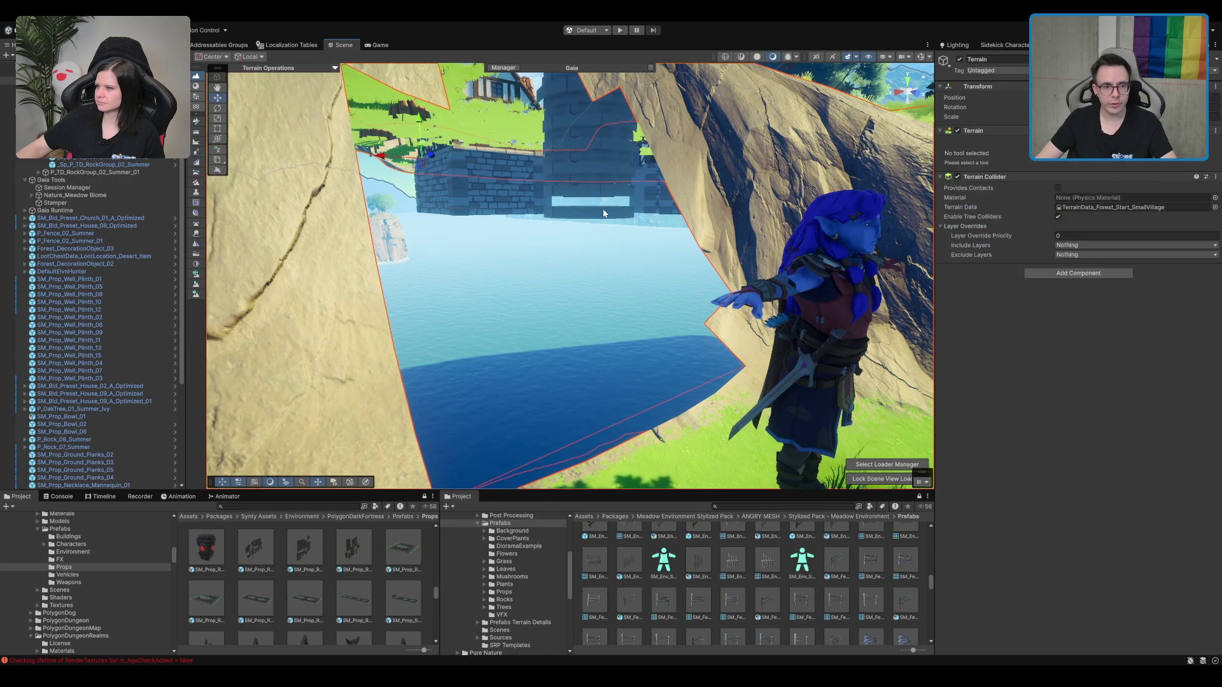
pyautogui.press('Delete')
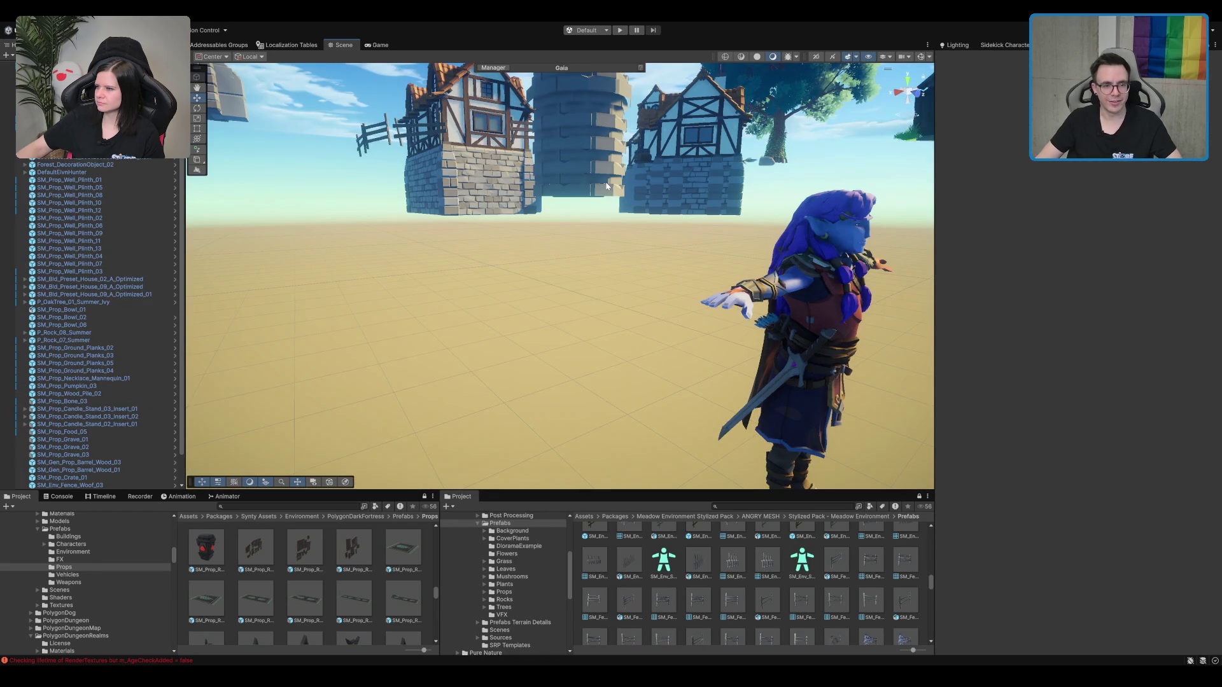
pyautogui.hotkey('ctrl', 'z')
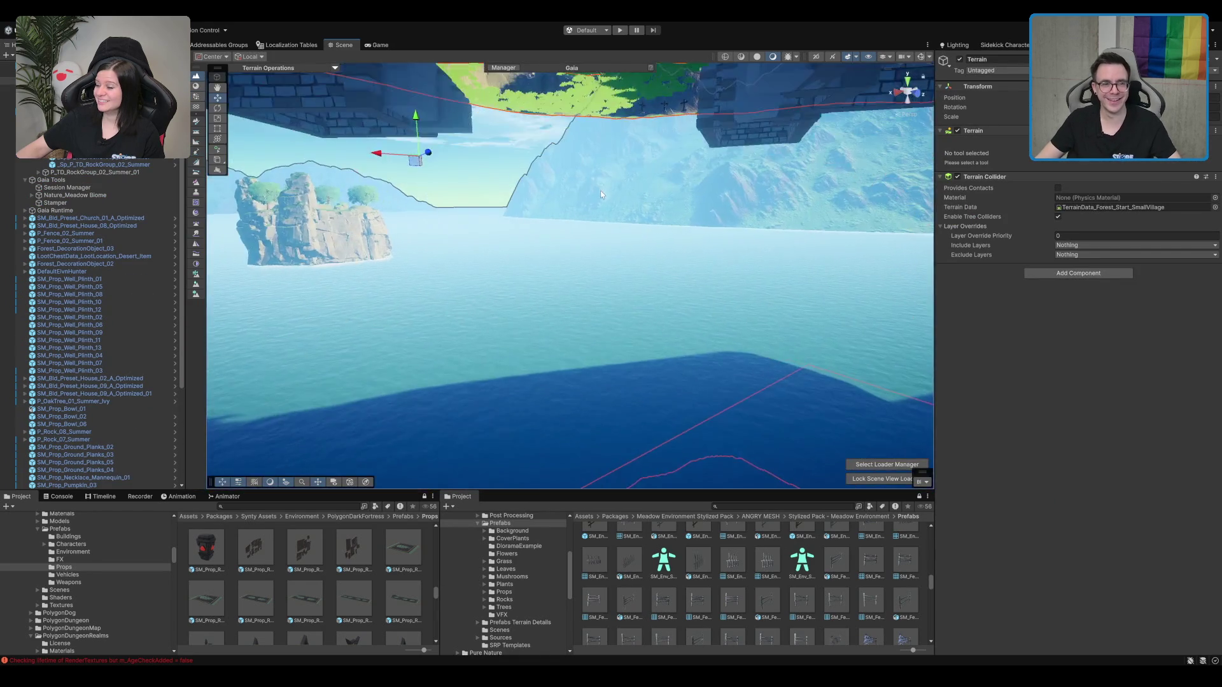
pyautogui.scroll(10, 600, 193)
pyautogui.moveTo(721, 253)
pyautogui.mouseDown()
pyautogui.moveTo(814, 90)
pyautogui.moveTo(654, 244)
pyautogui.moveTo(603, 248)
pyautogui.mouseUp()
pyautogui.click(595, 338)
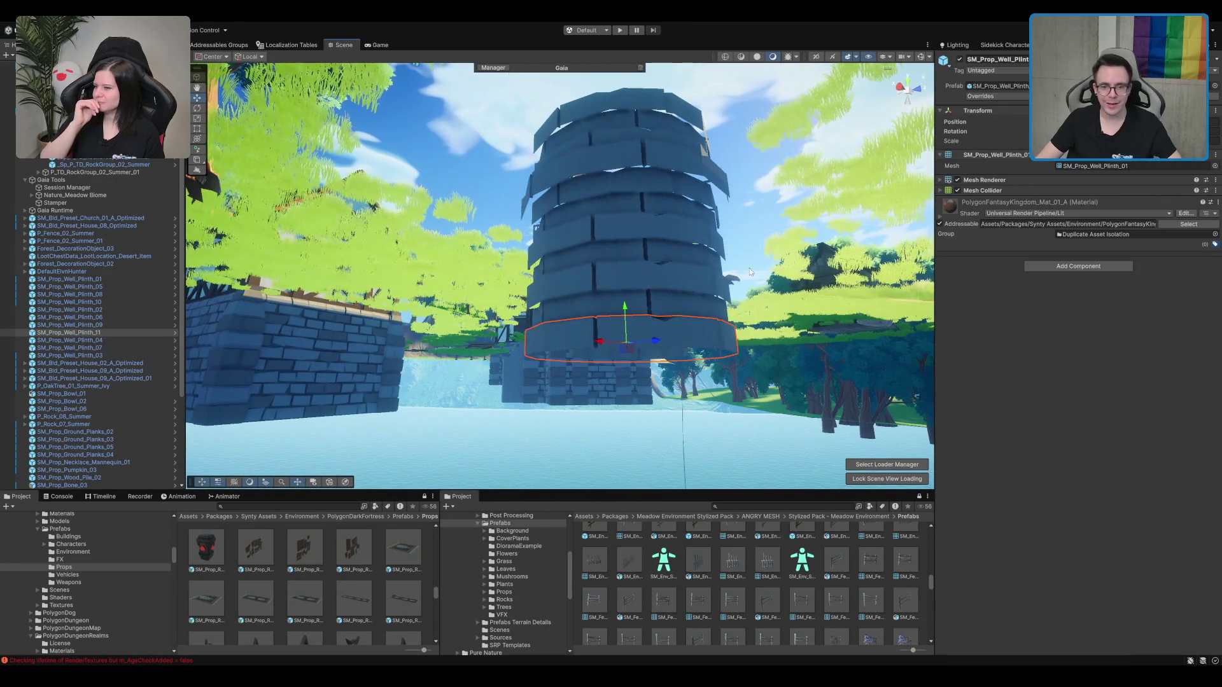
pyautogui.scroll(1, 666, 260)
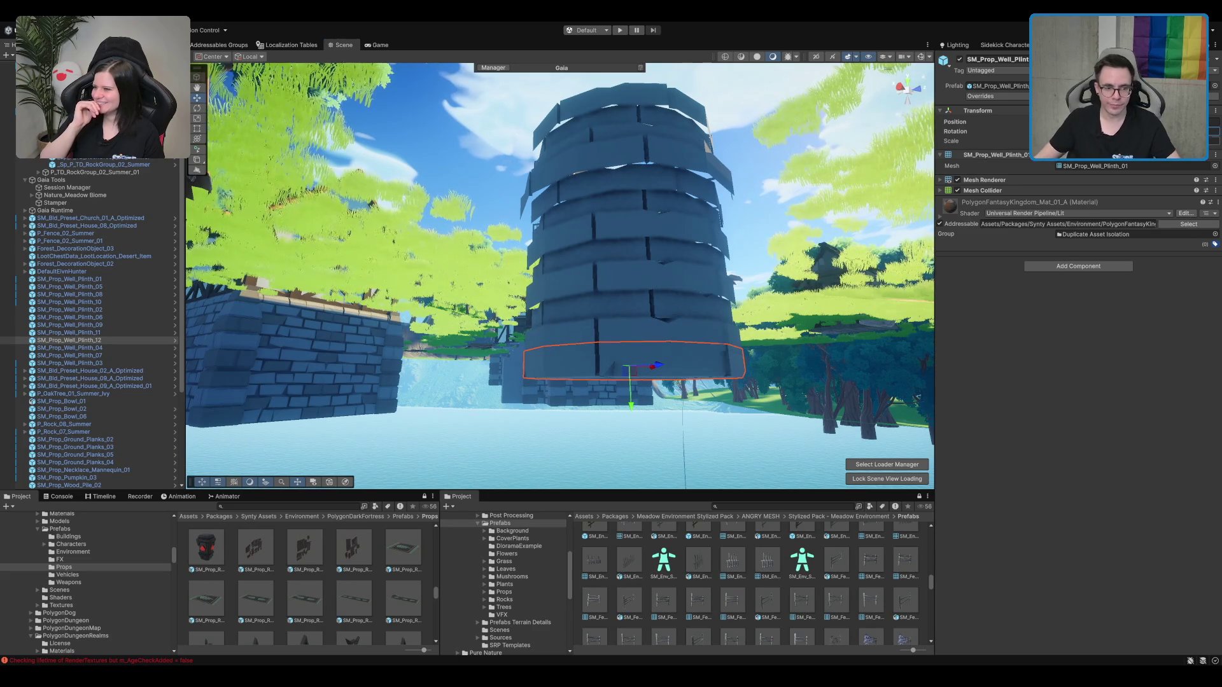
pyautogui.moveTo(877, 302)
pyautogui.mouseDown()
pyautogui.moveTo(560, 356)
pyautogui.moveTo(615, 329)
pyautogui.moveTo(619, 285)
pyautogui.moveTo(618, 347)
pyautogui.mouseUp()
pyautogui.press('f')
pyautogui.moveTo(691, 415); pyautogui.dragTo(661, 288)
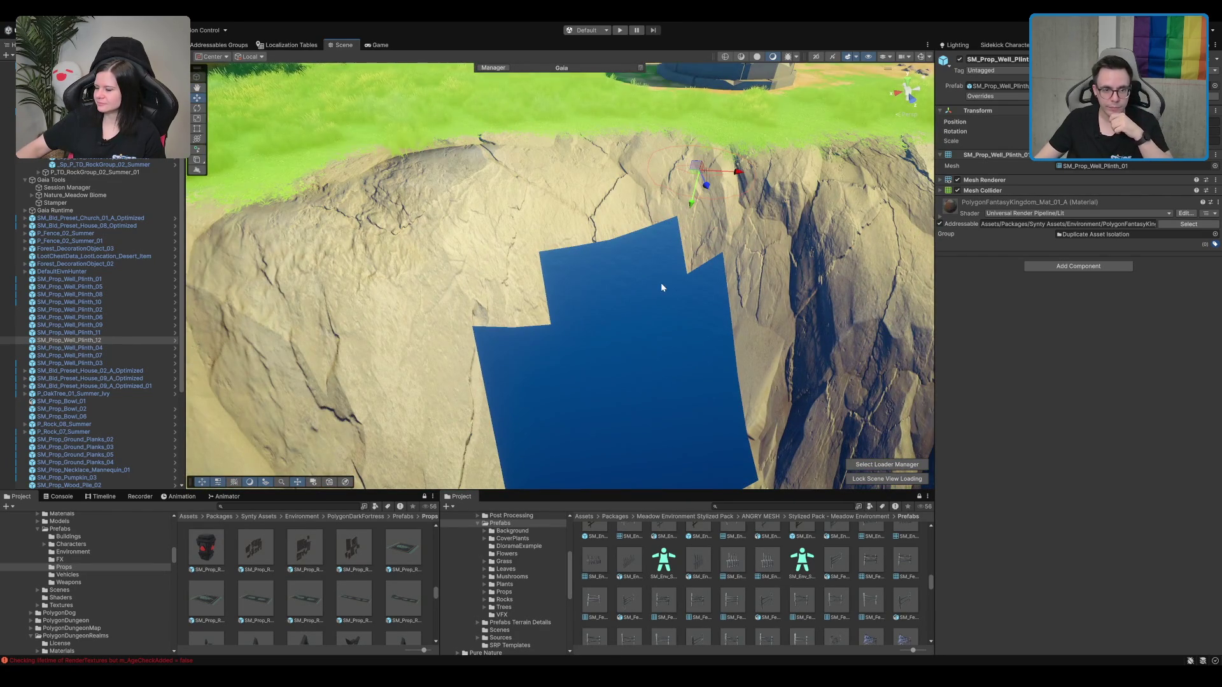
pyautogui.scroll(-10, 731, 299)
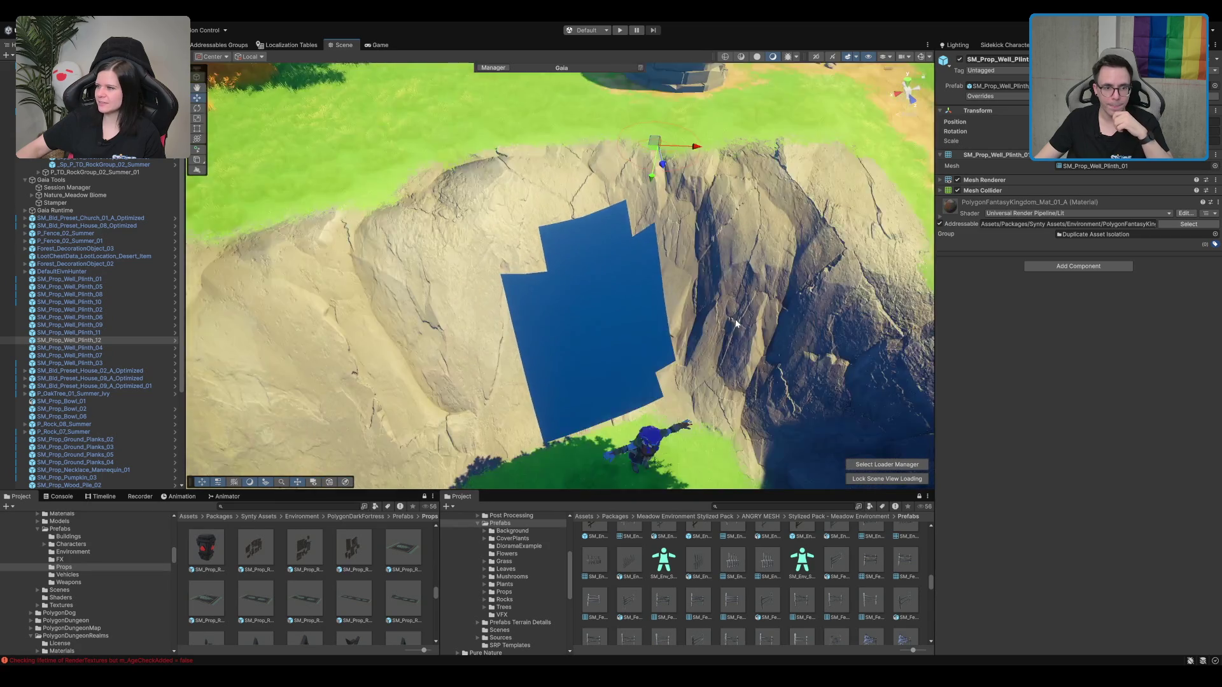
pyautogui.moveTo(749, 236); pyautogui.dragTo(757, 68)
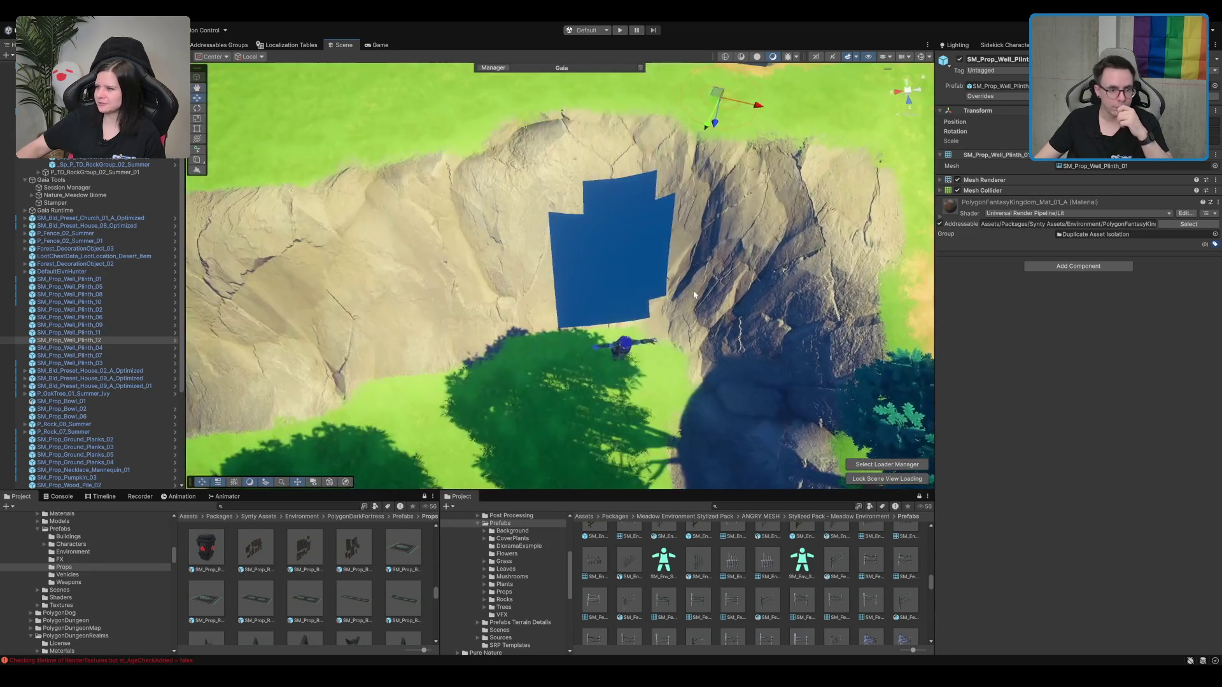
pyautogui.scroll(5, 757, 69)
# Step: Draw a new ProBuilder plane across the cliff hole
pyautogui.click(196, 160)
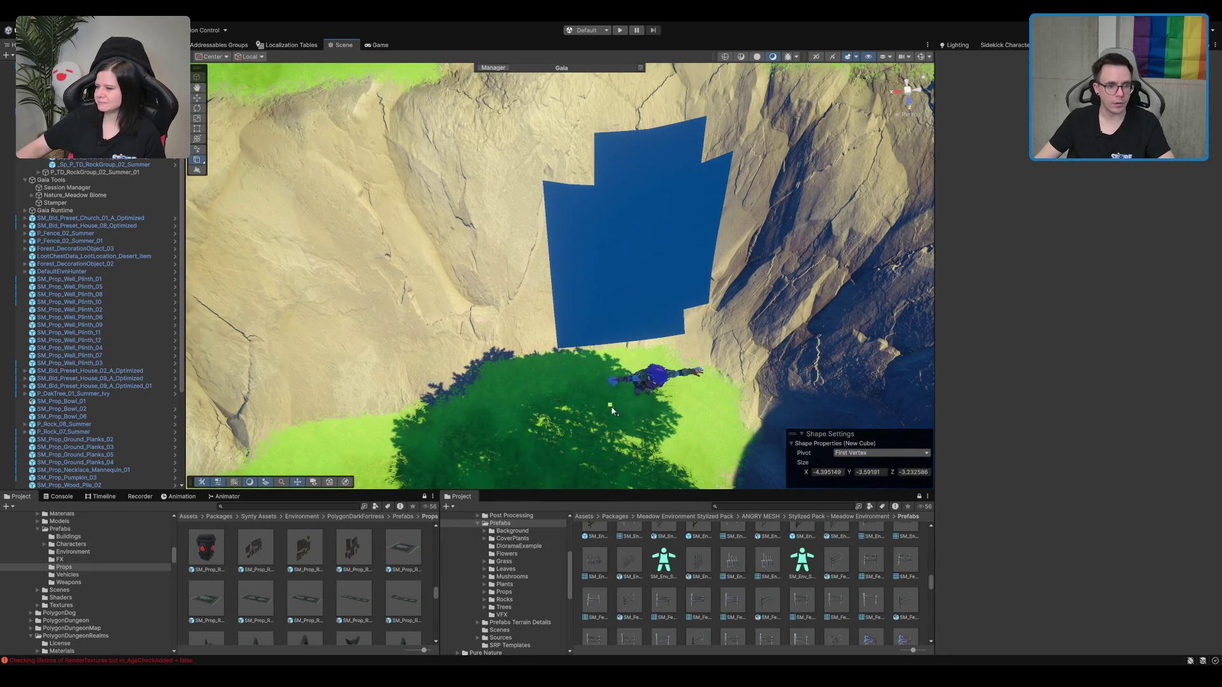
pyautogui.scroll(5, 548, 353)
pyautogui.scroll(-2, 569, 352)
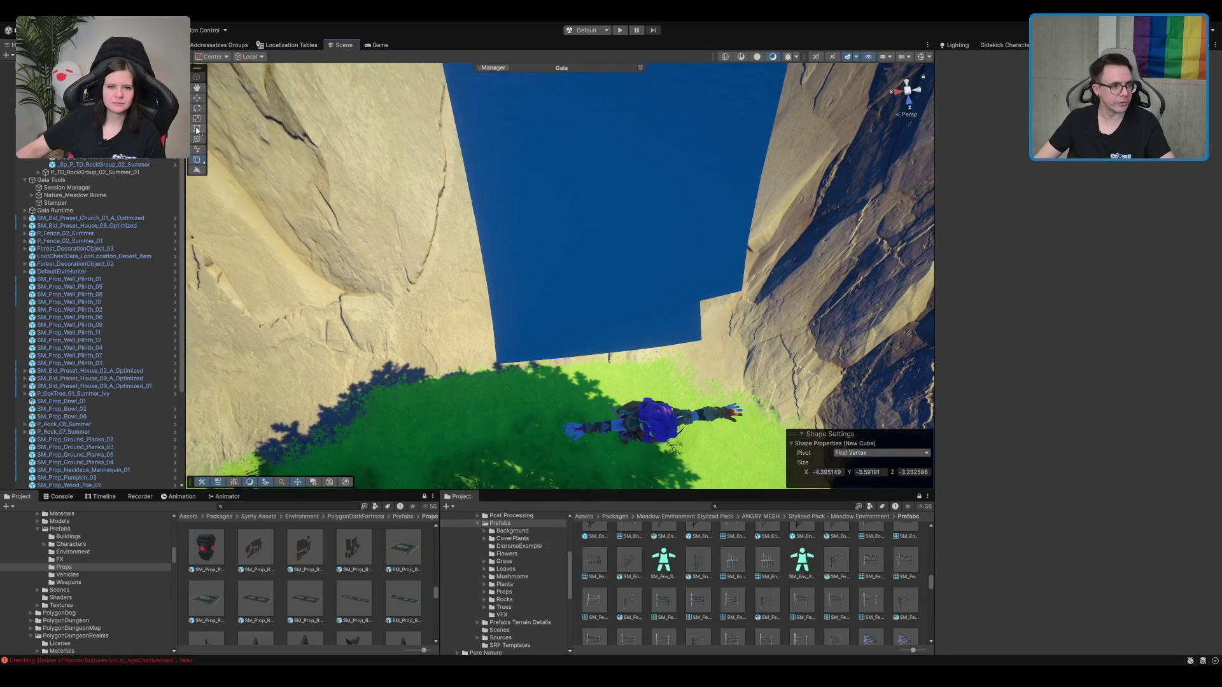
pyautogui.click(200, 163)
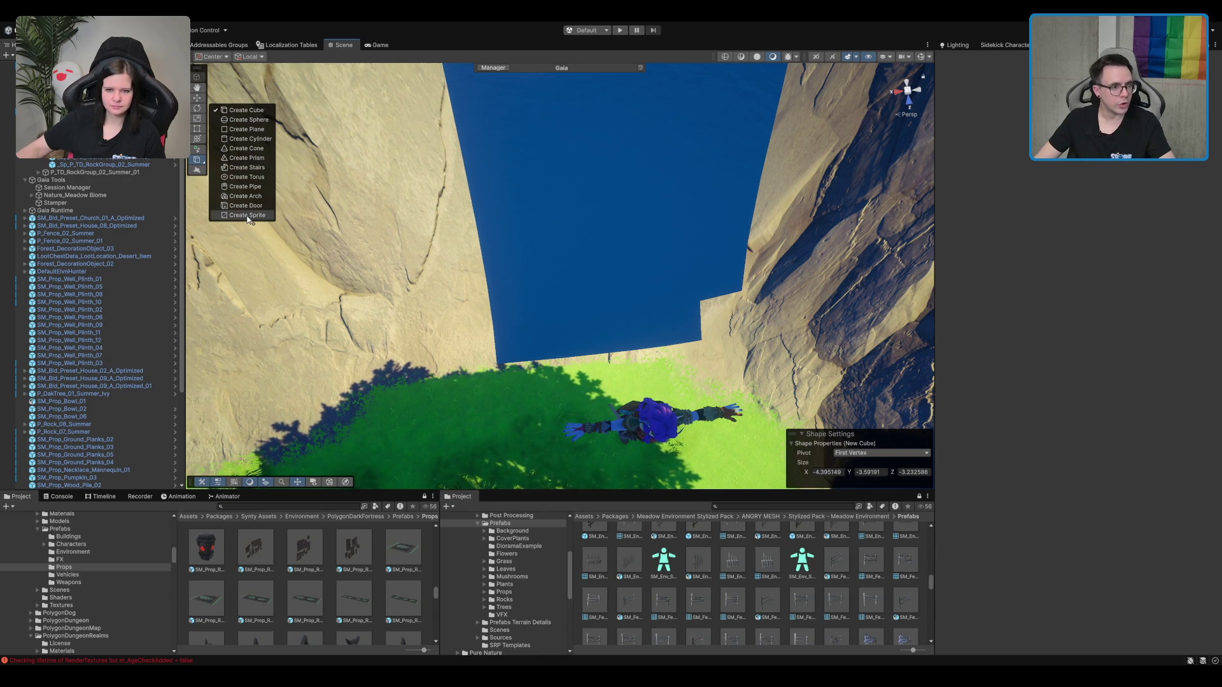
pyautogui.click(254, 132)
pyautogui.moveTo(501, 368)
pyautogui.mouseDown()
pyautogui.moveTo(713, 321)
pyautogui.moveTo(718, 241)
pyautogui.mouseUp()
# Step: Pull the plane's corner outward to widen the patch
pyautogui.scroll(2, 558, 294)
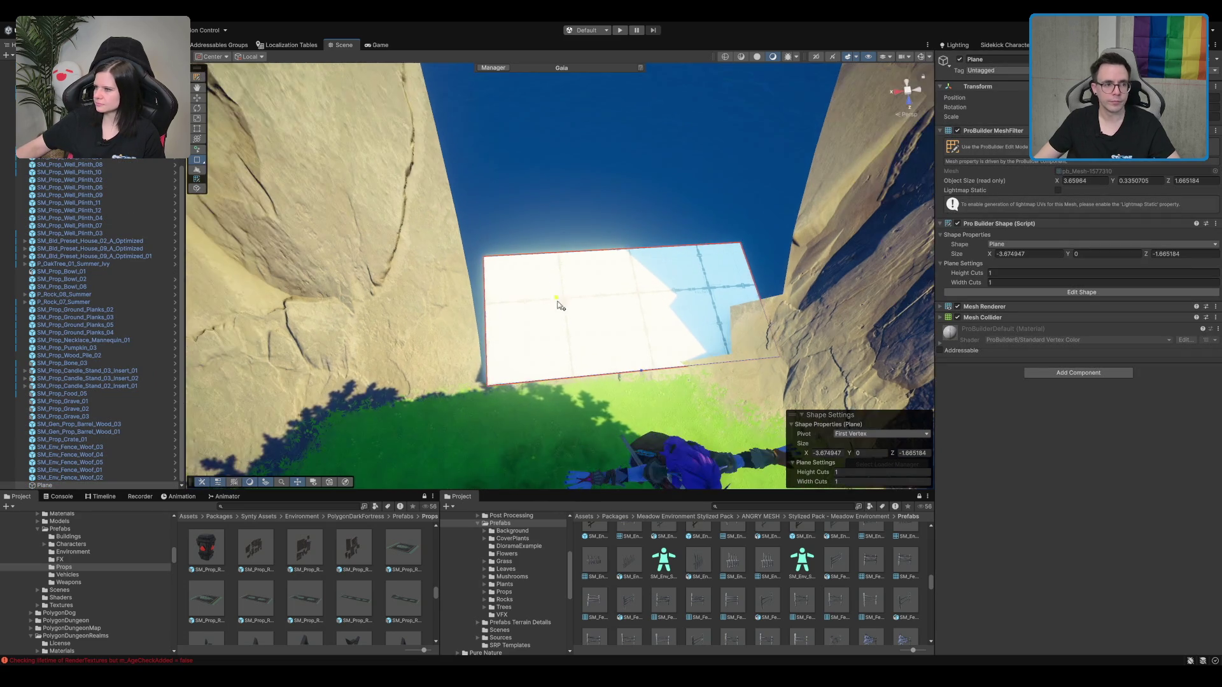
pyautogui.moveTo(557, 294); pyautogui.dragTo(397, 144)
pyautogui.scroll(3, 571, 307)
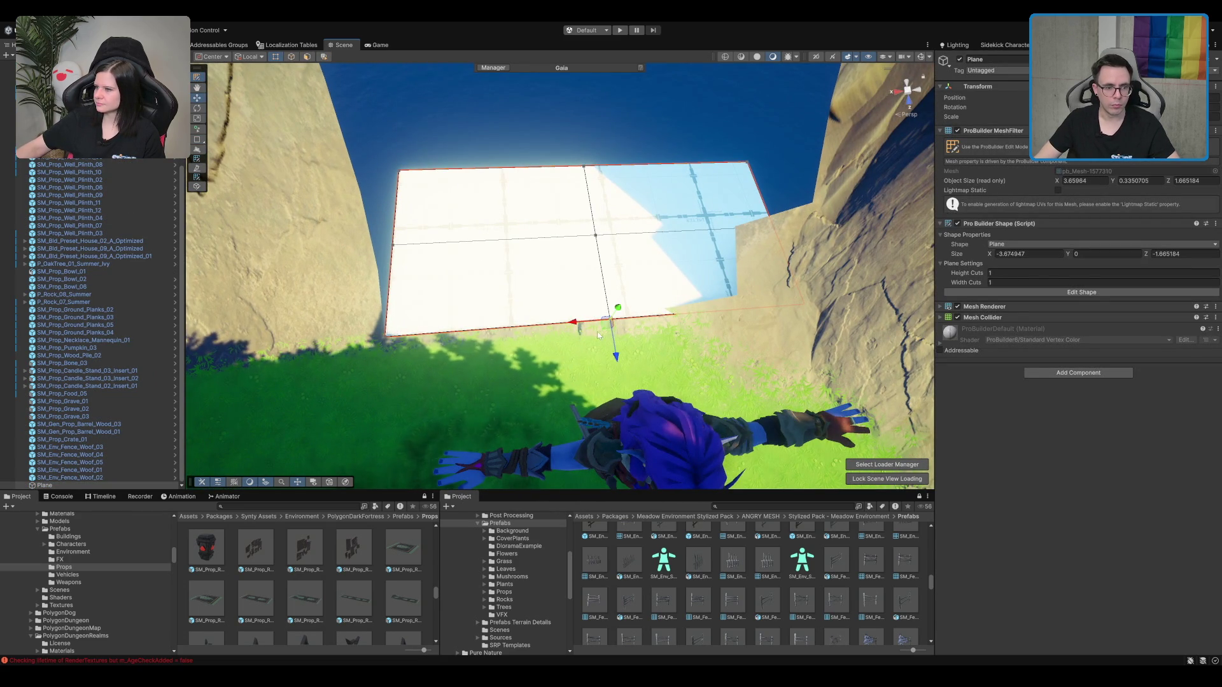
pyautogui.moveTo(598, 336); pyautogui.dragTo(571, 342)
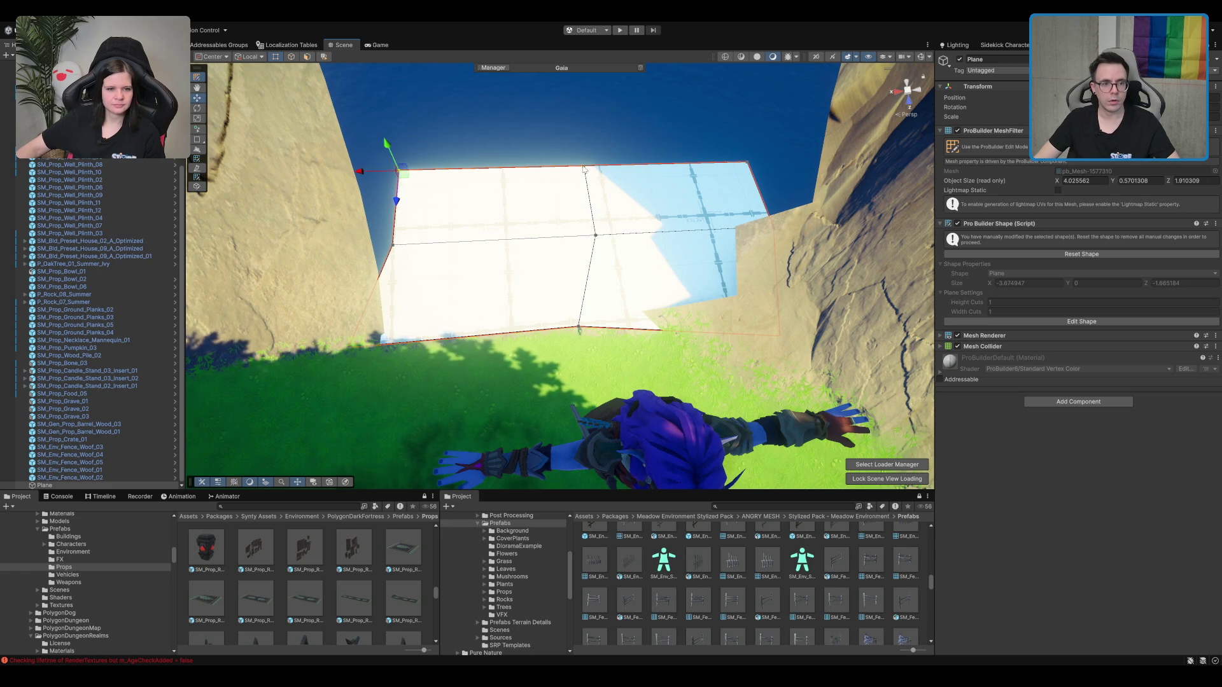
# Step: Tilt the plane's top edge with the rotate tool
pyautogui.press('e')
pyautogui.moveTo(612, 183)
pyautogui.mouseDown()
pyautogui.moveTo(603, 199)
pyautogui.moveTo(608, 145)
pyautogui.moveTo(624, 164)
pyautogui.moveTo(641, 154)
pyautogui.moveTo(586, 254)
pyautogui.moveTo(589, 210)
pyautogui.moveTo(558, 342)
pyautogui.mouseUp()
pyautogui.press('e')
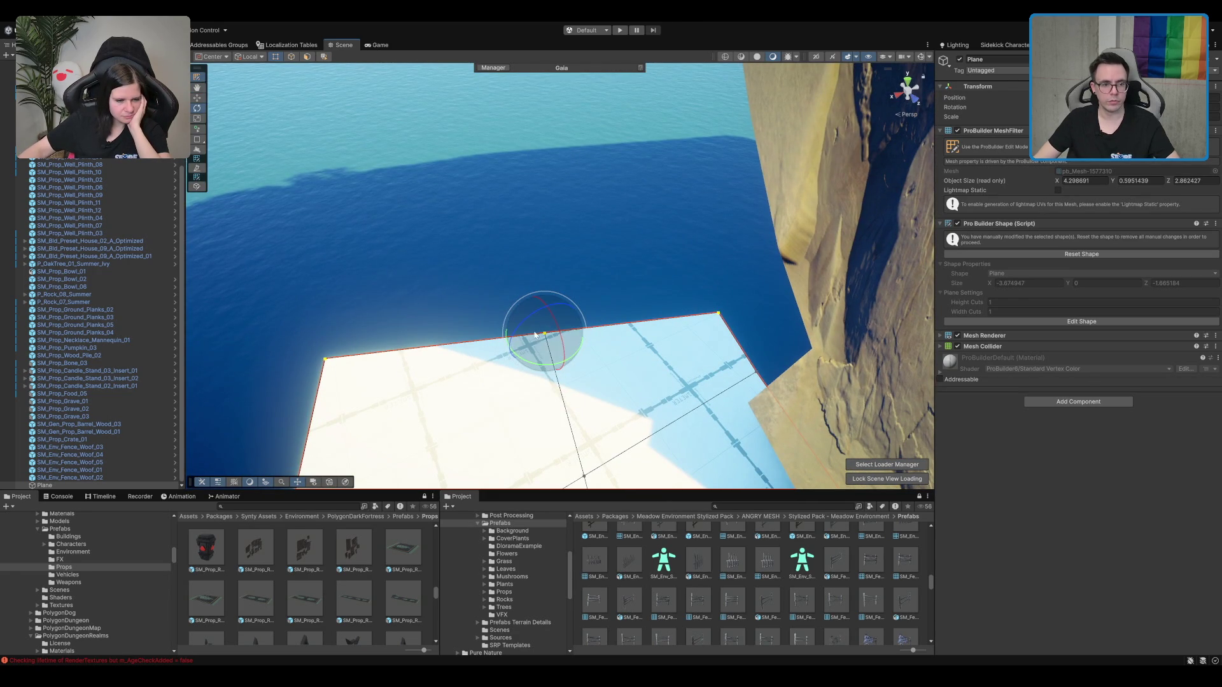
pyautogui.press('w')
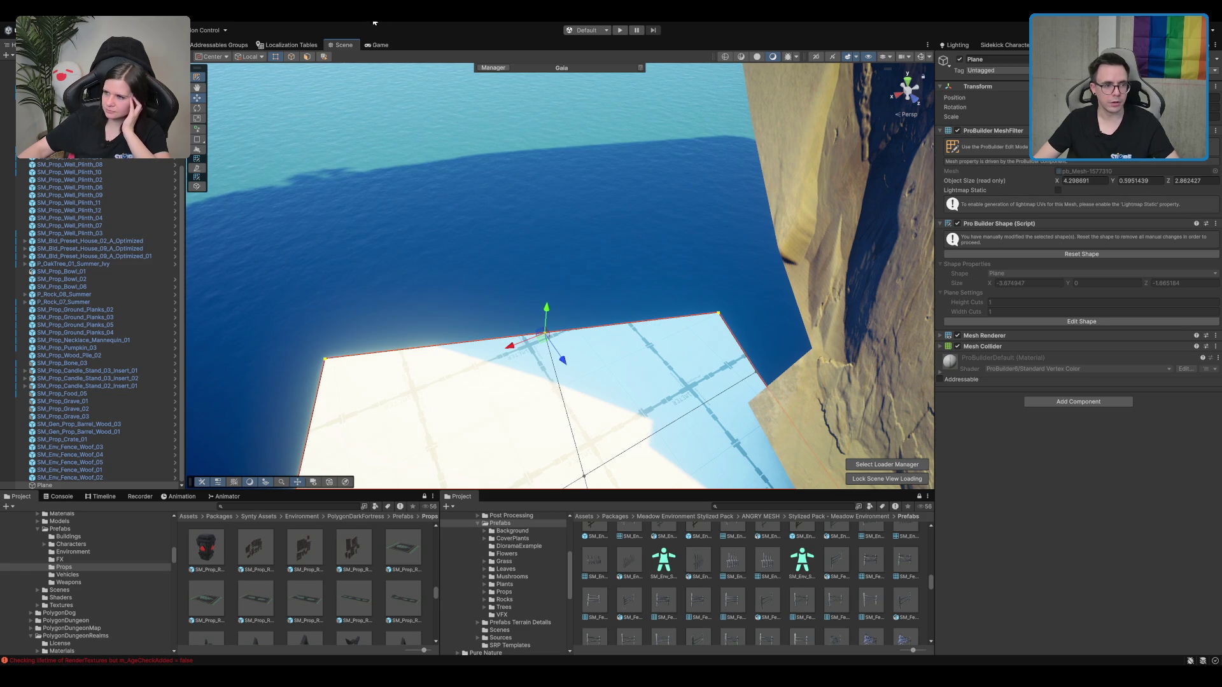
# Step: In edge mode, lift the top-right edge and pull the front-left edge left
pyautogui.click(290, 57)
pyautogui.click(574, 332)
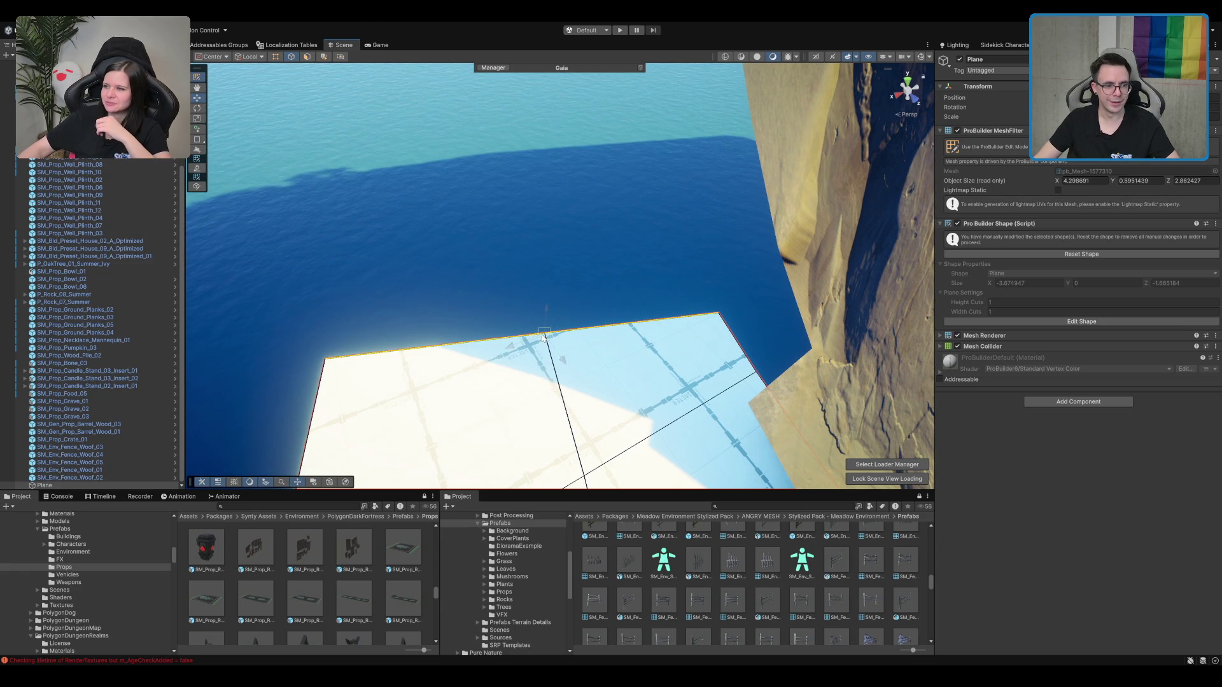
pyautogui.moveTo(547, 337)
pyautogui.mouseDown()
pyautogui.moveTo(547, 311)
pyautogui.moveTo(617, 311)
pyautogui.moveTo(773, 341)
pyautogui.moveTo(422, 361)
pyautogui.moveTo(645, 202)
pyautogui.moveTo(628, 230)
pyautogui.mouseUp()
pyautogui.click(635, 199)
pyautogui.click(630, 227)
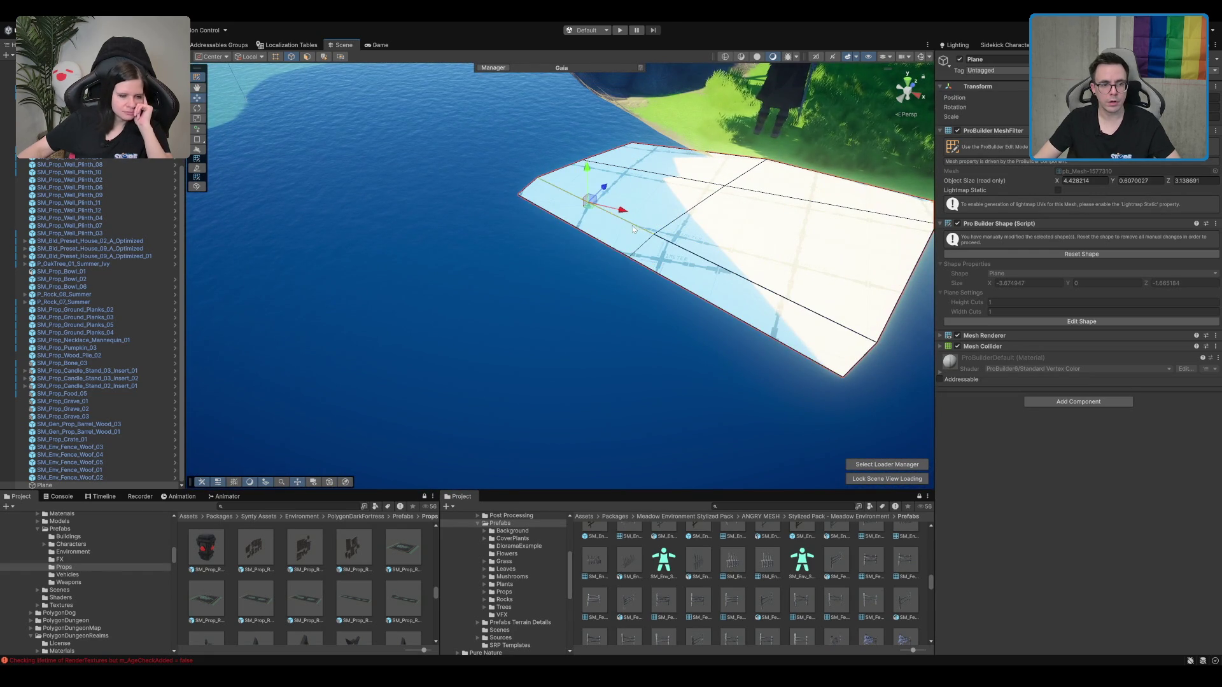
pyautogui.click(630, 250)
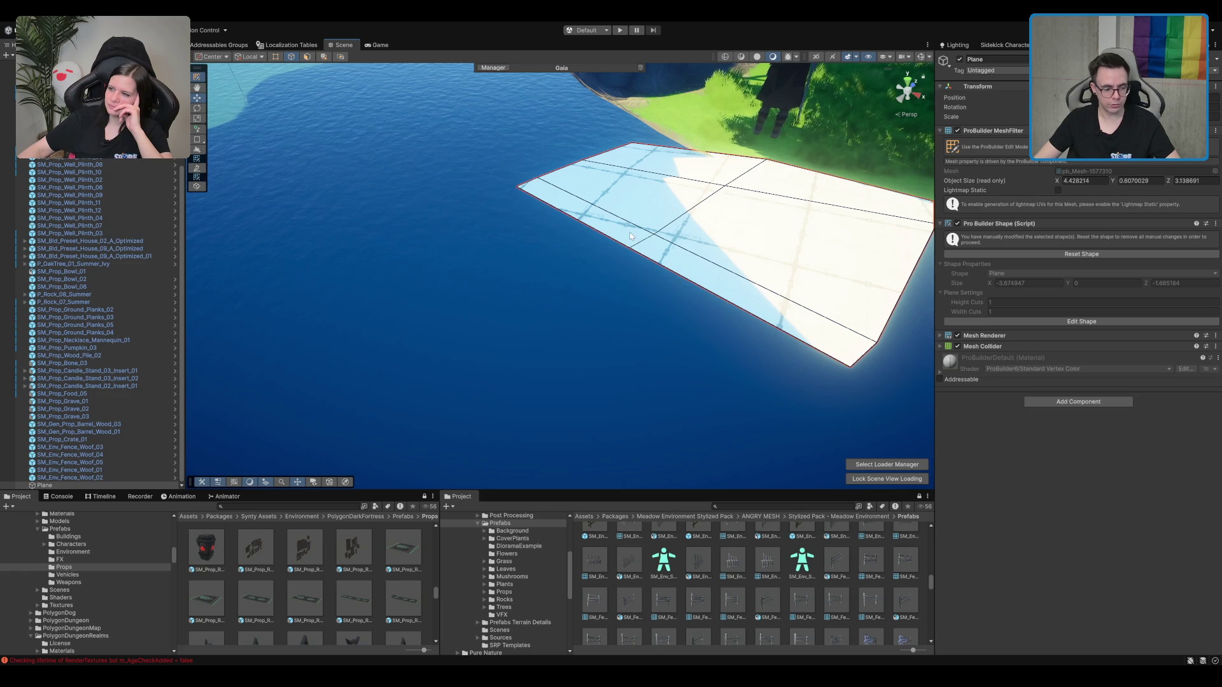
pyautogui.click(630, 247)
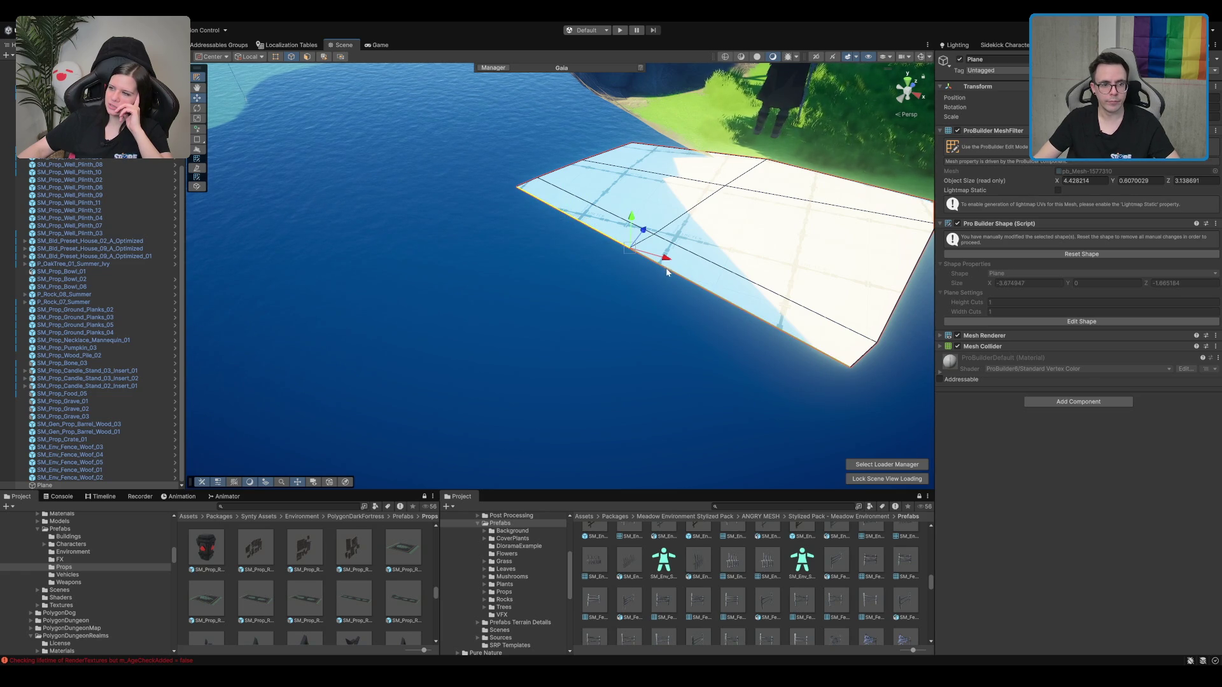
pyautogui.moveTo(636, 254)
pyautogui.mouseDown()
pyautogui.moveTo(361, 296)
pyautogui.moveTo(287, 323)
pyautogui.mouseUp()
pyautogui.press('f')
# Step: Rotate the selected edge and pull it up-left to enlarge the plane
pyautogui.press('e')
pyautogui.moveTo(602, 290)
pyautogui.mouseDown()
pyautogui.moveTo(551, 280)
pyautogui.moveTo(570, 281)
pyautogui.mouseUp()
pyautogui.press('w')
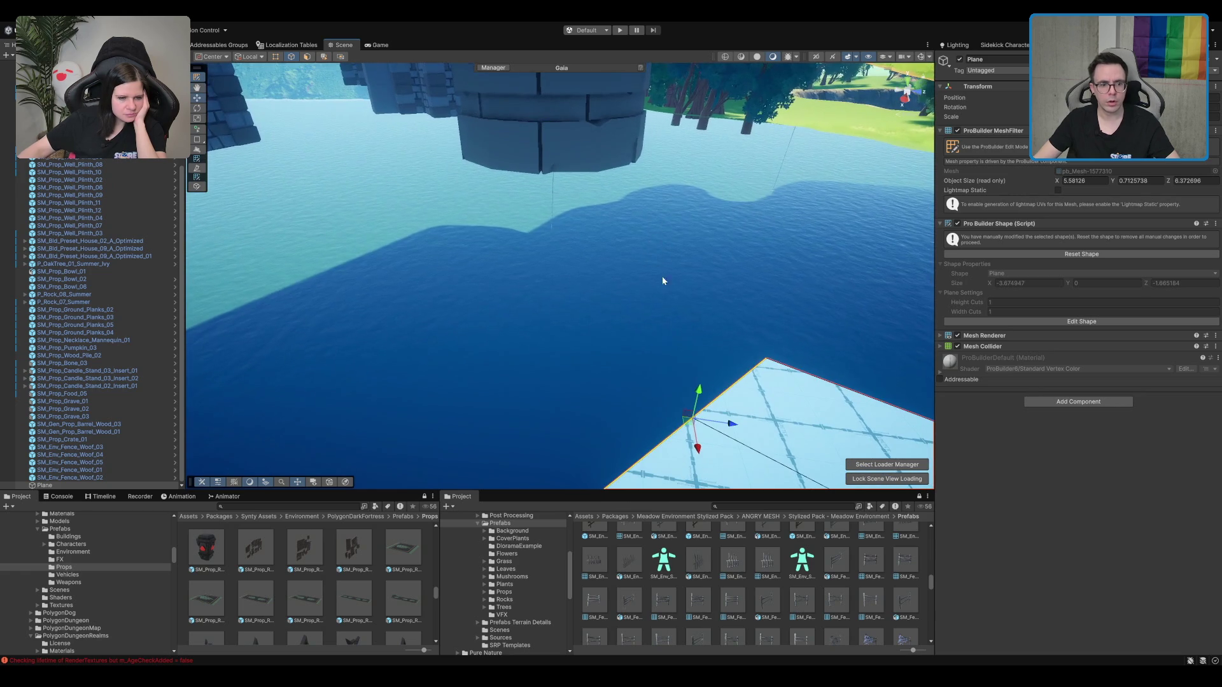
pyautogui.moveTo(692, 426)
pyautogui.mouseDown()
pyautogui.moveTo(573, 325)
pyautogui.moveTo(557, 331)
pyautogui.moveTo(539, 269)
pyautogui.moveTo(654, 332)
pyautogui.moveTo(505, 318)
pyautogui.moveTo(645, 335)
pyautogui.moveTo(622, 346)
pyautogui.moveTo(826, 281)
pyautogui.moveTo(700, 306)
pyautogui.moveTo(608, 262)
pyautogui.moveTo(487, 277)
pyautogui.moveTo(588, 365)
pyautogui.mouseUp()
pyautogui.press('e')
pyautogui.press('w')
# Step: Extrude two new rows of faces from the bottom edge and raise it slightly
pyautogui.scroll(-5, 589, 365)
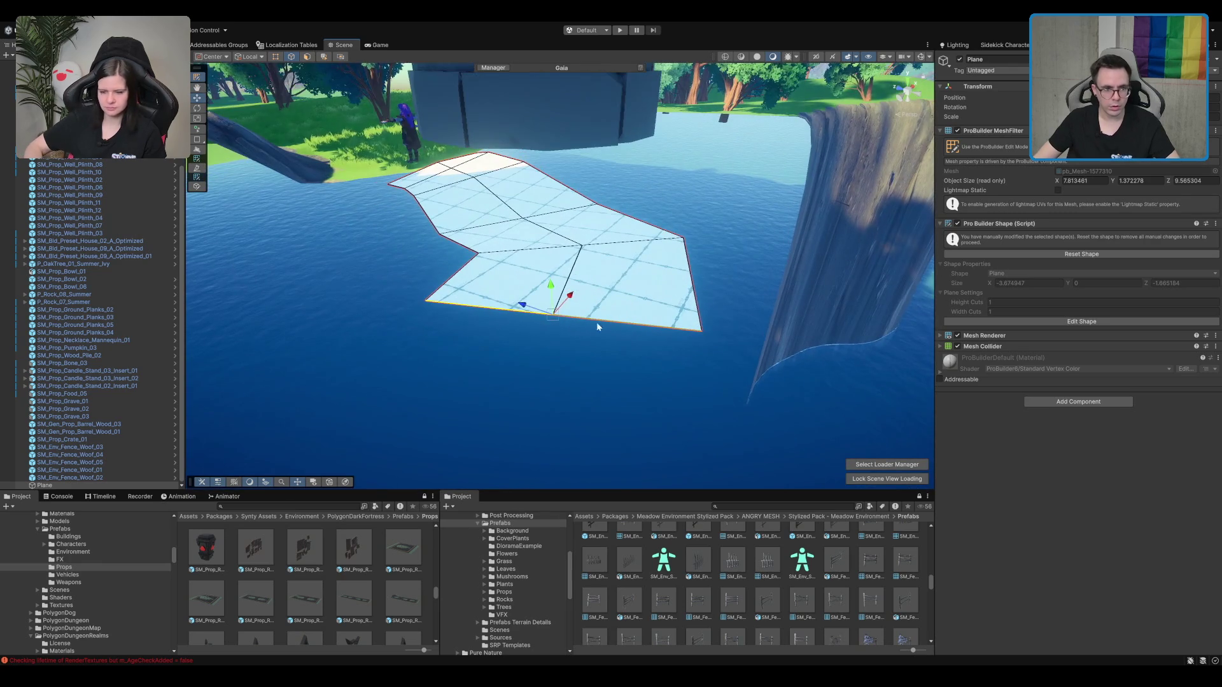
pyautogui.moveTo(554, 326); pyautogui.dragTo(500, 409)
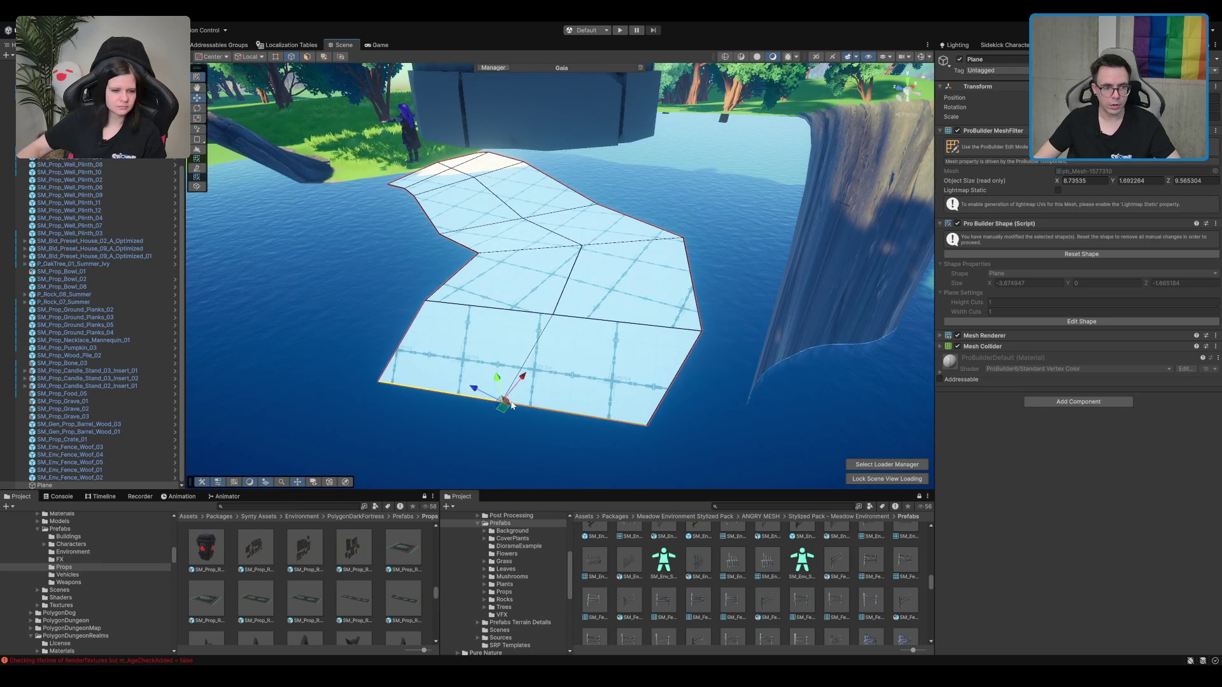
pyautogui.hotkey('ctrl', 'z')
pyautogui.moveTo(554, 325); pyautogui.dragTo(548, 333)
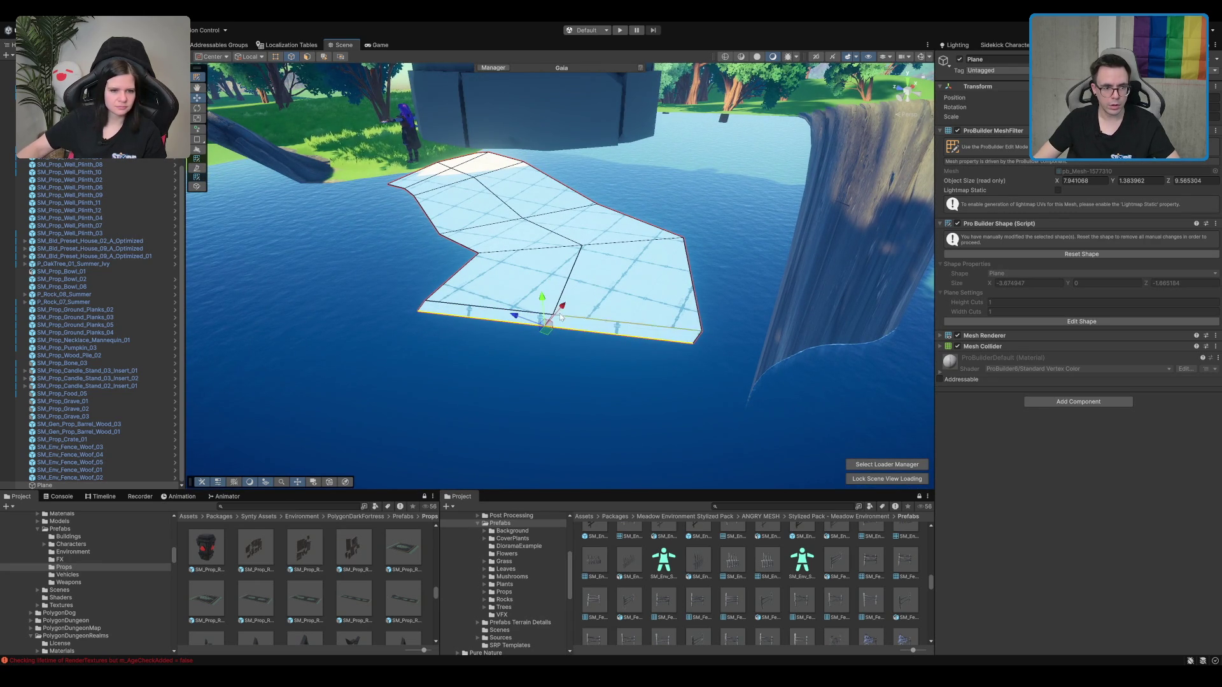
pyautogui.hotkey('ctrl', 'z')
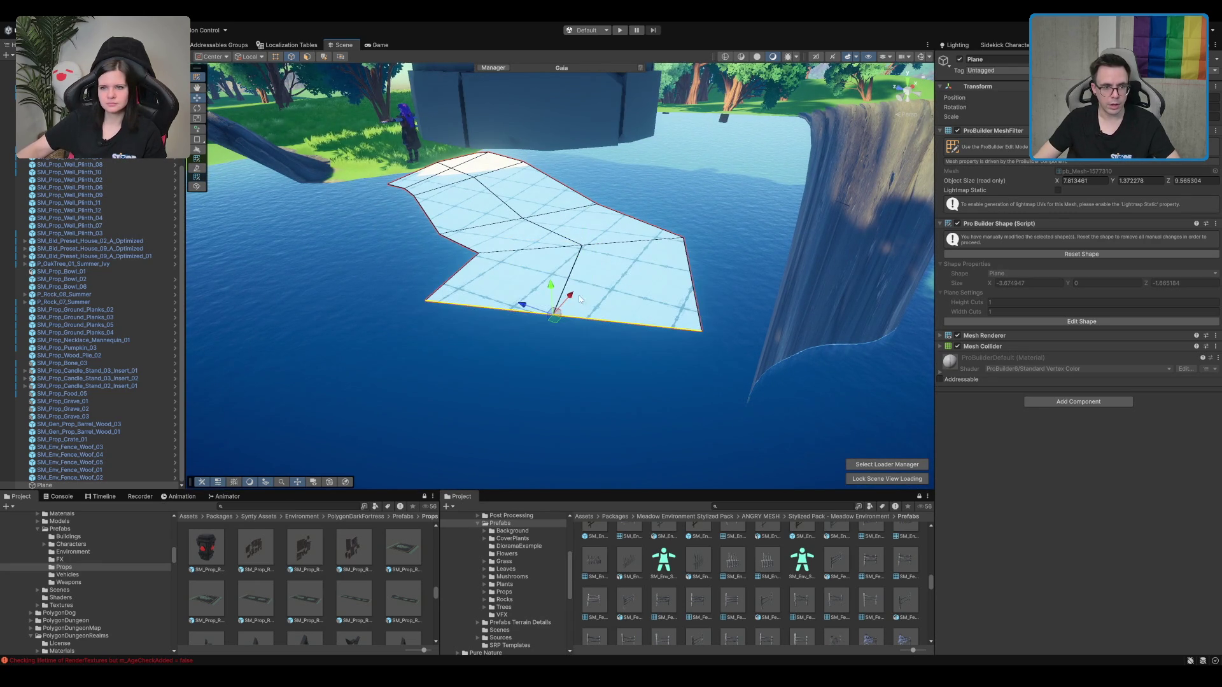
pyautogui.moveTo(573, 301)
pyautogui.mouseDown()
pyautogui.moveTo(534, 346)
pyautogui.moveTo(509, 407)
pyautogui.mouseUp()
pyautogui.moveTo(544, 359); pyautogui.dragTo(520, 381)
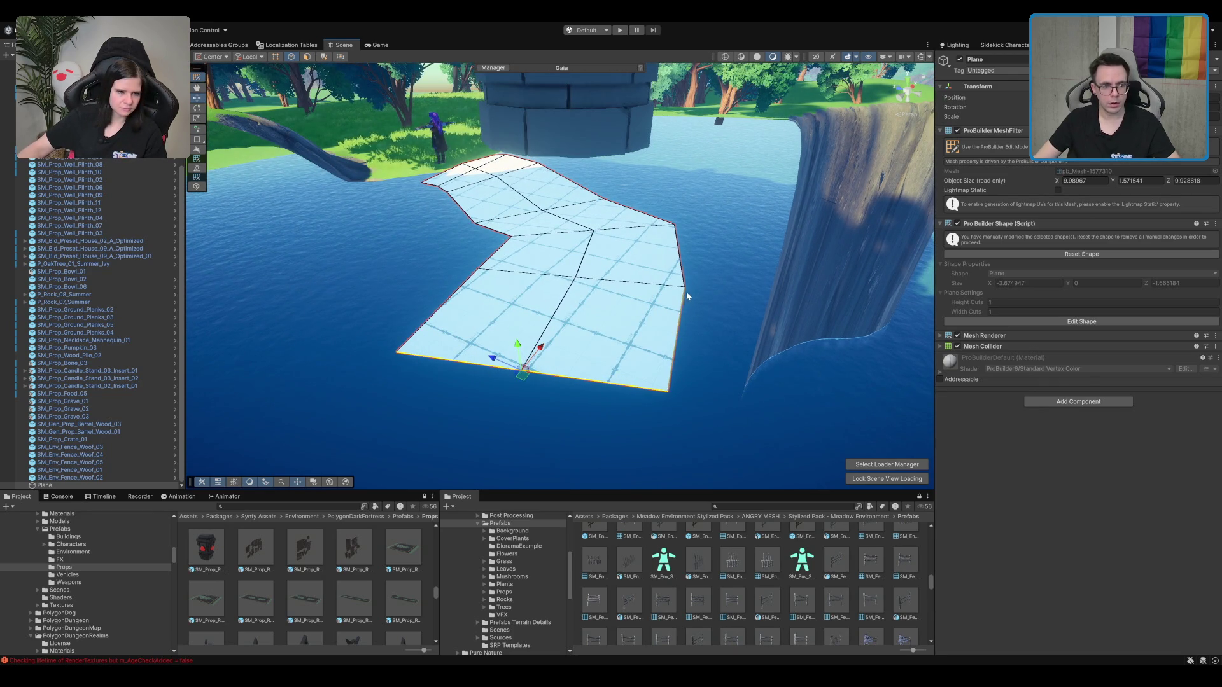
pyautogui.moveTo(527, 371)
pyautogui.mouseDown()
pyautogui.moveTo(526, 401)
pyautogui.moveTo(532, 364)
pyautogui.moveTo(527, 399)
pyautogui.moveTo(491, 422)
pyautogui.moveTo(614, 320)
pyautogui.mouseUp()
pyautogui.scroll(2, 602, 305)
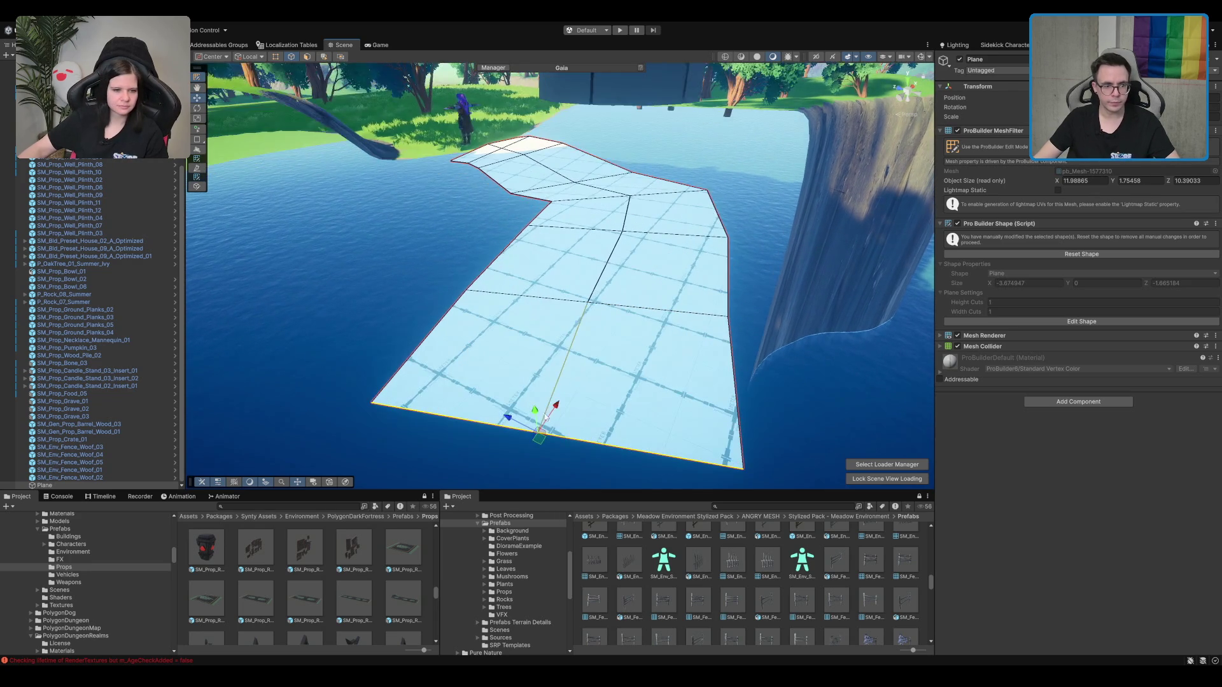
pyautogui.moveTo(537, 416); pyautogui.dragTo(537, 399)
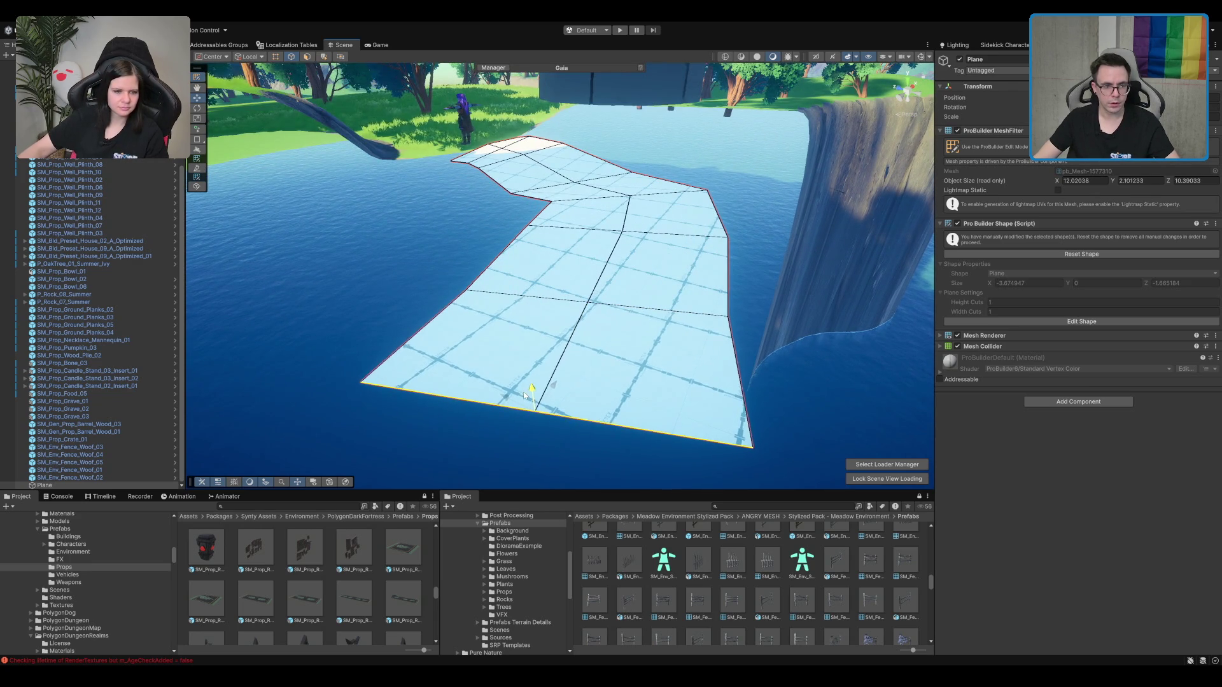
# Step: In vertex mode, move corner vertices left, right and down to reshape the outline
pyautogui.click(292, 57)
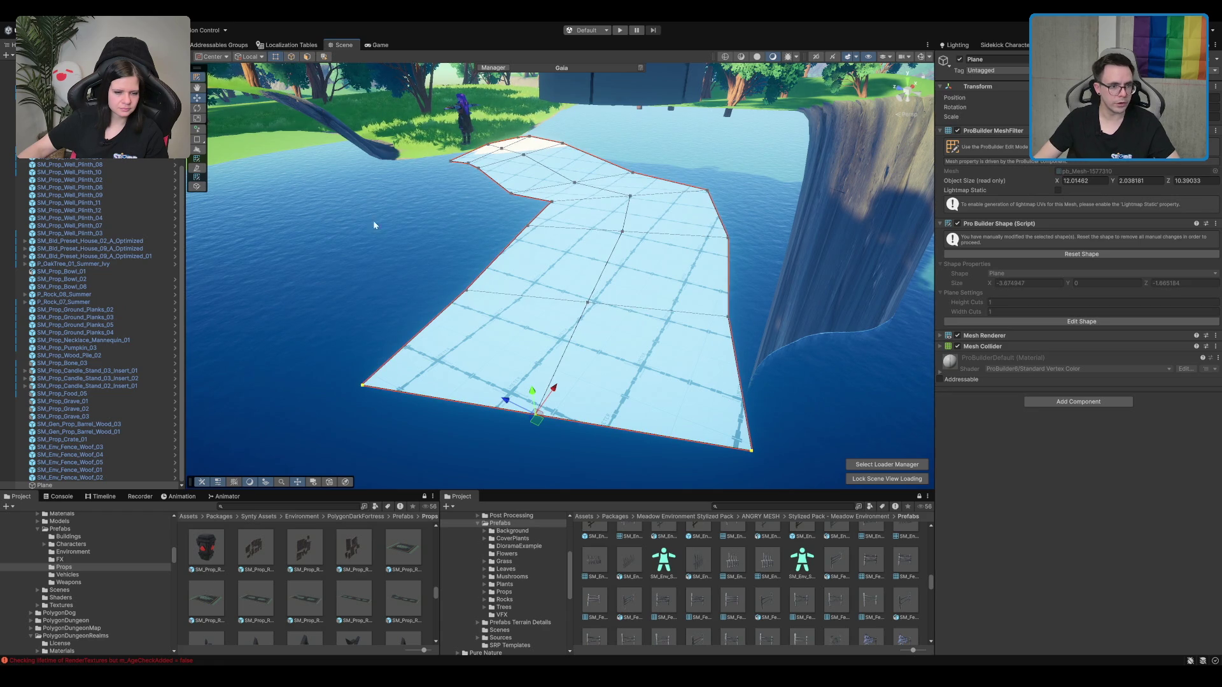
pyautogui.click(354, 389)
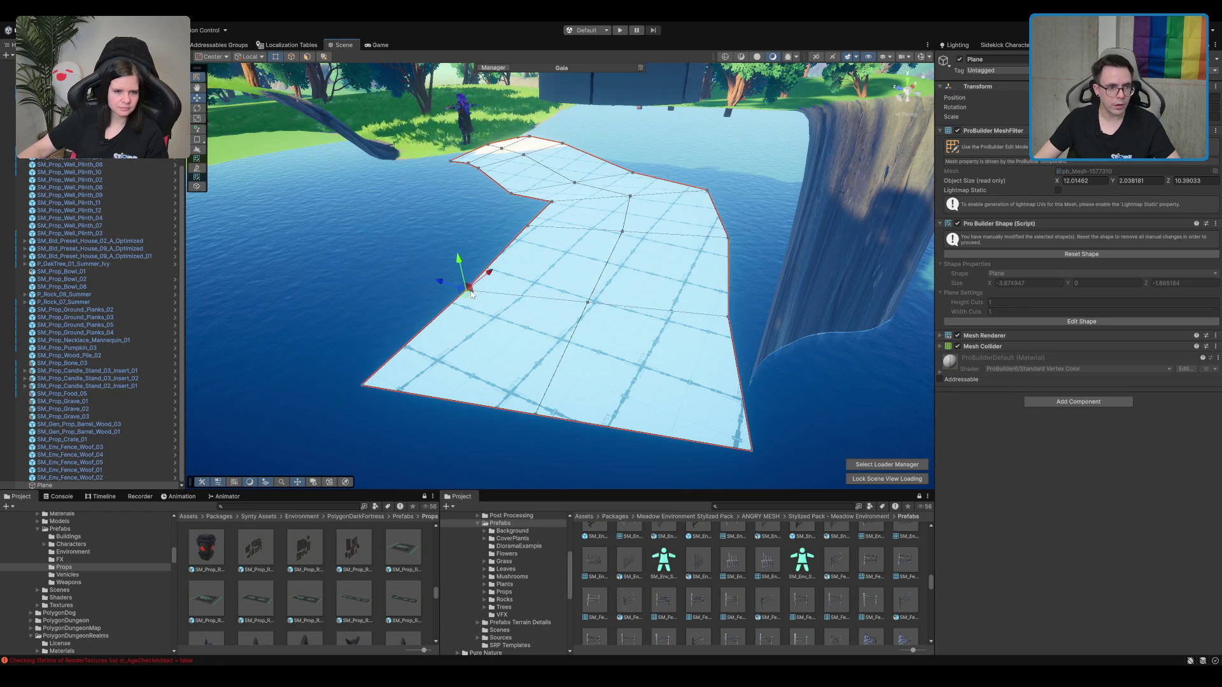
pyautogui.moveTo(472, 294); pyautogui.dragTo(419, 284)
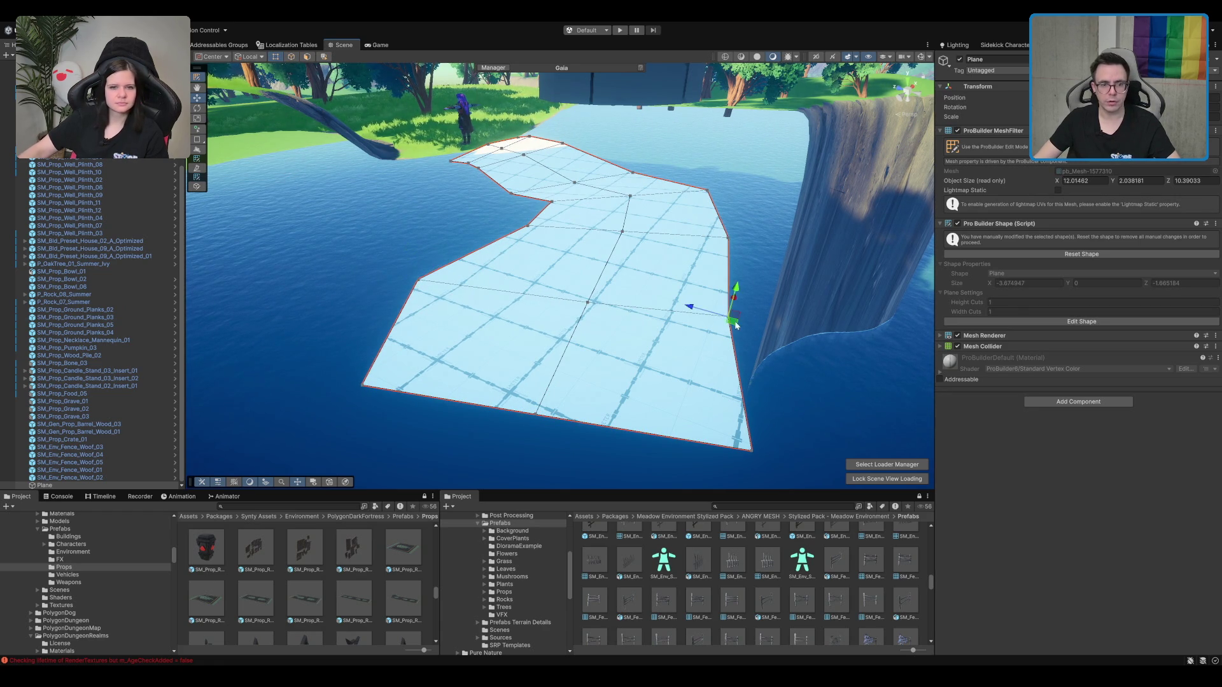
pyautogui.moveTo(733, 325); pyautogui.dragTo(821, 333)
pyautogui.click(536, 415)
pyautogui.scroll(-3, 539, 411)
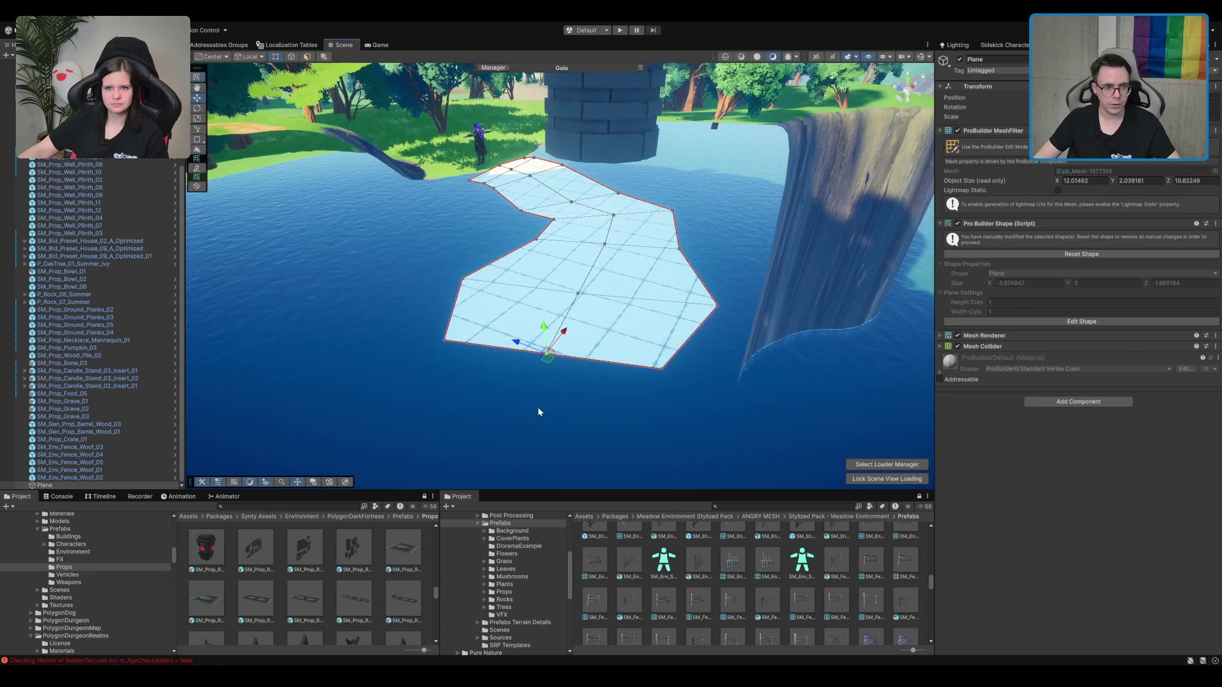
pyautogui.moveTo(549, 352); pyautogui.dragTo(535, 406)
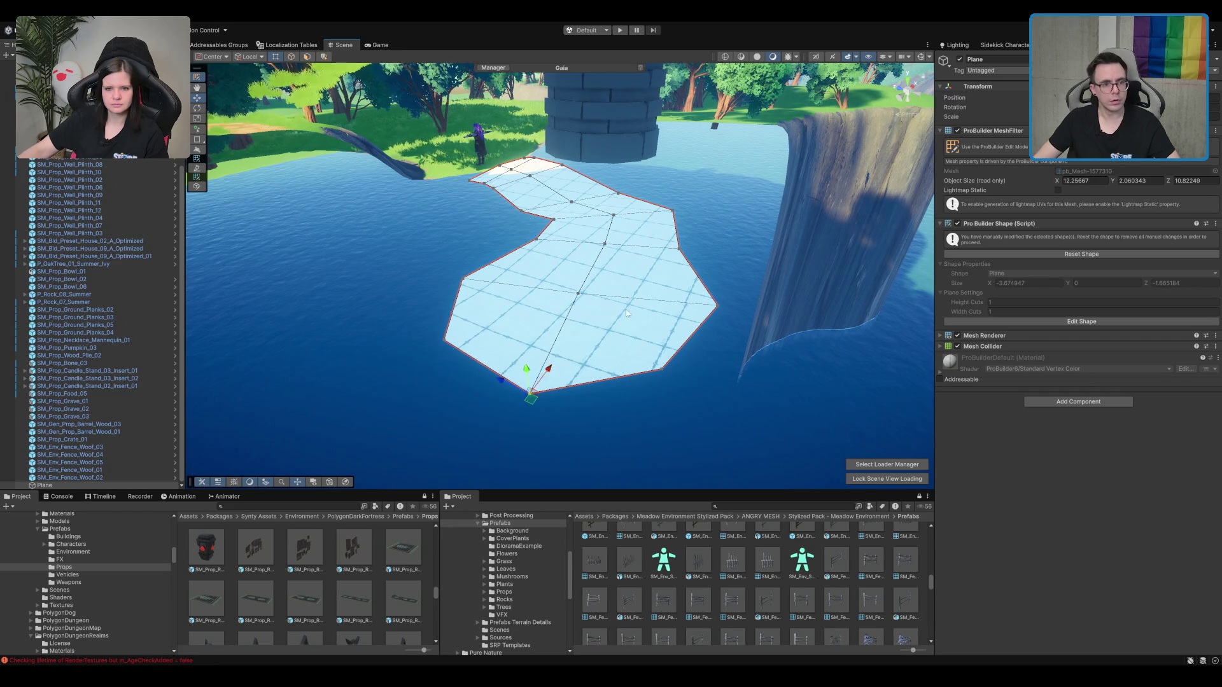
pyautogui.scroll(3, 556, 305)
pyautogui.click(455, 164)
# Step: Orbit out over the plane and, in edge mode, select its leftmost bottom edge
pyautogui.press('f')
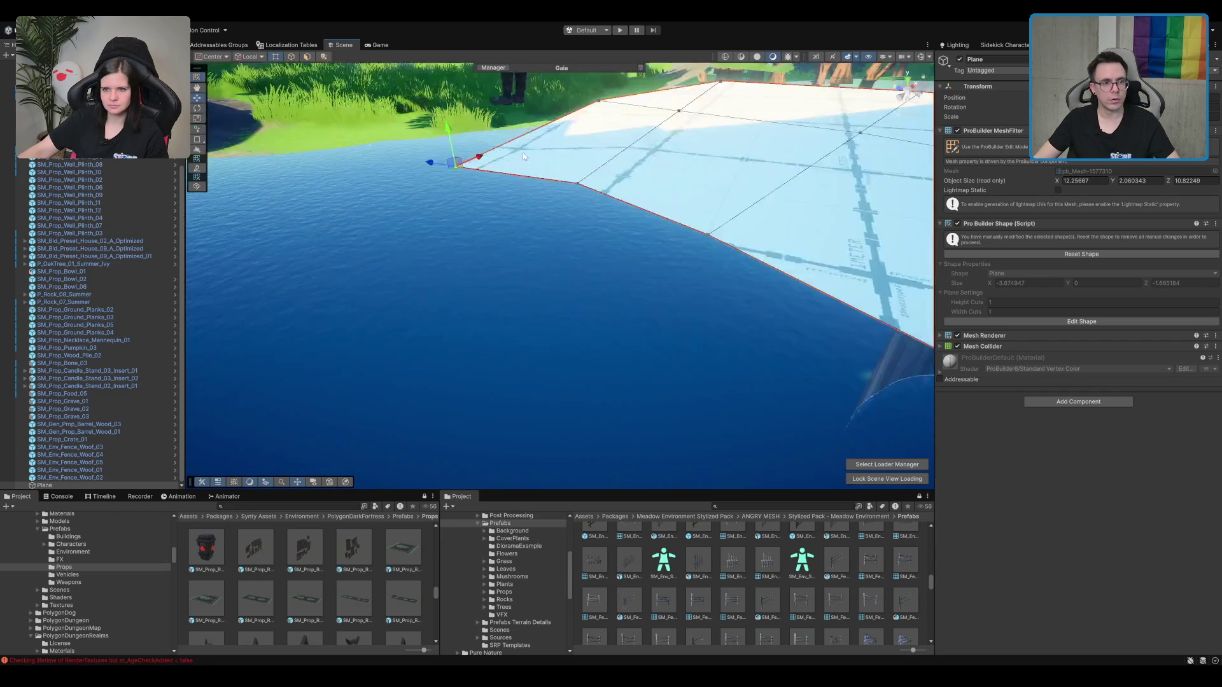
pyautogui.moveTo(613, 266)
pyautogui.mouseDown()
pyautogui.moveTo(639, 256)
pyautogui.moveTo(643, 100)
pyautogui.moveTo(540, 308)
pyautogui.moveTo(674, 227)
pyautogui.moveTo(285, 66)
pyautogui.mouseUp()
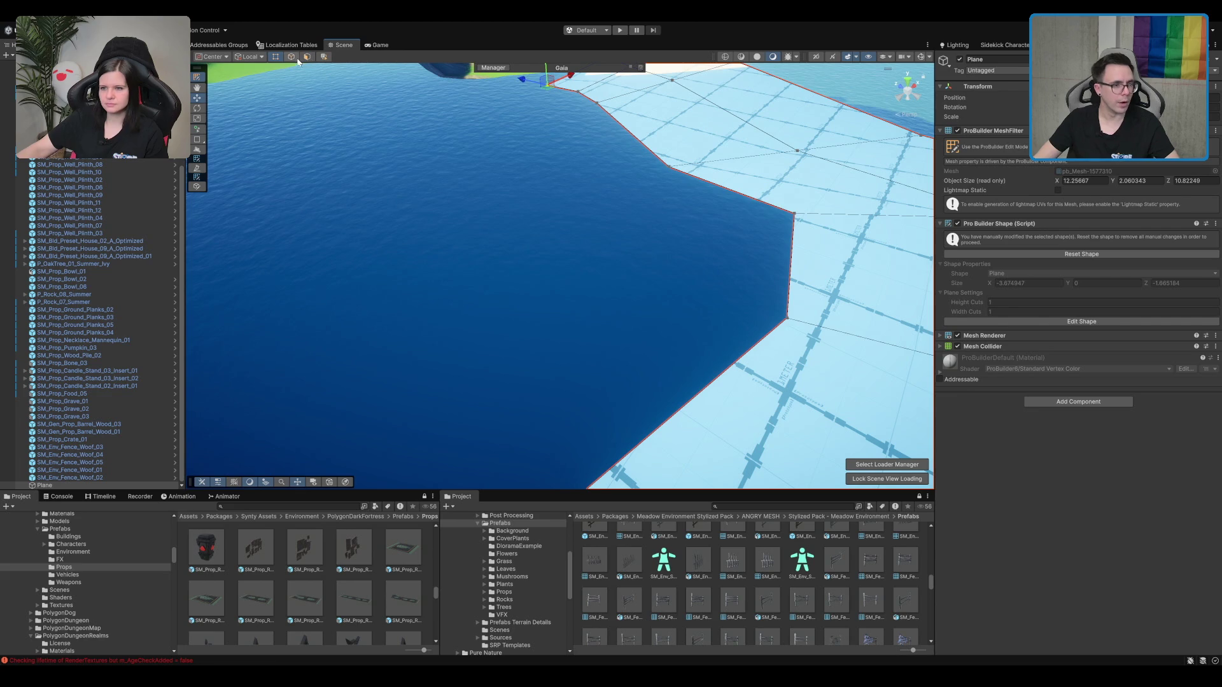
pyautogui.moveTo(359, 137)
pyautogui.mouseDown()
pyautogui.moveTo(407, 191)
pyautogui.moveTo(445, 210)
pyautogui.mouseUp()
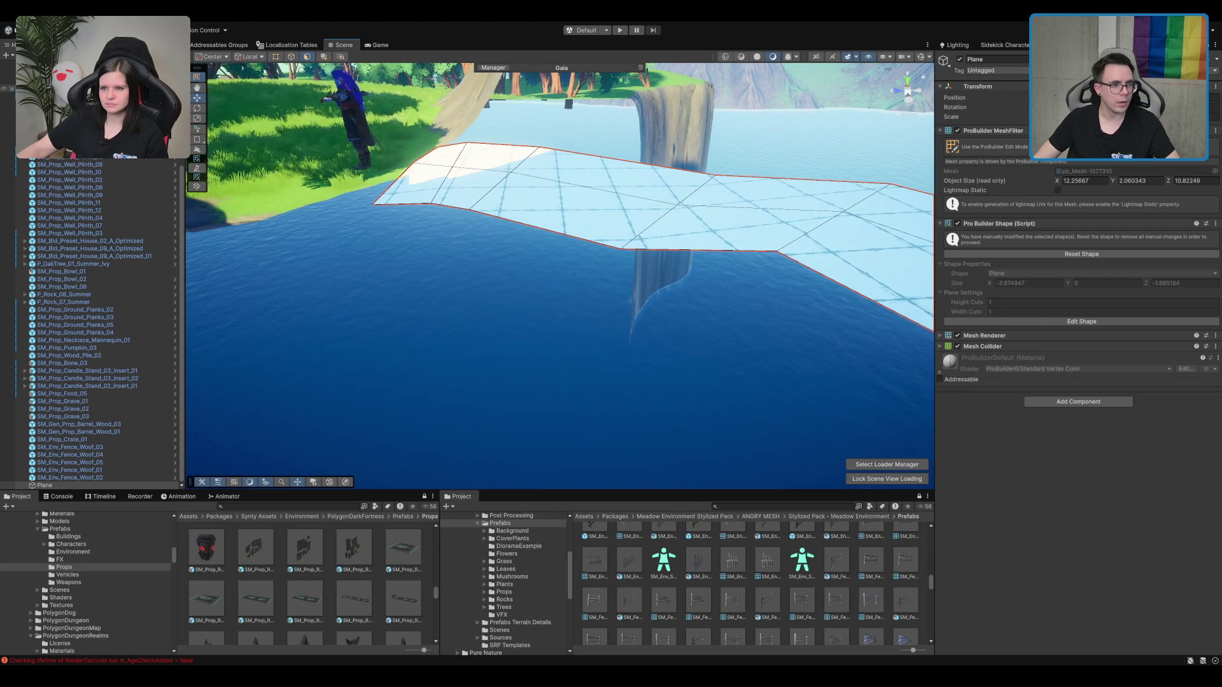
pyautogui.click(291, 57)
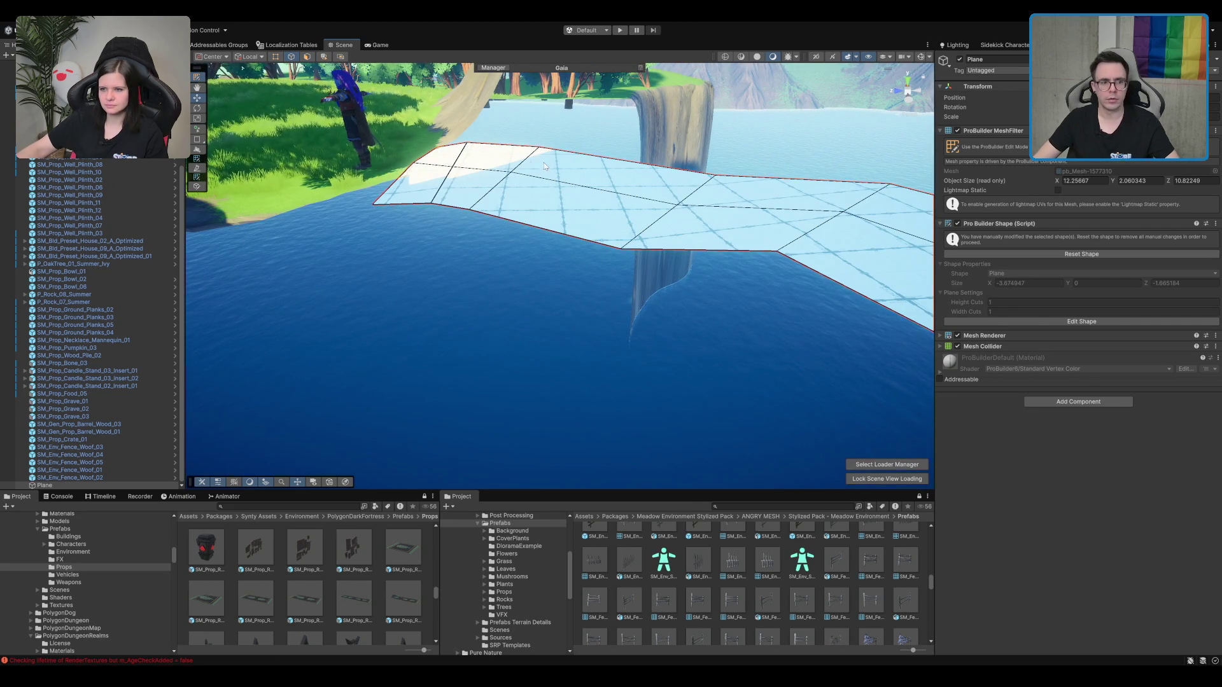
pyautogui.click(395, 203)
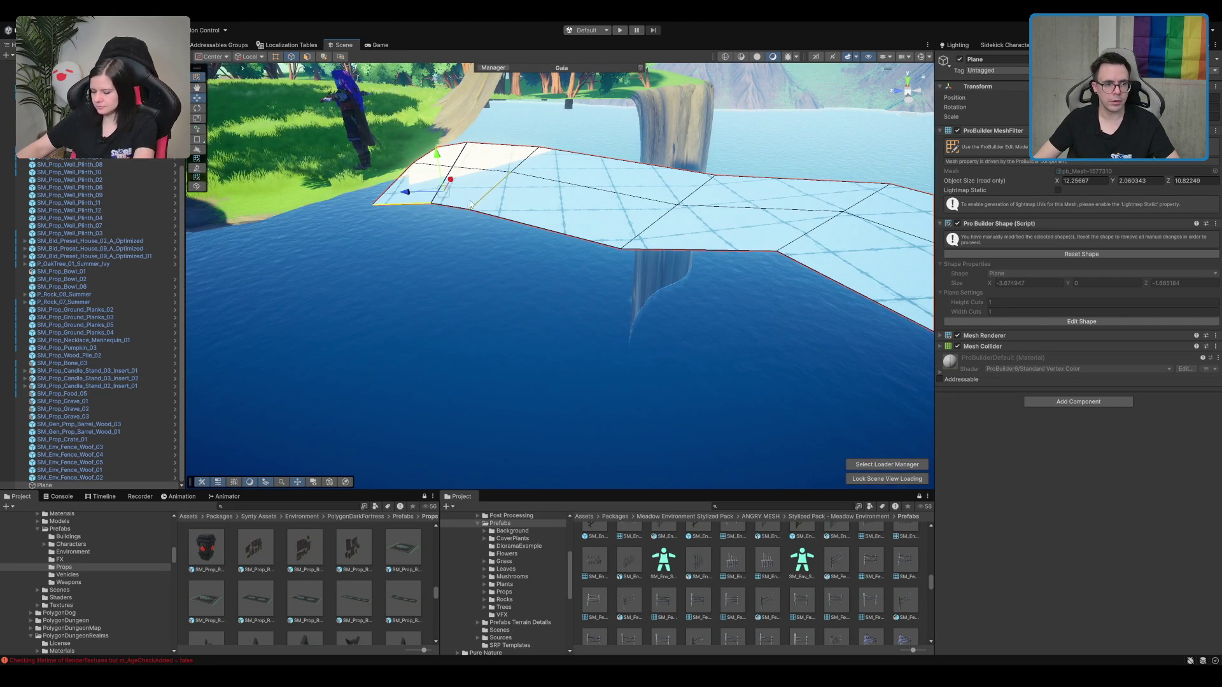
pyautogui.click(387, 205)
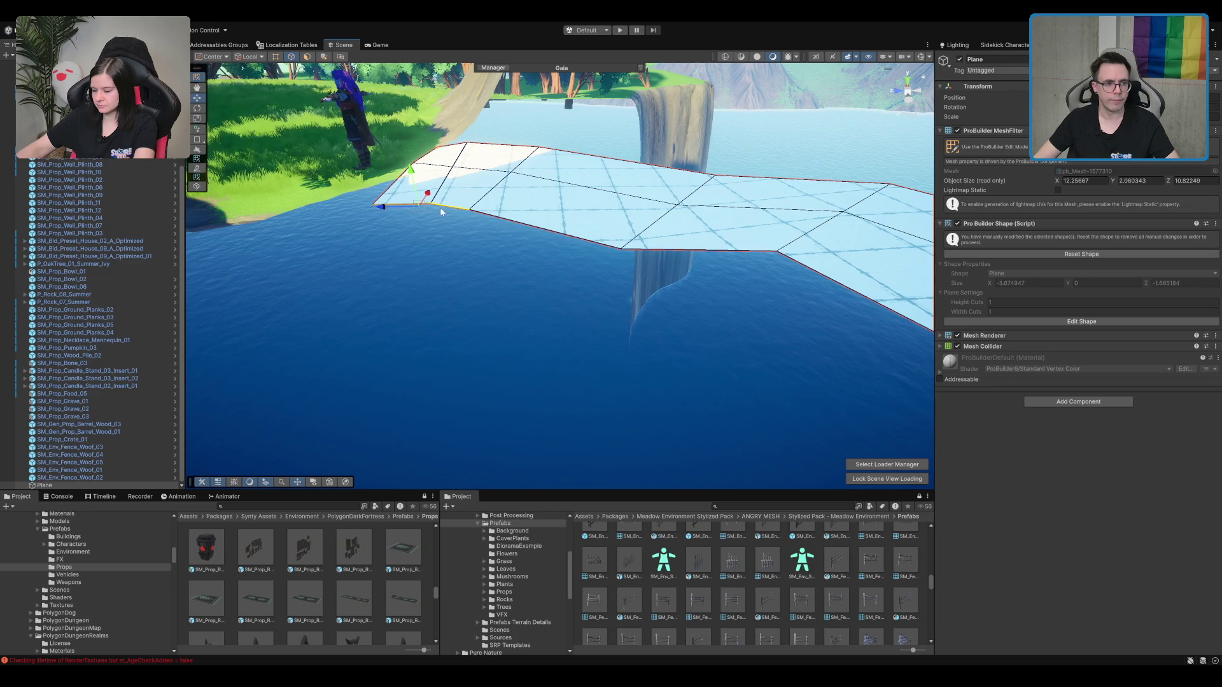
# Step: Add the next edge and the bottom edge to the selection
pyautogui.moveTo(571, 275); pyautogui.dragTo(663, 275)
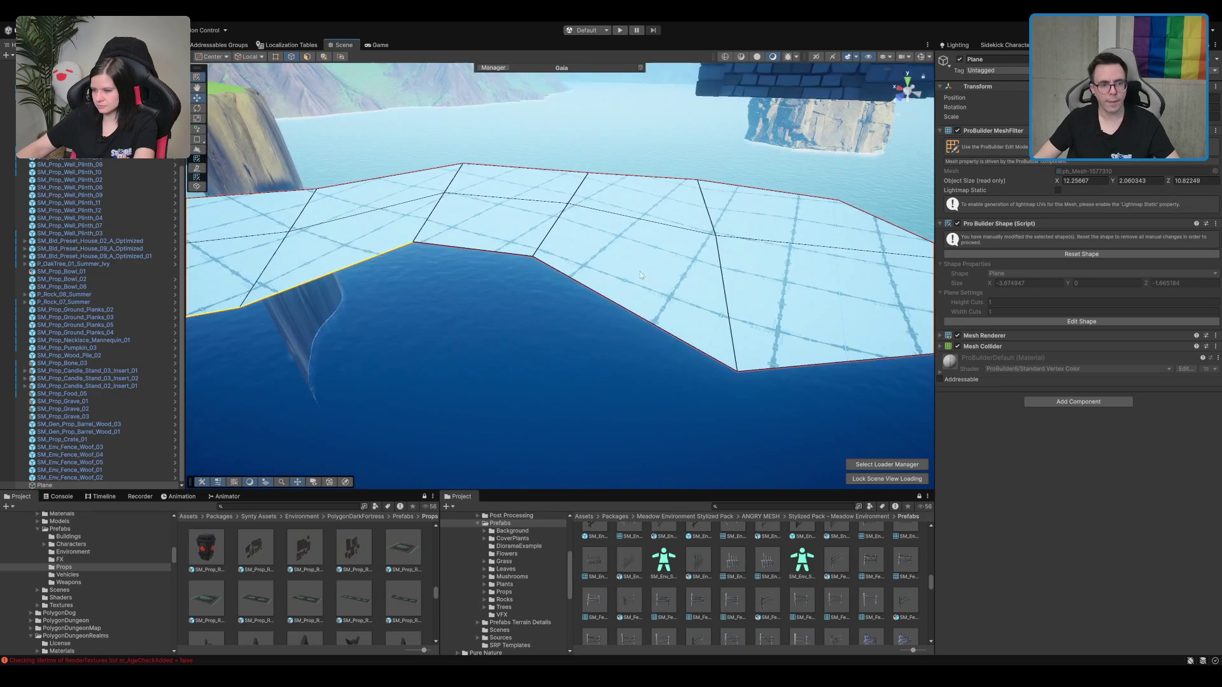
pyautogui.keyDown('shift'); pyautogui.click(514, 256); pyautogui.keyUp('shift')
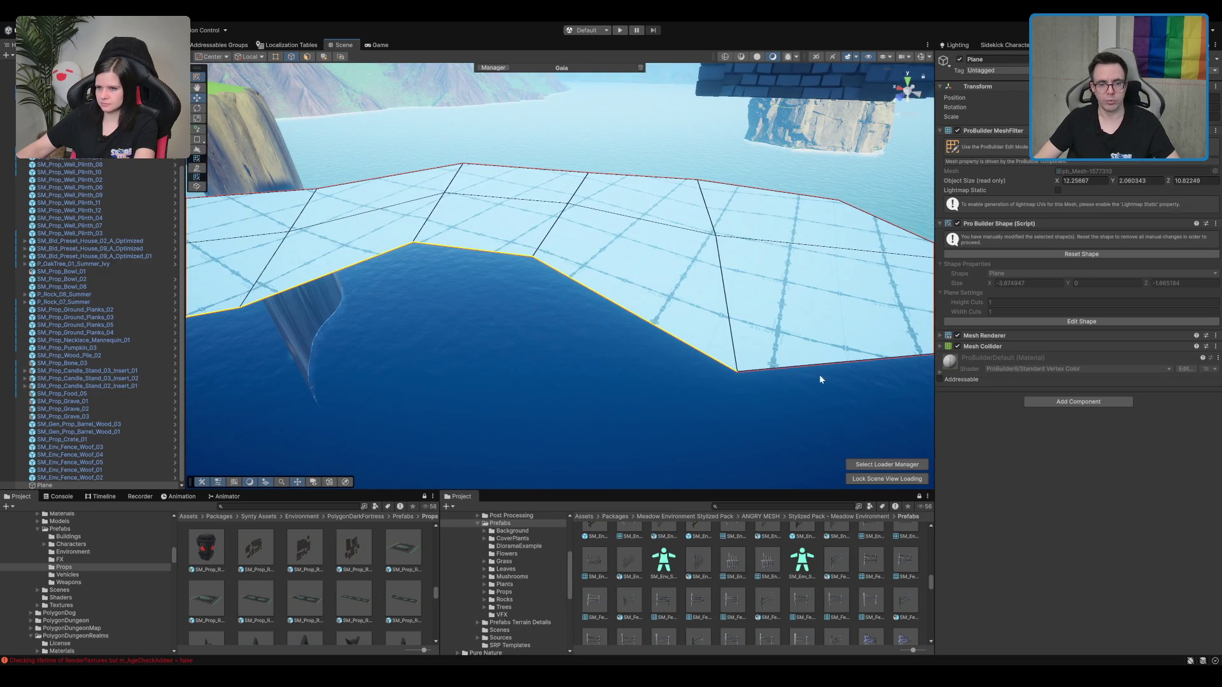
pyautogui.moveTo(829, 364); pyautogui.dragTo(472, 372)
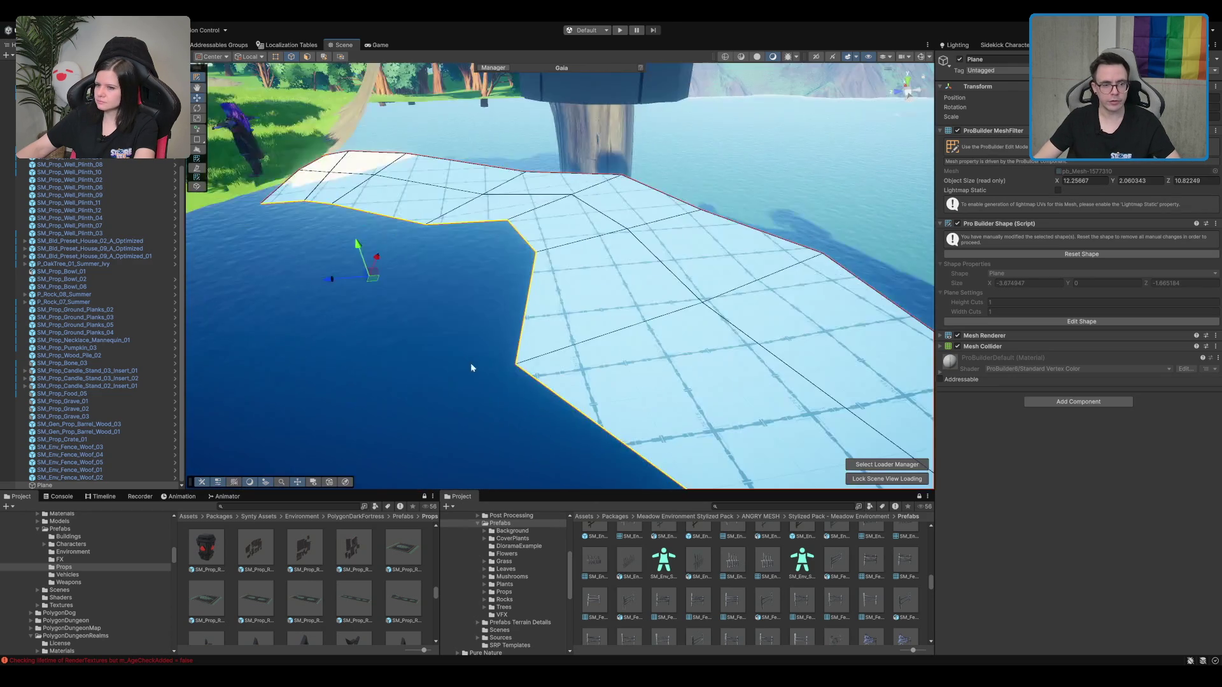
pyautogui.scroll(-3, 651, 321)
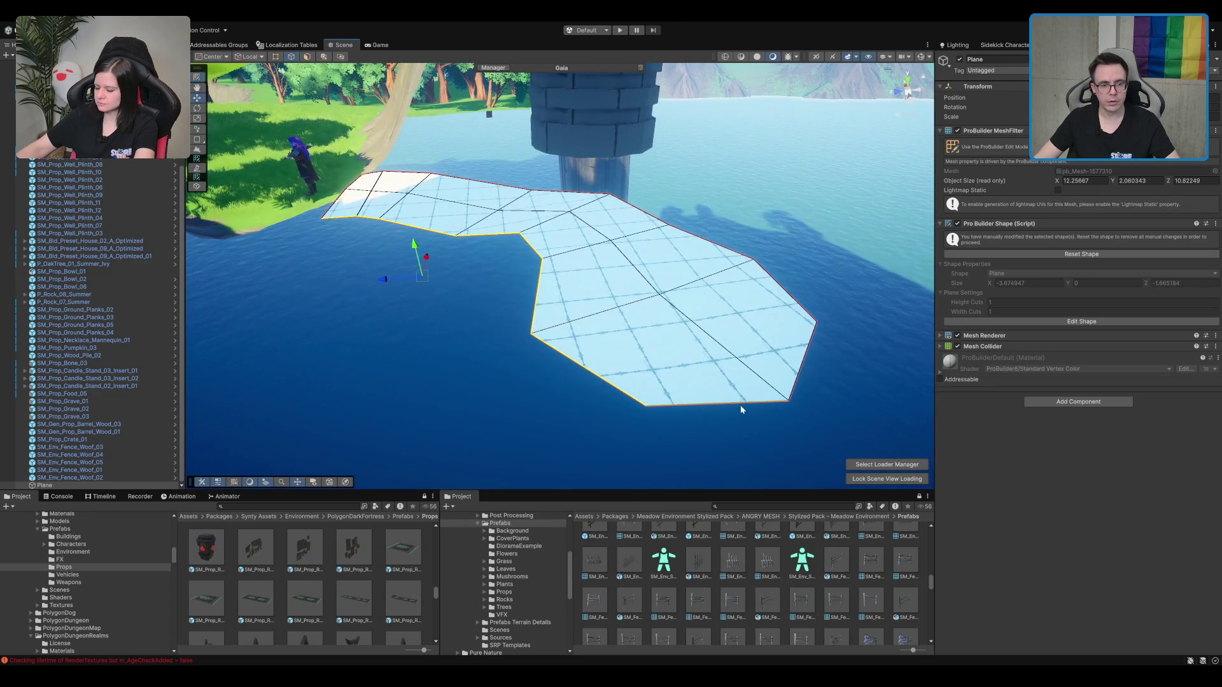
pyautogui.keyDown('shift'); pyautogui.click(739, 403); pyautogui.keyUp('shift')
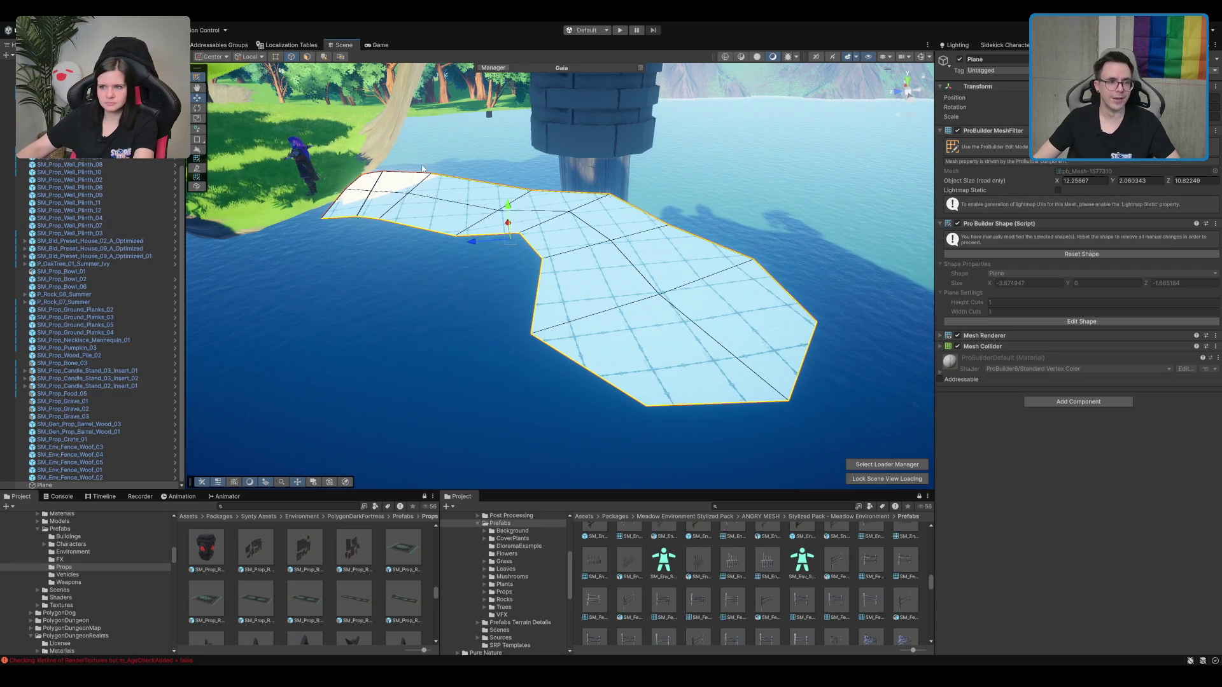
# Step: Raise the selected edges into the cave opening, growing the mesh to 14.94×5.37×13.51
pyautogui.press('f')
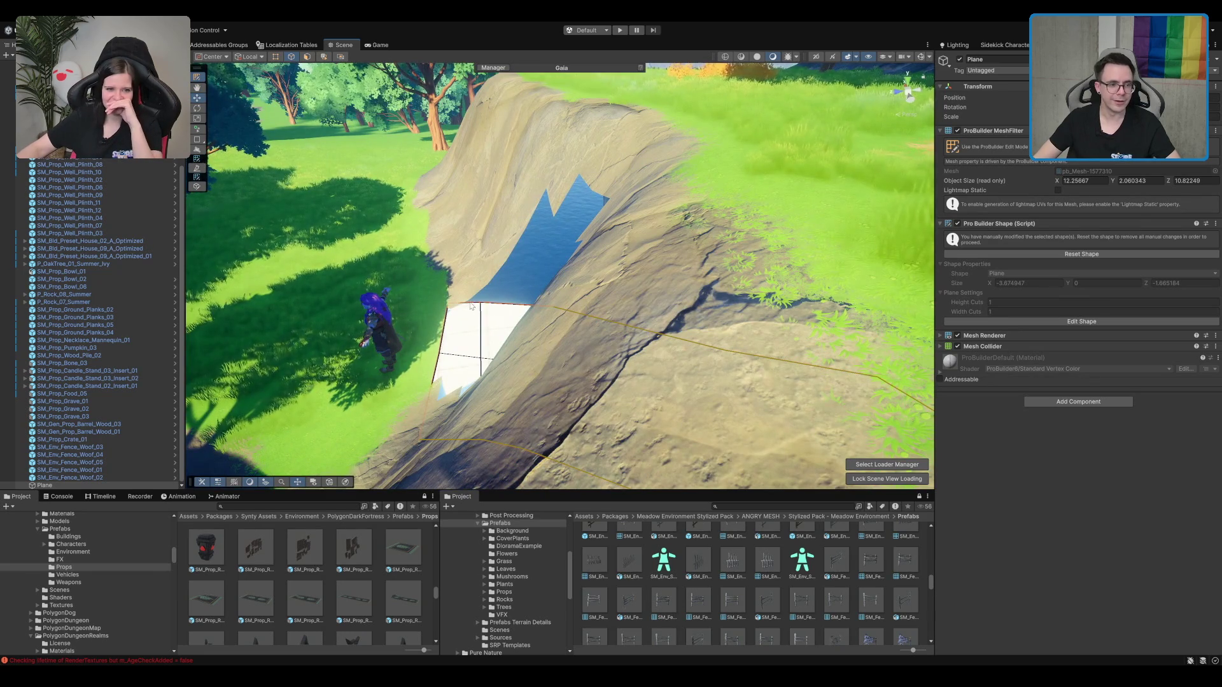
pyautogui.scroll(10, 471, 306)
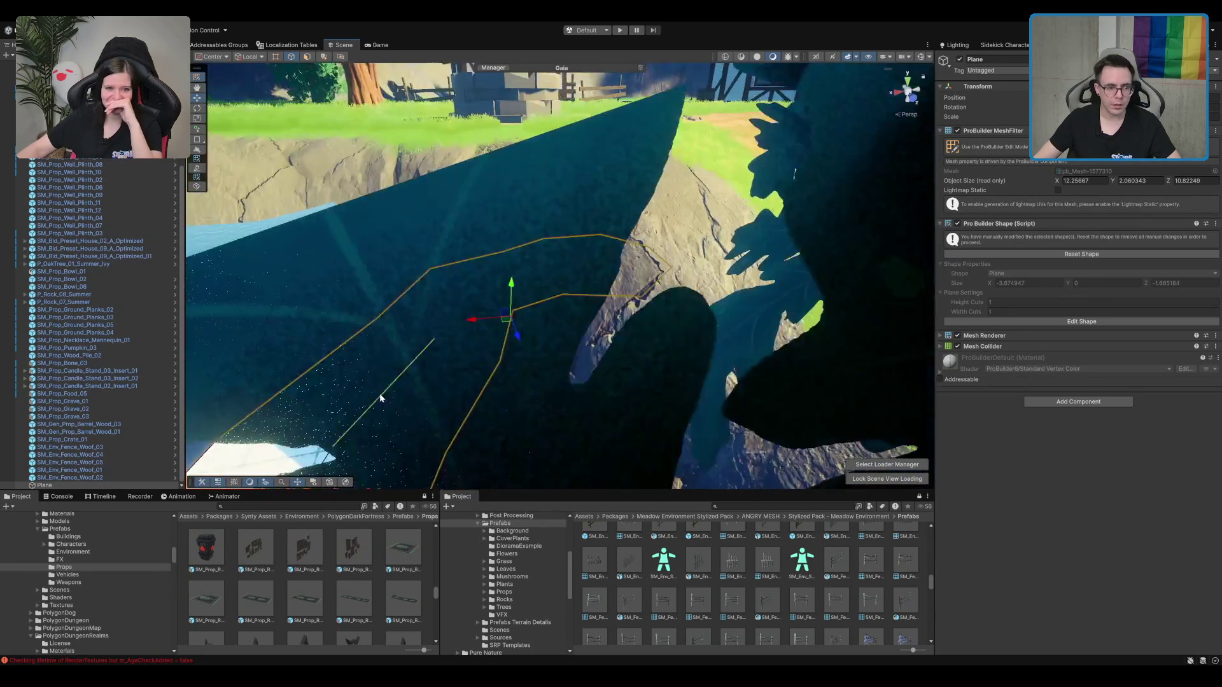
pyautogui.scroll(-10, 379, 393)
pyautogui.moveTo(591, 231); pyautogui.dragTo(590, 237)
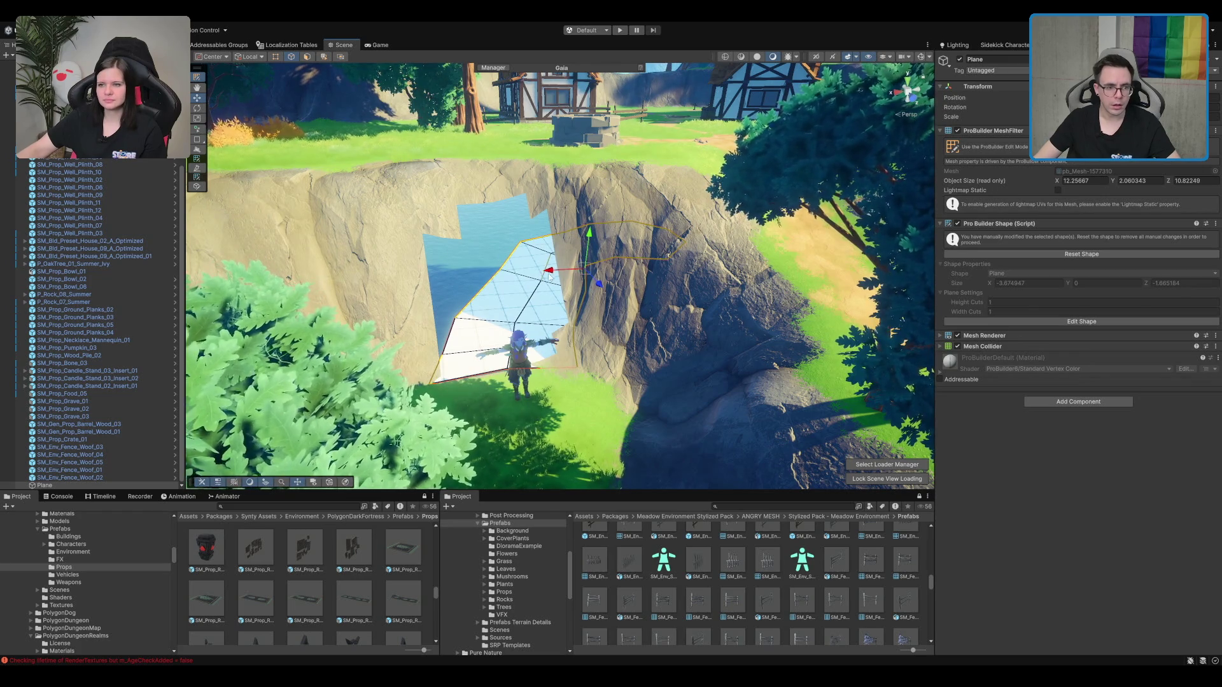
pyautogui.moveTo(590, 240); pyautogui.dragTo(591, 223)
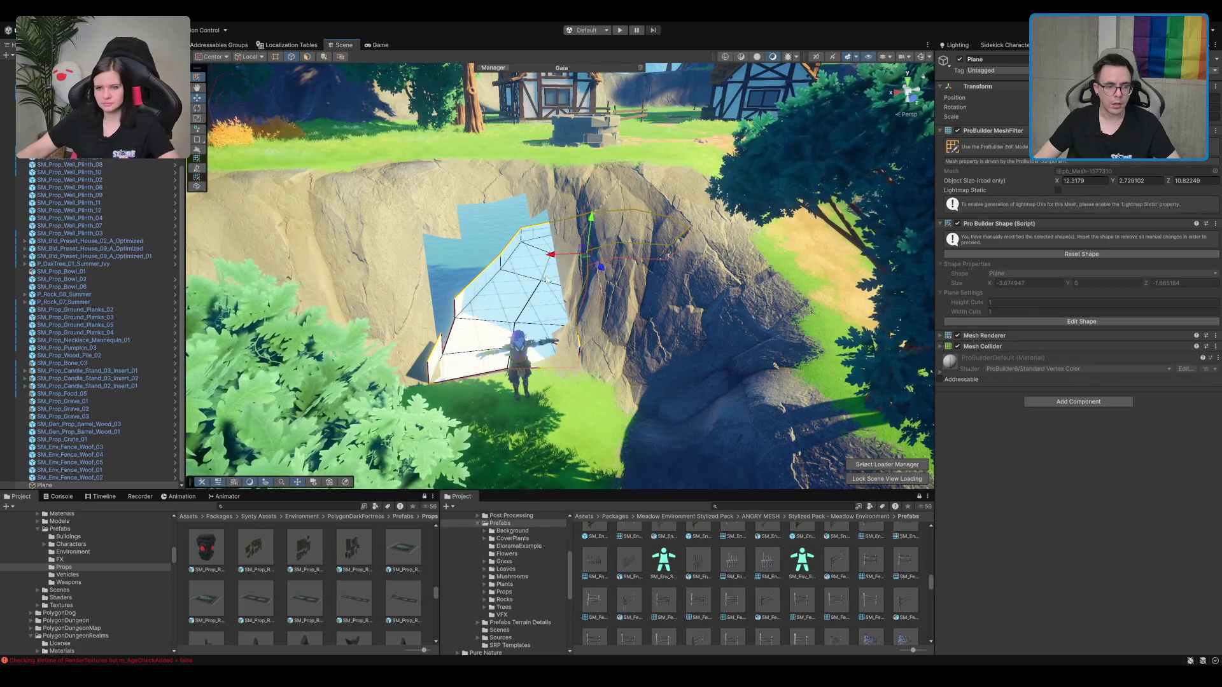
pyautogui.hotkey('ctrl', 'z')
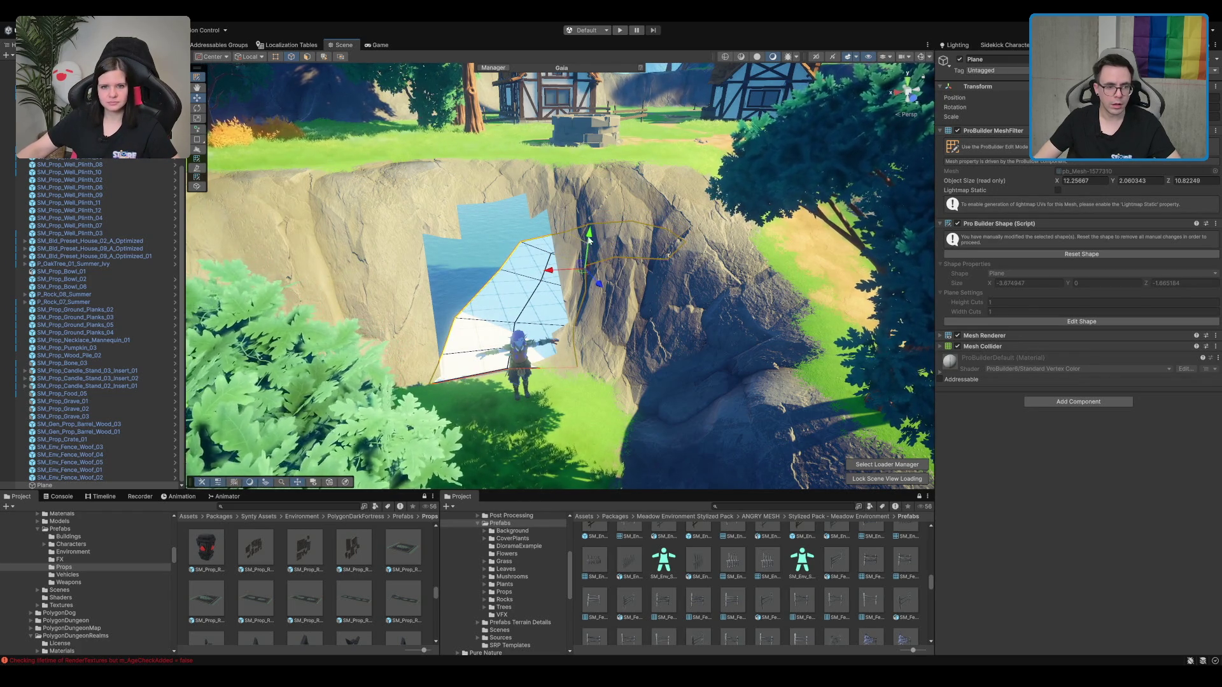
pyautogui.moveTo(588, 241)
pyautogui.mouseDown()
pyautogui.moveTo(586, 228)
pyautogui.moveTo(596, 253)
pyautogui.moveTo(493, 334)
pyautogui.moveTo(484, 319)
pyautogui.moveTo(545, 231)
pyautogui.moveTo(441, 265)
pyautogui.moveTo(464, 248)
pyautogui.moveTo(506, 352)
pyautogui.mouseUp()
pyautogui.scroll(2, 571, 276)
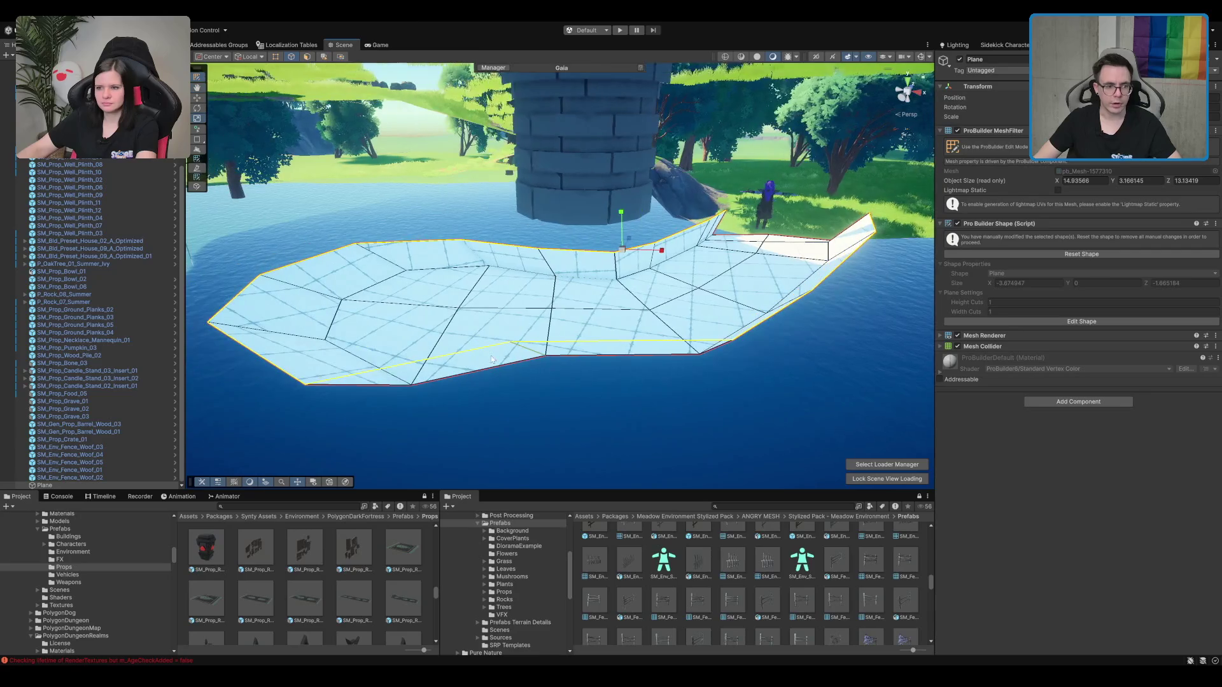
# Step: In vertex mode, lower the vertices near the waterfall to reshape the edge
pyautogui.moveTo(300, 301)
pyautogui.mouseDown()
pyautogui.moveTo(446, 334)
pyautogui.moveTo(594, 325)
pyautogui.moveTo(682, 277)
pyautogui.moveTo(573, 292)
pyautogui.moveTo(609, 299)
pyautogui.moveTo(509, 264)
pyautogui.mouseUp()
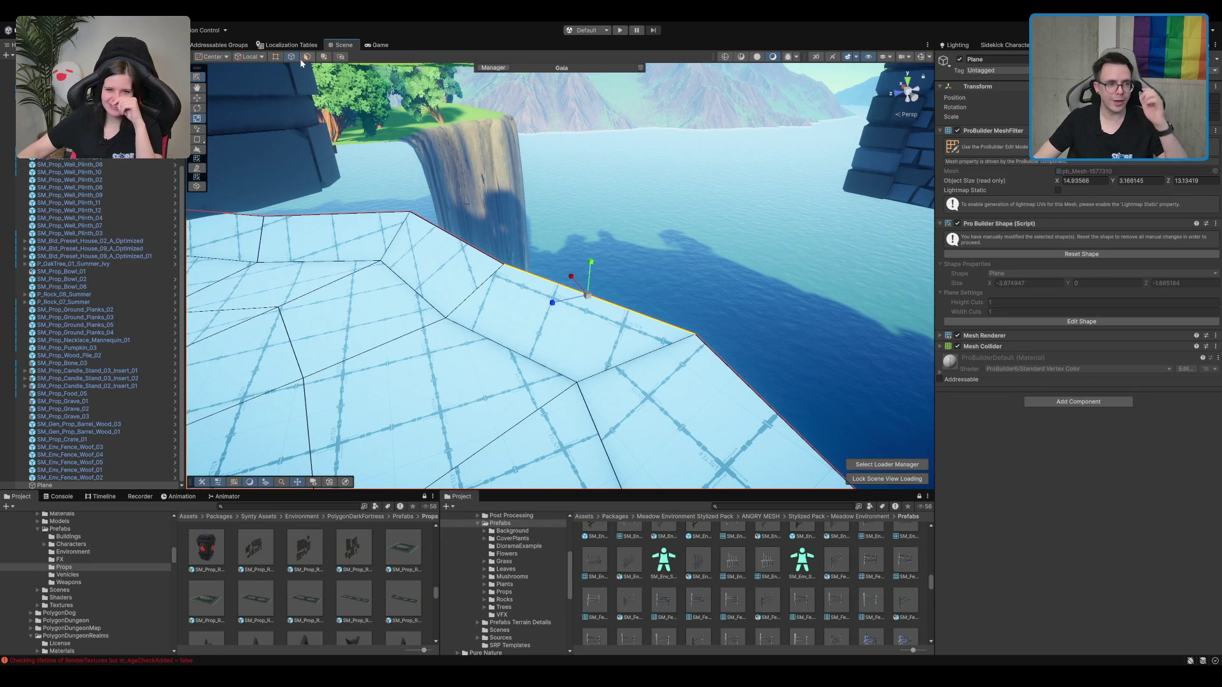
pyautogui.click(278, 57)
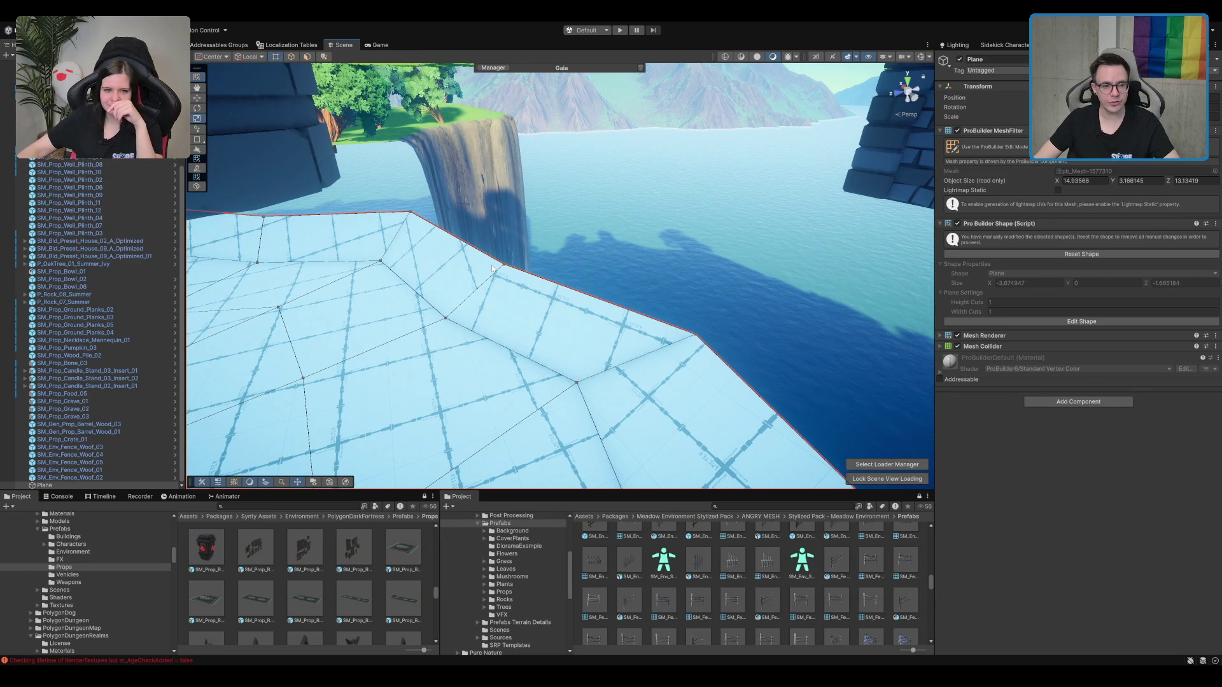
pyautogui.moveTo(502, 236); pyautogui.dragTo(511, 245)
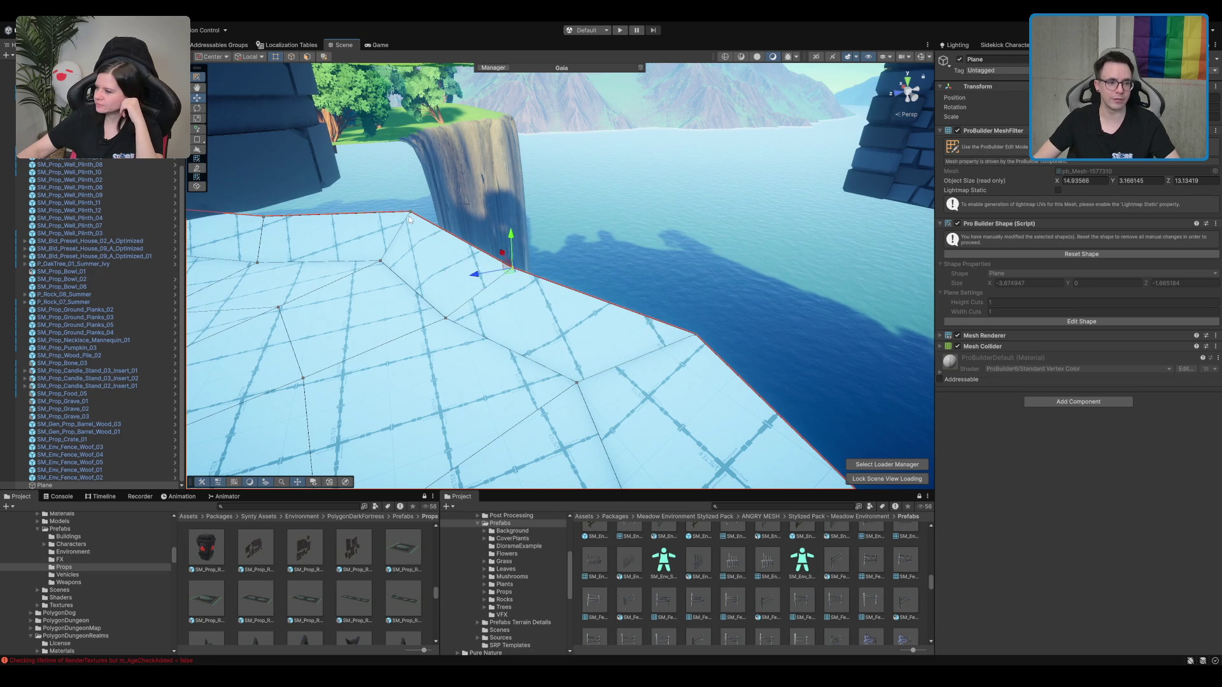
pyautogui.moveTo(407, 186); pyautogui.dragTo(409, 201)
# Step: Pull vertices left along the water's edge toward the grassy shore, closing the fold
pyautogui.moveTo(643, 213)
pyautogui.mouseDown()
pyautogui.moveTo(547, 230)
pyautogui.moveTo(589, 223)
pyautogui.moveTo(581, 191)
pyautogui.moveTo(543, 274)
pyautogui.moveTo(766, 322)
pyautogui.moveTo(677, 362)
pyautogui.moveTo(722, 347)
pyautogui.moveTo(637, 270)
pyautogui.moveTo(588, 291)
pyautogui.moveTo(369, 274)
pyautogui.moveTo(405, 260)
pyautogui.moveTo(552, 348)
pyautogui.mouseUp()
pyautogui.press('f')
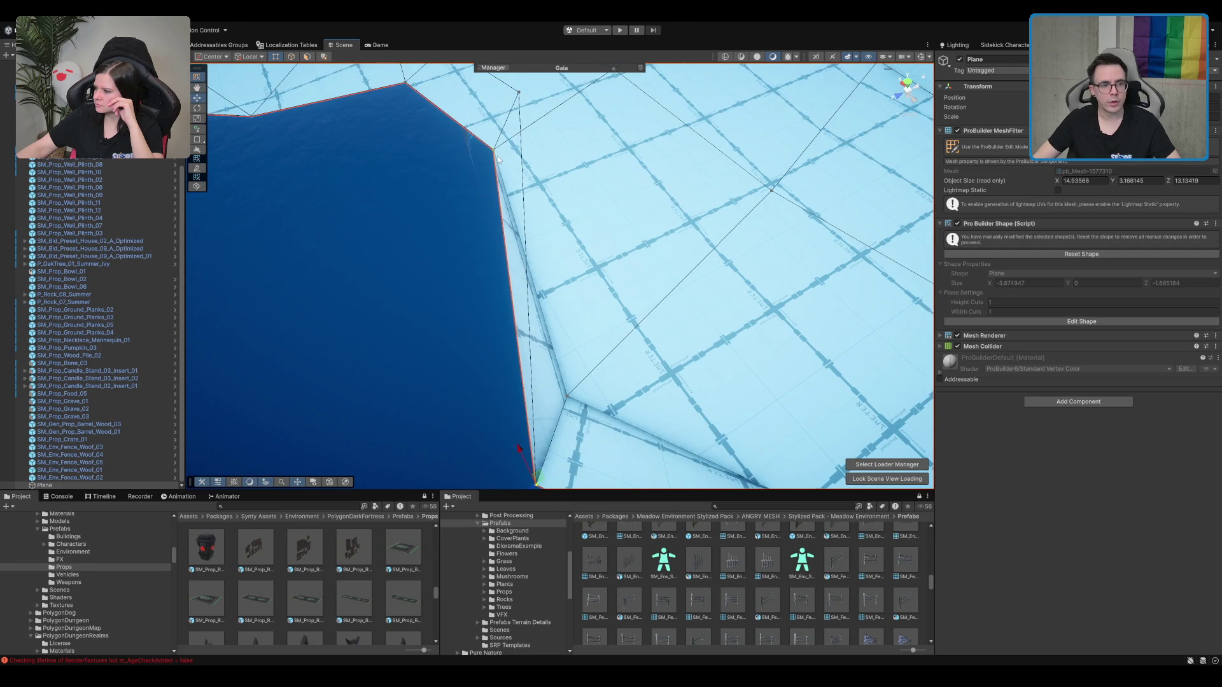
pyautogui.moveTo(494, 164)
pyautogui.mouseDown()
pyautogui.moveTo(426, 166)
pyautogui.moveTo(390, 185)
pyautogui.moveTo(385, 156)
pyautogui.moveTo(689, 302)
pyautogui.moveTo(458, 181)
pyautogui.moveTo(573, 249)
pyautogui.moveTo(622, 255)
pyautogui.moveTo(559, 196)
pyautogui.moveTo(571, 340)
pyautogui.moveTo(718, 297)
pyautogui.moveTo(506, 272)
pyautogui.moveTo(519, 283)
pyautogui.mouseUp()
pyautogui.moveTo(588, 207); pyautogui.dragTo(510, 214)
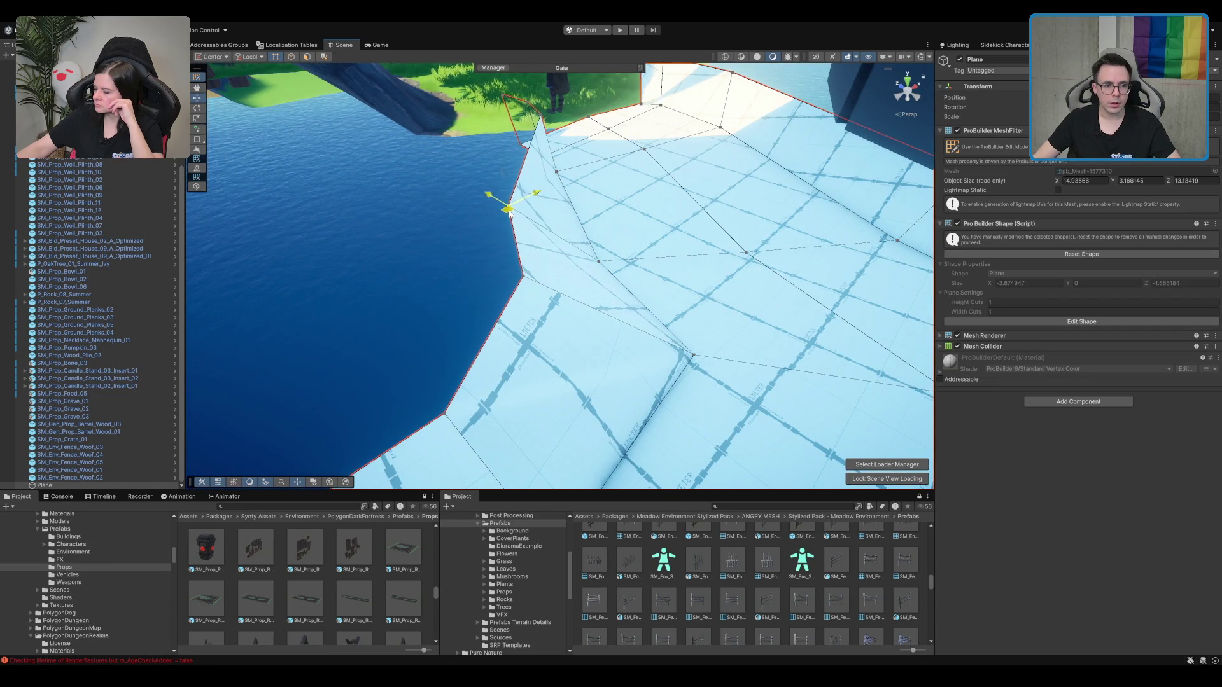
pyautogui.moveTo(544, 119)
pyautogui.mouseDown()
pyautogui.moveTo(565, 270)
pyautogui.moveTo(509, 191)
pyautogui.mouseUp()
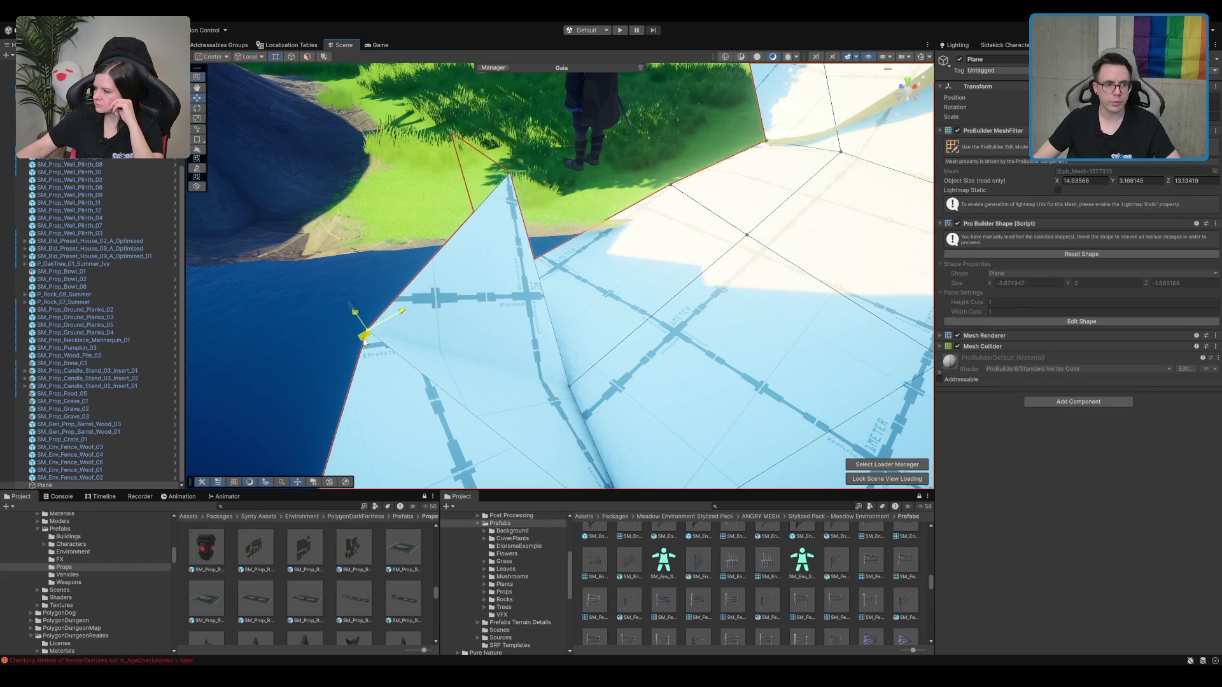
pyautogui.moveTo(435, 203); pyautogui.dragTo(351, 222)
pyautogui.moveTo(570, 386)
pyautogui.mouseDown()
pyautogui.moveTo(537, 308)
pyautogui.moveTo(518, 283)
pyautogui.moveTo(500, 286)
pyautogui.moveTo(499, 261)
pyautogui.mouseUp()
# Step: Move the plane's corner vertices up against the cliff, reaching about 14.06×3.30×13.13
pyautogui.press('f')
pyautogui.moveTo(425, 289)
pyautogui.mouseDown()
pyautogui.moveTo(600, 289)
pyautogui.moveTo(679, 266)
pyautogui.moveTo(652, 250)
pyautogui.mouseUp()
pyautogui.moveTo(553, 396); pyautogui.dragTo(466, 389)
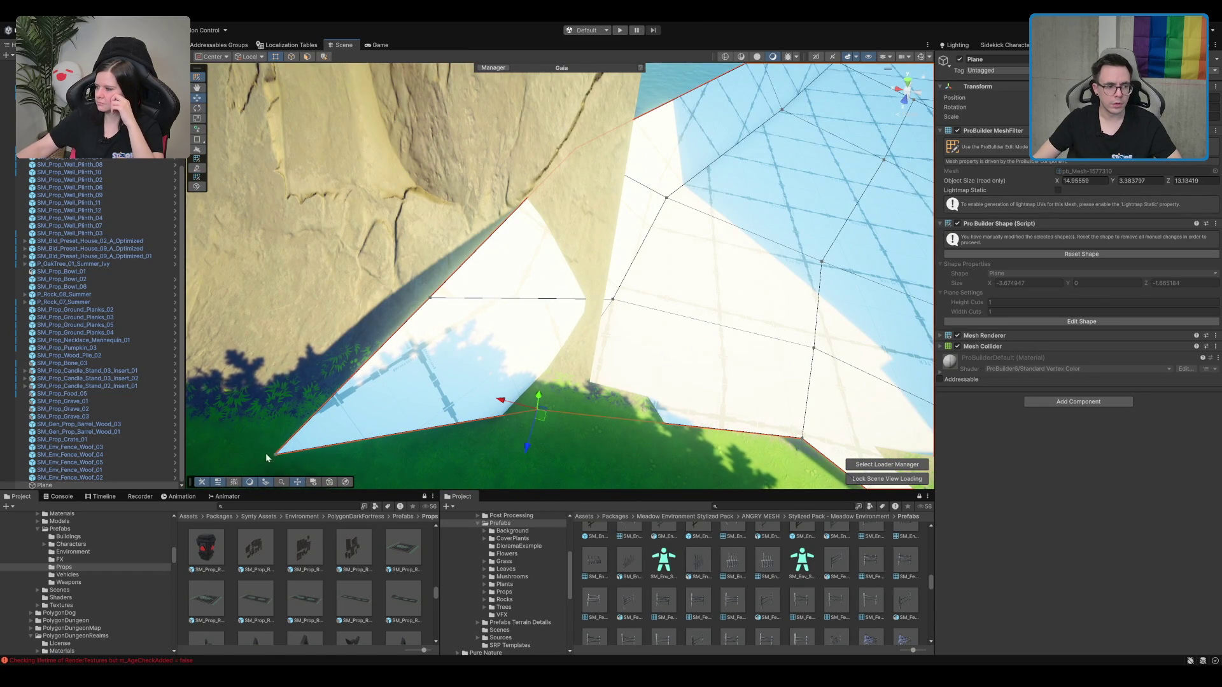
pyautogui.moveTo(284, 458)
pyautogui.mouseDown()
pyautogui.moveTo(407, 299)
pyautogui.moveTo(439, 312)
pyautogui.moveTo(427, 310)
pyautogui.mouseUp()
pyautogui.moveTo(534, 203); pyautogui.dragTo(555, 198)
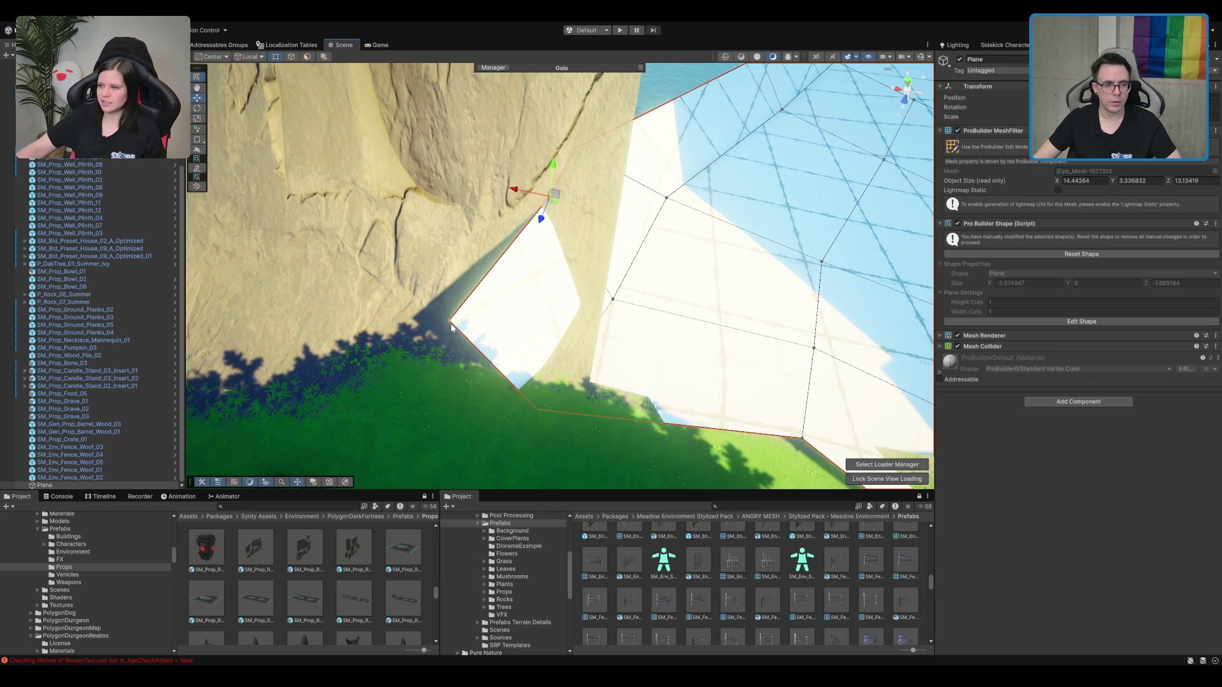
pyautogui.moveTo(455, 324)
pyautogui.mouseDown()
pyautogui.moveTo(542, 273)
pyautogui.moveTo(535, 306)
pyautogui.moveTo(594, 314)
pyautogui.moveTo(641, 212)
pyautogui.moveTo(590, 189)
pyautogui.moveTo(546, 329)
pyautogui.mouseUp()
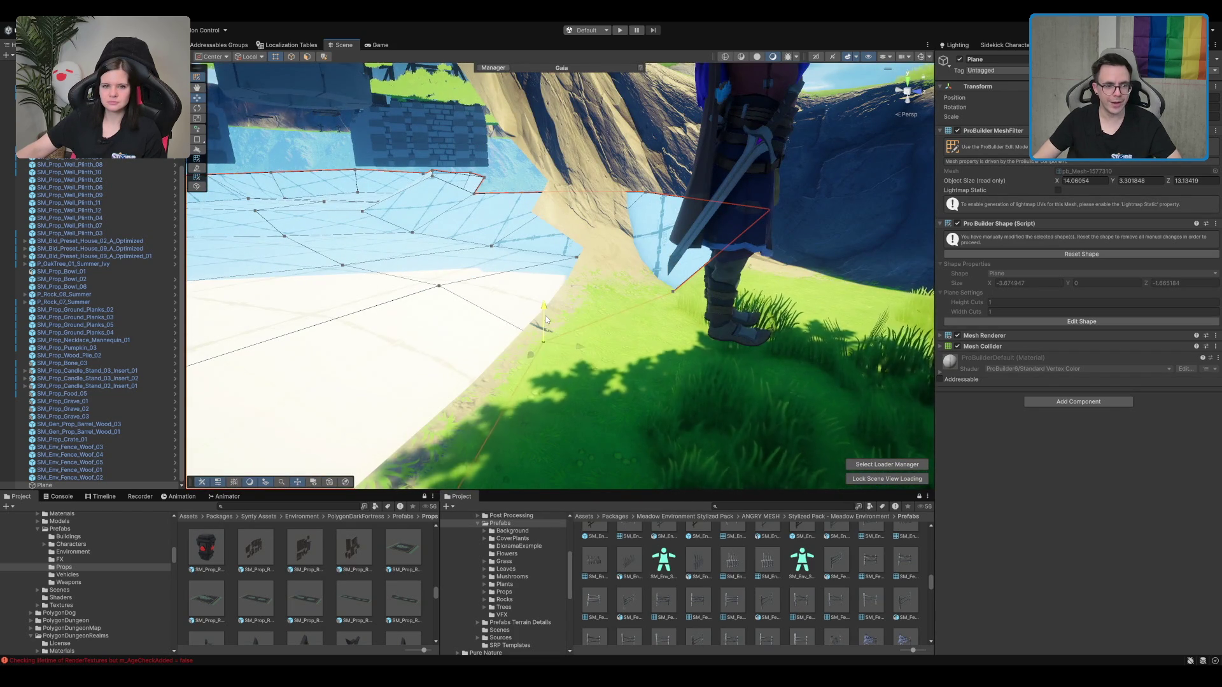
pyautogui.moveTo(551, 308)
pyautogui.mouseDown()
pyautogui.moveTo(554, 285)
pyautogui.moveTo(588, 317)
pyautogui.moveTo(581, 326)
pyautogui.moveTo(639, 336)
pyautogui.mouseUp()
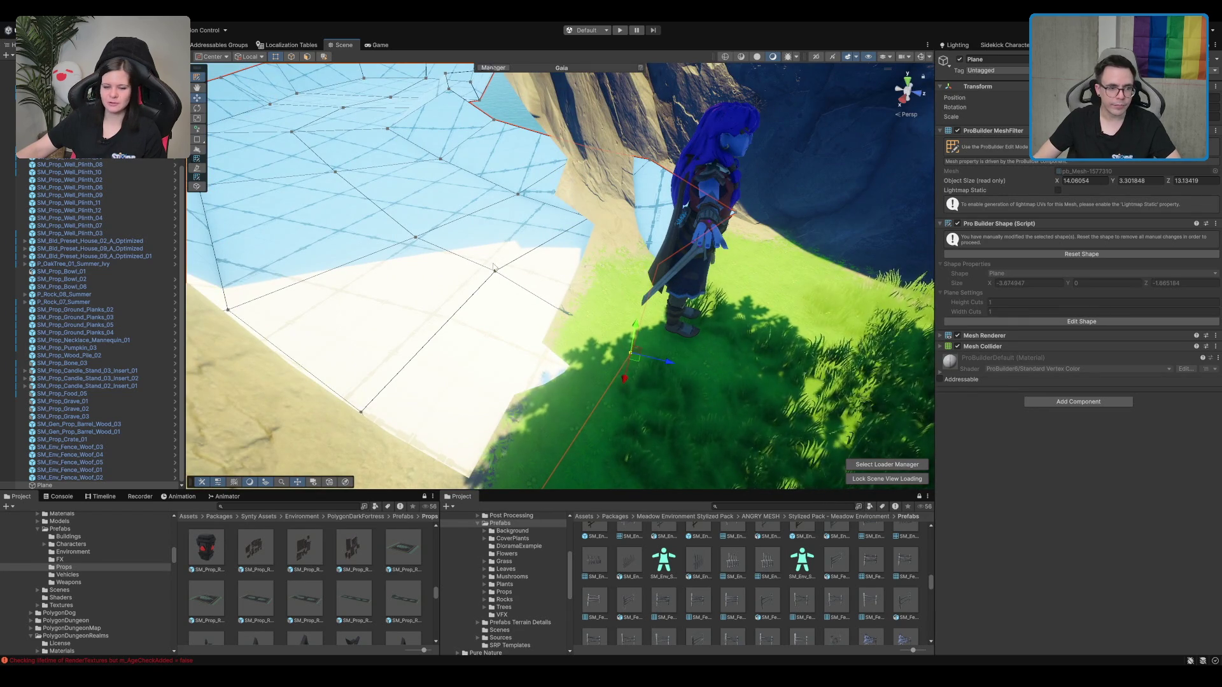
pyautogui.moveTo(500, 278); pyautogui.dragTo(579, 307)
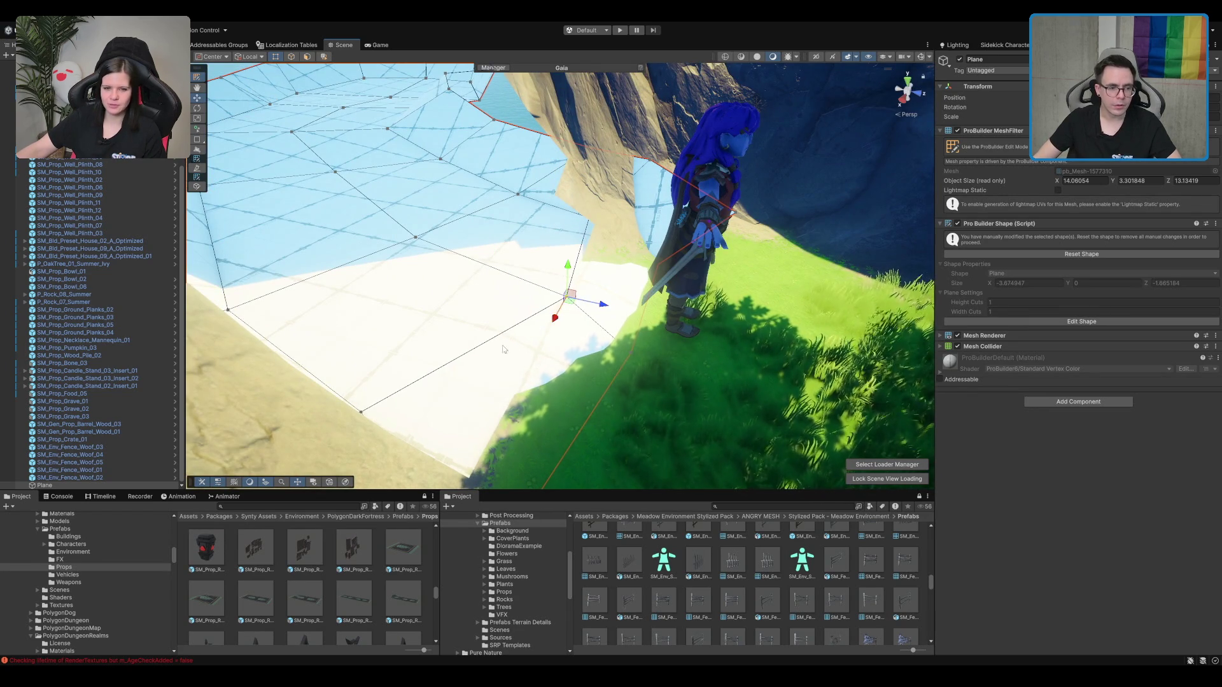
pyautogui.moveTo(395, 406)
pyautogui.mouseDown()
pyautogui.moveTo(448, 363)
pyautogui.moveTo(460, 391)
pyautogui.moveTo(486, 395)
pyautogui.mouseUp()
# Step: Tuck the right corner vertices into the rock, trimming the plane's depth to about 12.67
pyautogui.moveTo(515, 323); pyautogui.dragTo(623, 345)
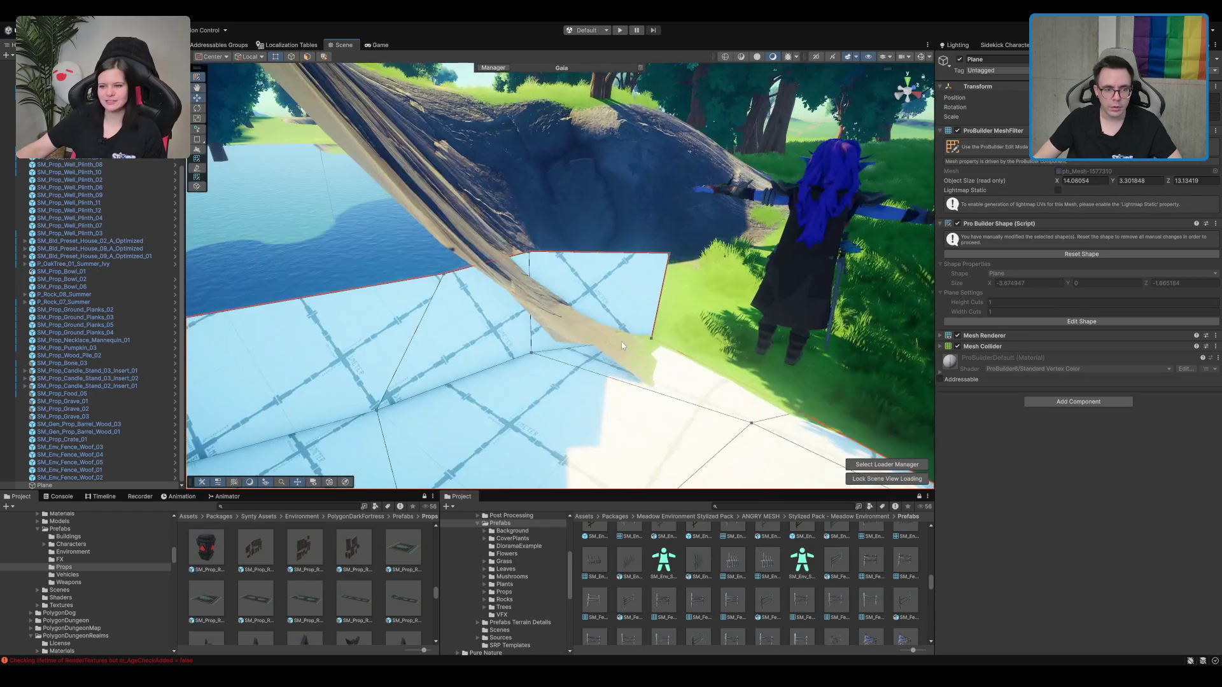
pyautogui.click(531, 353)
pyautogui.moveTo(532, 353); pyautogui.dragTo(681, 339)
pyautogui.click(654, 339)
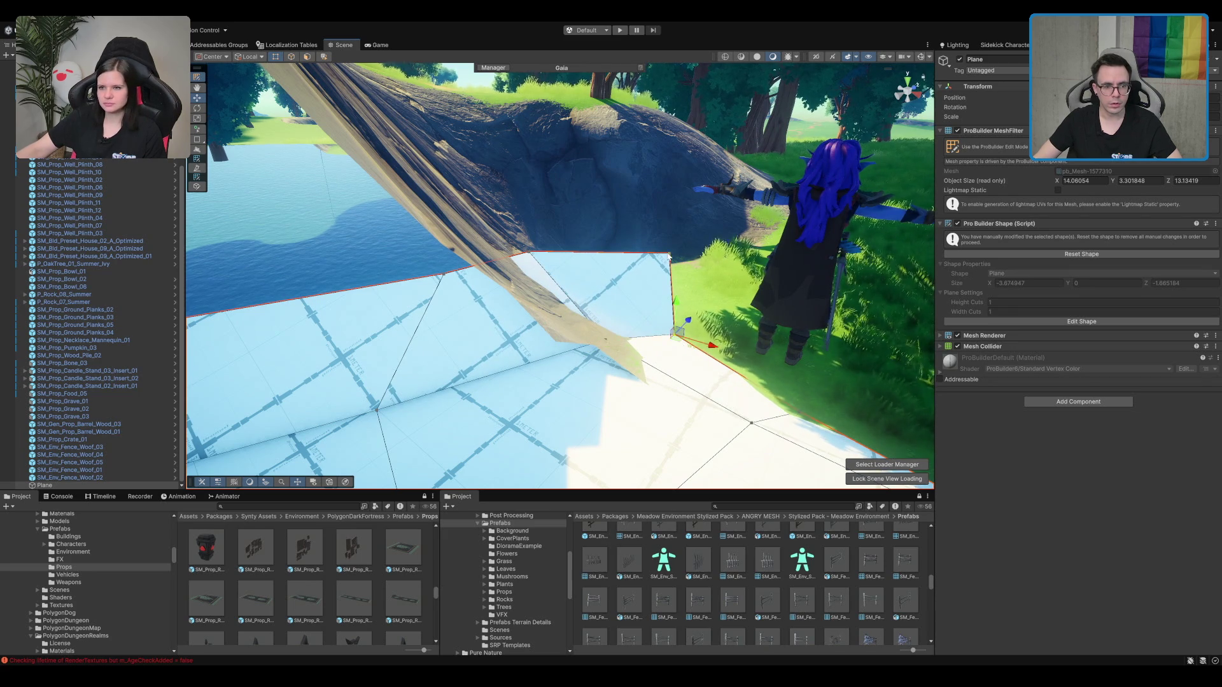
pyautogui.moveTo(622, 286)
pyautogui.mouseDown()
pyautogui.moveTo(584, 226)
pyautogui.moveTo(553, 210)
pyautogui.mouseUp()
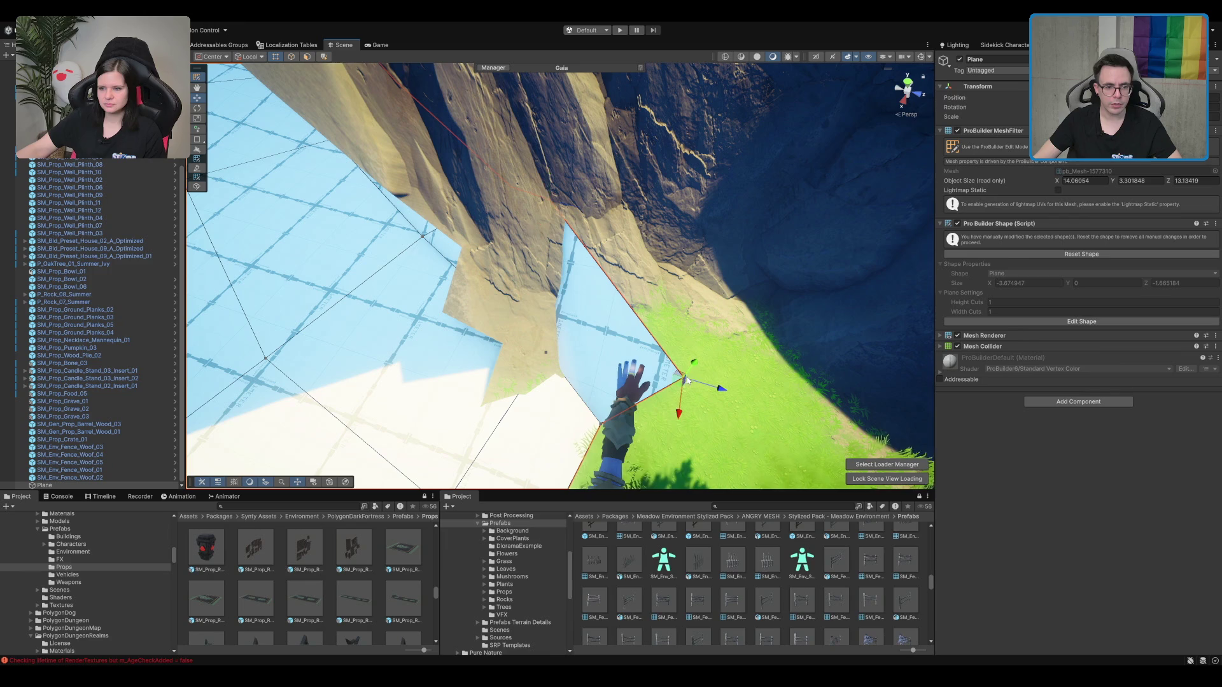
pyautogui.moveTo(673, 380); pyautogui.dragTo(577, 300)
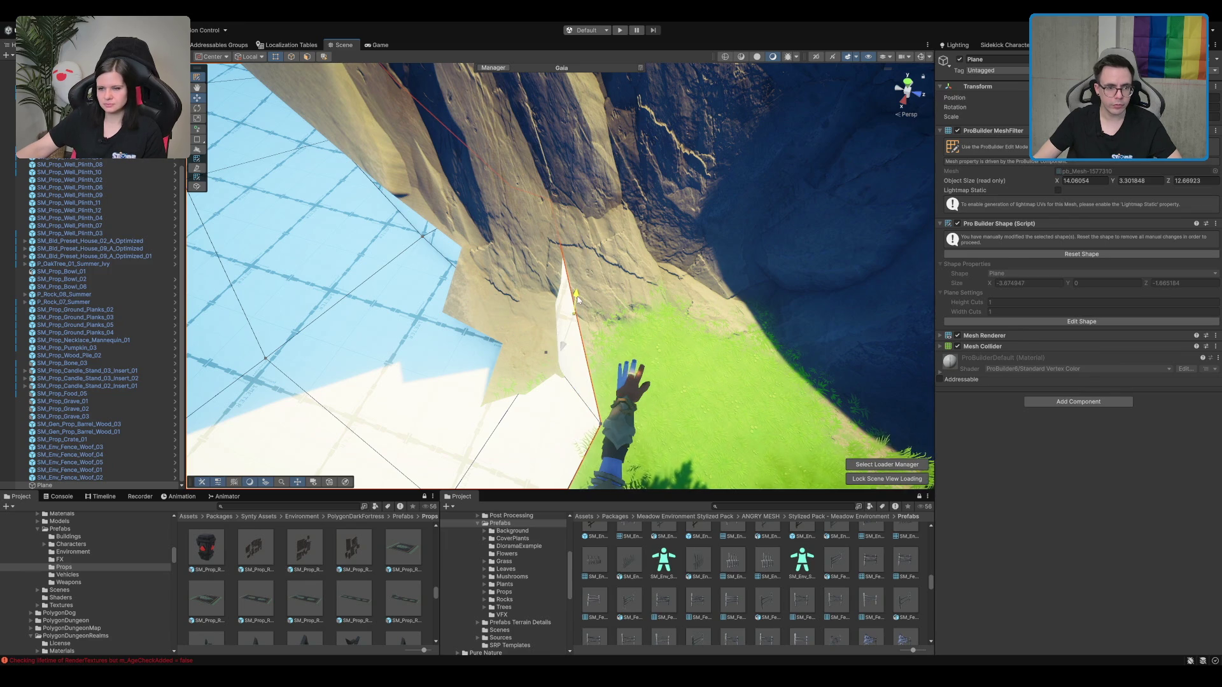
pyautogui.press('f')
pyautogui.scroll(5, 590, 337)
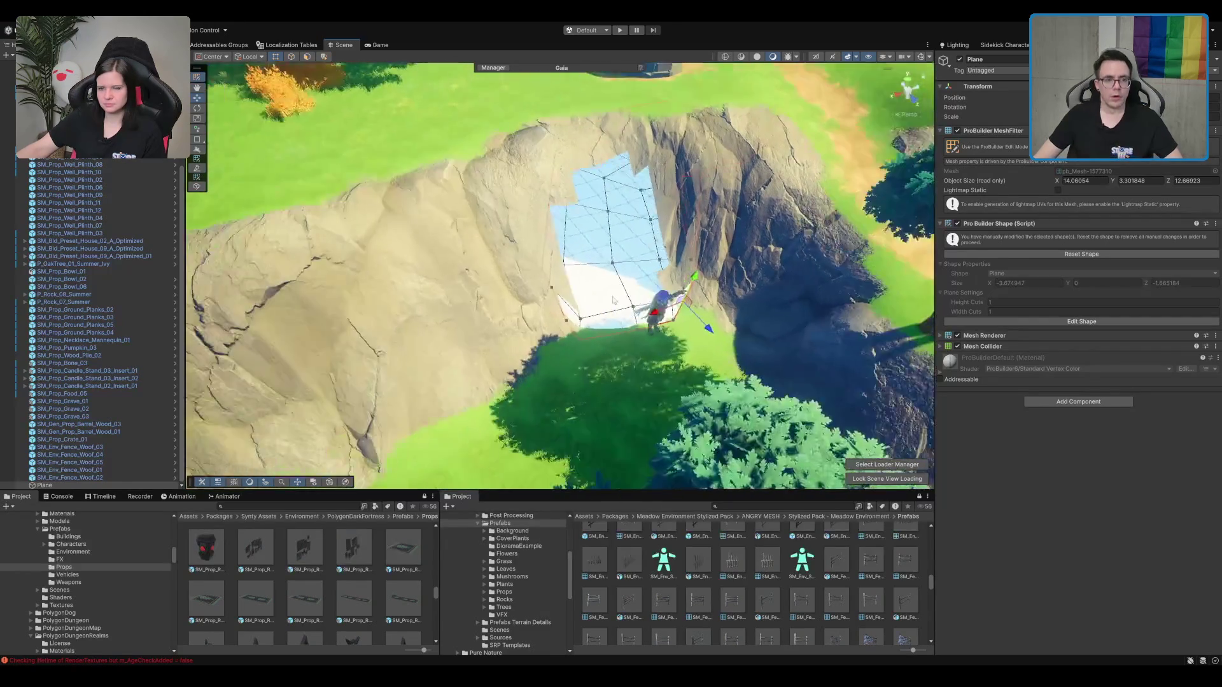
pyautogui.moveTo(590, 337); pyautogui.dragTo(643, 200)
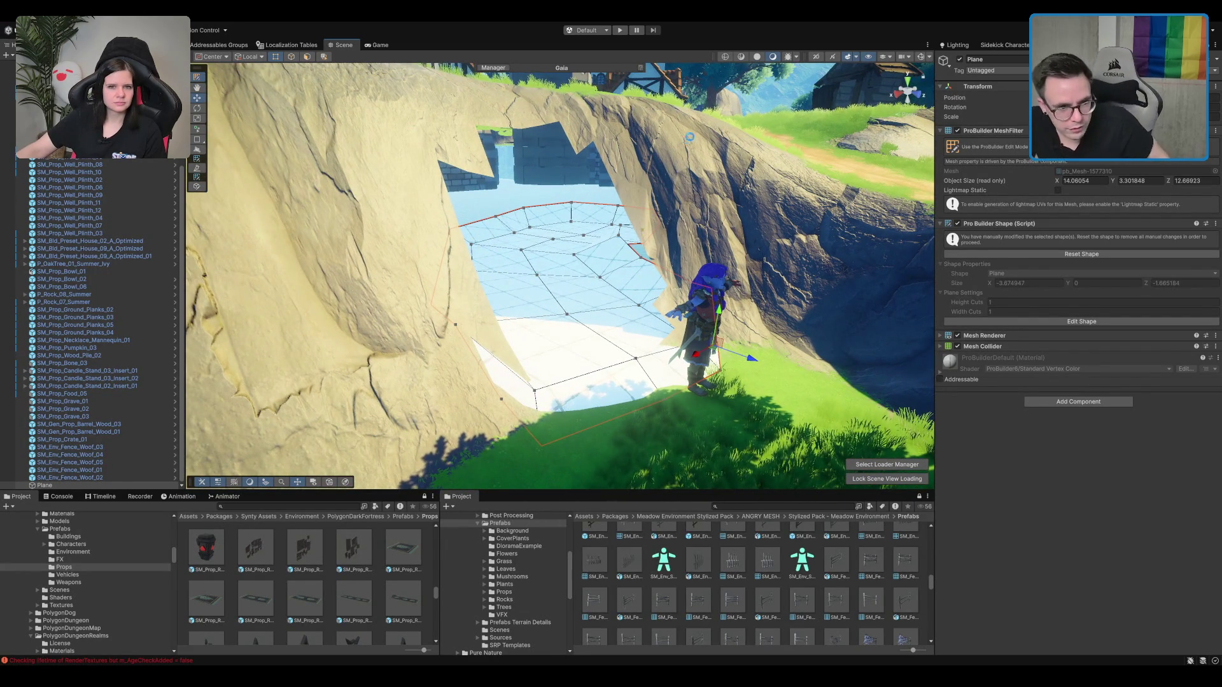
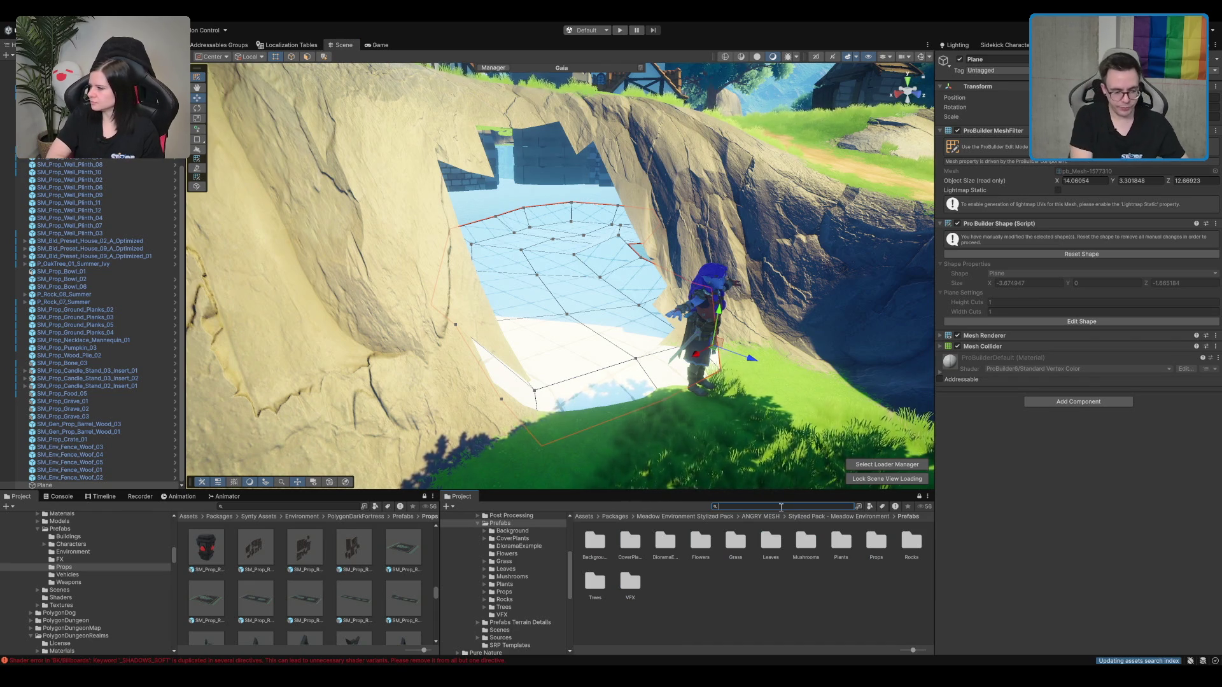
# Step: Search the Project window for 'M_Mud', correcting the query's first letter
pyautogui.write('M')
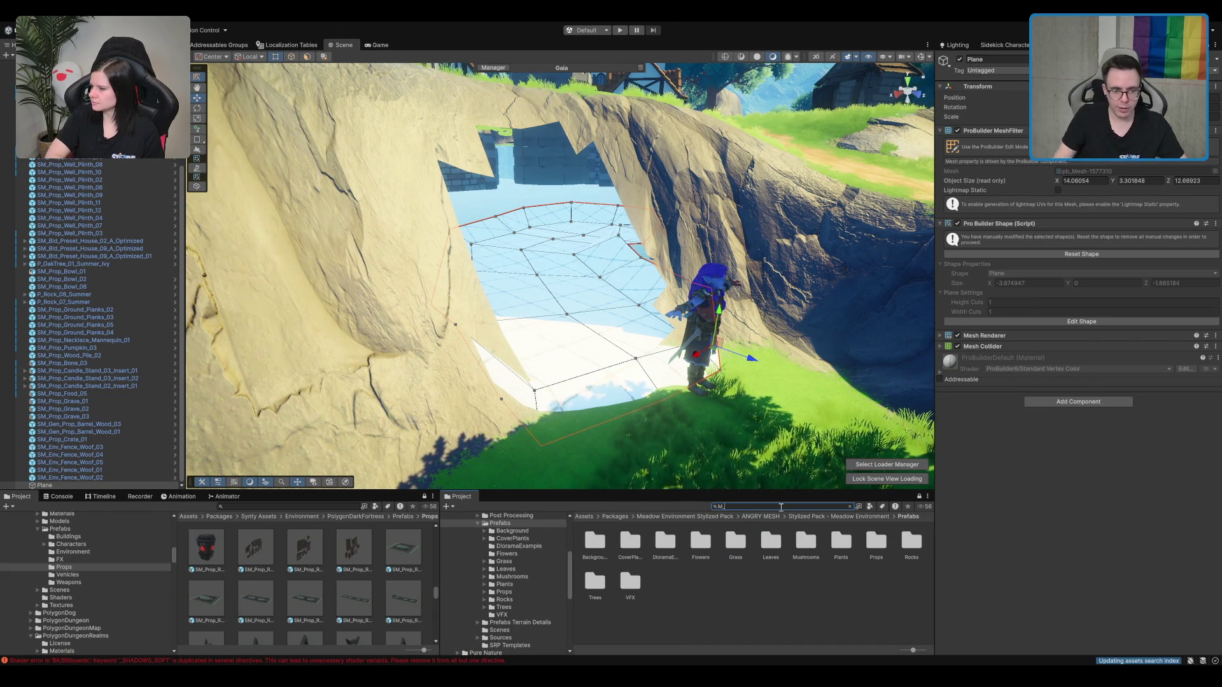
pyautogui.write('_M')
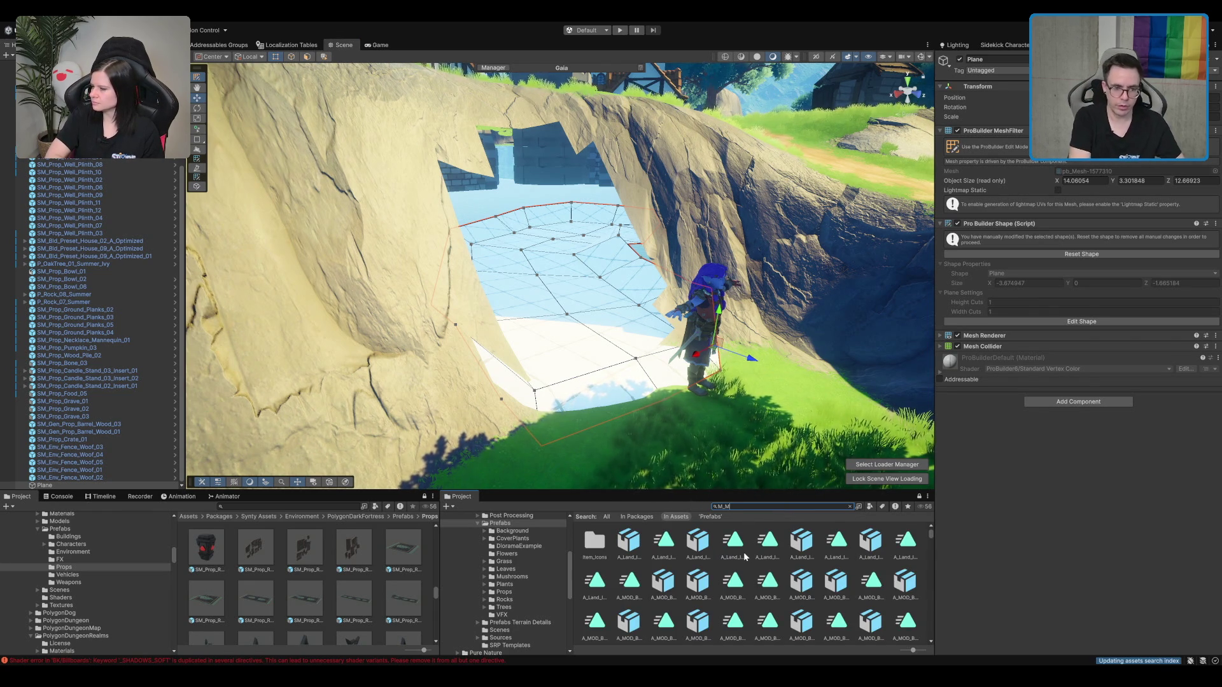
pyautogui.write('ud')
pyautogui.click(716, 506)
pyautogui.write('S')
pyautogui.press('BackSpace')
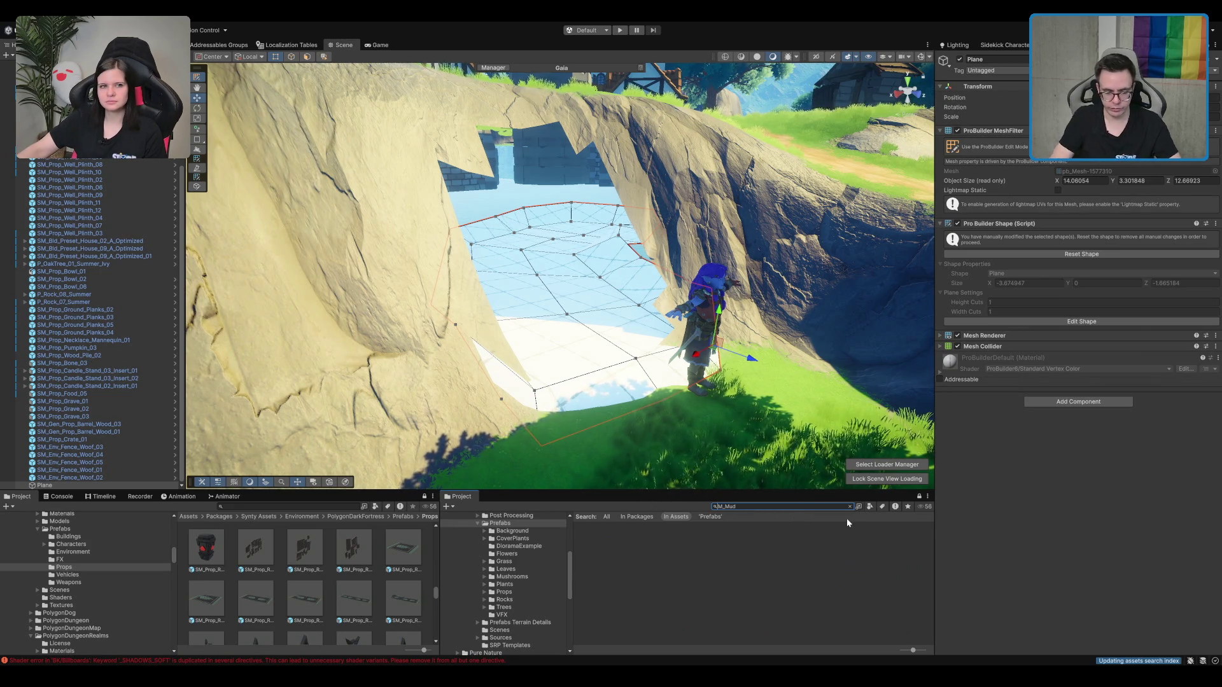
pyautogui.press('Delete')
pyautogui.write('m')
pyautogui.press('End')
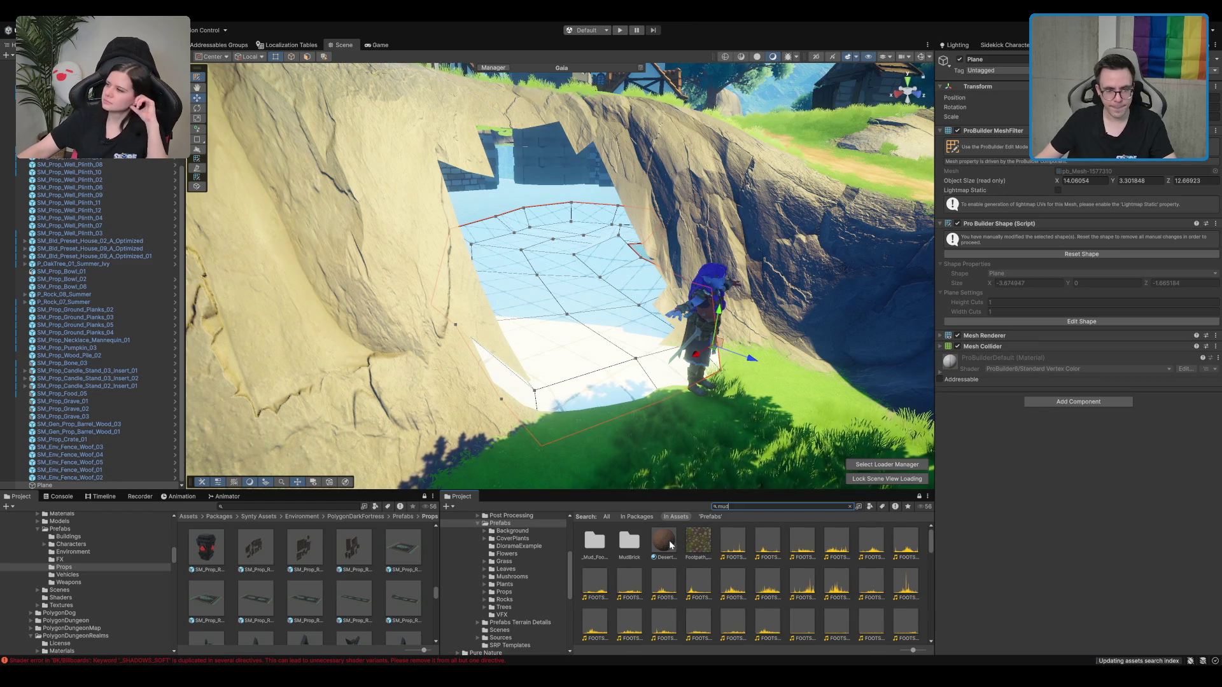
# Step: Scroll the mud results and select the Mud_Triplanar_Meadow_01 material
pyautogui.scroll(-10, 628, 540)
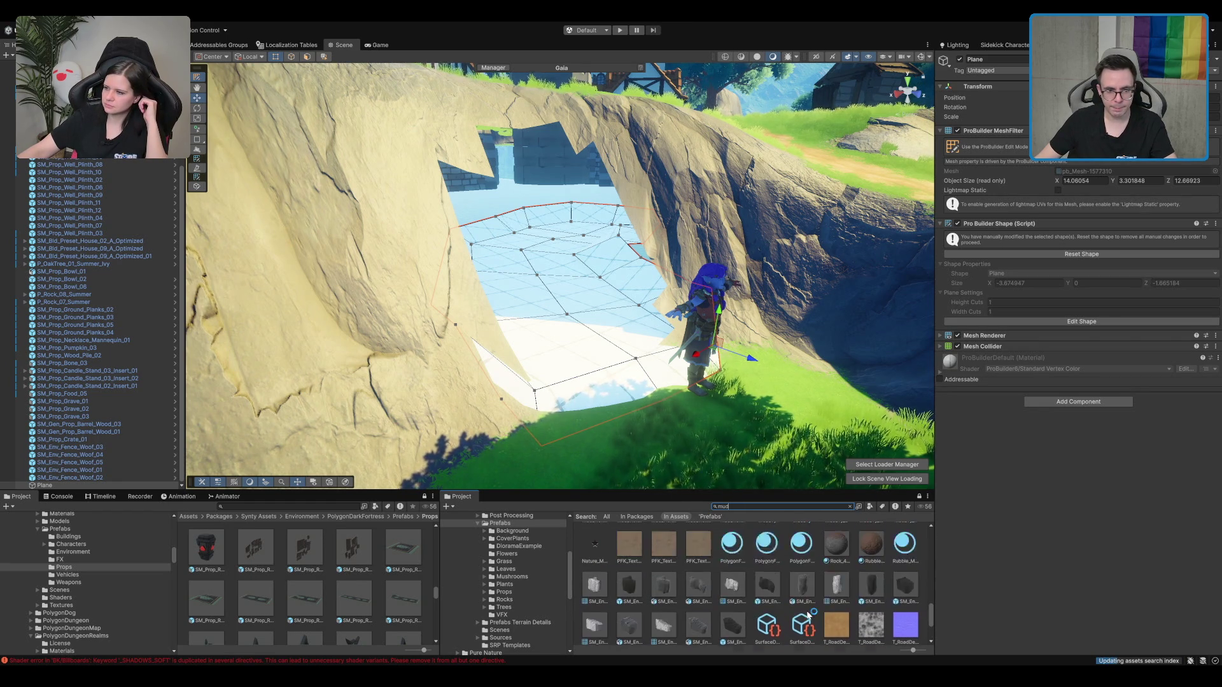
pyautogui.scroll(3, 904, 555)
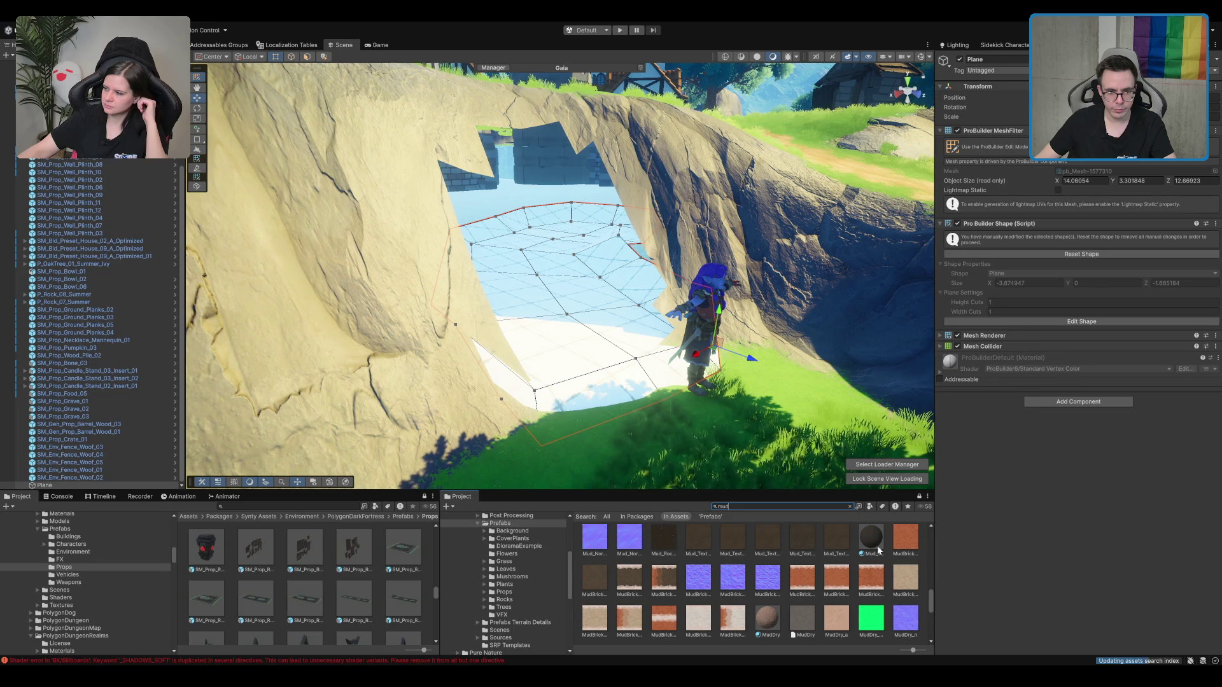
pyautogui.click(882, 536)
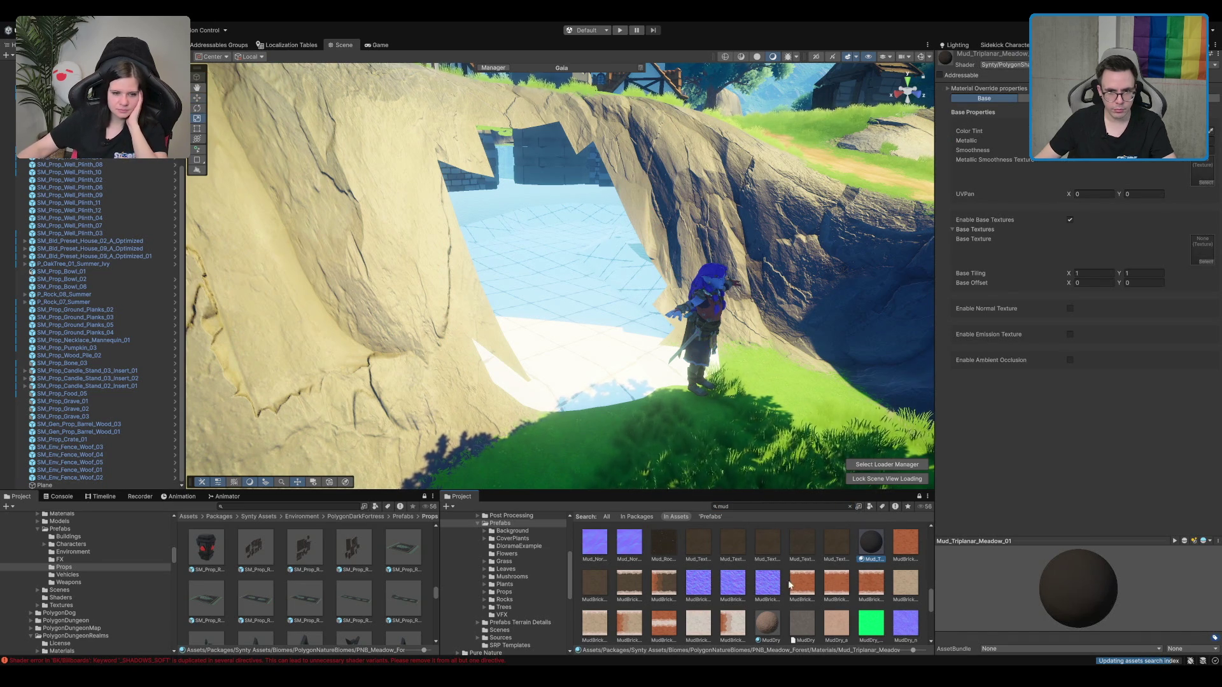
# Step: Select Mud_Mat_01 and drag a mud material onto the cave floor plane
pyautogui.scroll(2, 870, 589)
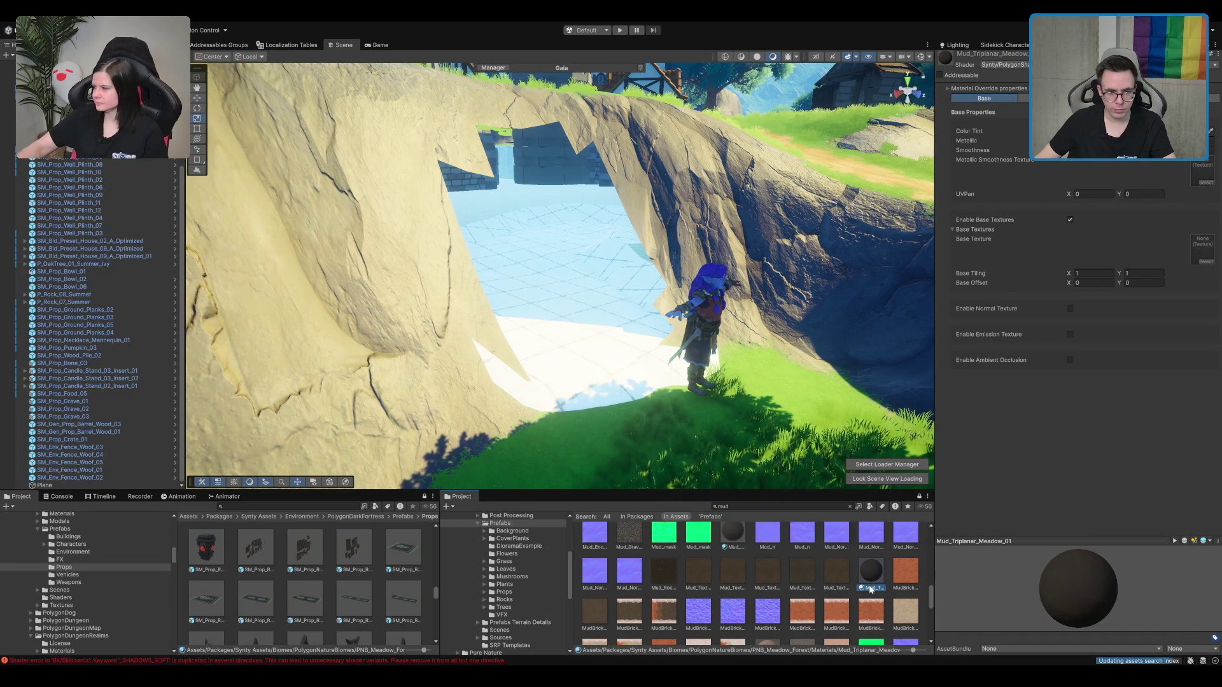
pyautogui.click(734, 540)
pyautogui.scroll(1, 796, 559)
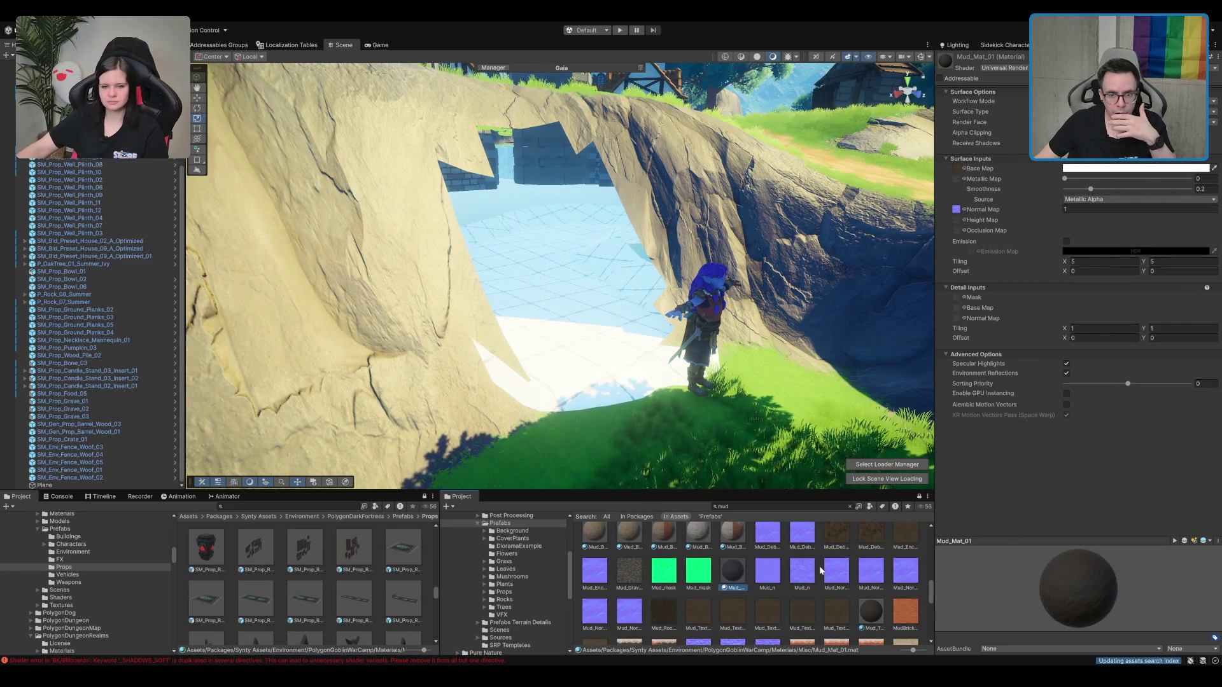
pyautogui.scroll(1, 818, 568)
pyautogui.moveTo(819, 571)
pyautogui.mouseDown()
pyautogui.moveTo(789, 439)
pyautogui.moveTo(604, 372)
pyautogui.mouseUp()
# Step: Browse the Meadow pack folders to its Prefabs folder and clear the material selection
pyautogui.scroll(5, 604, 367)
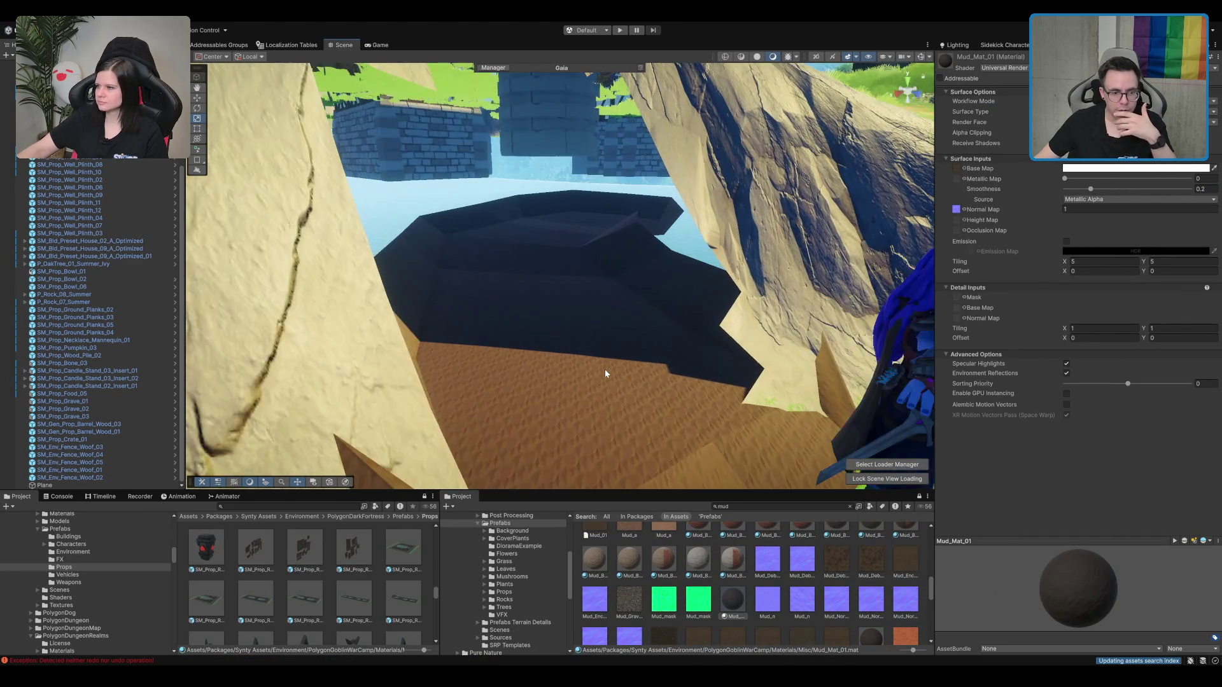
pyautogui.scroll(-2, 711, 474)
pyautogui.scroll(2, 751, 579)
pyautogui.scroll(5, 502, 572)
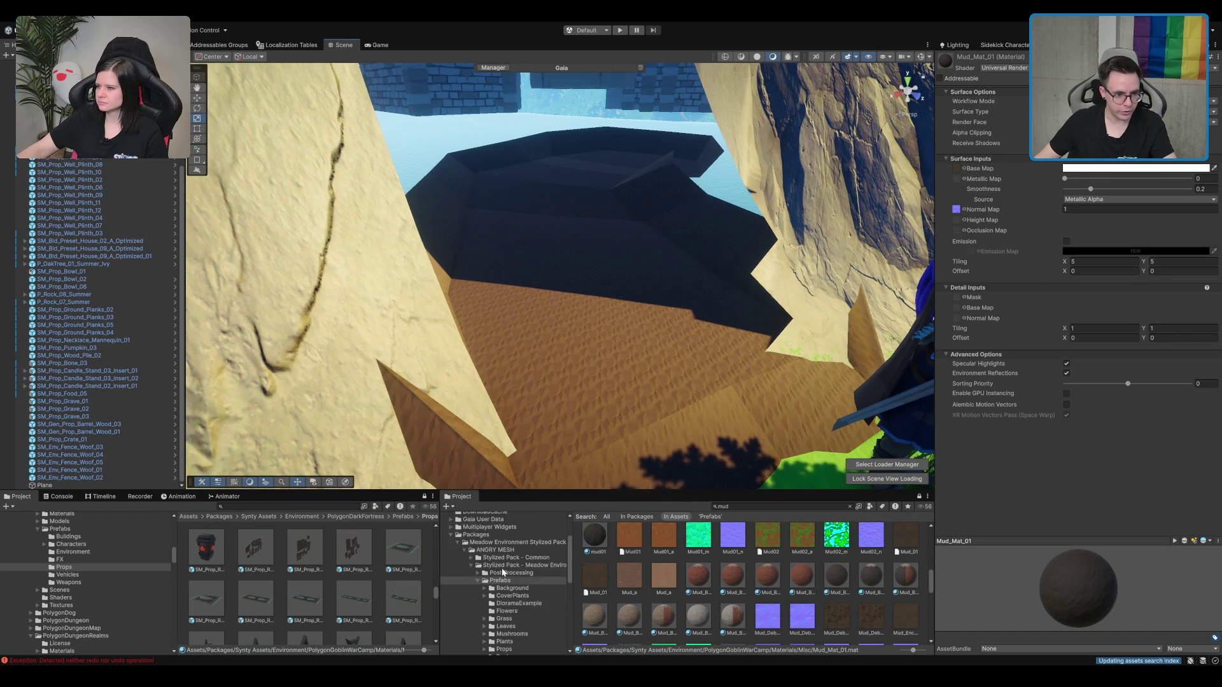
pyautogui.scroll(-3, 530, 582)
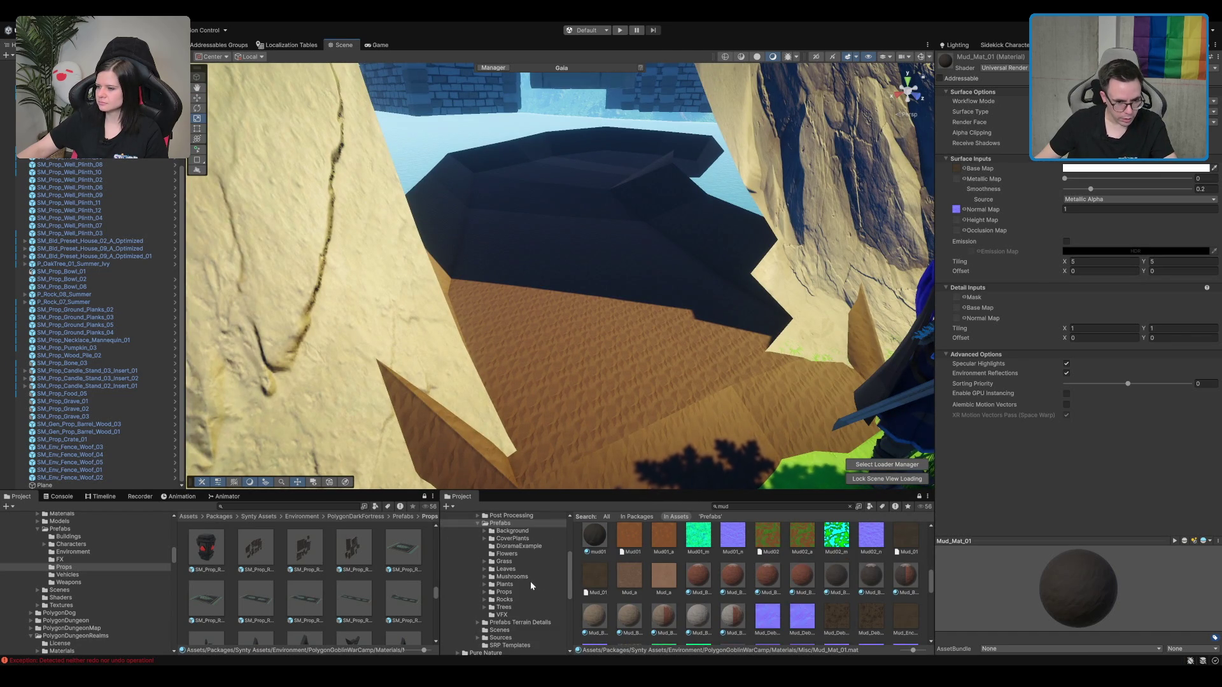
pyautogui.click(530, 622)
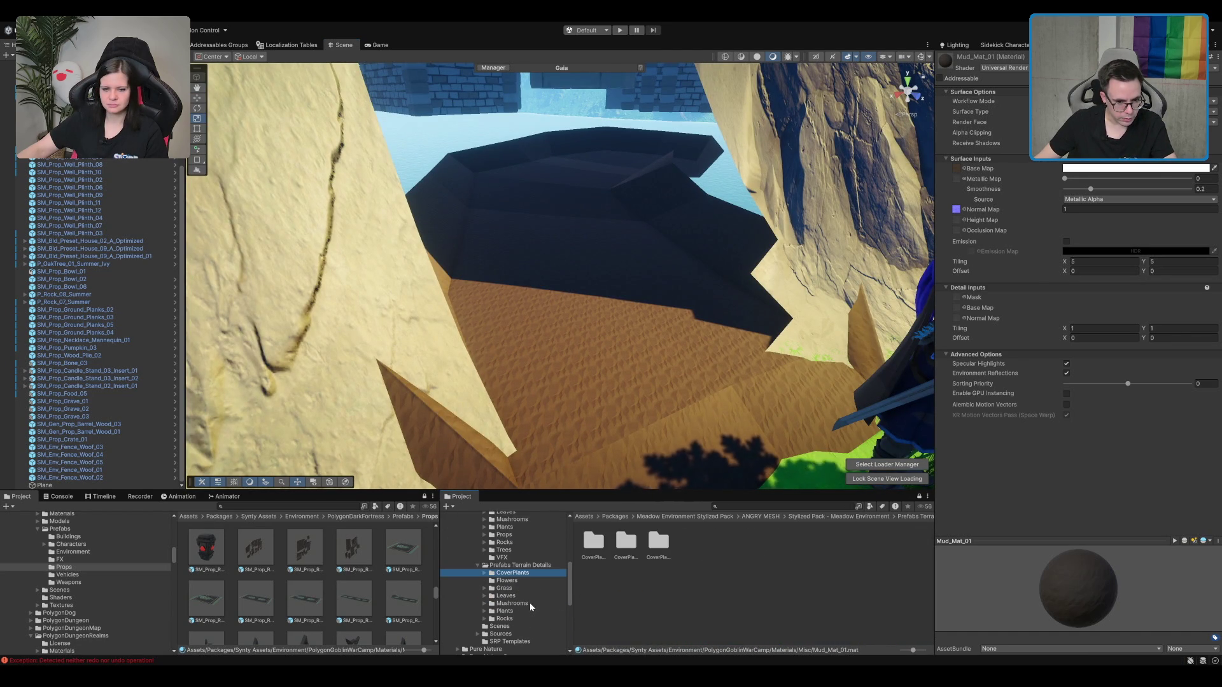
pyautogui.click(526, 605)
pyautogui.click(528, 602)
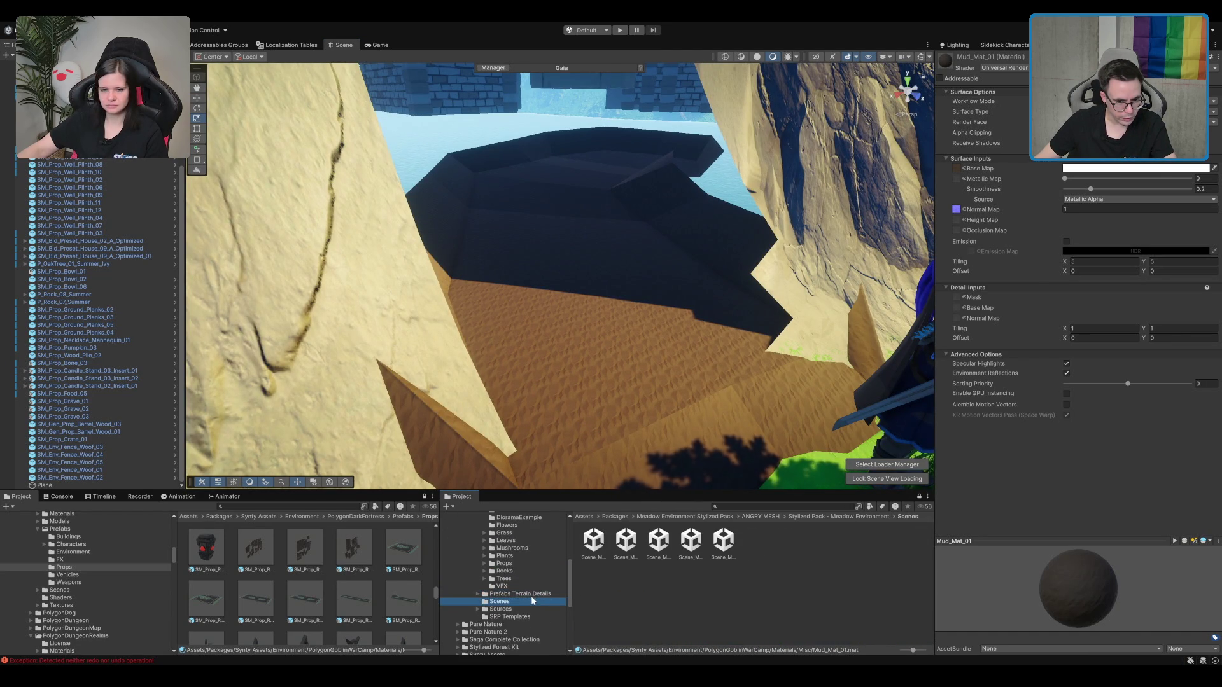
pyautogui.scroll(5, 531, 596)
pyautogui.click(500, 552)
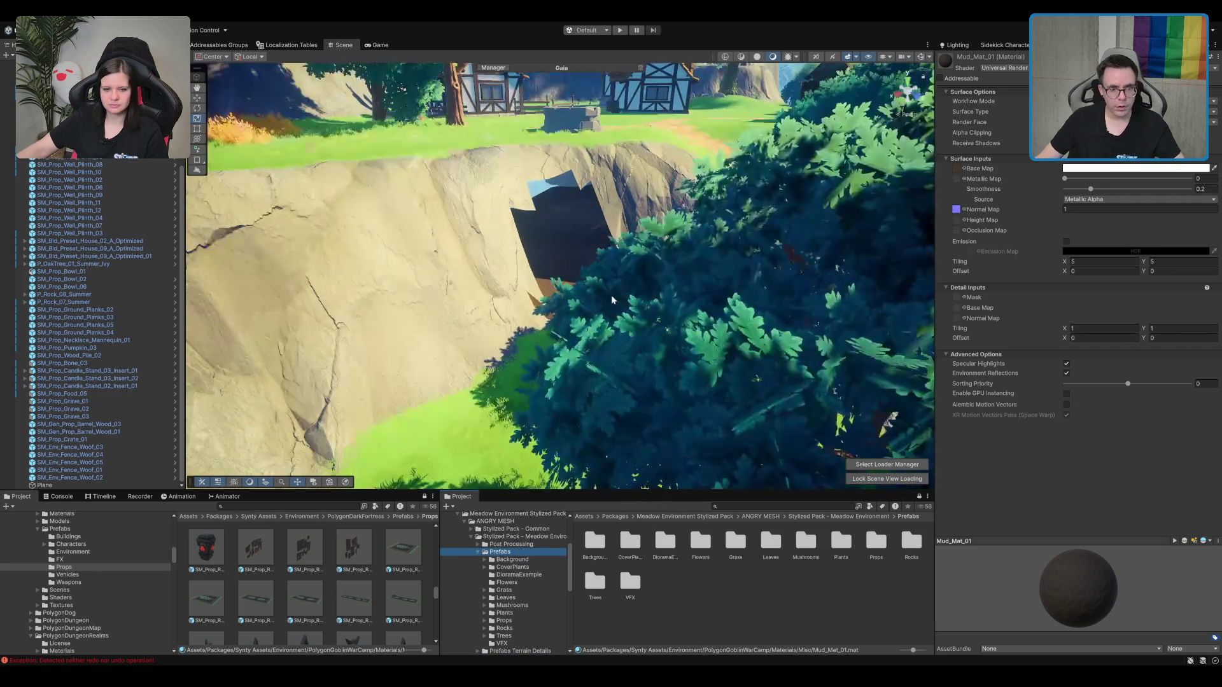
pyautogui.click(821, 556)
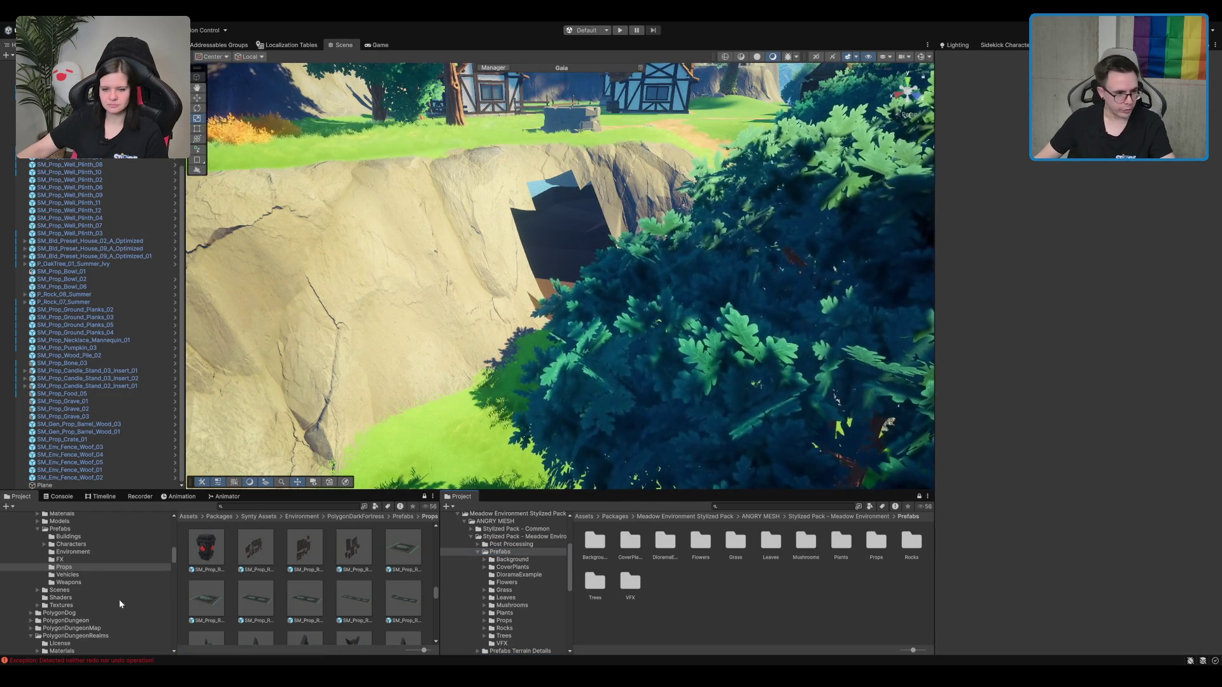
# Step: Go to Assets > Scenes > MapTiles > Forest > Bridge and open its TerrainScene
pyautogui.scroll(-5, 86, 590)
pyautogui.click(60, 611)
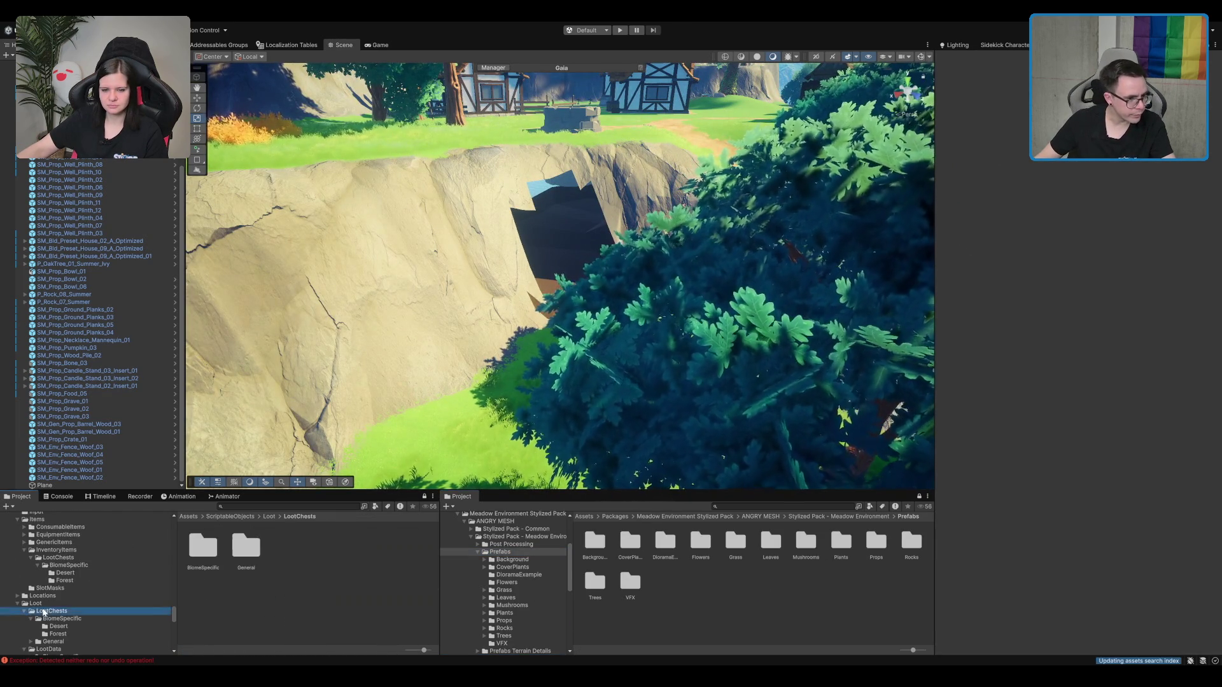
pyautogui.press('Home')
pyautogui.click(55, 576)
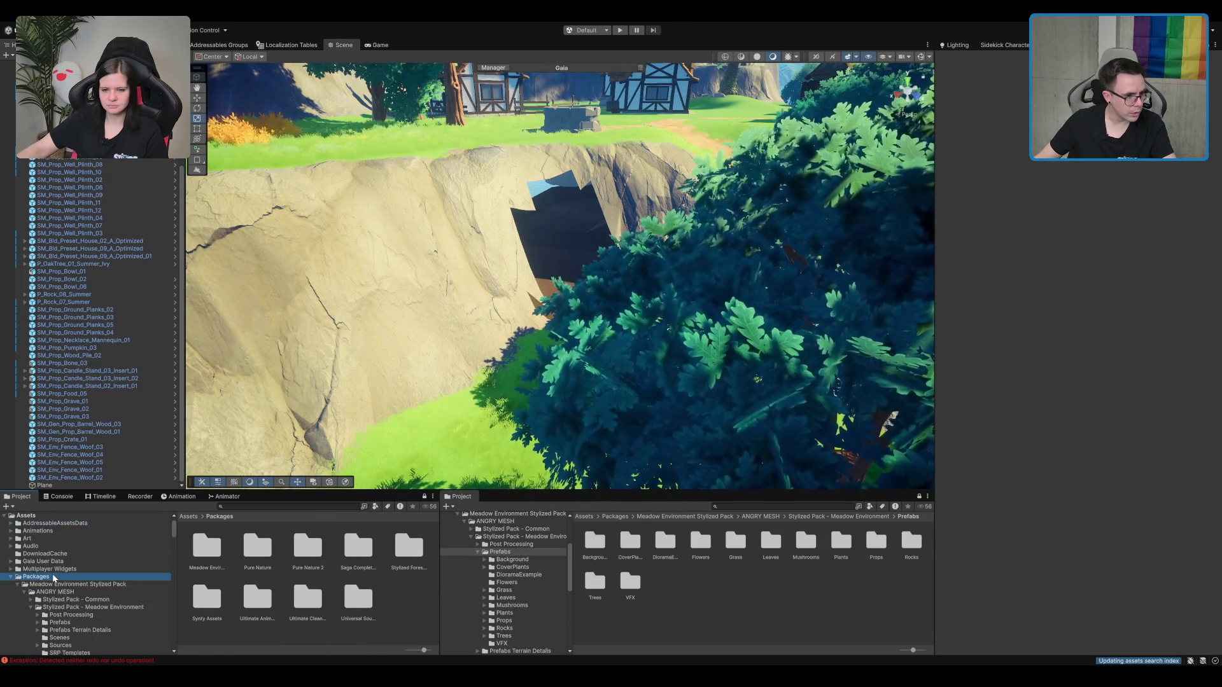
pyautogui.scroll(-5, 55, 580)
pyautogui.press('Home')
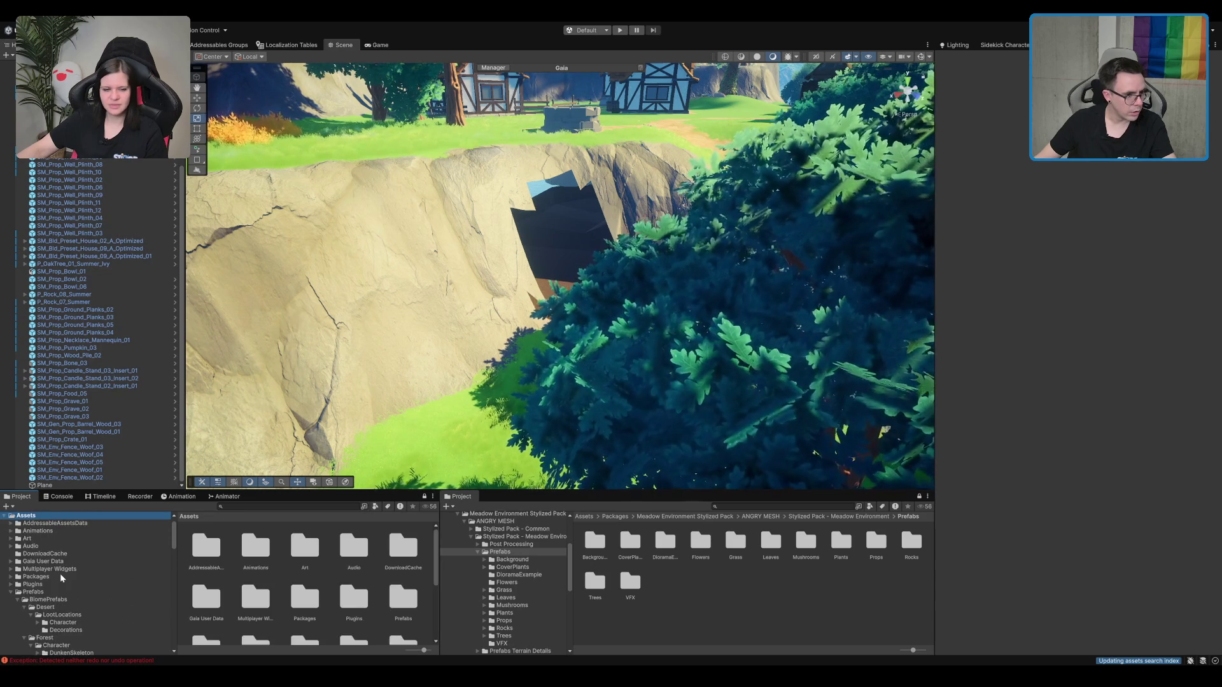
pyautogui.click(56, 591)
pyautogui.scroll(-5, 67, 587)
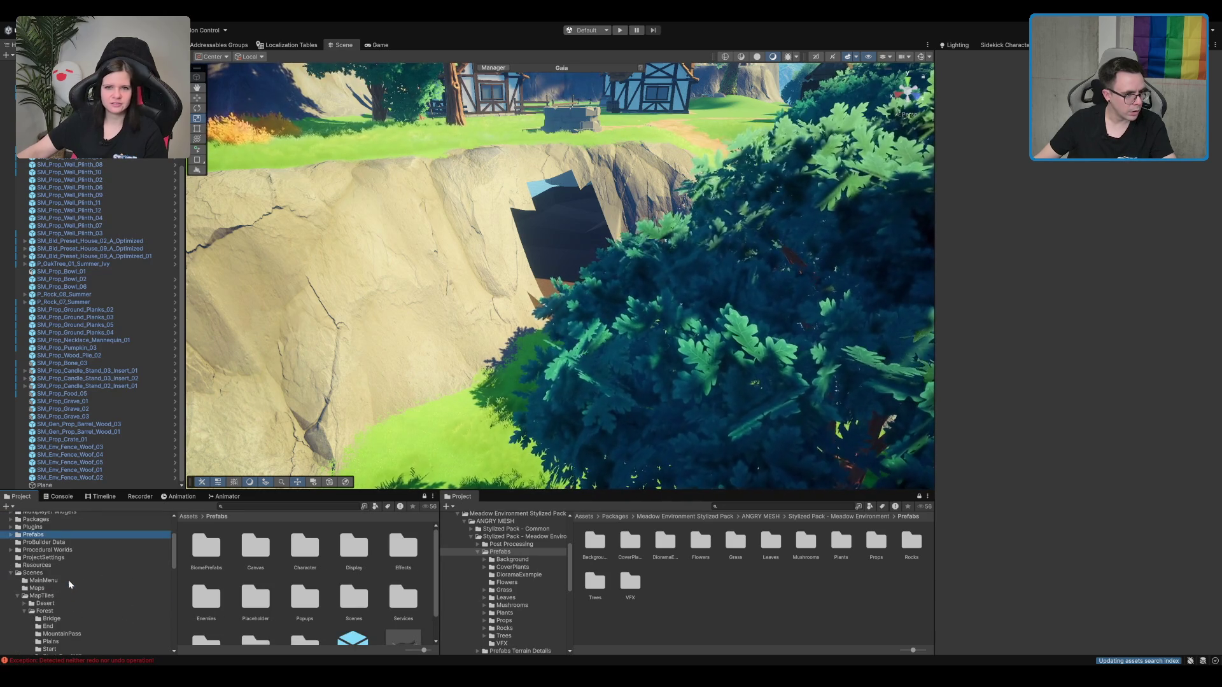
pyautogui.click(68, 579)
pyautogui.scroll(-1, 71, 575)
pyautogui.click(71, 582)
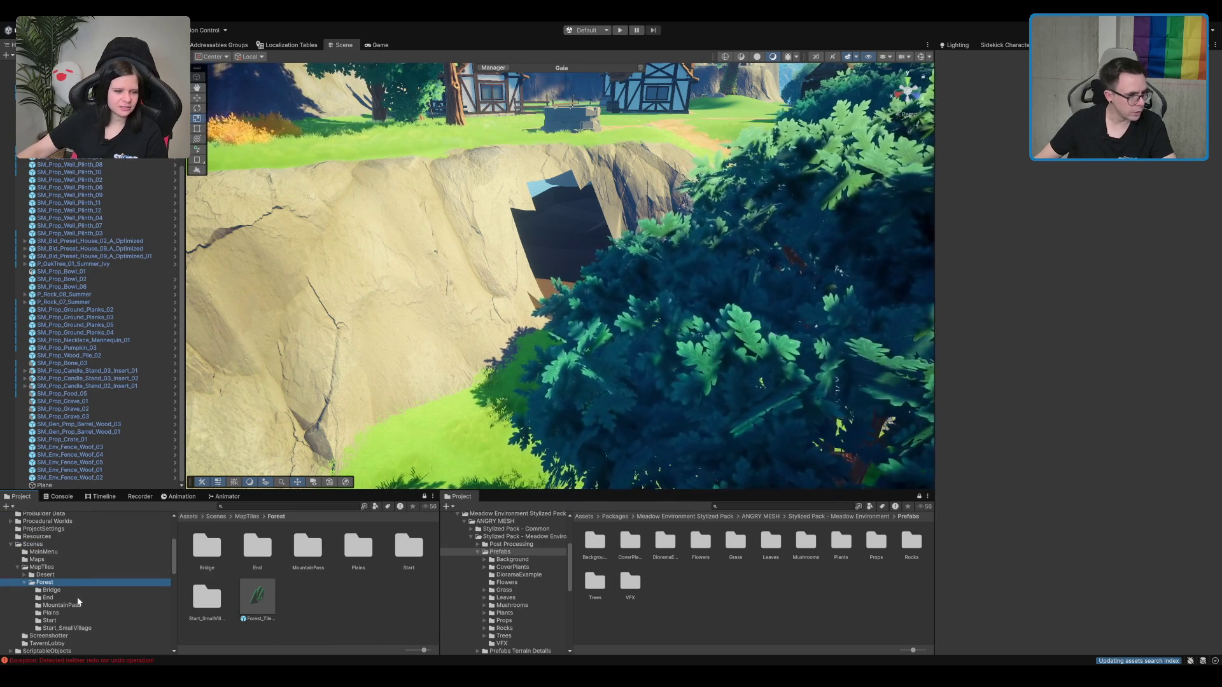
pyautogui.click(71, 590)
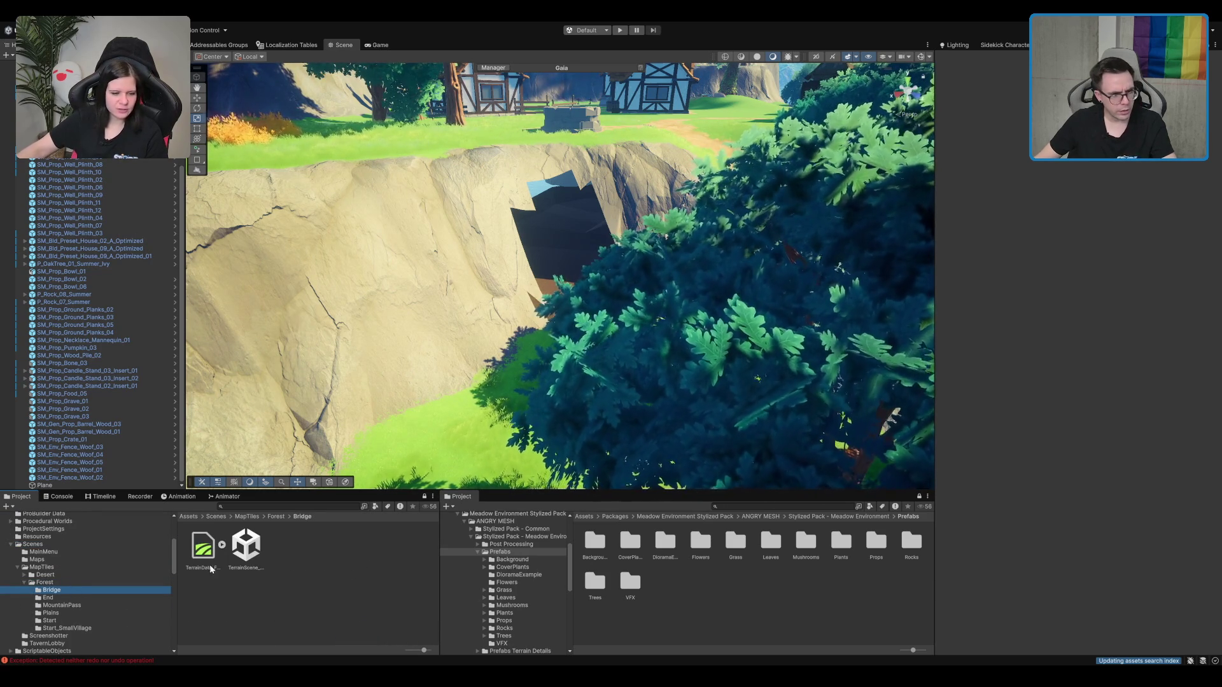
pyautogui.click(246, 546)
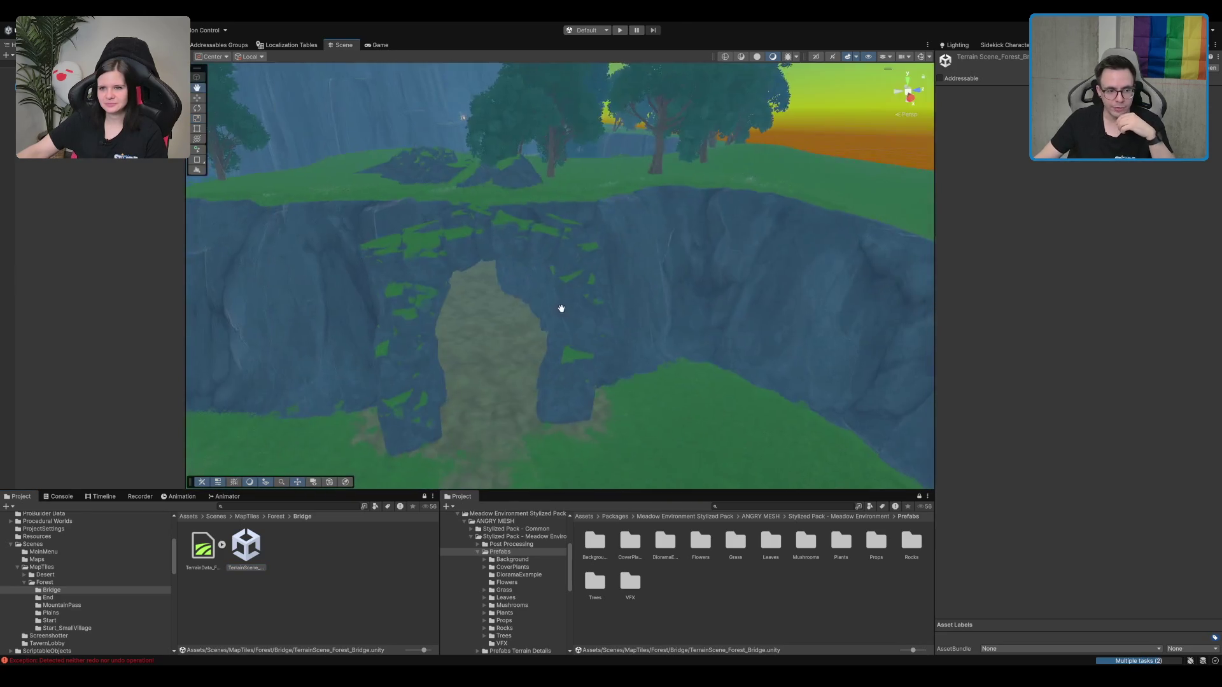
# Step: Select the GroundCave floor and locate its Mud material asset in the Project
pyautogui.click(574, 303)
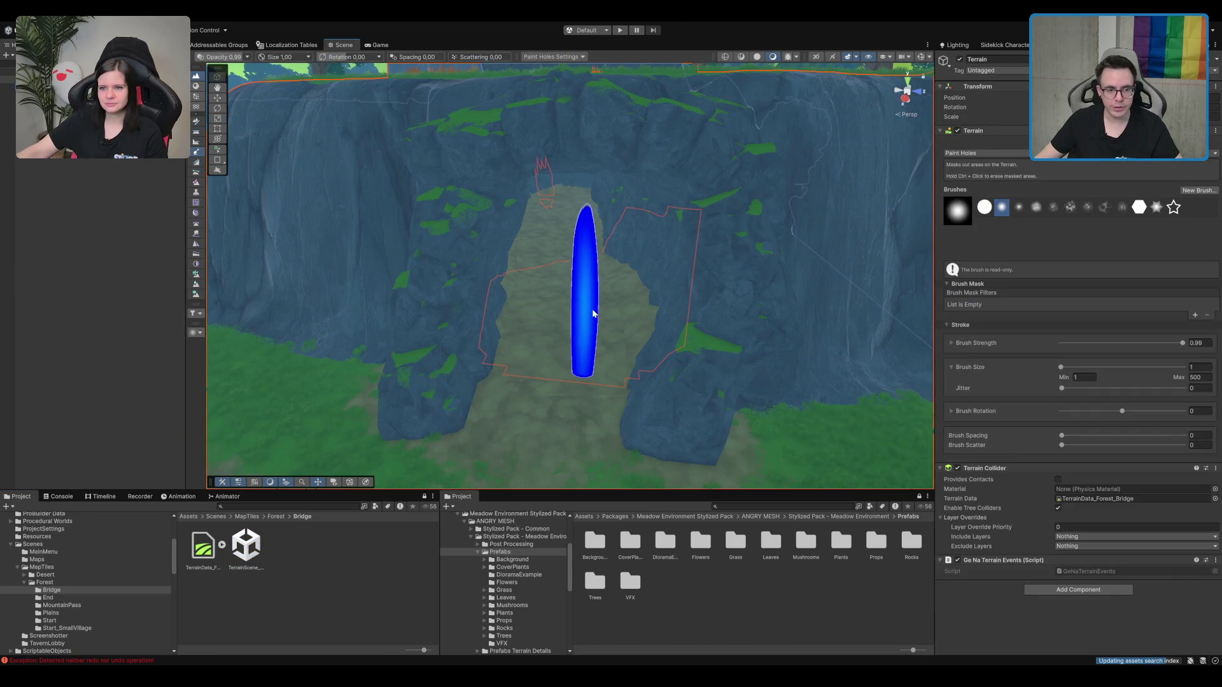
pyautogui.click(574, 265)
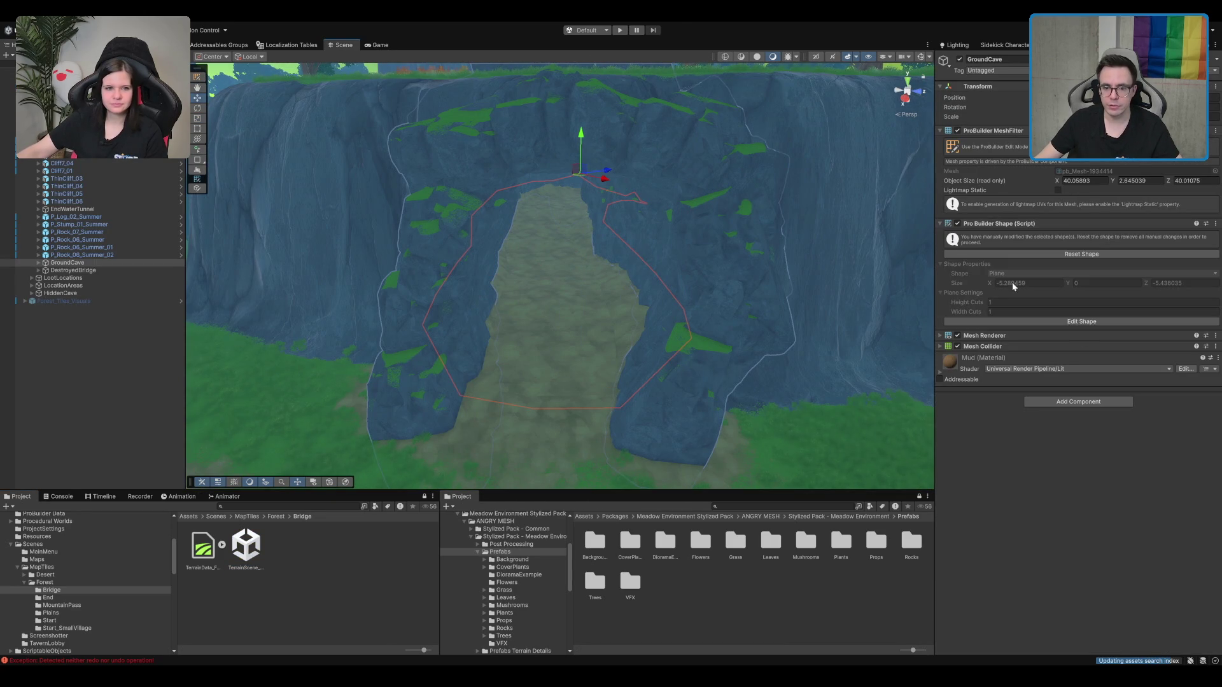
pyautogui.click(1053, 360)
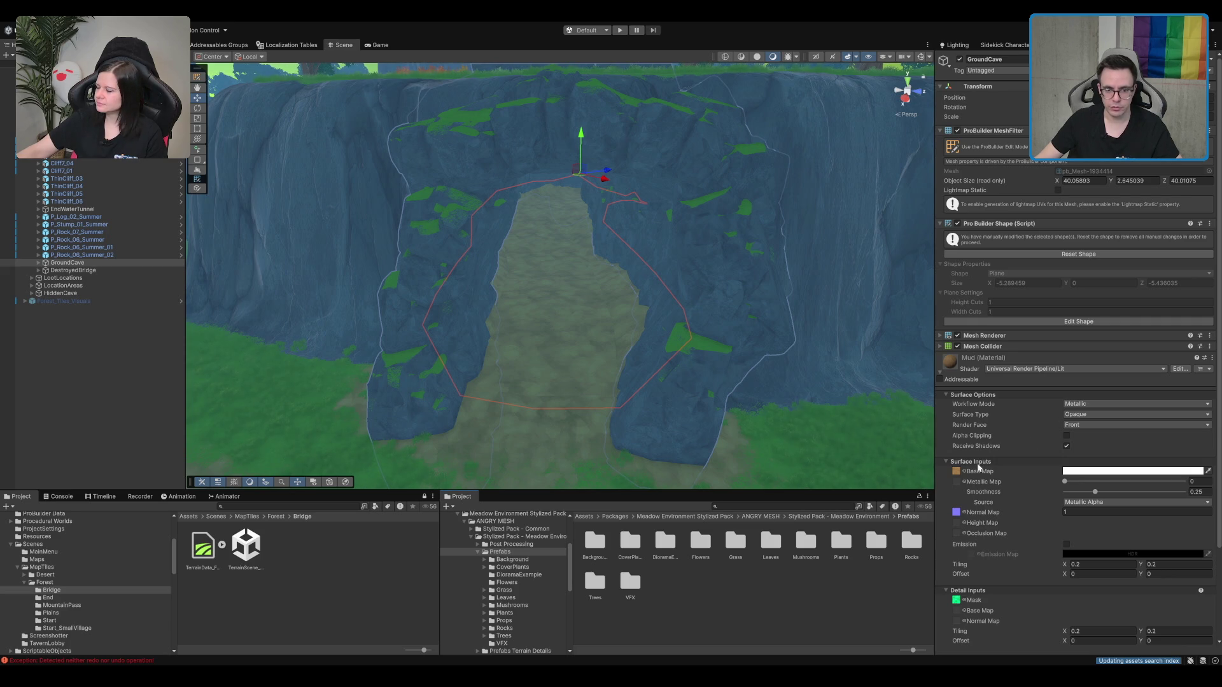
pyautogui.click(998, 225)
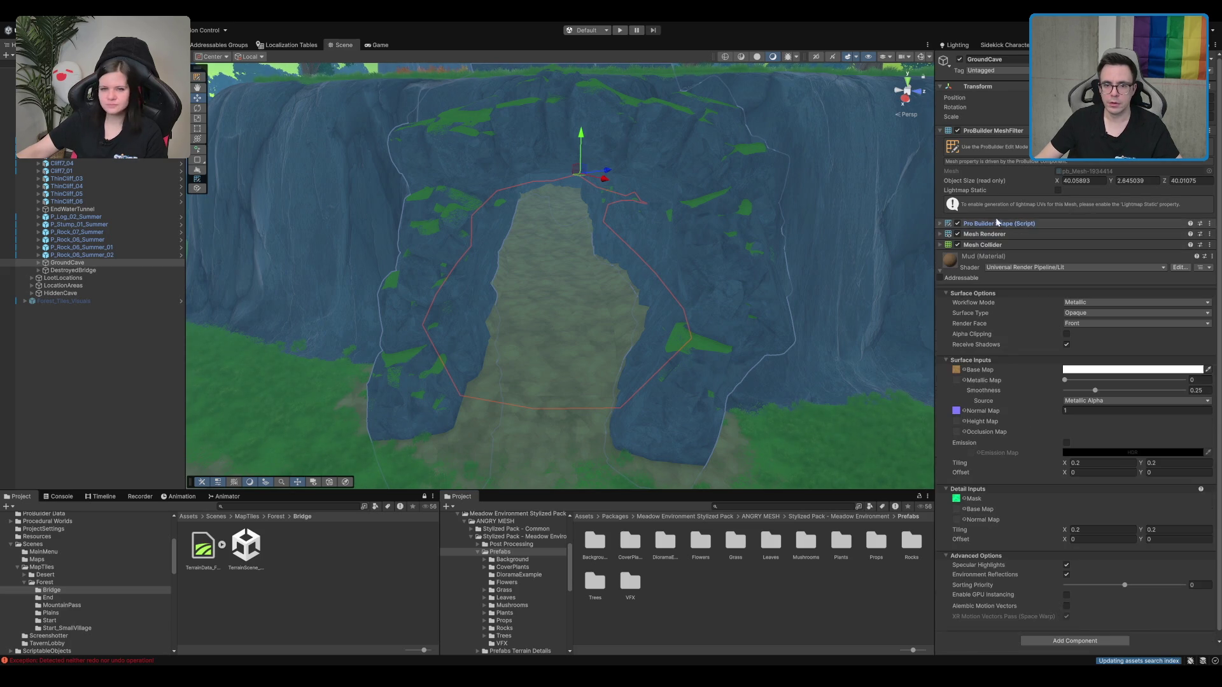
pyautogui.click(1012, 130)
pyautogui.click(1018, 152)
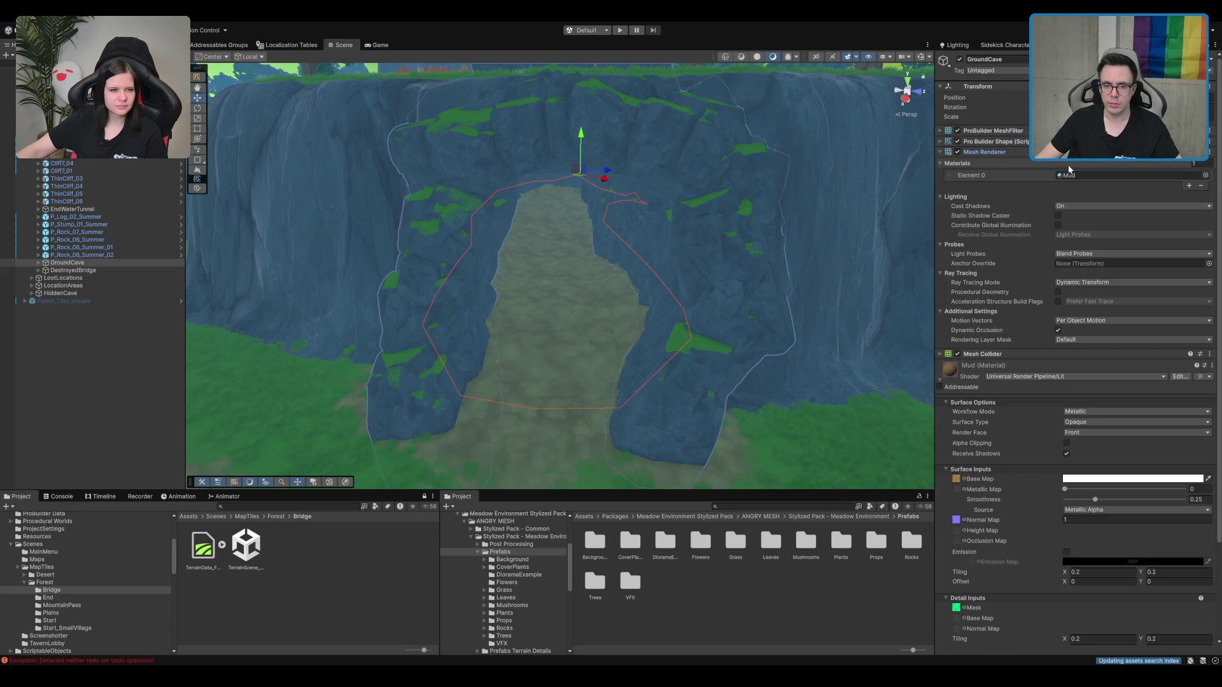
pyautogui.click(1076, 176)
pyautogui.click(667, 587)
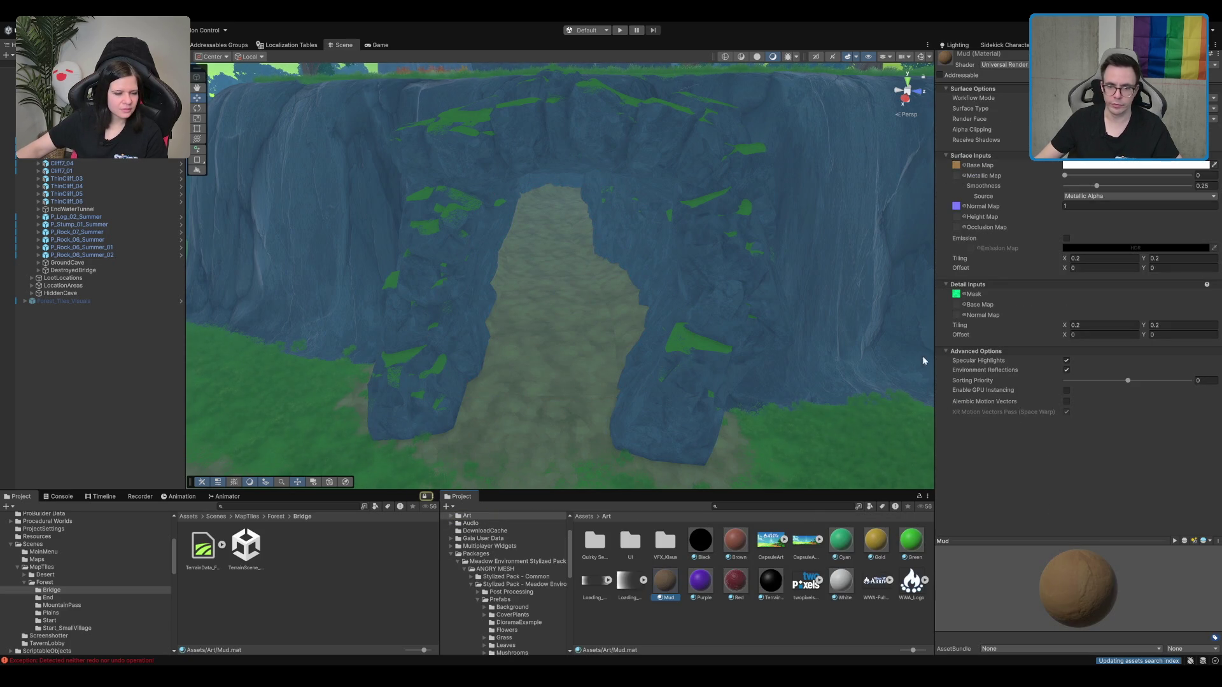
# Step: Select cliffs Cliff_11 and Cliff_13, then pick the Start_SmallVillage terrain scene
pyautogui.click(696, 314)
pyautogui.keyDown('shift'); pyautogui.click(632, 133); pyautogui.keyUp('shift')
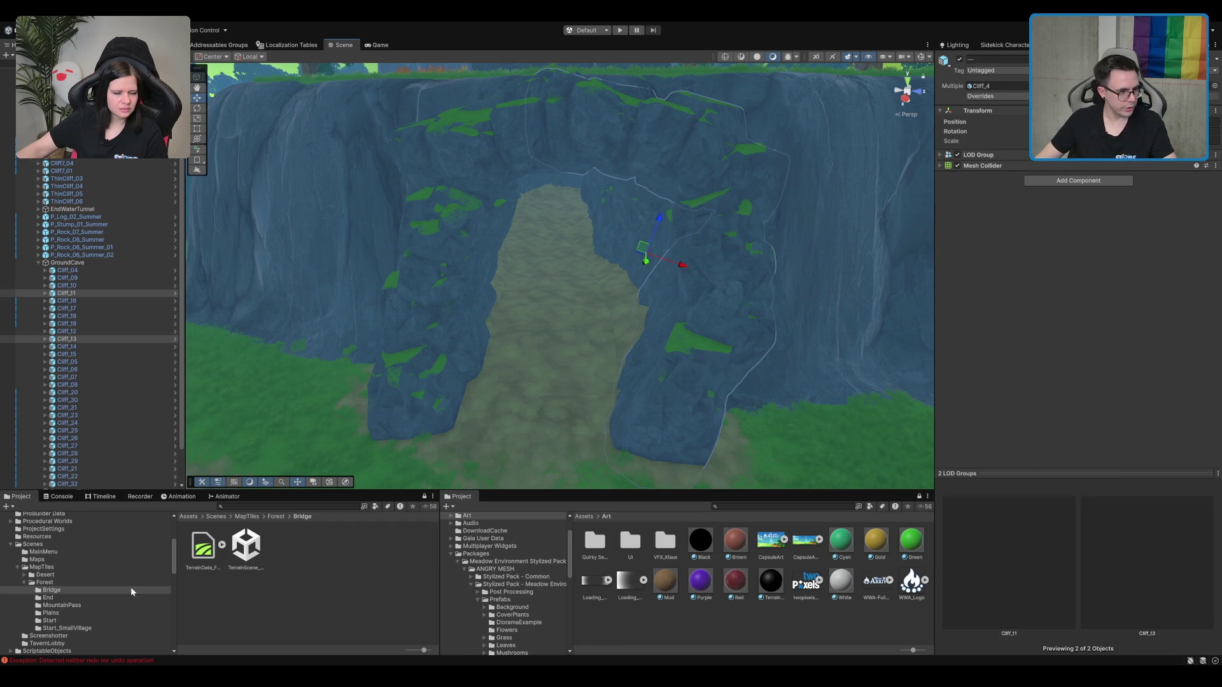
pyautogui.click(66, 628)
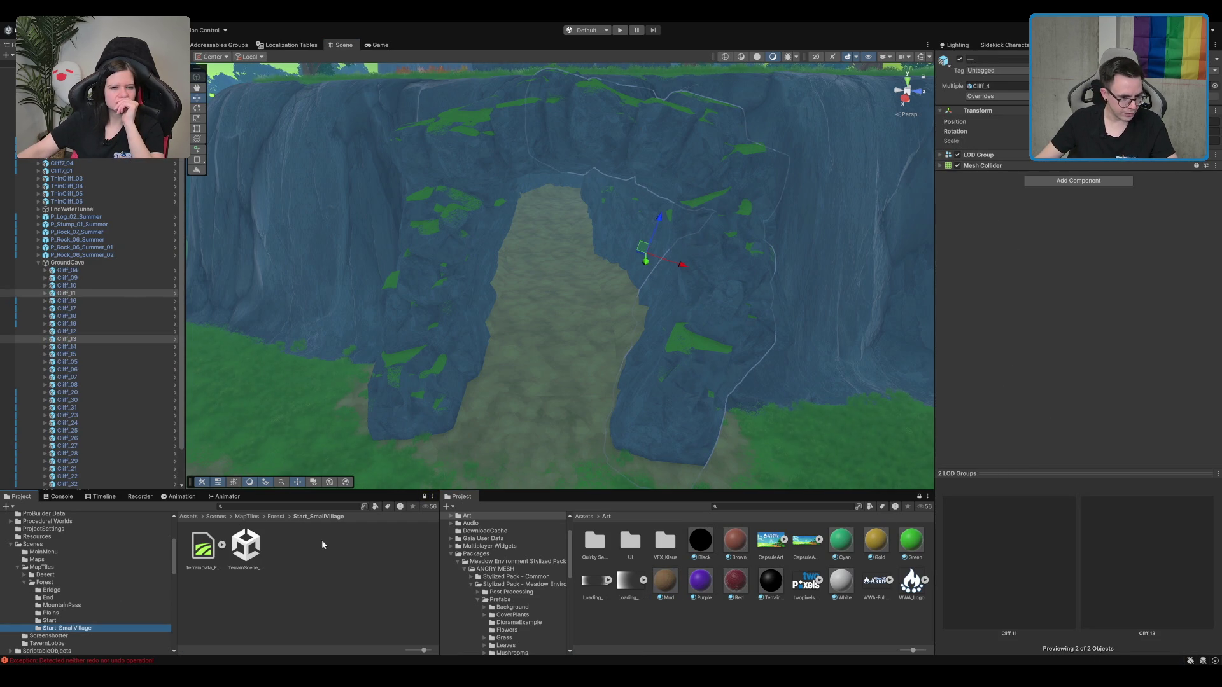
pyautogui.click(241, 565)
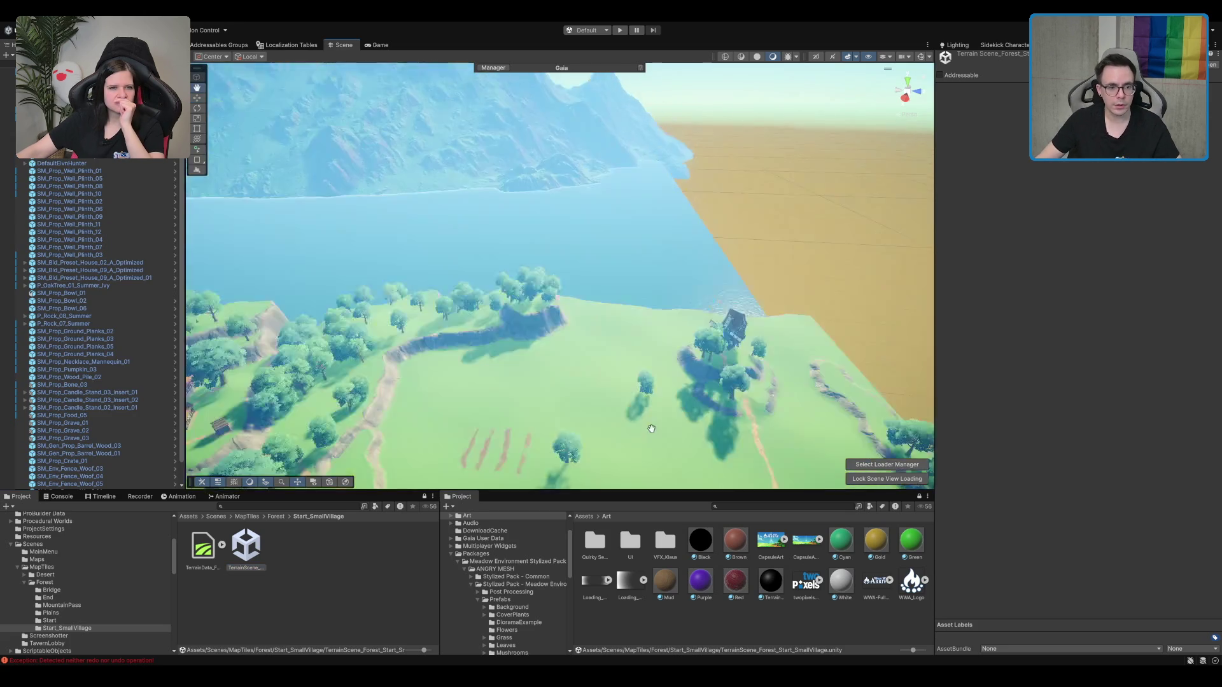
# Step: Frame the cliff pieces beside the cave and move them toward the cave
pyautogui.click(705, 326)
pyautogui.press('f')
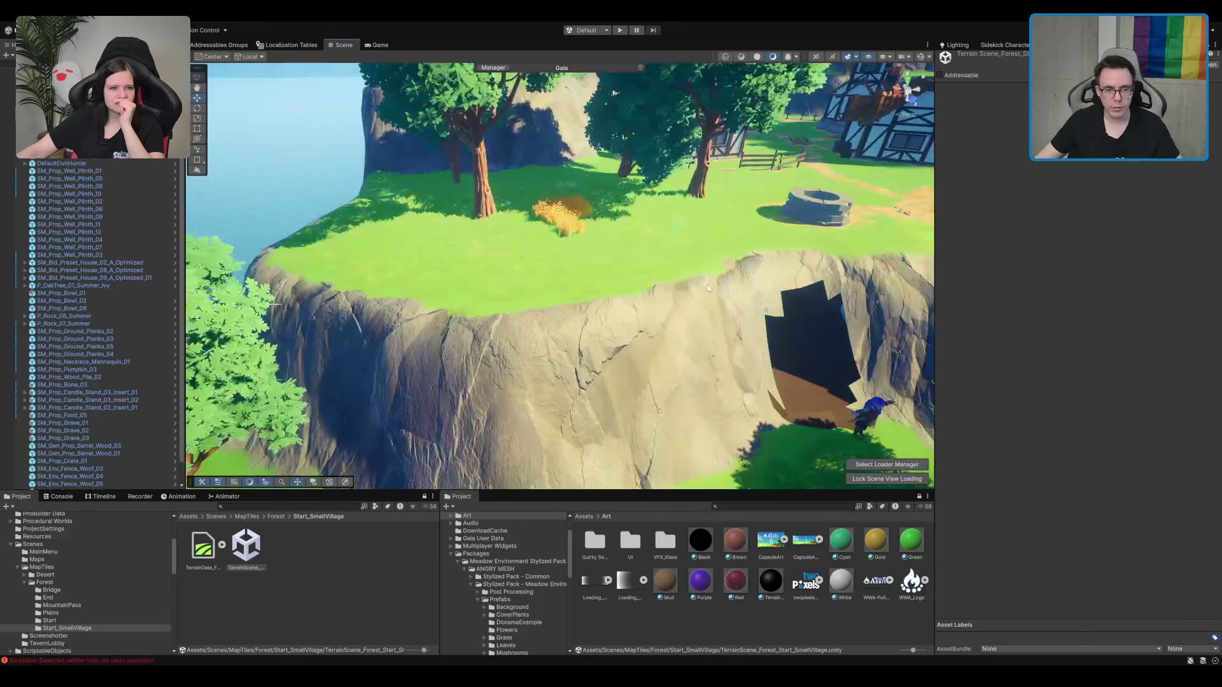
pyautogui.scroll(-15, 705, 289)
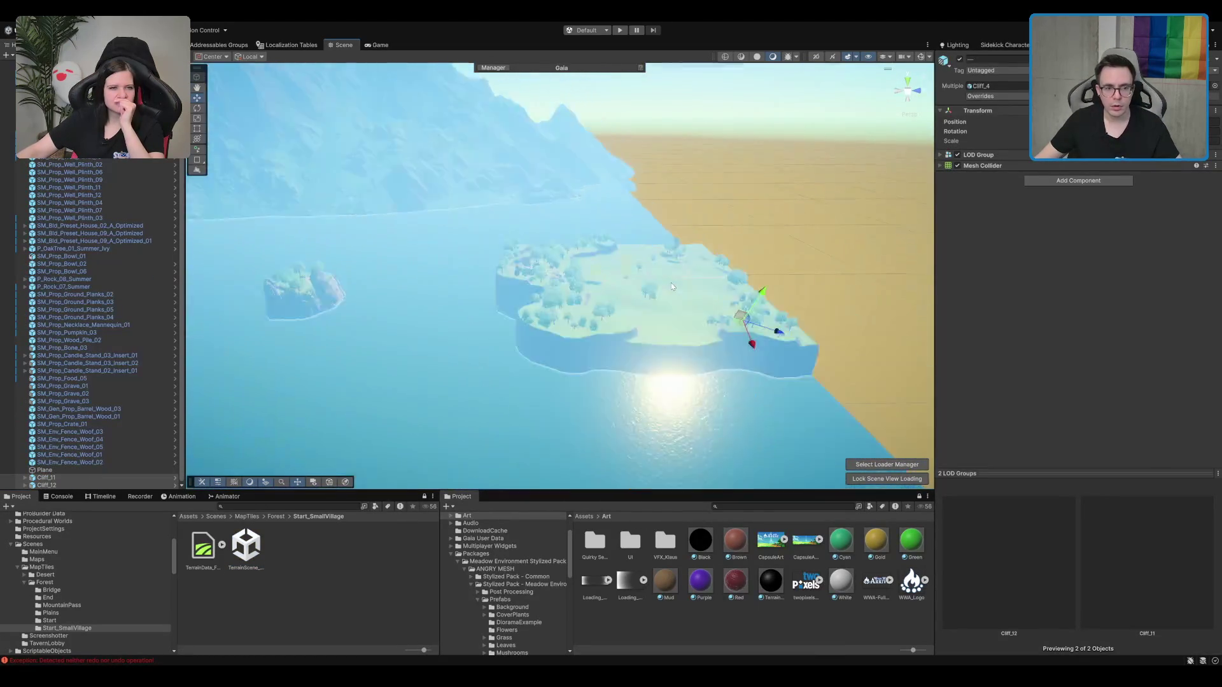
pyautogui.scroll(5, 740, 310)
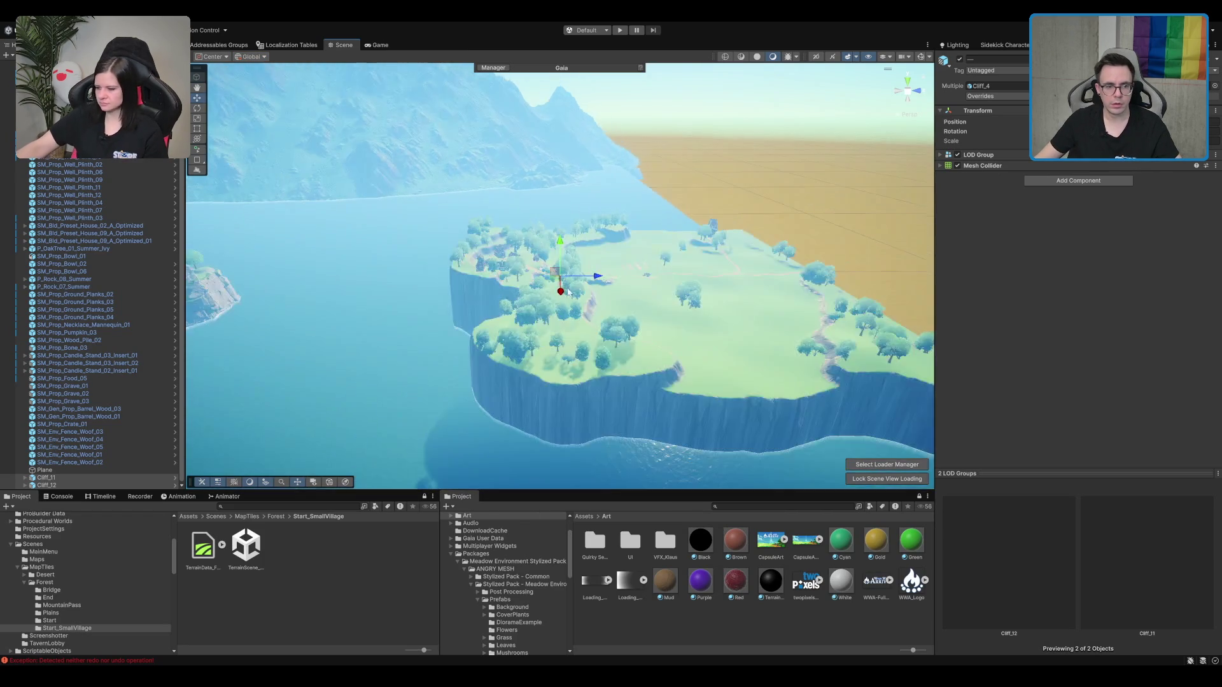
pyautogui.scroll(10, 568, 285)
pyautogui.scroll(-5, 744, 242)
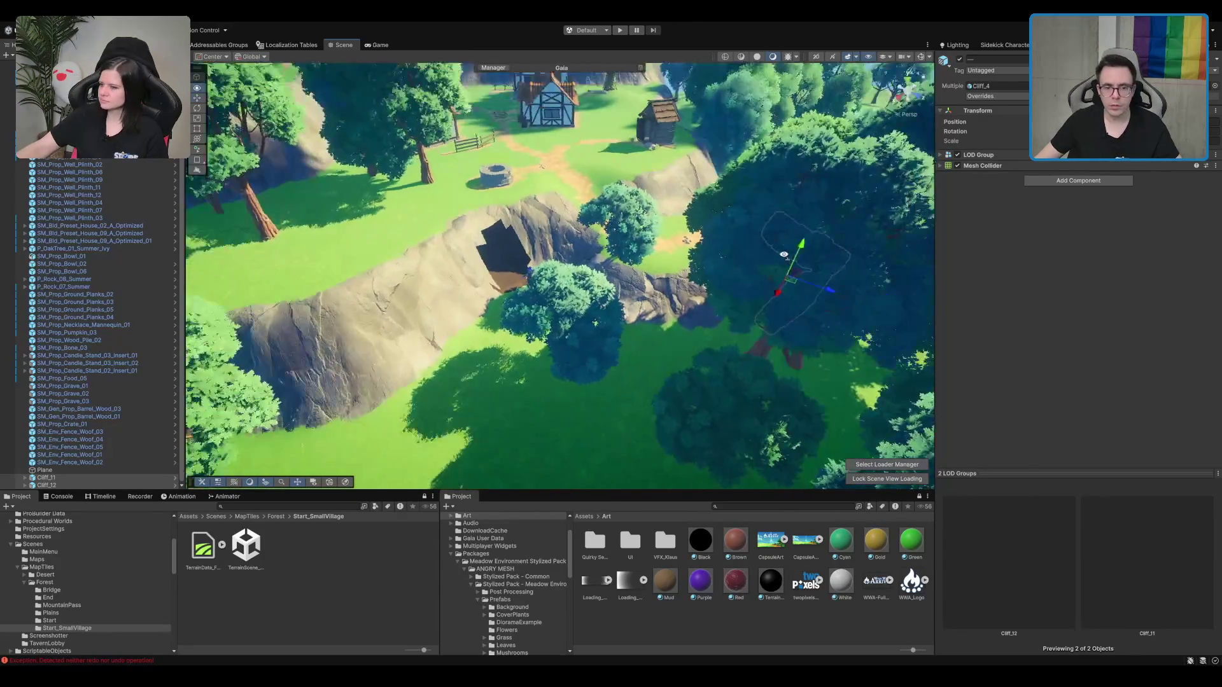
pyautogui.moveTo(775, 219)
pyautogui.mouseDown()
pyautogui.moveTo(637, 326)
pyautogui.moveTo(618, 270)
pyautogui.mouseUp()
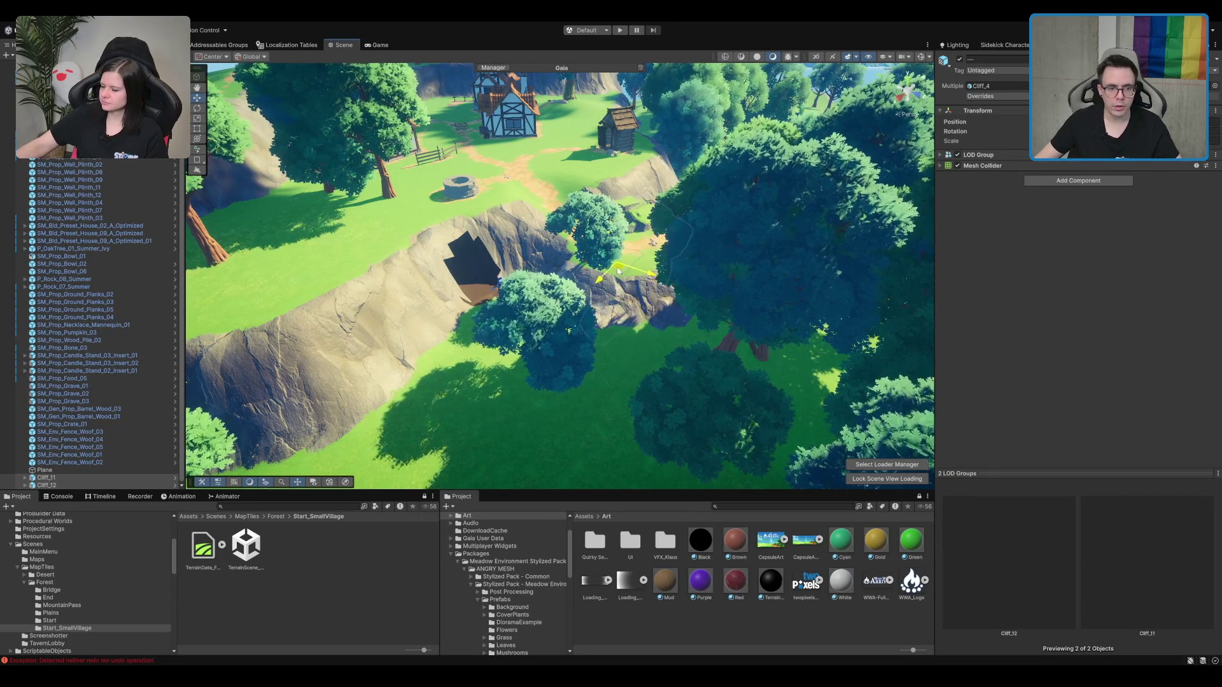
# Step: Navigate to the cave floor and select the mud floor plane
pyautogui.scroll(6, 573, 223)
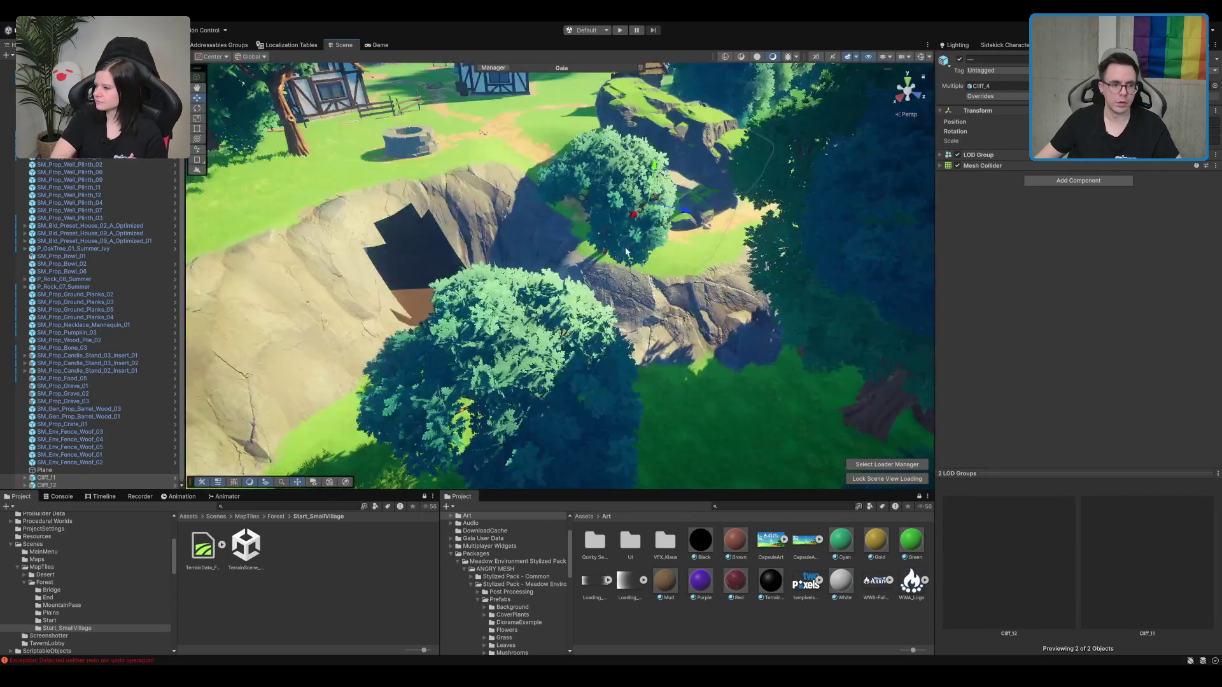
pyautogui.moveTo(536, 218)
pyautogui.mouseDown()
pyautogui.moveTo(591, 237)
pyautogui.moveTo(627, 297)
pyautogui.mouseUp()
pyautogui.moveTo(590, 464)
pyautogui.mouseDown()
pyautogui.moveTo(326, 400)
pyautogui.moveTo(583, 404)
pyautogui.moveTo(633, 357)
pyautogui.mouseUp()
pyautogui.scroll(-3, 649, 347)
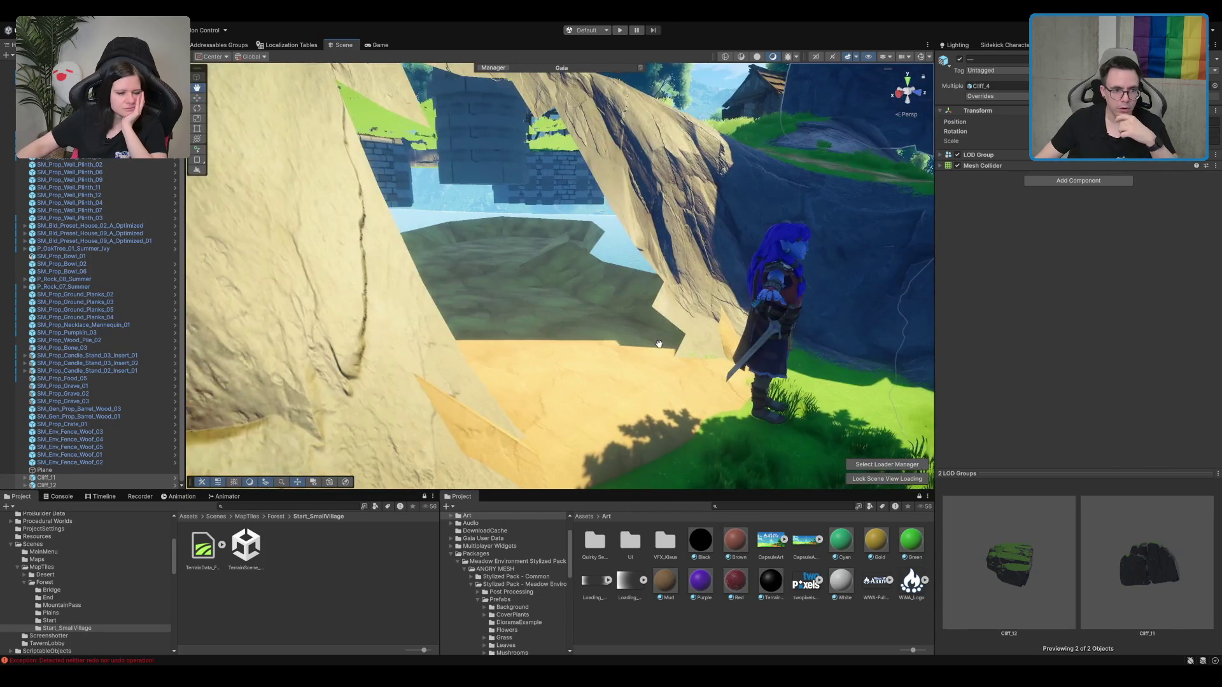
pyautogui.click(558, 327)
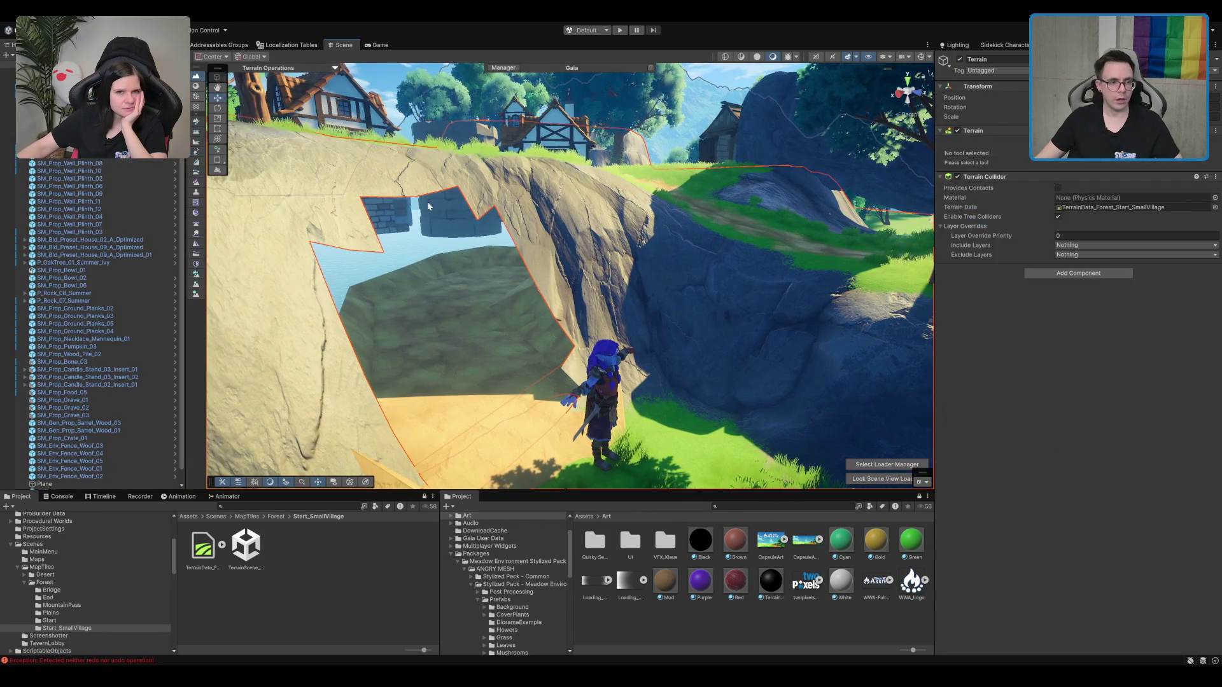
pyautogui.doubleClick(44, 483)
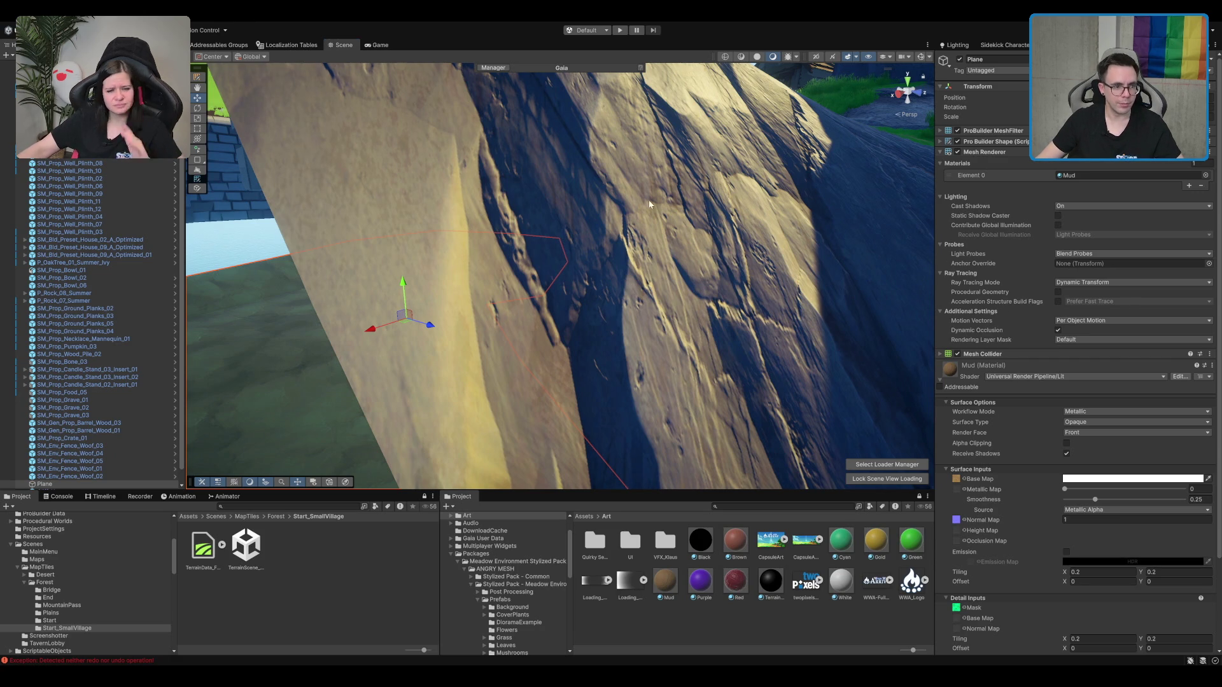
pyautogui.moveTo(414, 284); pyautogui.dragTo(606, 184)
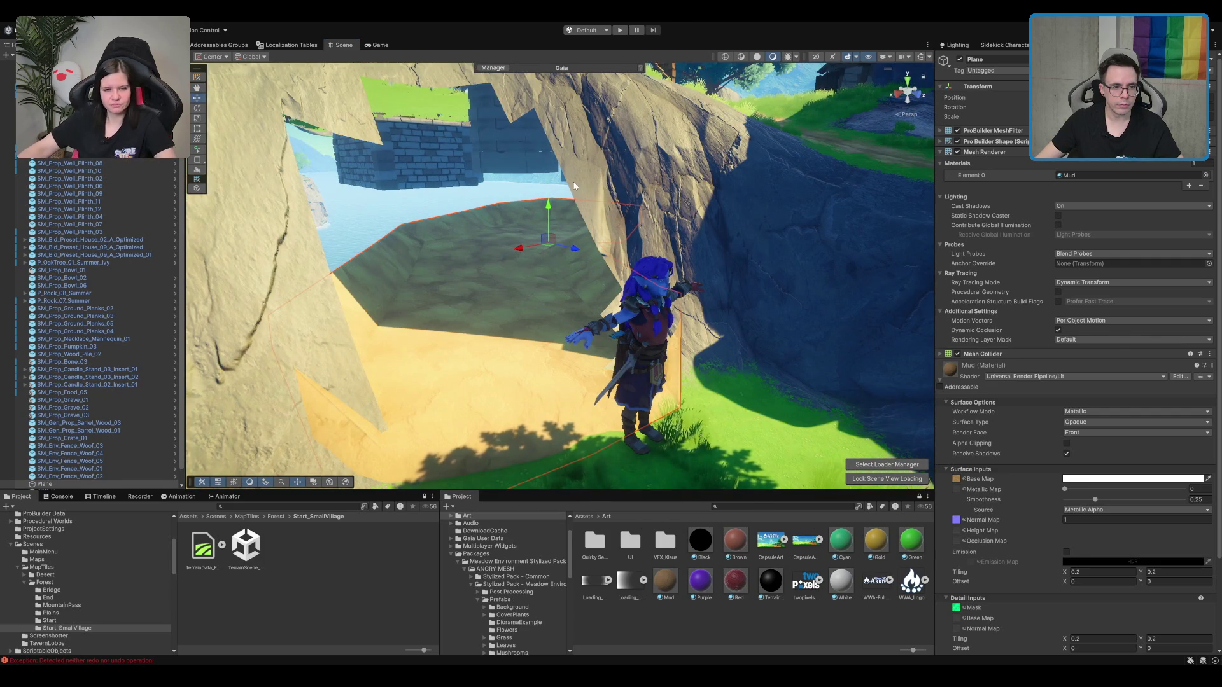
pyautogui.moveTo(719, 126)
pyautogui.mouseDown()
pyautogui.moveTo(615, 255)
pyautogui.moveTo(462, 287)
pyautogui.moveTo(532, 281)
pyautogui.moveTo(464, 280)
pyautogui.mouseUp()
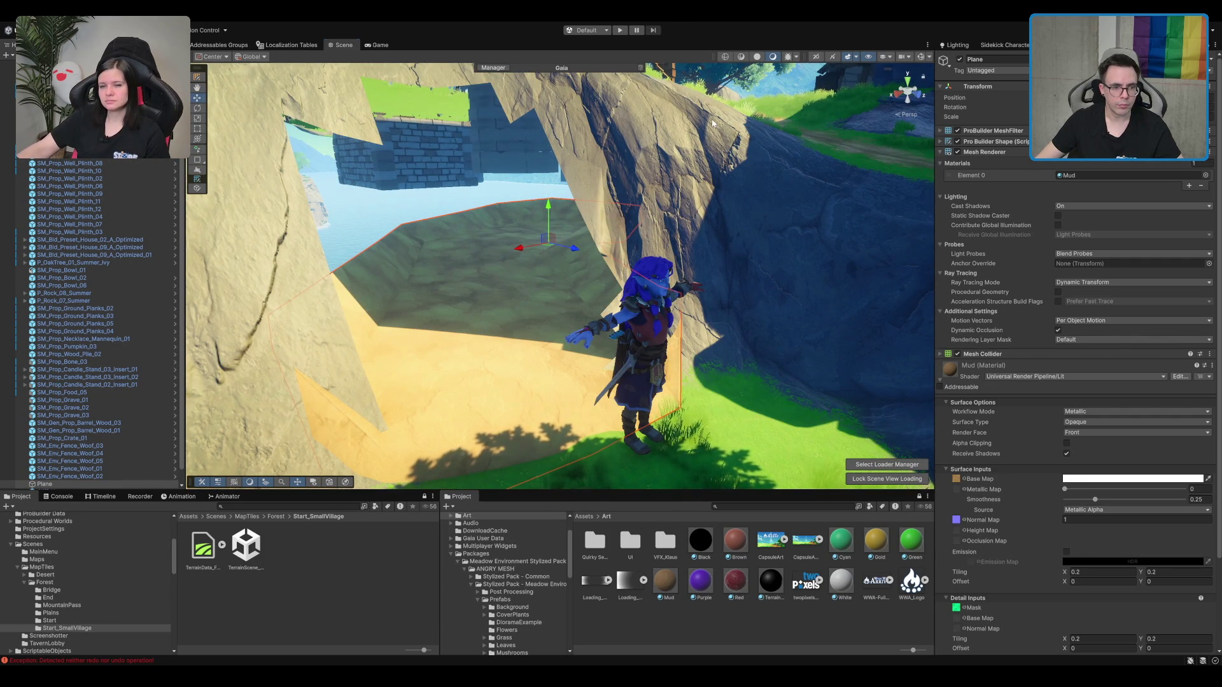
pyautogui.click(560, 213)
pyautogui.click(560, 213)
pyautogui.scroll(3, 685, 257)
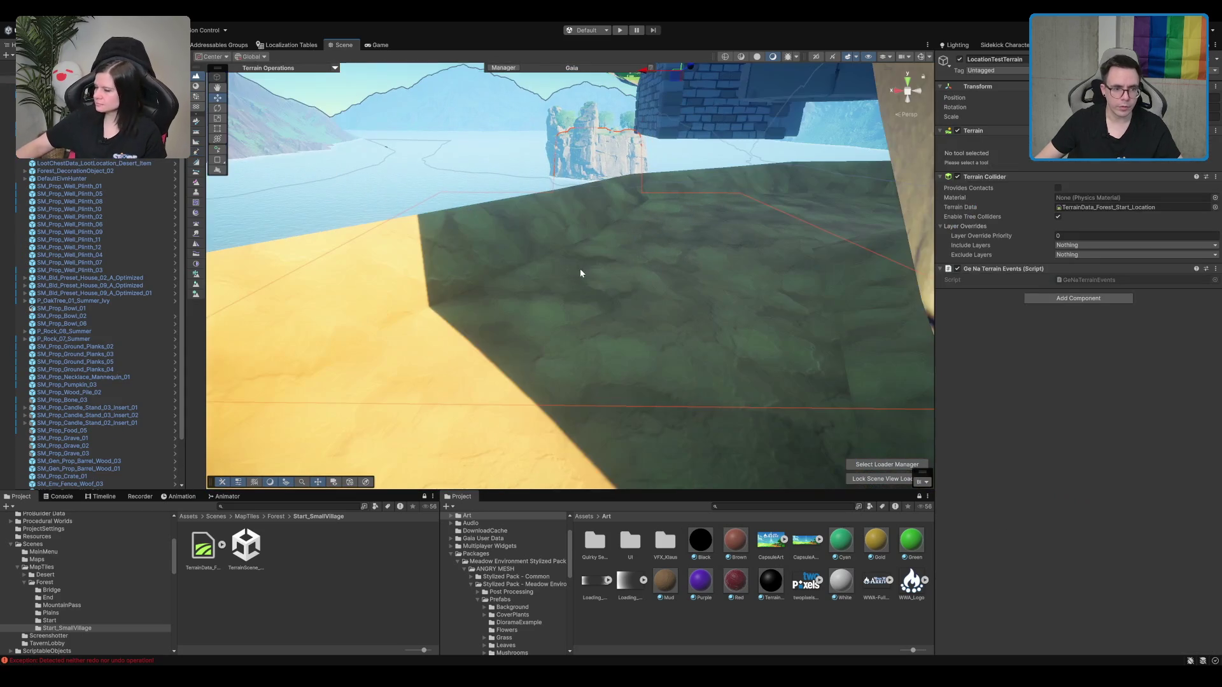
pyautogui.scroll(2, 640, 261)
pyautogui.moveTo(641, 266); pyautogui.dragTo(620, 243)
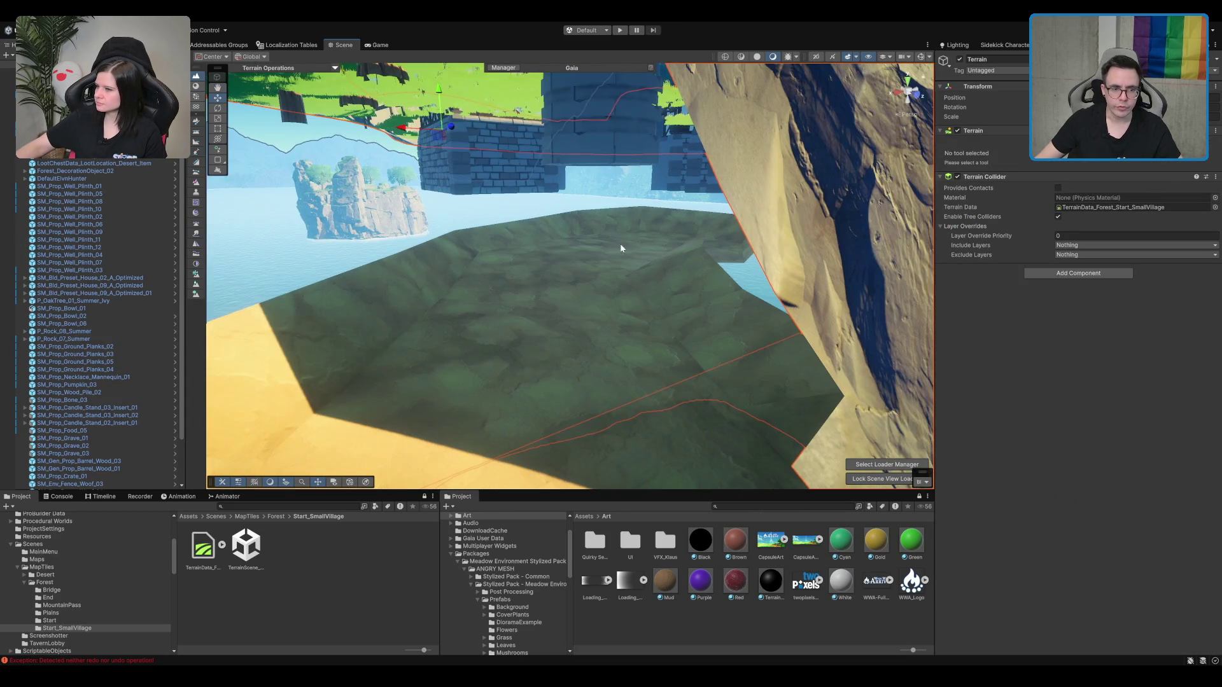
pyautogui.click(620, 247)
pyautogui.scroll(3, 708, 208)
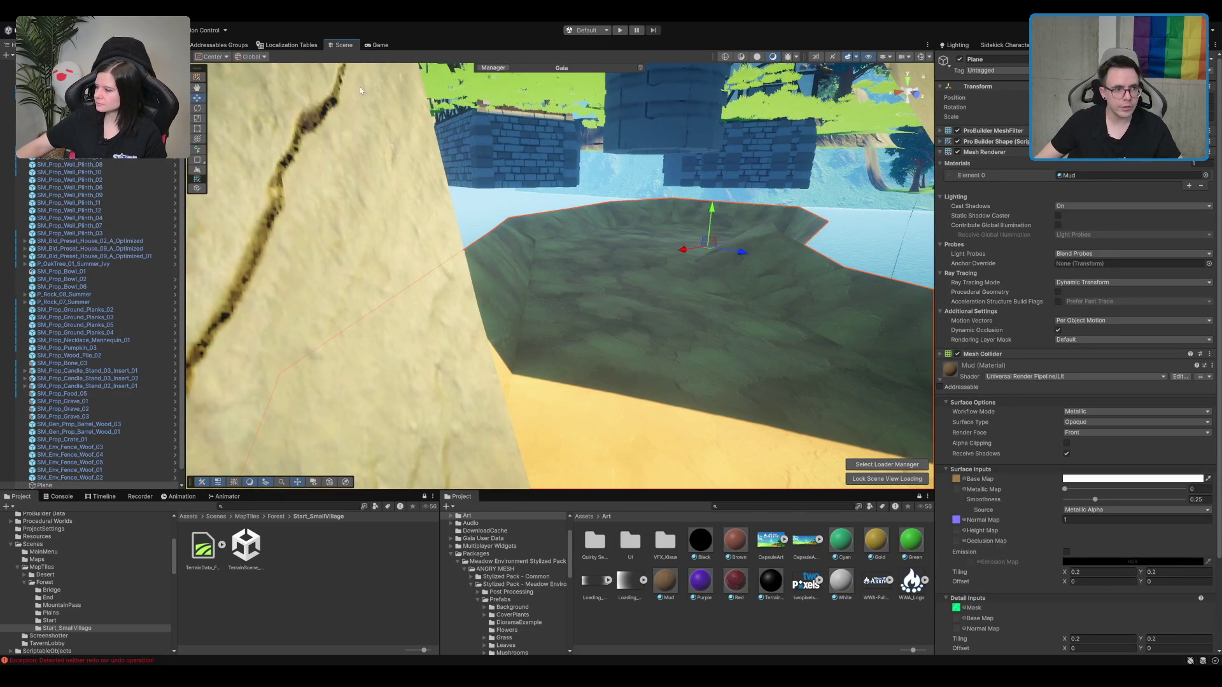
# Step: Enter ProBuilder vertex editing on the mud plane and select an edge vertex
pyautogui.click(198, 73)
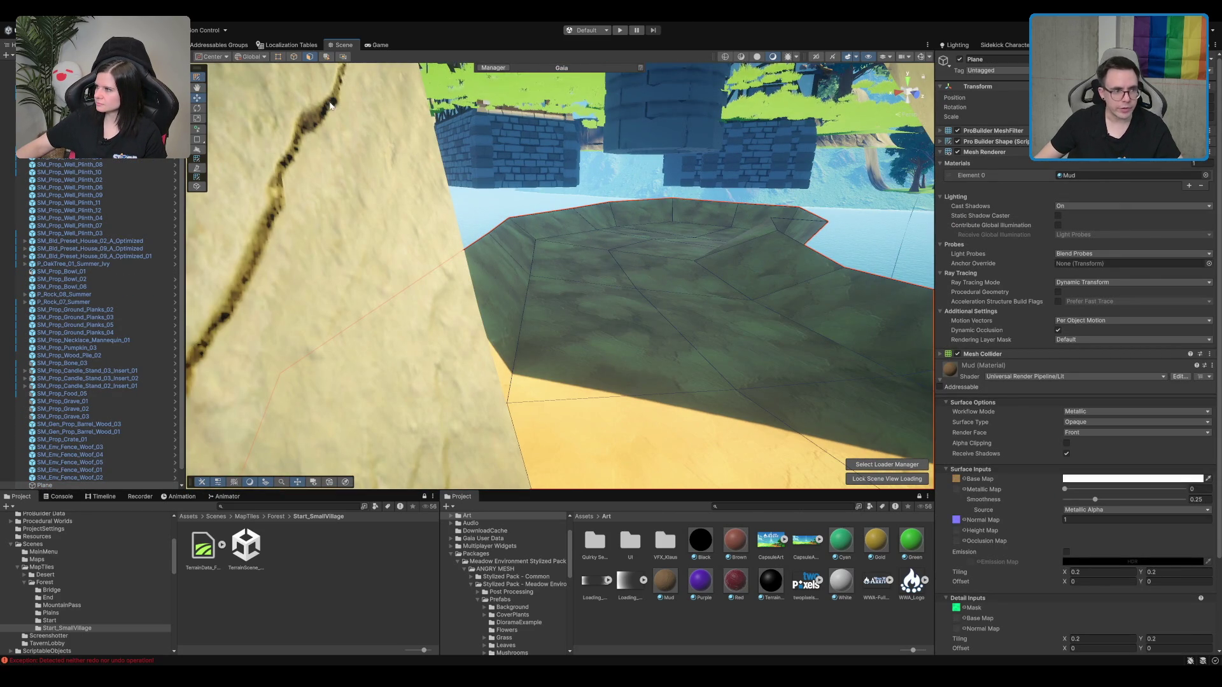
pyautogui.click(278, 56)
pyautogui.scroll(2, 644, 185)
pyautogui.click(548, 269)
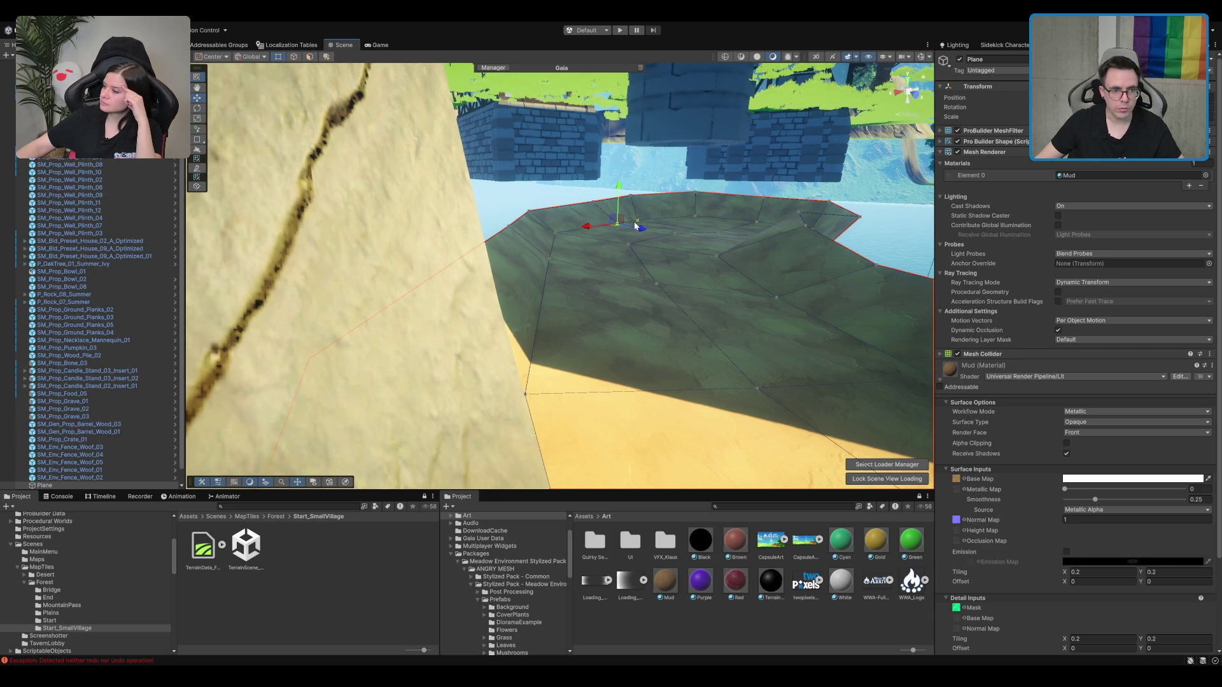
# Step: Frame the selected vertices and raise them along the Y axis
pyautogui.press('f')
pyautogui.moveTo(577, 232); pyautogui.dragTo(576, 209)
pyautogui.moveTo(829, 234); pyautogui.dragTo(594, 201)
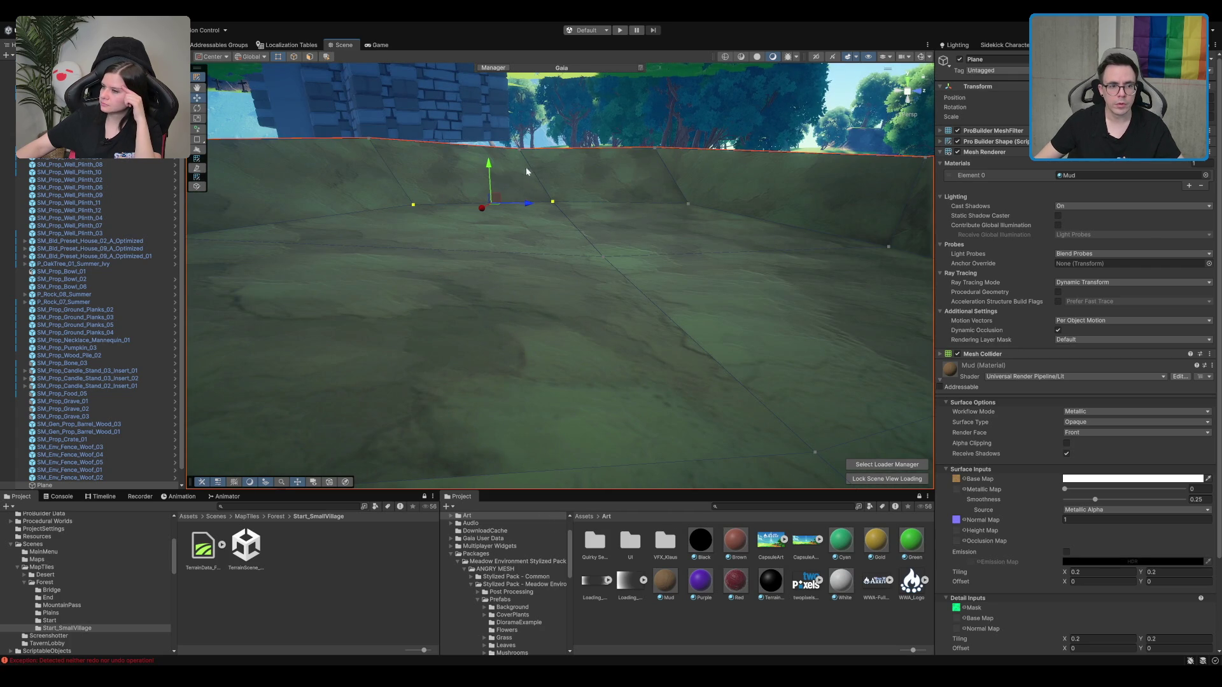
pyautogui.moveTo(493, 171); pyautogui.dragTo(491, 163)
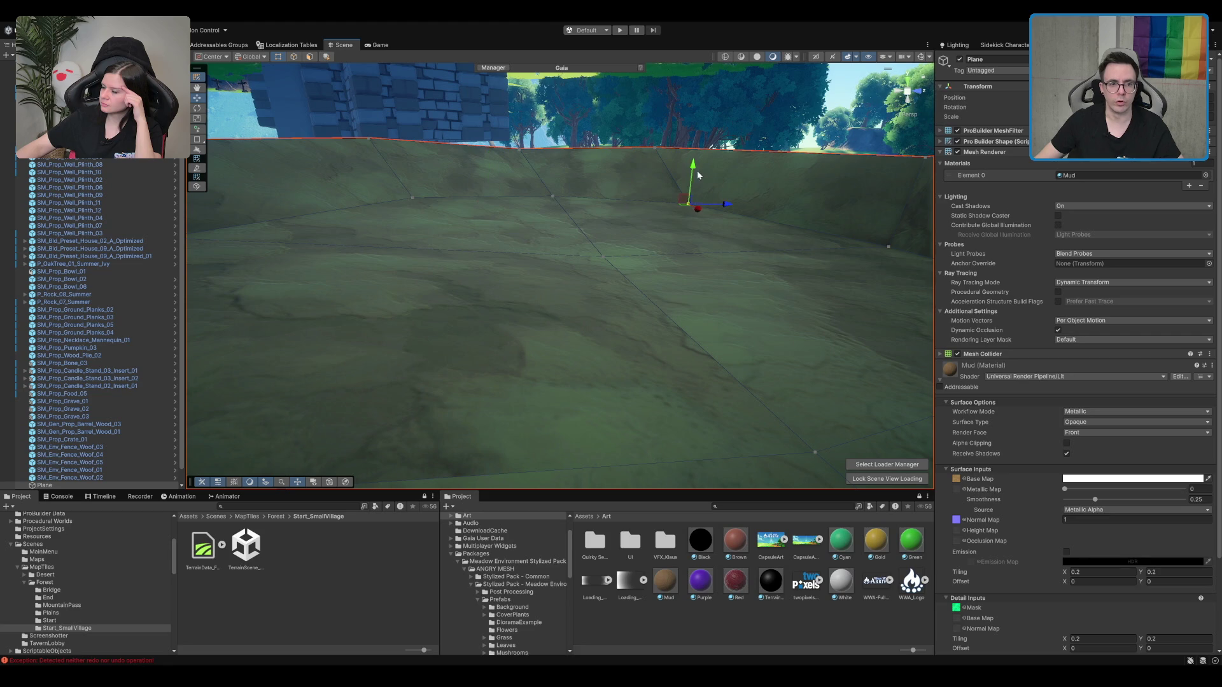
pyautogui.moveTo(698, 181); pyautogui.dragTo(695, 159)
pyautogui.moveTo(739, 213)
pyautogui.mouseDown()
pyautogui.moveTo(624, 208)
pyautogui.moveTo(832, 399)
pyautogui.moveTo(573, 191)
pyautogui.moveTo(577, 296)
pyautogui.moveTo(671, 174)
pyautogui.moveTo(566, 314)
pyautogui.moveTo(505, 346)
pyautogui.moveTo(520, 198)
pyautogui.moveTo(490, 210)
pyautogui.moveTo(483, 186)
pyautogui.mouseUp()
# Step: Pull the water-side and corner vertices inward to fit the cave
pyautogui.click(518, 196)
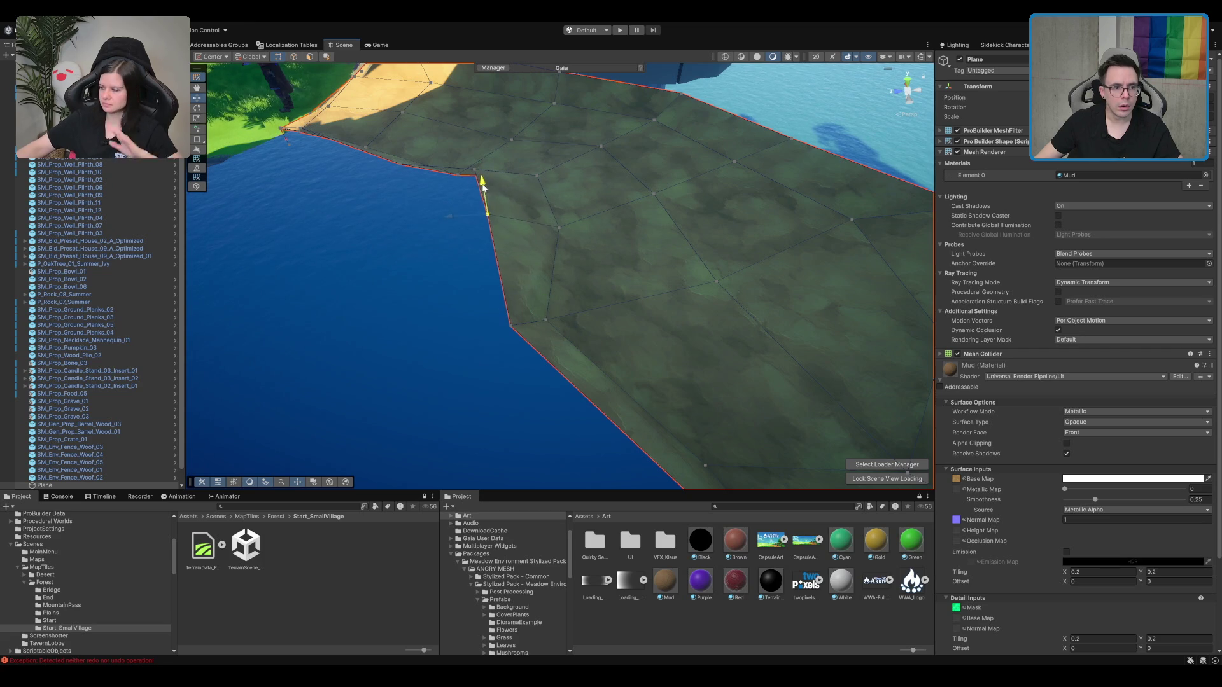
pyautogui.click(515, 330)
pyautogui.moveTo(518, 334)
pyautogui.mouseDown()
pyautogui.moveTo(495, 332)
pyautogui.moveTo(573, 300)
pyautogui.moveTo(518, 259)
pyautogui.moveTo(467, 306)
pyautogui.moveTo(401, 297)
pyautogui.mouseUp()
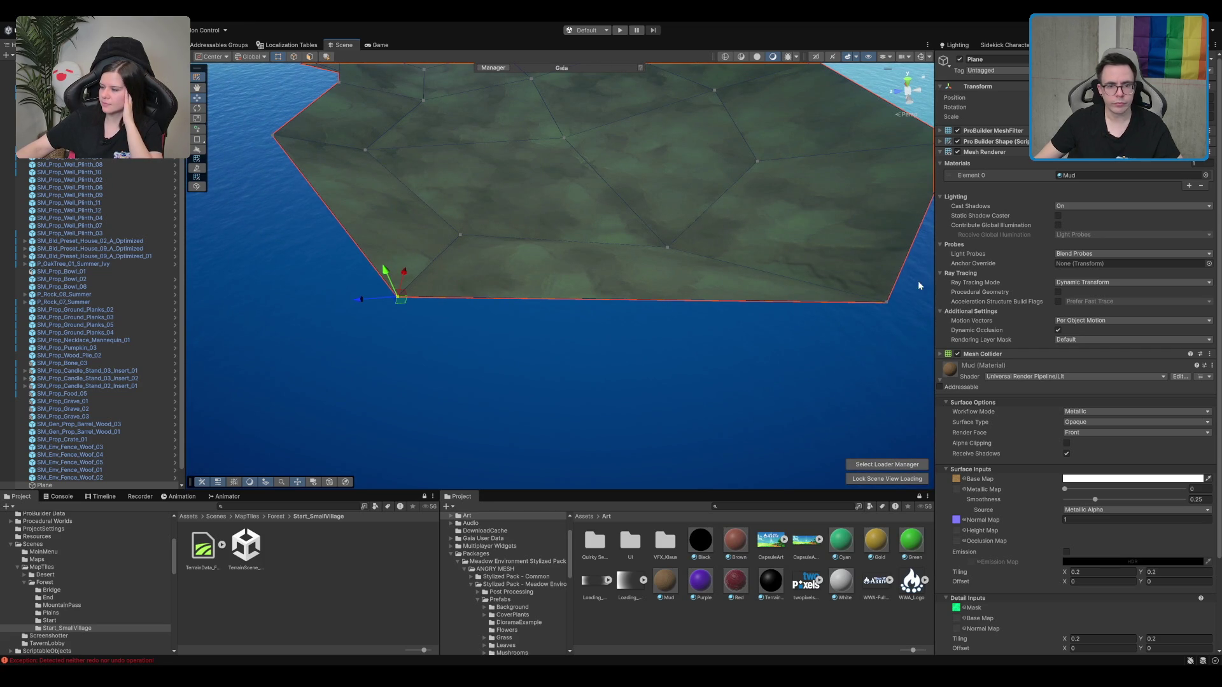
pyautogui.moveTo(872, 308); pyautogui.dragTo(748, 263)
pyautogui.moveTo(498, 234); pyautogui.dragTo(395, 278)
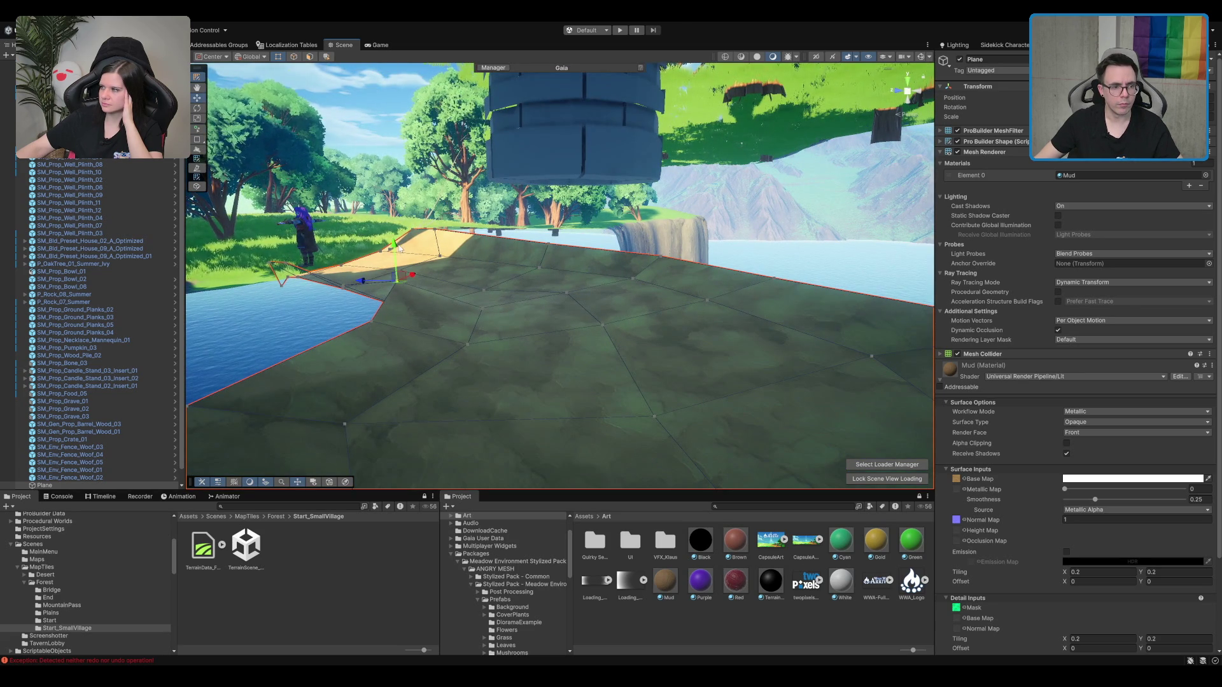
pyautogui.moveTo(400, 248)
pyautogui.mouseDown()
pyautogui.moveTo(537, 336)
pyautogui.moveTo(763, 270)
pyautogui.moveTo(608, 306)
pyautogui.moveTo(630, 305)
pyautogui.mouseUp()
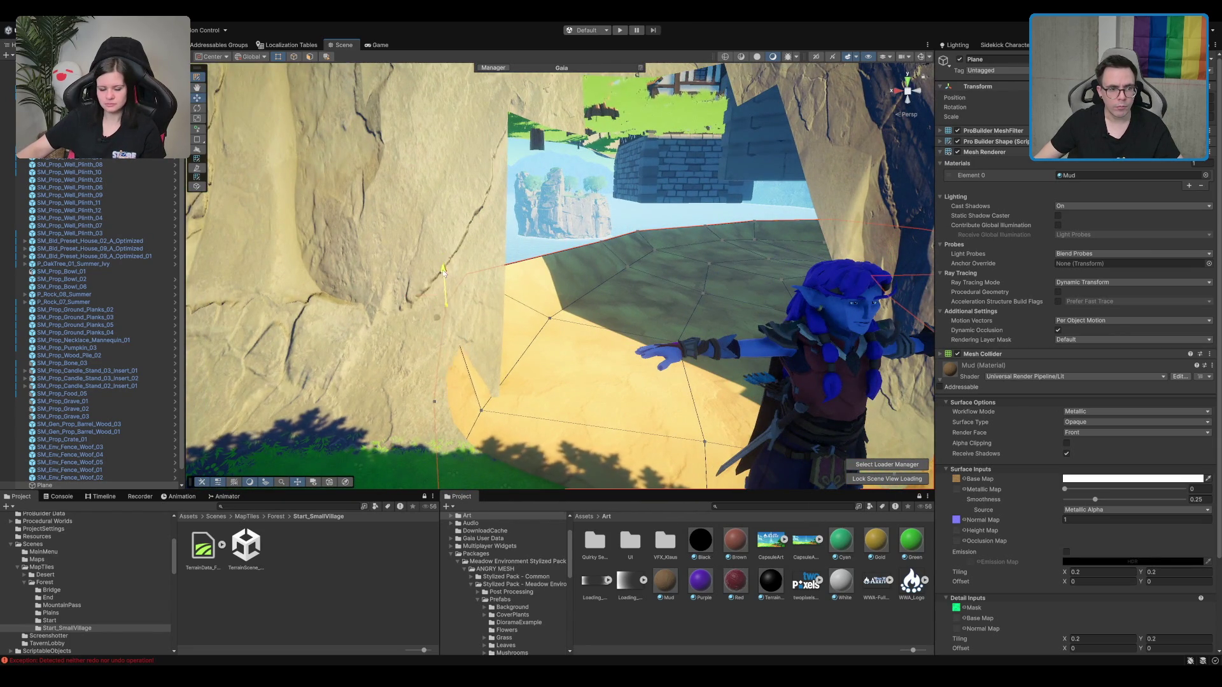
# Step: Lower the floor vertex beside the rock, exit vertex editing and deselect the plane
pyautogui.click(469, 270)
pyautogui.moveTo(463, 247)
pyautogui.mouseDown()
pyautogui.moveTo(514, 293)
pyautogui.moveTo(582, 253)
pyautogui.moveTo(314, 107)
pyautogui.moveTo(720, 136)
pyautogui.mouseUp()
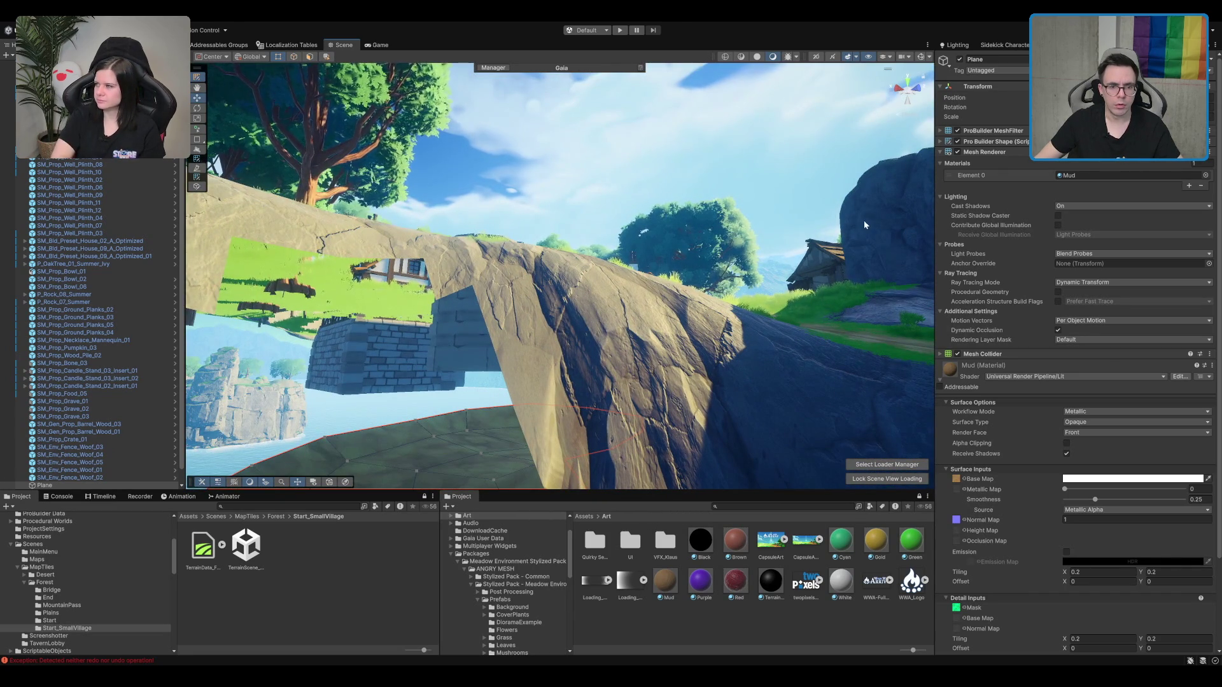
pyautogui.press('w')
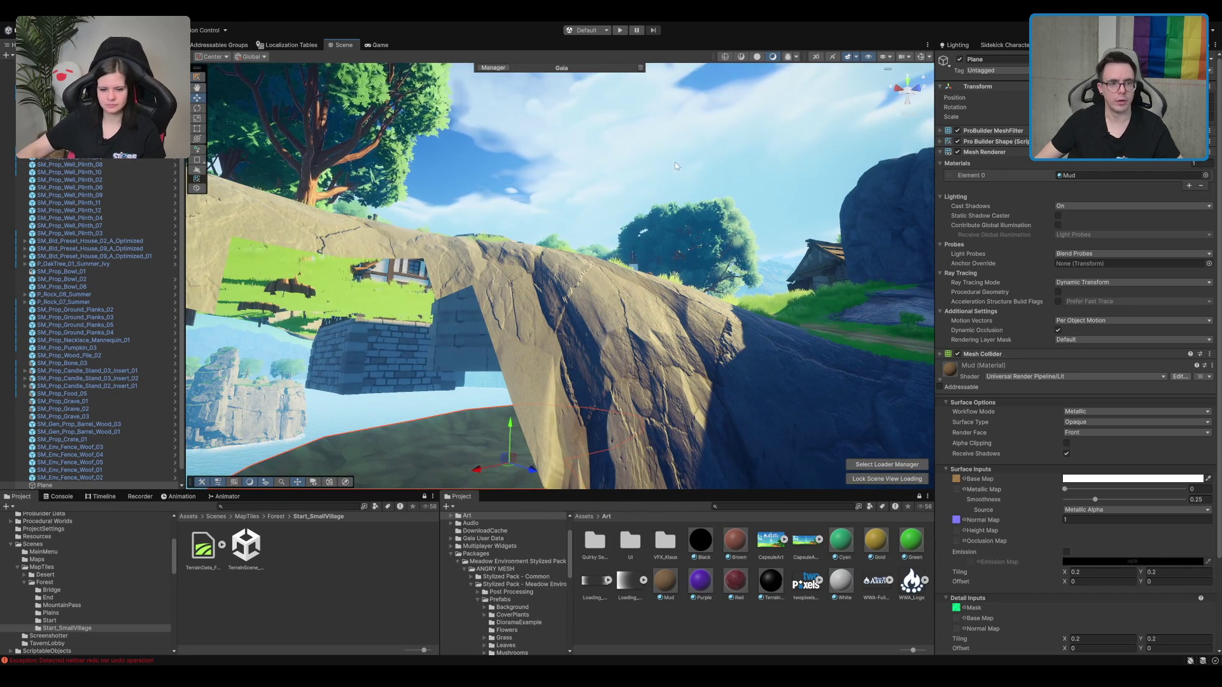
pyautogui.click(800, 231)
# Step: Select the village terrain for hole painting
pyautogui.scroll(8, 763, 229)
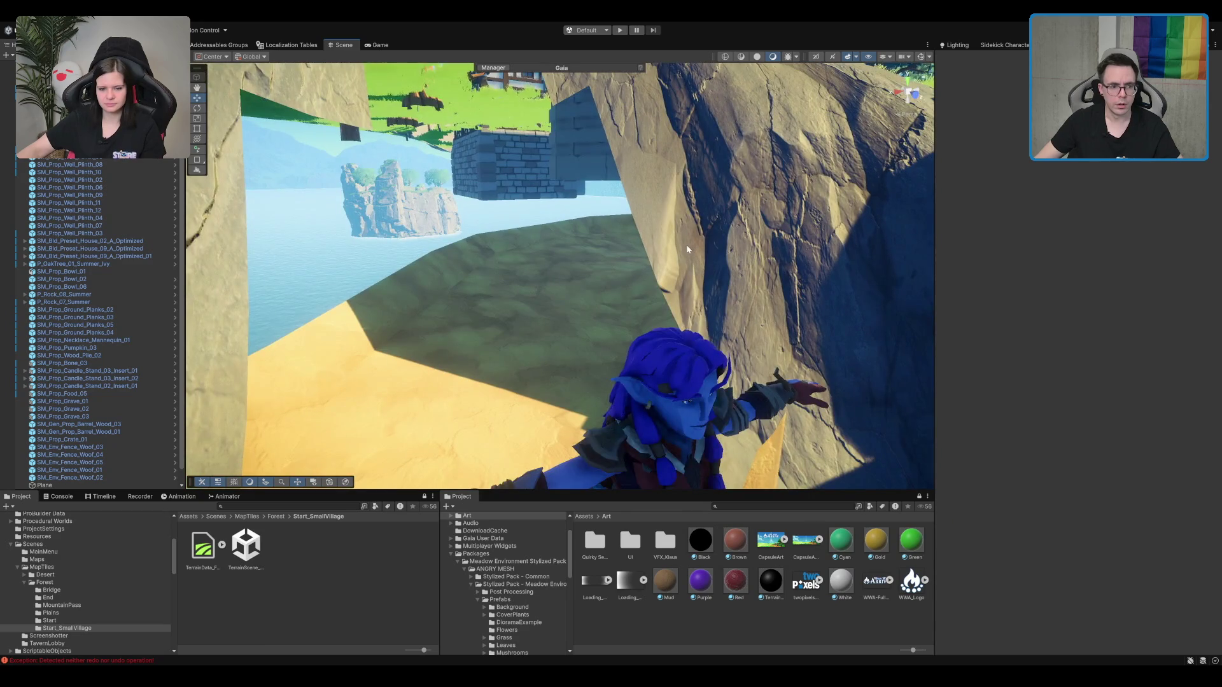
pyautogui.scroll(-10, 743, 226)
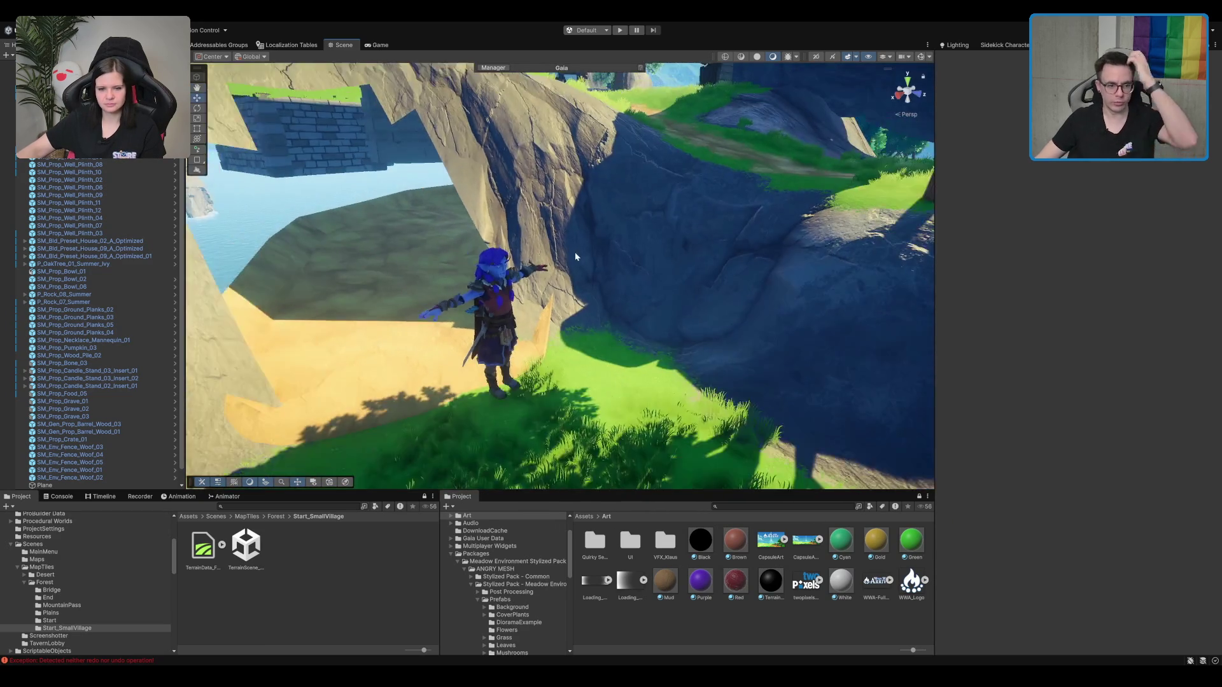
pyautogui.moveTo(576, 256)
pyautogui.mouseDown()
pyautogui.moveTo(582, 320)
pyautogui.moveTo(540, 284)
pyautogui.moveTo(446, 247)
pyautogui.mouseUp()
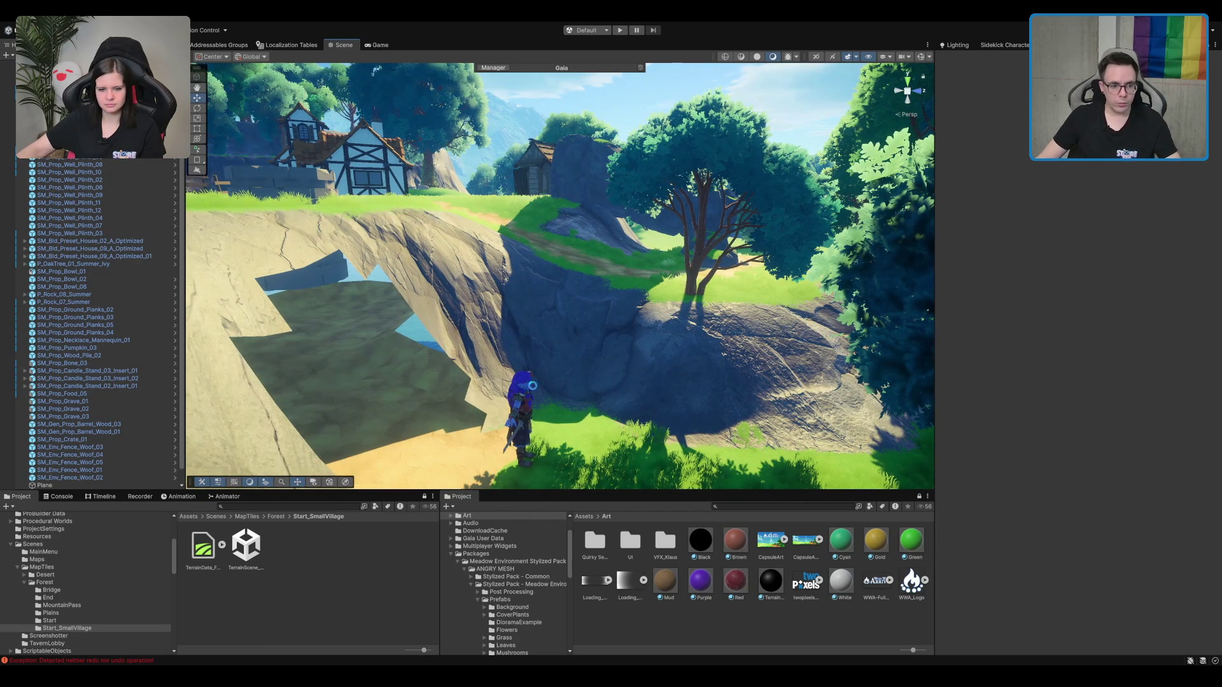
pyautogui.moveTo(528, 390); pyautogui.dragTo(484, 356)
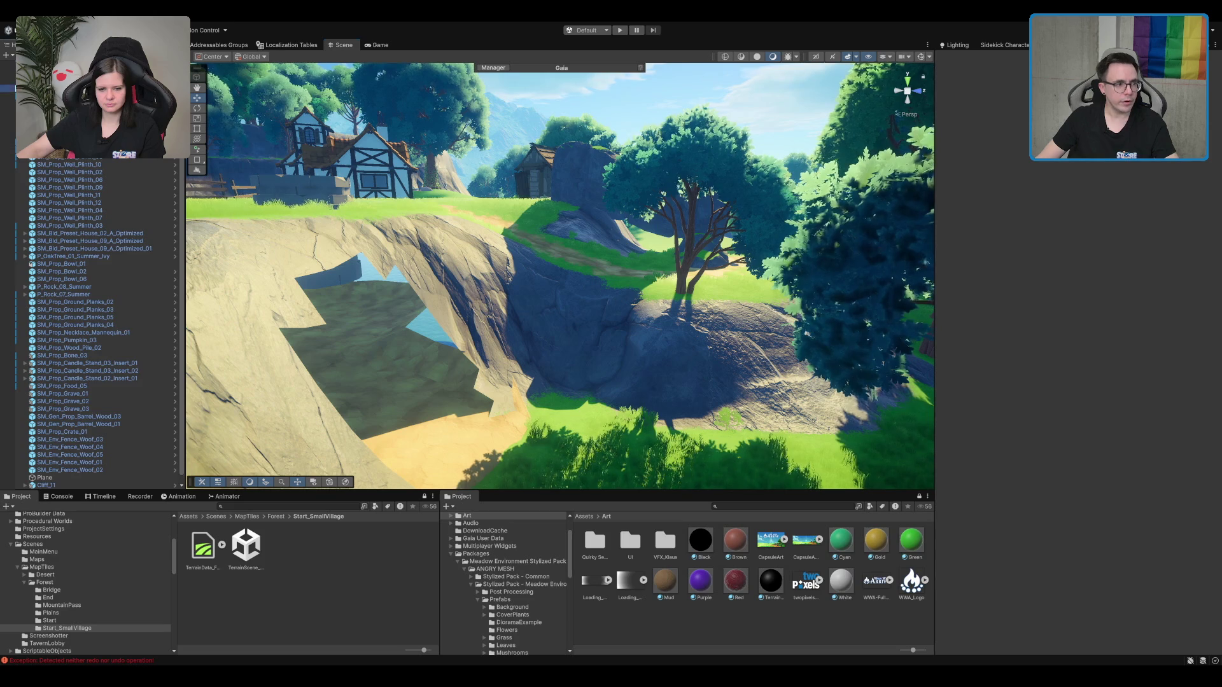
pyautogui.scroll(3, 95, 318)
pyautogui.click(395, 356)
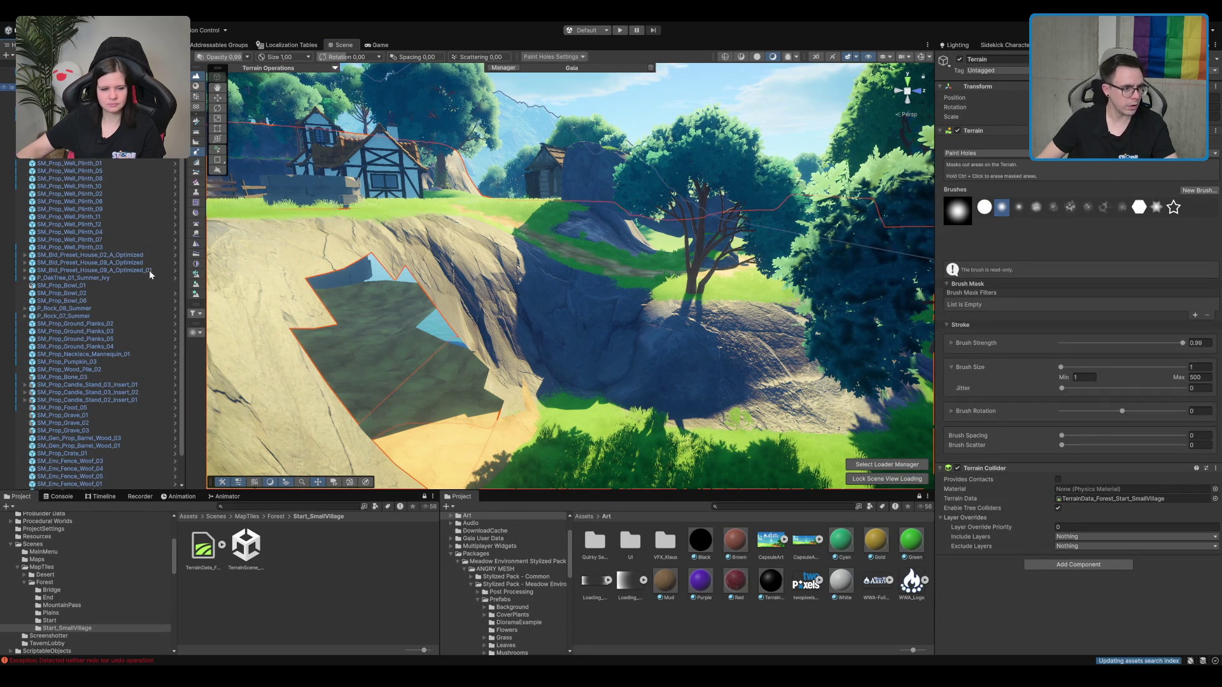
# Step: Select the Hierarchy objects from the church down to Cliff_12 and delete them
pyautogui.click(151, 276)
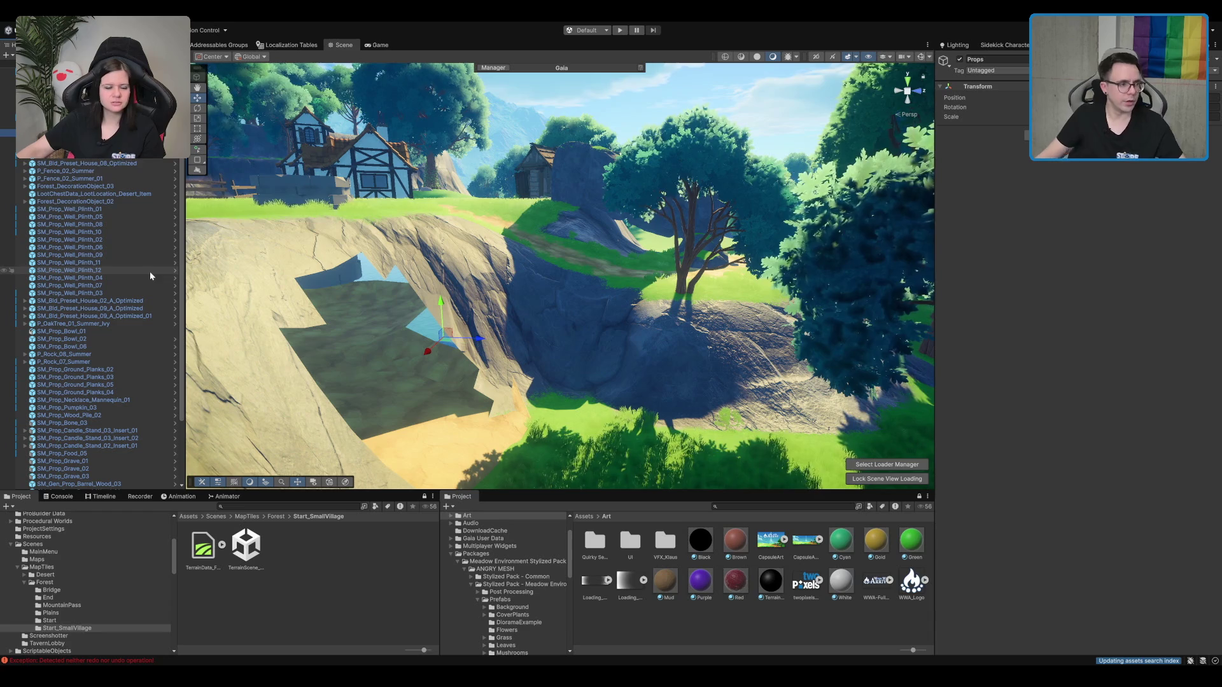
pyautogui.click(147, 157)
pyautogui.scroll(-3, 128, 265)
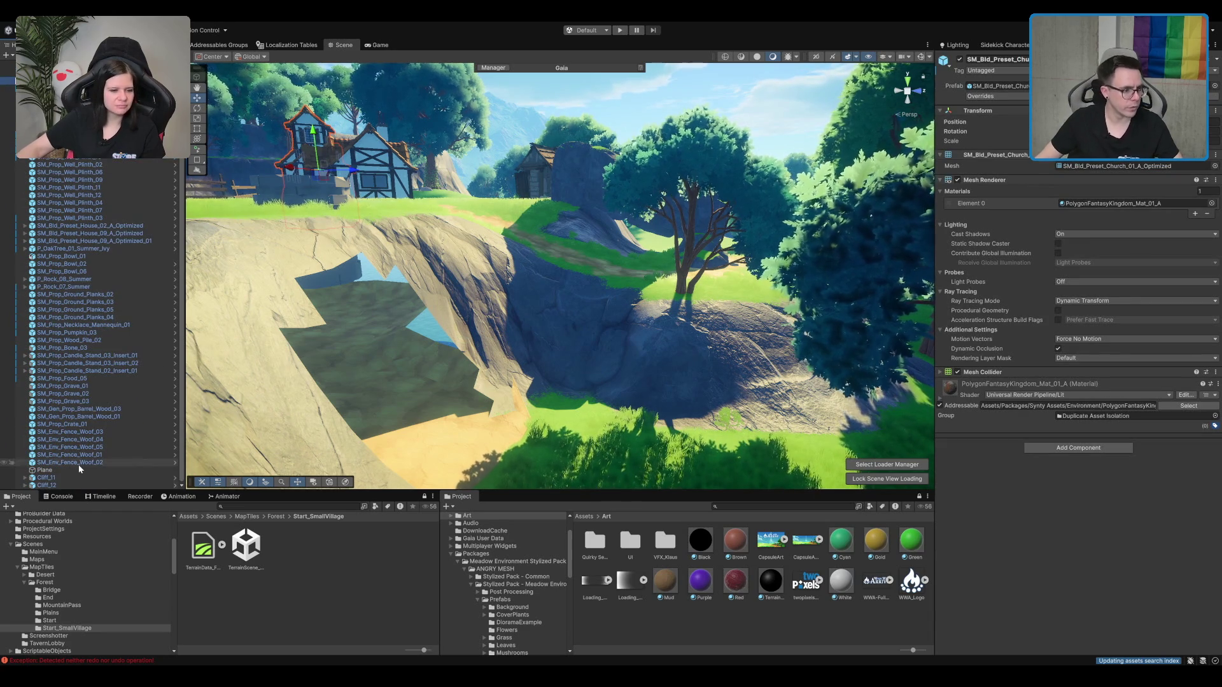
pyautogui.keyDown('shift'); pyautogui.click(81, 482); pyautogui.keyUp('shift')
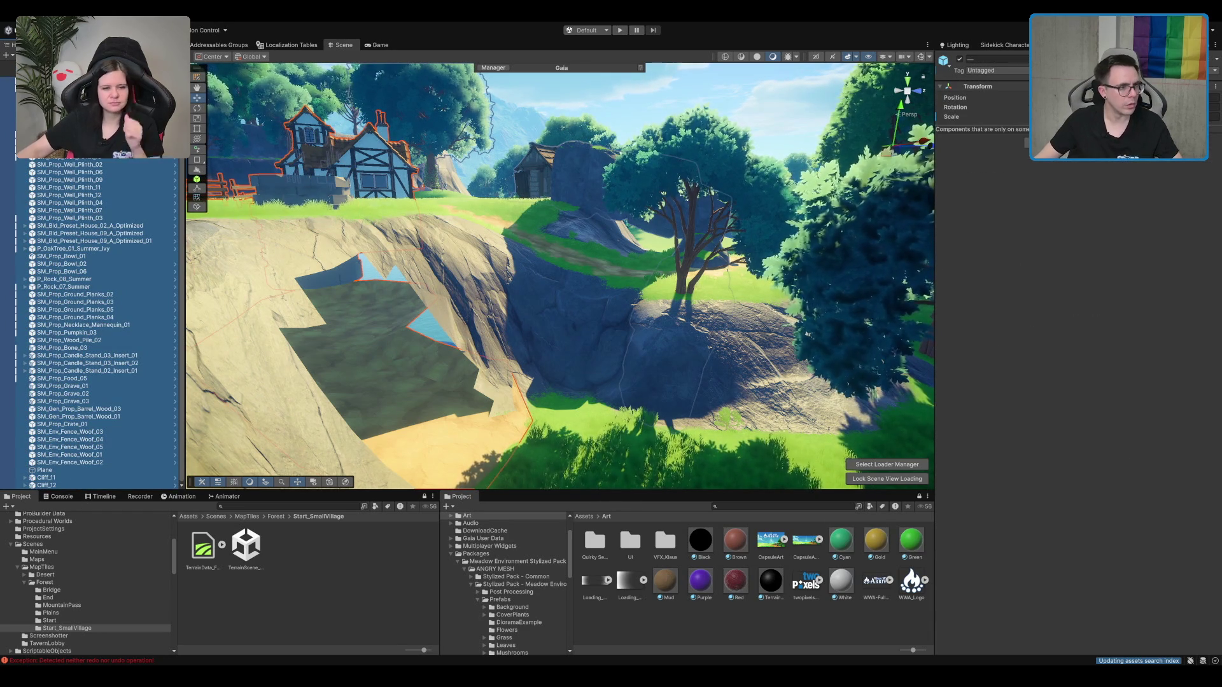
pyautogui.scroll(2, 96, 318)
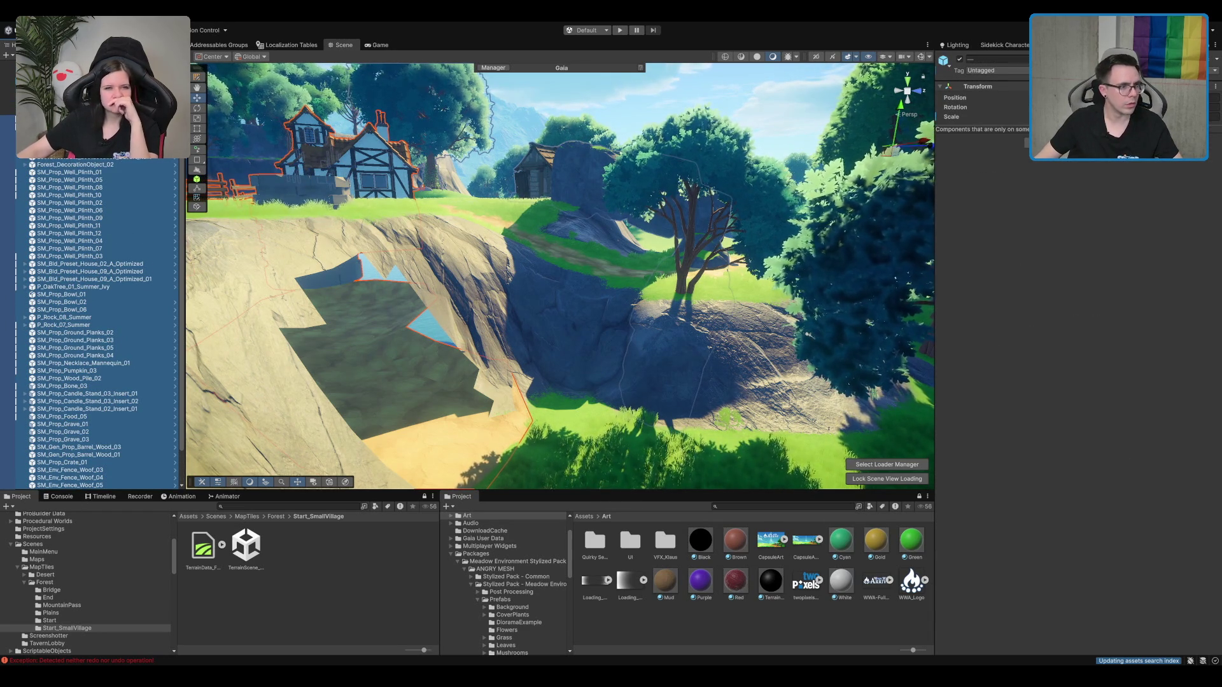
pyautogui.press('Delete')
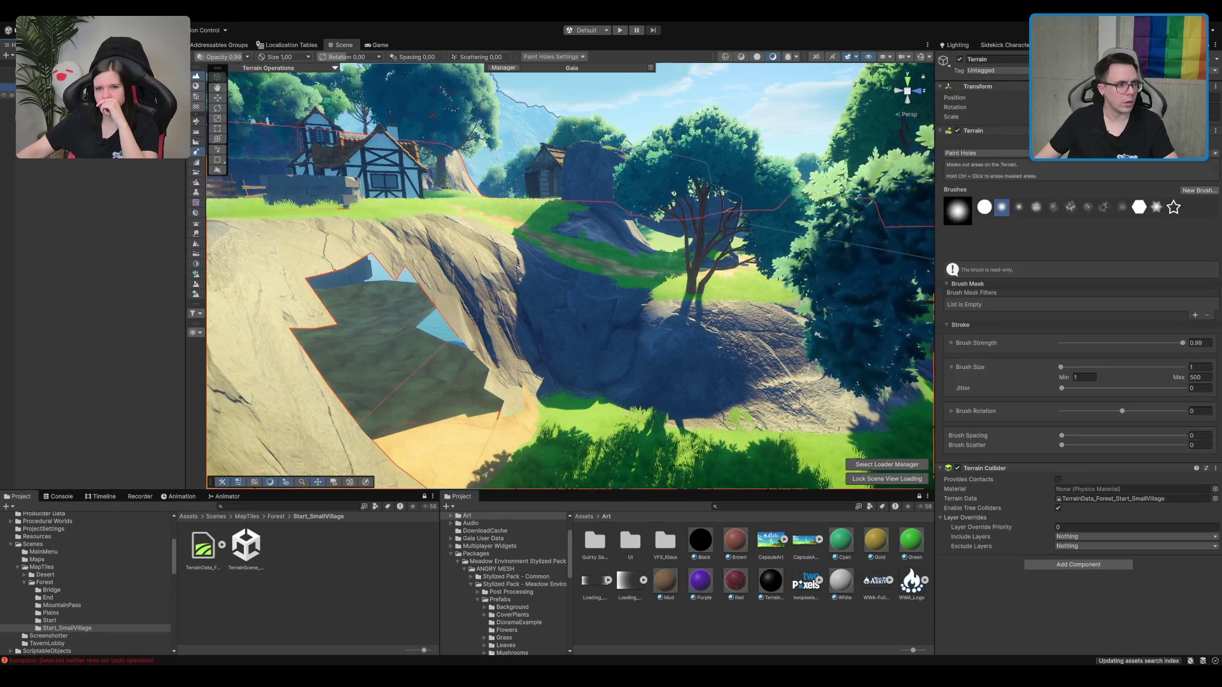
# Step: Select Forest_Tiles_Visuals, clear the selection, and go up to the MapTiles folder
pyautogui.hotkey('ctrl', 'z')
pyautogui.hotkey('ctrl', 'z')
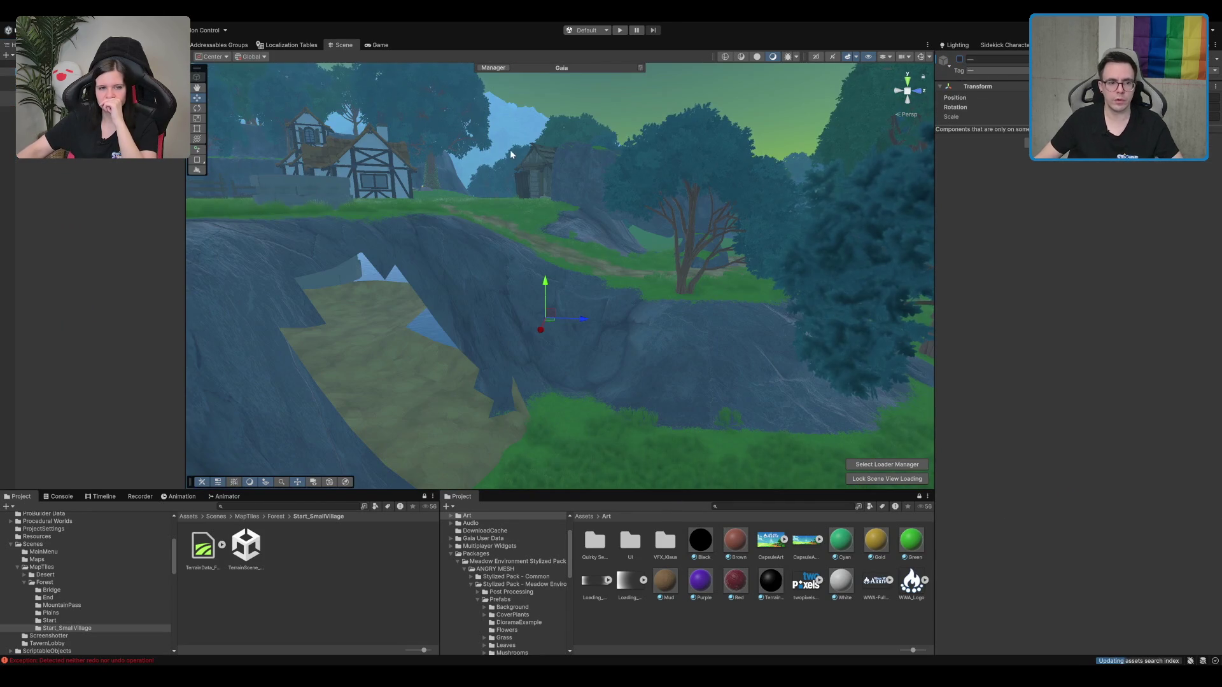
pyautogui.hotkey('ctrl', 'z')
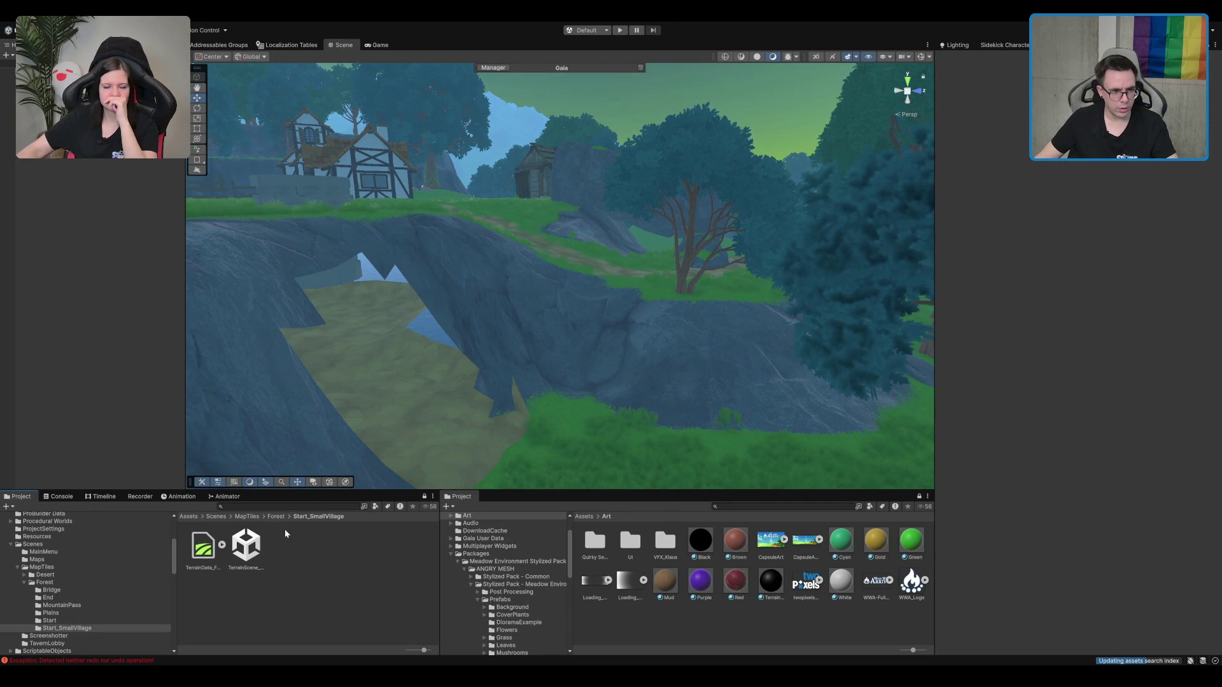
pyautogui.click(248, 516)
# Step: Select the Boot scene in the Scenes folder and scale the Game view to 1.2x
pyautogui.click(217, 516)
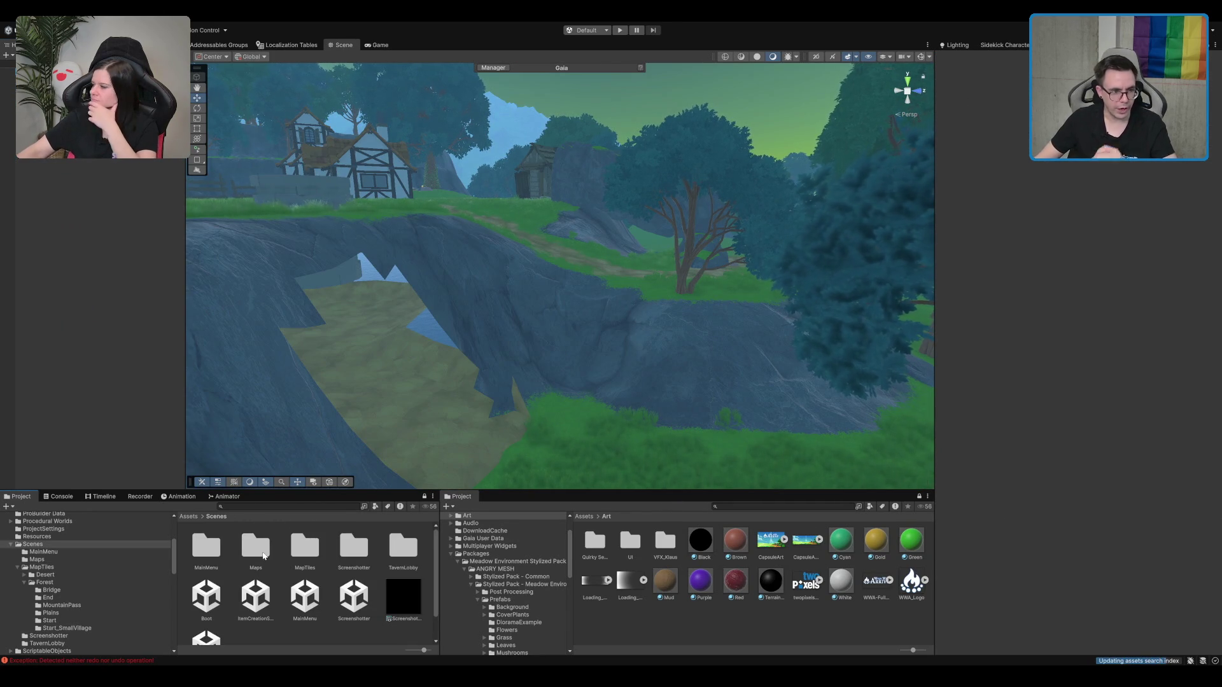
pyautogui.click(203, 599)
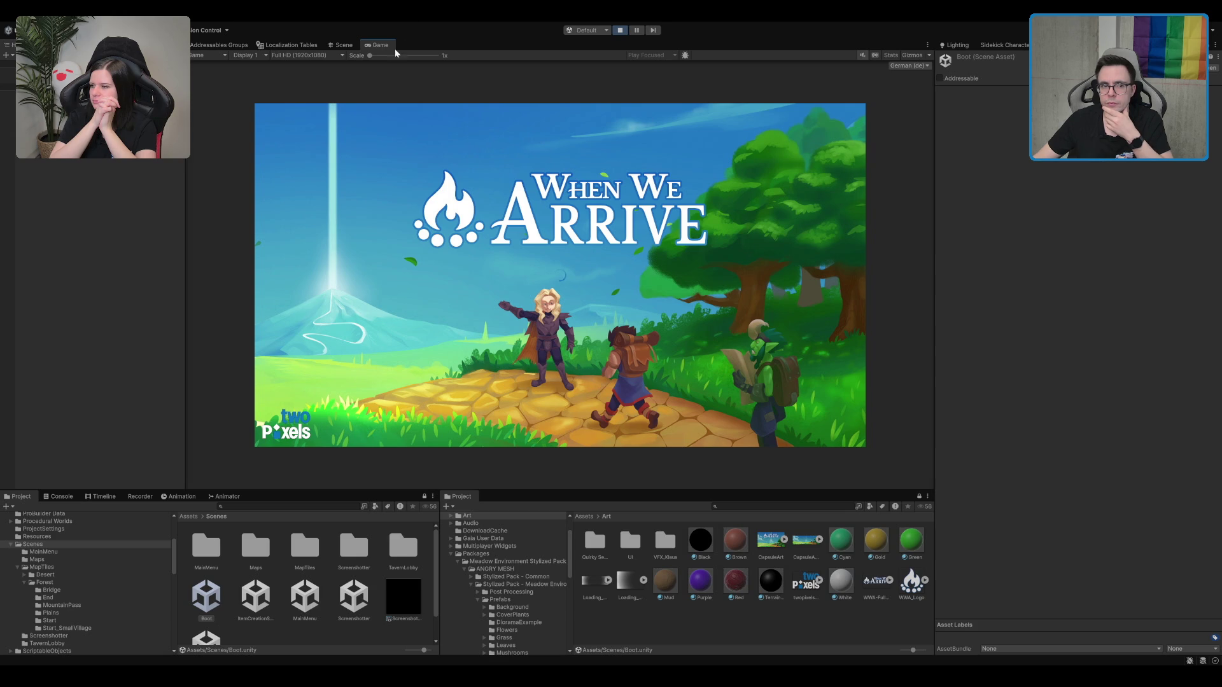
pyautogui.moveTo(364, 56); pyautogui.dragTo(373, 57)
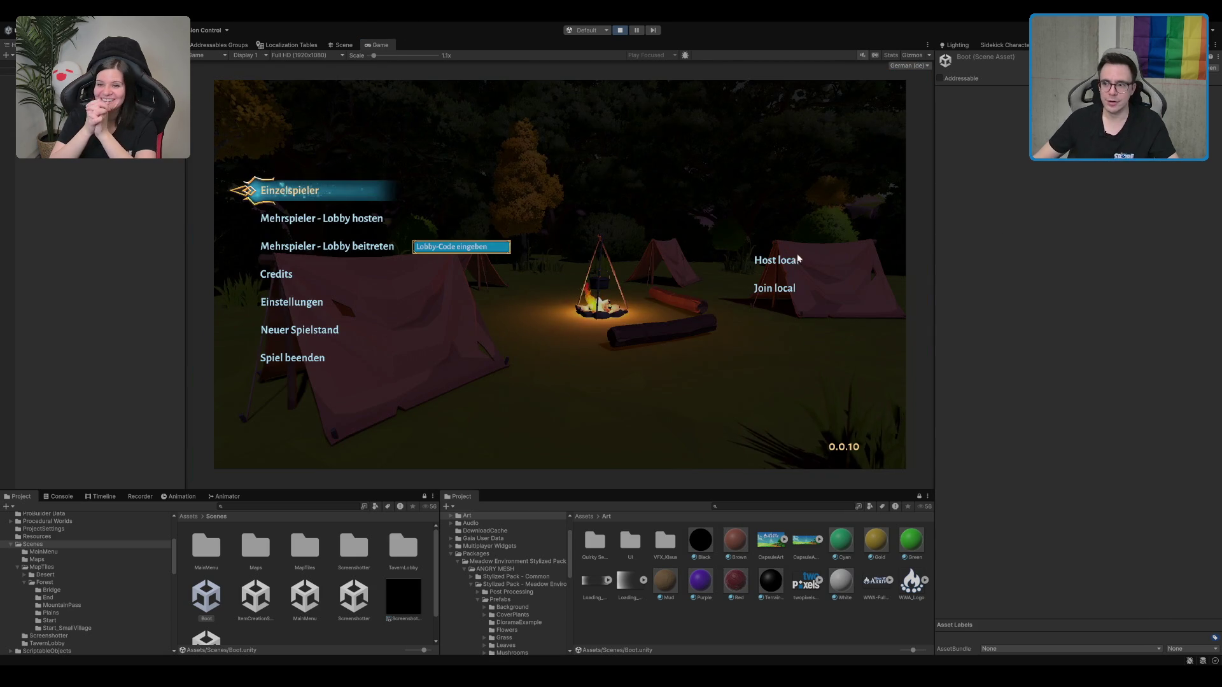
# Step: Start an Einzelspieler game to test the village, then return to the Scene view
pyautogui.click(270, 194)
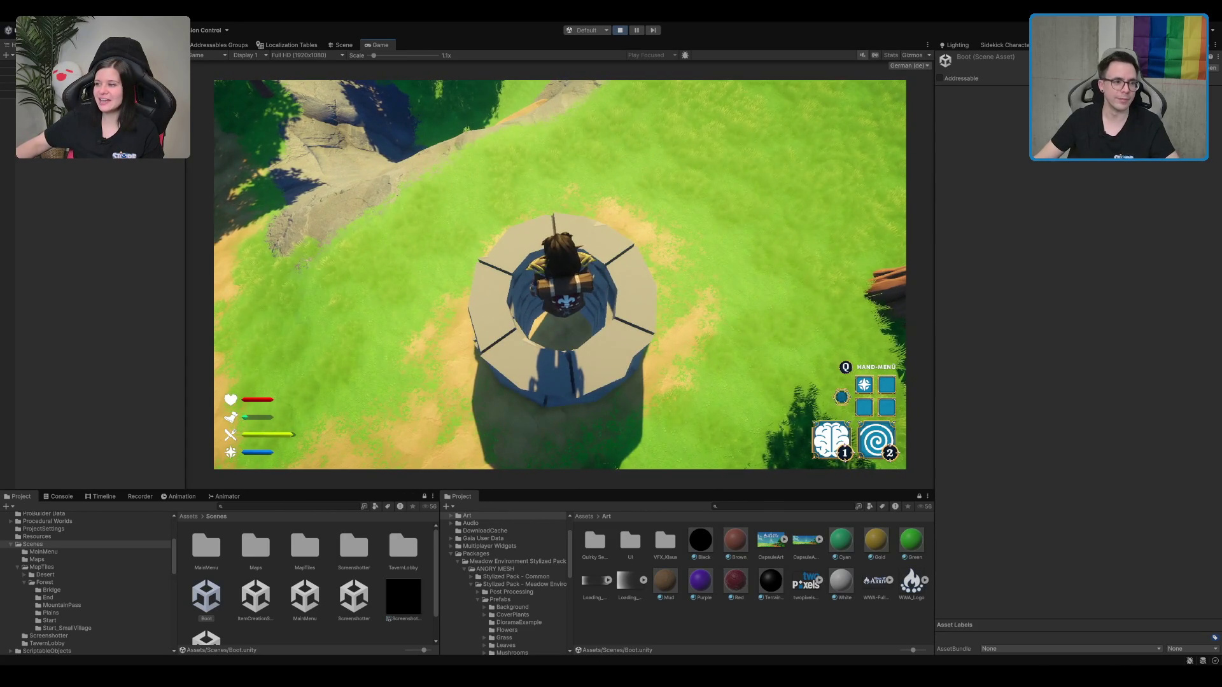
pyautogui.hotkey('ctrl', '1')
# Step: Select the Terrain, frame the Water and a village house, and bring the view to ground level
pyautogui.click(9, 87)
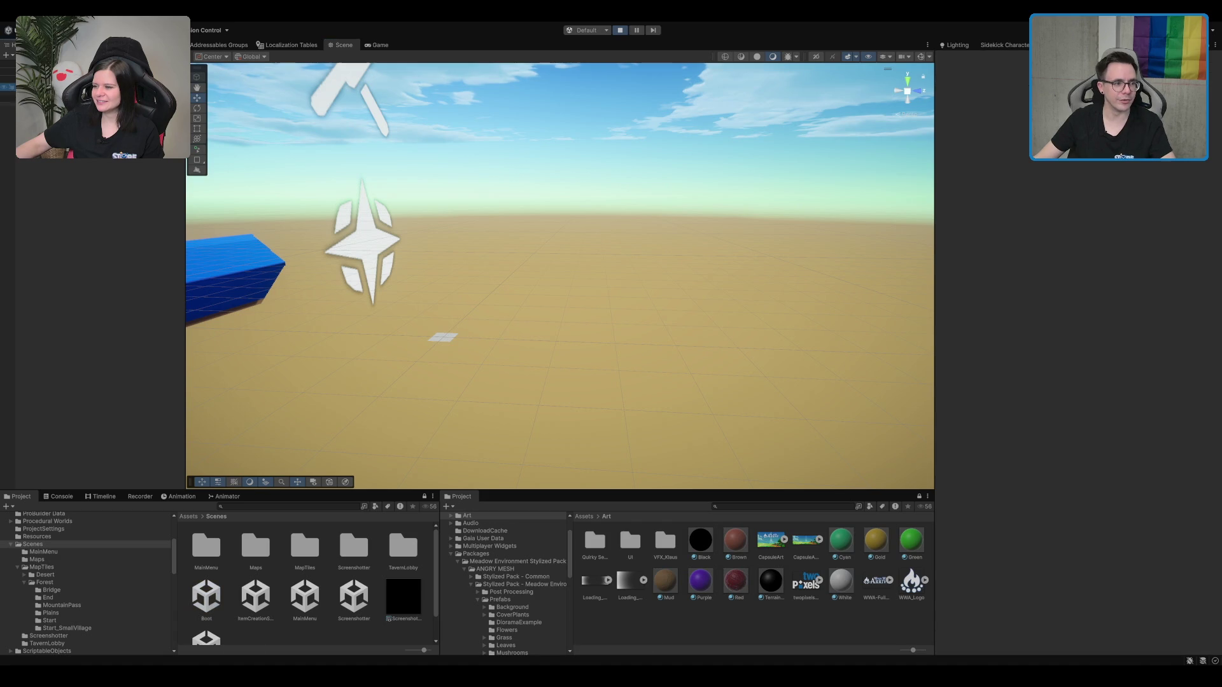
pyautogui.click(7, 102)
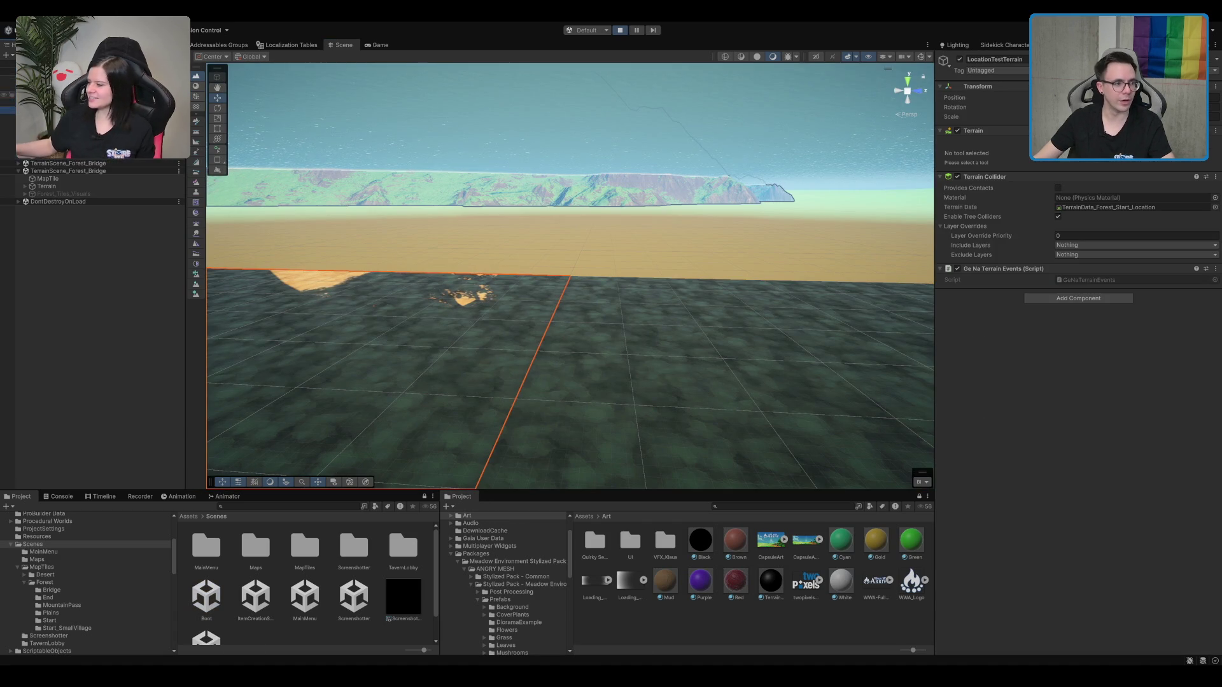
pyautogui.doubleClick(51, 117)
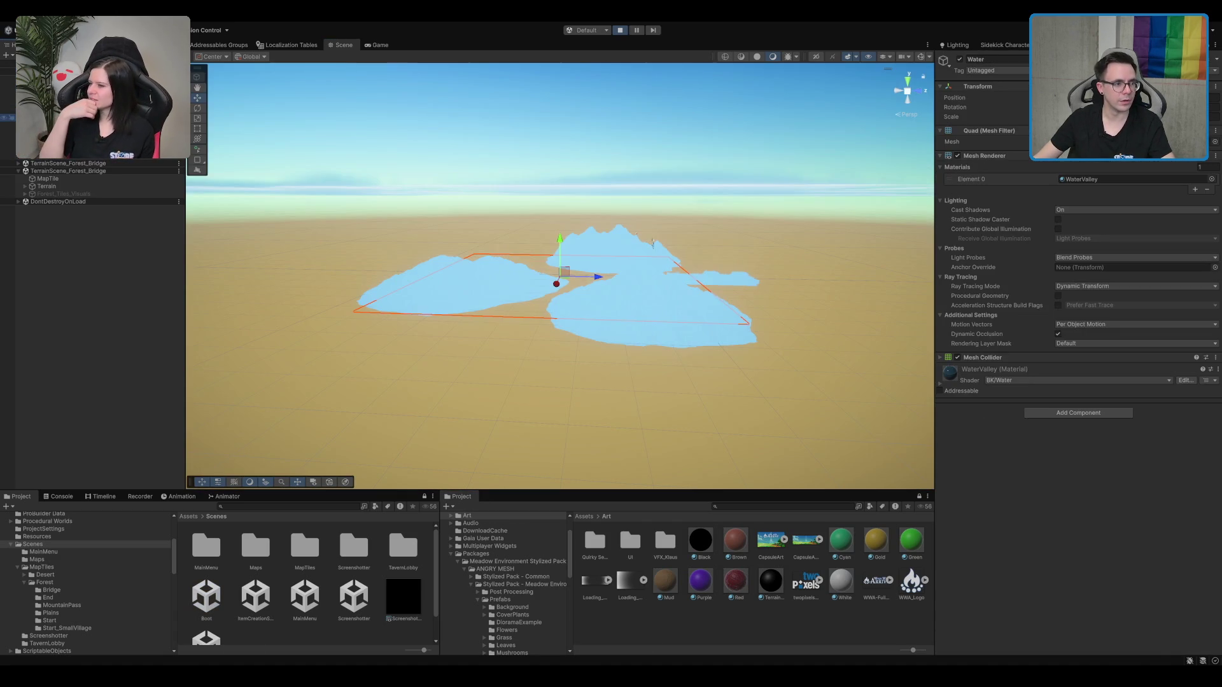
pyautogui.doubleClick(51, 125)
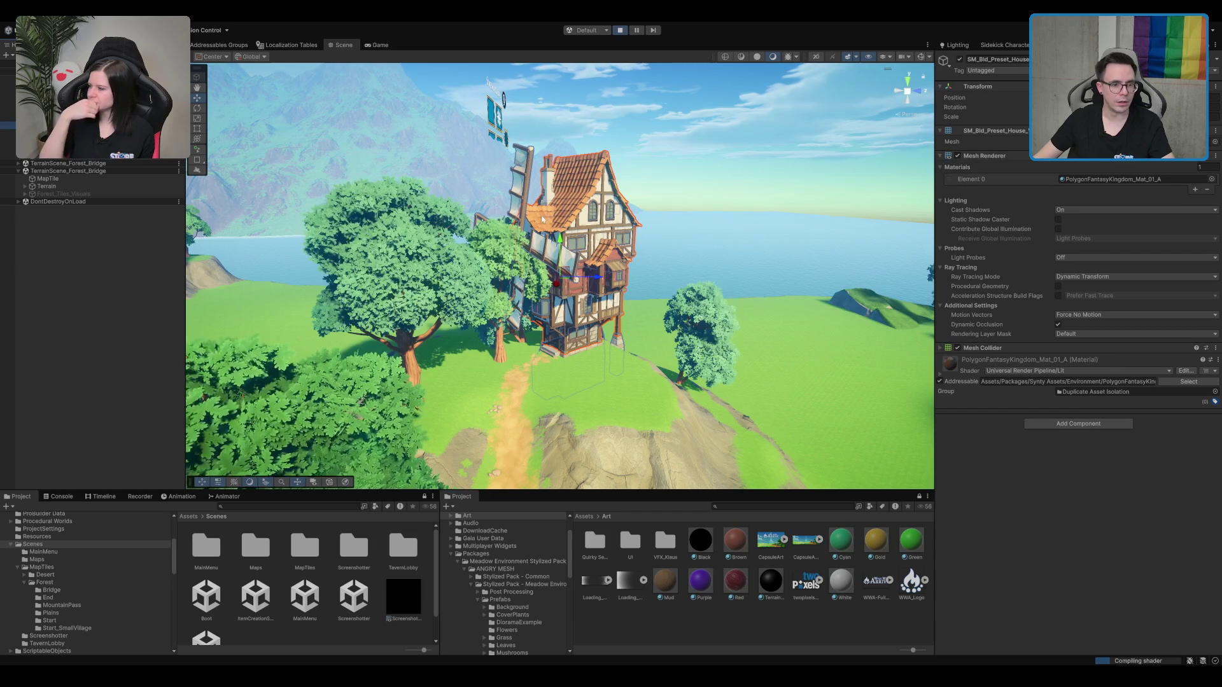
pyautogui.scroll(-5, 572, 306)
pyautogui.scroll(10, 572, 306)
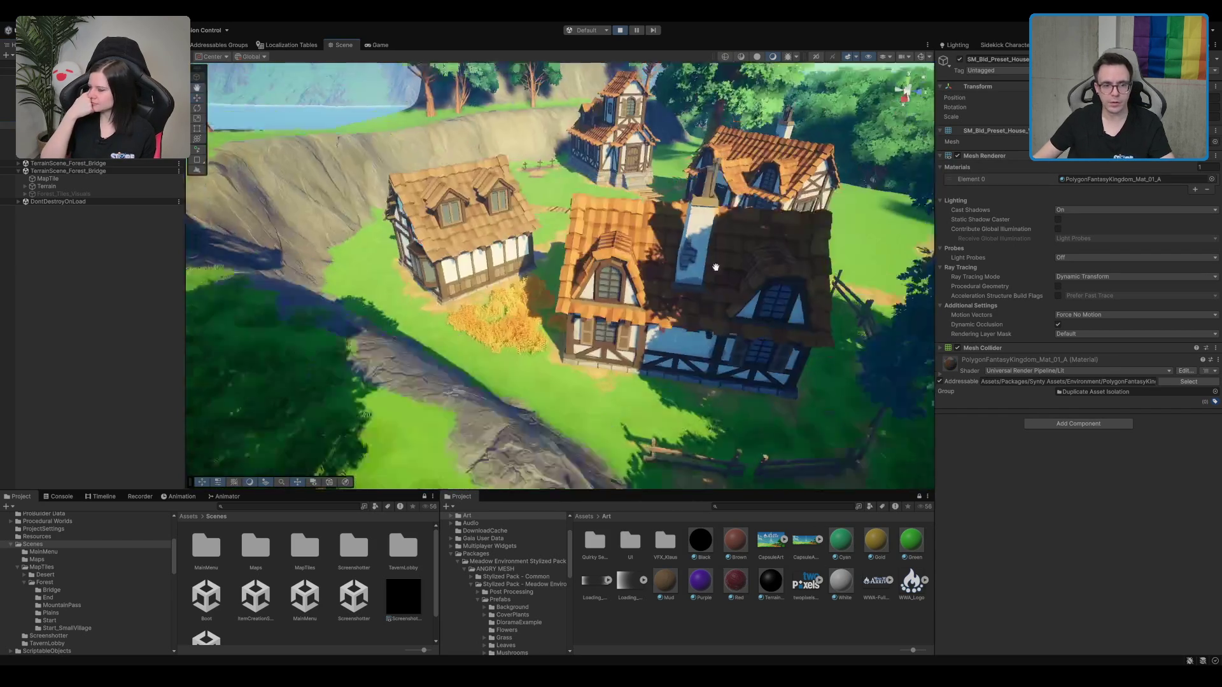
pyautogui.moveTo(715, 267)
pyautogui.mouseDown()
pyautogui.moveTo(731, 185)
pyautogui.moveTo(715, 414)
pyautogui.moveTo(713, 340)
pyautogui.mouseUp()
# Step: Select the well plinth, expand its Mesh Collider settings, and enable Gizmos to show its wireframe
pyautogui.click(715, 414)
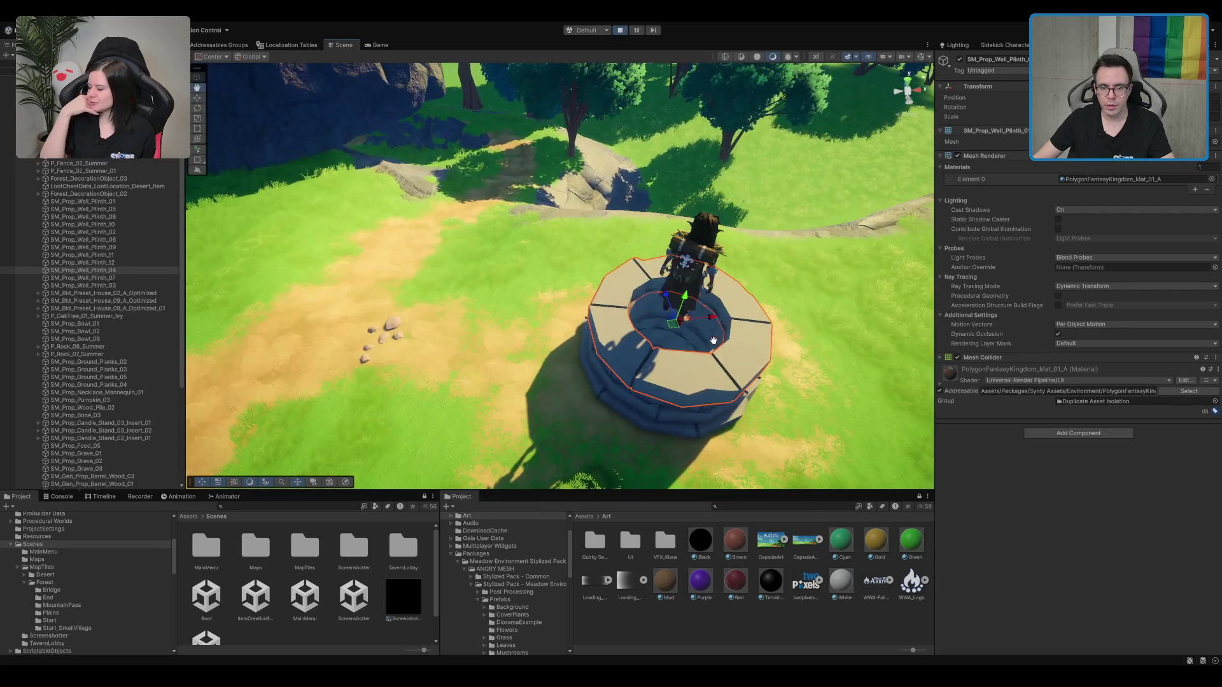
pyautogui.click(1032, 359)
pyautogui.moveTo(636, 305); pyautogui.dragTo(660, 297)
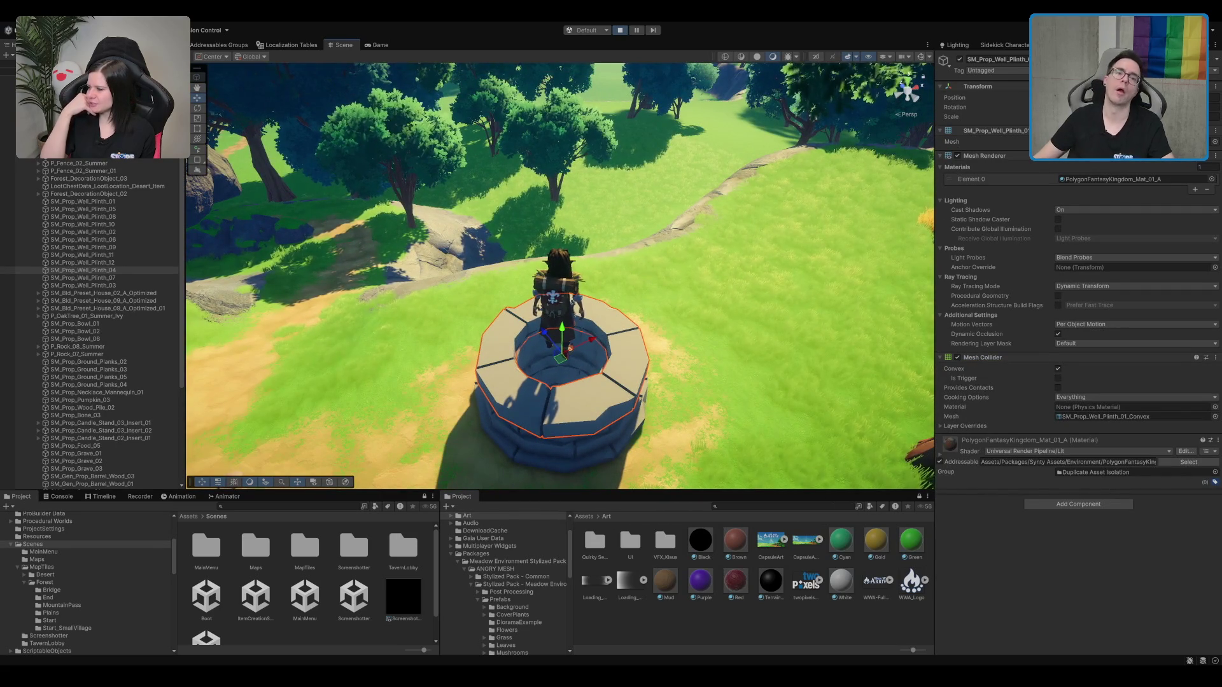
pyautogui.click(922, 57)
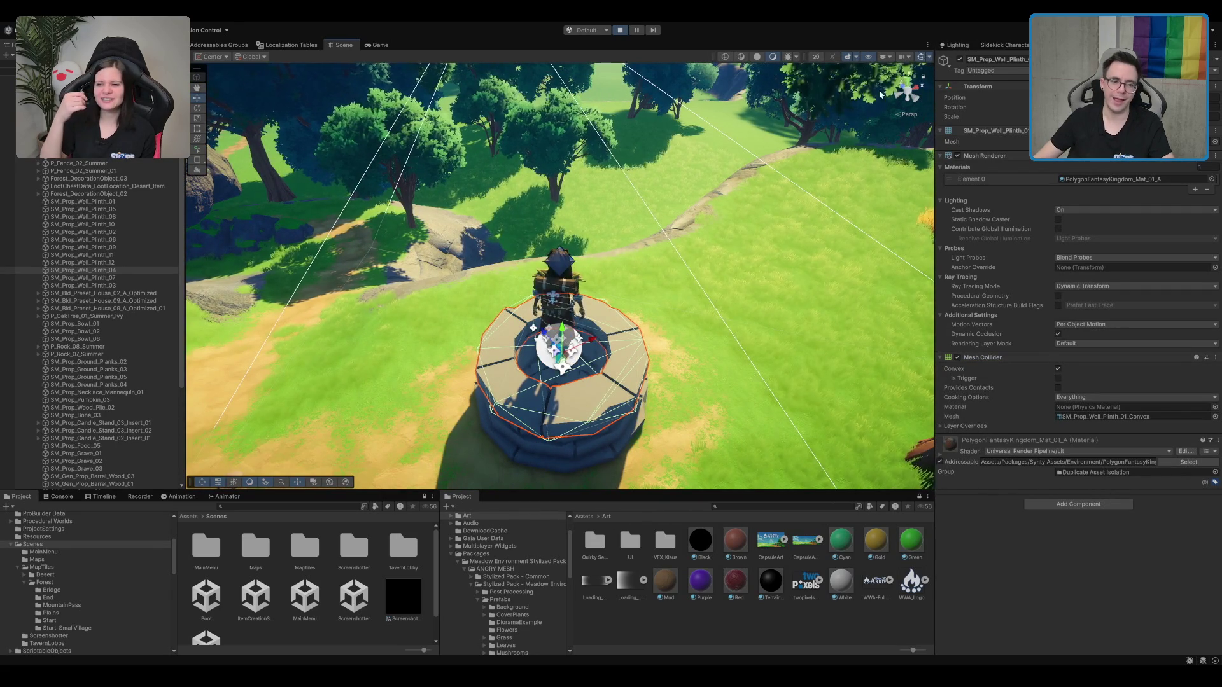
pyautogui.moveTo(694, 234); pyautogui.dragTo(732, 208)
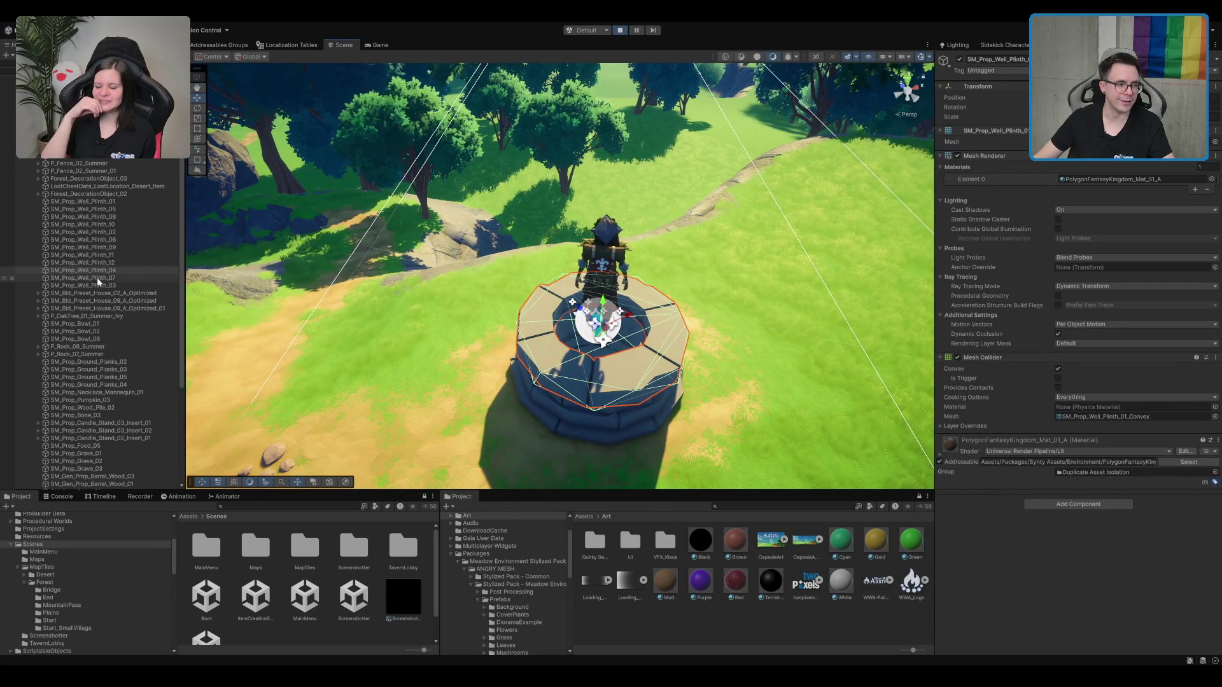
# Step: Select all the well plinth pieces from SM_Prop_Well_Plinth_03 and untick Convex on their mesh colliders
pyautogui.click(83, 285)
pyautogui.keyDown('shift'); pyautogui.click(128, 202); pyautogui.keyUp('shift')
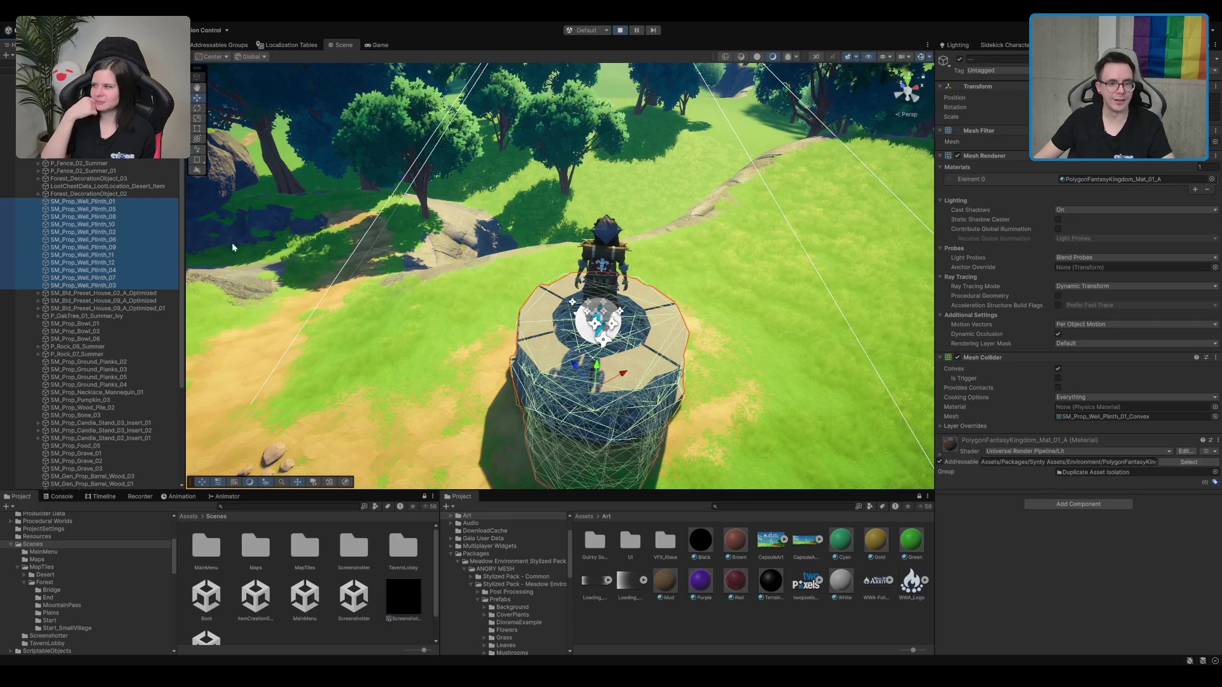
pyautogui.click(1057, 369)
pyautogui.scroll(1, 908, 439)
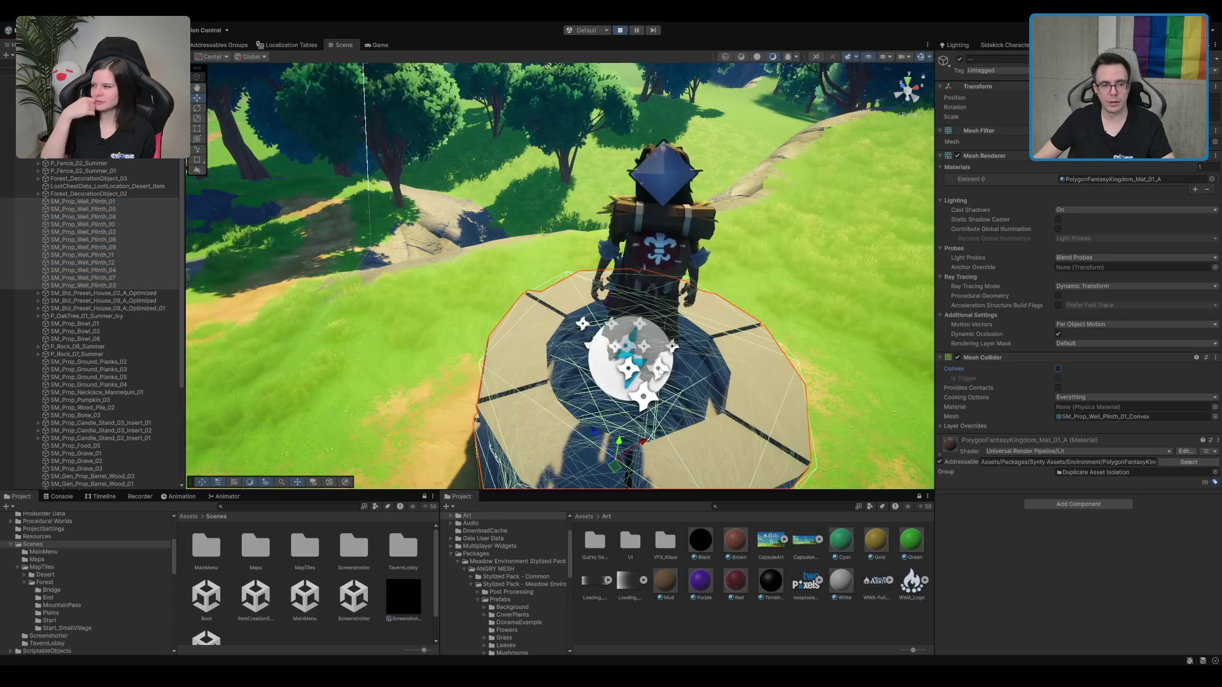
pyautogui.scroll(3, 676, 360)
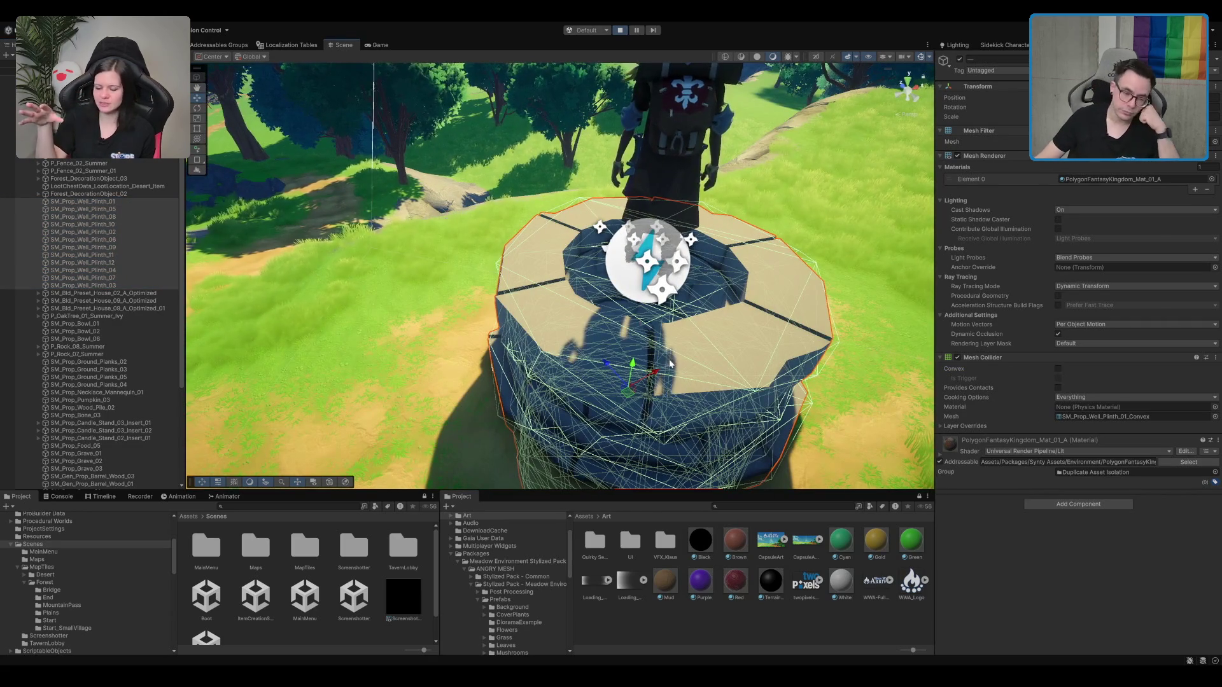
pyautogui.scroll(-5, 675, 360)
pyautogui.scroll(4, 666, 363)
pyautogui.scroll(5, 666, 363)
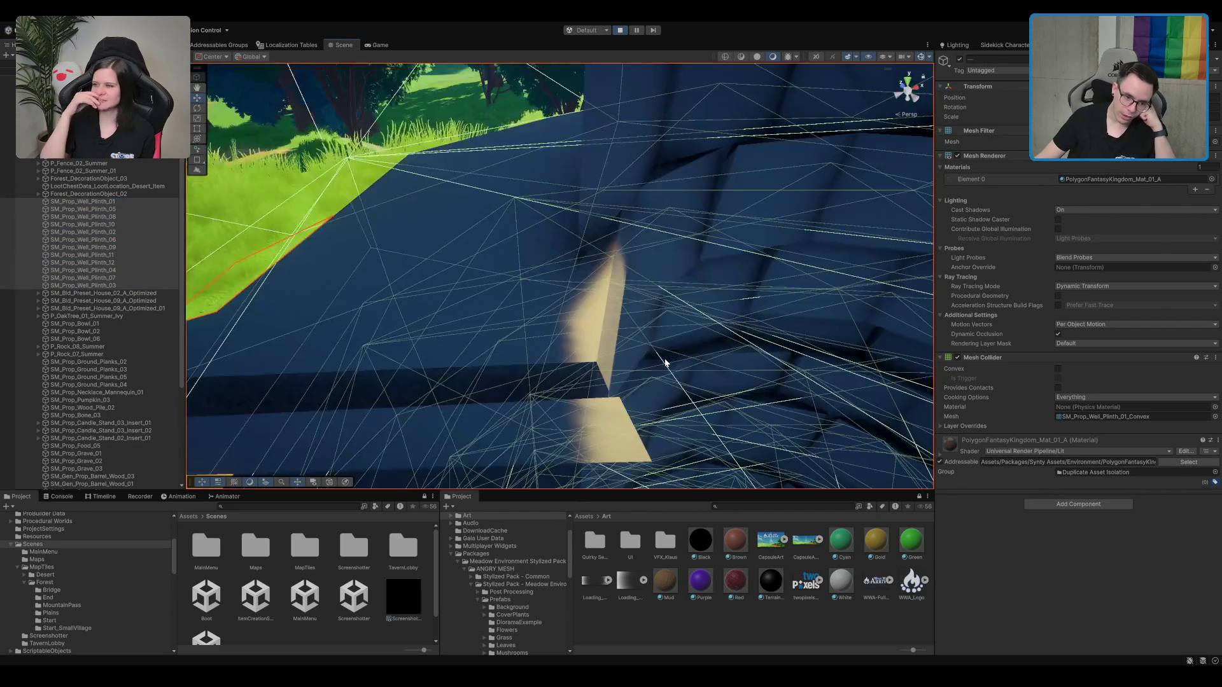
pyautogui.scroll(-4, 664, 358)
pyautogui.scroll(2, 700, 340)
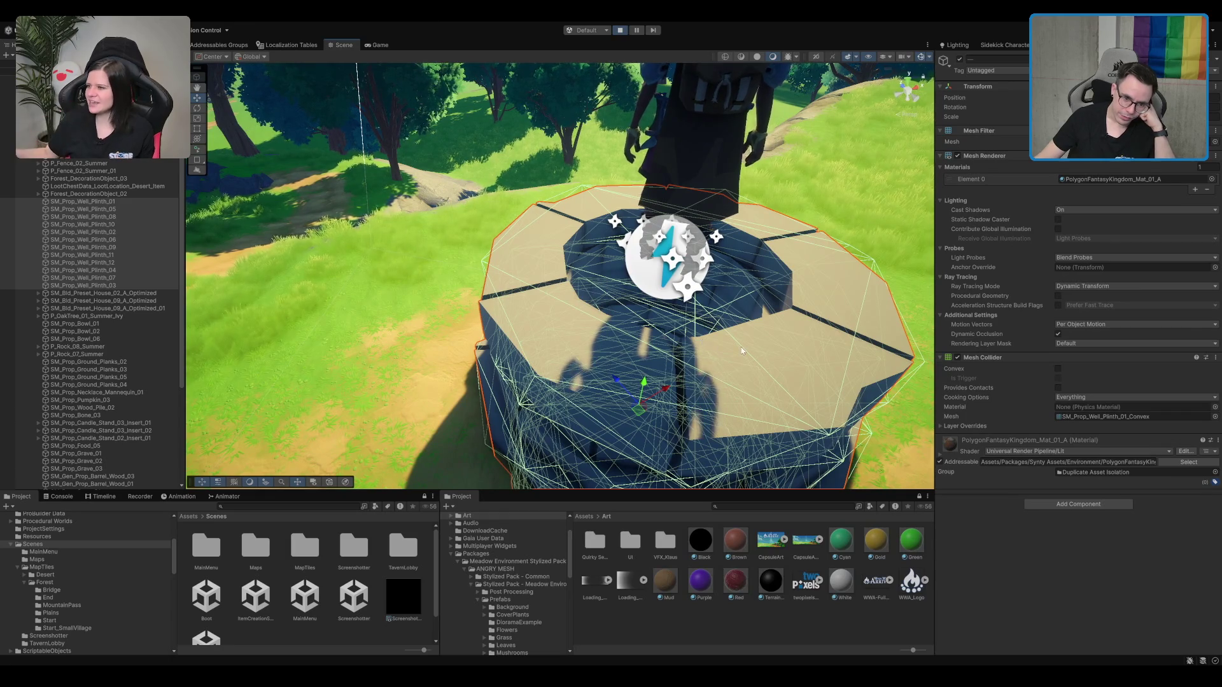
pyautogui.scroll(-3, 706, 343)
pyautogui.scroll(3, 734, 349)
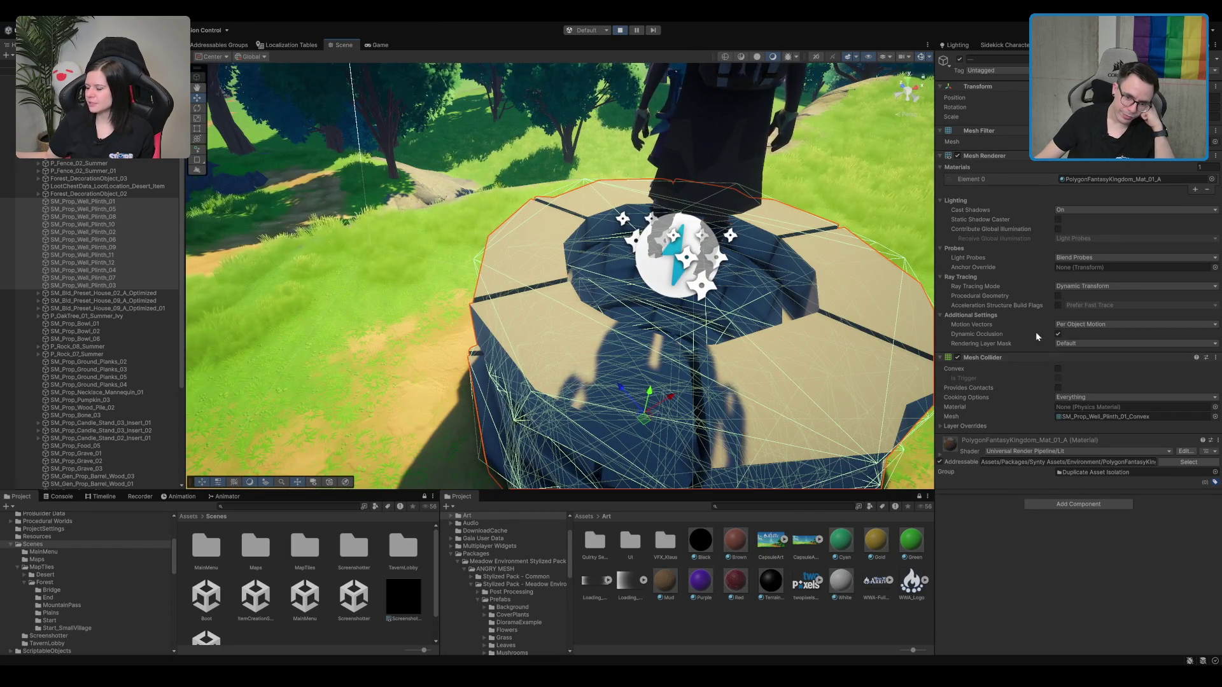
# Step: Keep Convex off, frame the plinths with F, and switch off their Mesh Collider components
pyautogui.click(1058, 369)
pyautogui.click(1058, 369)
pyautogui.click(1058, 369)
pyautogui.click(1058, 369)
pyautogui.press('f')
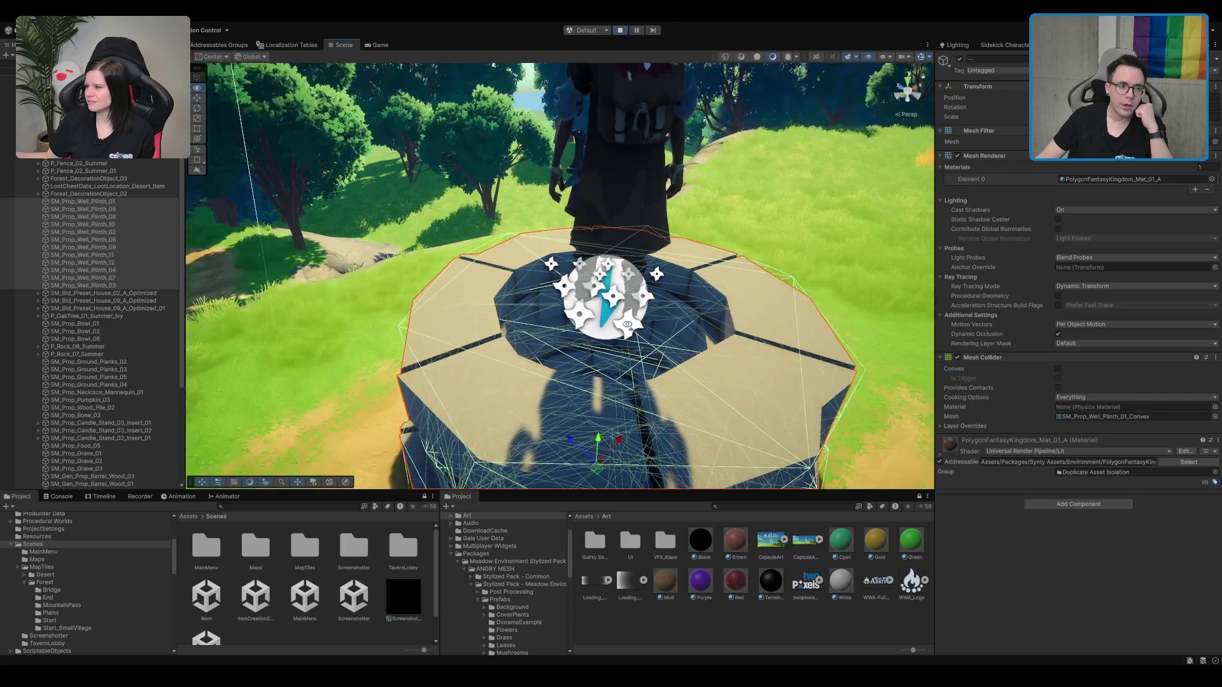
pyautogui.click(956, 357)
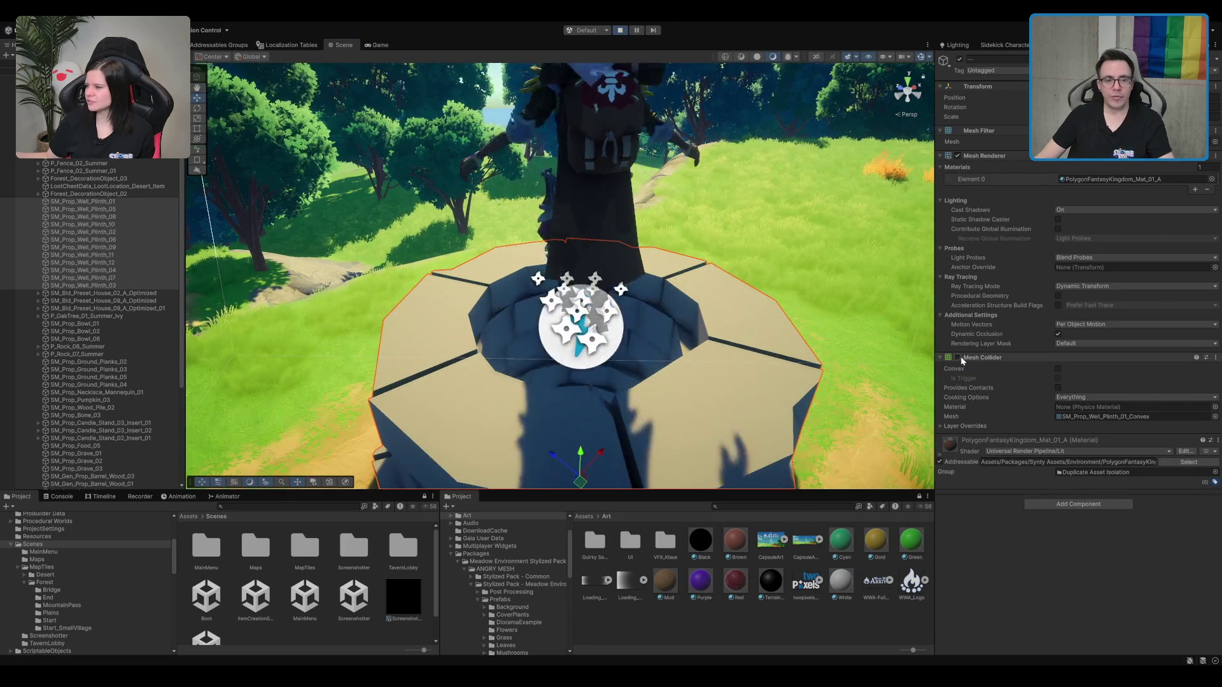
# Step: Enter Play mode, walk the character back and forth between the sand path and grass, then stop playing
pyautogui.click(380, 44)
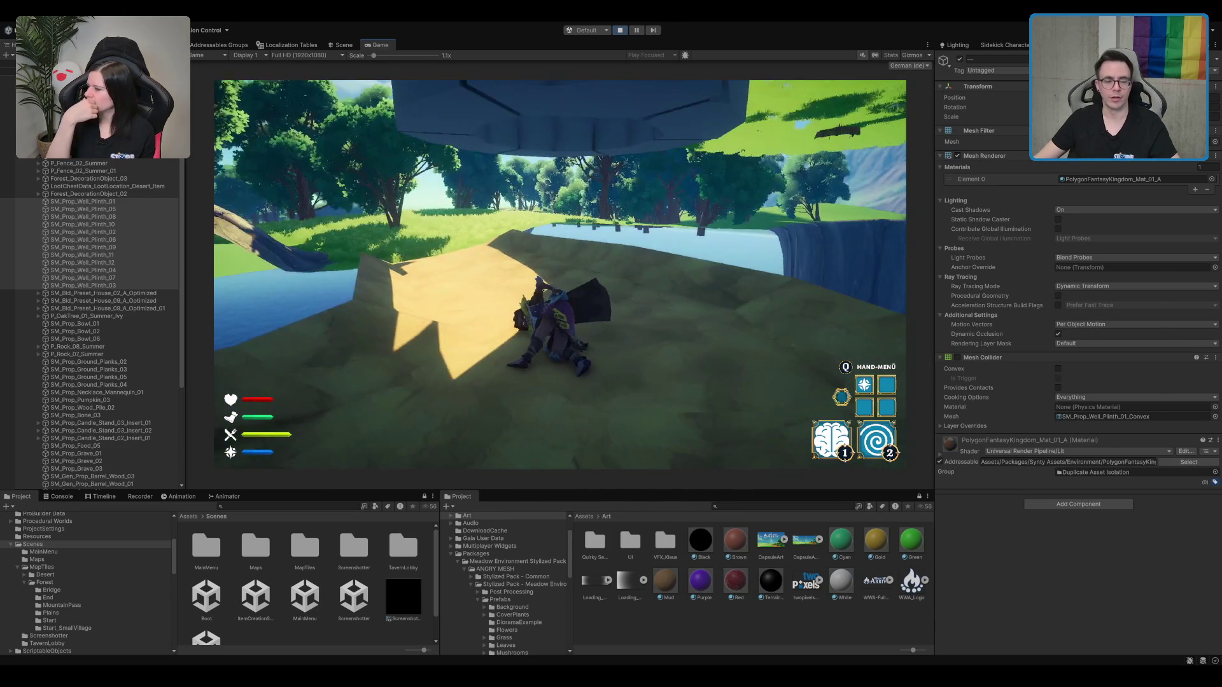
pyautogui.press('a')
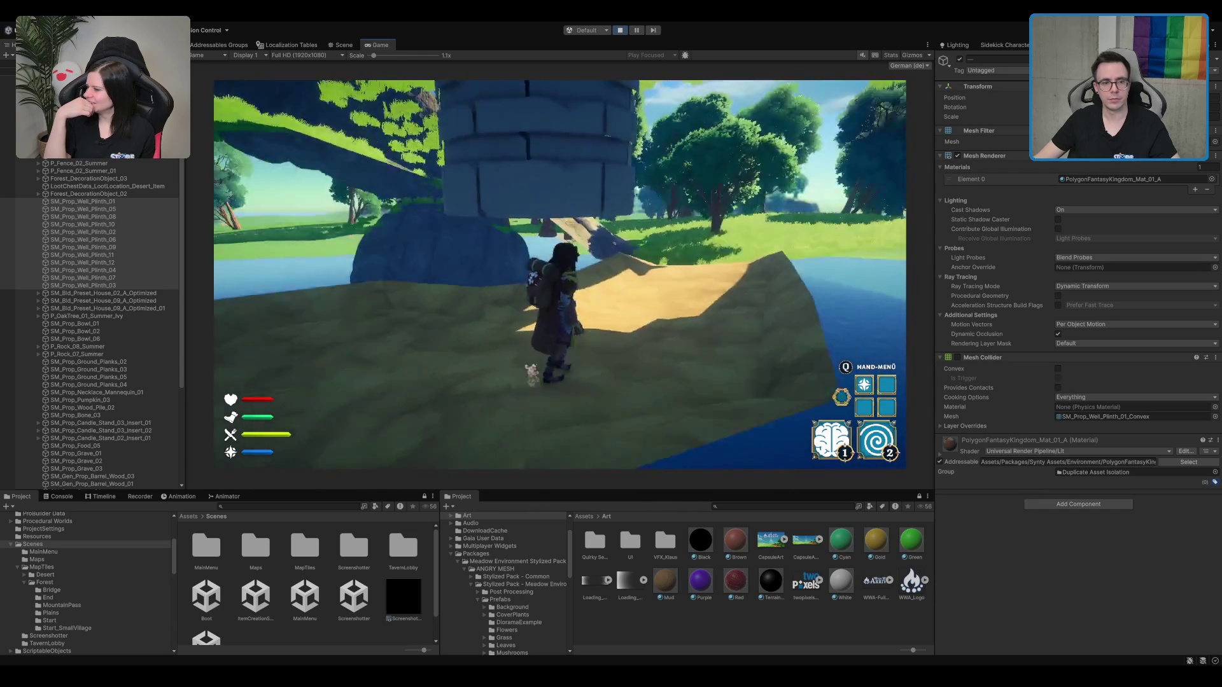
pyautogui.press('w')
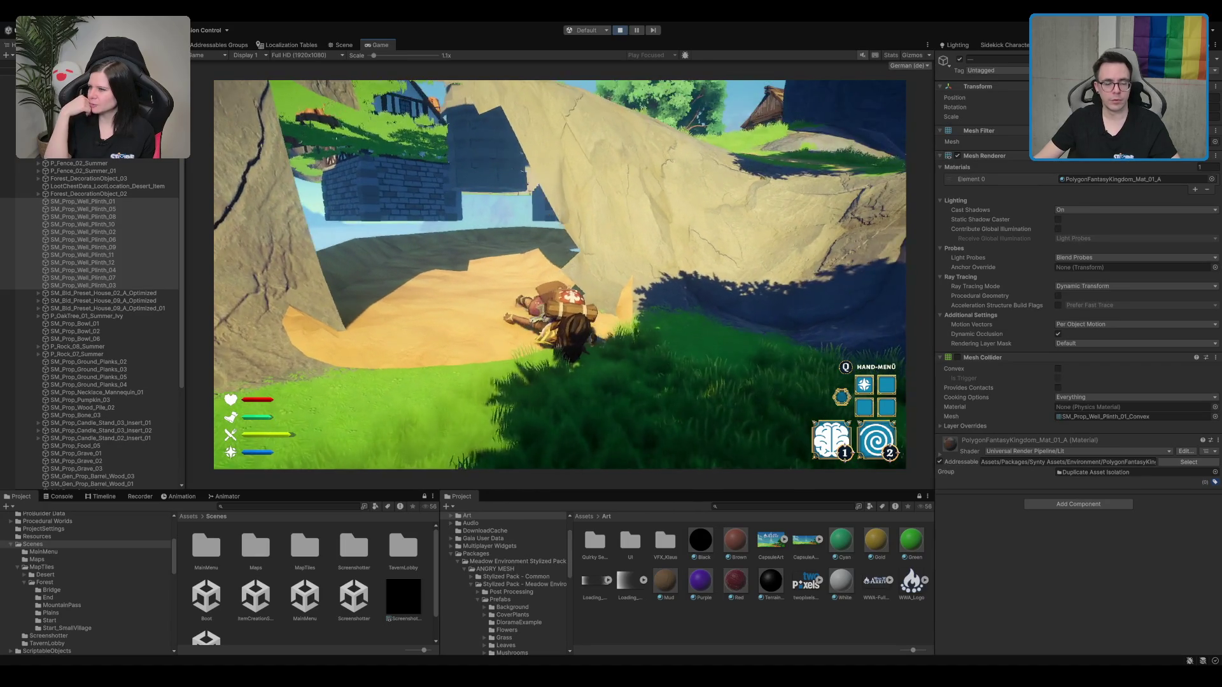
pyautogui.press('s')
pyautogui.press('w')
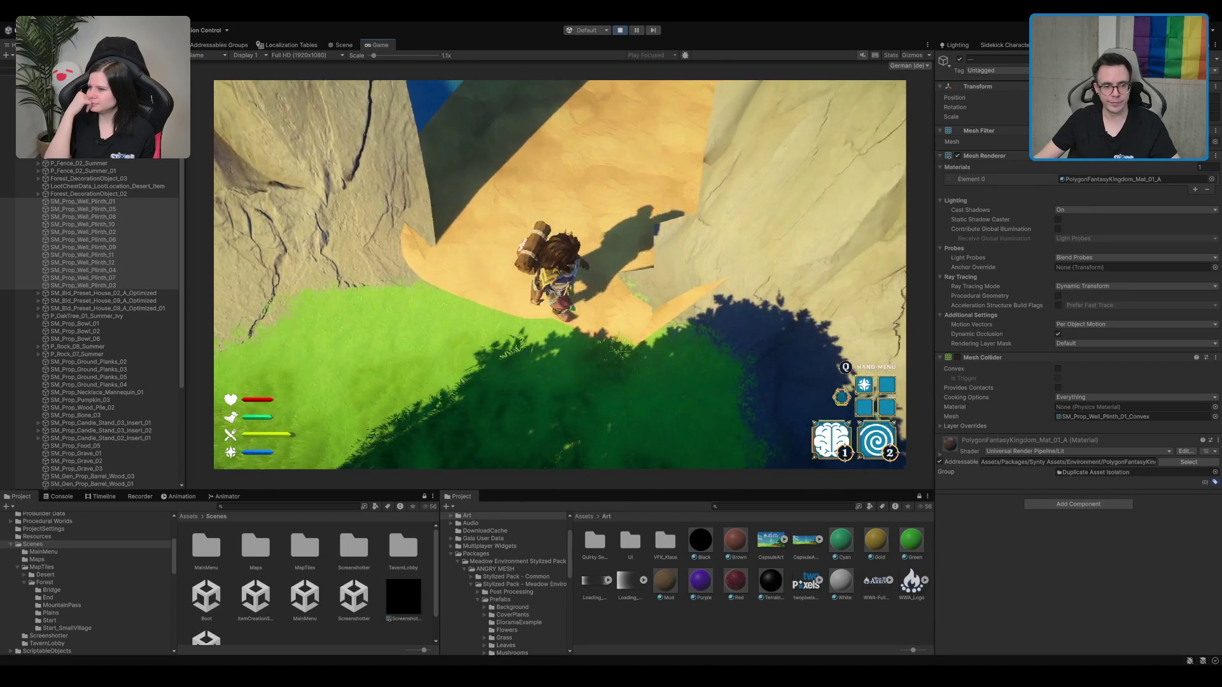
pyautogui.press('s')
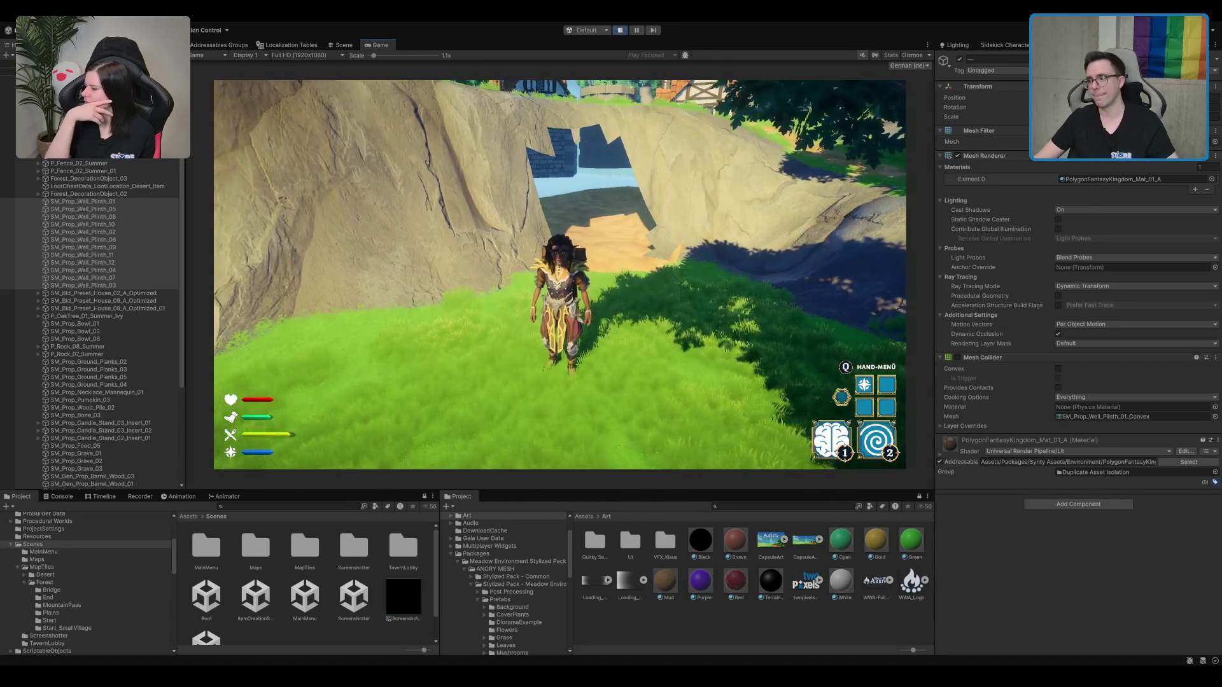
pyautogui.press('w')
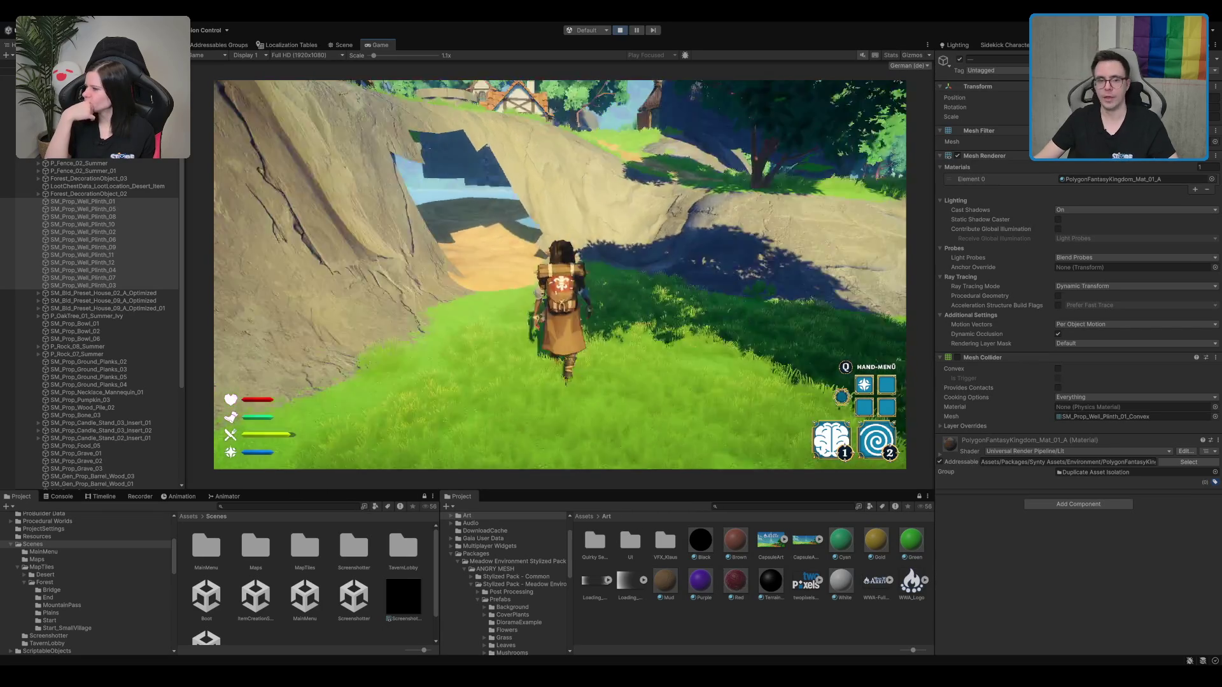
pyautogui.press('w')
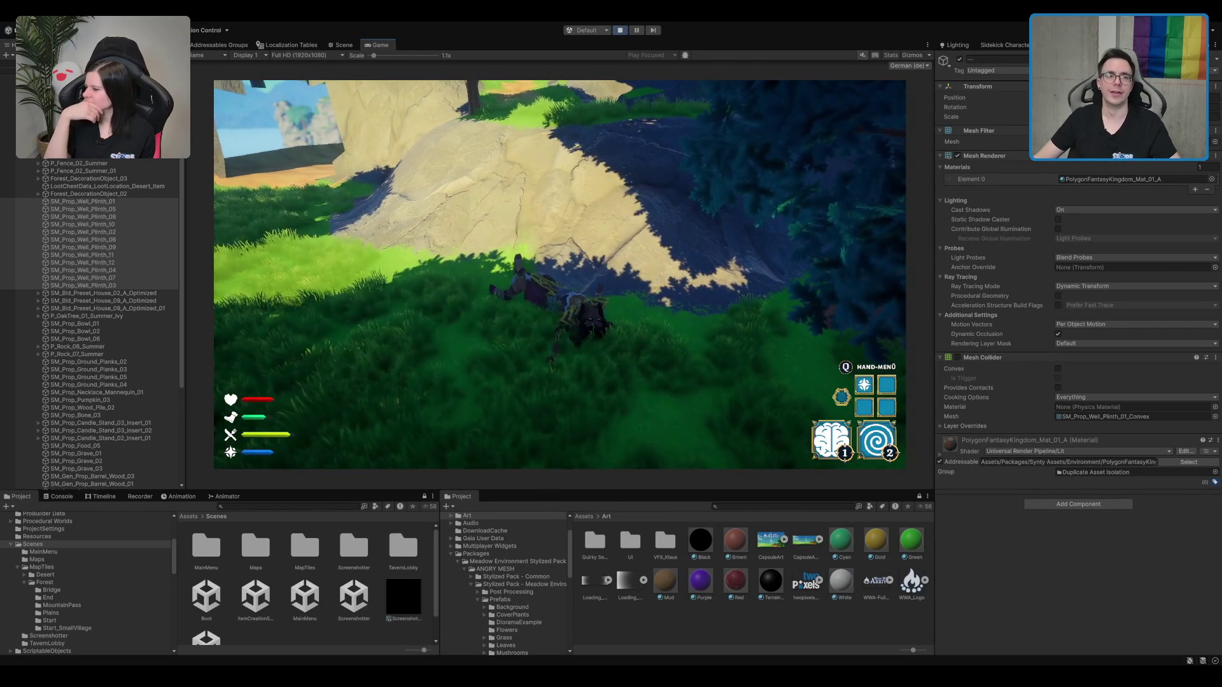
pyautogui.click(621, 30)
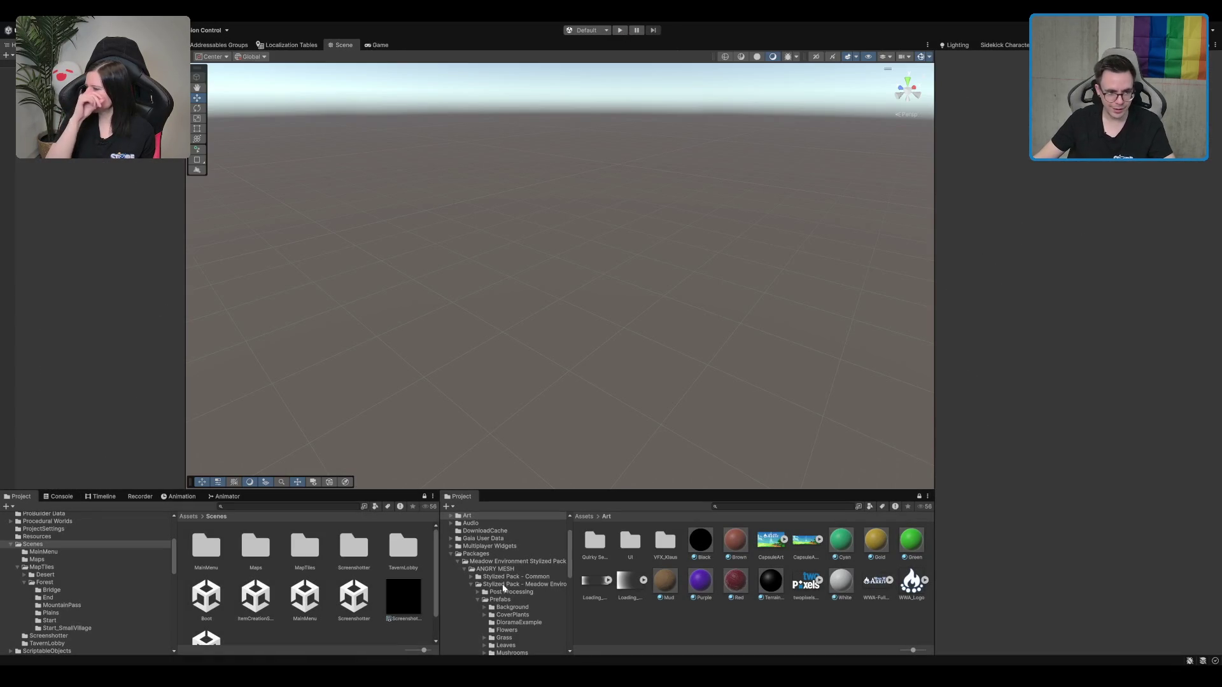
pyautogui.click(476, 554)
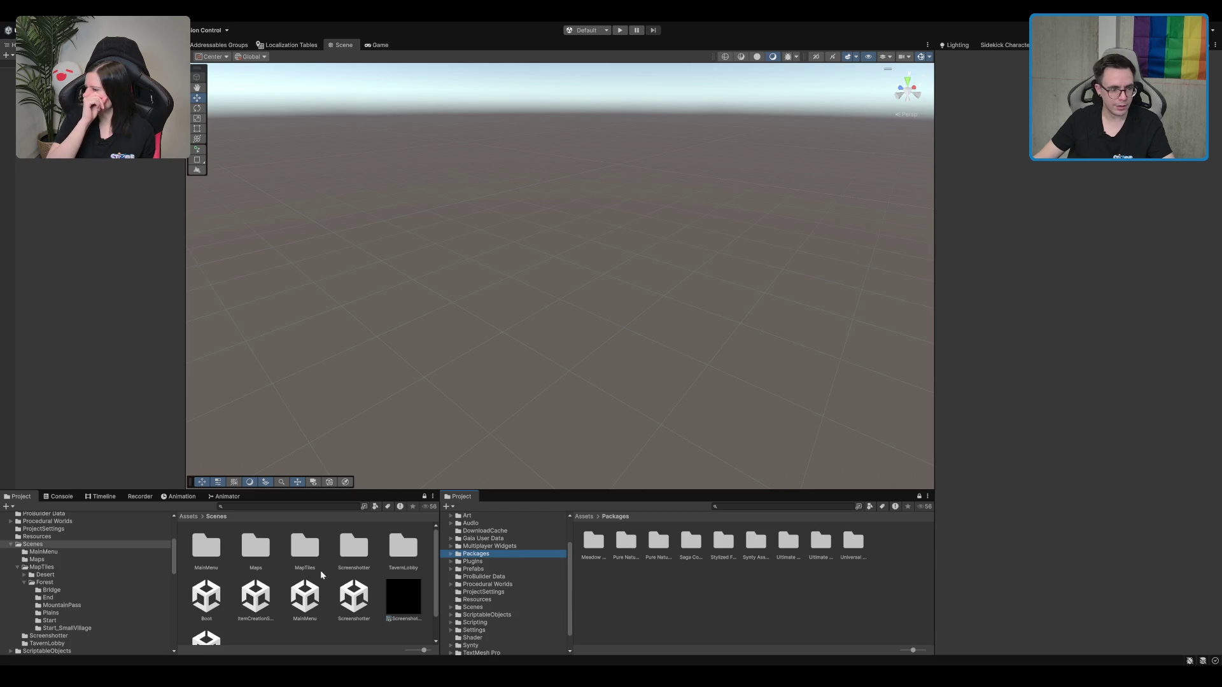
# Step: Open the TerrainScene from Scenes > MapTiles > Forest > Start_SmallVillage and move the view over the forest
pyautogui.doubleClick(321, 547)
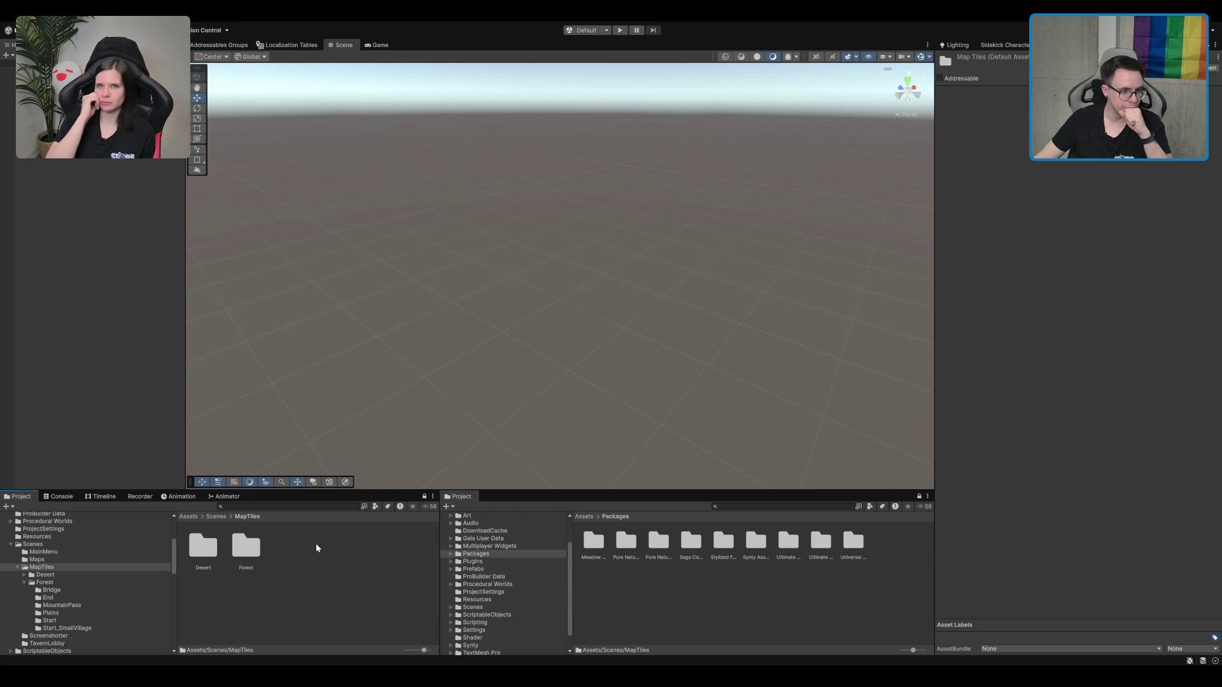
pyautogui.doubleClick(247, 545)
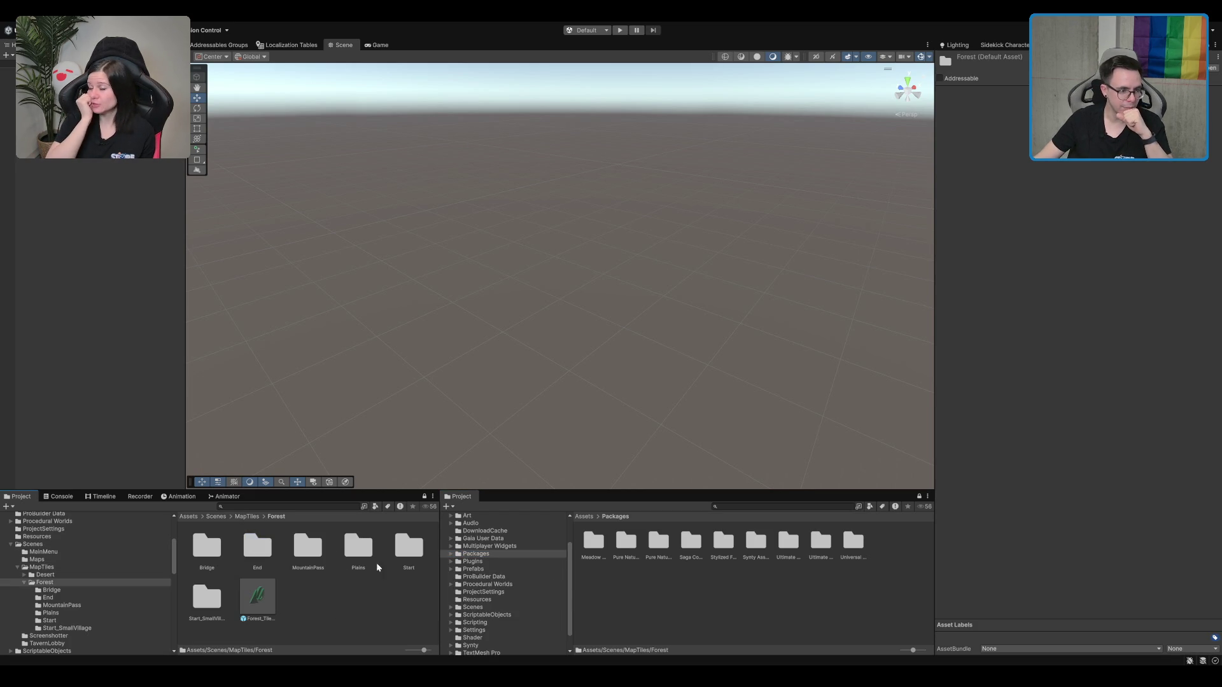
pyautogui.doubleClick(218, 593)
pyautogui.click(240, 549)
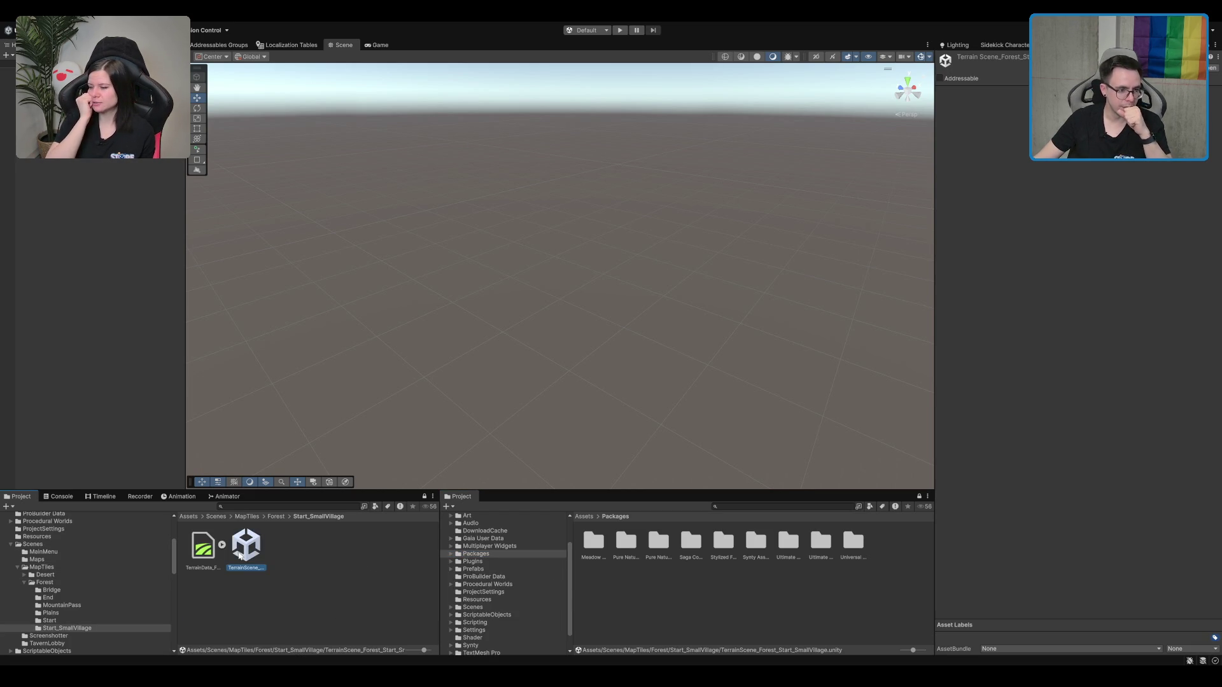
pyautogui.doubleClick(239, 556)
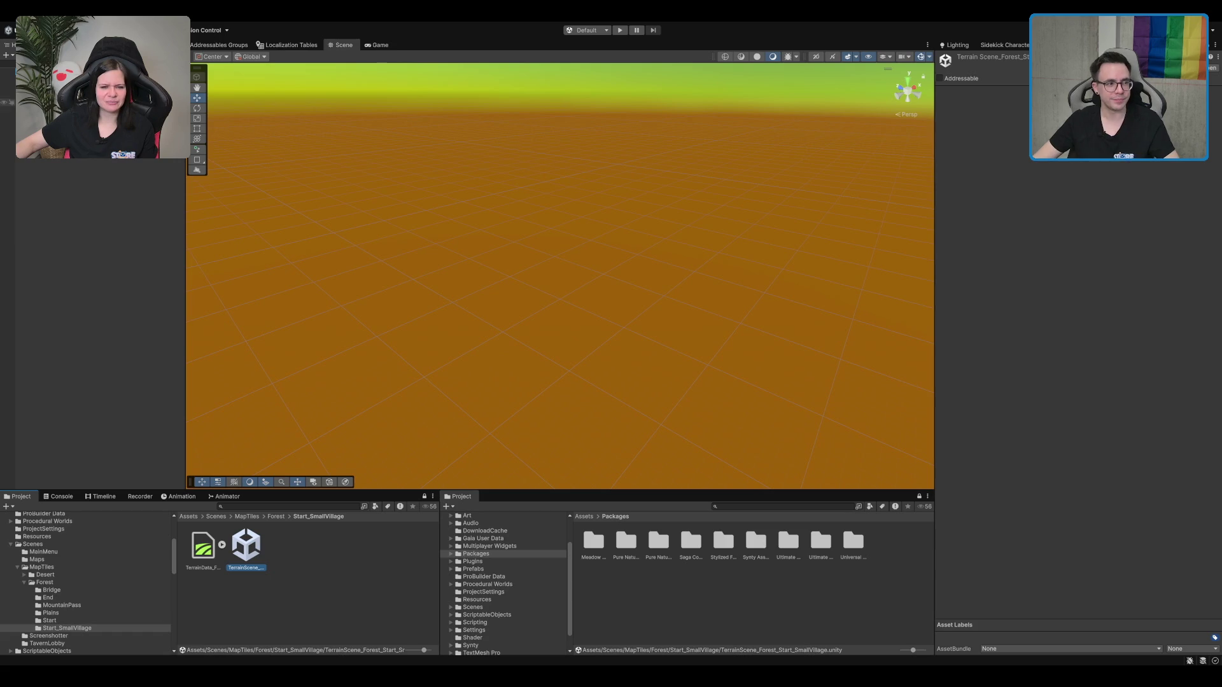
pyautogui.moveTo(519, 178)
pyautogui.mouseDown()
pyautogui.moveTo(558, 283)
pyautogui.moveTo(617, 274)
pyautogui.moveTo(656, 178)
pyautogui.moveTo(703, 391)
pyautogui.moveTo(784, 396)
pyautogui.moveTo(389, 338)
pyautogui.moveTo(242, 341)
pyautogui.moveTo(571, 323)
pyautogui.moveTo(610, 238)
pyautogui.moveTo(750, 239)
pyautogui.mouseUp()
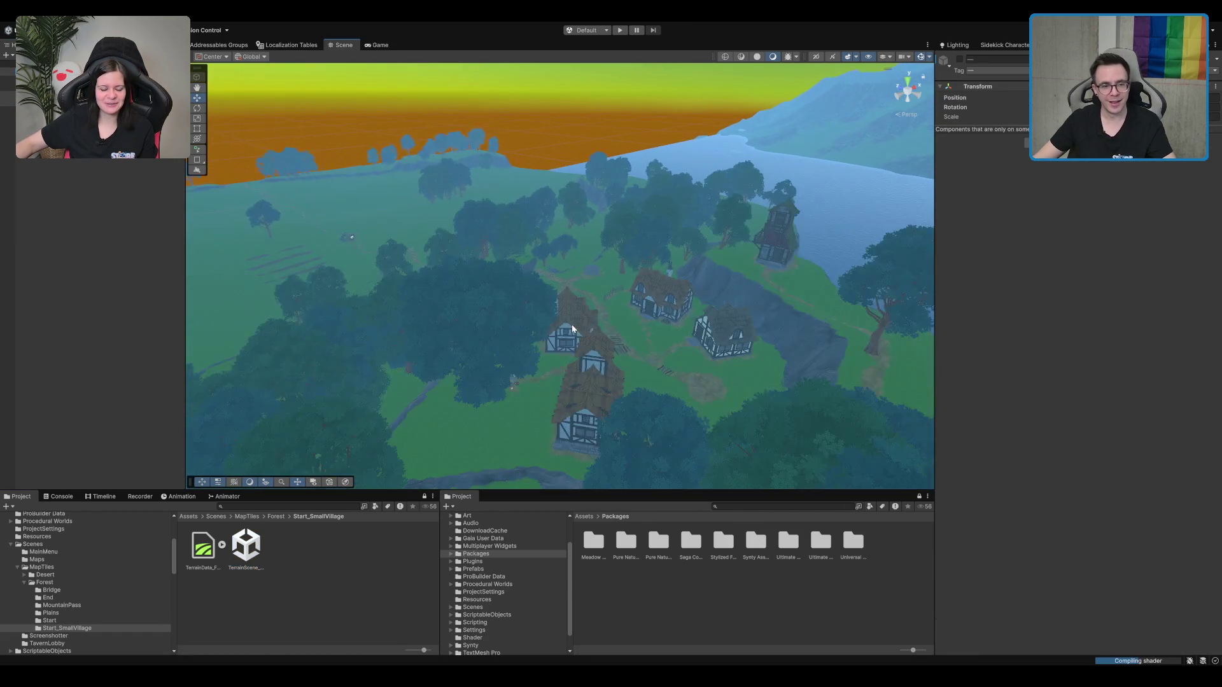
pyautogui.scroll(5, 657, 334)
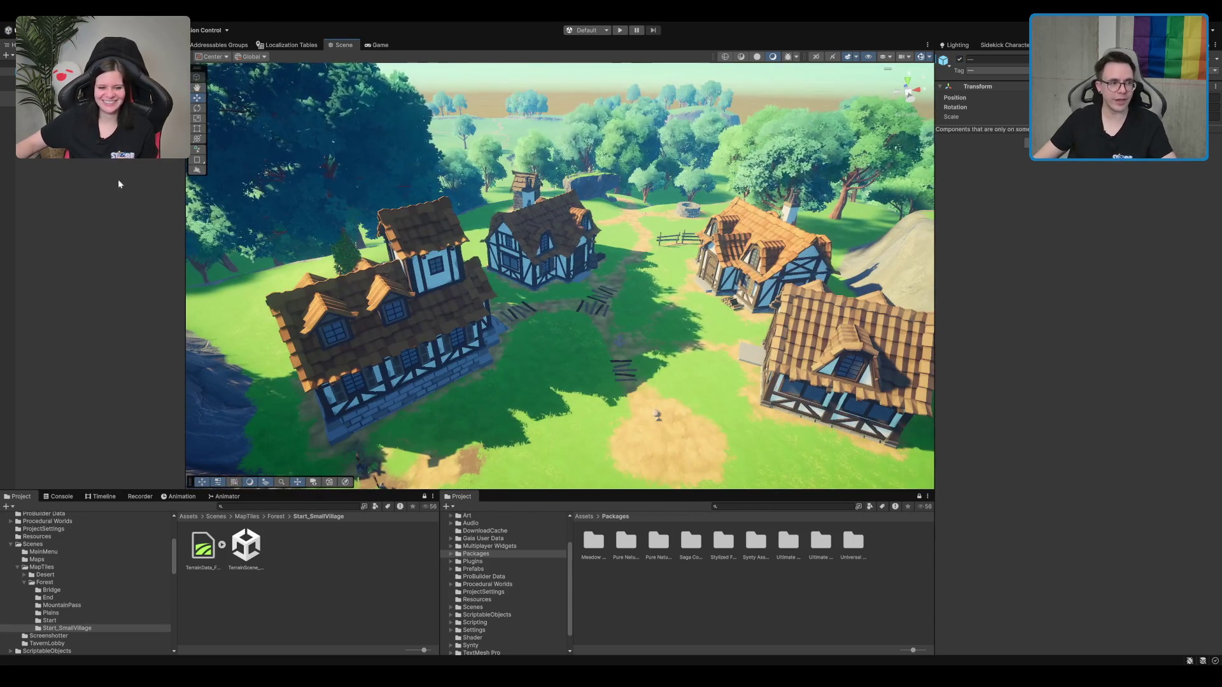
pyautogui.click(96, 99)
# Step: Frame the Environment Manager, check the Directional Light, then orbit and select the village terrain
pyautogui.click(95, 79)
pyautogui.press('f')
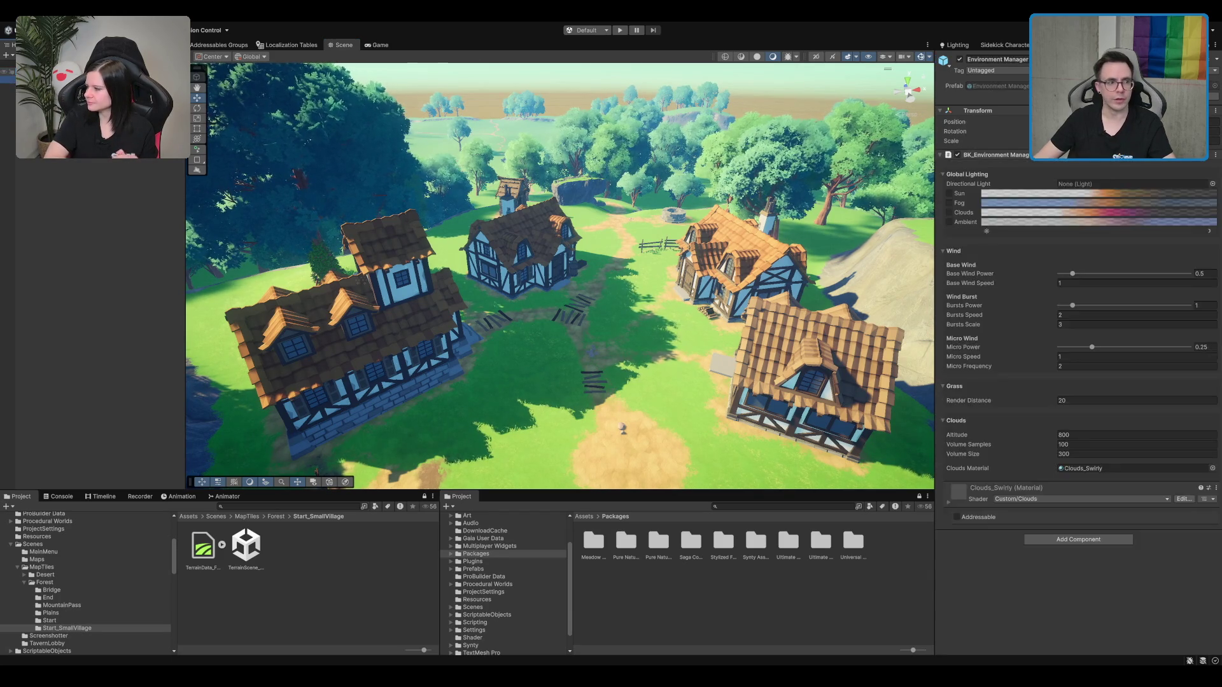
pyautogui.click(95, 95)
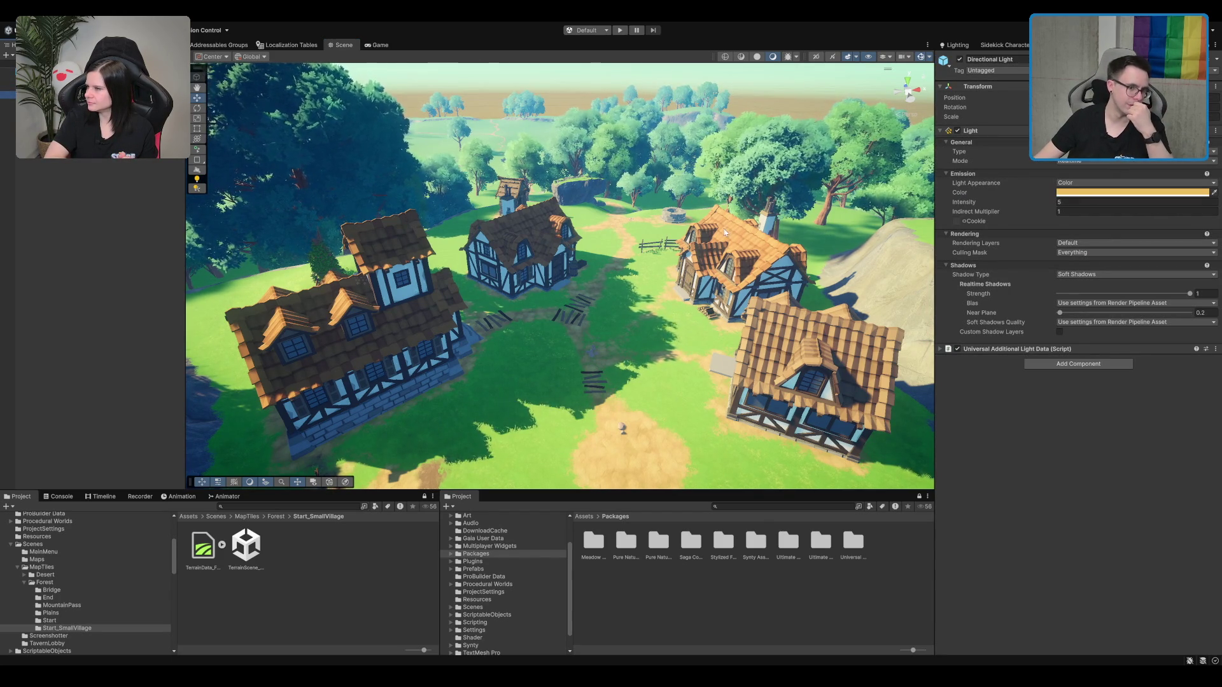
pyautogui.moveTo(723, 228)
pyautogui.mouseDown()
pyautogui.moveTo(614, 307)
pyautogui.moveTo(612, 242)
pyautogui.moveTo(640, 322)
pyautogui.mouseUp()
pyautogui.click(640, 322)
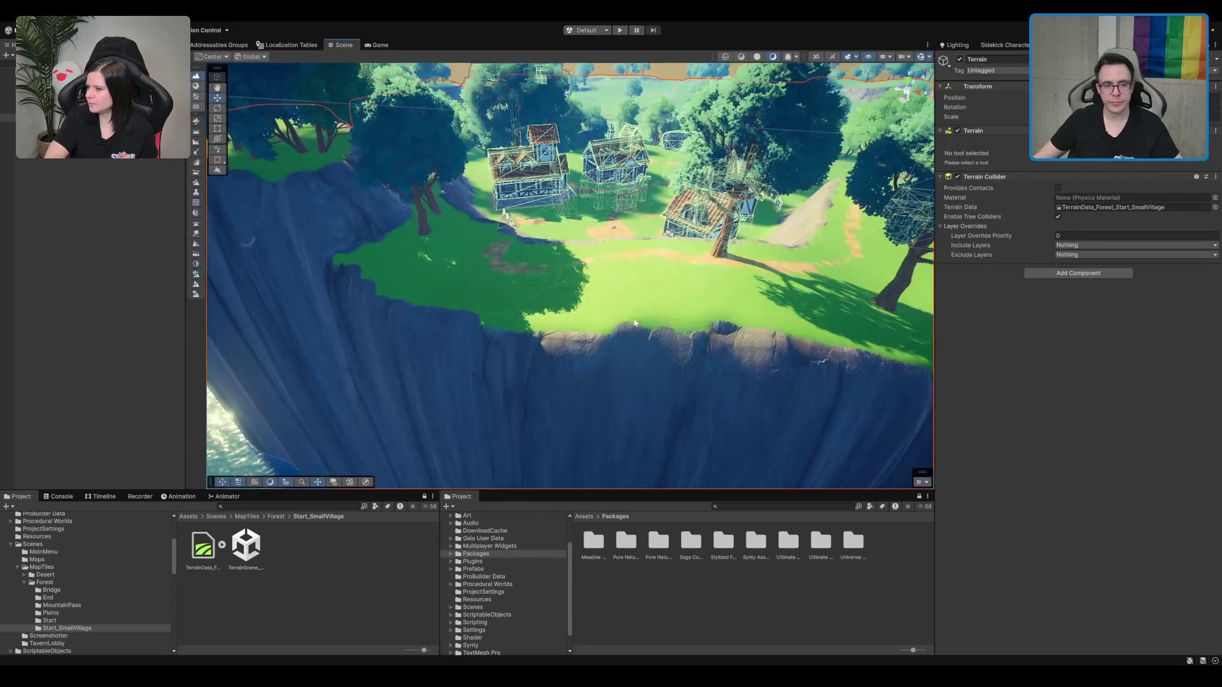
# Step: Switch the terrain to Paint Trees, pick a tree prototype, and fly the view to the cliff edge
pyautogui.press('F5')
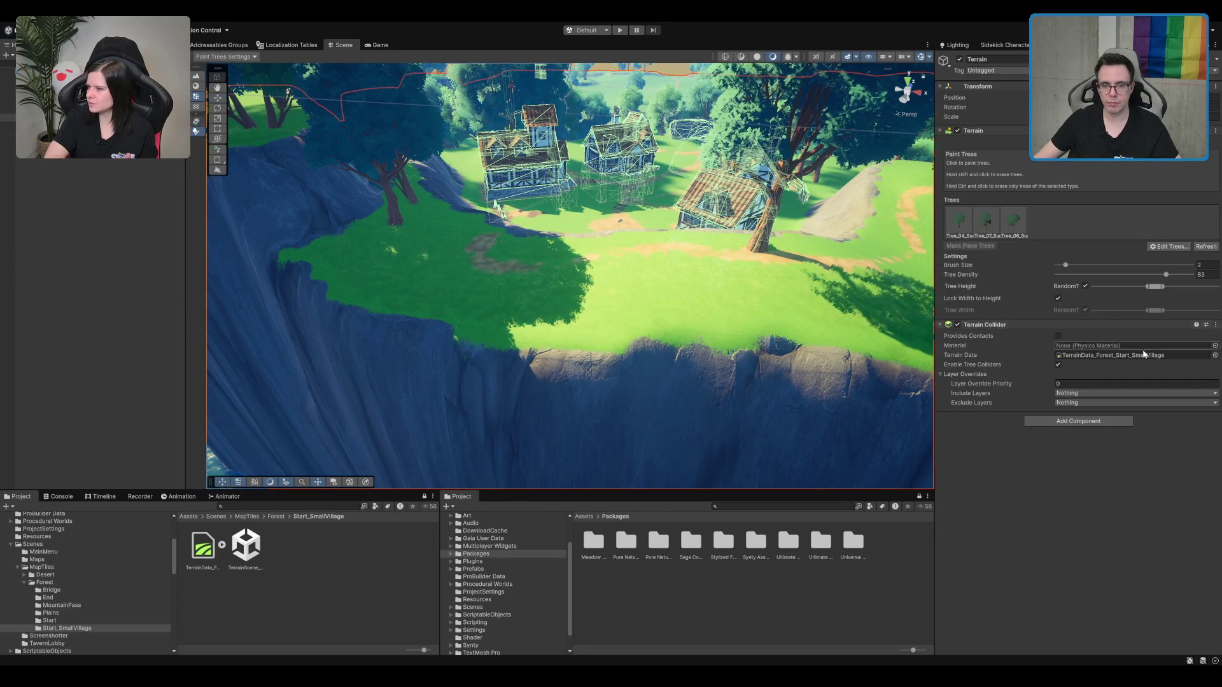
pyautogui.moveTo(651, 283); pyautogui.dragTo(900, 326)
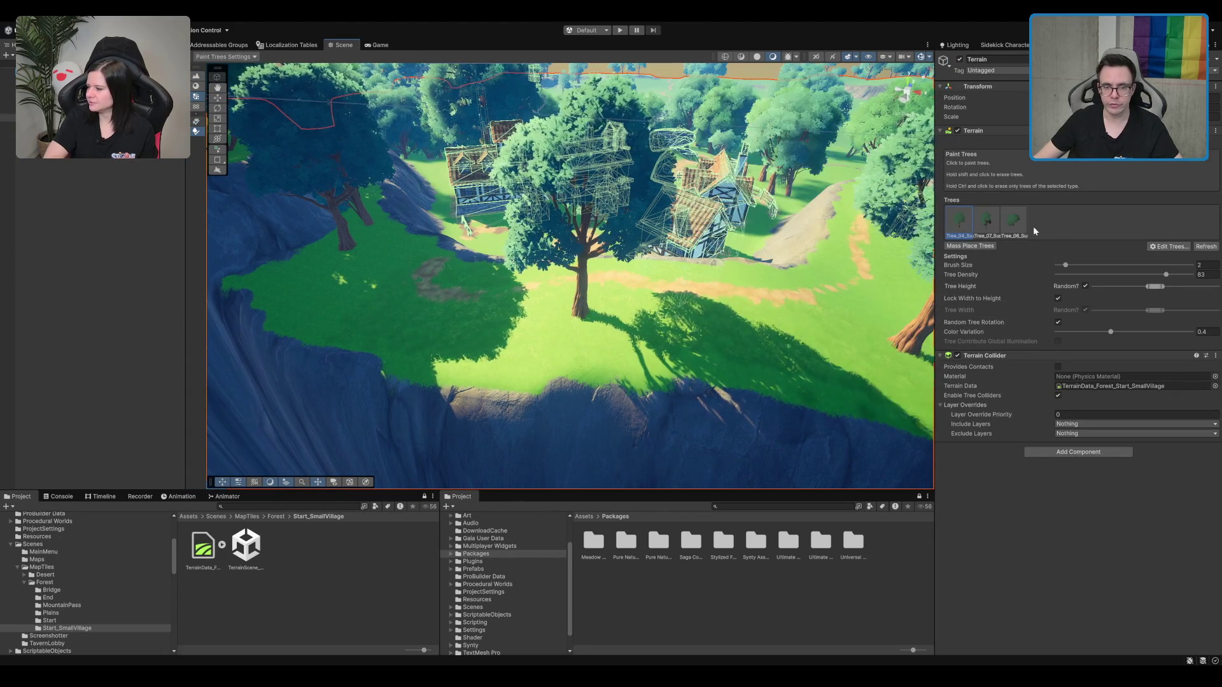
pyautogui.click(1016, 226)
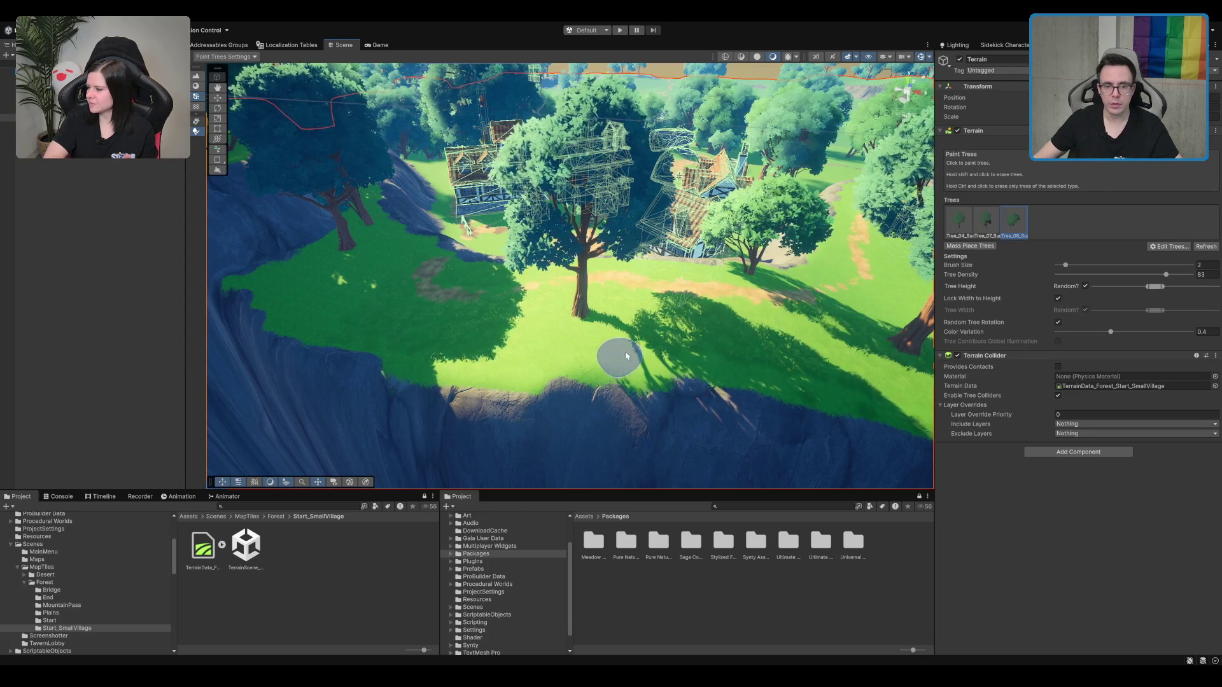
pyautogui.click(985, 220)
pyautogui.moveTo(696, 279)
pyautogui.mouseDown()
pyautogui.moveTo(838, 221)
pyautogui.moveTo(668, 281)
pyautogui.moveTo(620, 253)
pyautogui.mouseUp()
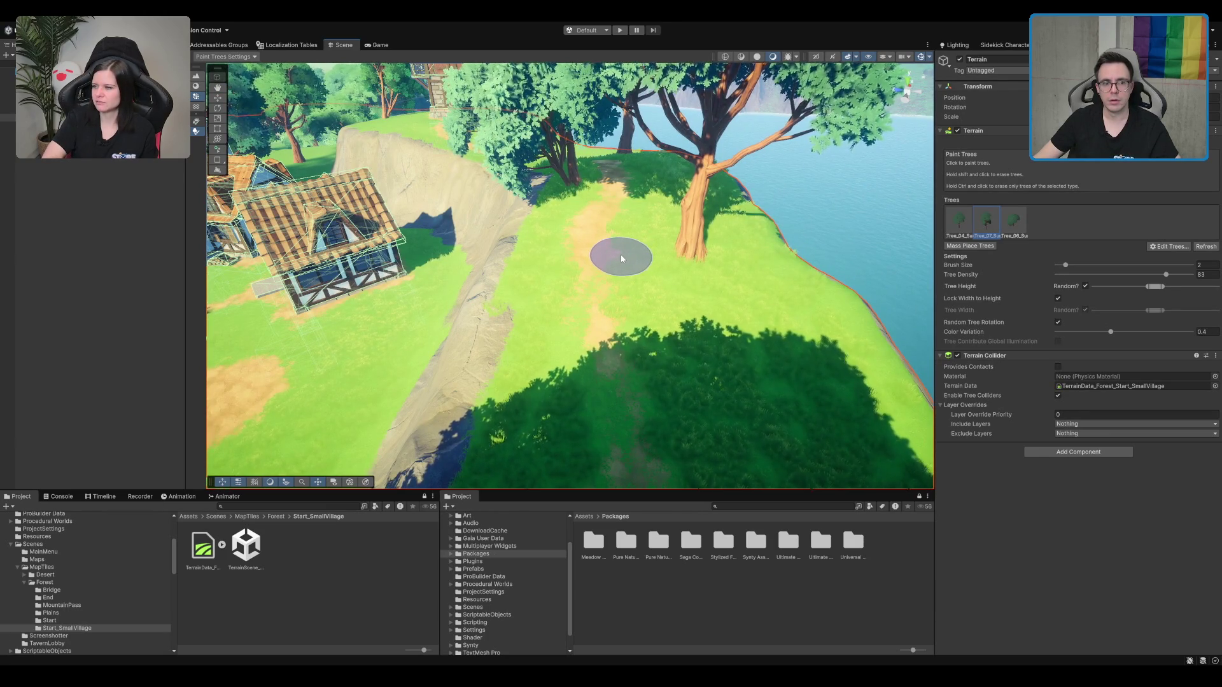
pyautogui.scroll(-3, 621, 255)
pyautogui.scroll(2, 621, 256)
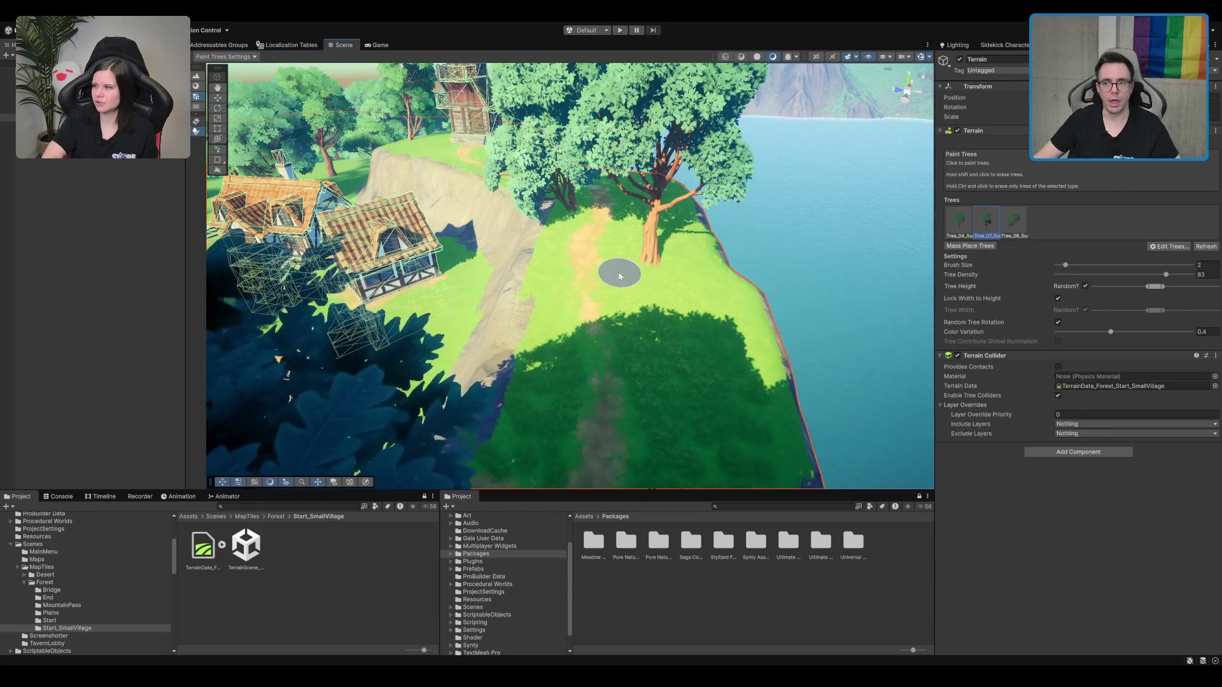
pyautogui.scroll(2, 547, 286)
pyautogui.moveTo(548, 297); pyautogui.dragTo(579, 252)
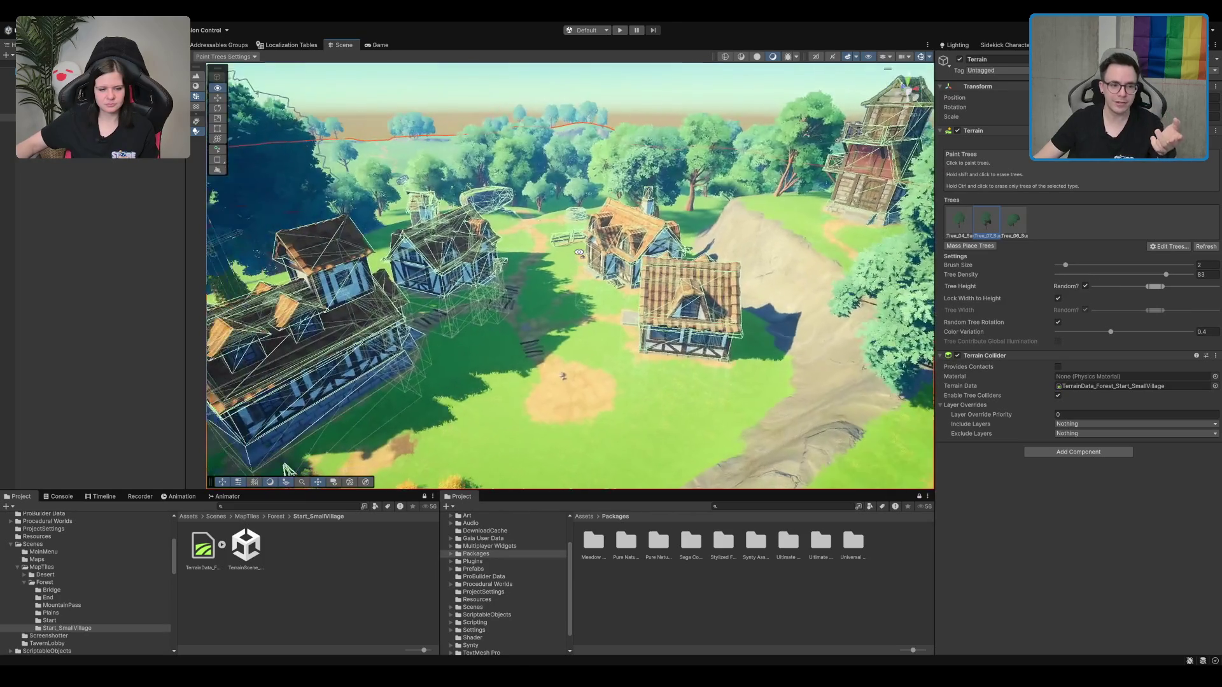
pyautogui.moveTo(536, 290); pyautogui.dragTo(673, 321)
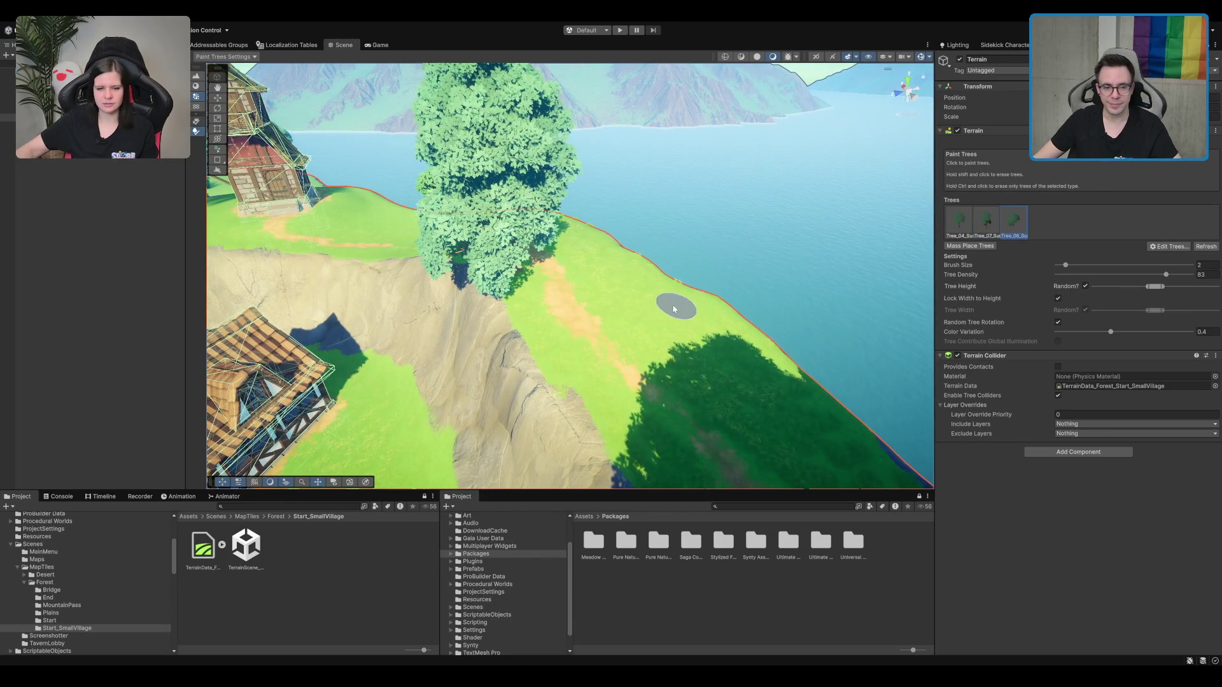
# Step: Paint three trees onto the lakeside grass near the cliff edge
pyautogui.click(674, 309)
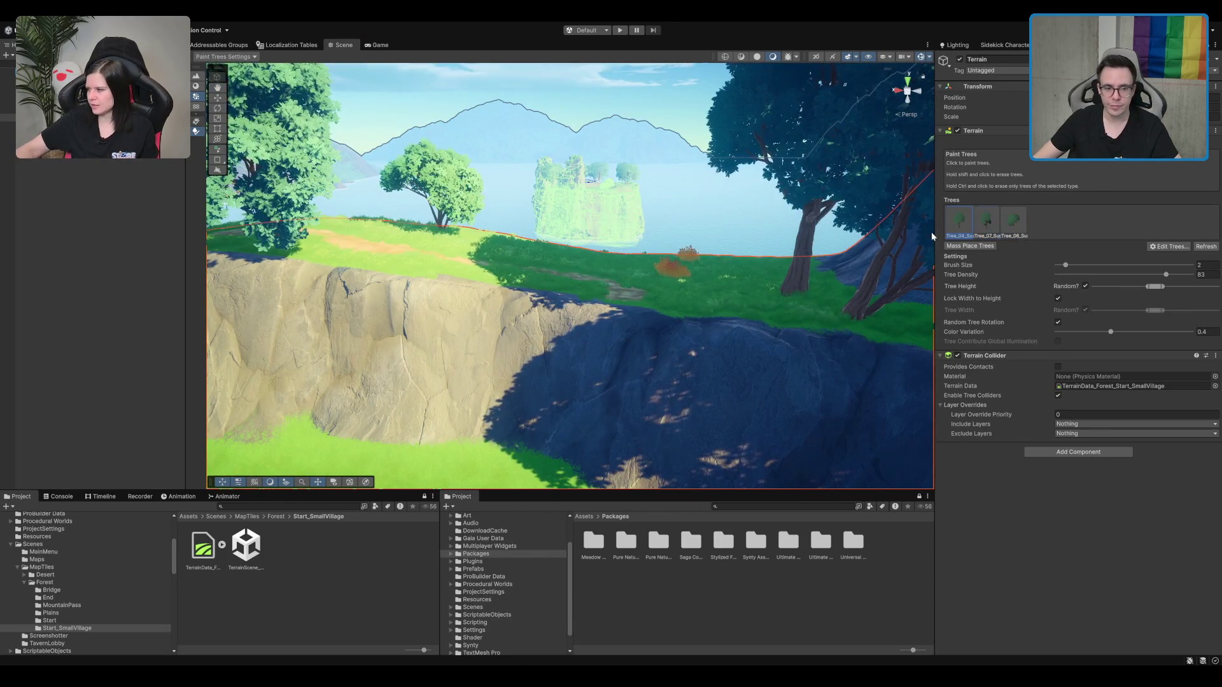
pyautogui.click(501, 249)
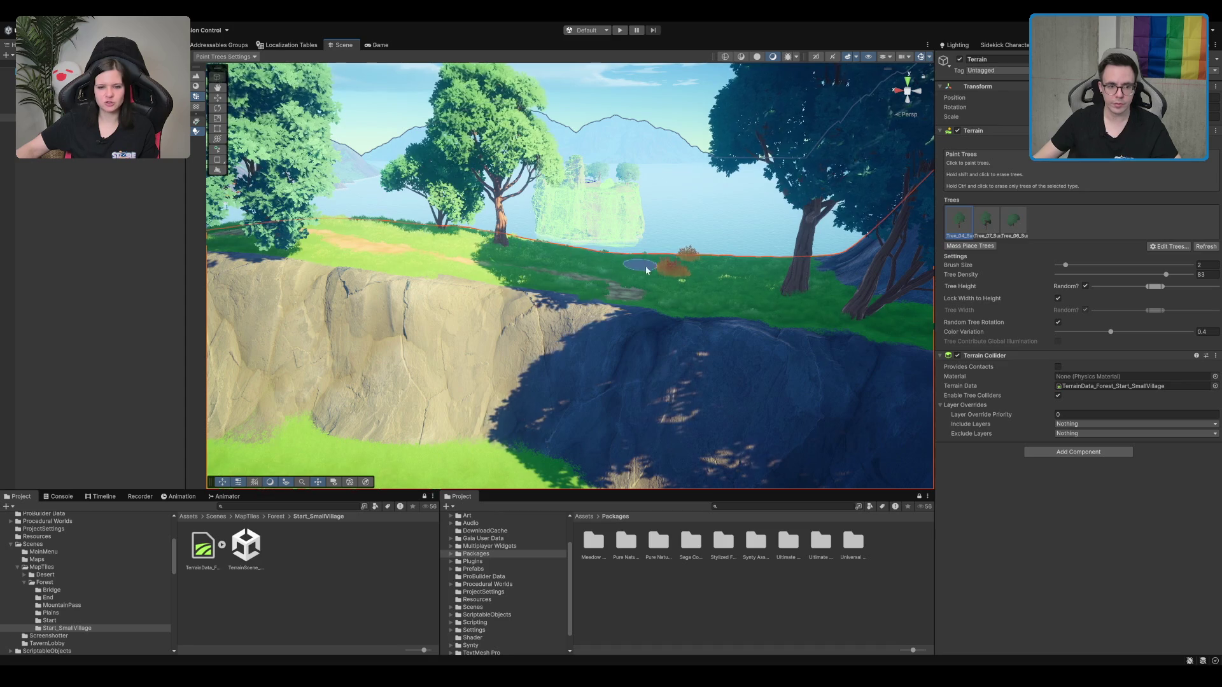
pyautogui.click(558, 289)
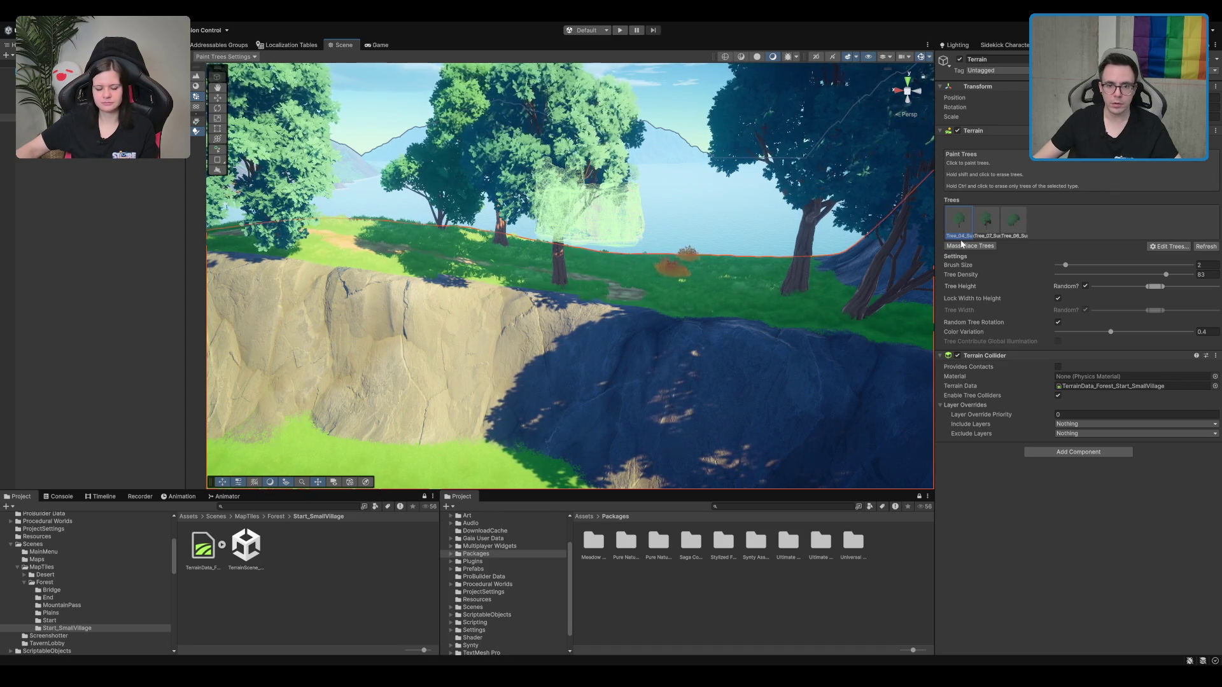
# Step: Switch tree varieties and paint more trees beside the tower
pyautogui.click(992, 235)
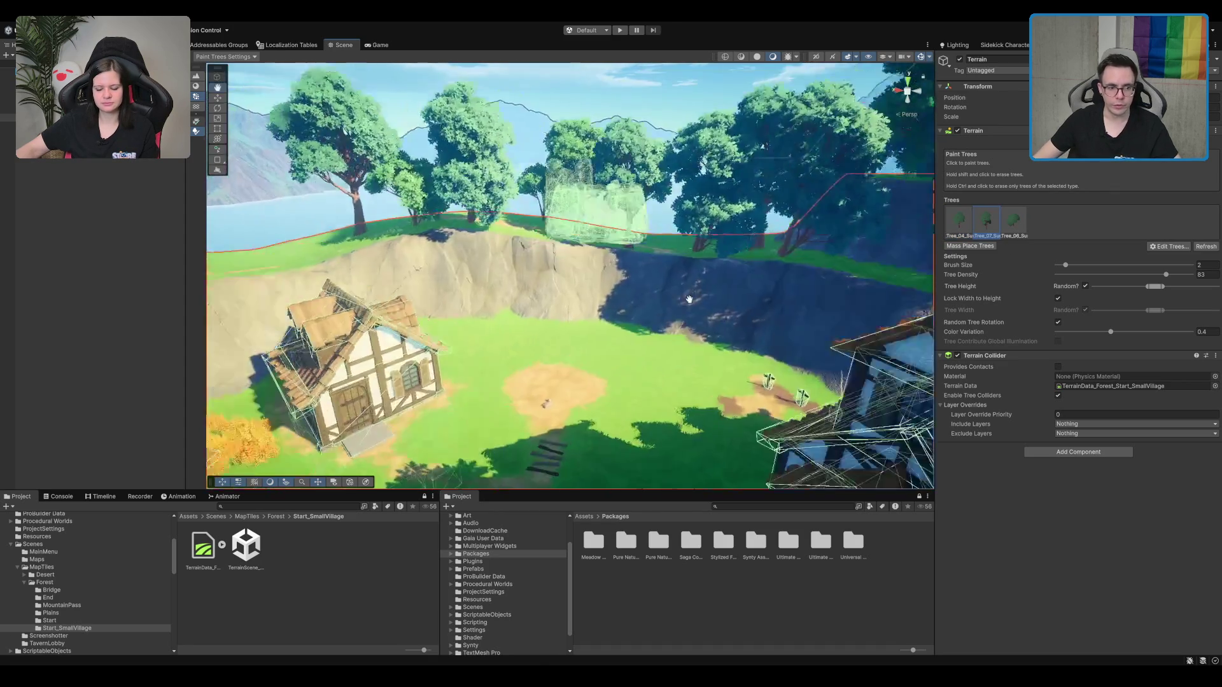
pyautogui.press('w')
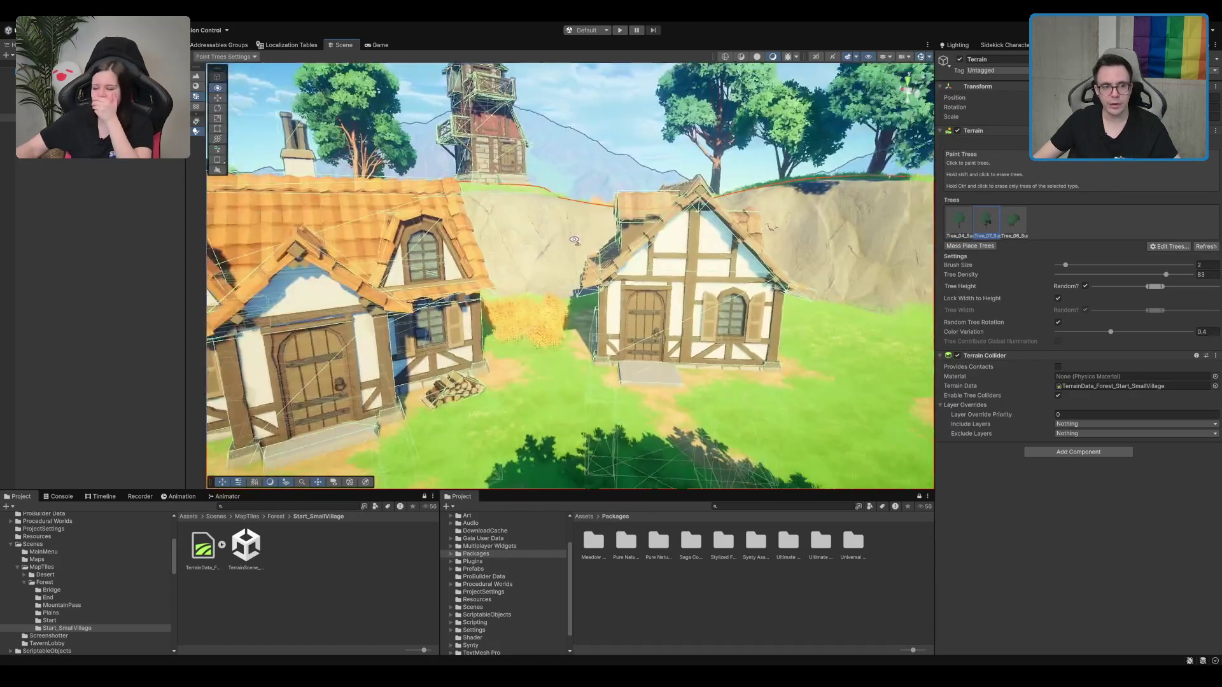
pyautogui.press('s')
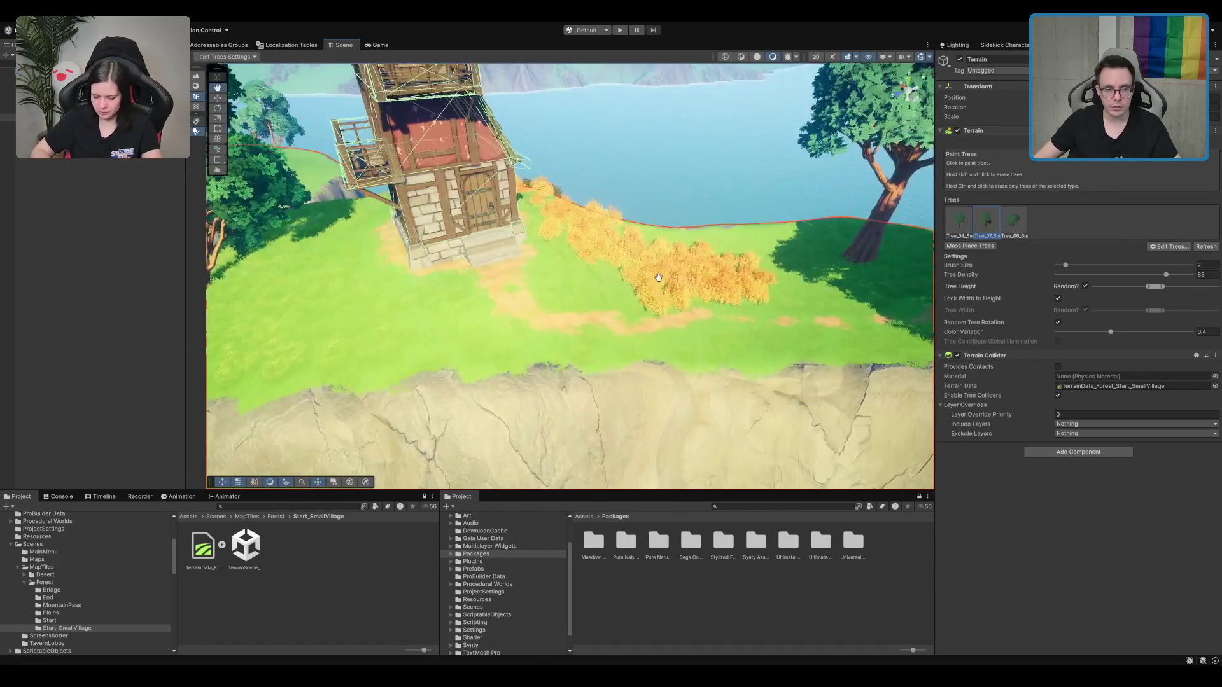
pyautogui.click(662, 281)
pyautogui.click(1013, 235)
pyautogui.click(597, 276)
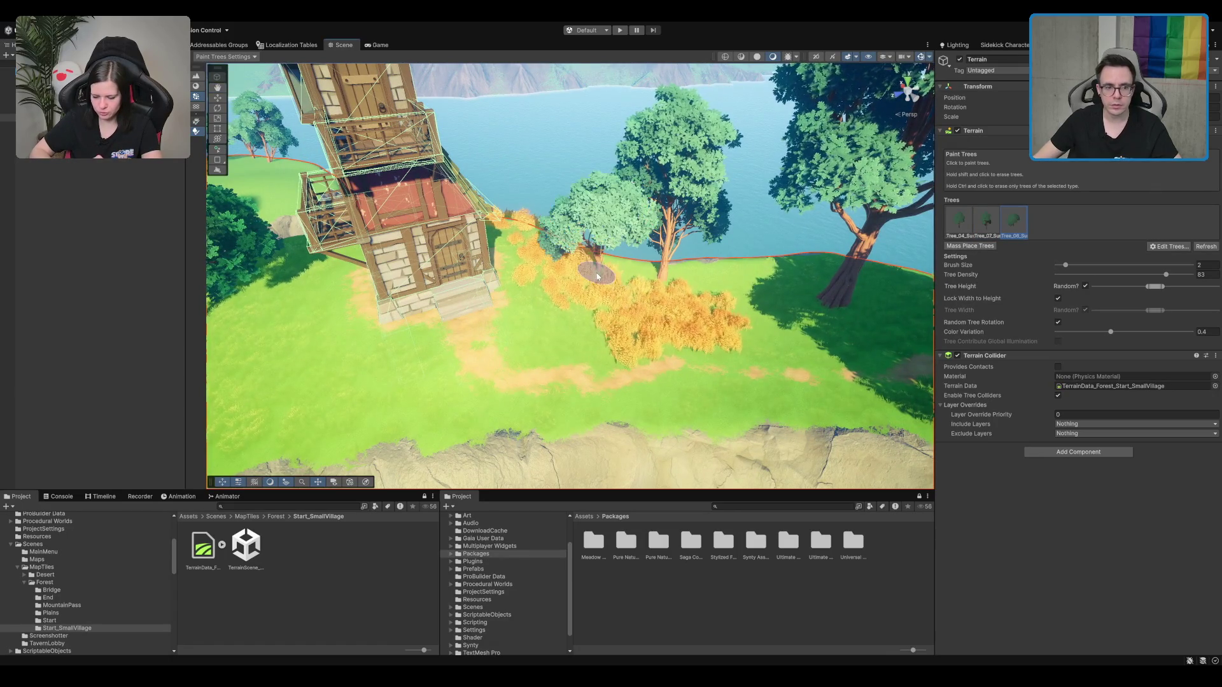